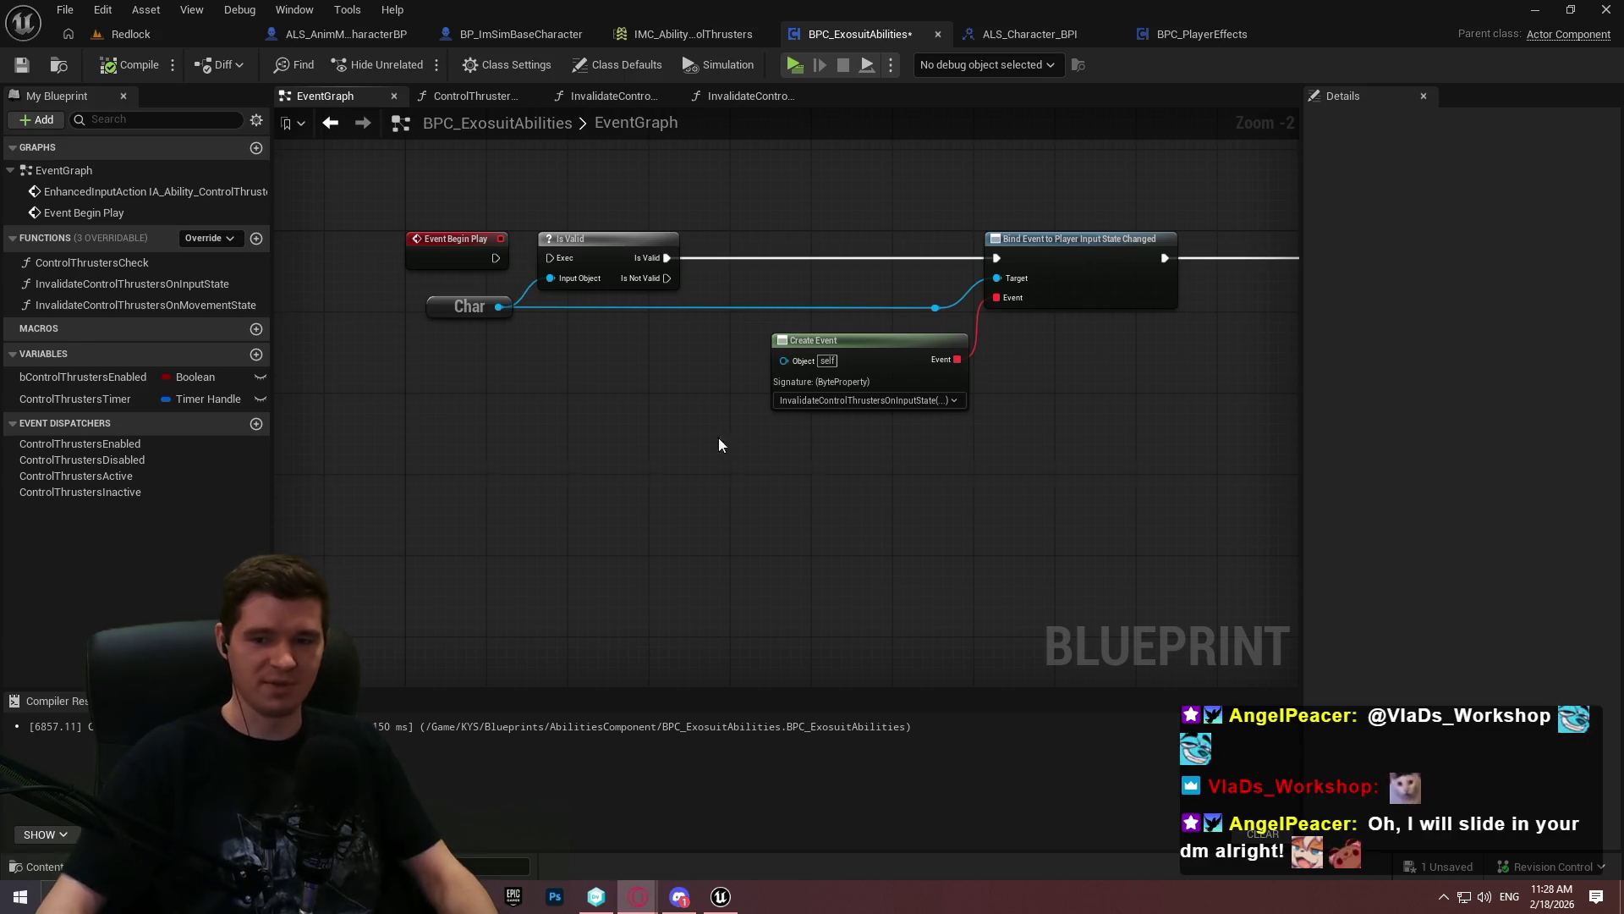
Pan the EventGraph to review the Branch and Set Timer chain
scroll(923, 418, "down", 6)
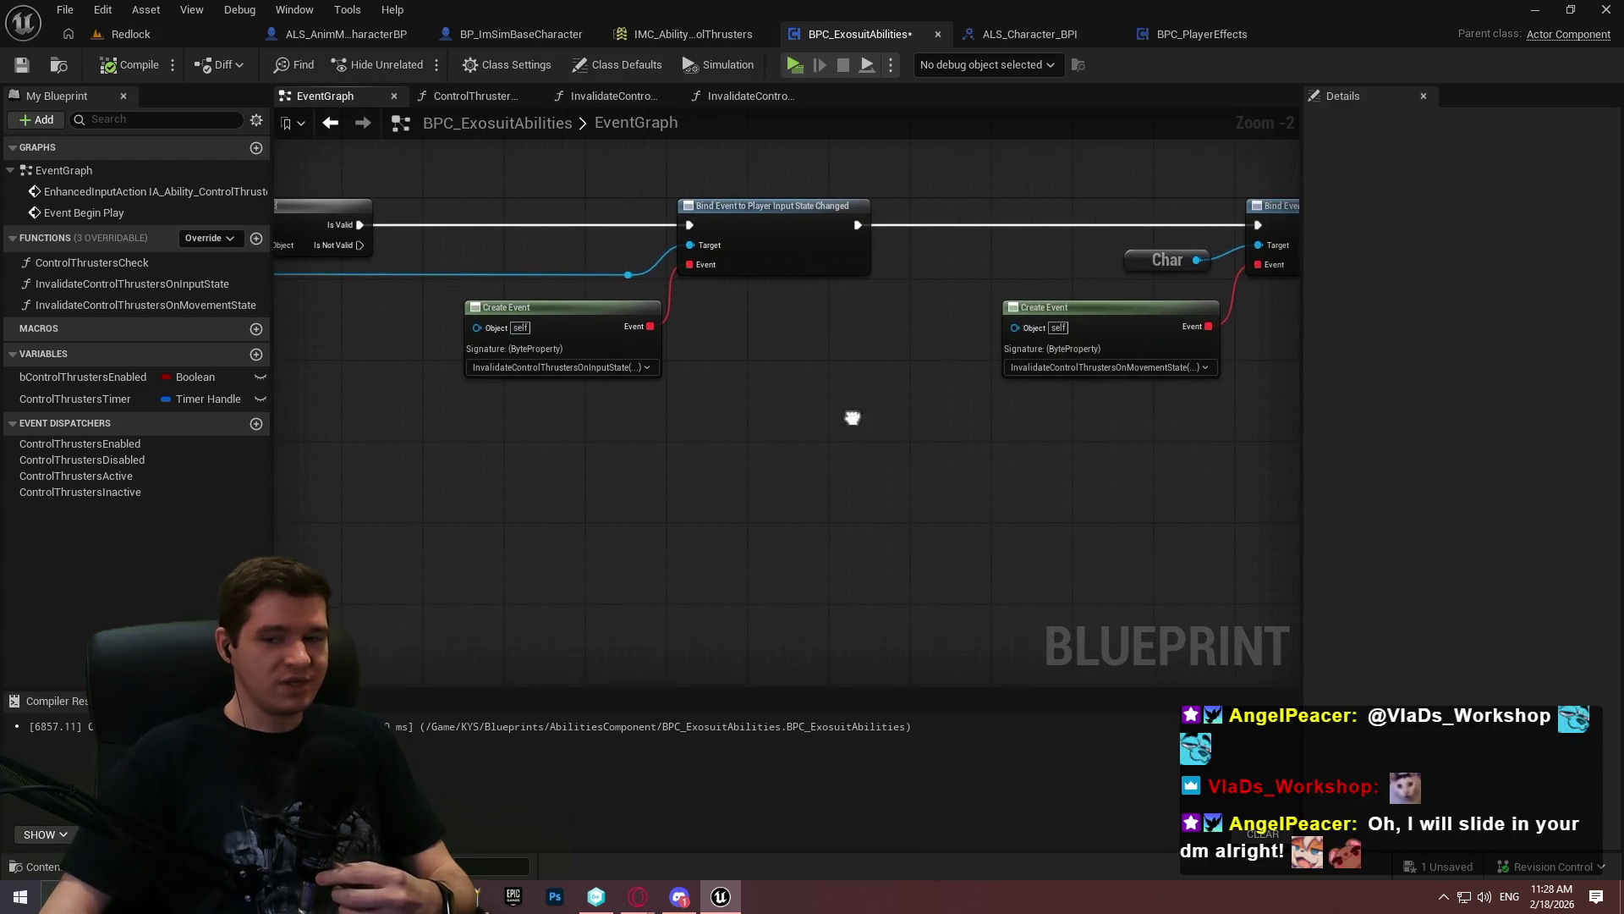
scroll(646, 266, "up", 5)
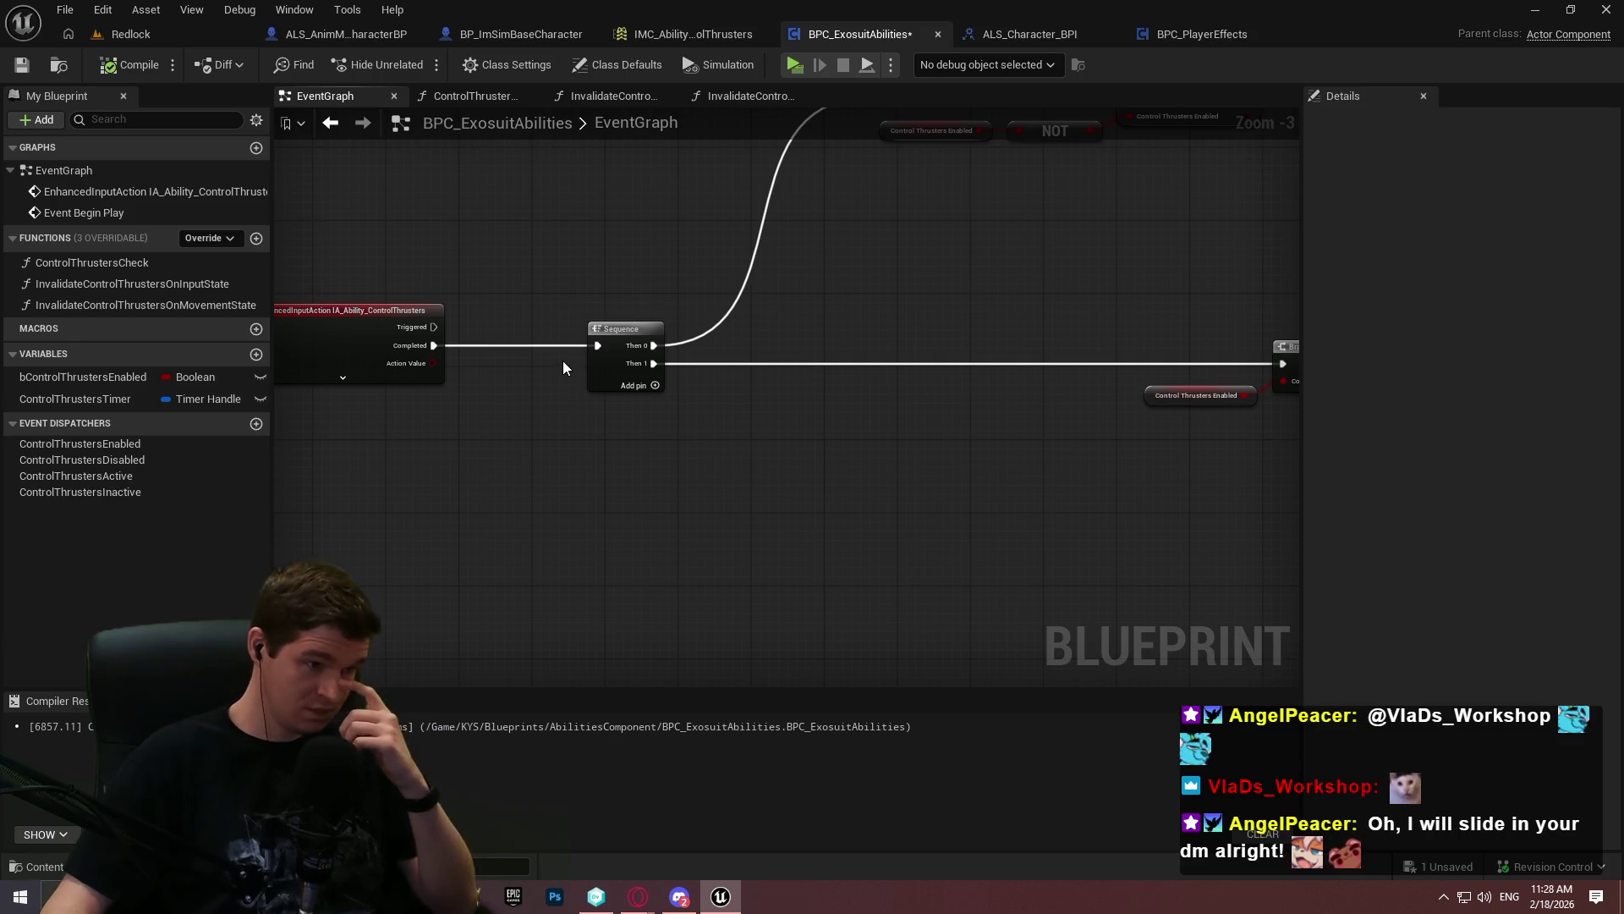
mouse_move(838, 343)
left_mouse_down()
mouse_move(355, 272)
mouse_move(862, 355)
mouse_move(697, 487)
left_mouse_up()
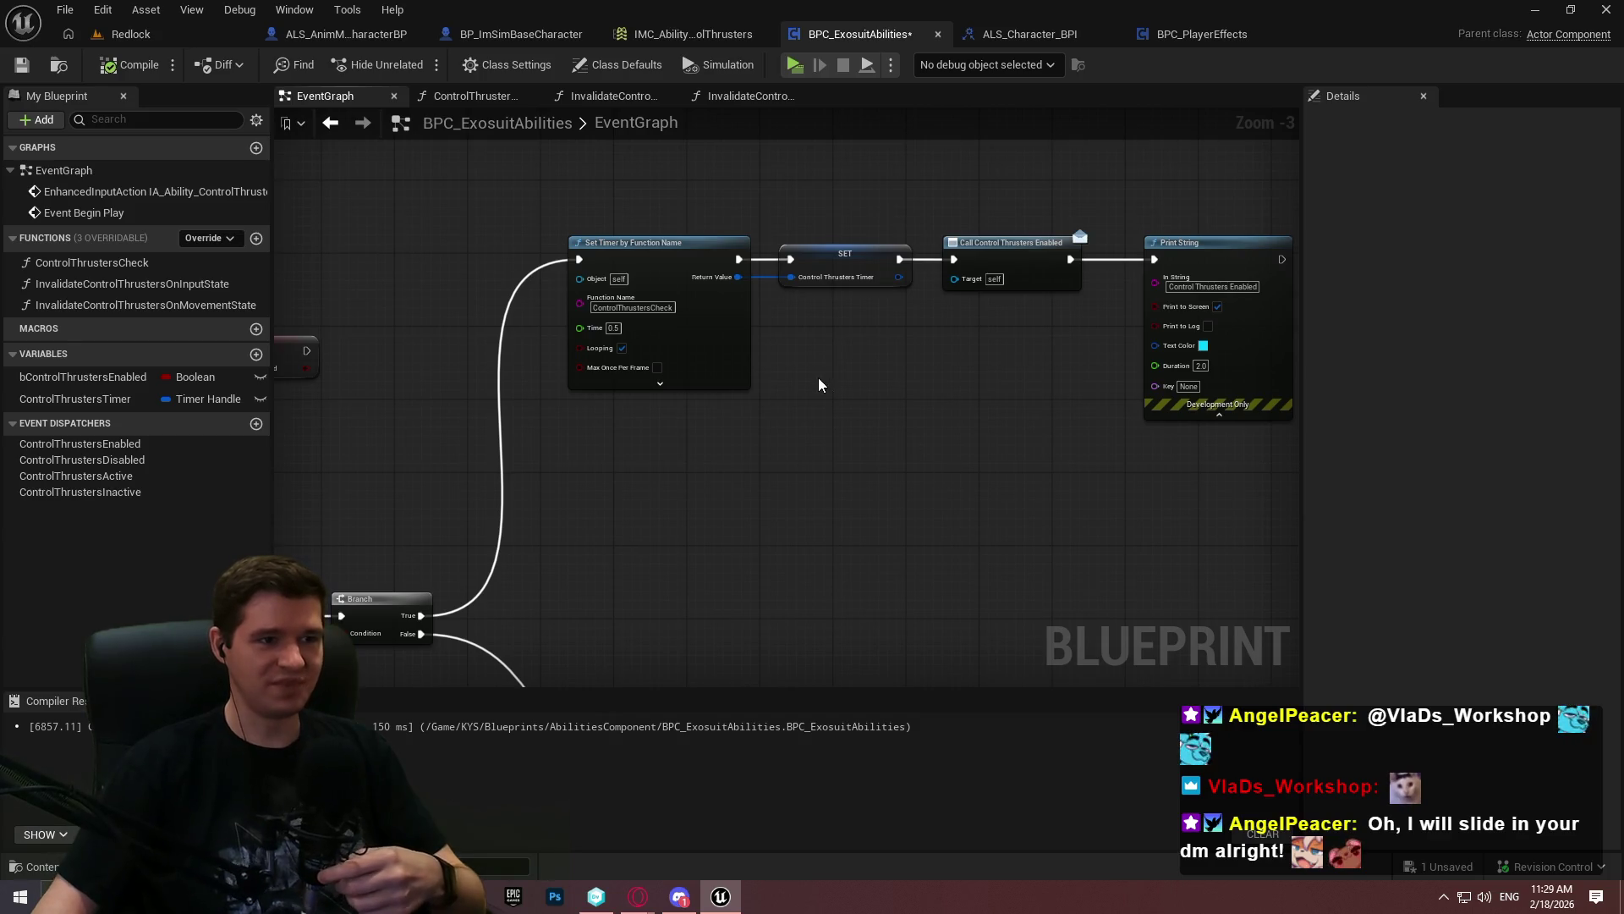
scroll(873, 470, "down", 1)
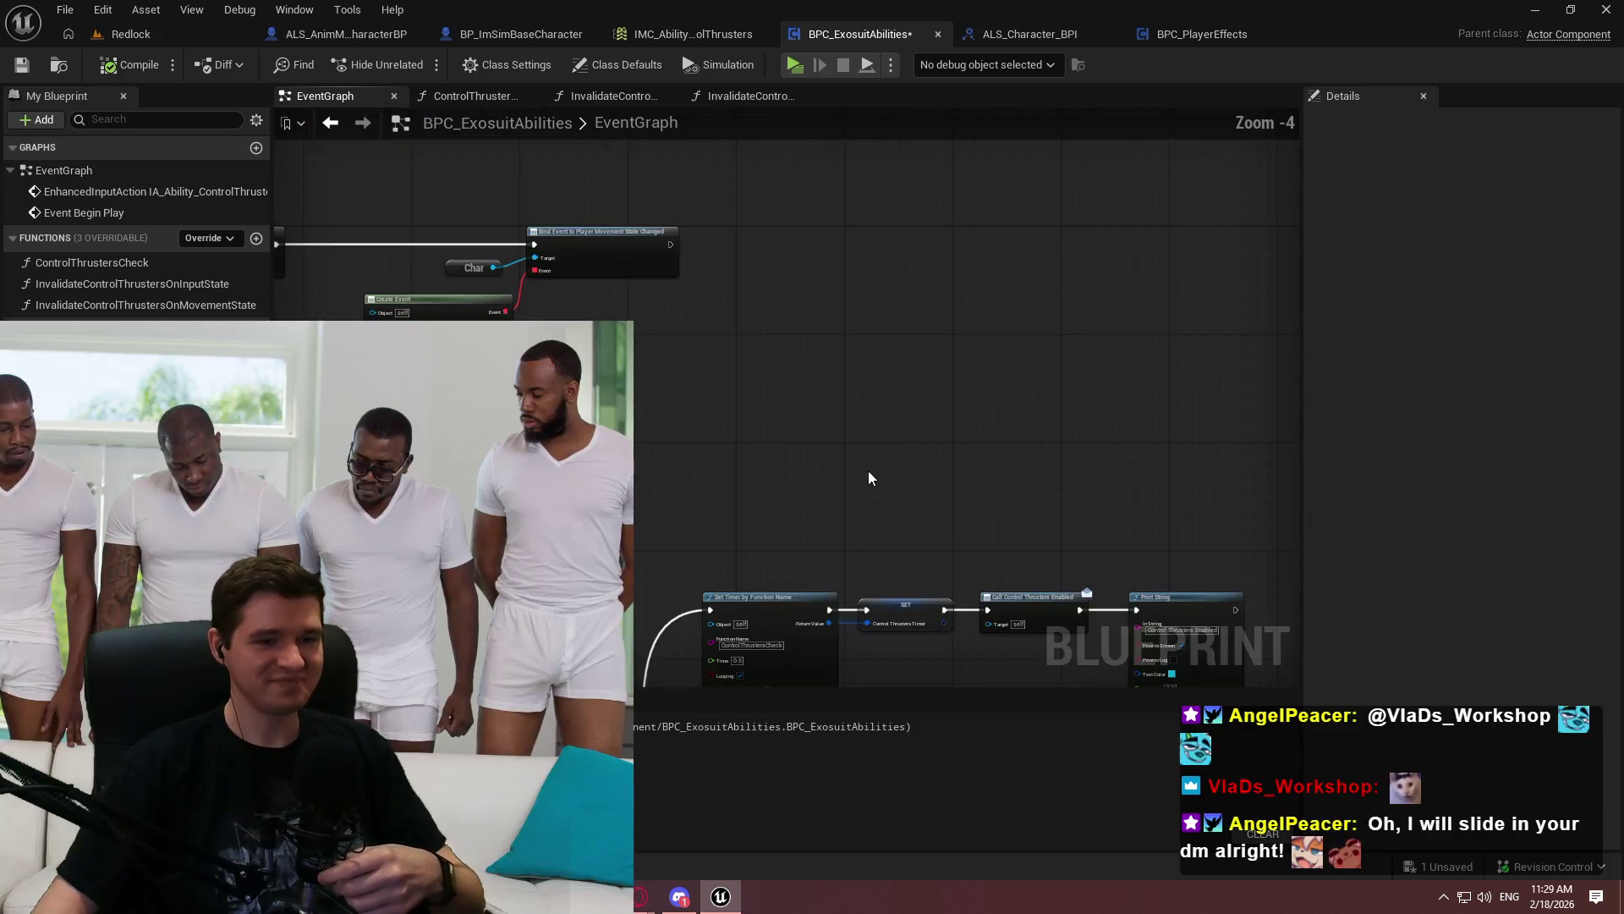
scroll(957, 348, "up", 1)
scroll(957, 349, "up", 1)
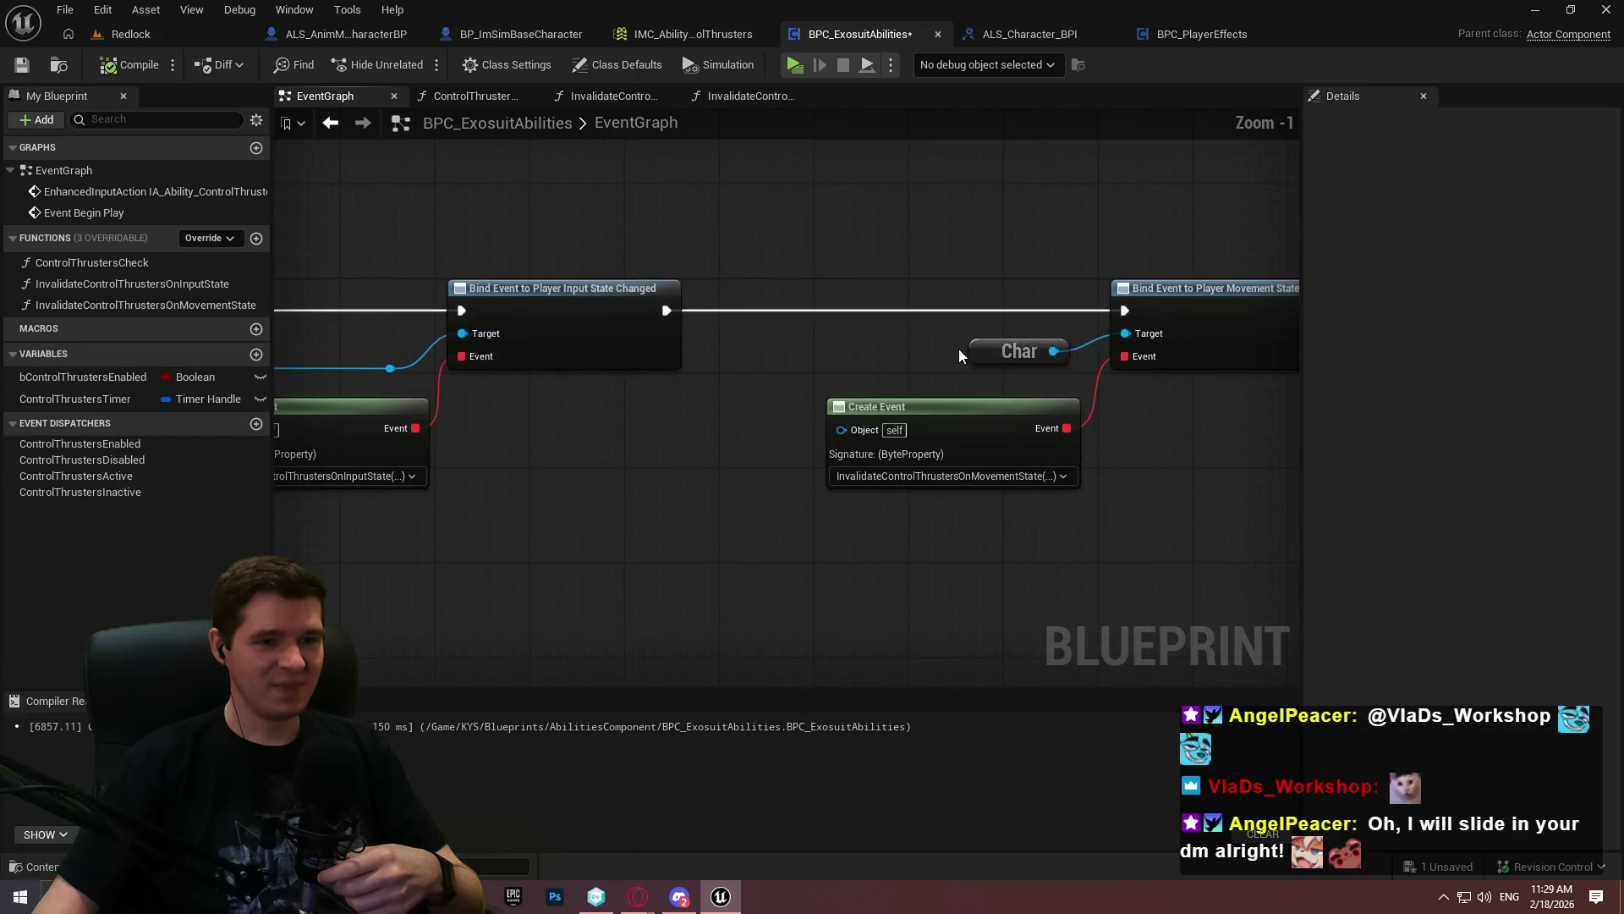
scroll(958, 348, "down", 1)
scroll(956, 369, "down", 2)
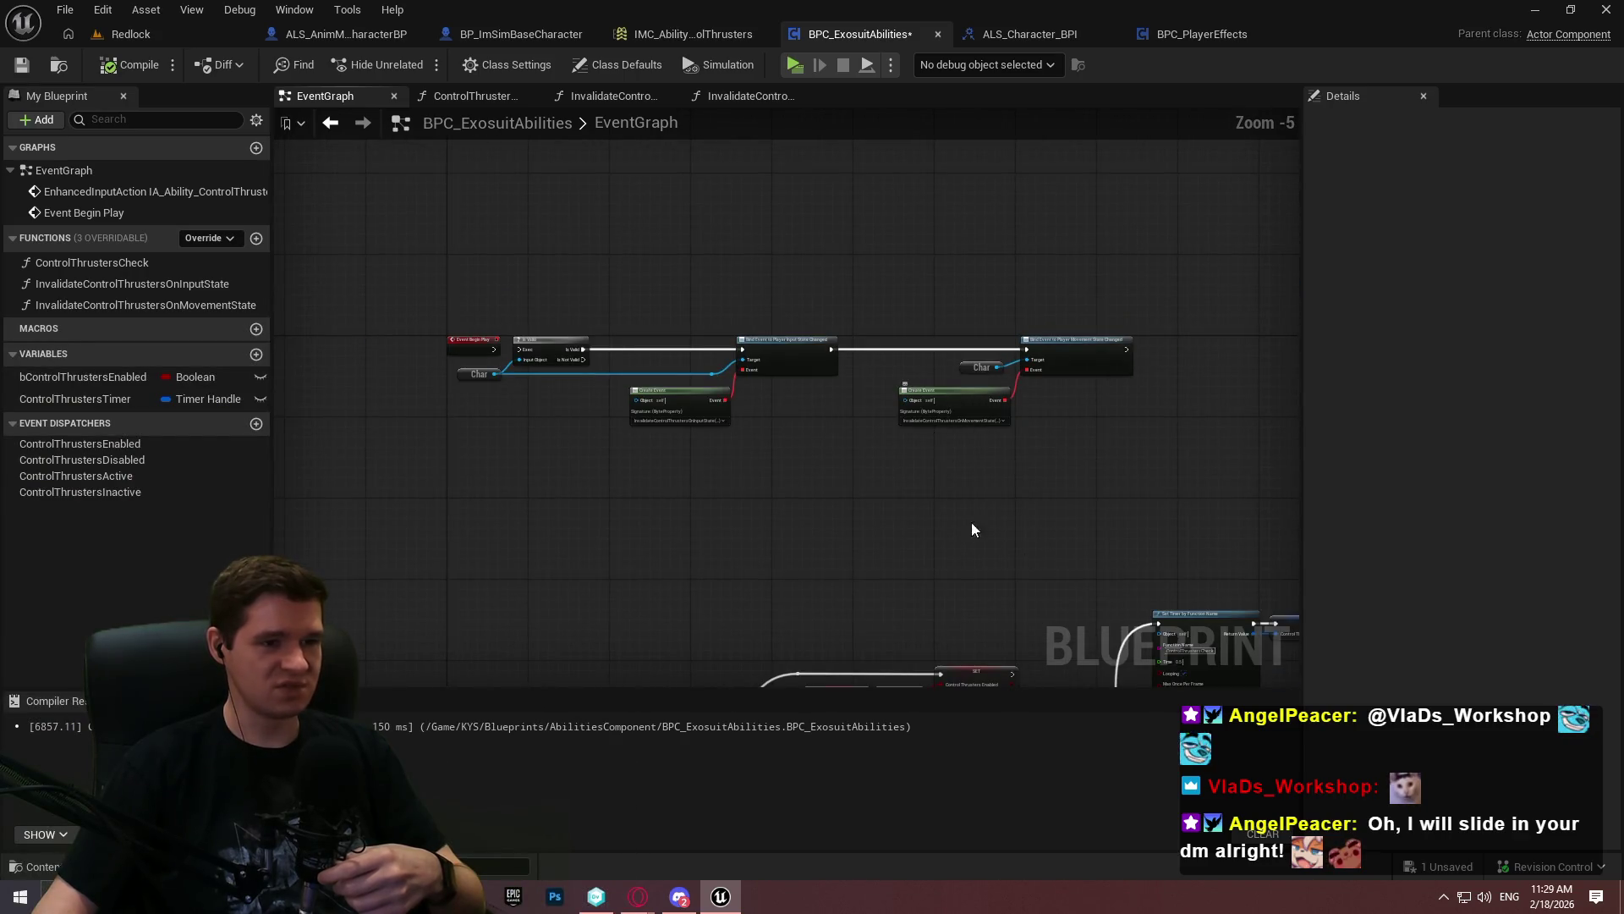
left_click_drag(958, 506, 885, 275)
left_click_drag(1187, 370, 1004, 395)
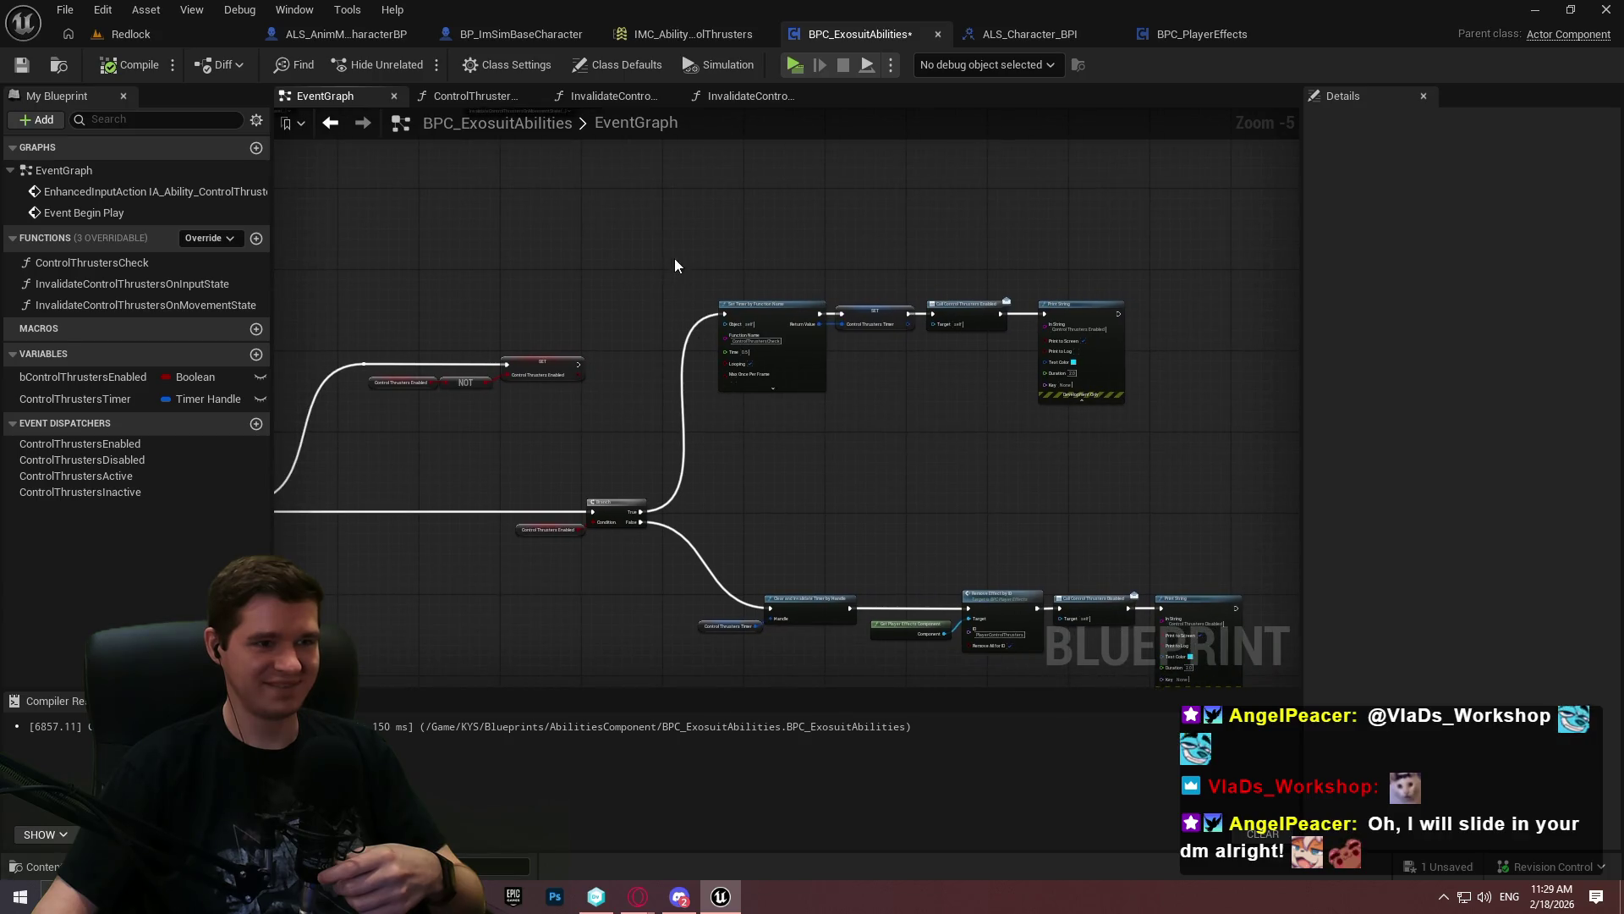
Inspect the Create Event node's signature list, then view the SET and Print String nodes
left_click_drag(677, 269, 803, 379)
scroll(854, 366, "up", 2)
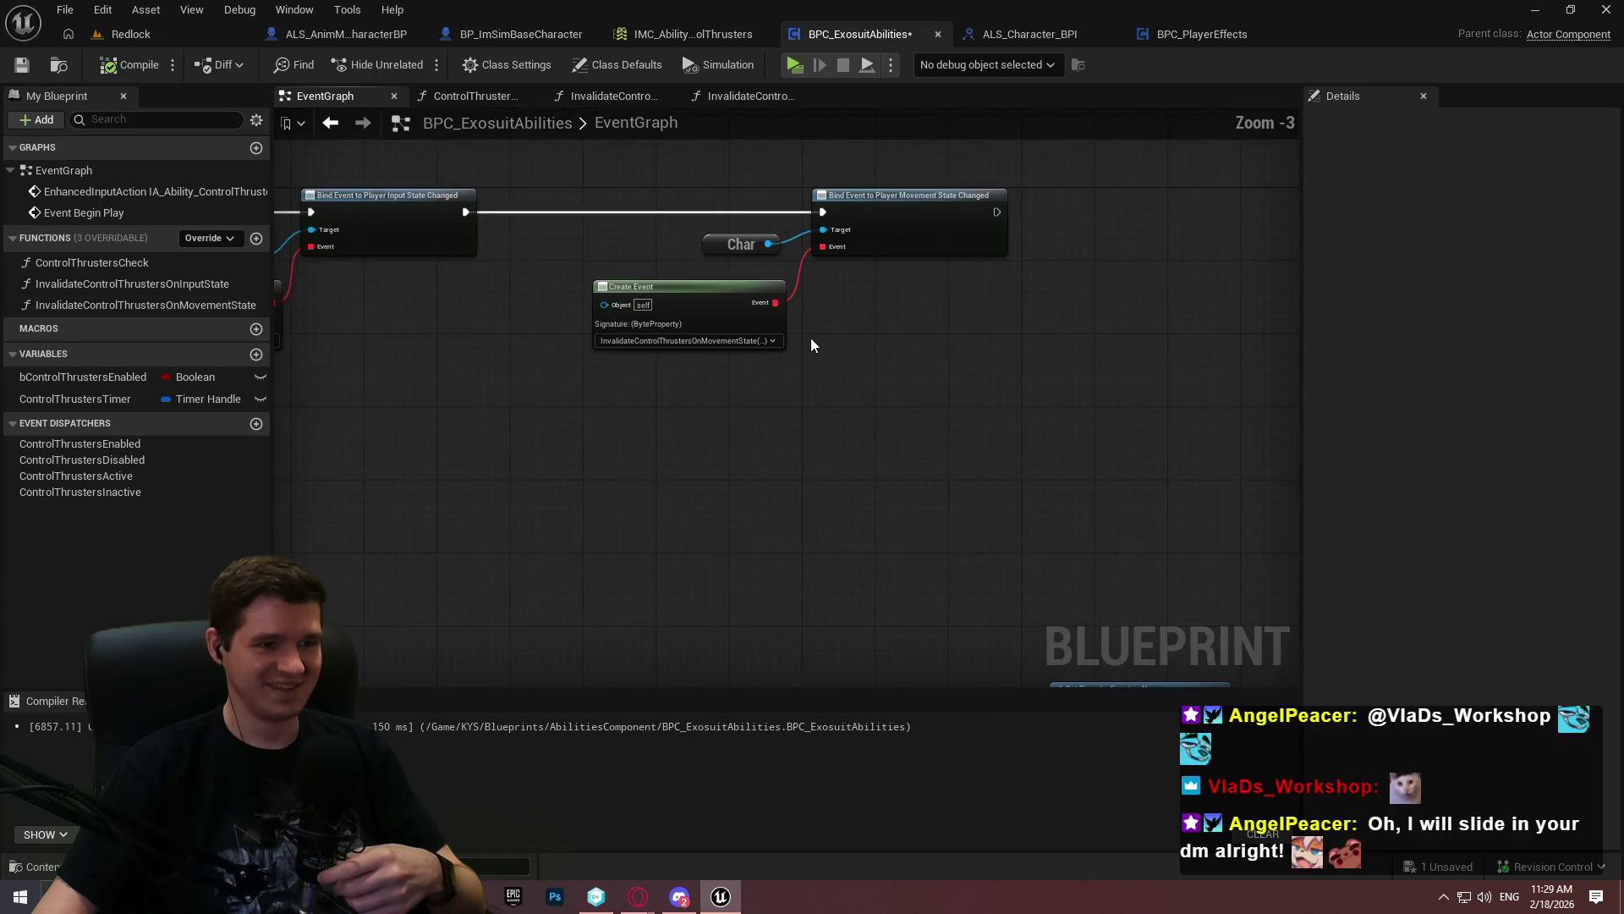
scroll(672, 364, "up", 1)
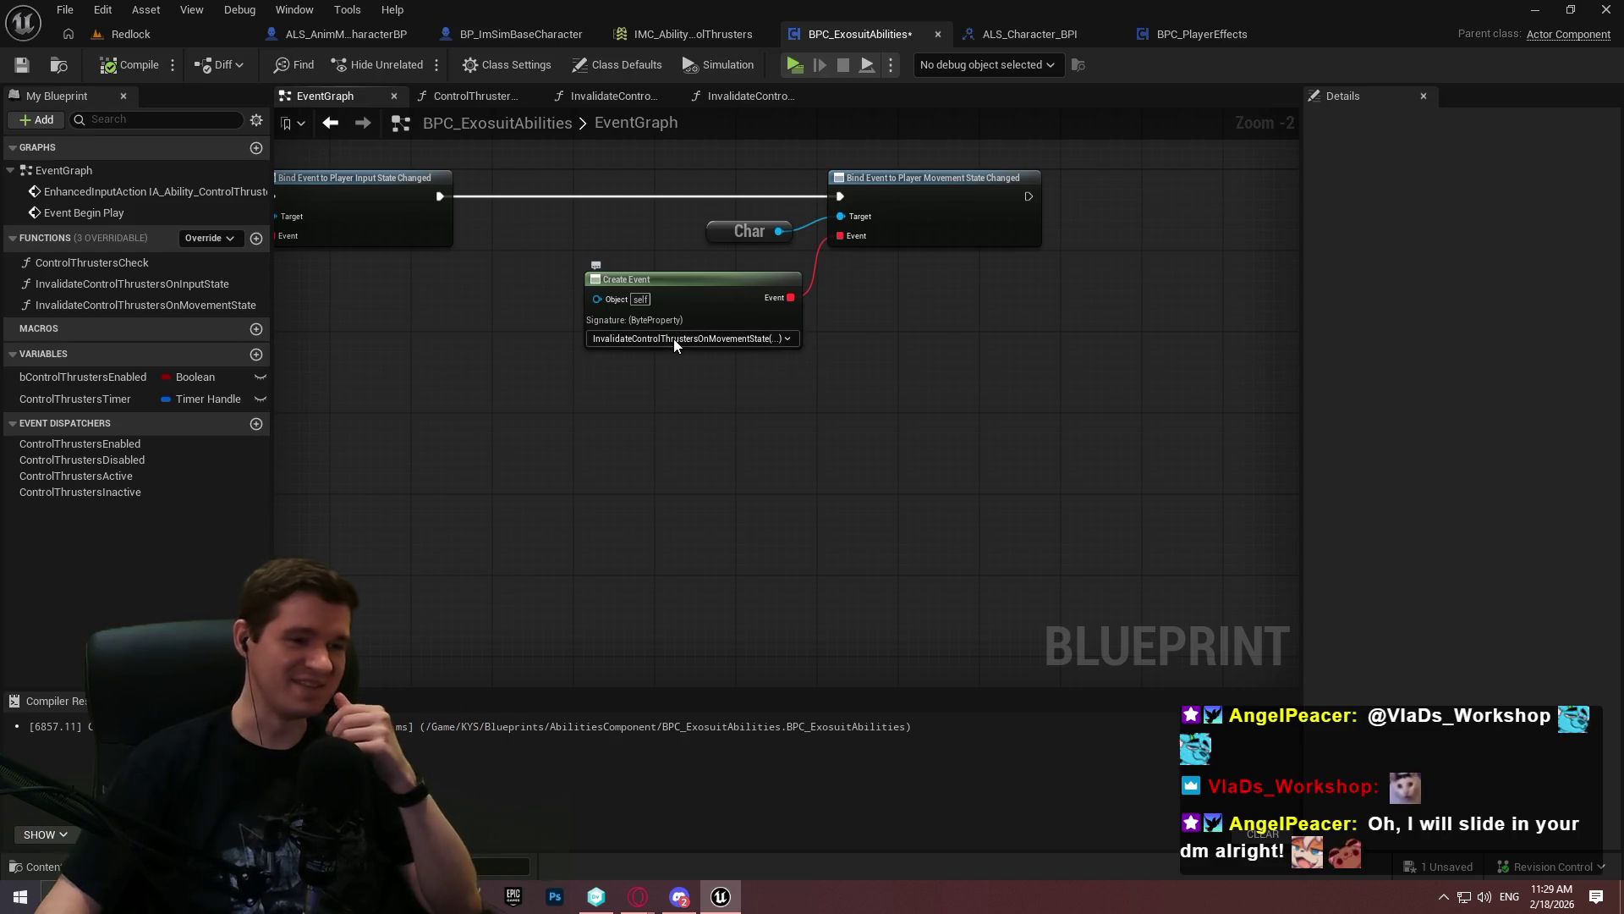
left_click(675, 339)
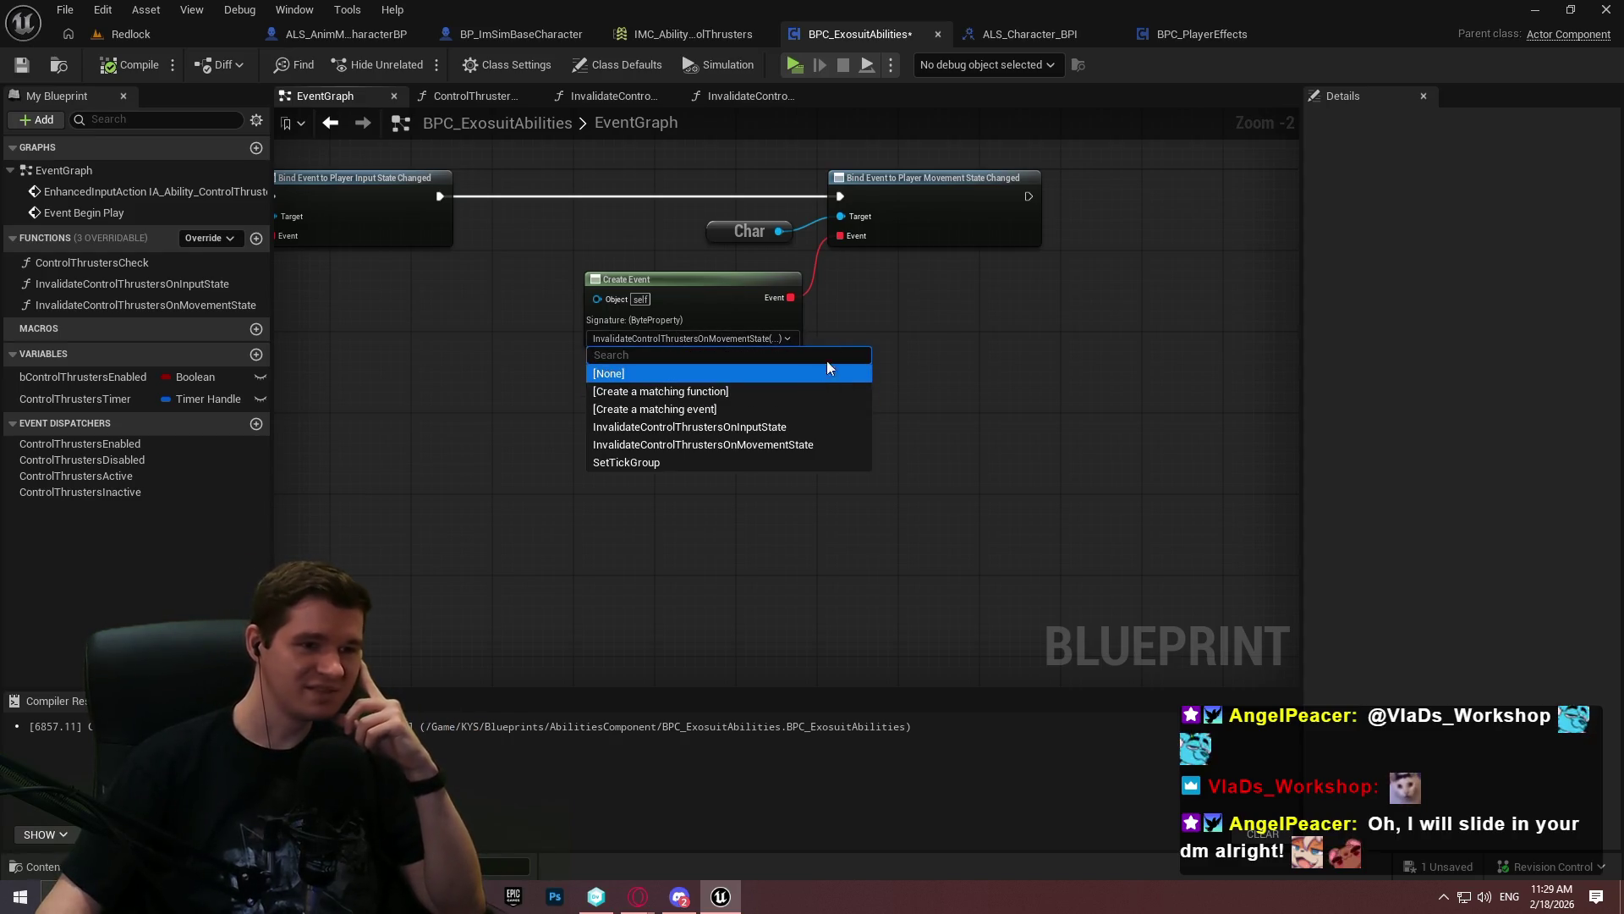
left_click_drag(910, 347, 1081, 363)
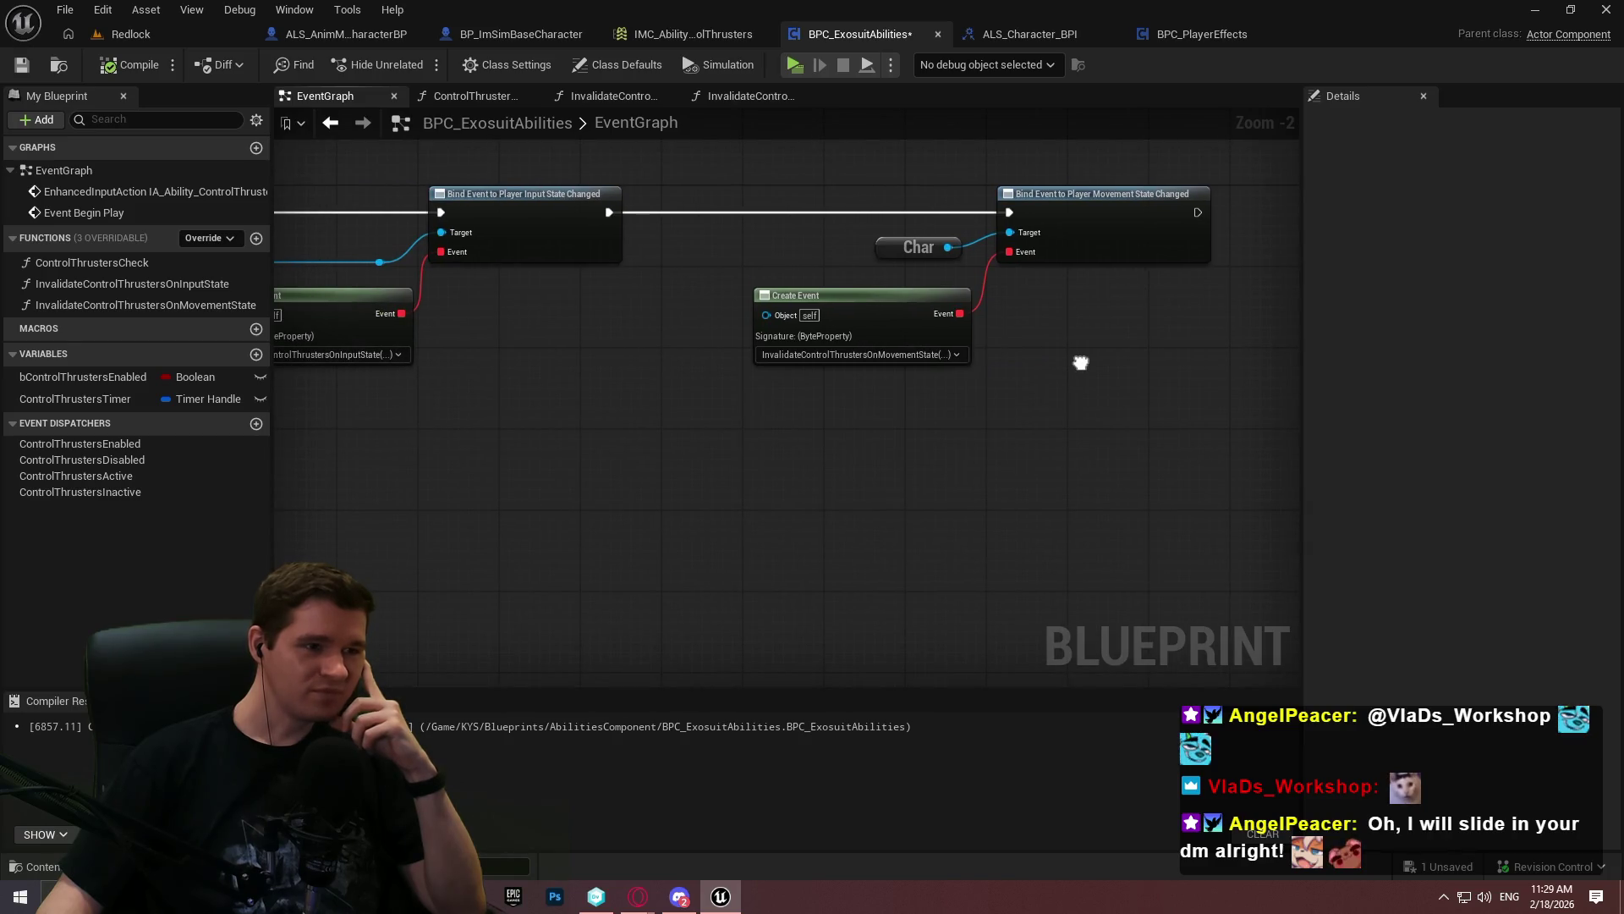
left_click_drag(1081, 362, 1083, 350)
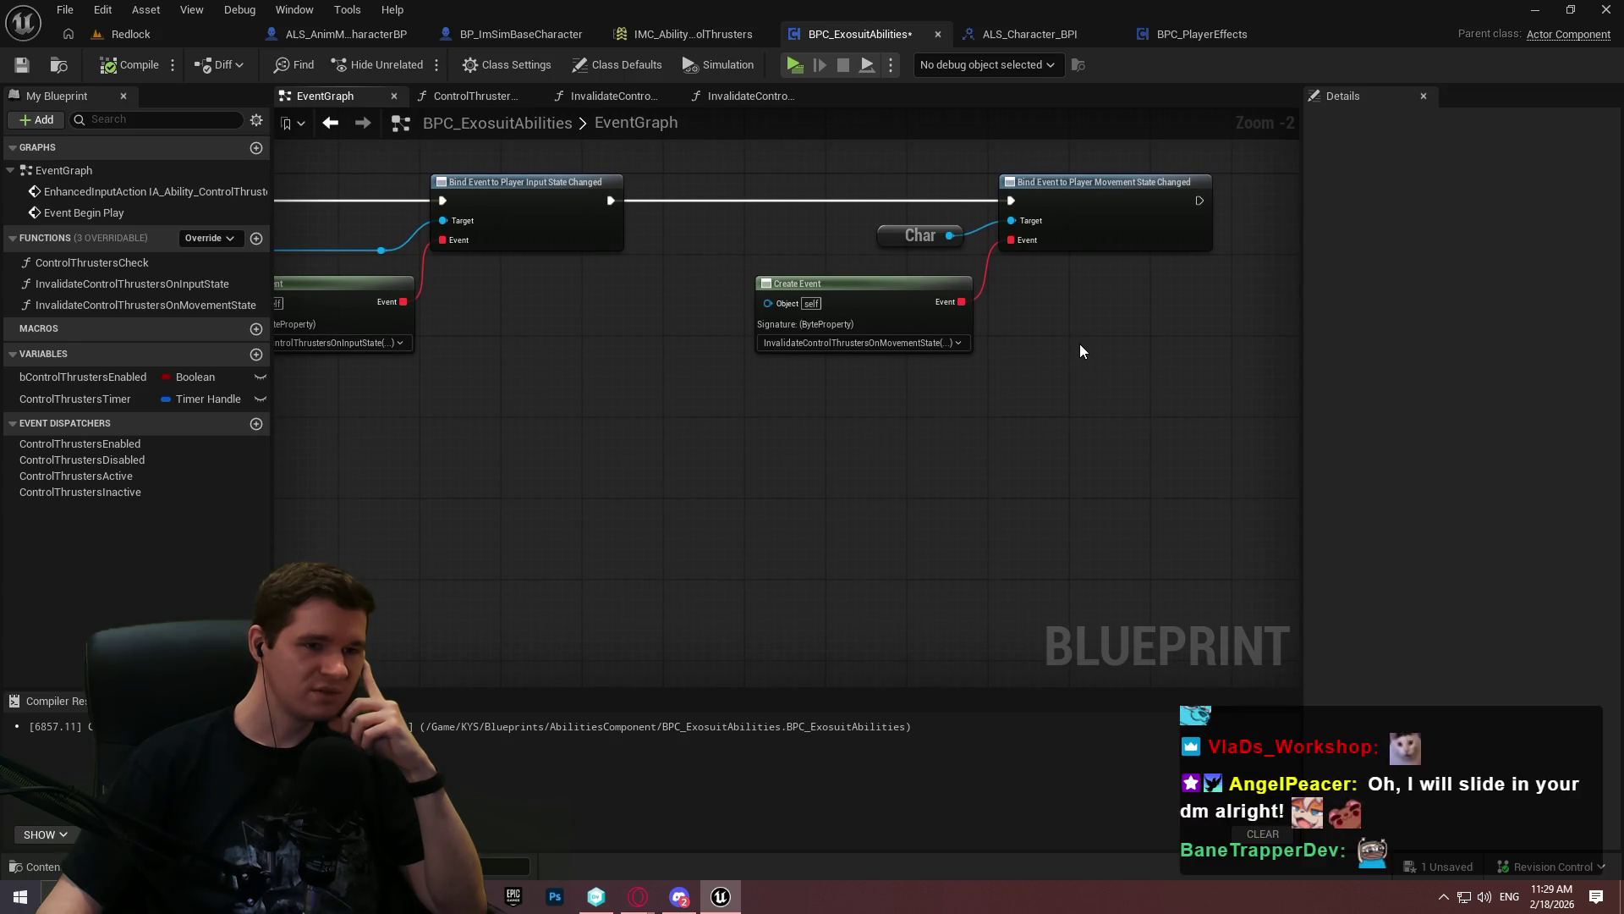
mouse_move(1071, 344)
left_mouse_down()
mouse_move(1023, 305)
mouse_move(897, 322)
mouse_move(609, 474)
mouse_move(660, 423)
mouse_move(679, 212)
mouse_move(313, 269)
mouse_move(254, 101)
mouse_move(279, 152)
mouse_move(254, 355)
mouse_move(277, 291)
left_mouse_up()
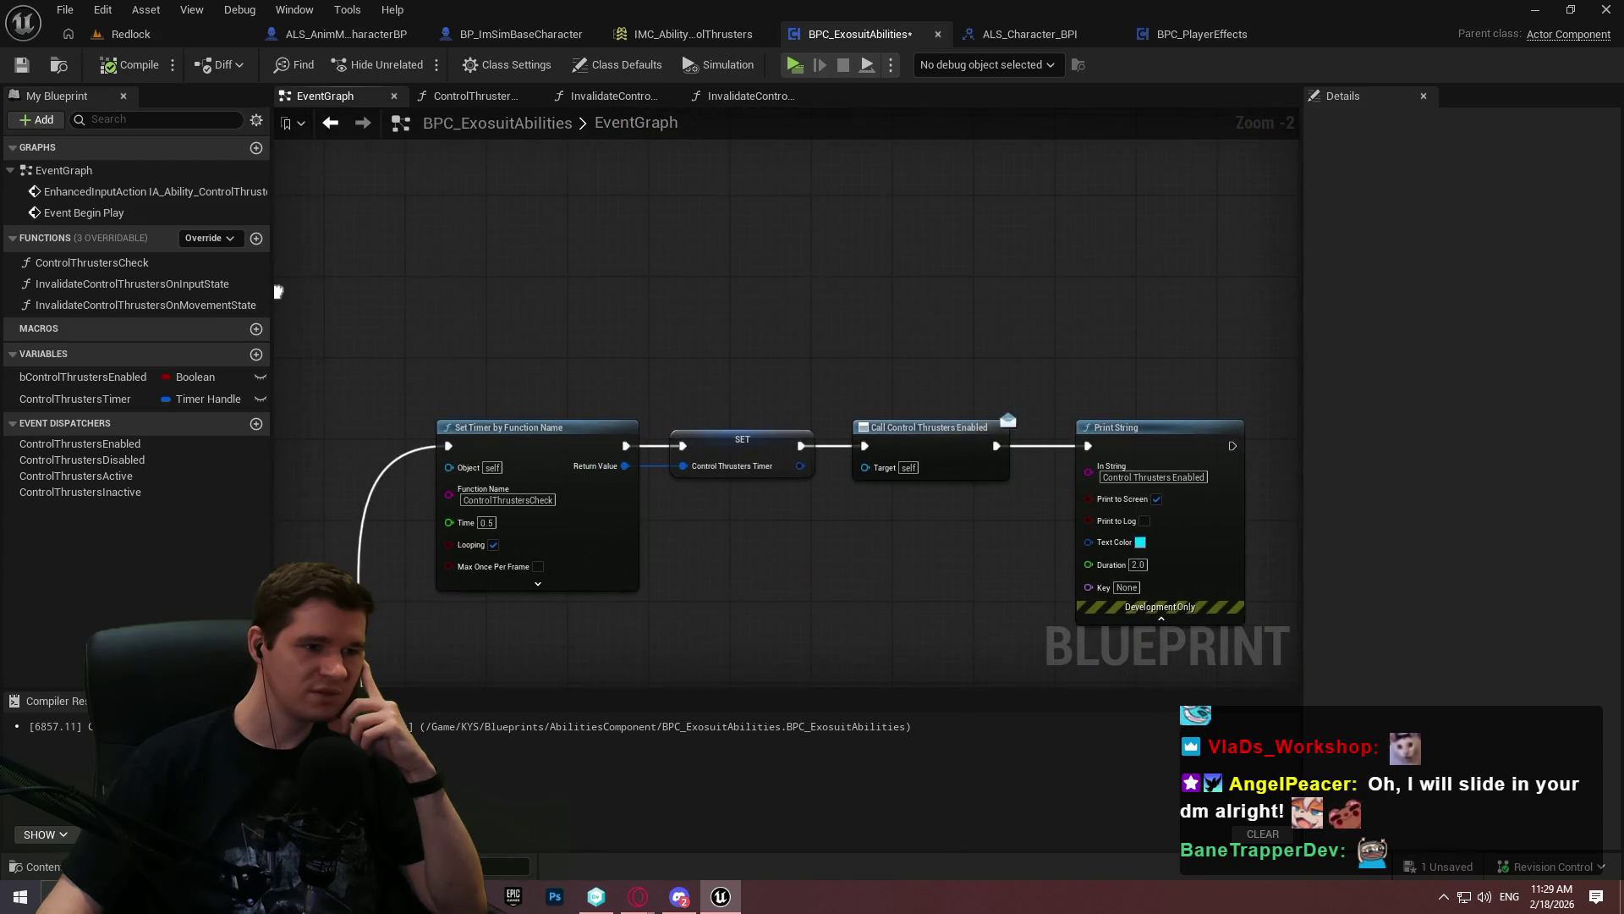
Open the ControlThrustersCheck function graph and frame its Branch and Remove Effect by ID chain
double_click(76, 267)
scroll(820, 242, "up", 5)
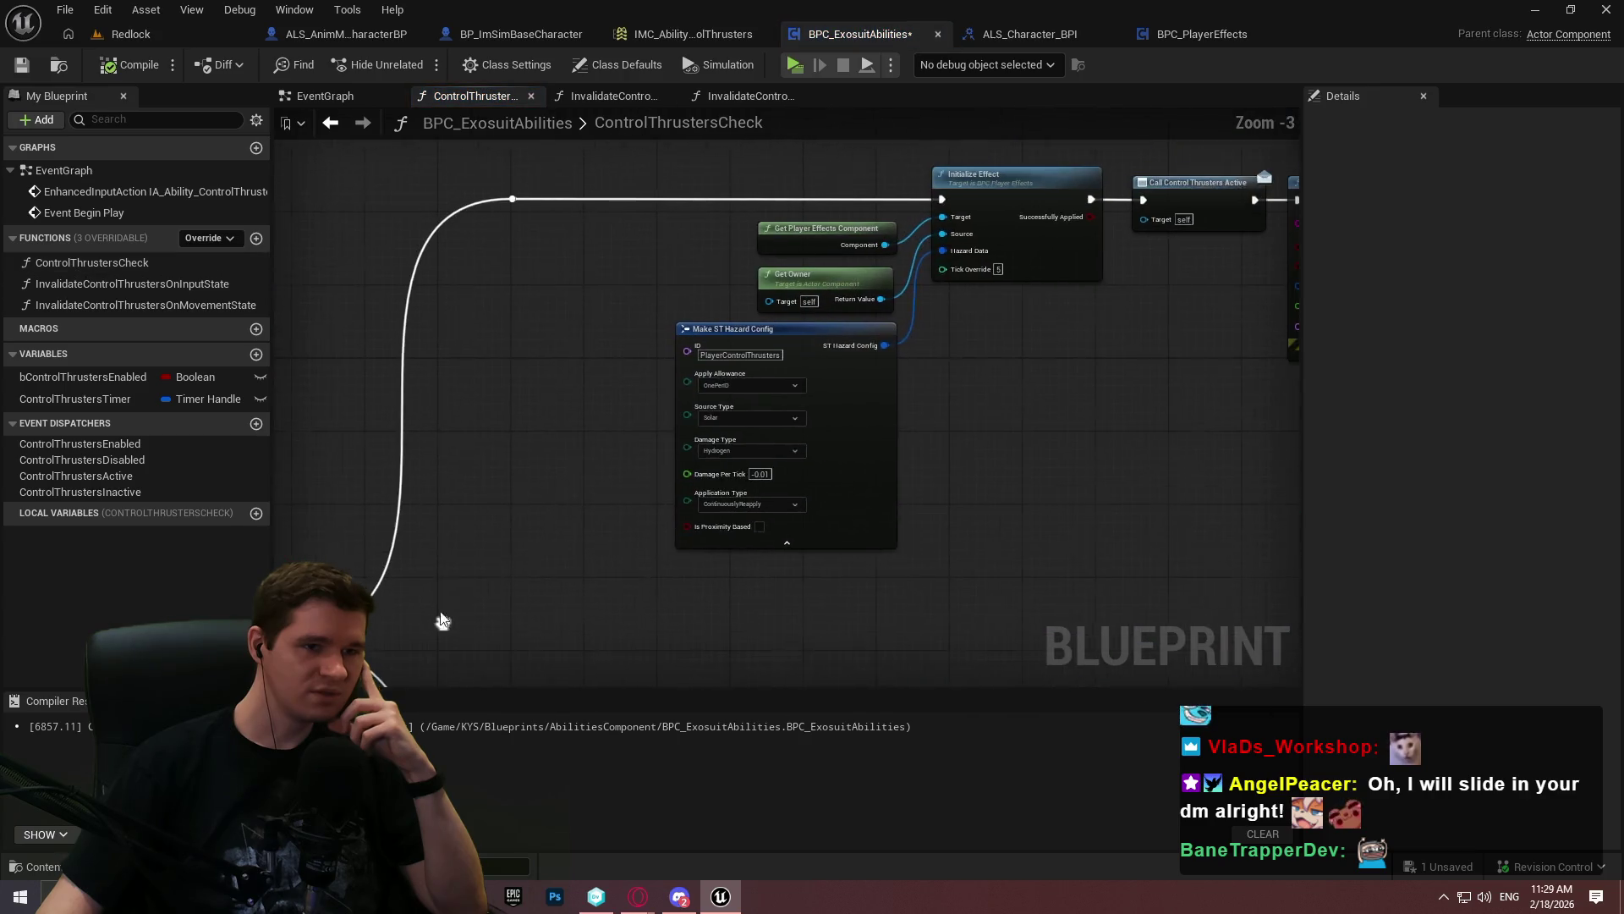
mouse_move(683, 506)
left_mouse_down()
mouse_move(583, 457)
mouse_move(846, 355)
mouse_move(1052, 344)
mouse_move(645, 325)
mouse_move(548, 417)
left_mouse_up()
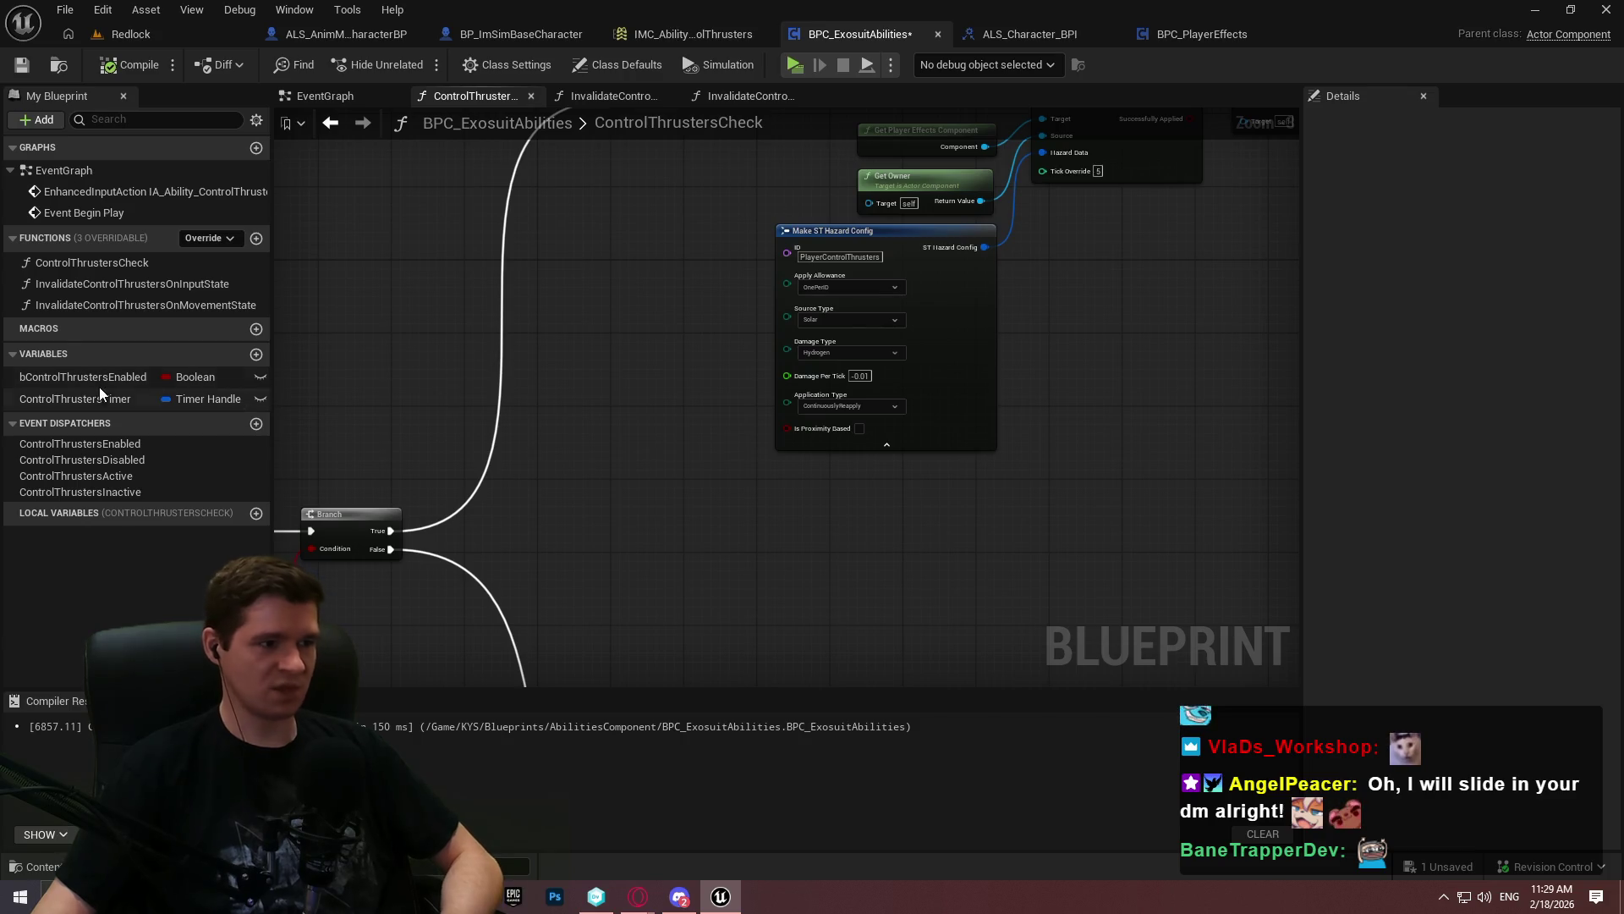
left_click_drag(696, 545, 810, 311)
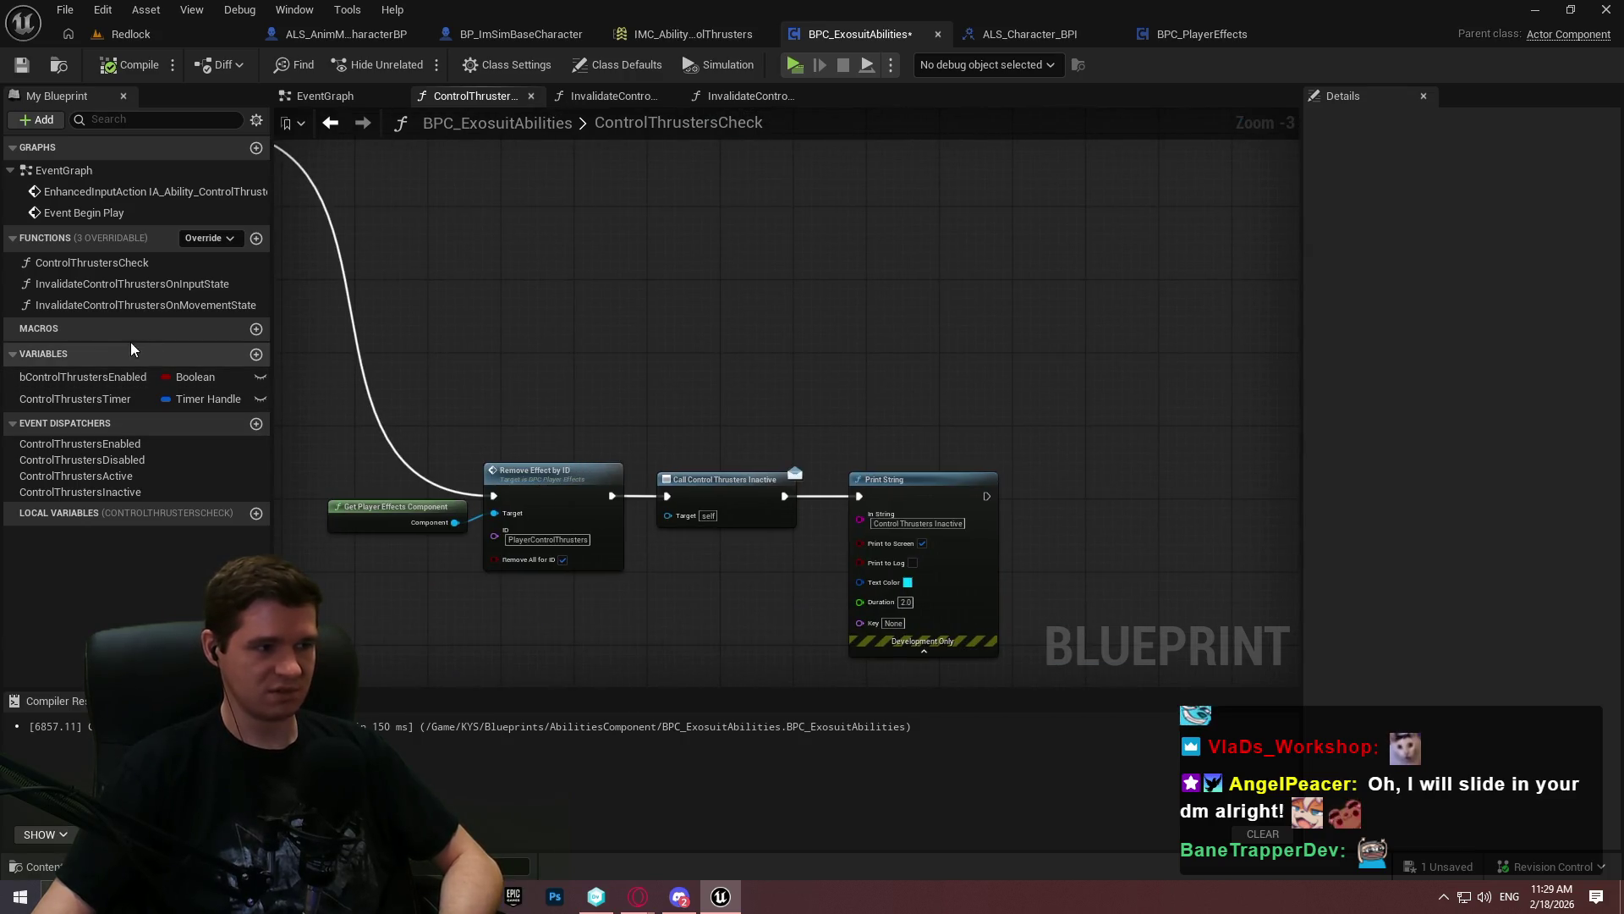
Try a ControlThrustersTimer getter with a 'pause timer' search, add nothing, and delete the getter
mouse_move(54, 395)
left_mouse_down()
mouse_move(576, 299)
mouse_move(701, 254)
left_mouse_up()
left_click(627, 306)
type("pauis")
key("BackSpace")
key("BackSpace")
type("se")
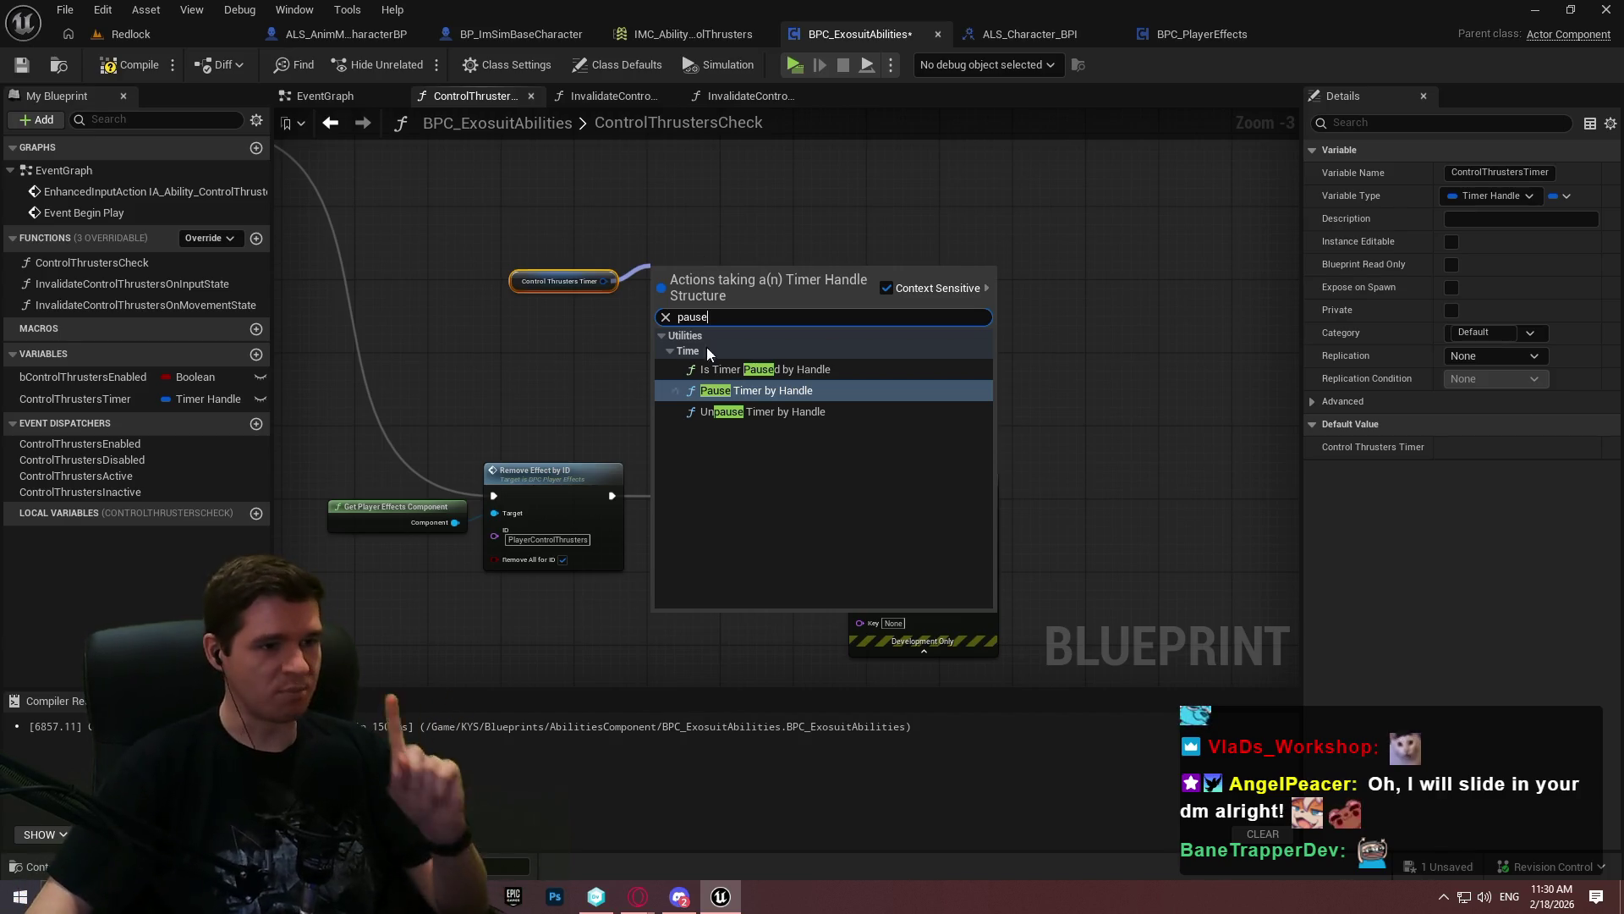
key("Escape")
right_click(714, 218)
type("pause timer")
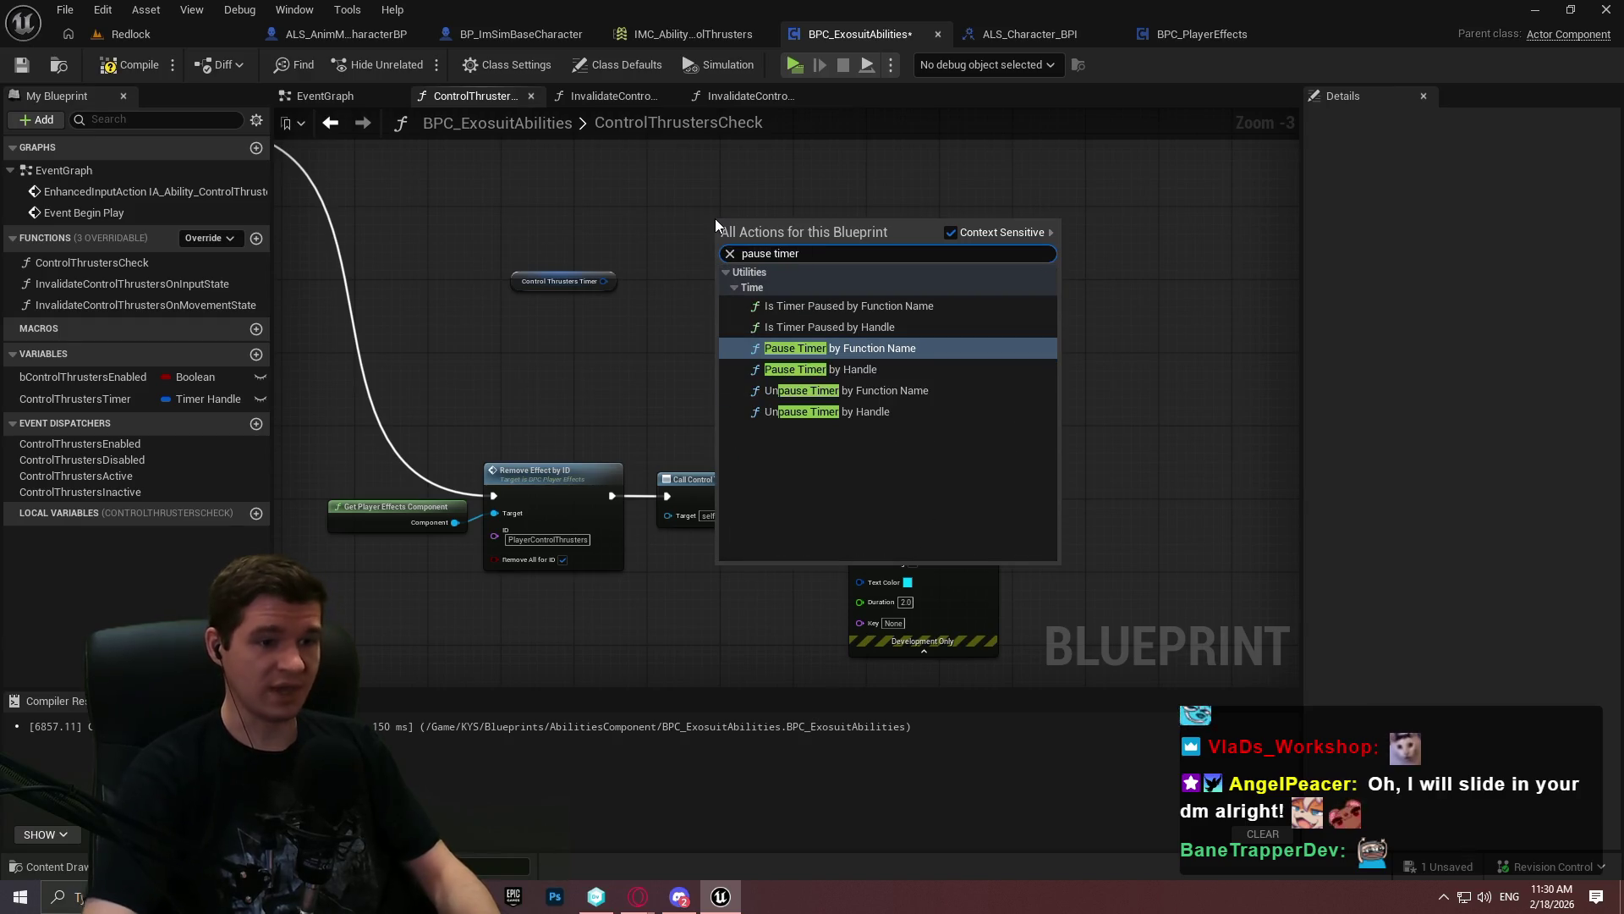
left_click(656, 256)
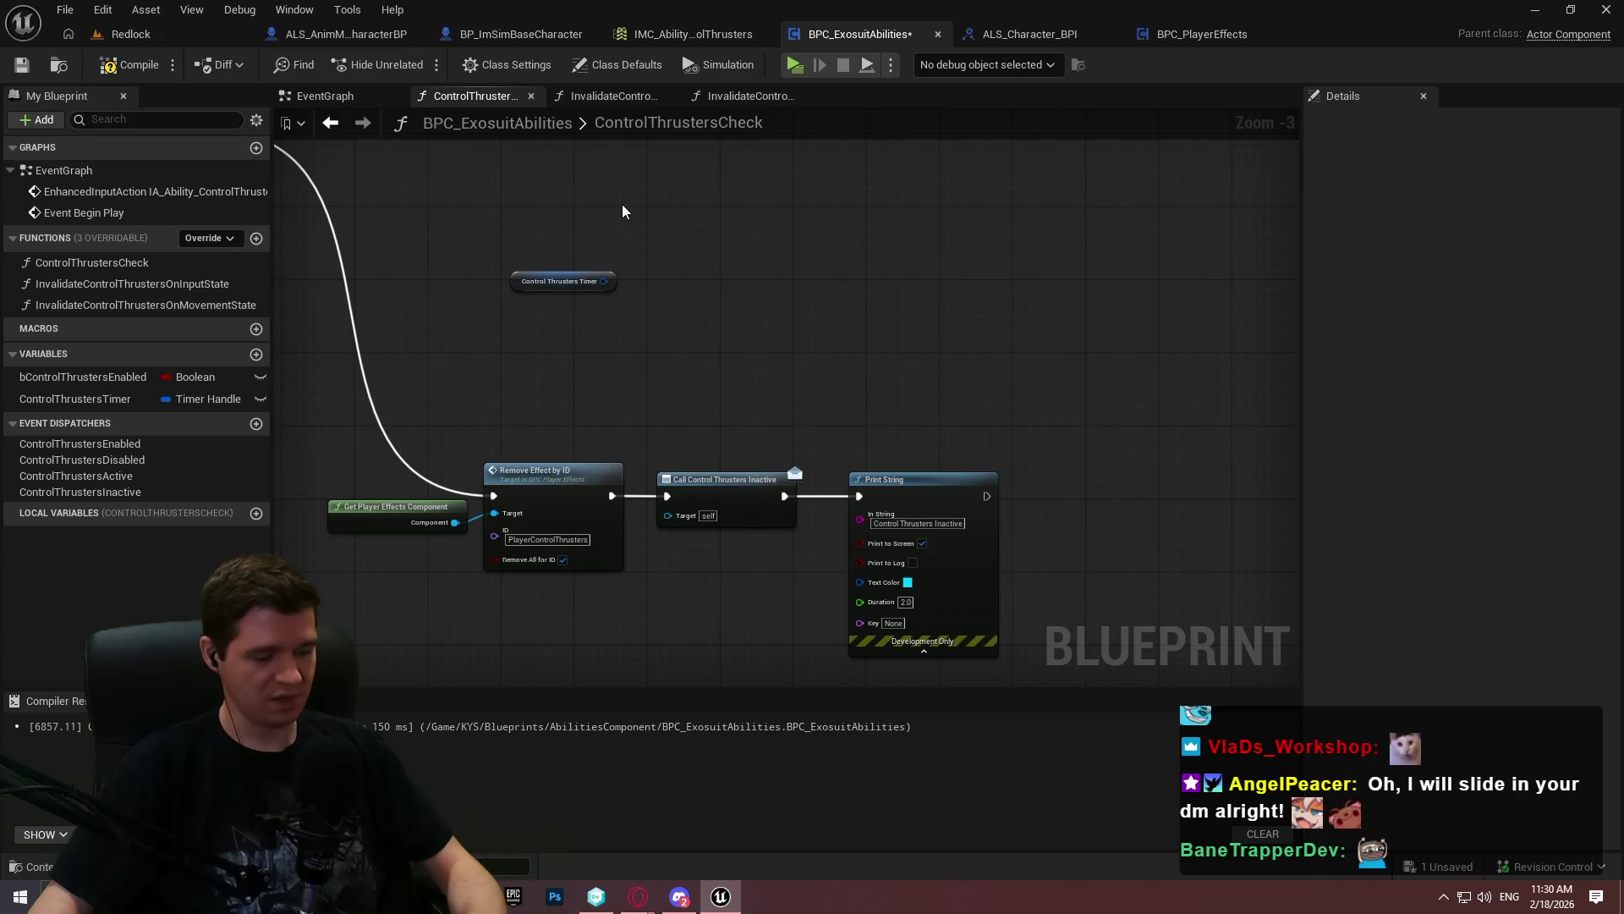
left_click_drag(637, 252, 545, 340)
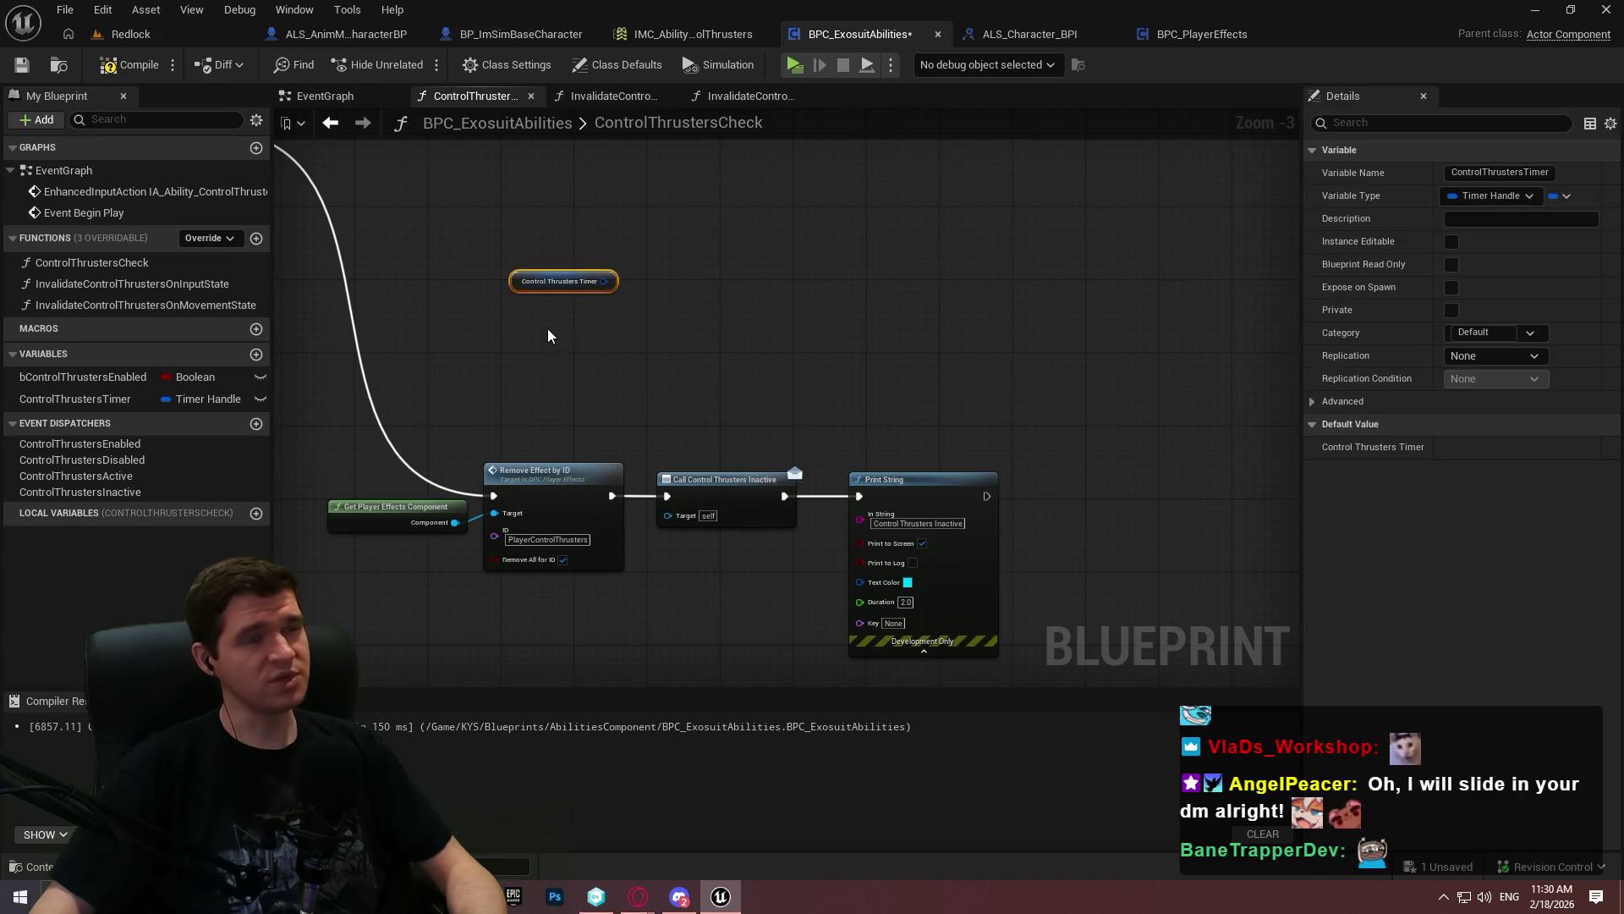
key("Delete")
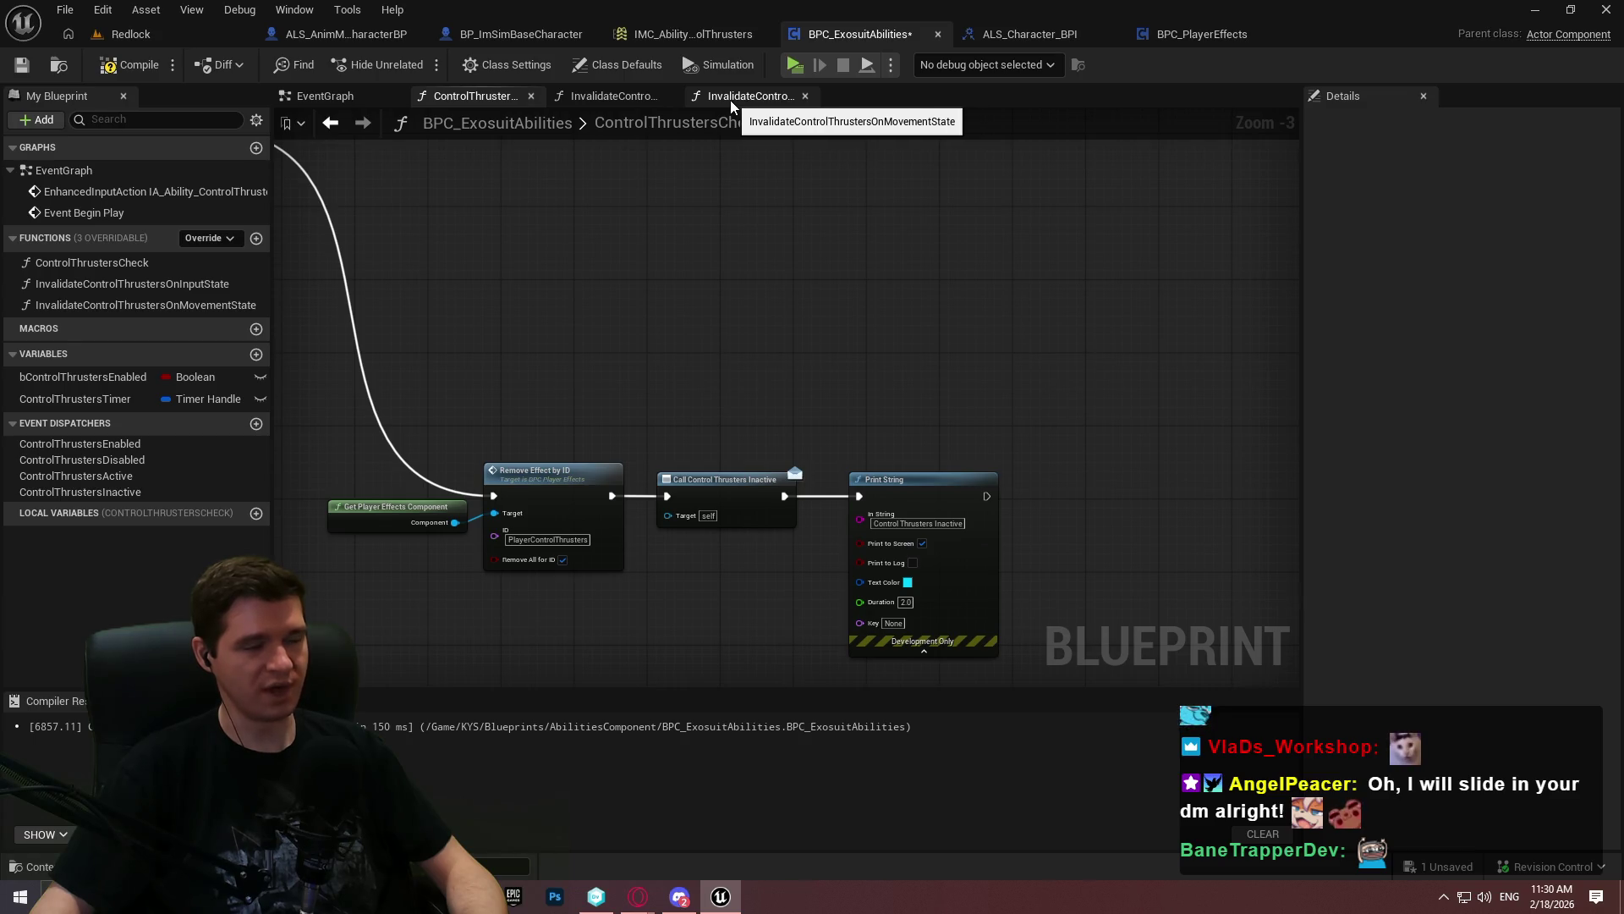
Cycle through the function graphs back to the EventGraph and frame the Branch's True and False chains
left_click(595, 96)
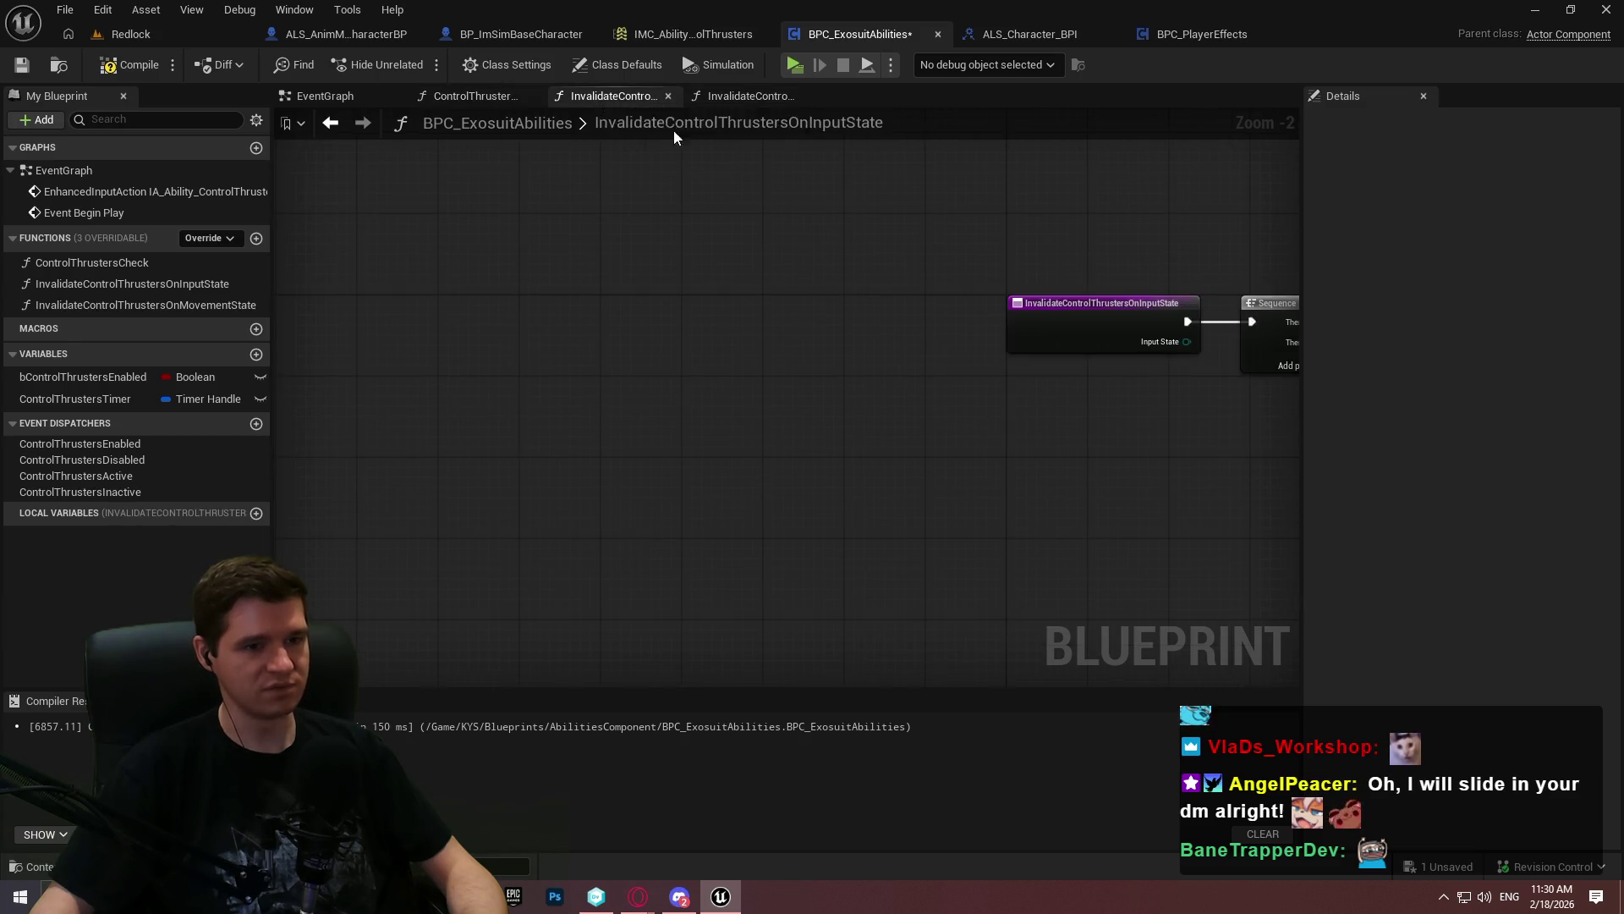
left_click(473, 89)
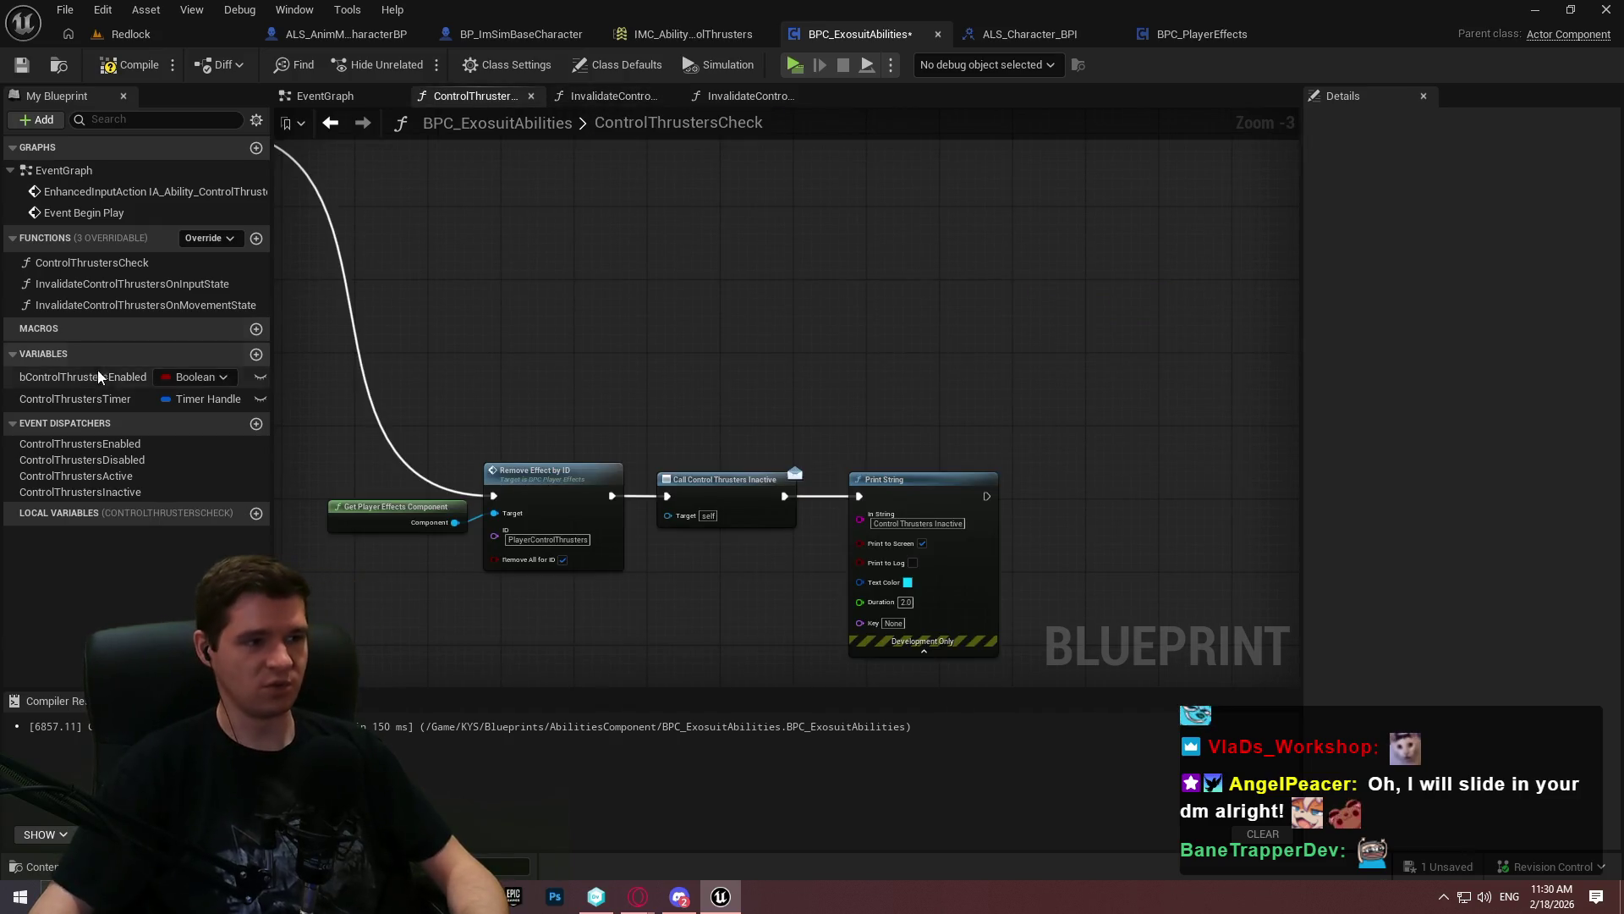
left_click(322, 95)
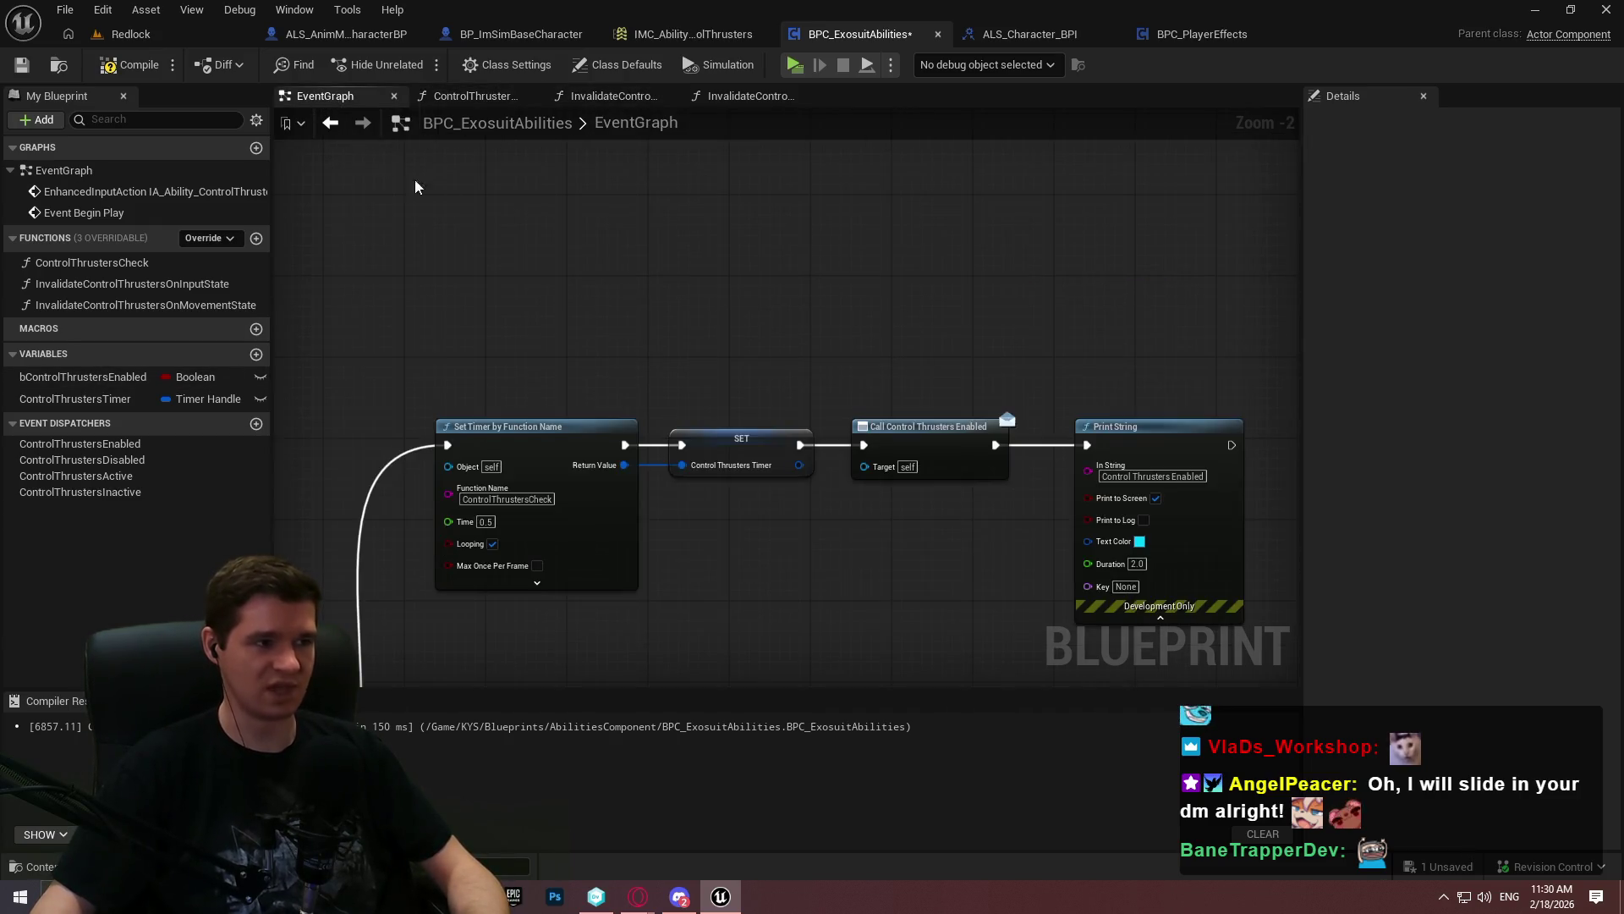
scroll(848, 266, "down", 2)
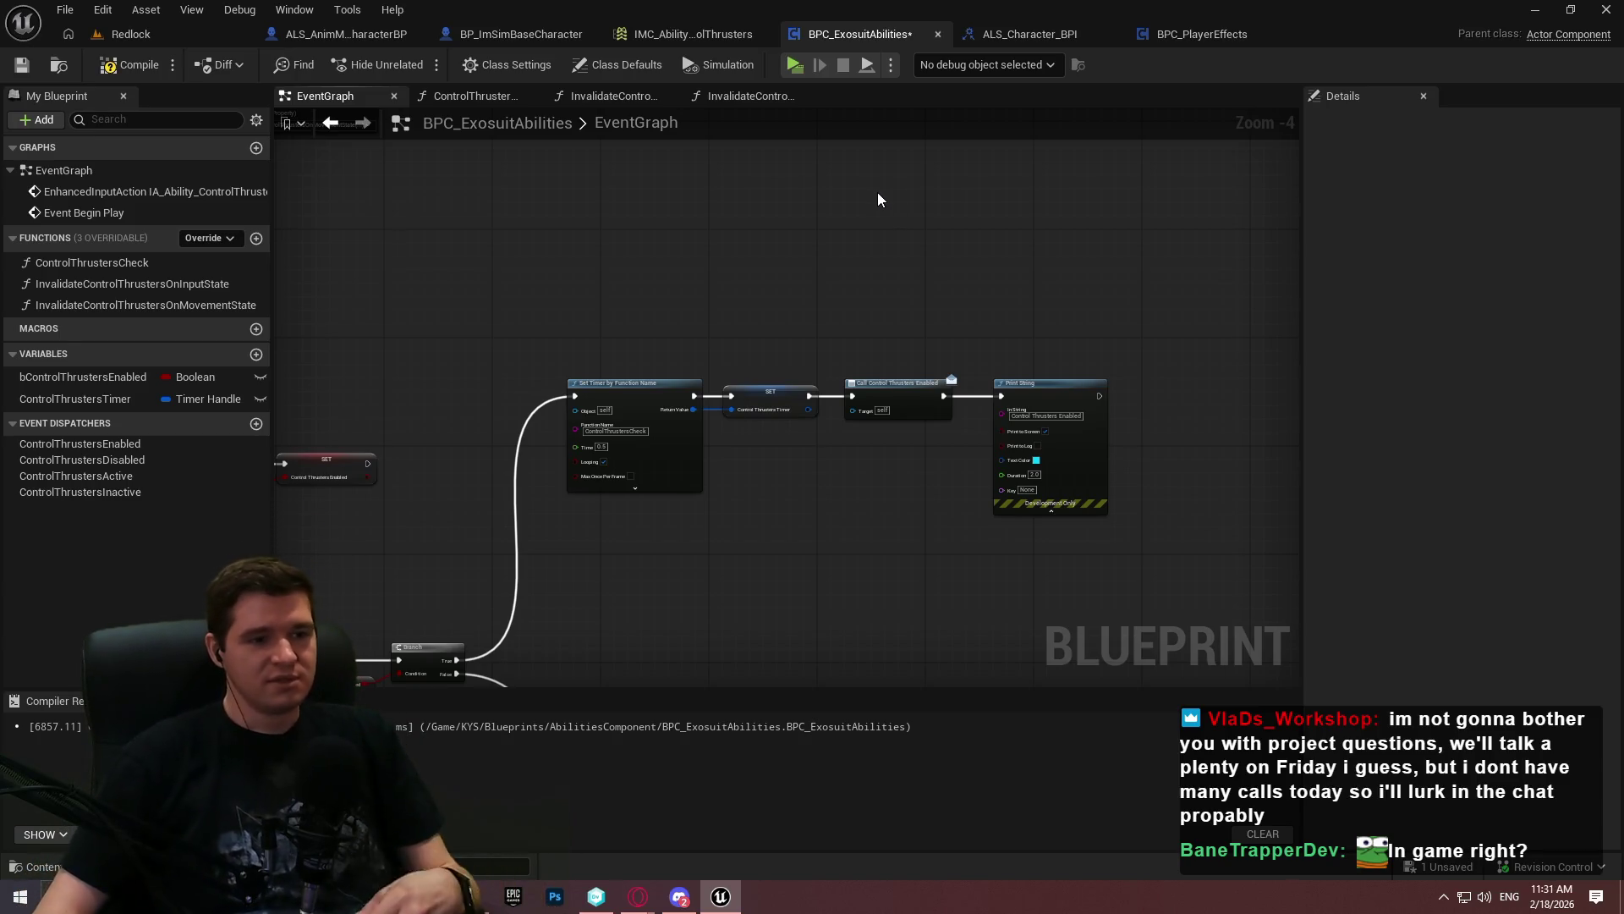
scroll(826, 479, "down", 5)
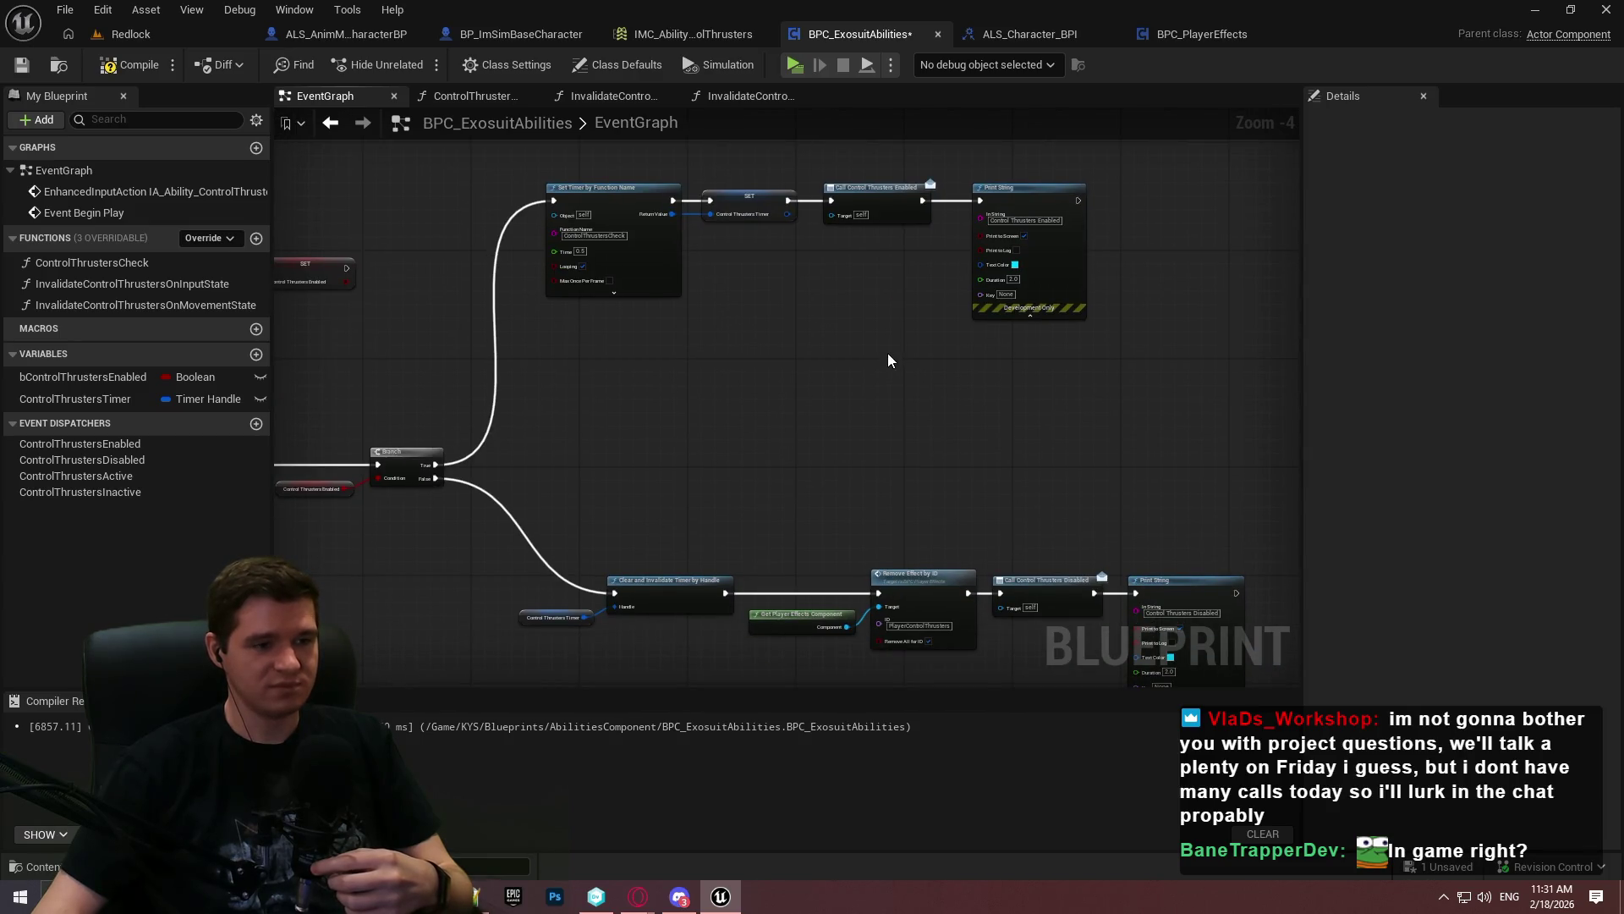
scroll(1020, 419, "up", 2)
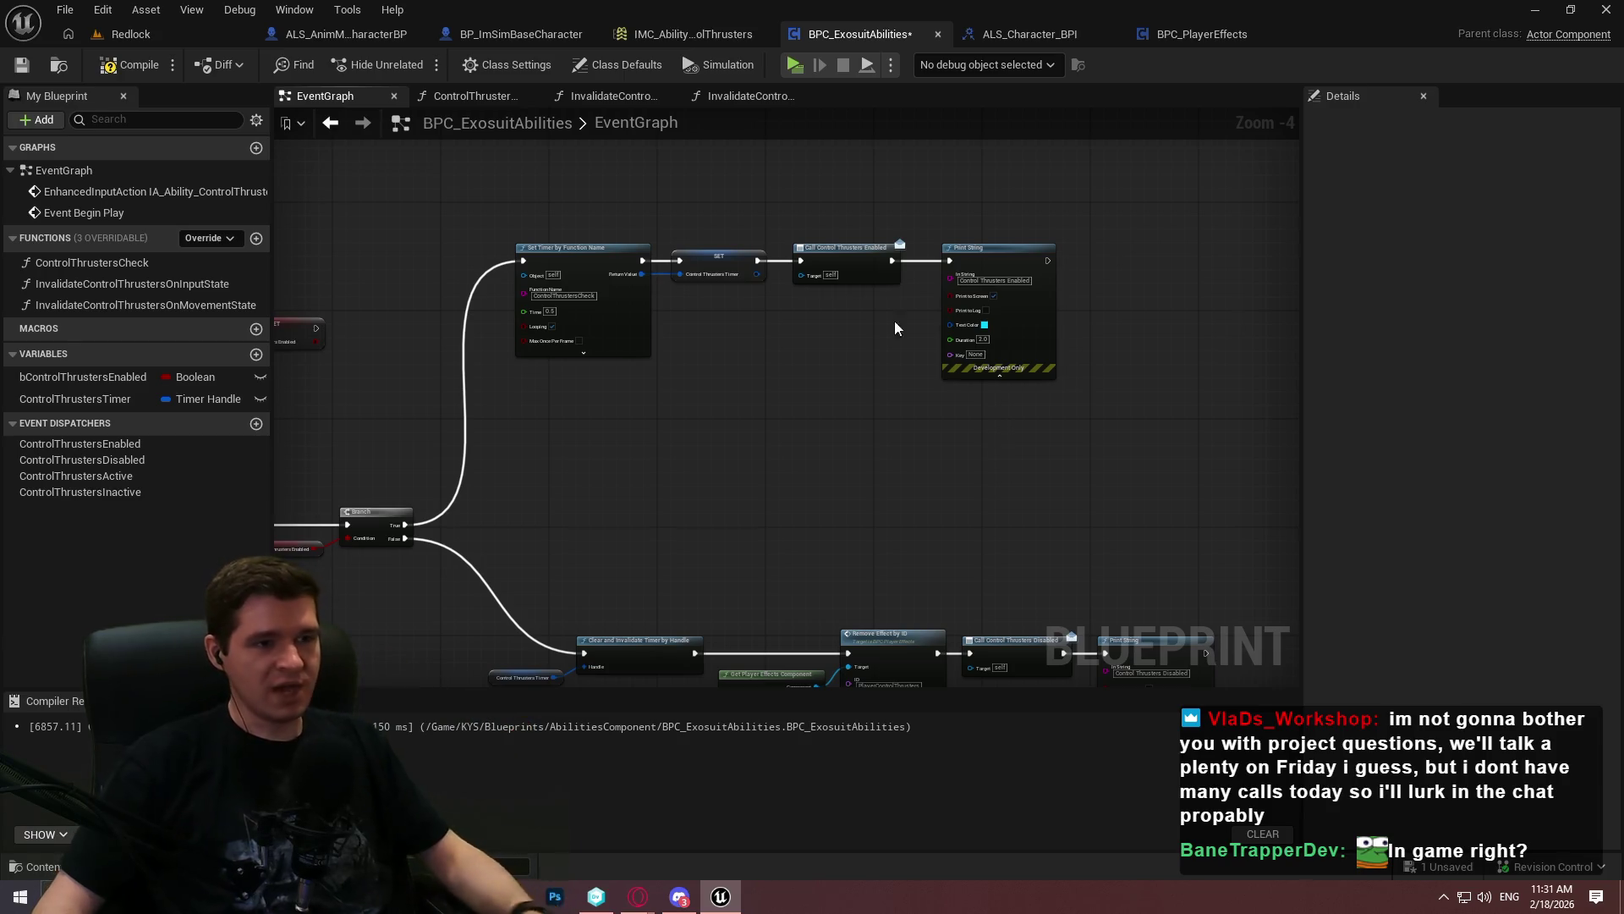
left_click(102, 173)
scroll(795, 418, "down", 1)
mouse_move(796, 418)
left_mouse_down()
mouse_move(921, 344)
mouse_move(889, 331)
left_mouse_up()
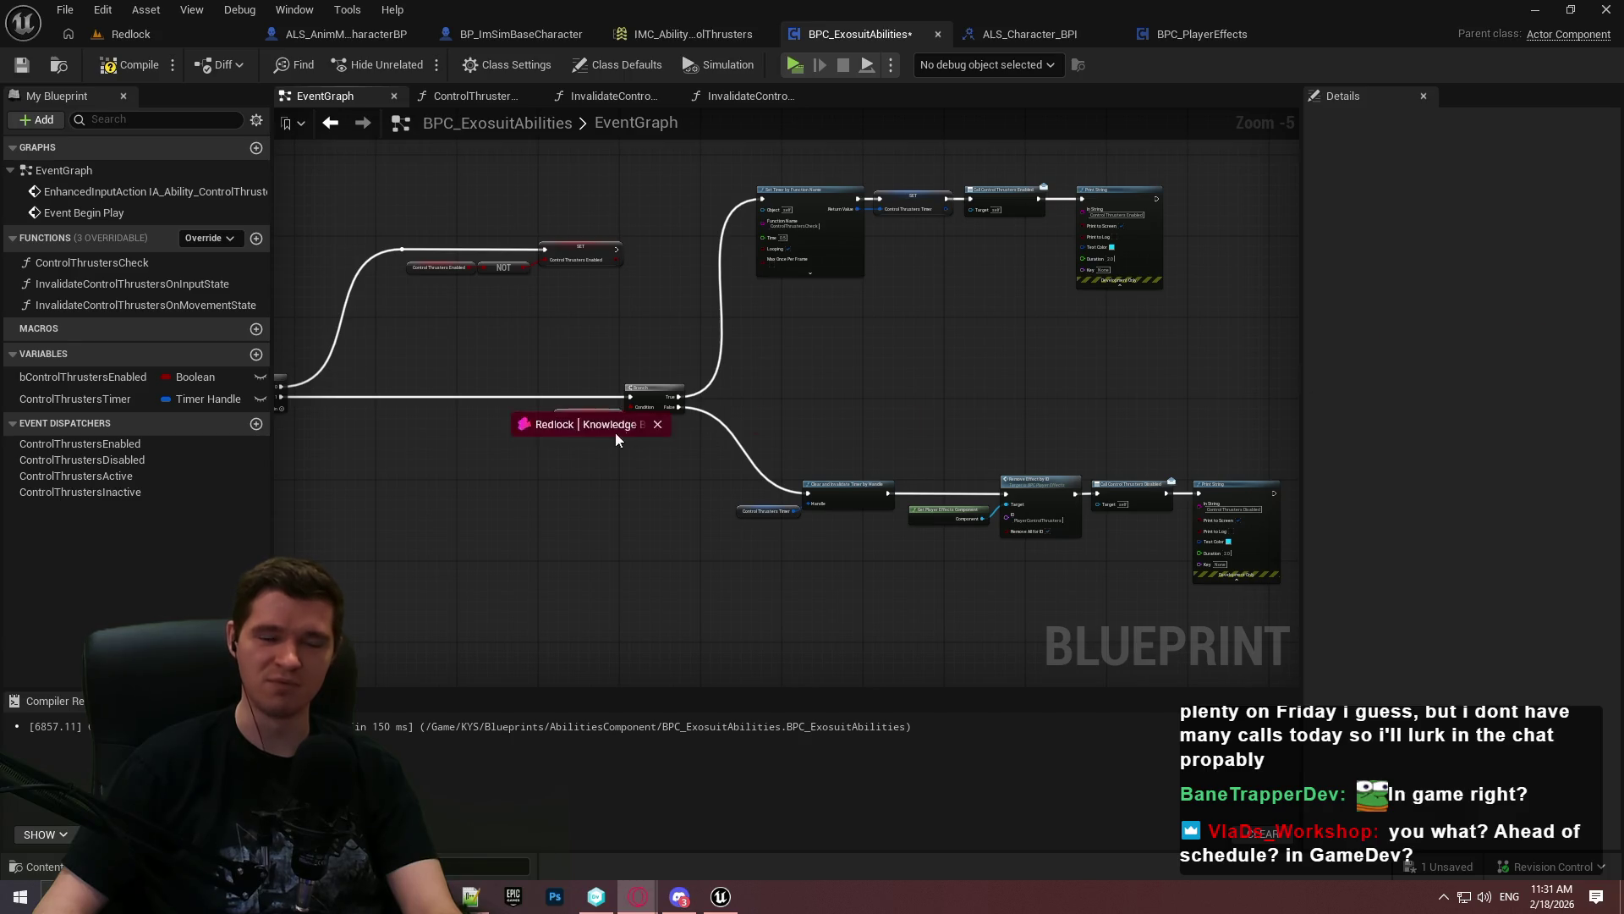
key("alt+Tab")
Read the First Playable Milestone 3 table in the Production Plan article, then minimize the browser
left_click(208, 369)
mouse_move(1616, 144)
left_mouse_down()
mouse_move(1616, 359)
mouse_move(1616, 277)
mouse_move(1617, 341)
left_mouse_up()
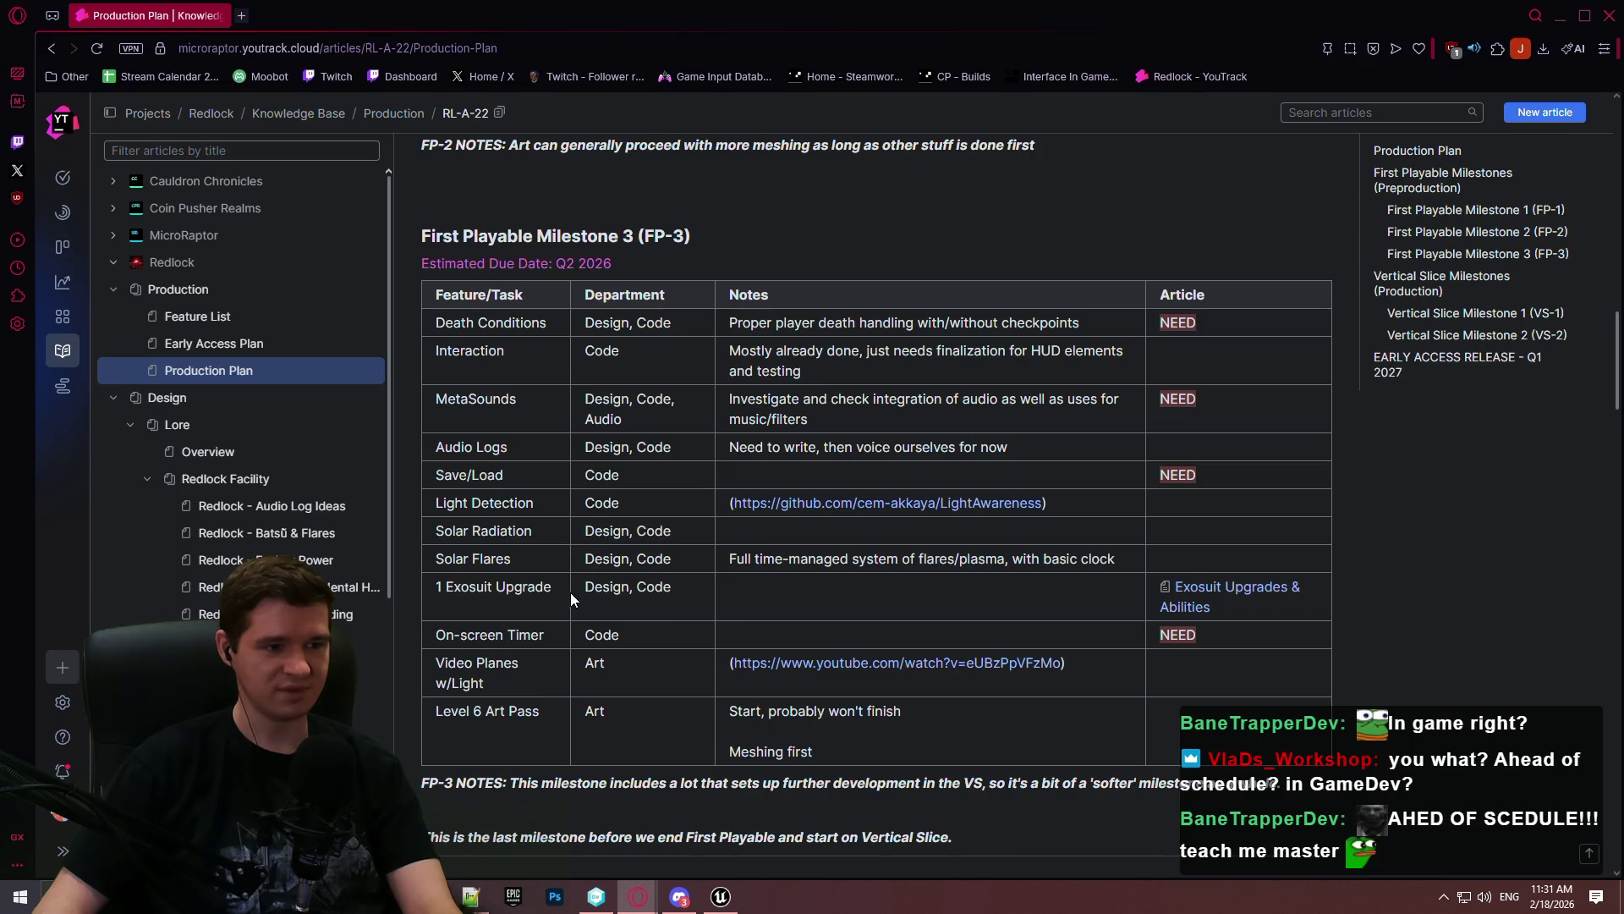
left_click_drag(525, 560, 645, 535)
left_click(645, 538)
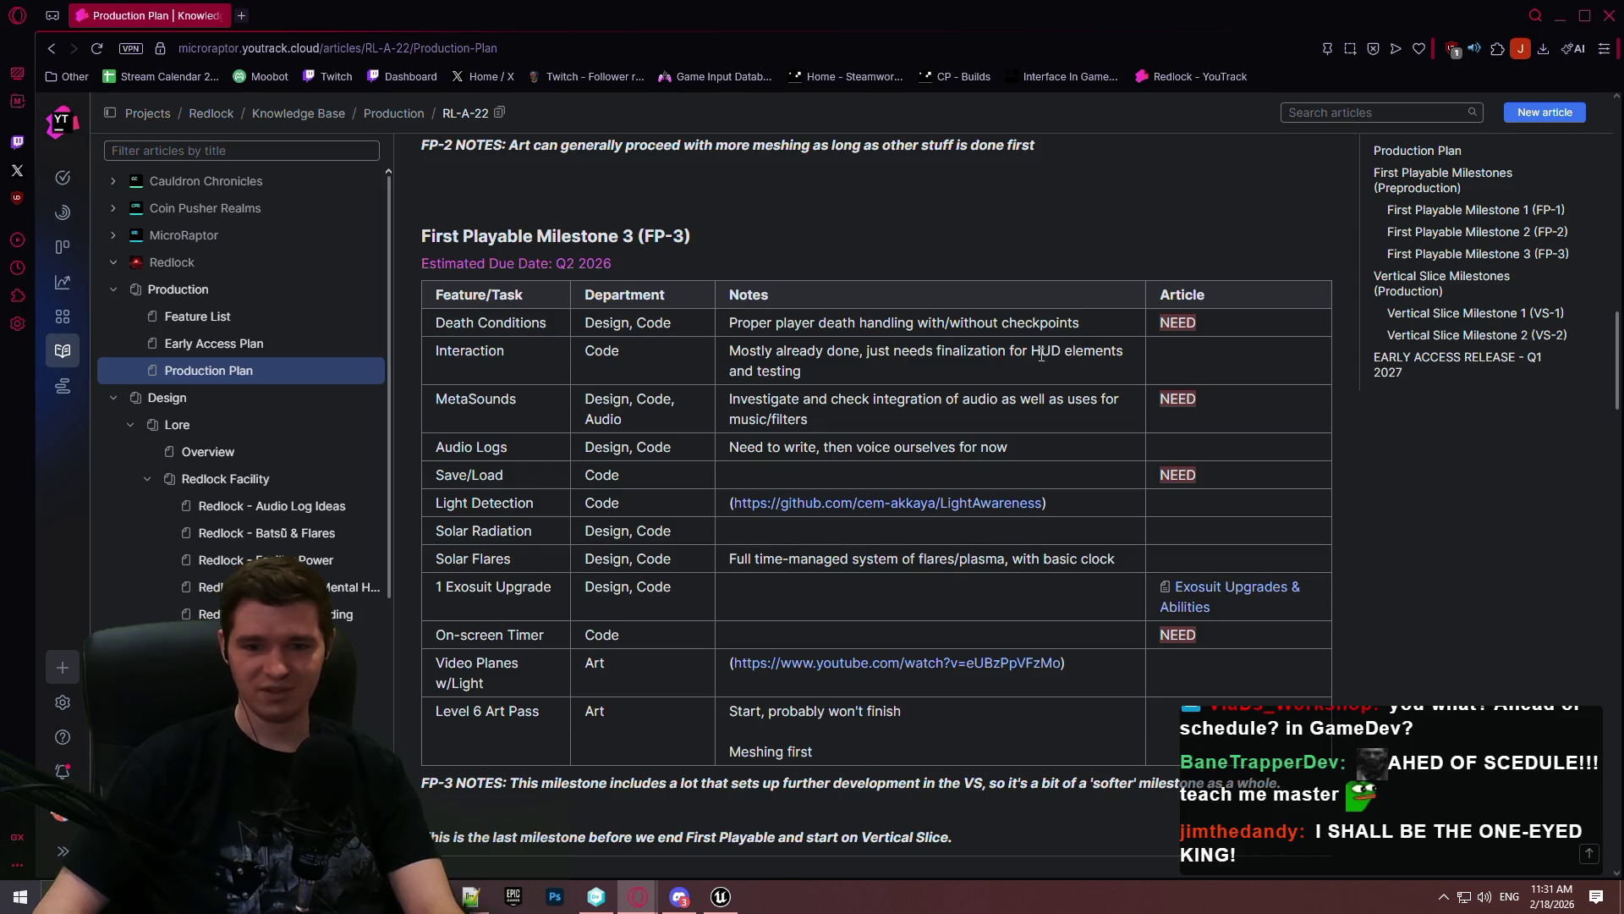
double_click(491, 351)
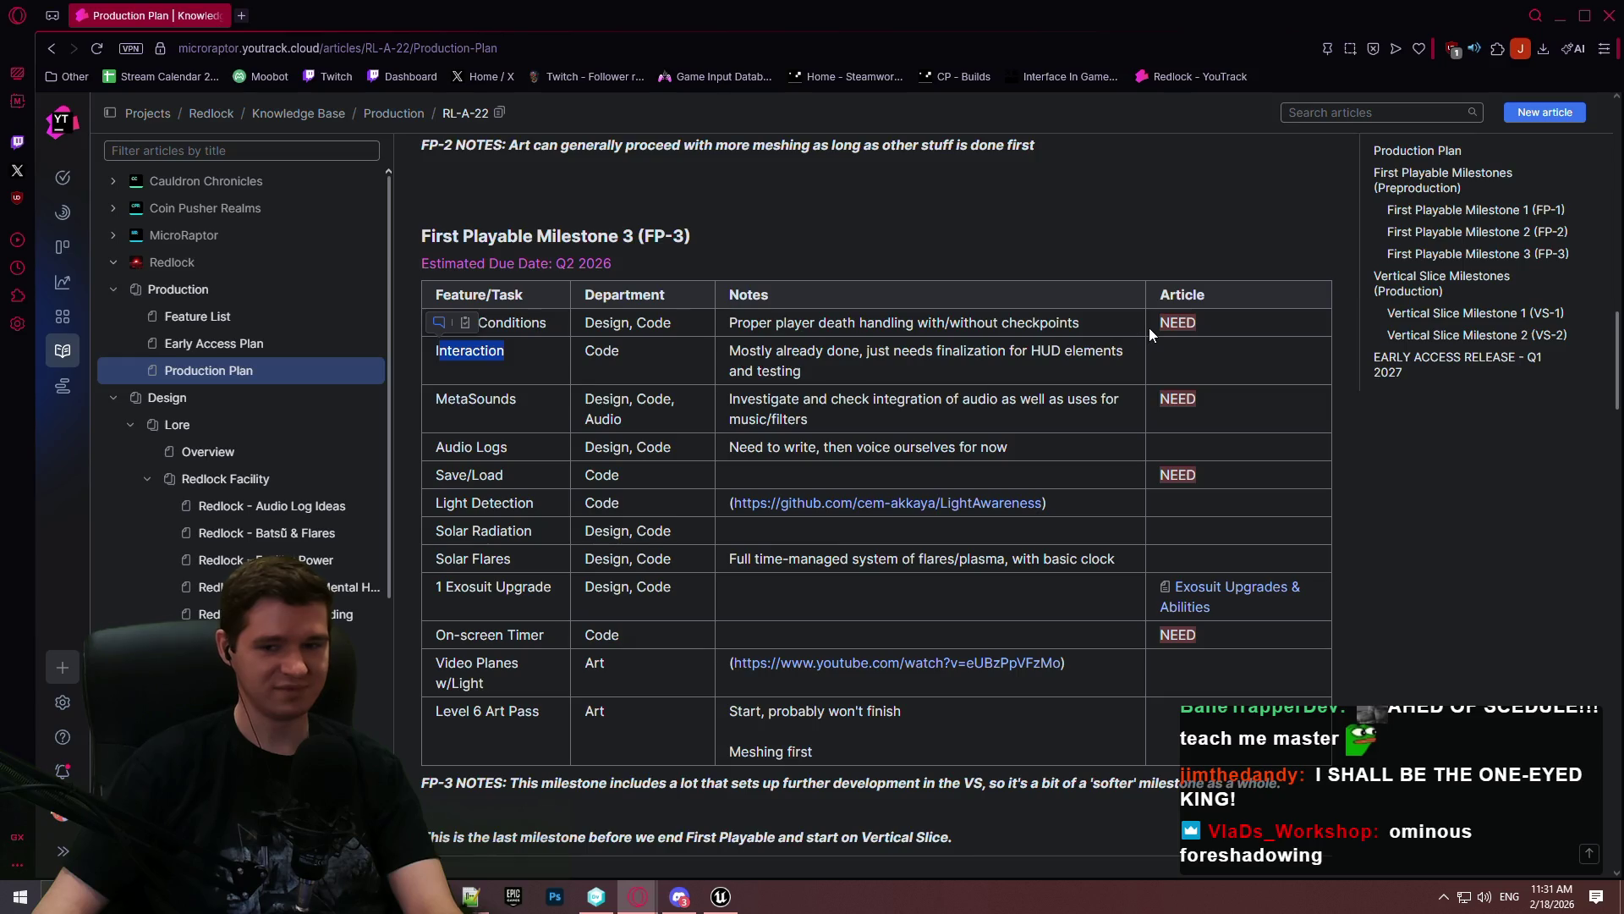
left_click(1448, 648)
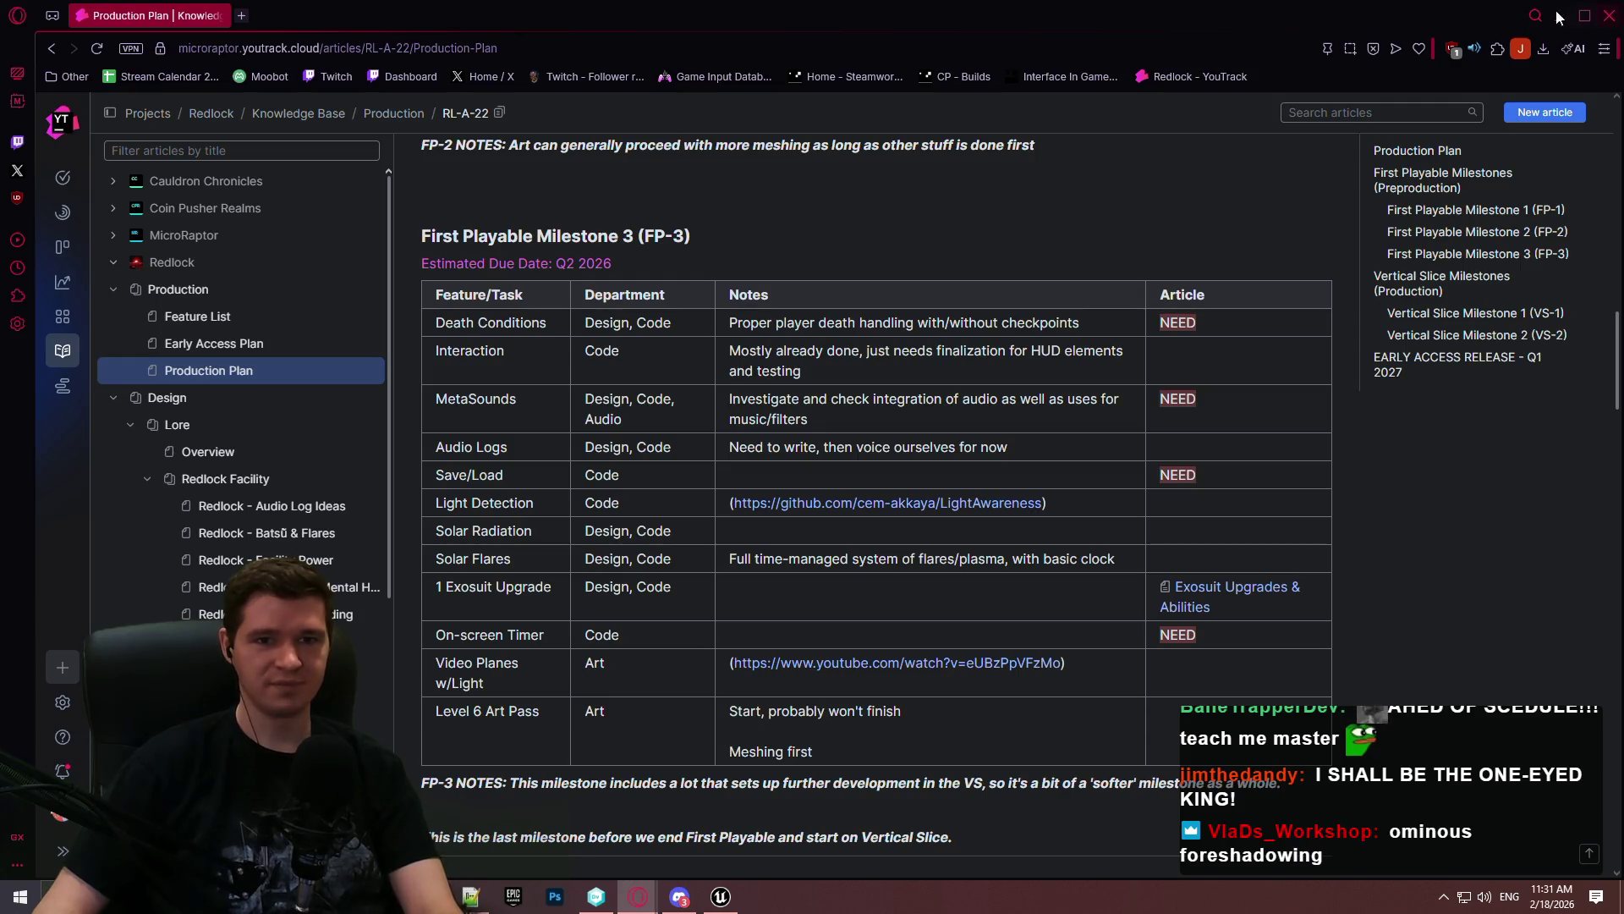
left_click(1563, 16)
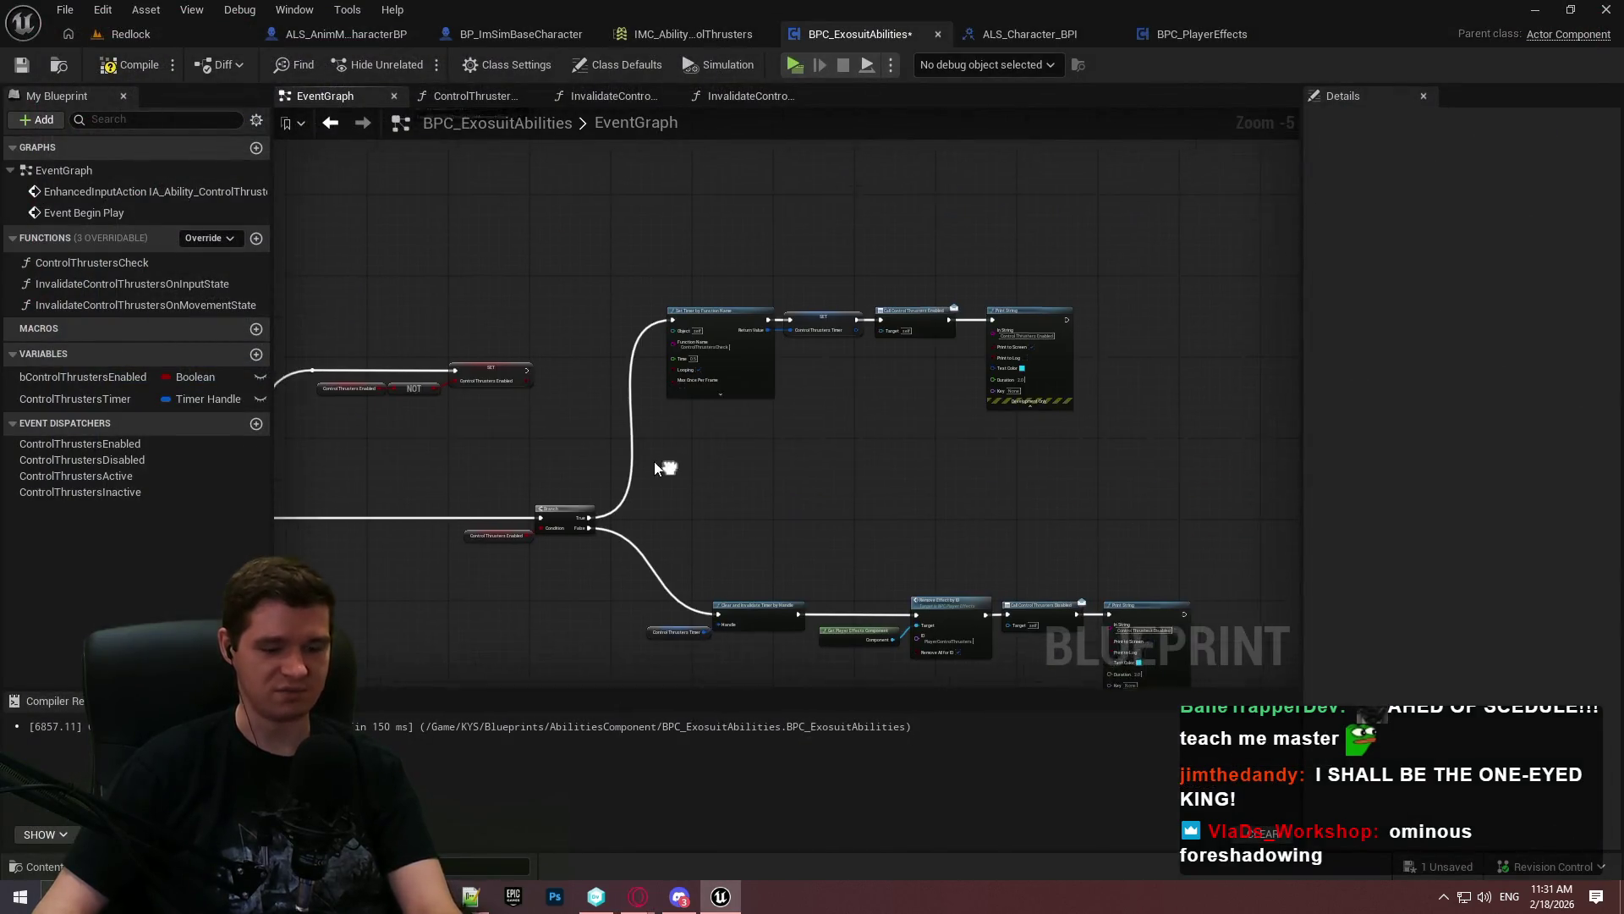
Widen the graph area and pan through the Sequence, Set Timer and Branch False chains
left_click_drag(959, 469, 1123, 410)
scroll(836, 404, "up", 4)
scroll(927, 379, "down", 1)
left_click_drag(598, 382, 954, 416)
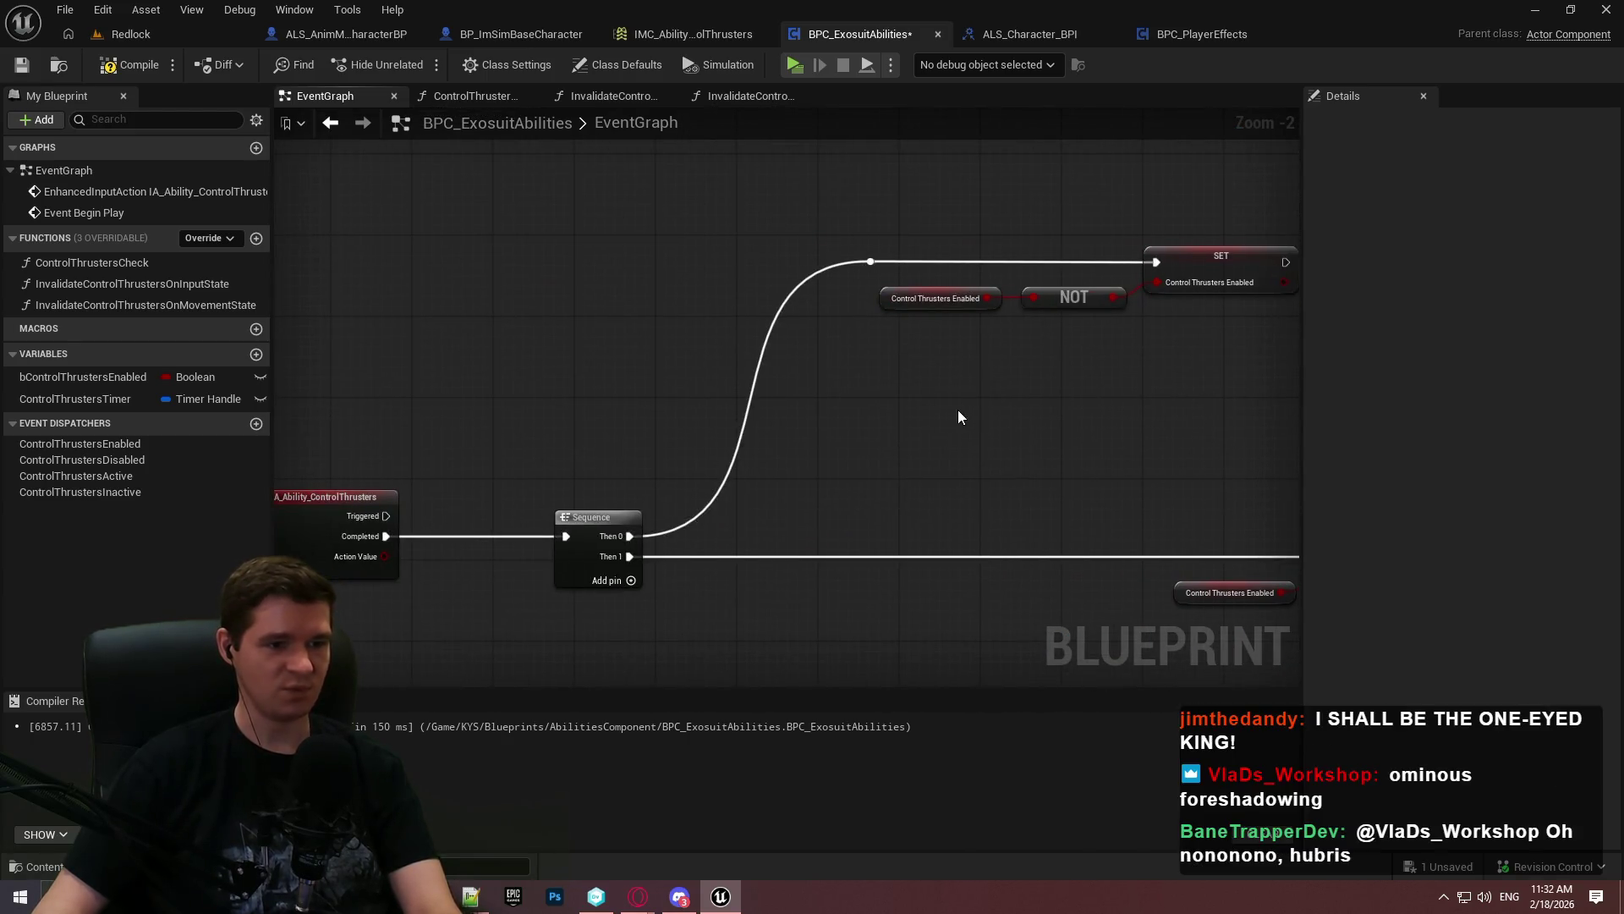
mouse_move(1199, 362)
left_mouse_down()
mouse_move(804, 457)
mouse_move(476, 462)
left_mouse_up()
mouse_move(981, 443)
left_mouse_down()
mouse_move(548, 449)
mouse_move(946, 113)
left_mouse_up()
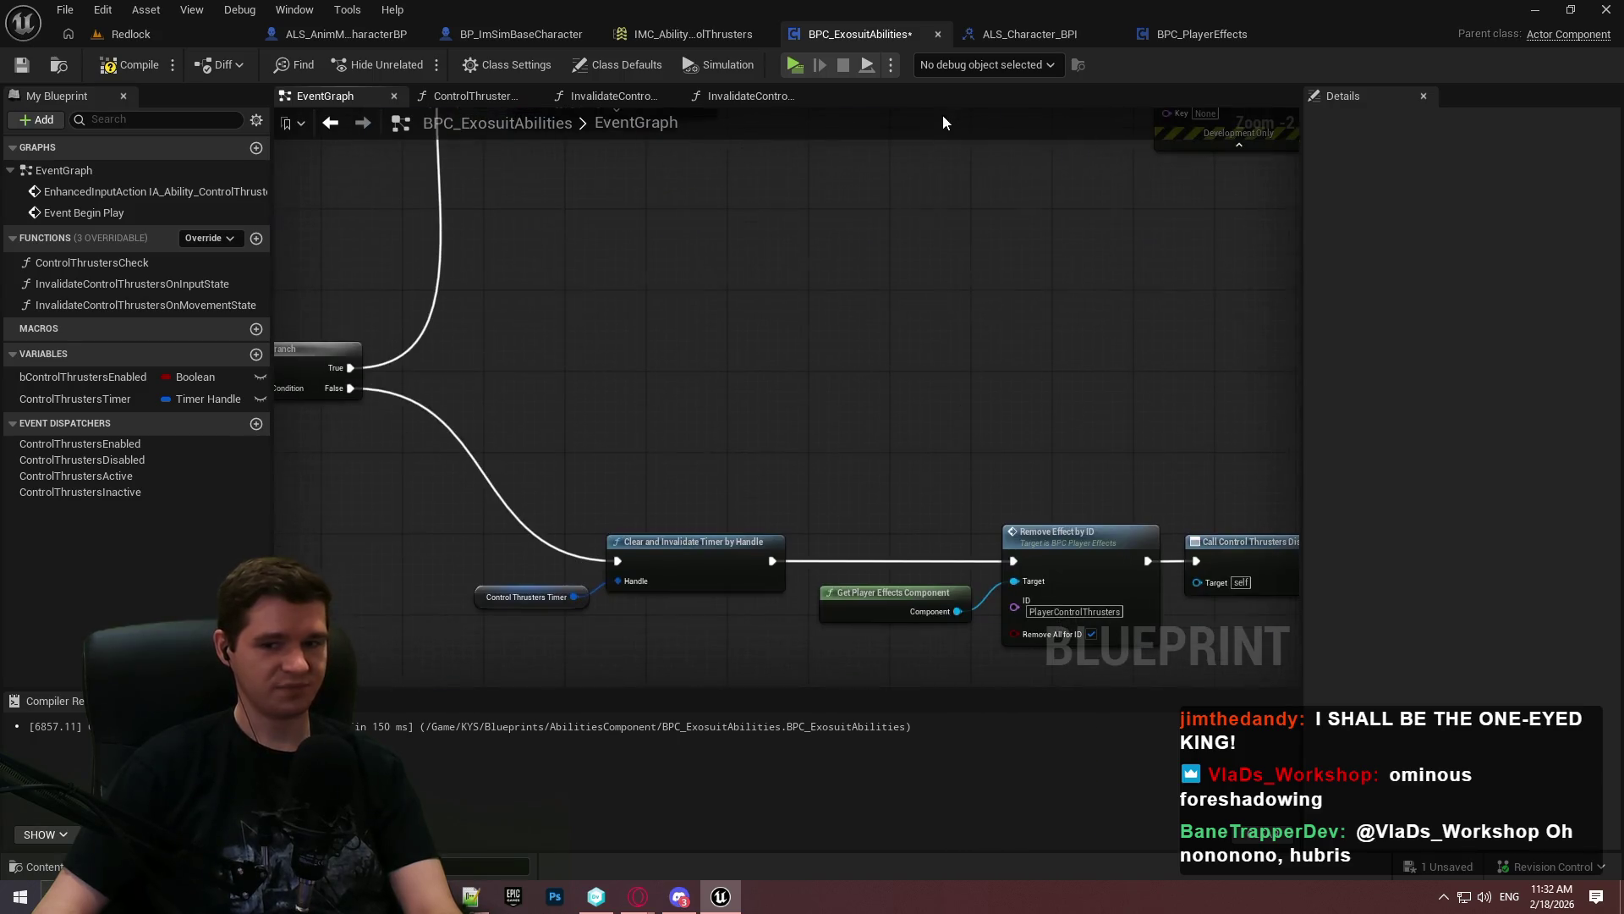
left_click_drag(1301, 238, 1374, 239)
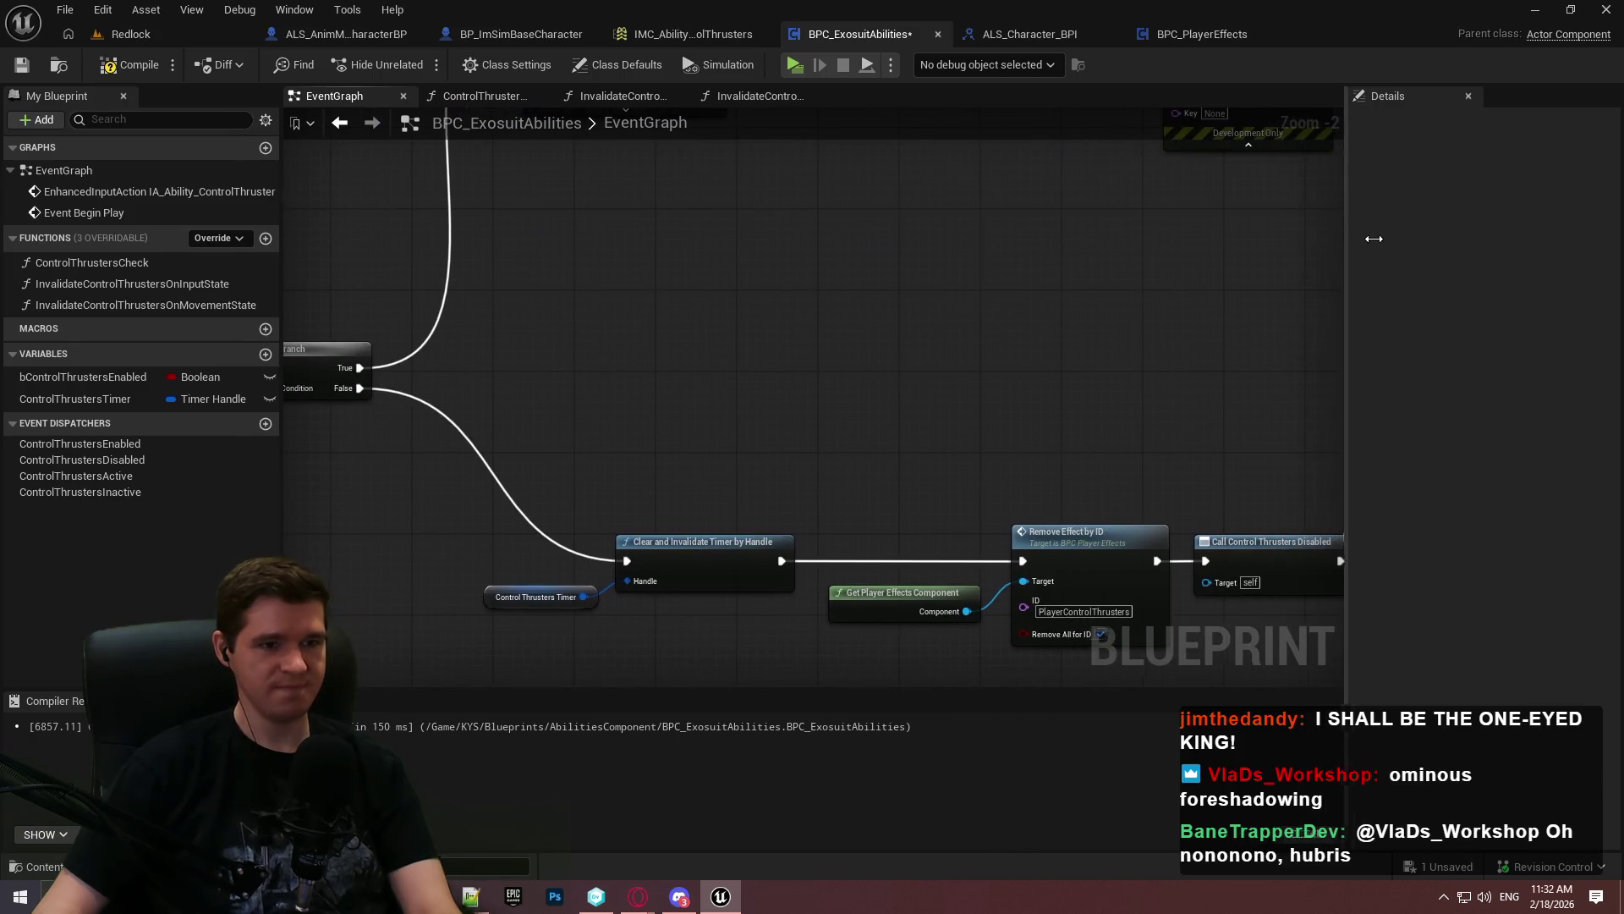
mouse_move(1053, 297)
left_mouse_down()
mouse_move(536, 500)
mouse_move(1049, 508)
left_mouse_up()
left_click_drag(840, 490, 998, 686)
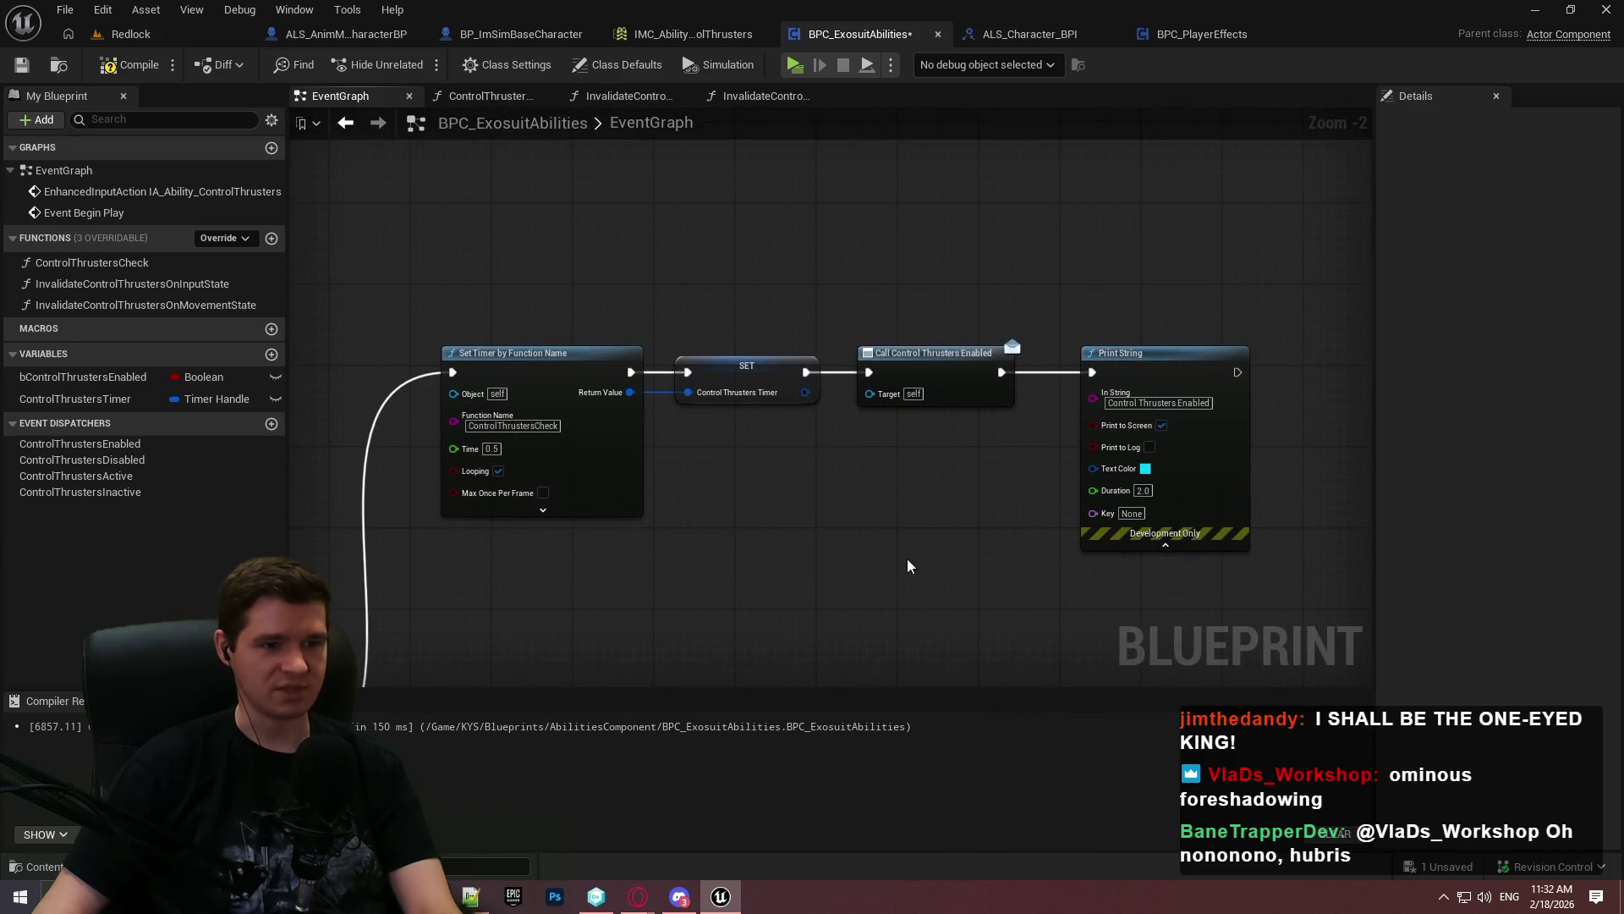
mouse_move(720, 583)
left_mouse_down()
mouse_move(1222, 225)
mouse_move(761, 398)
mouse_move(812, 431)
mouse_move(652, 397)
mouse_move(567, 406)
left_mouse_up()
Wire the Branch True exec directly into Call Control Thrusters Enabled and save the blueprint
mouse_move(652, 318)
left_mouse_down()
mouse_move(794, 432)
mouse_move(867, 457)
left_mouse_up()
mouse_move(1052, 327)
left_mouse_down()
mouse_move(597, 538)
mouse_move(729, 227)
mouse_move(729, 58)
mouse_move(705, 311)
mouse_move(779, 348)
mouse_move(778, 369)
mouse_move(462, 506)
mouse_move(450, 495)
left_mouse_up()
mouse_move(1098, 373)
left_mouse_down()
mouse_move(855, 514)
mouse_move(802, 130)
mouse_move(826, 145)
mouse_move(992, 498)
left_mouse_up()
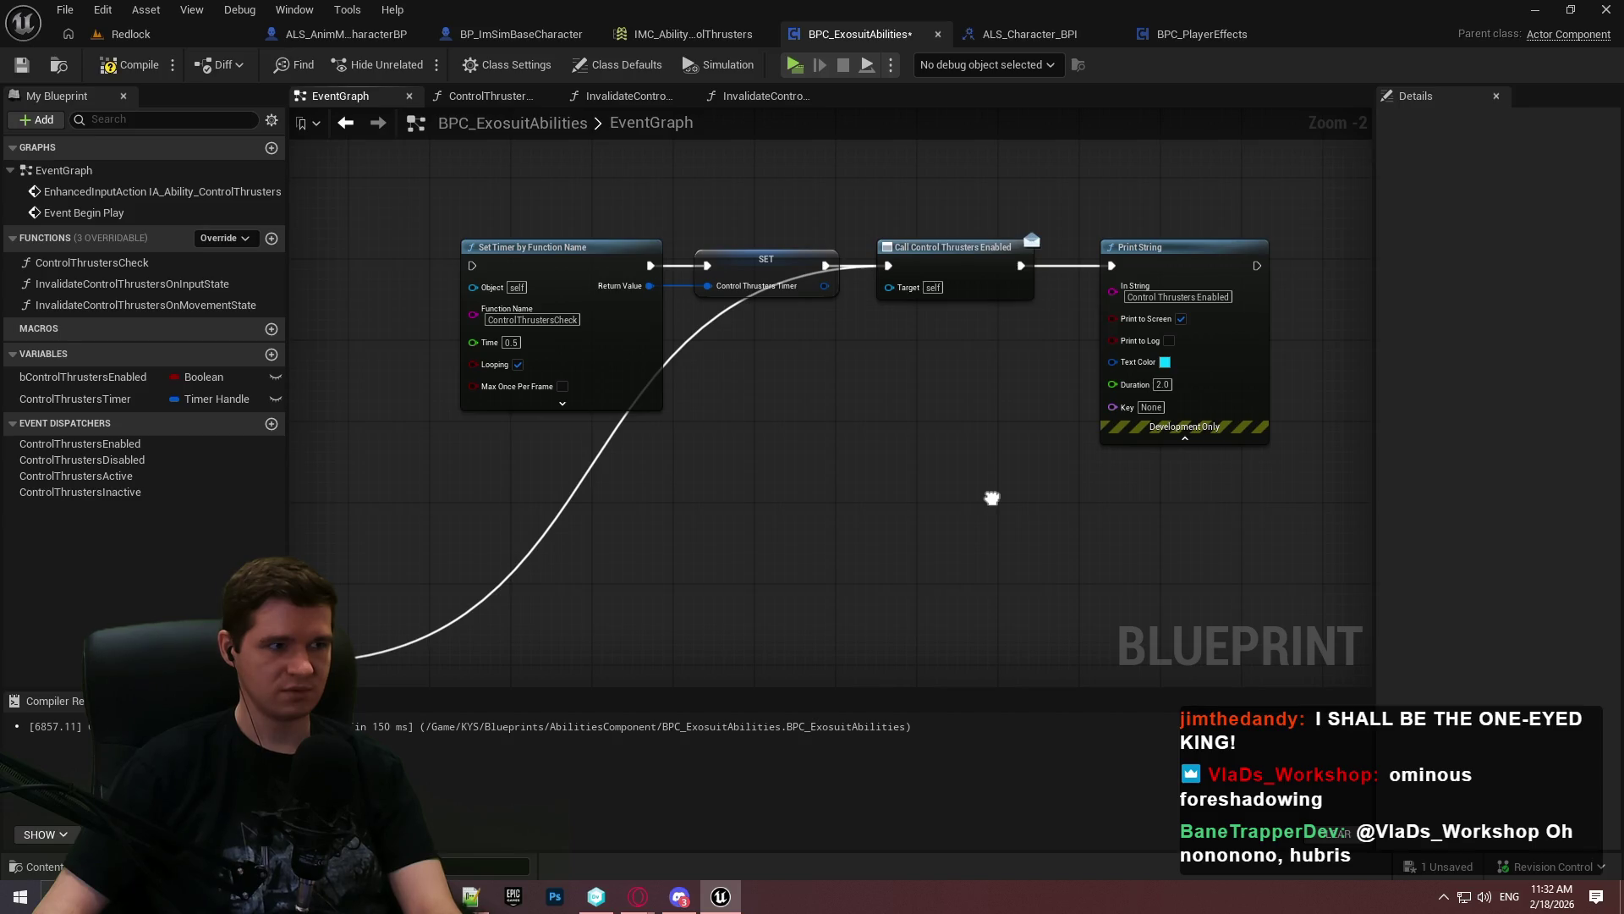
left_click(29, 74)
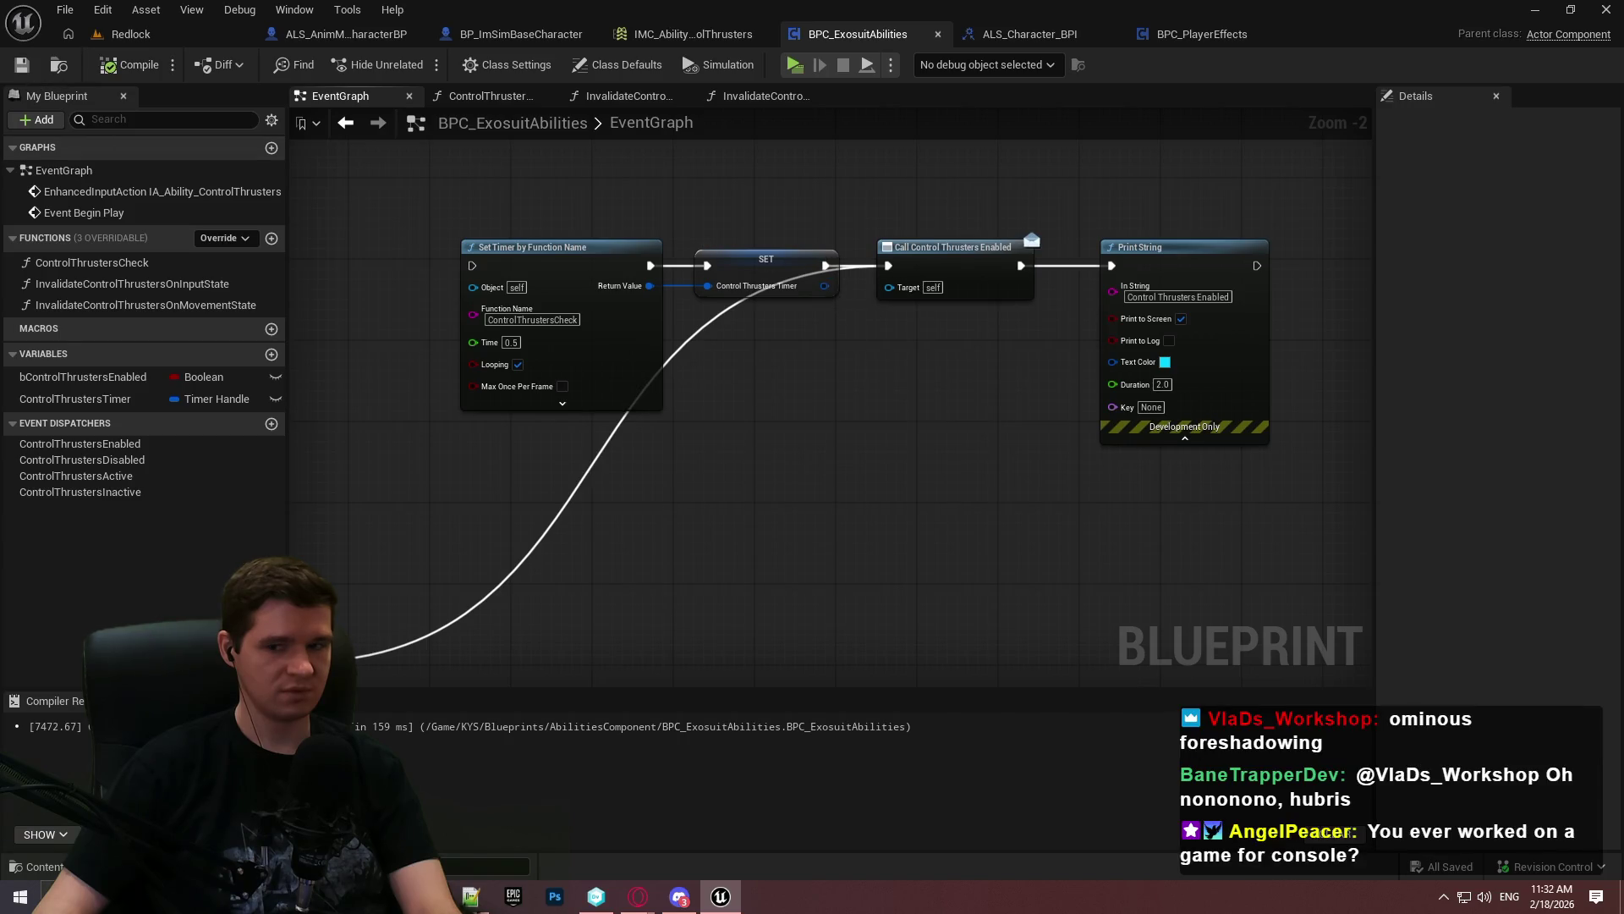
Move the Set Timer and SET nodes up-left and the enable call and Print String down-left
left_click_drag(698, 340, 464, 271)
mouse_move(536, 323)
left_mouse_down()
mouse_move(505, 200)
mouse_move(494, 222)
left_mouse_up()
left_click(770, 384)
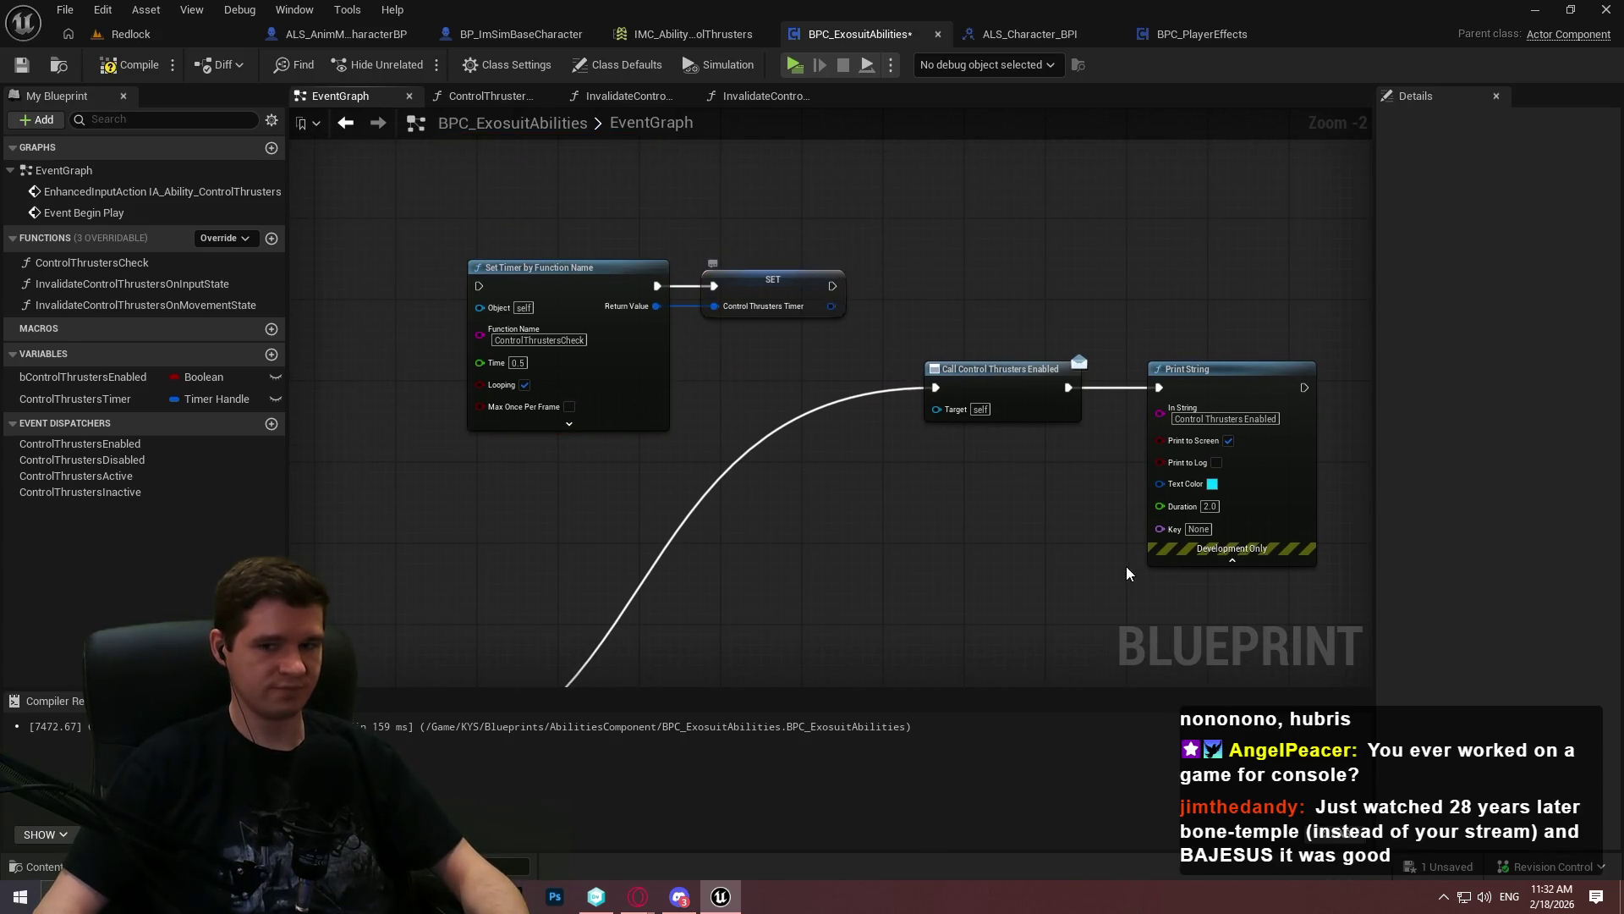
left_click_drag(1134, 573, 1128, 357)
mouse_move(1307, 401)
left_mouse_down()
mouse_move(1033, 181)
mouse_move(770, 262)
left_mouse_up()
mouse_move(946, 173)
left_mouse_down()
mouse_move(1013, 466)
mouse_move(592, 355)
mouse_move(626, 246)
left_mouse_up()
Start a new Notepad++ document with the line 'Running out of hydro'
left_click(998, 338)
left_click(471, 896)
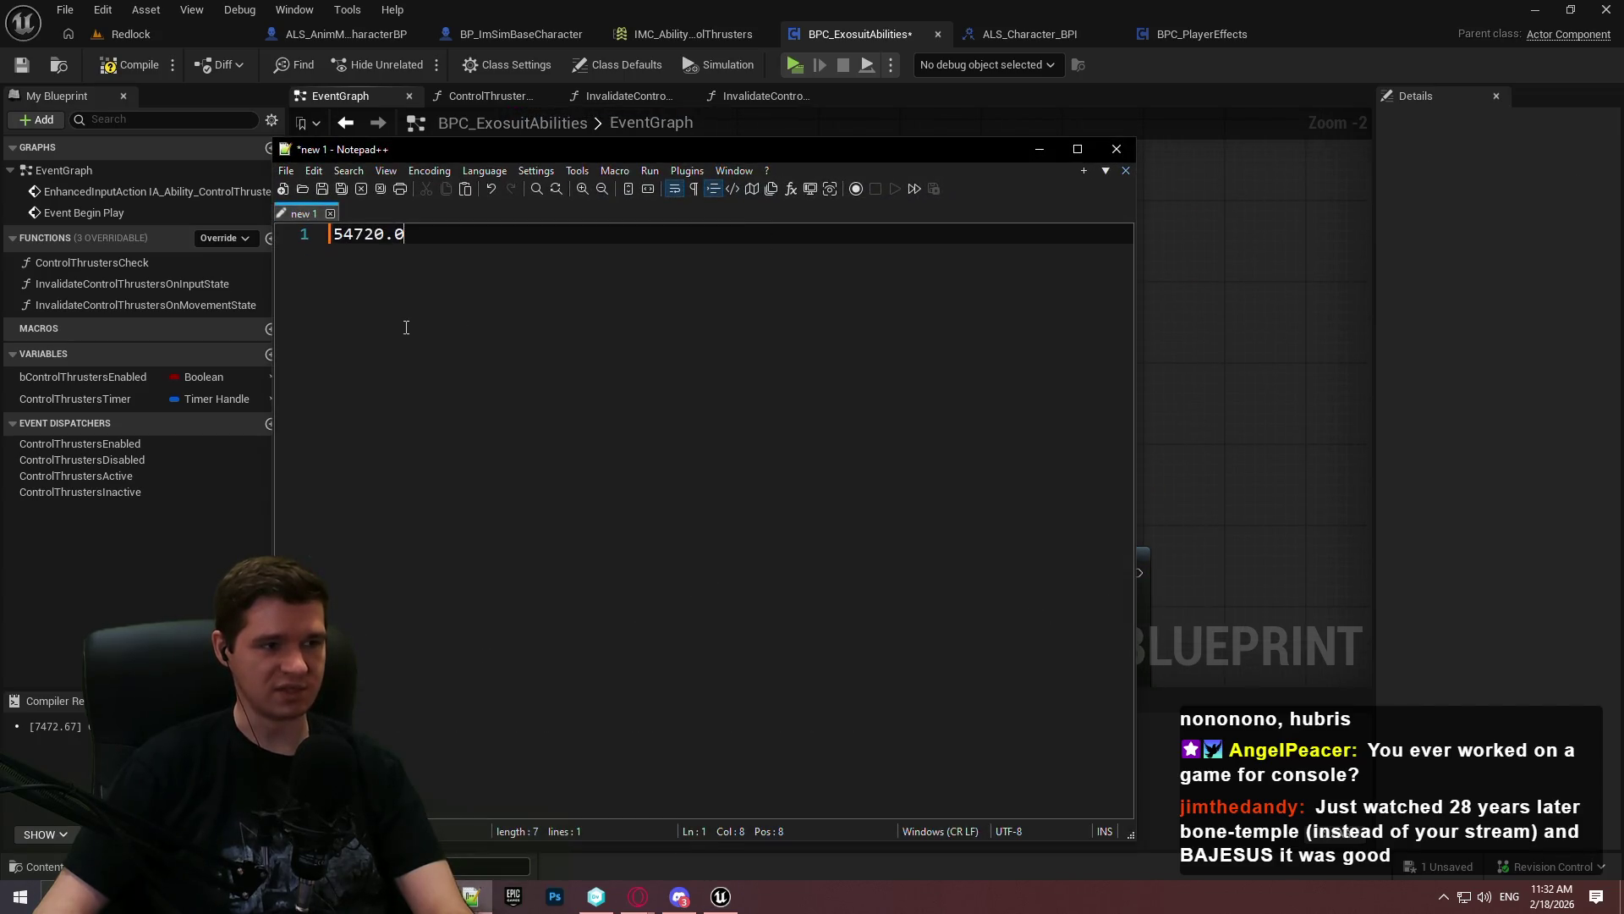
key("ctrl+n")
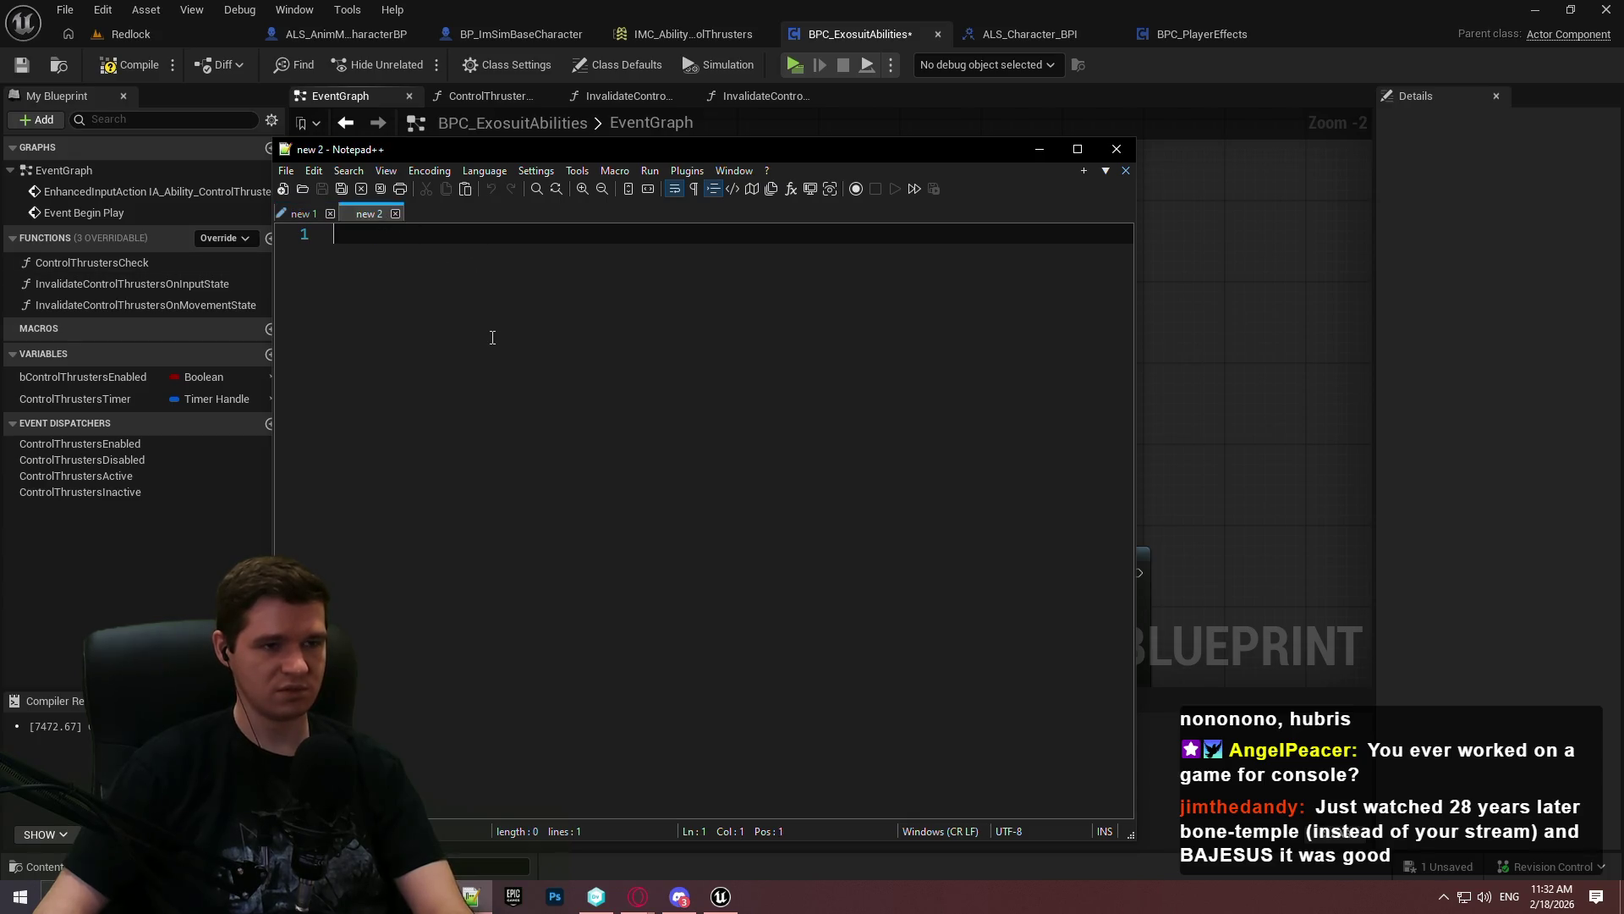
type("Running out of hydrogen")
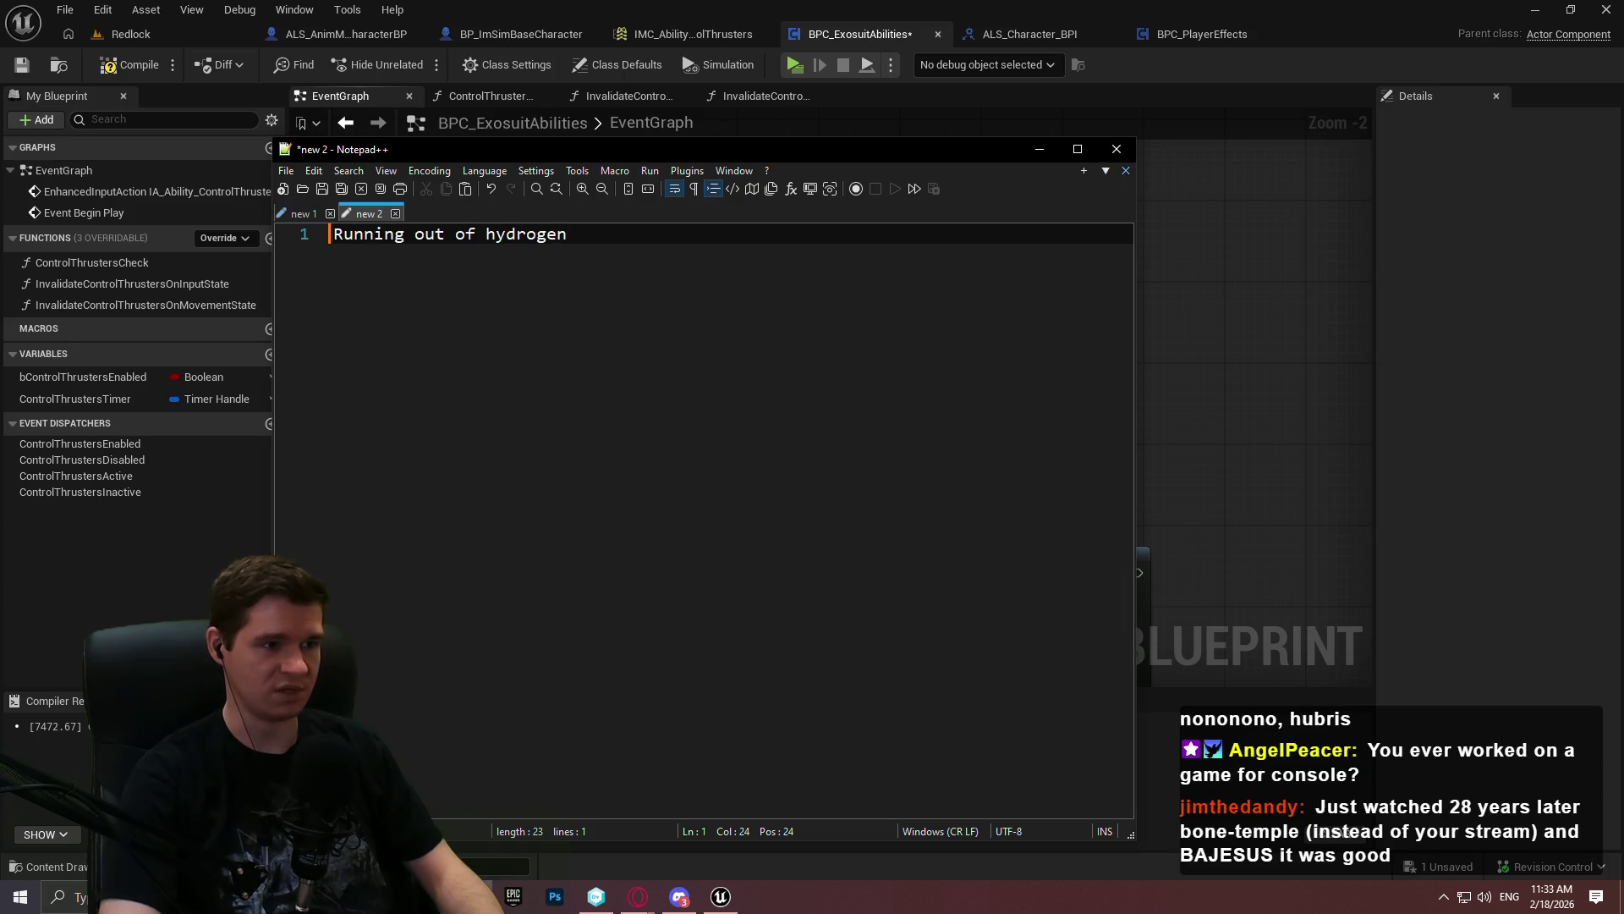
Insert the heading 'Won't work when' above and indent the hydrogen line beneath it
left_click(516, 234)
key("Home")
key("Return")
key("Up")
type("Won't wo")
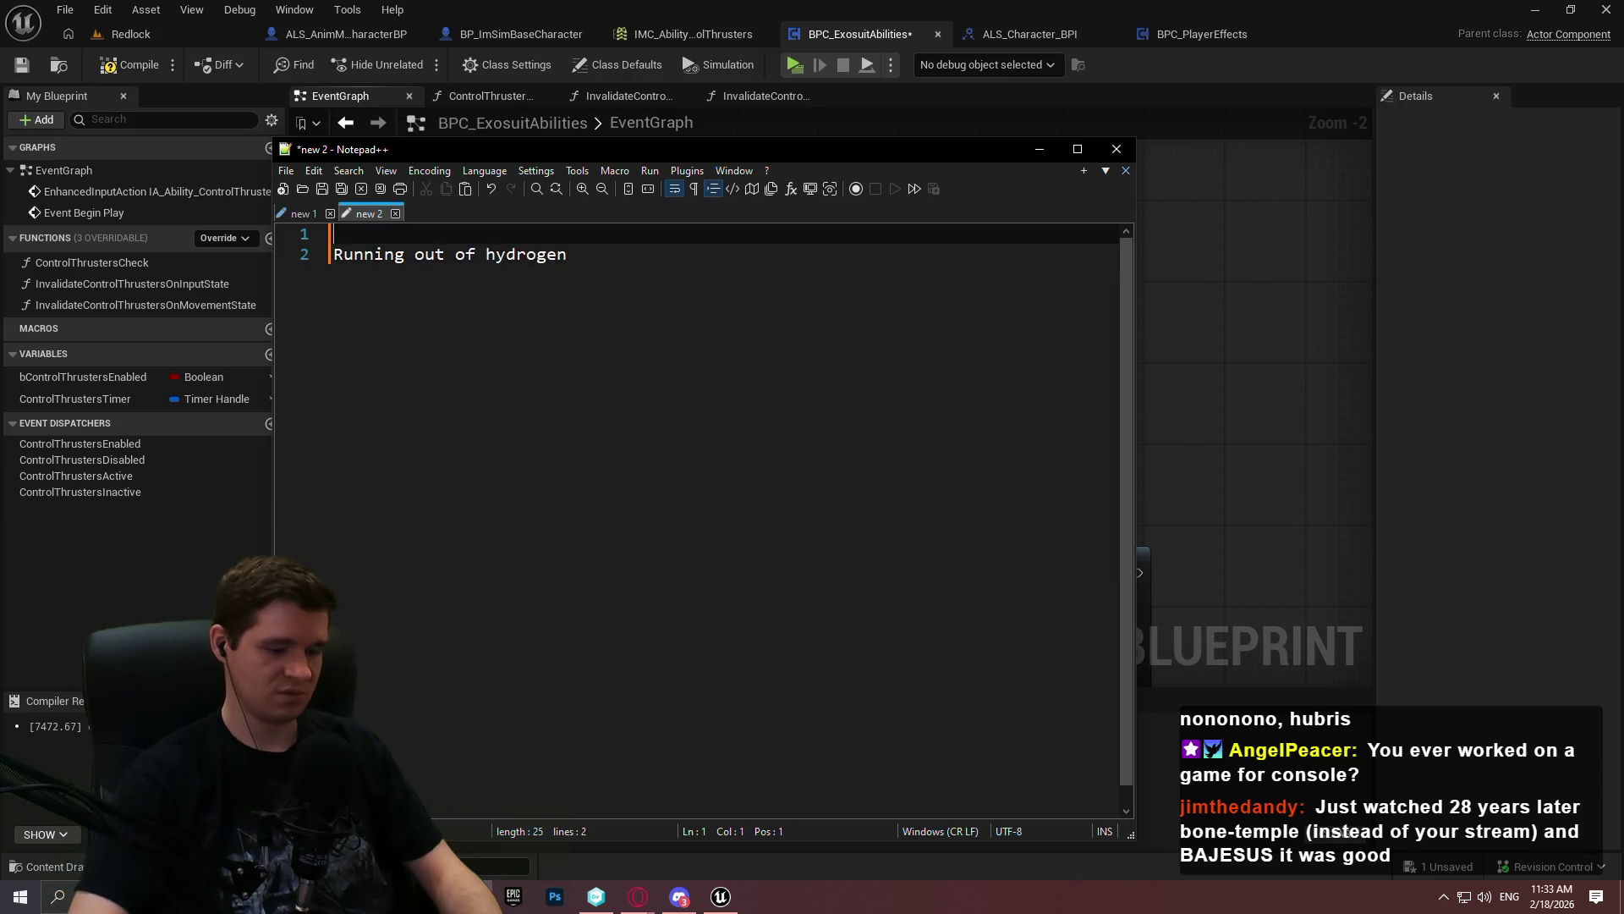
type("rk when")
key("Right")
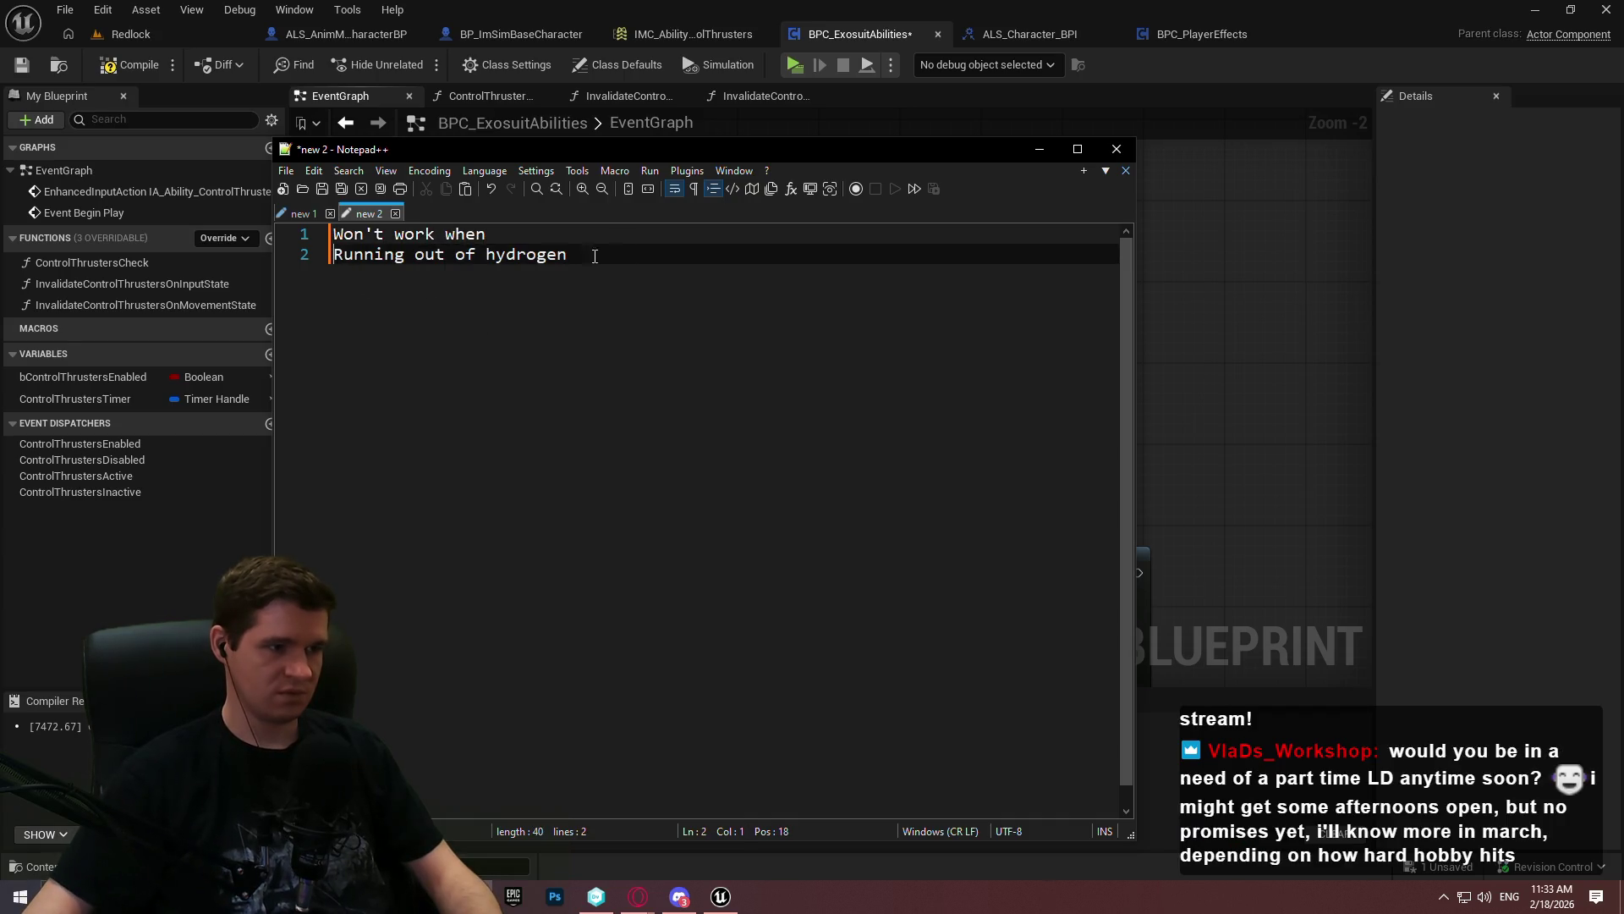
key("Tab")
Add indented 'not in air' and 'providing movement input' conditions, then go back to Unreal
key("Return")
type("On")
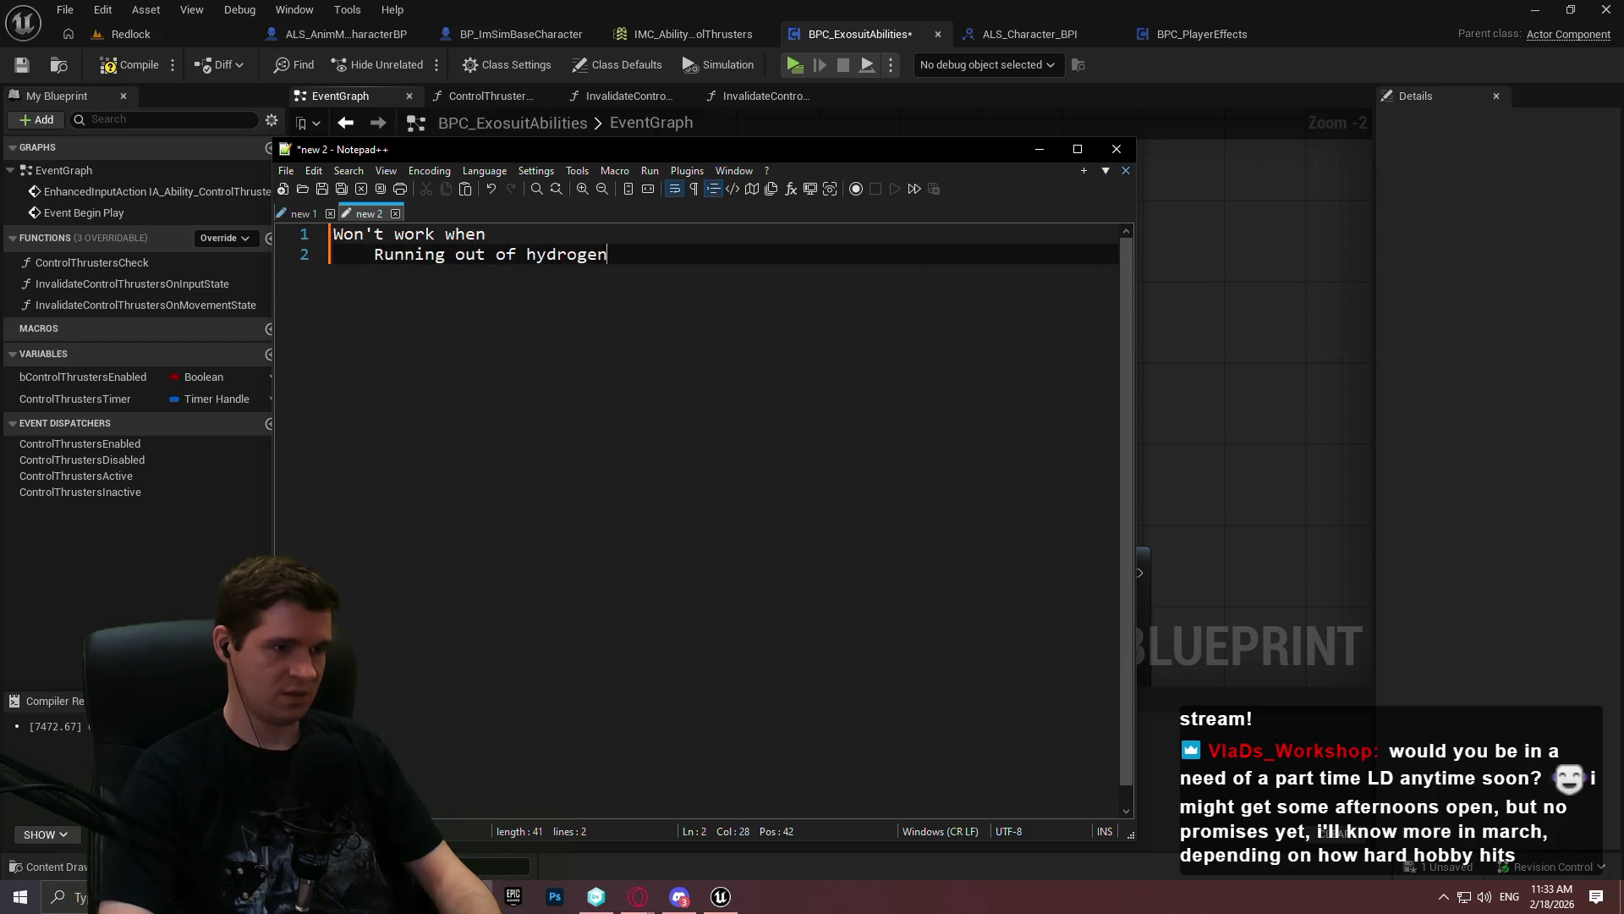
type("t in air")
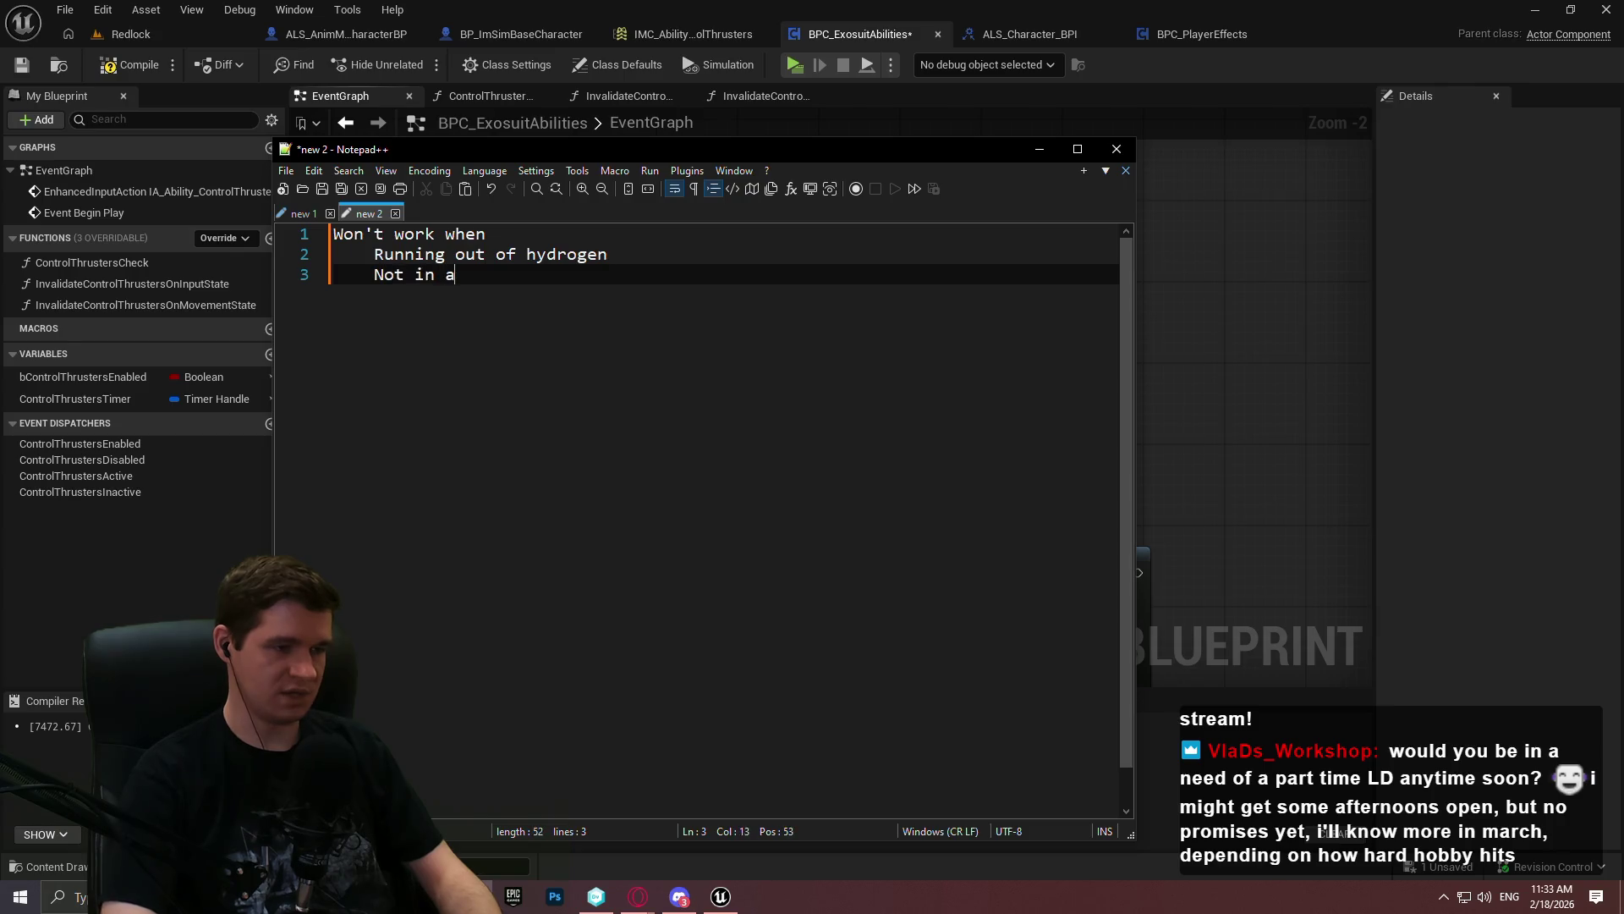
key("Return")
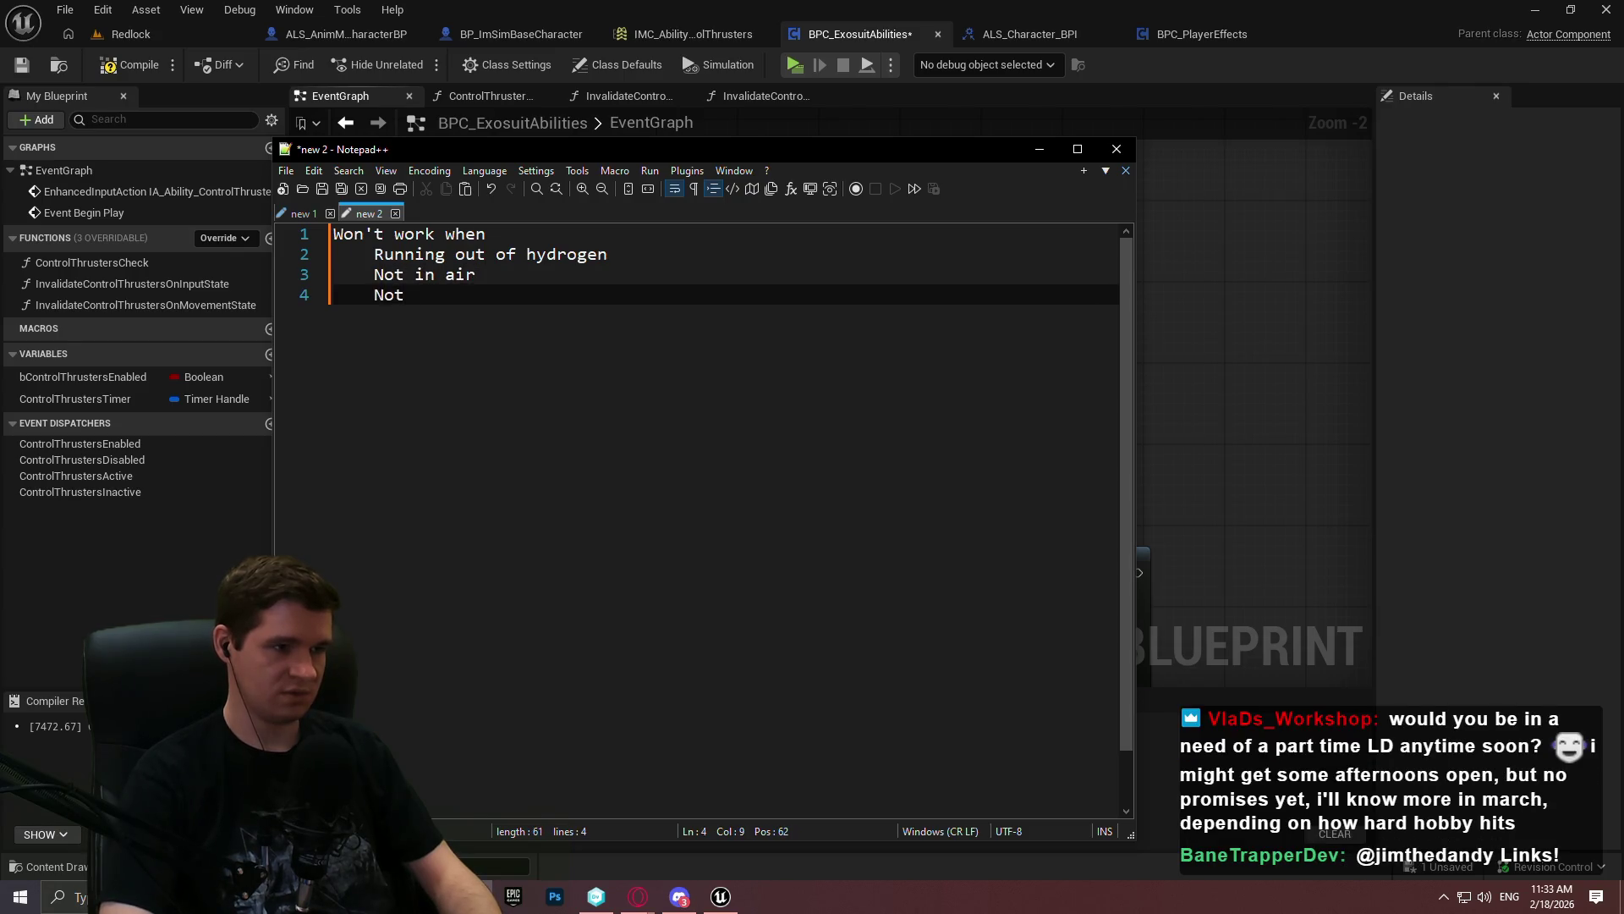
type("providing mo")
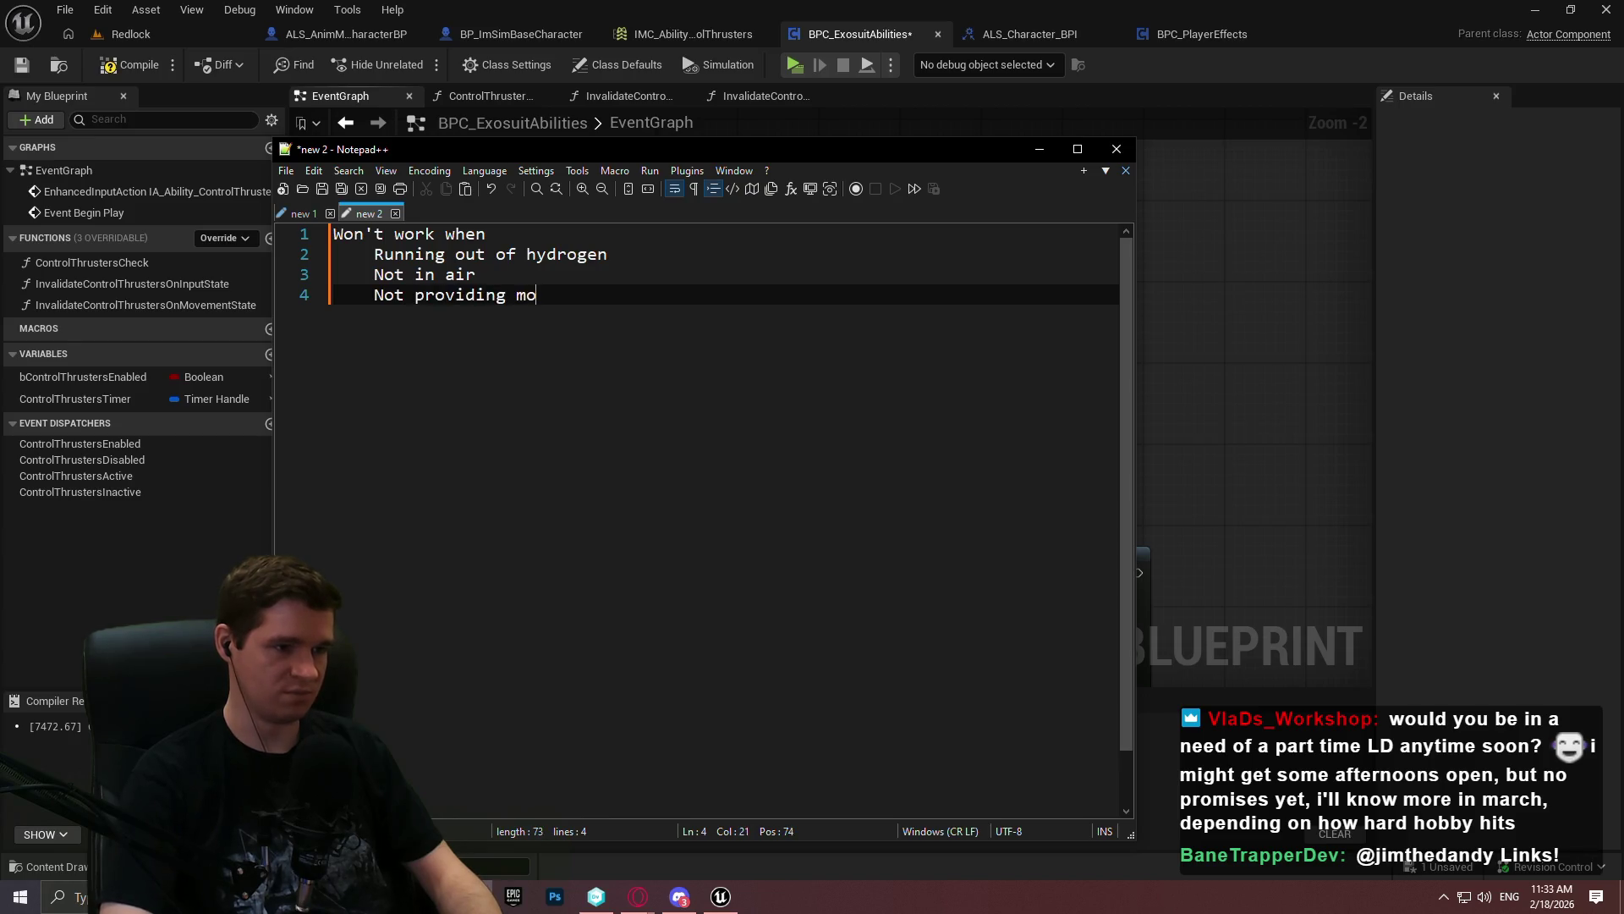
type("vement input")
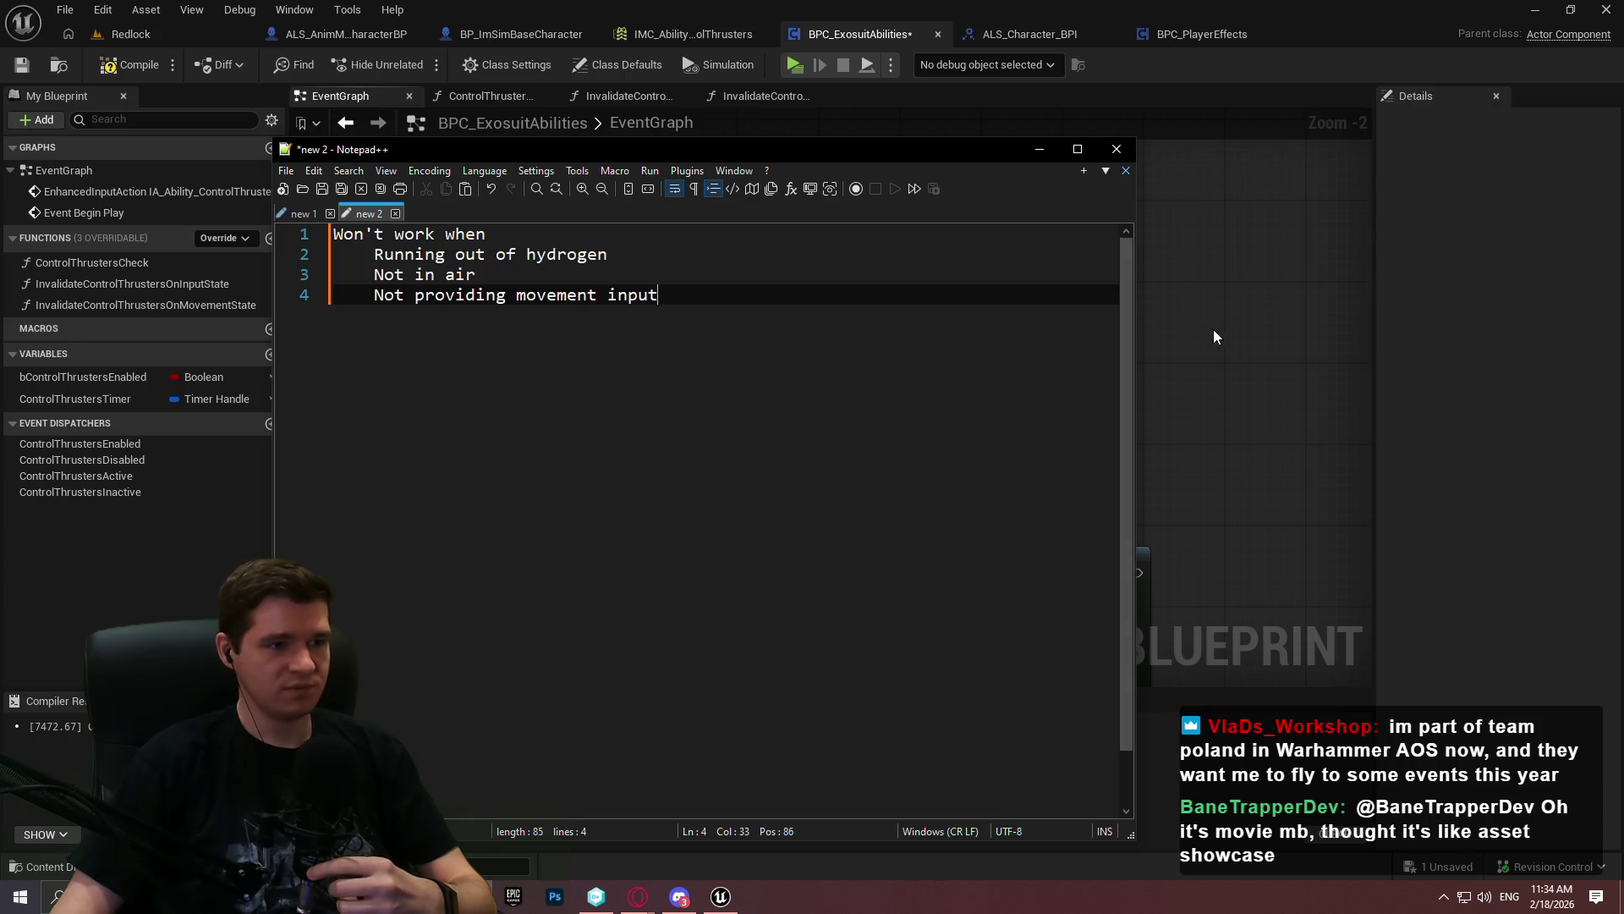
left_click(1221, 226)
Place the Set Timer and SET nodes beneath the Bind Event chain and widen the graph panel
scroll(915, 284, "down", 3)
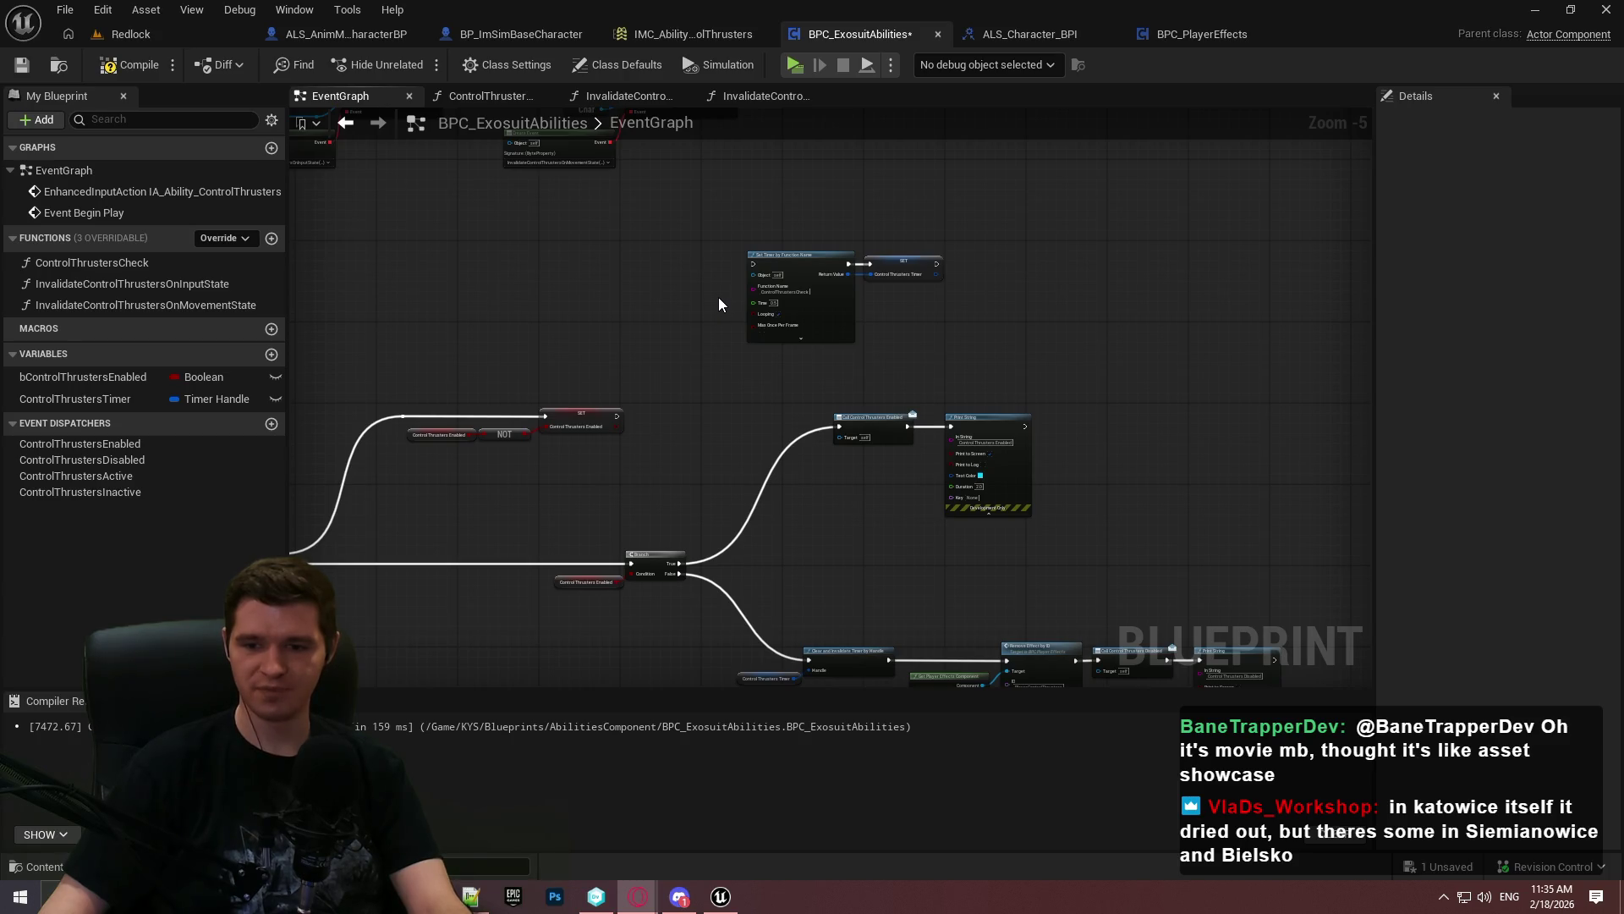
mouse_move(643, 345)
left_mouse_down()
mouse_move(790, 471)
mouse_move(823, 409)
mouse_move(743, 365)
left_mouse_up()
scroll(743, 365, "up", 2)
scroll(1123, 408, "down", 3)
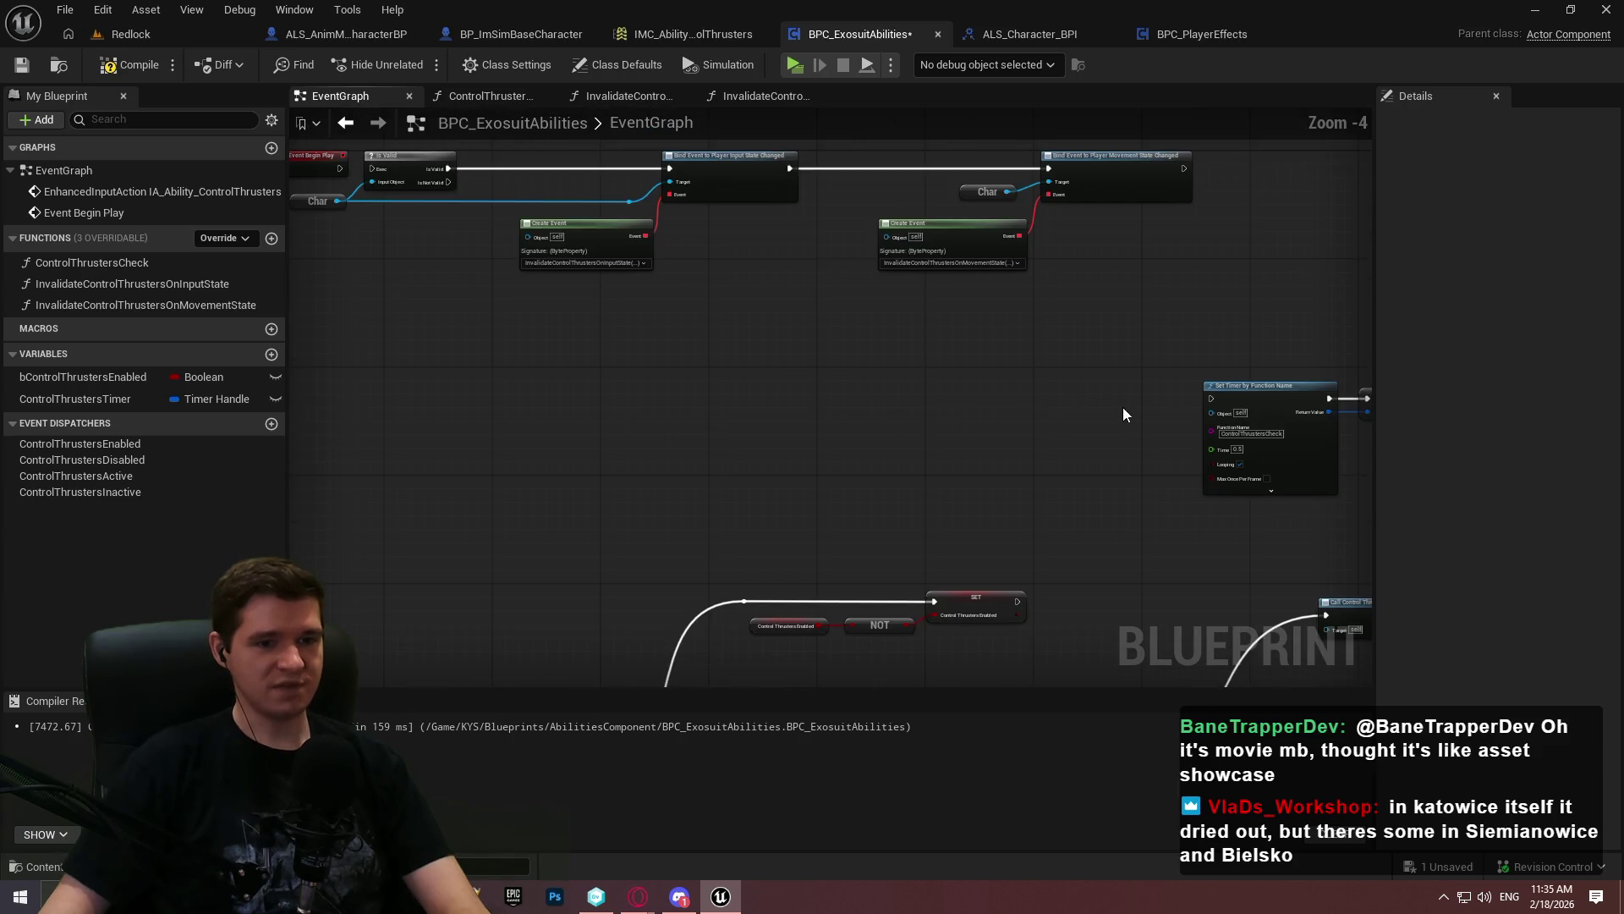
scroll(1227, 440, "up", 3)
mouse_move(1226, 440)
left_mouse_down()
mouse_move(937, 318)
mouse_move(931, 229)
mouse_move(548, 284)
mouse_move(546, 423)
left_mouse_up()
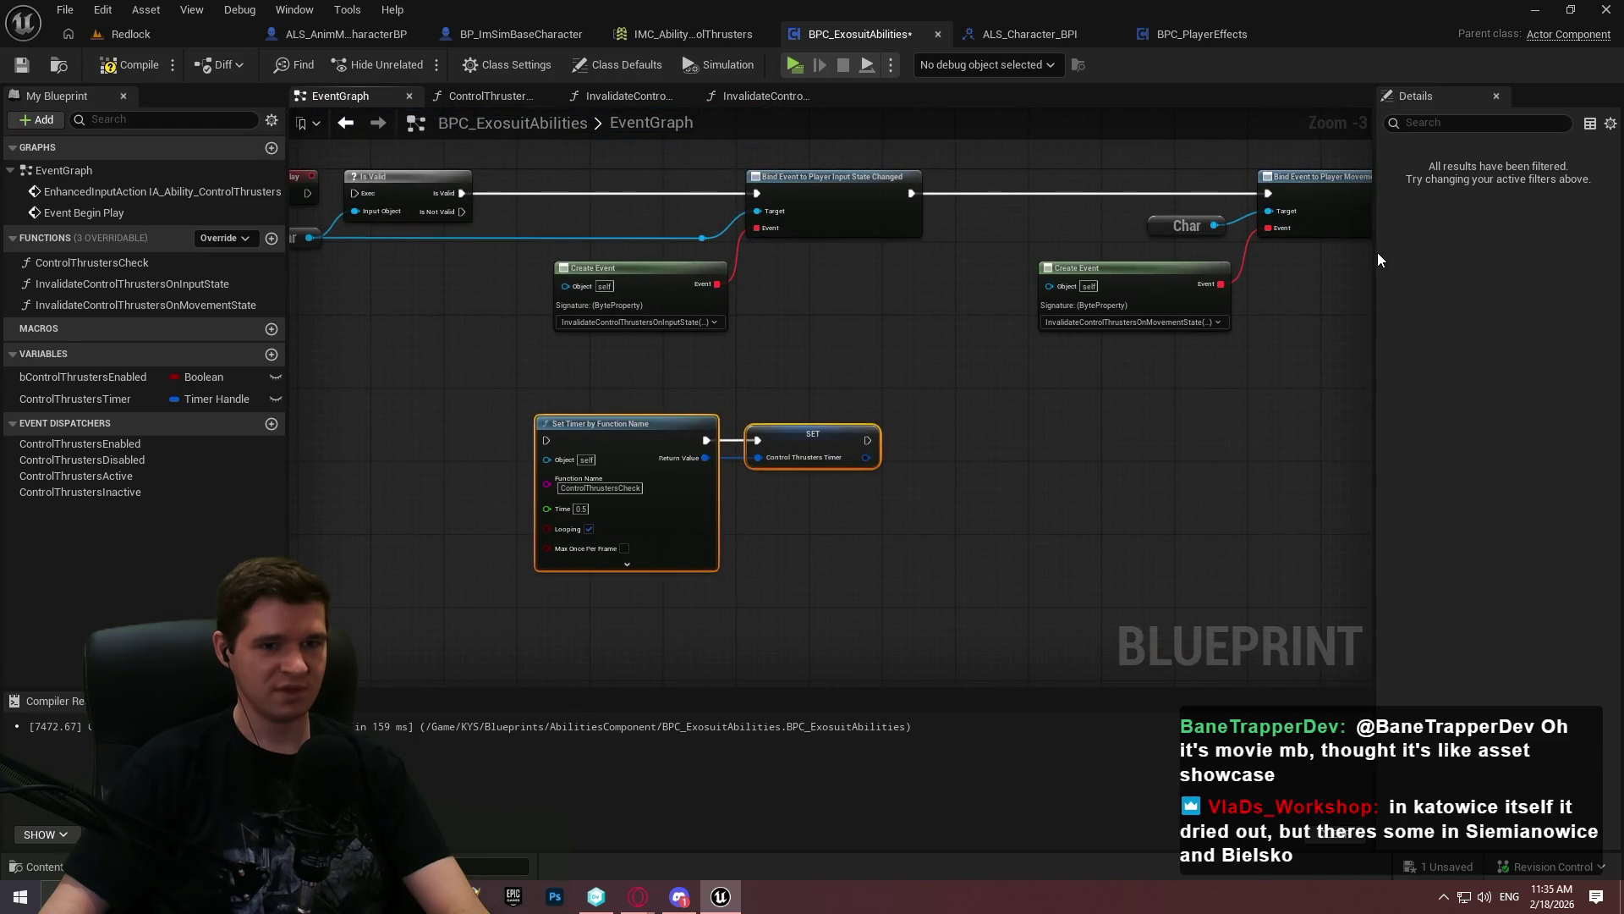
left_click_drag(1377, 254, 1404, 254)
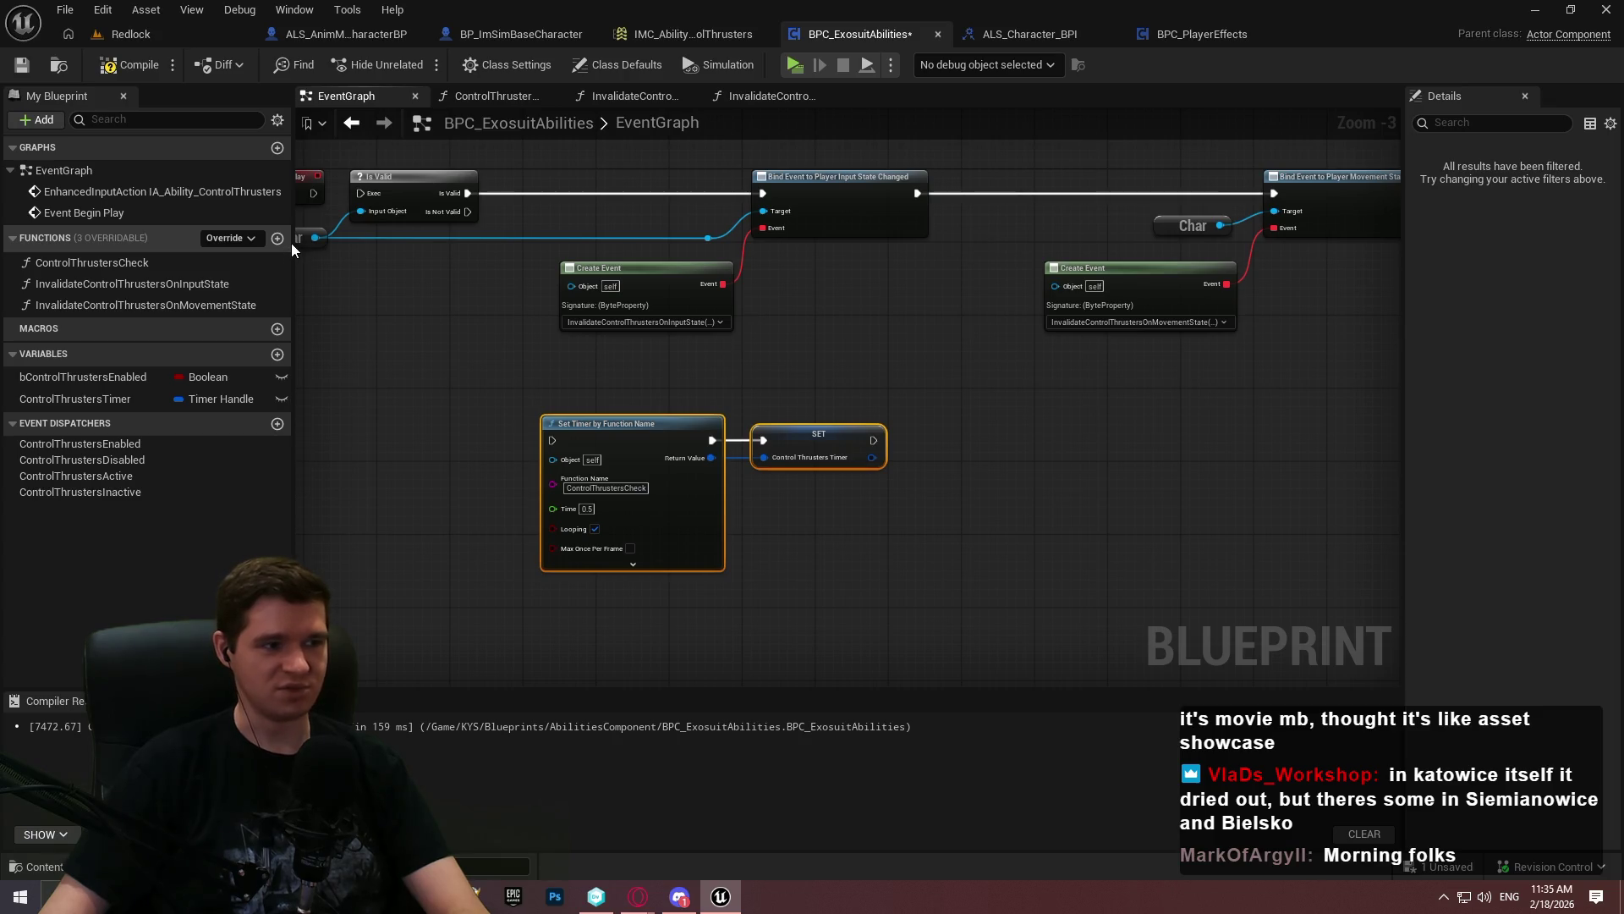
mouse_move(292, 245)
left_mouse_down()
mouse_move(235, 262)
mouse_move(248, 276)
left_mouse_up()
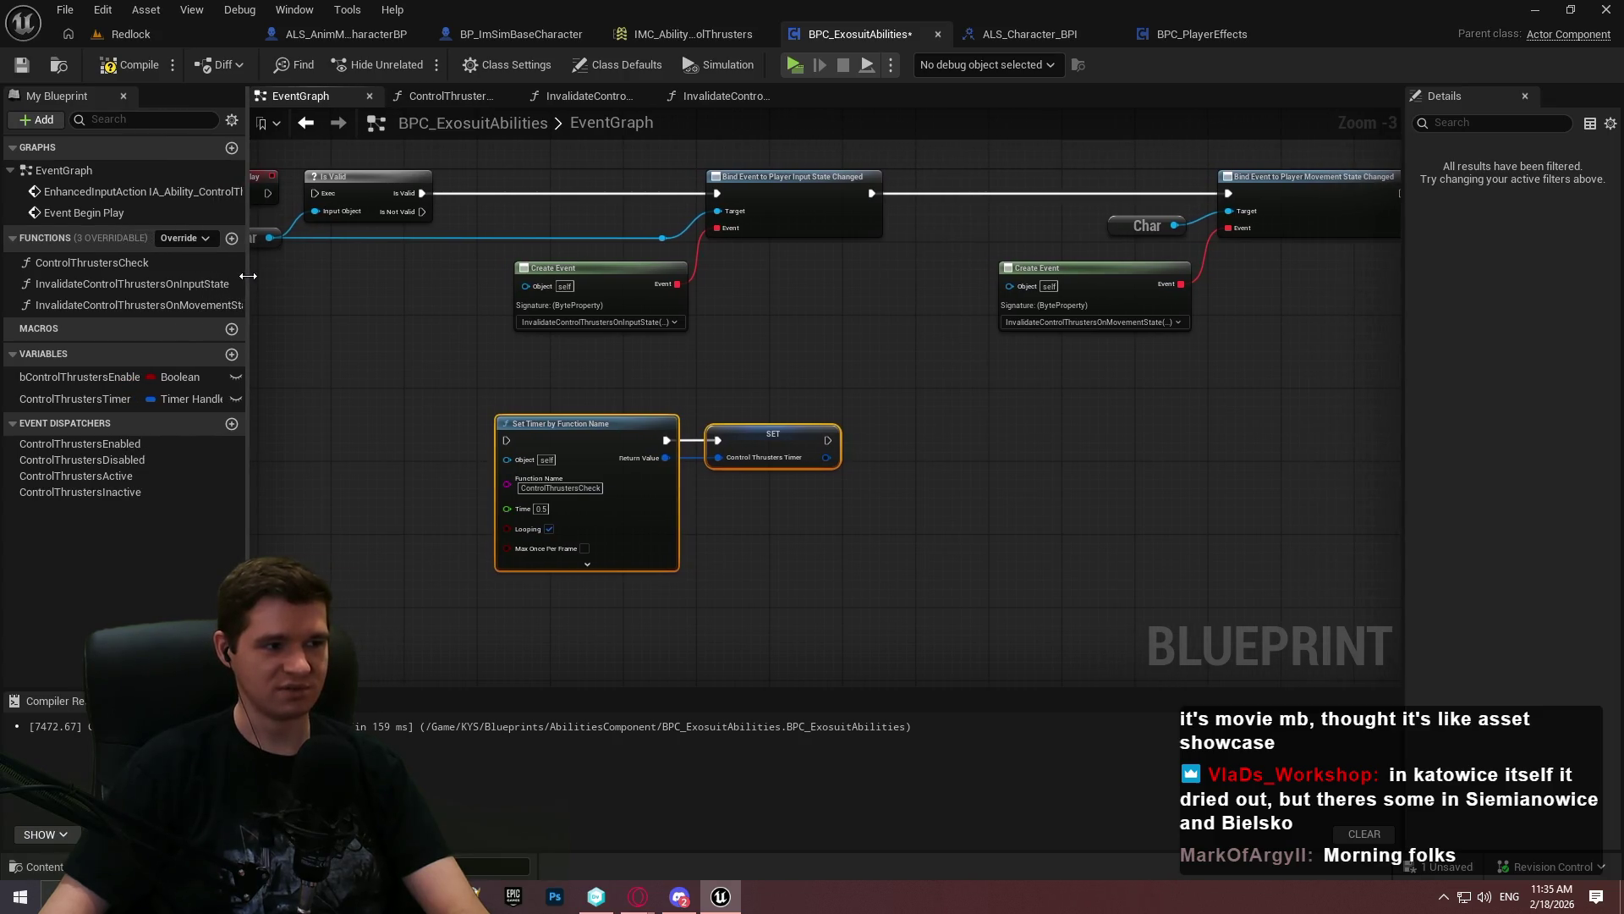
Shift the Set Timer/SET pair left, then move Event Begin Play toward the graph's left edge
left_click_drag(805, 486, 1055, 525)
left_click_drag(825, 465, 619, 471)
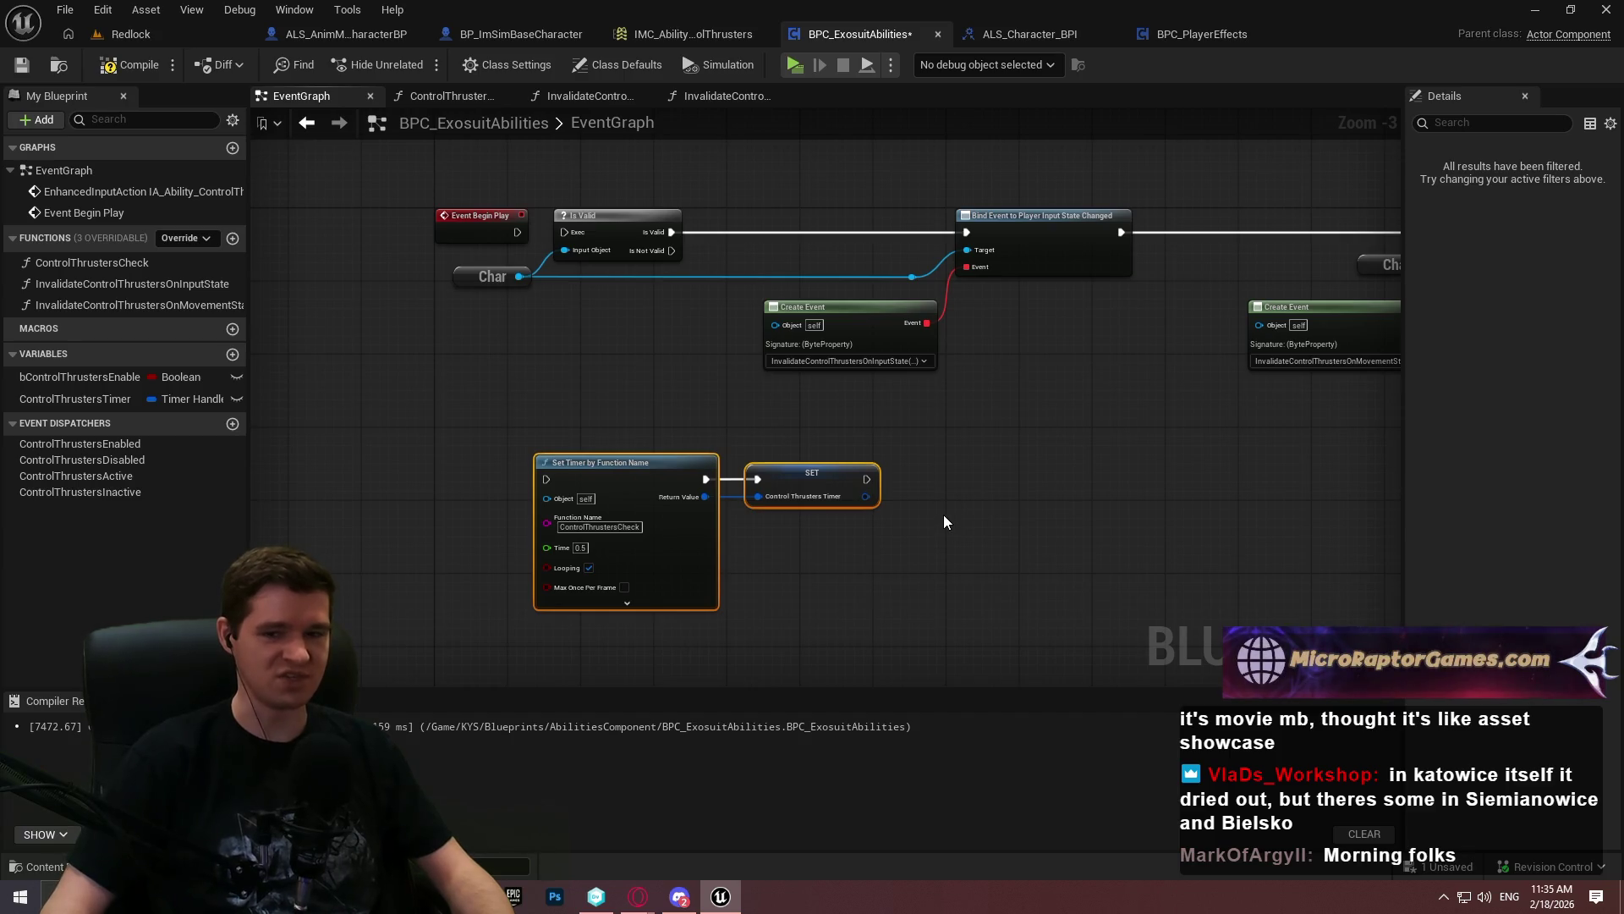
left_click(886, 566)
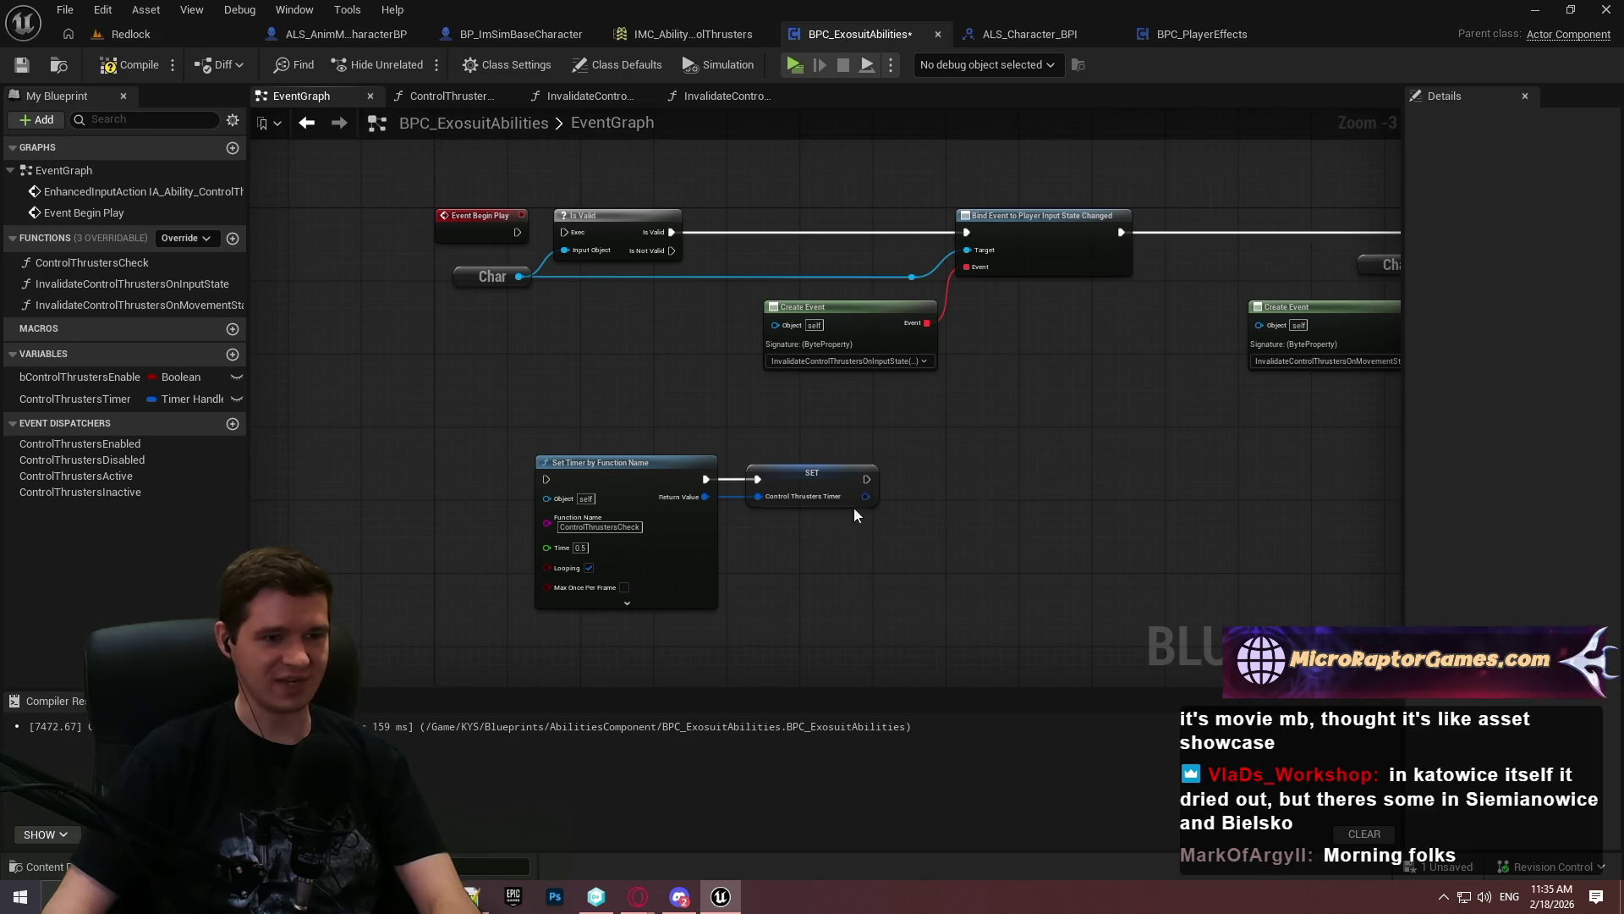
left_click_drag(437, 223, 174, 226)
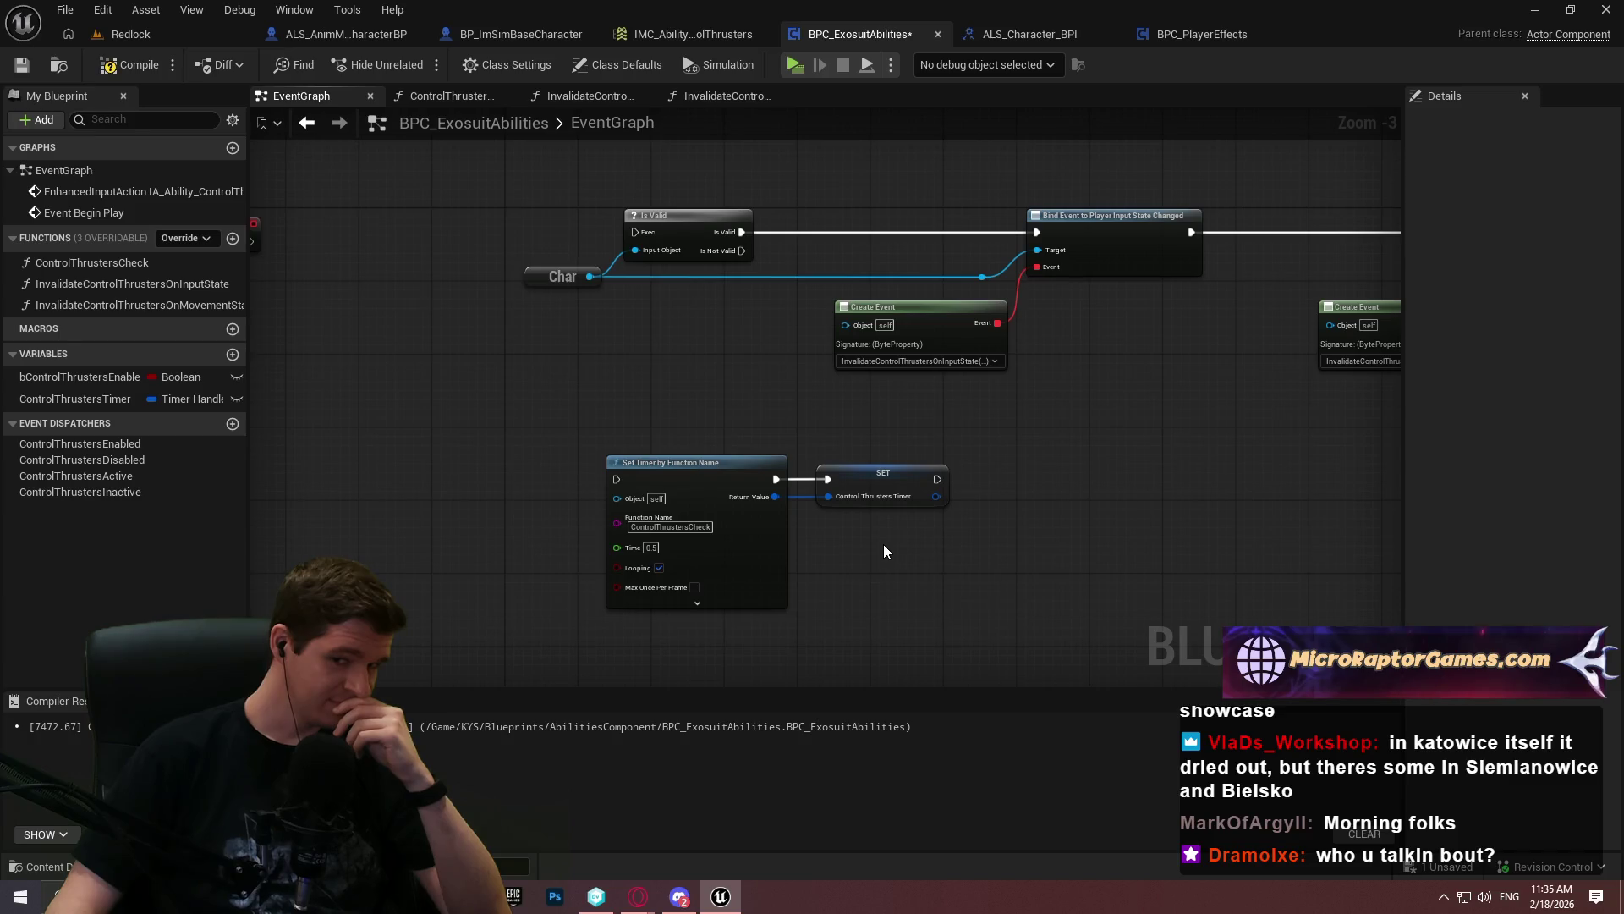
scroll(681, 512, "up", 3)
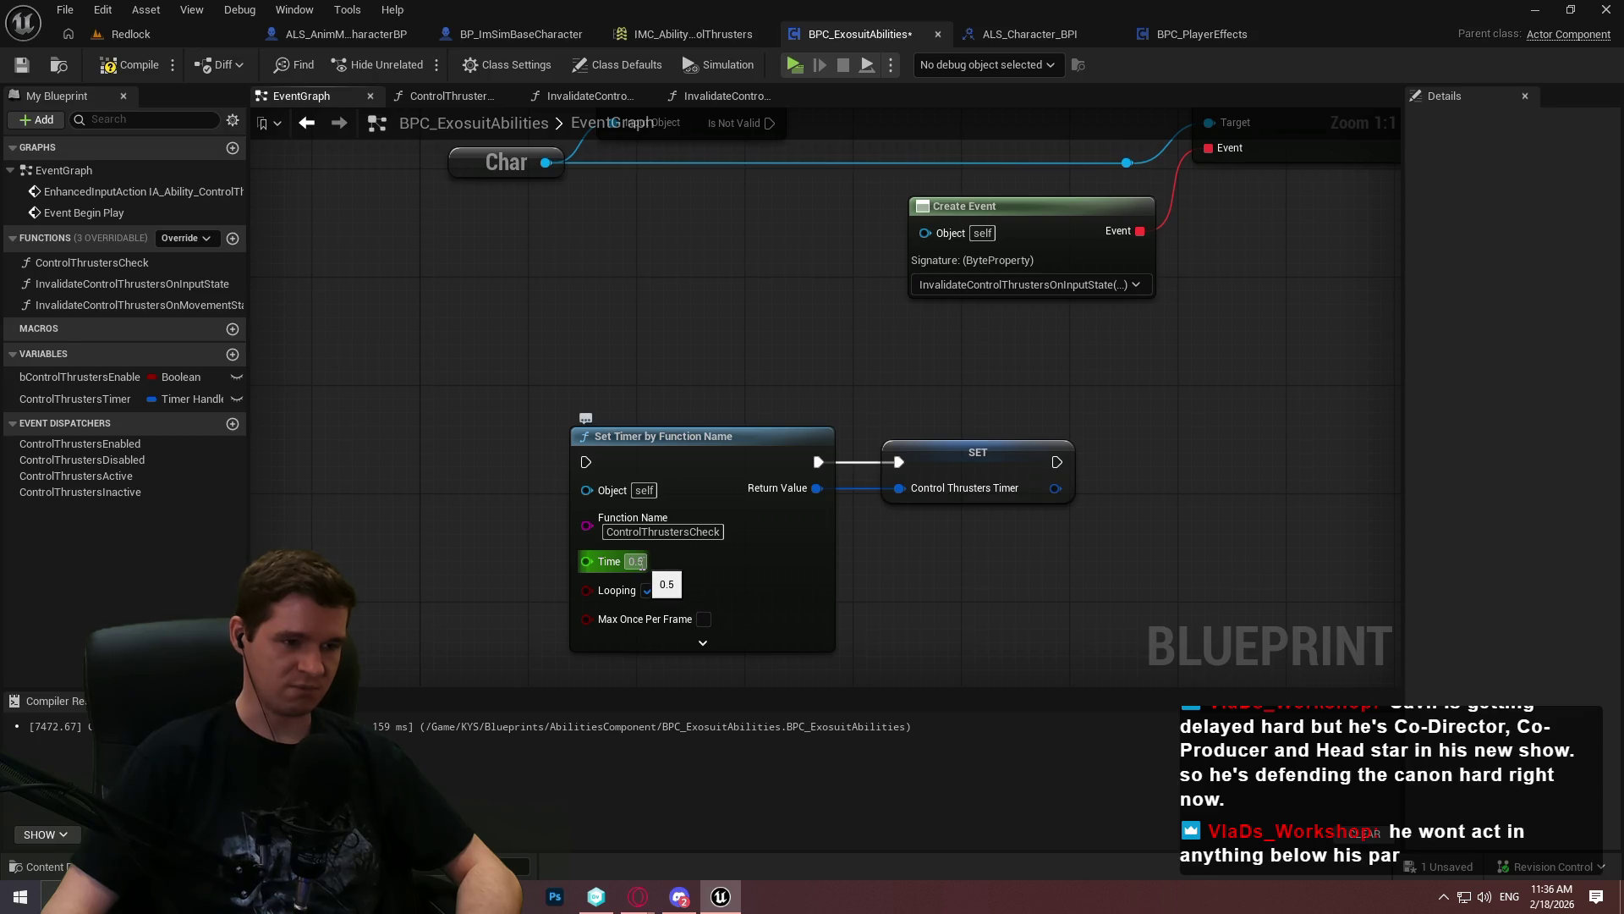
left_click(783, 533)
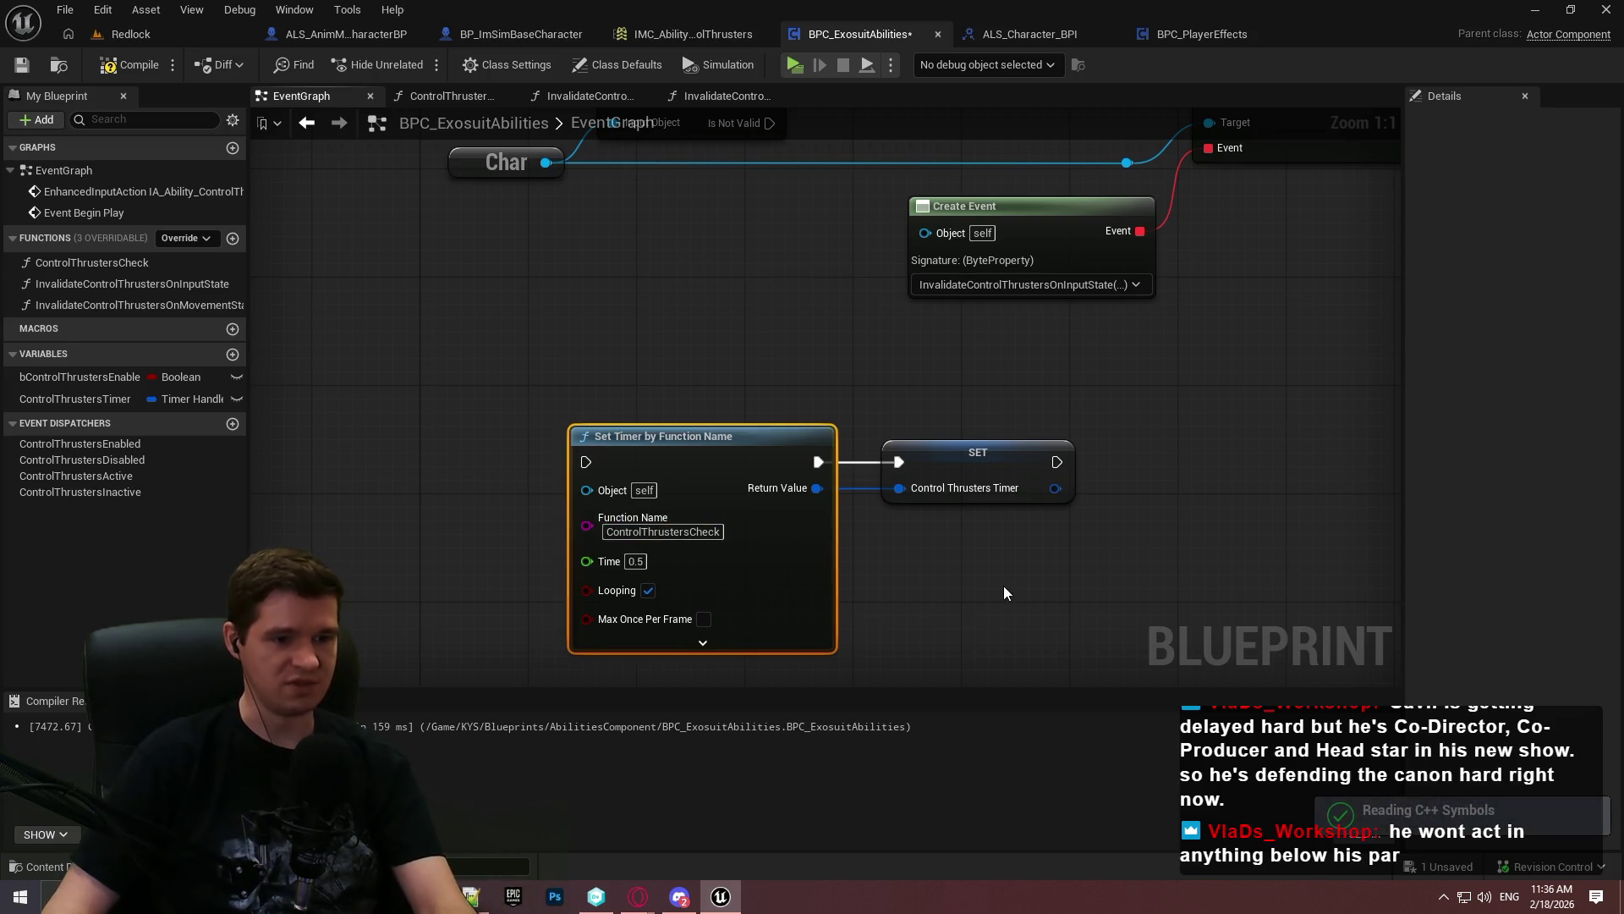
double_click(91, 262)
scroll(985, 569, "up", 2)
mouse_move(828, 563)
left_mouse_down()
mouse_move(881, 280)
mouse_move(562, 461)
left_mouse_up()
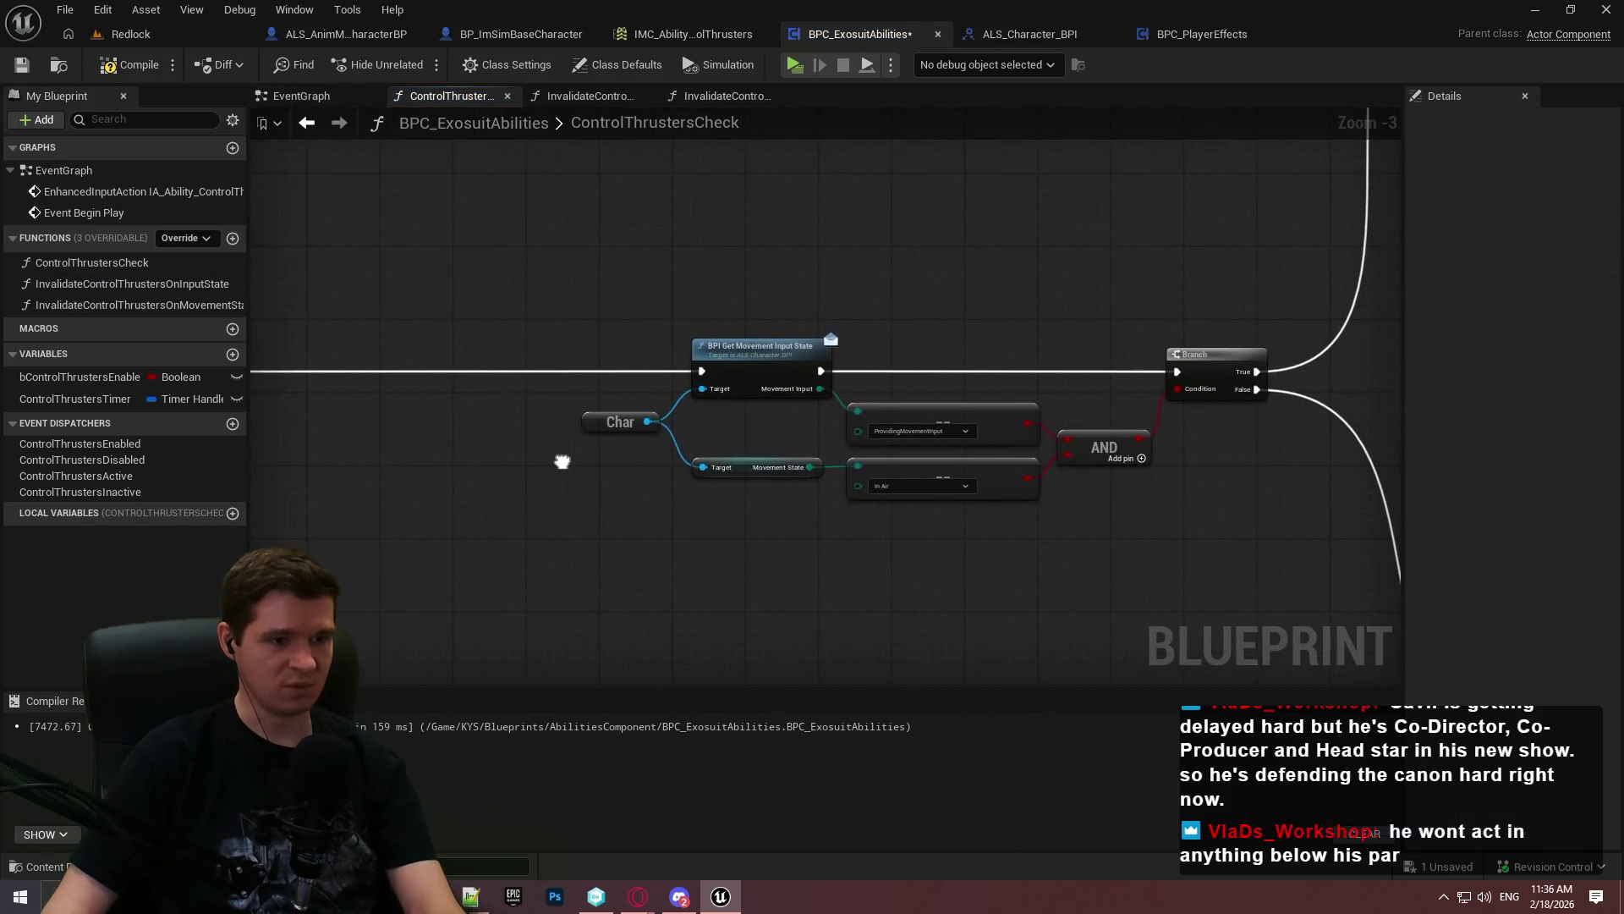
mouse_move(1208, 525)
left_mouse_down()
mouse_move(863, 551)
mouse_move(570, 482)
mouse_move(623, 685)
mouse_move(203, 588)
left_mouse_up()
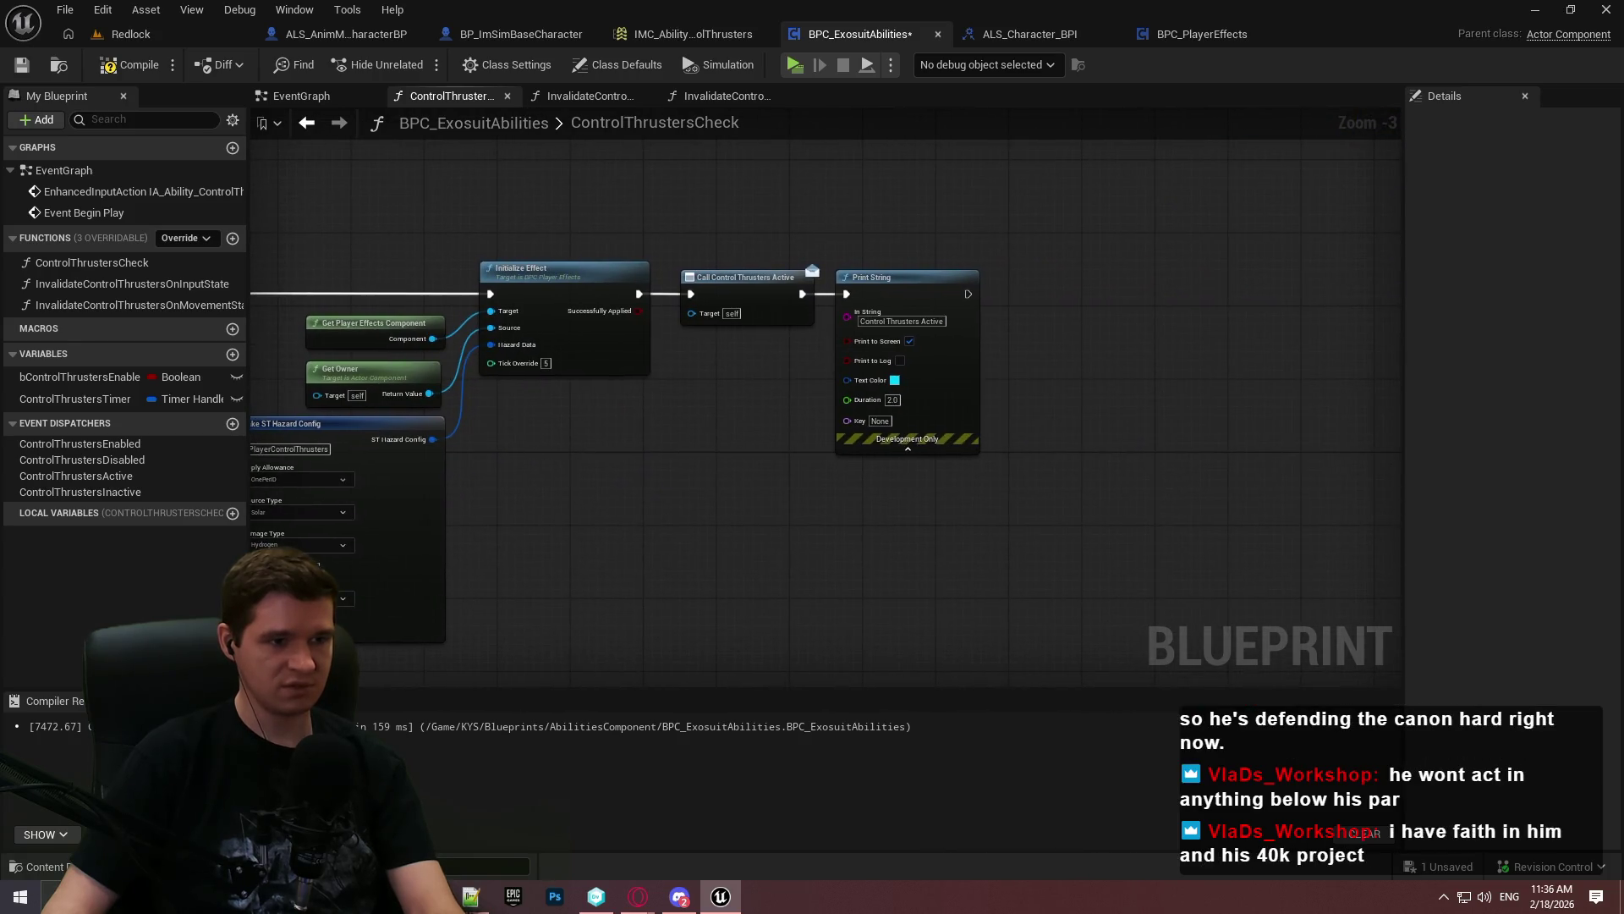
left_click_drag(603, 265, 429, 504)
left_click_drag(364, 203, 679, 161)
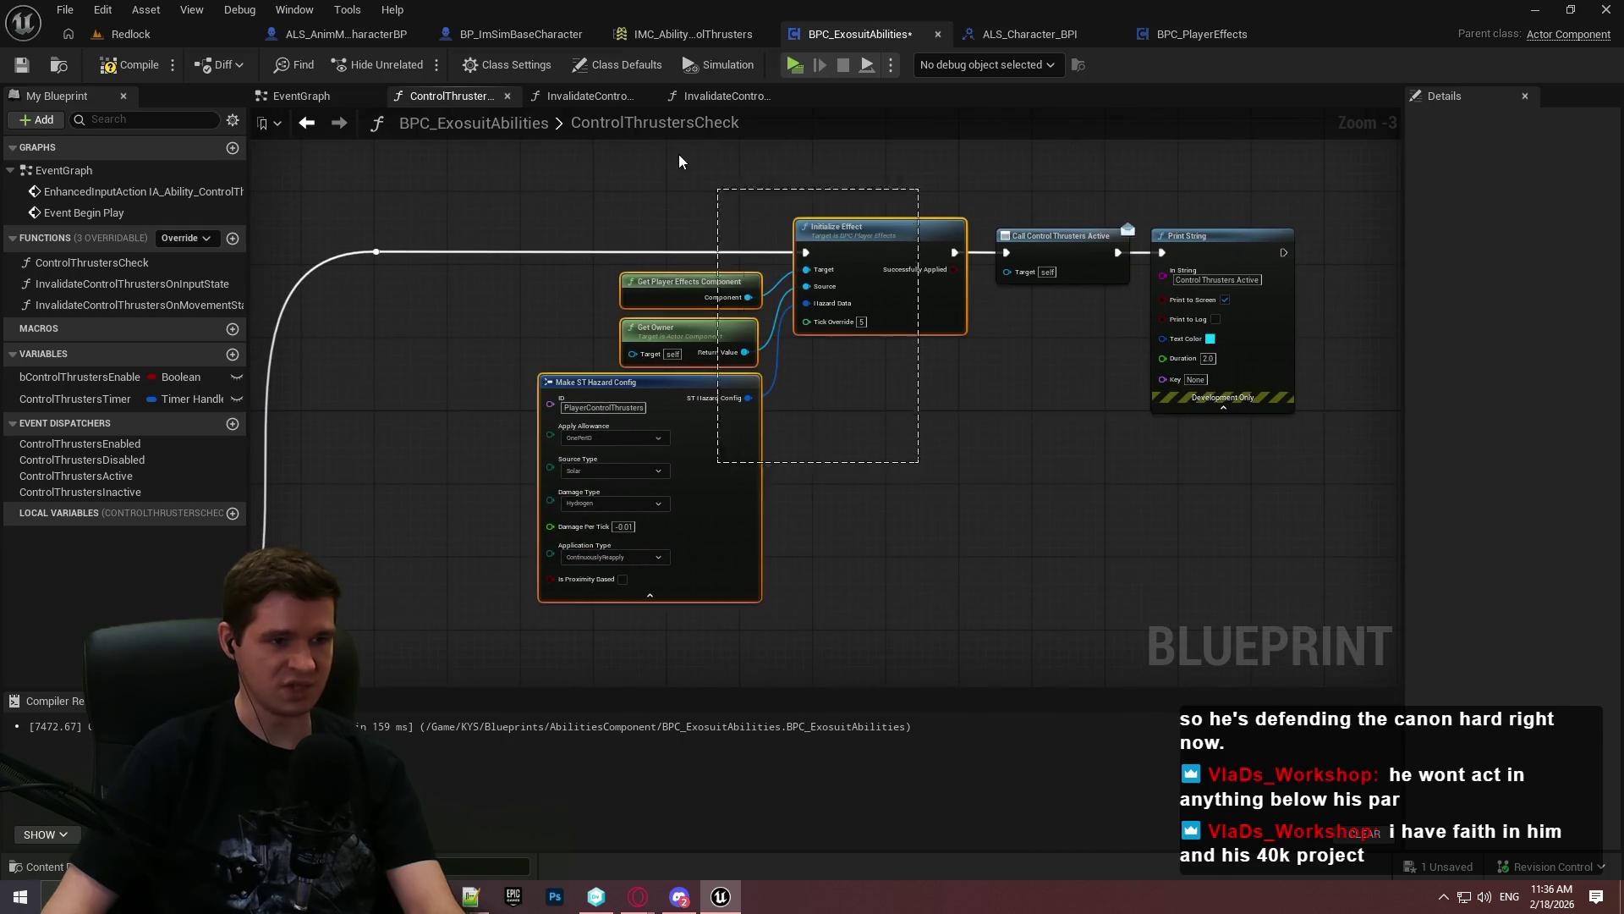
mouse_move(895, 428)
left_mouse_down()
mouse_move(597, 221)
mouse_move(852, 439)
left_mouse_up()
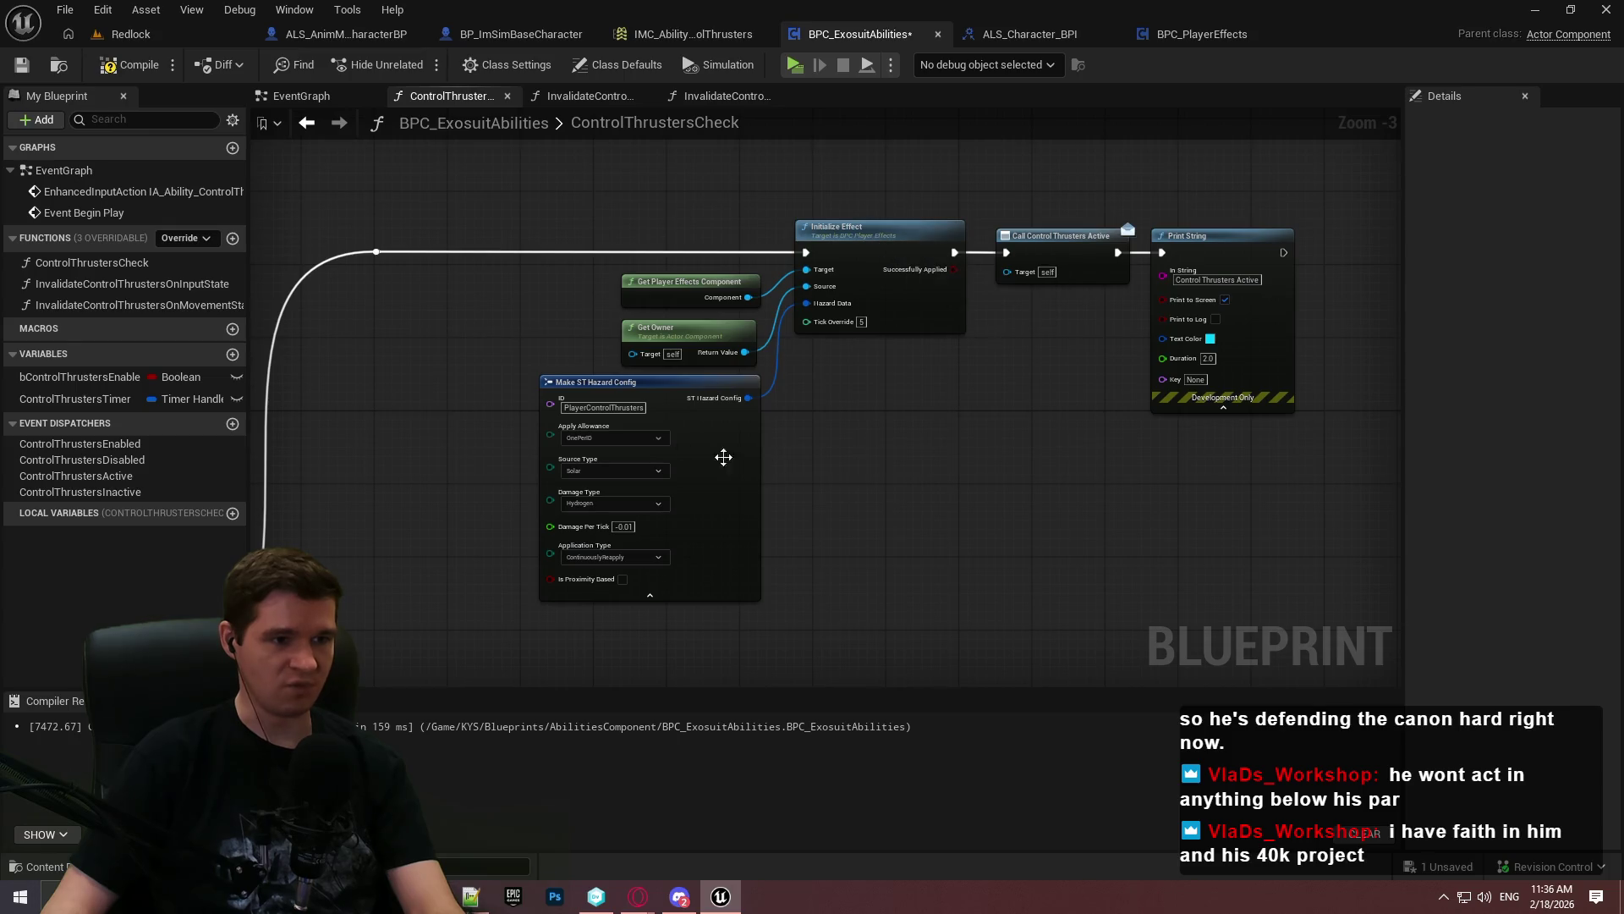
double_click(884, 239)
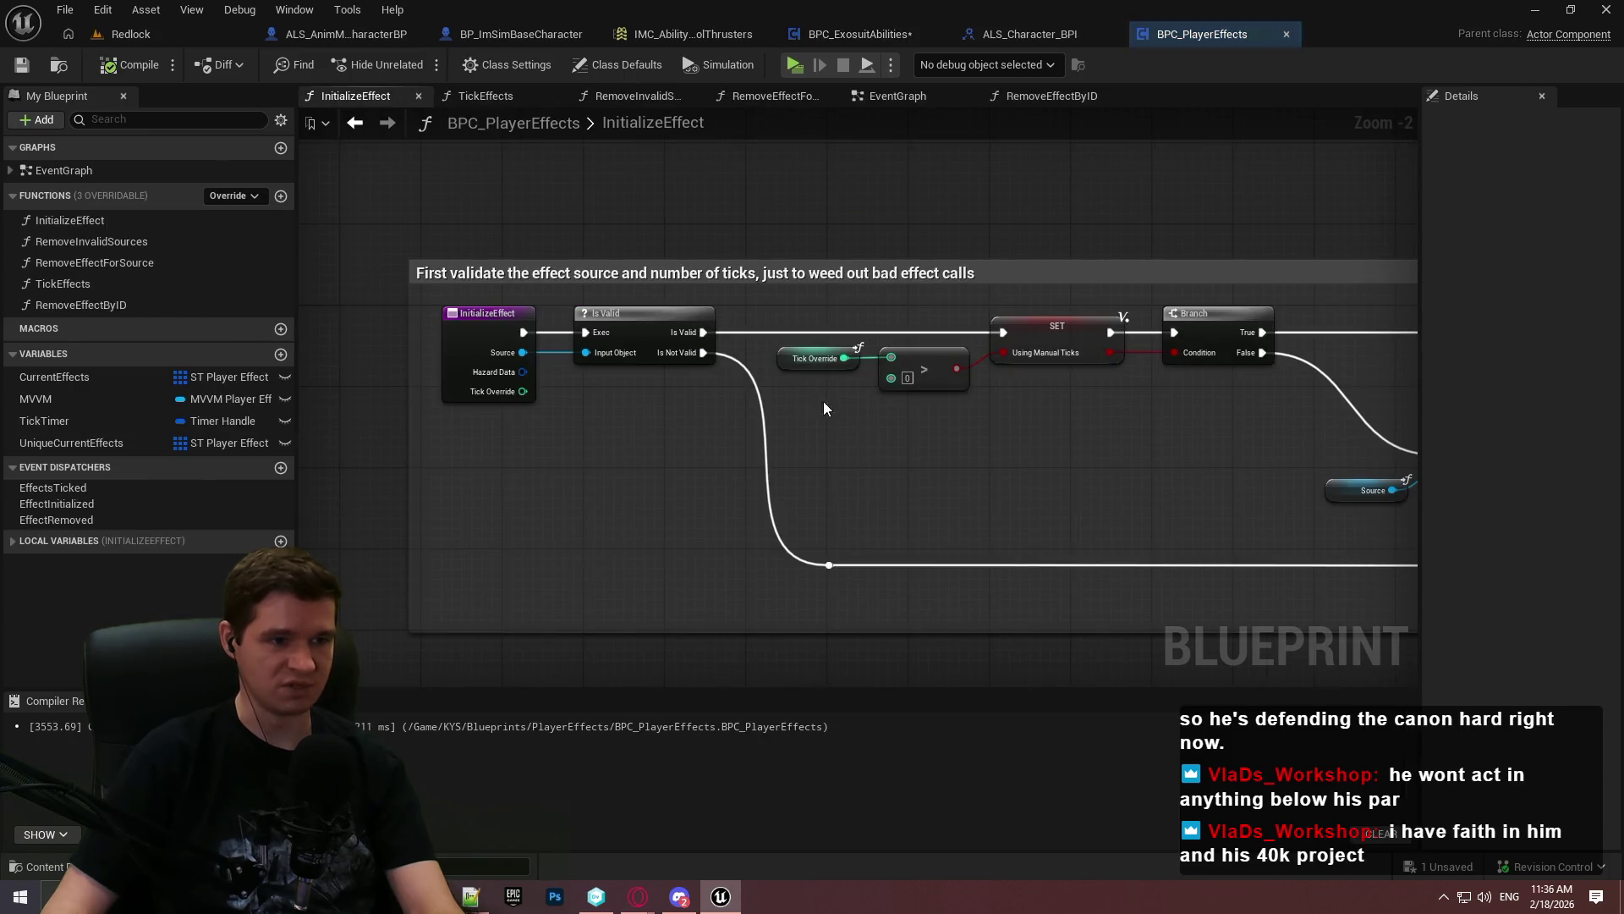
left_click_drag(944, 488, 811, 408)
scroll(1274, 489, "down", 2)
mouse_move(1291, 504)
left_mouse_down()
mouse_move(1151, 507)
mouse_move(297, 279)
mouse_move(444, 313)
mouse_move(389, 301)
left_mouse_up()
scroll(1150, 515, "down", 2)
scroll(1184, 508, "up", 1)
left_click(1056, 210)
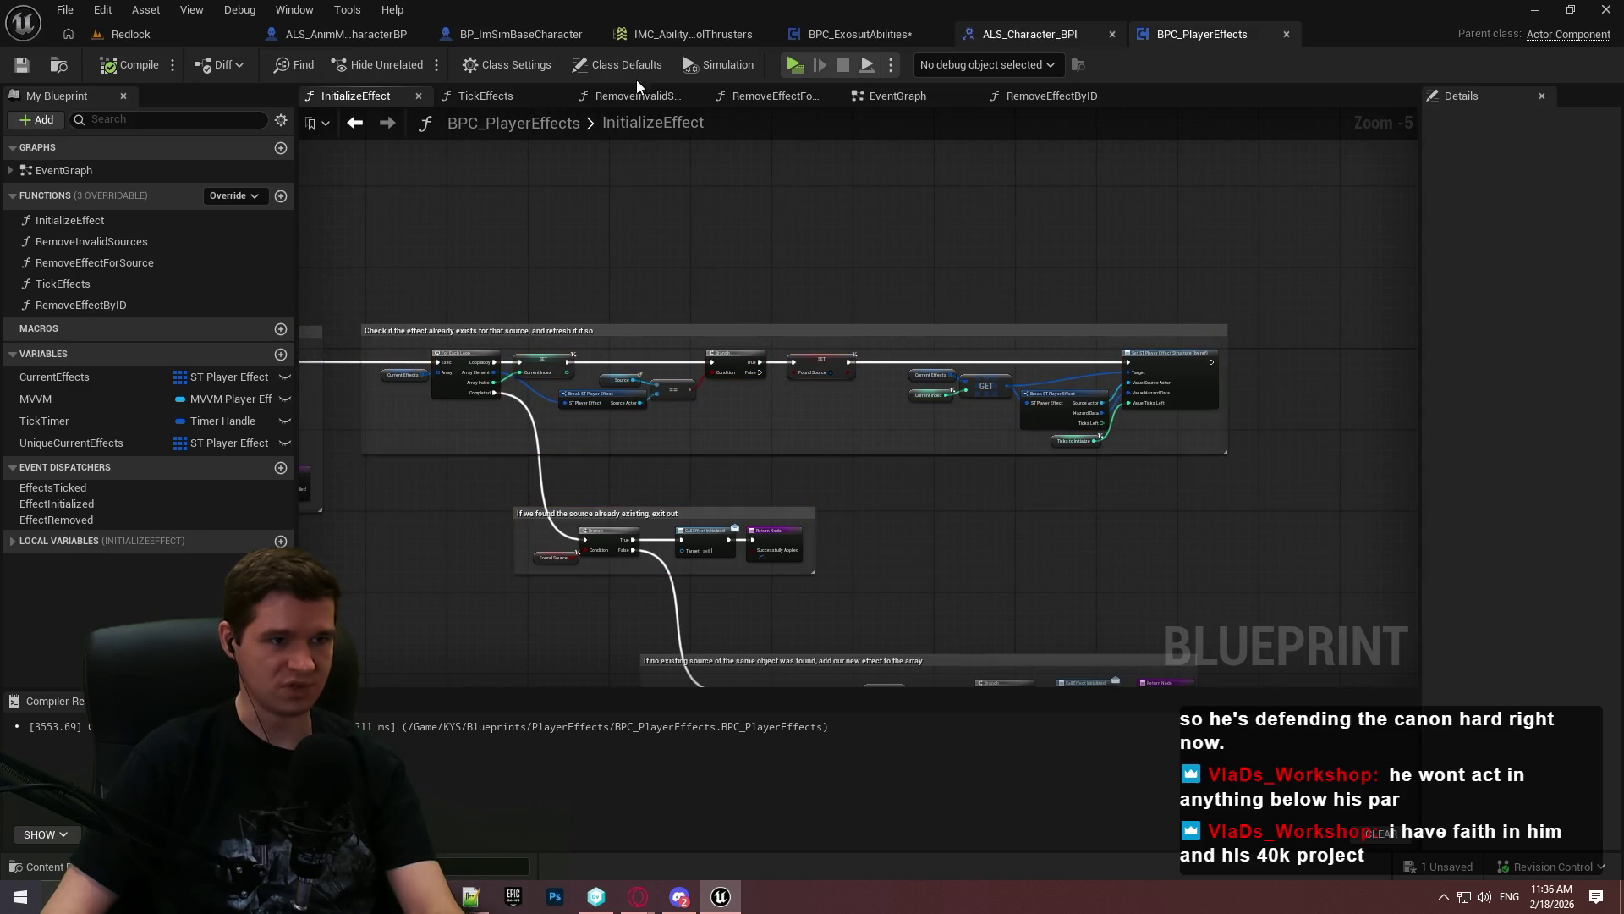
left_click(845, 36)
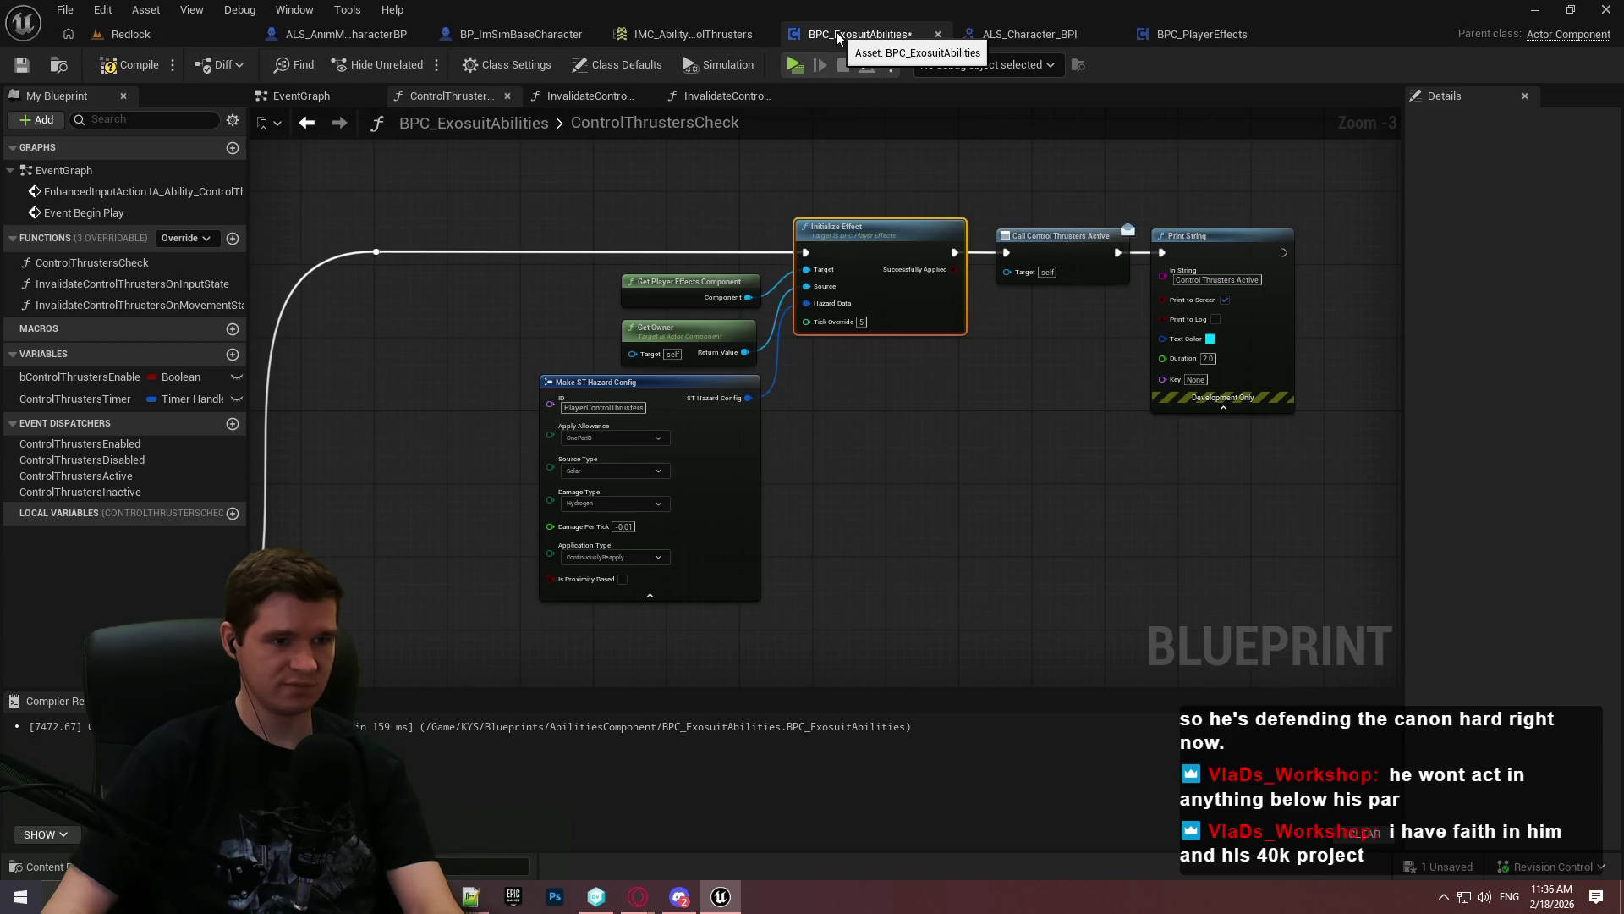
Deselect the Initialize Effect node, save BPC_ExosuitAbilities, and view the Branch and AND logic
left_click(1038, 423)
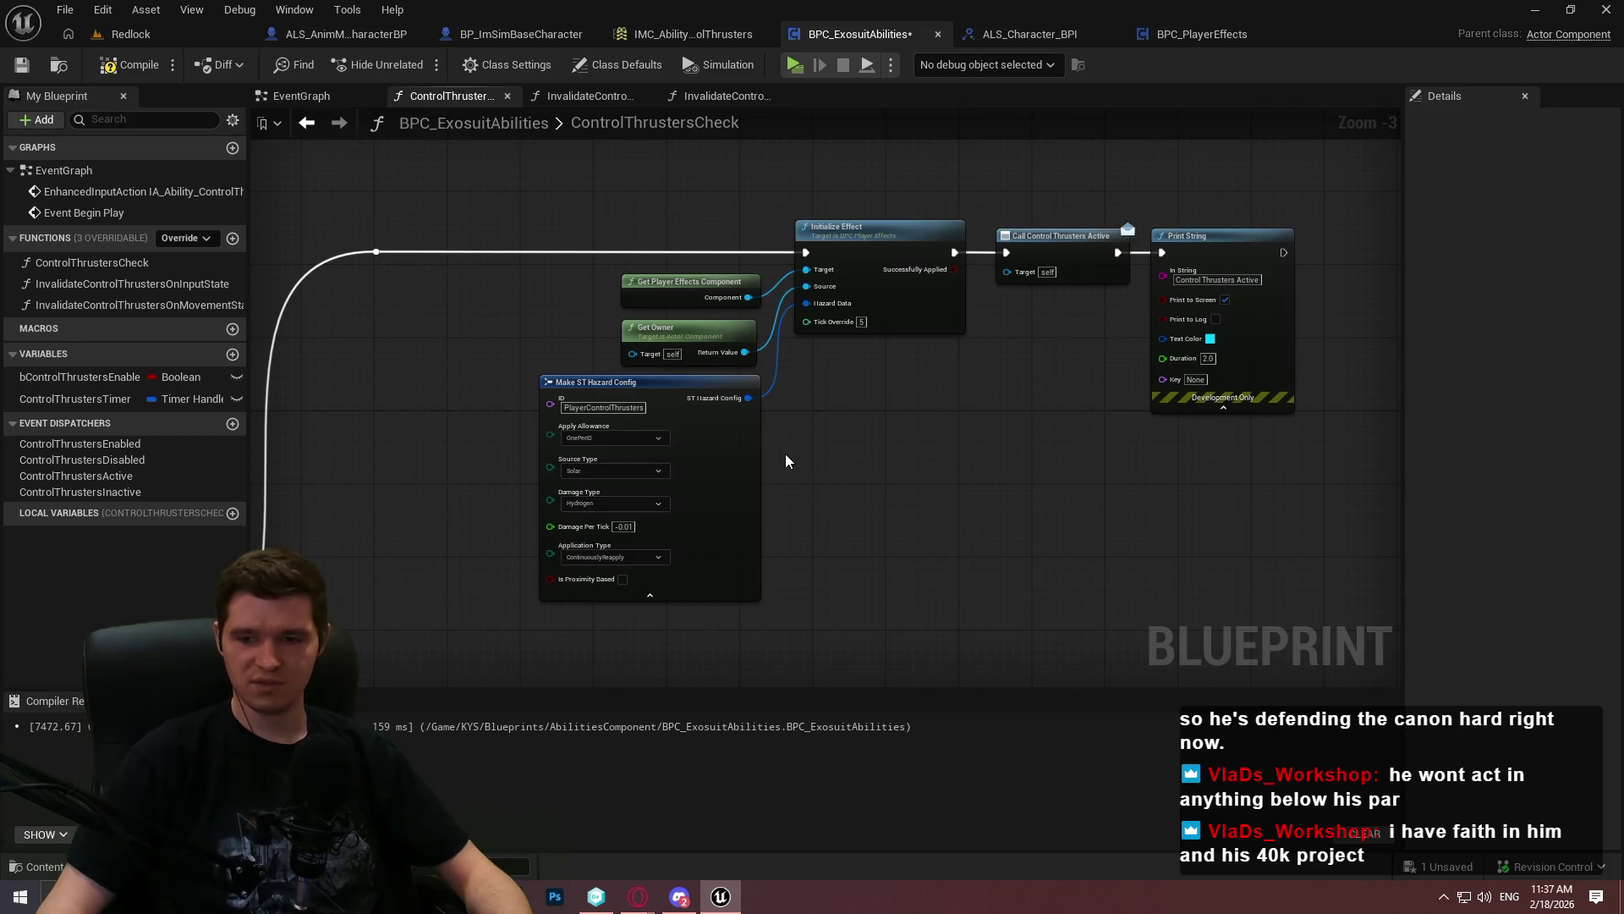
left_click(19, 66)
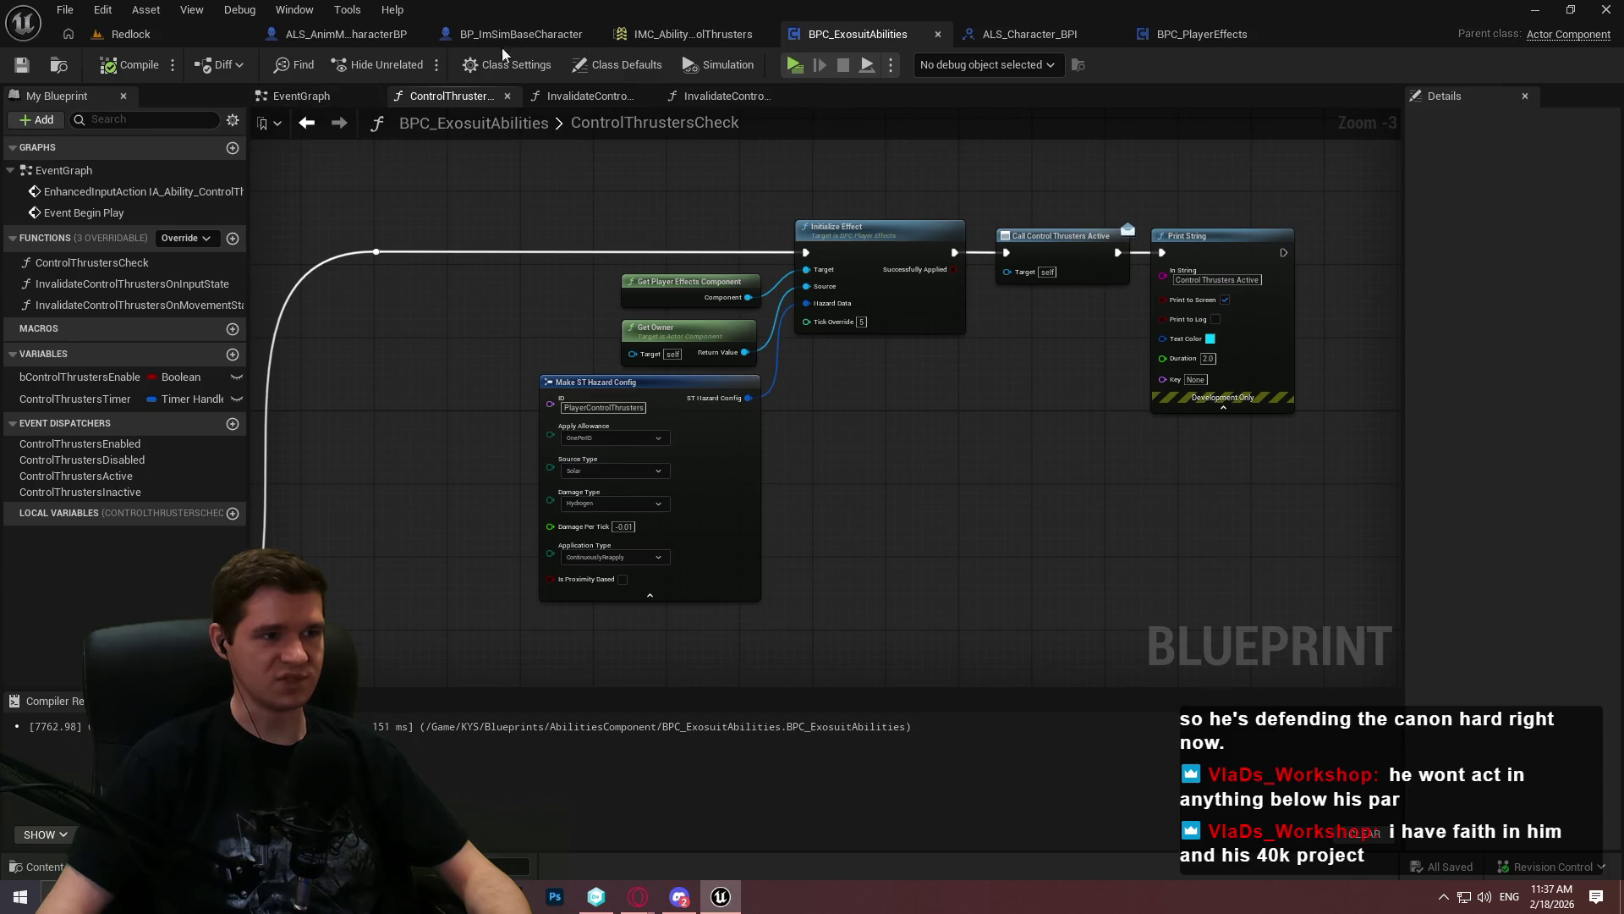
scroll(1137, 318, "down", 2)
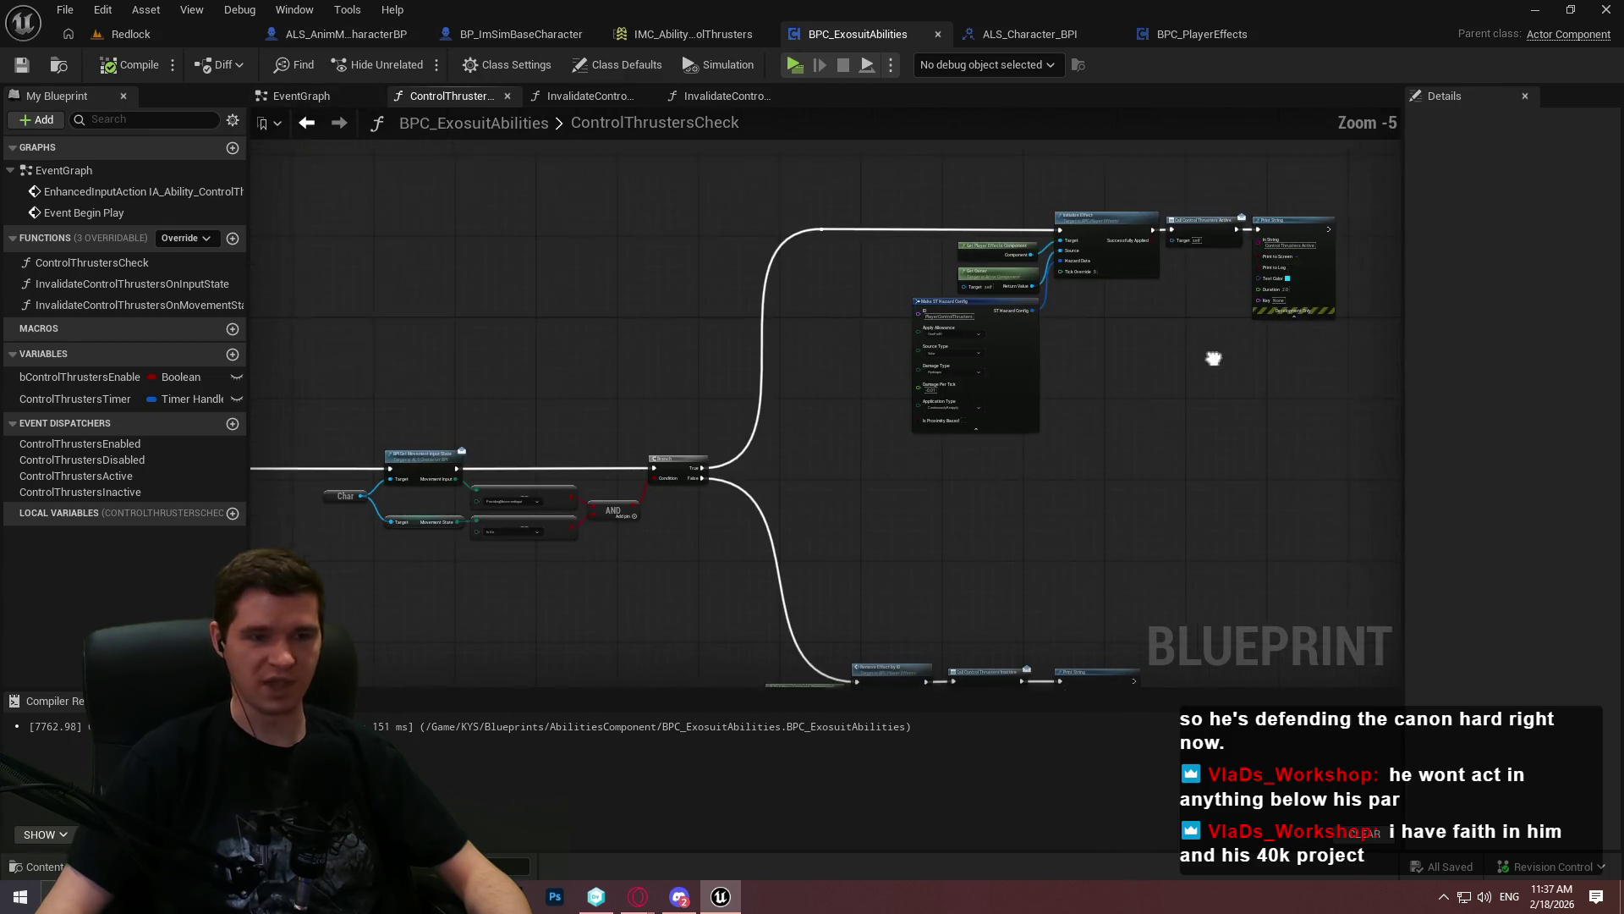
left_click_drag(1161, 386, 991, 302)
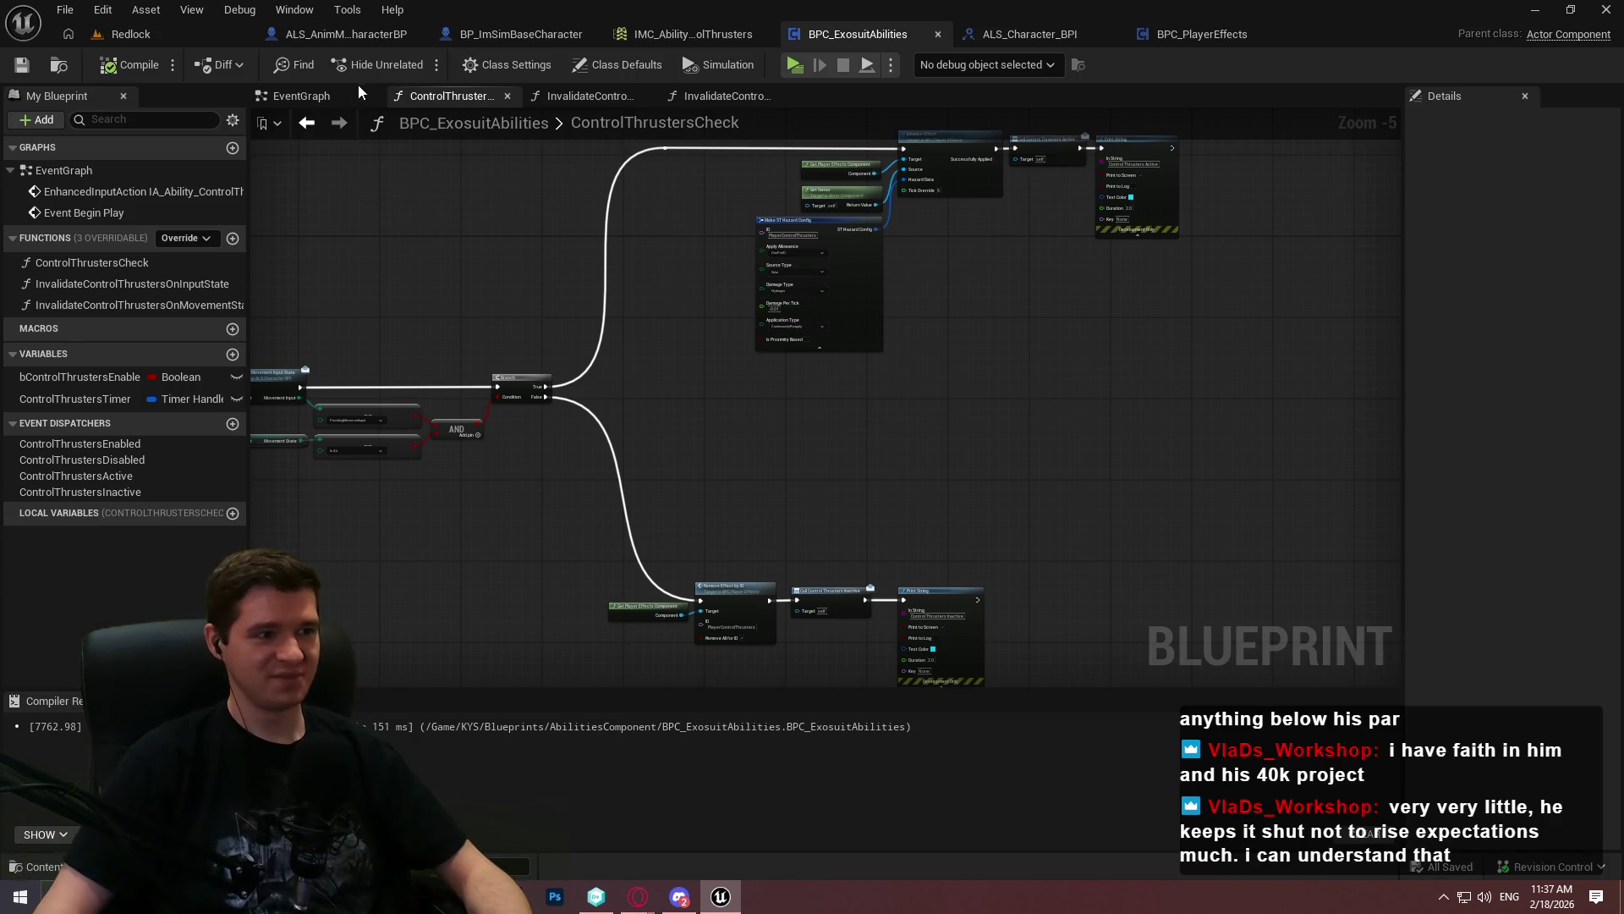
Browse the open blueprint tabs, including BP_ImSimBaseCharacter, and close the ALS_Character_BPI interface
left_click(337, 30)
left_click(530, 34)
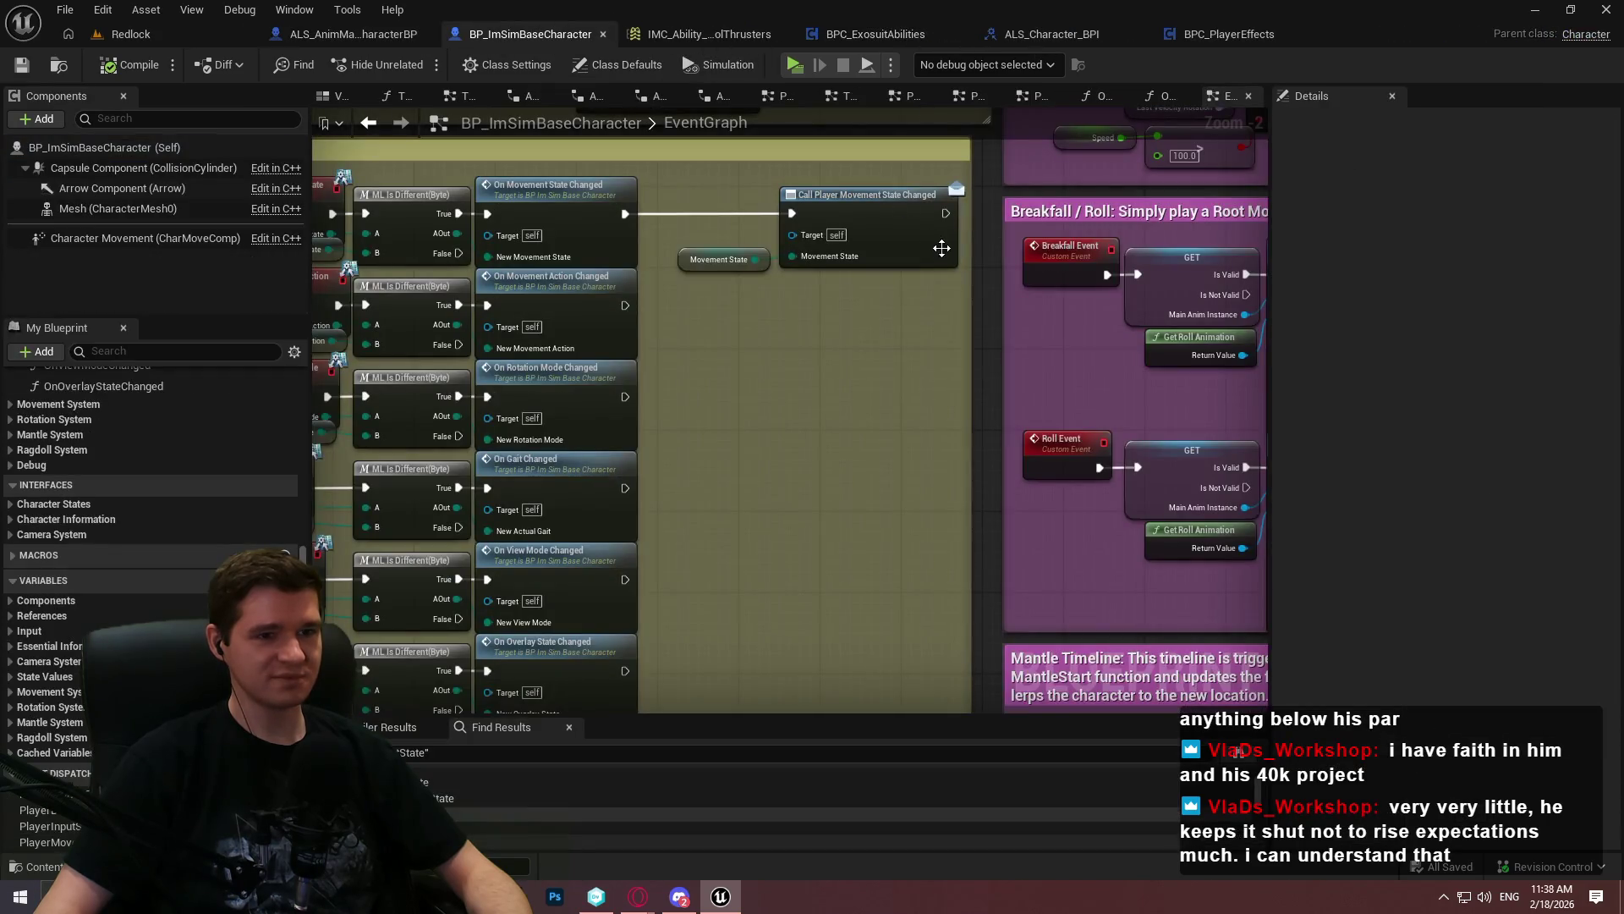
left_click(1202, 30)
left_click(982, 34)
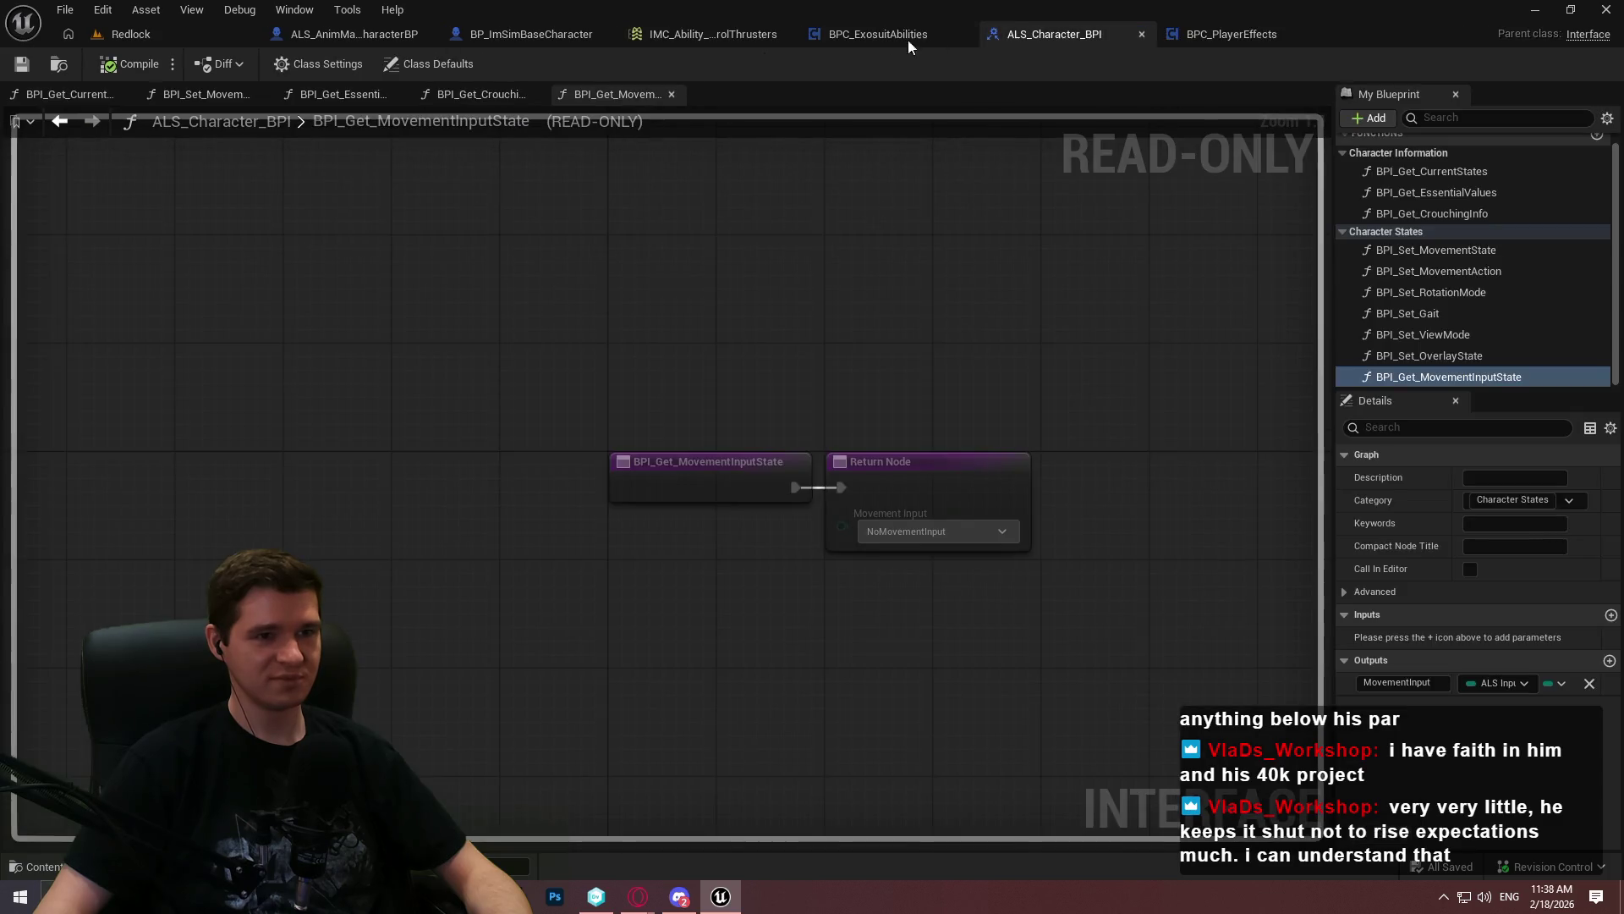
left_click(876, 39)
left_click(1113, 34)
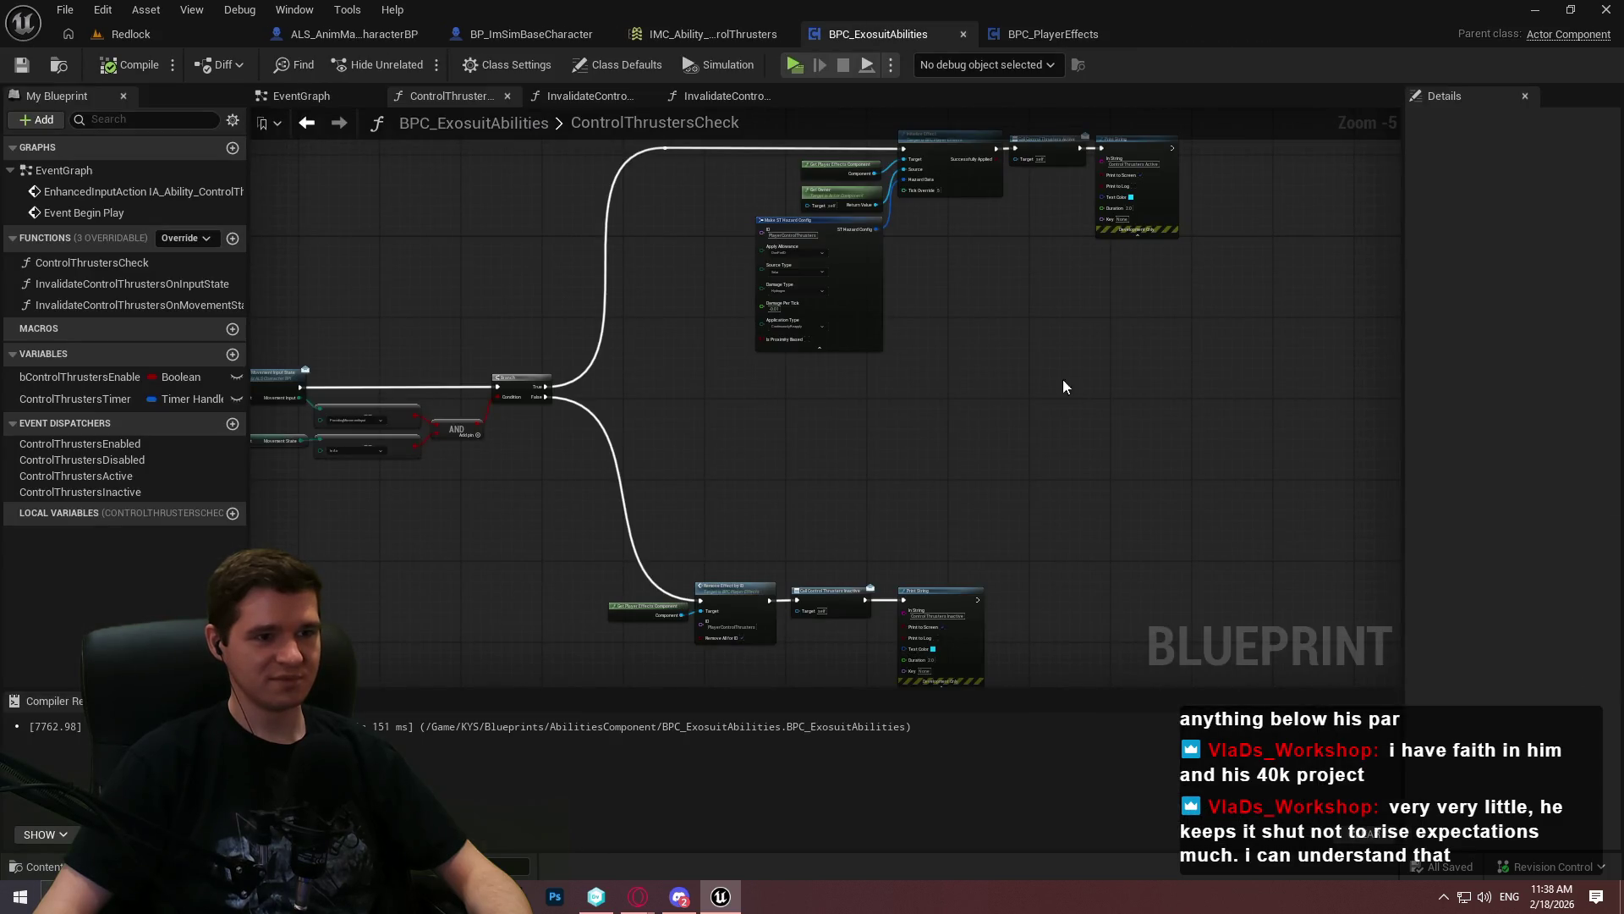
scroll(1109, 511, "down", 3)
scroll(908, 270, "up", 5)
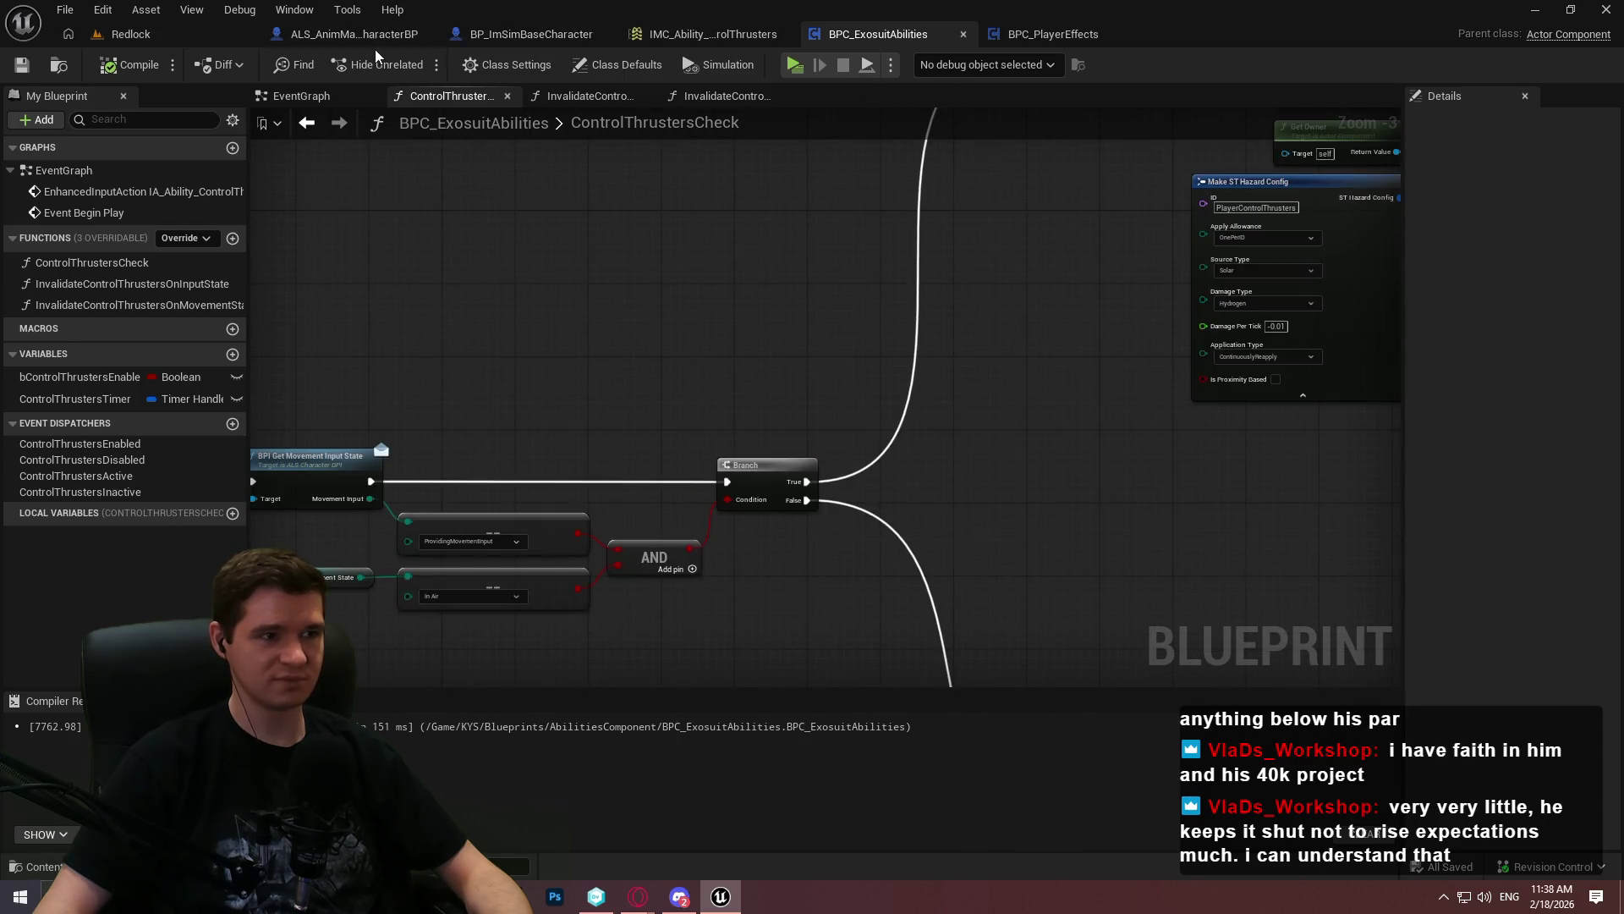
Check BPC_PlayerEffects, then show the BPC_ExosuitAbilities EventGraph at the second Create Event node
left_click(1069, 38)
left_click(880, 34)
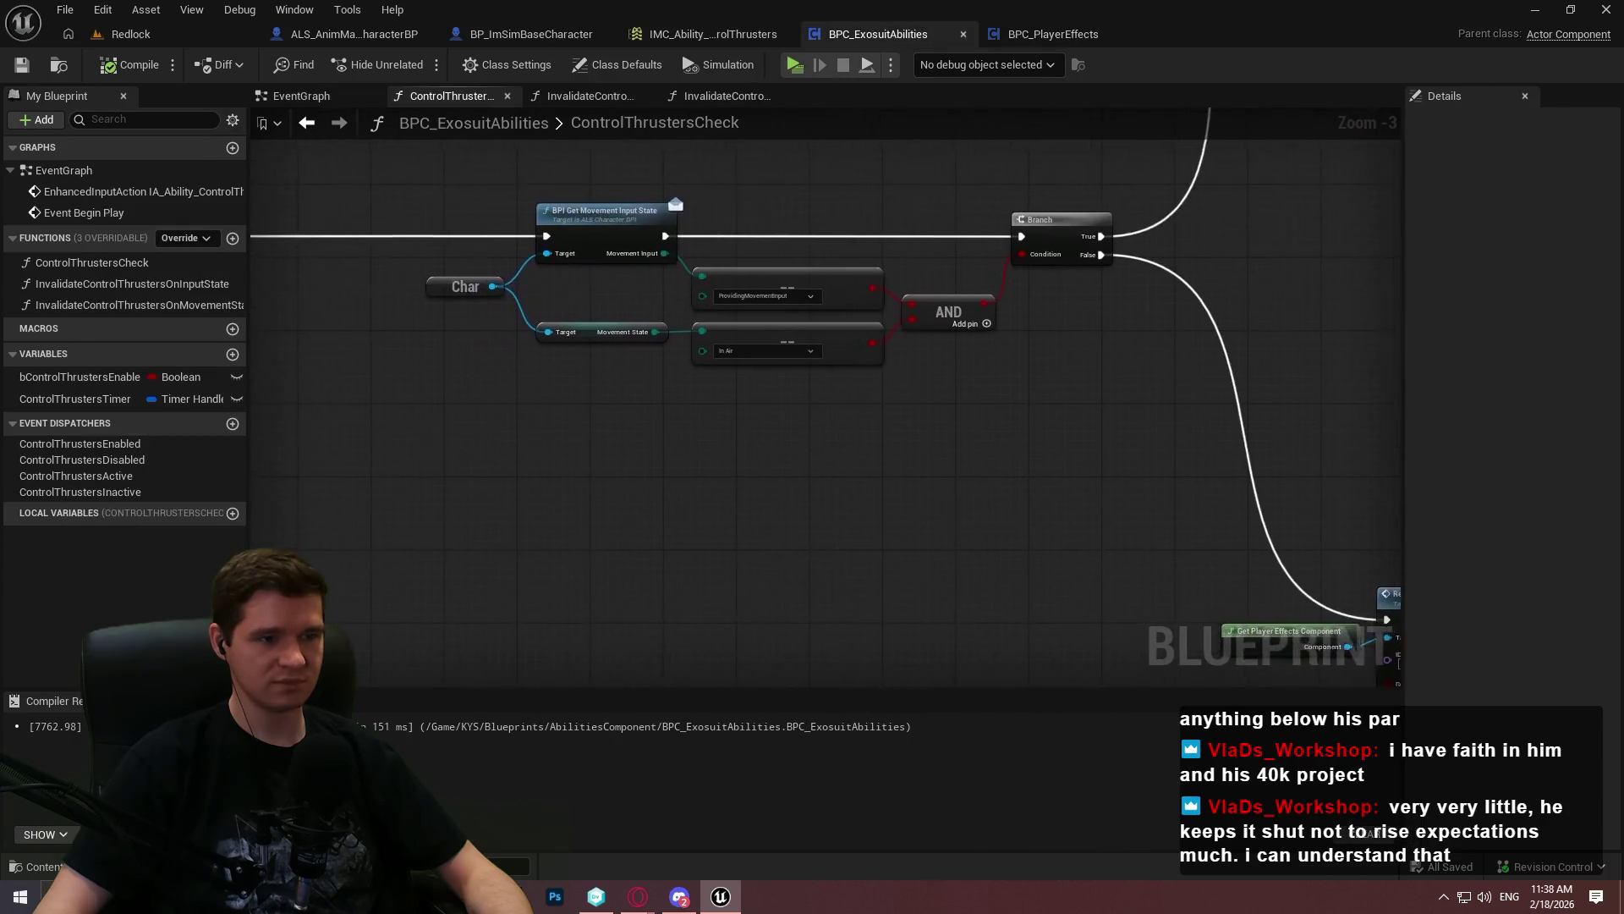
left_click(272, 100)
scroll(1001, 382, "down", 3)
mouse_move(1001, 382)
left_mouse_down()
mouse_move(884, 576)
mouse_move(854, 515)
mouse_move(945, 306)
mouse_move(966, 353)
mouse_move(863, 434)
left_mouse_up()
scroll(945, 306, "down", 1)
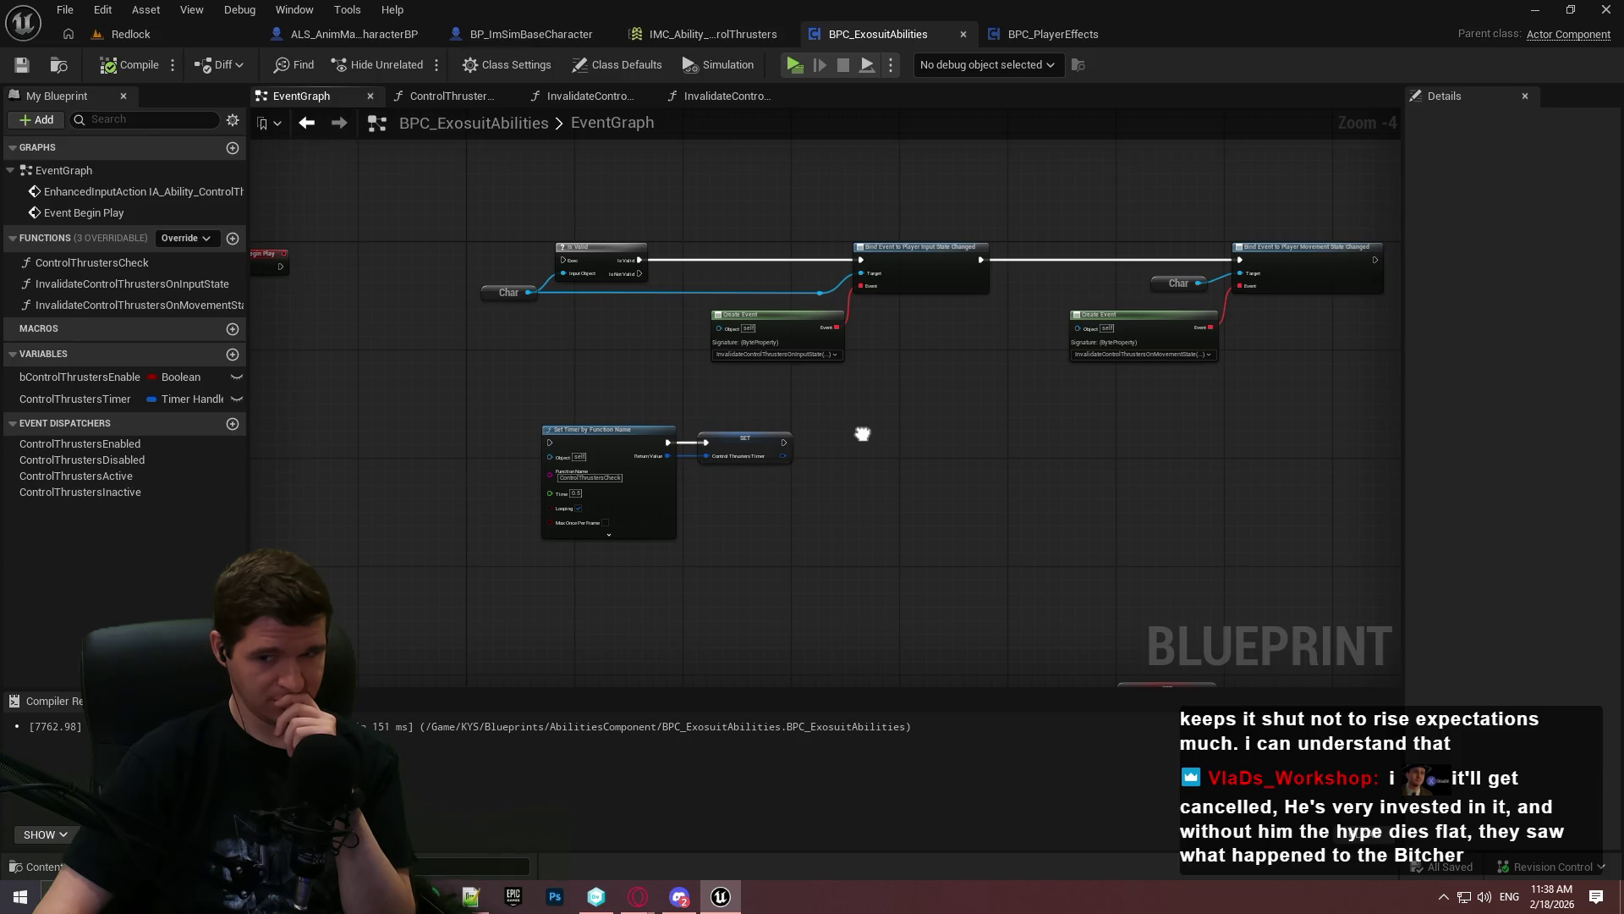
Shift the Is Valid, Char, Bind Event and Create Event row right, then review the node chains
left_click_drag(863, 433, 884, 427)
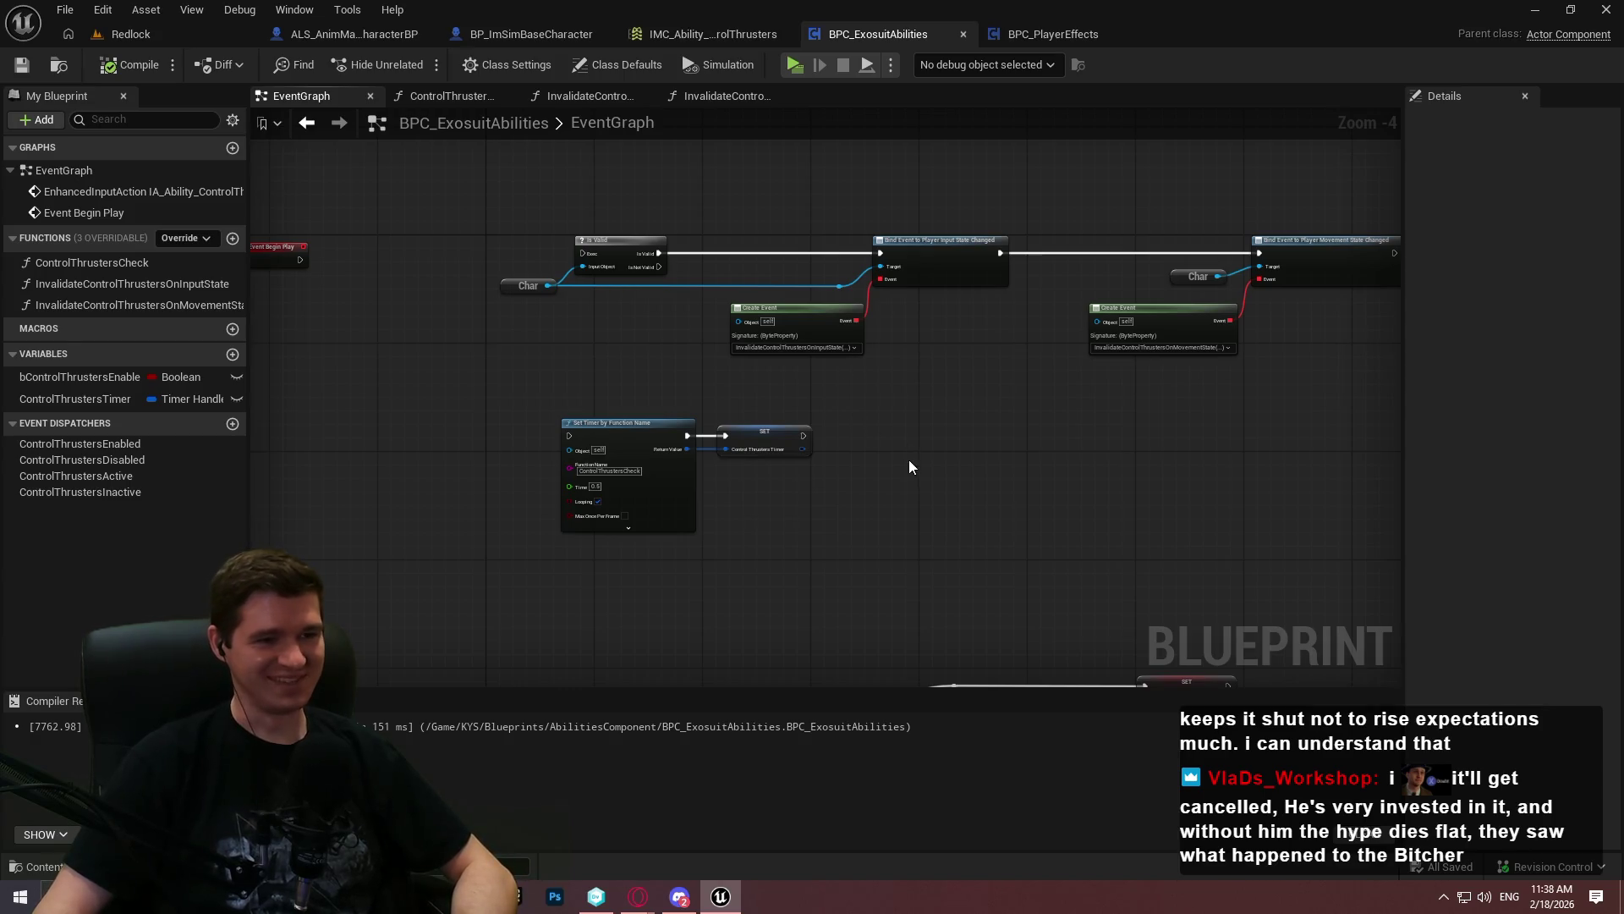
scroll(977, 461, "down", 2)
mouse_move(1196, 406)
left_mouse_down()
mouse_move(708, 319)
mouse_move(1023, 321)
left_mouse_up()
scroll(873, 380, "up", 2)
left_click(966, 426)
left_click_drag(981, 557, 790, 267)
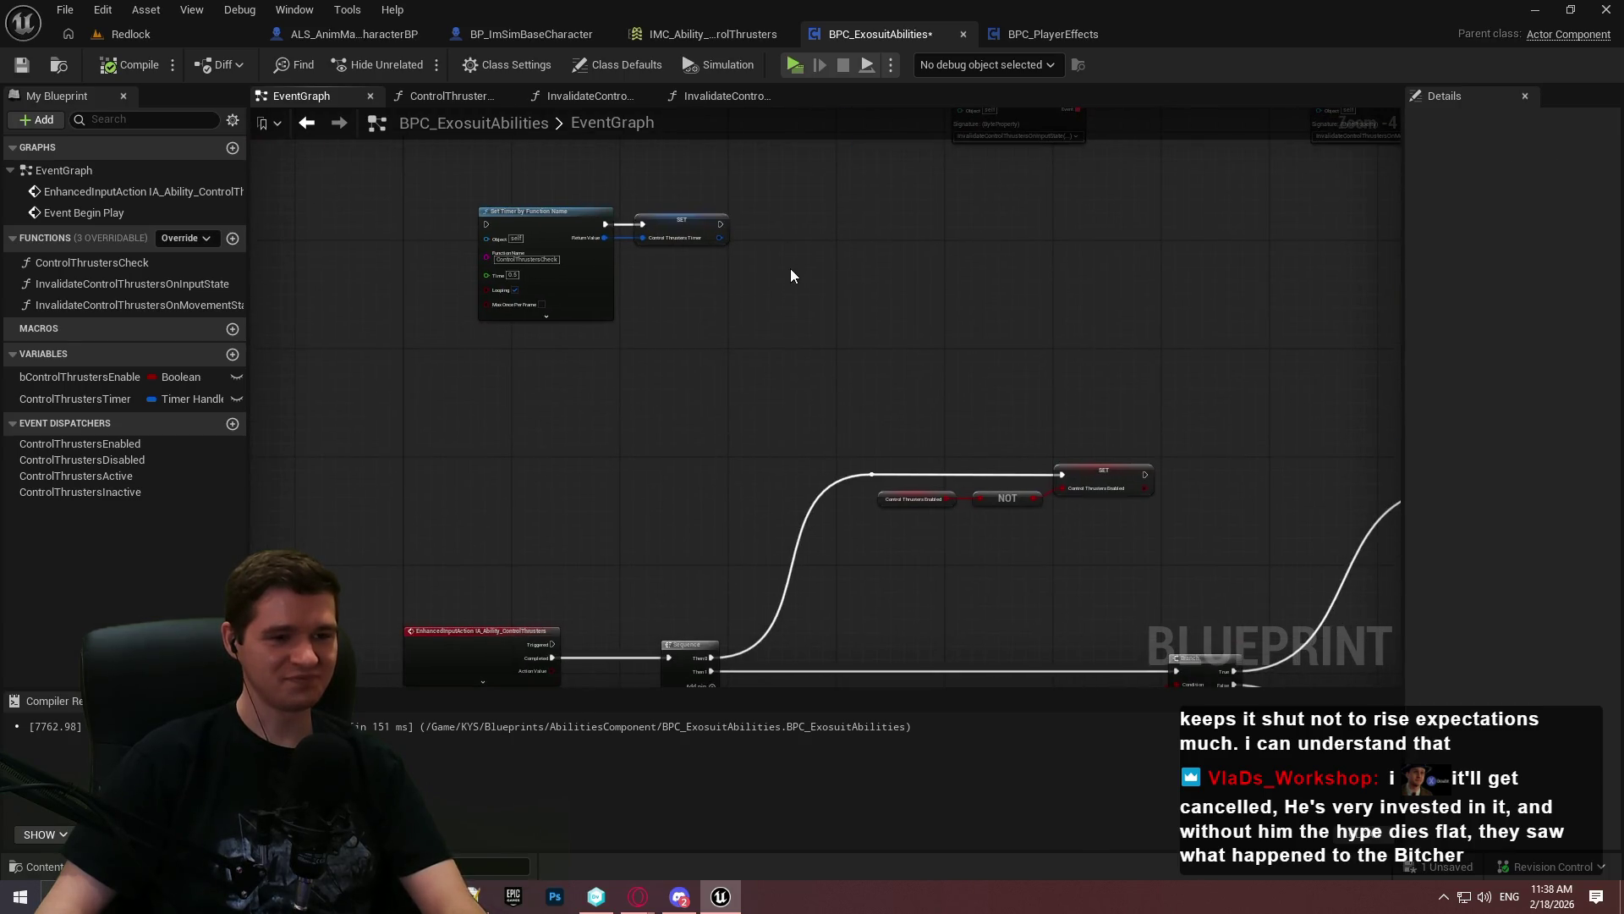
left_click_drag(951, 300, 552, 137)
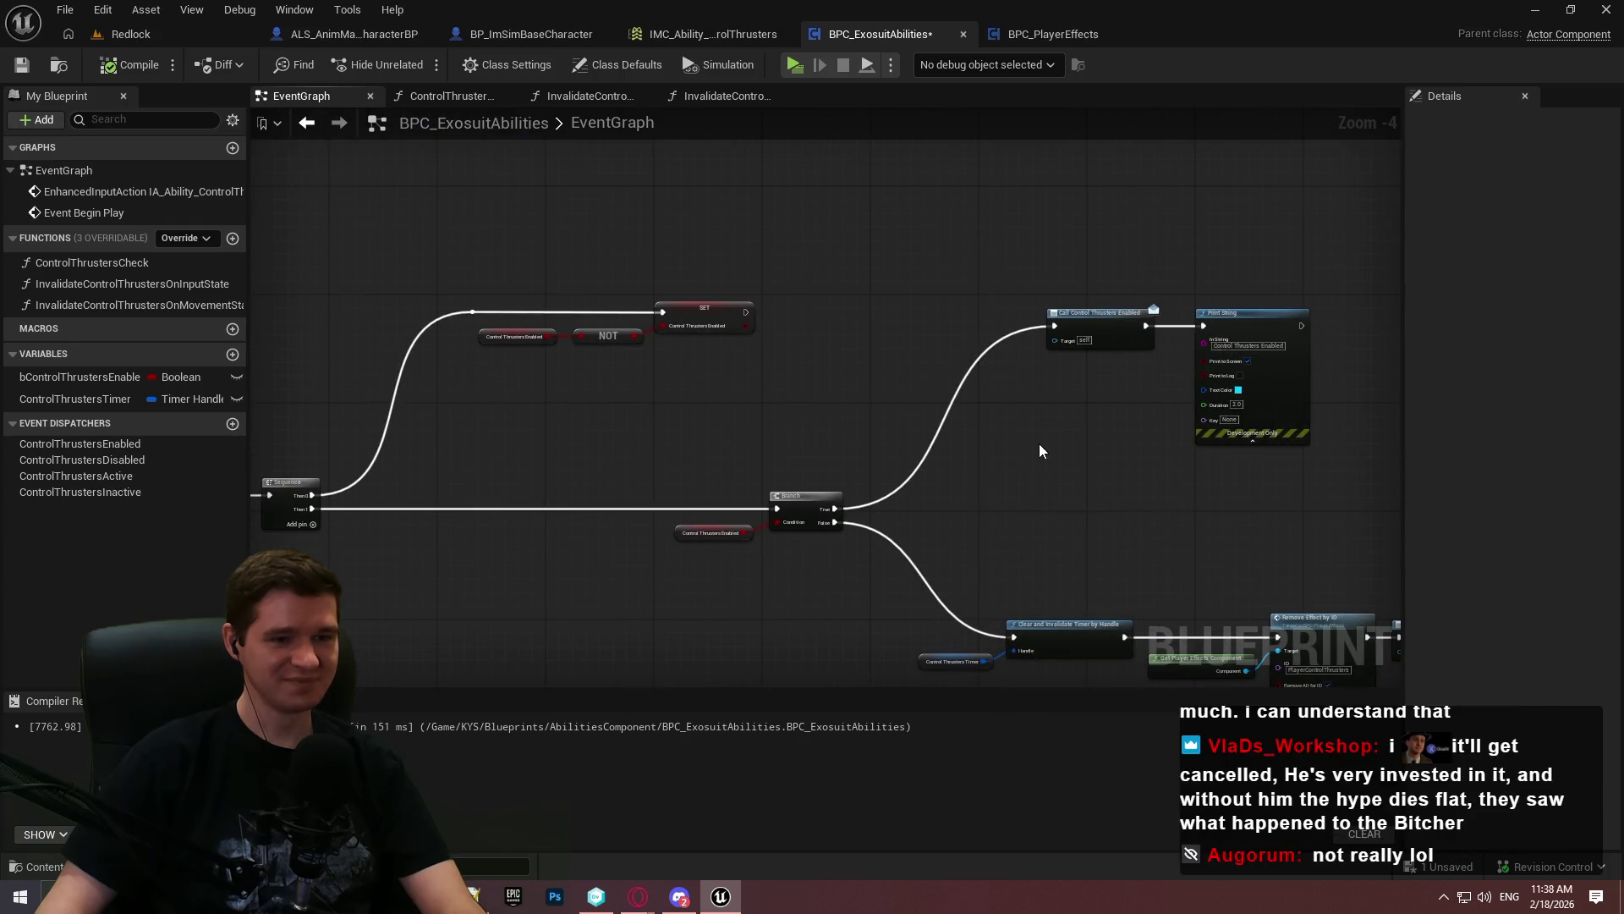
mouse_move(1009, 428)
left_mouse_down()
mouse_move(815, 382)
mouse_move(573, 275)
left_mouse_up()
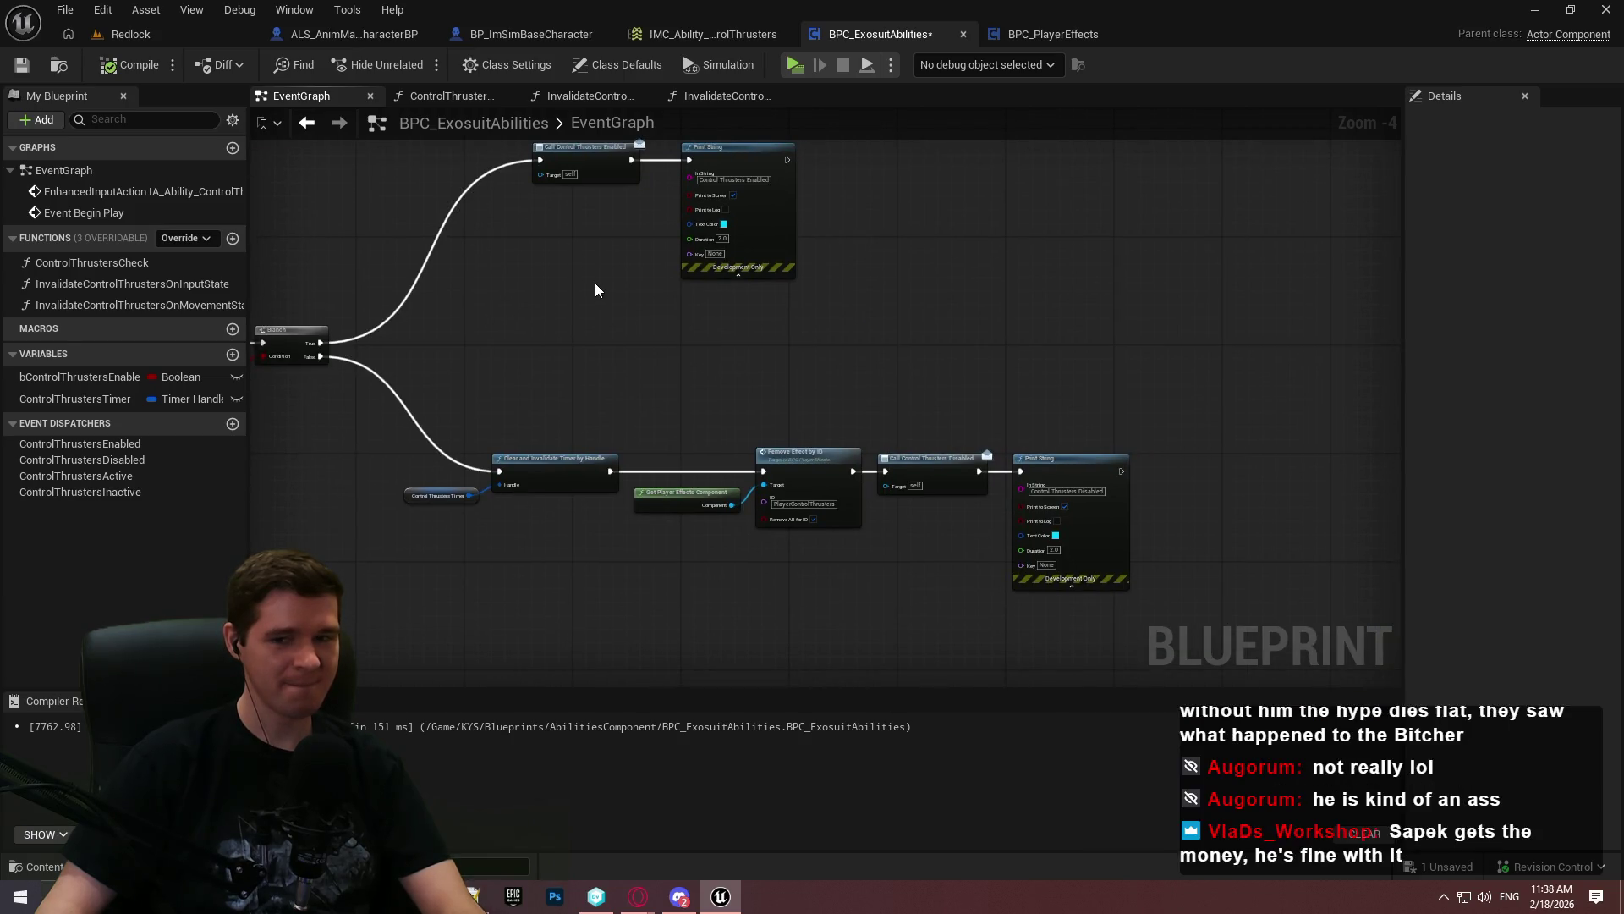
mouse_move(587, 280)
left_mouse_down()
mouse_move(1153, 646)
mouse_move(780, 453)
mouse_move(762, 301)
mouse_move(862, 306)
left_mouse_up()
scroll(418, 362, "up", 2)
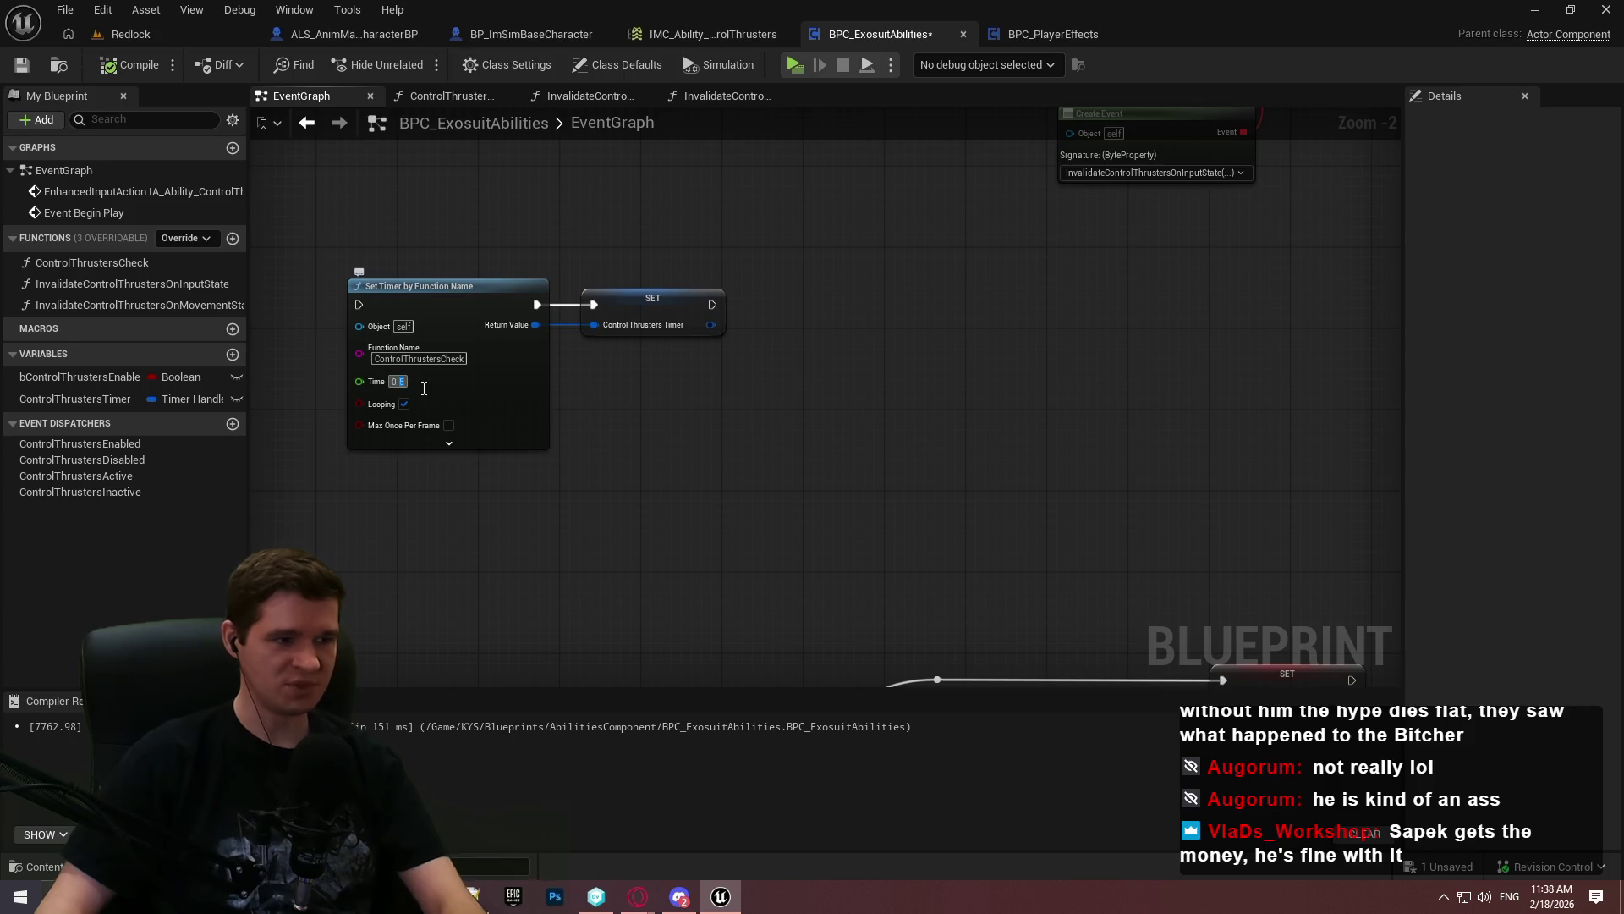
Set the ControlThrustersCheck timer's Time to 0.1 and straighten its wire into the SET node
type("0")
key("Return")
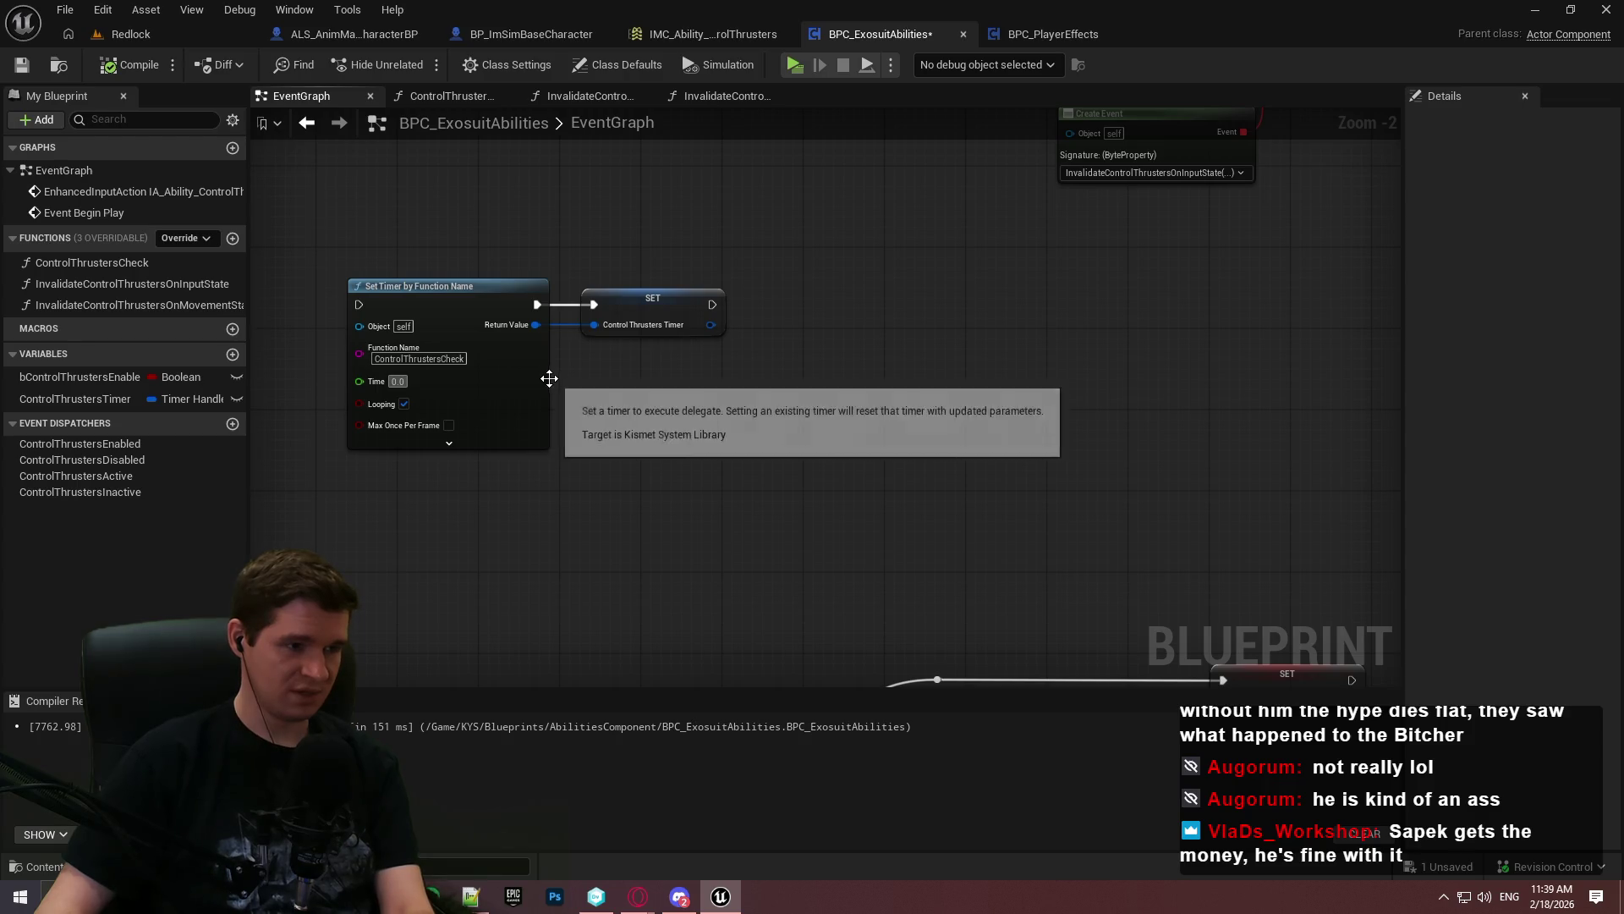
type("0.2")
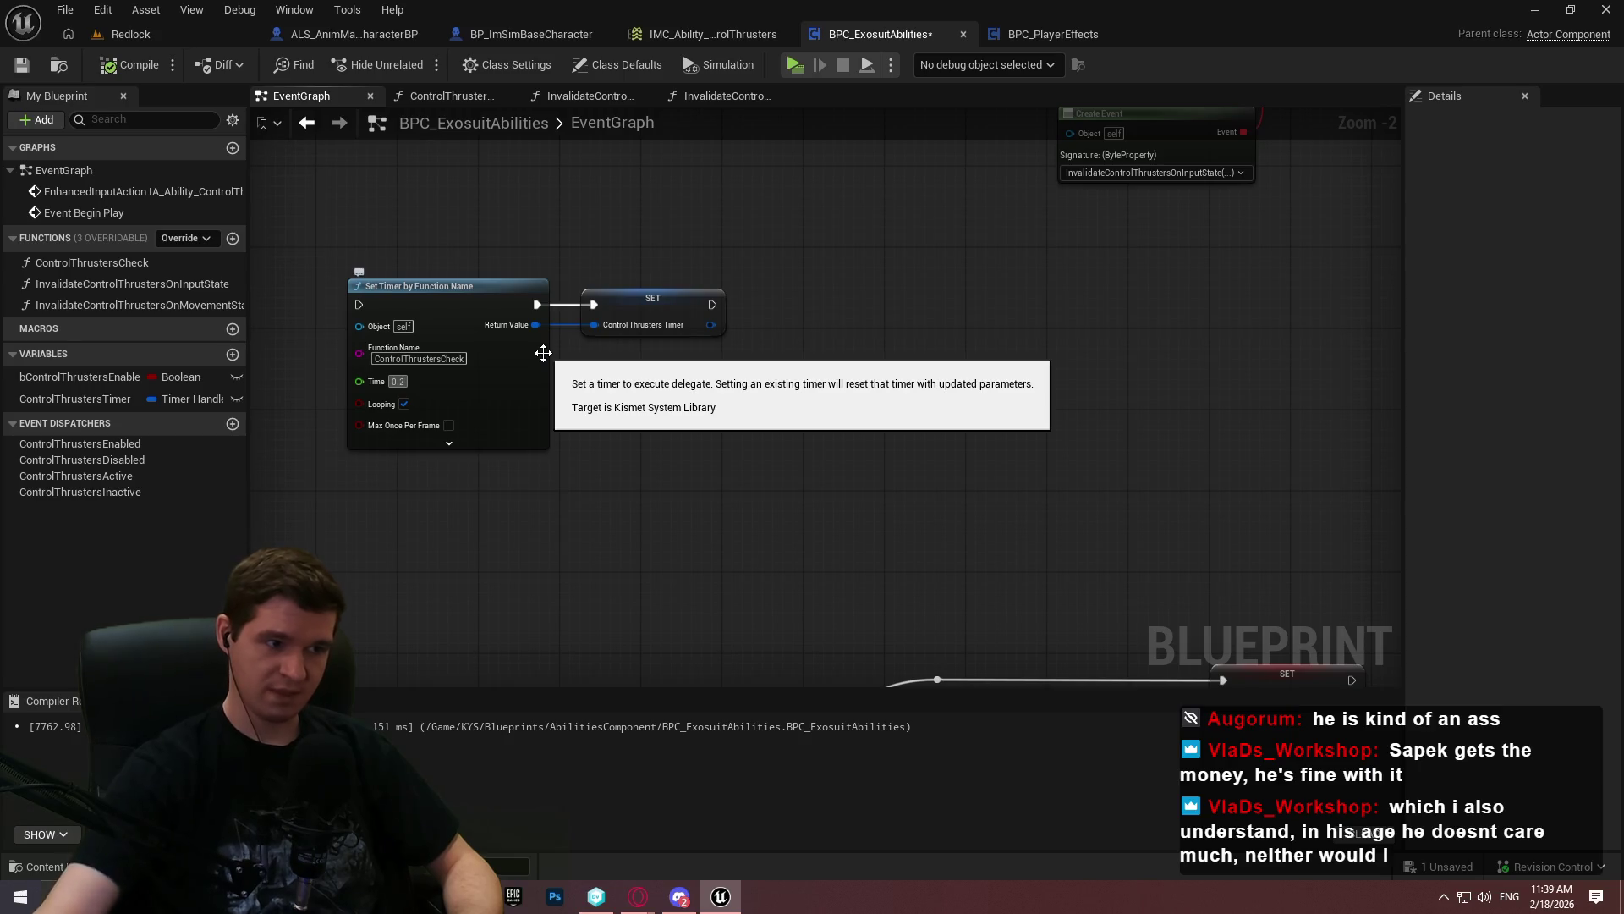
scroll(376, 389, "up", 2)
left_click(489, 396)
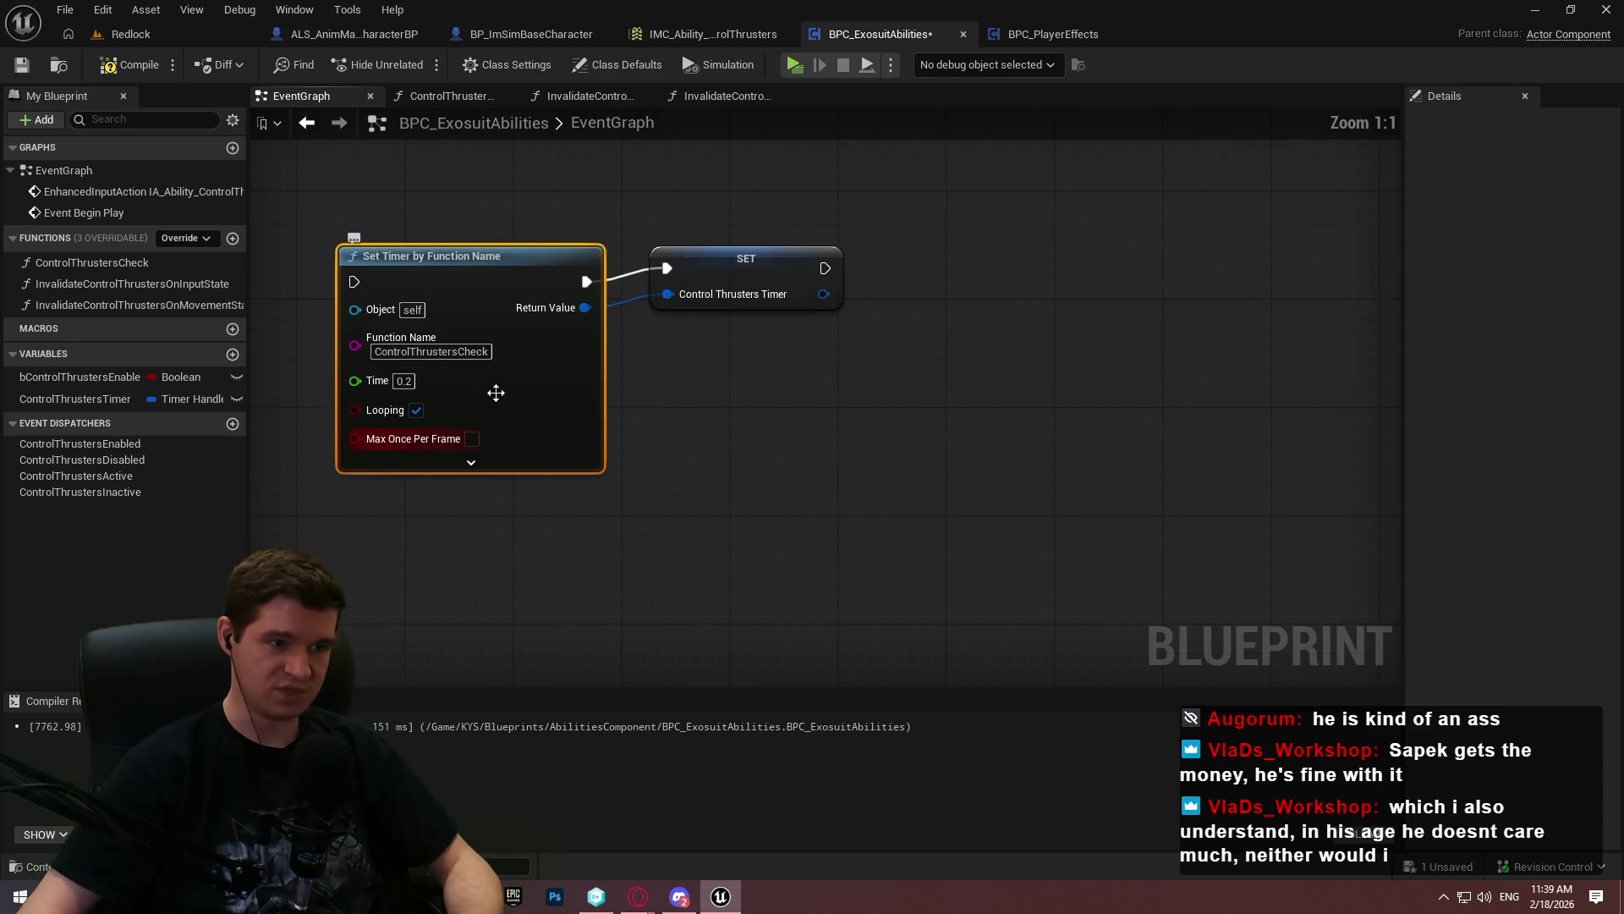
key("q")
left_click(813, 413)
key("Home")
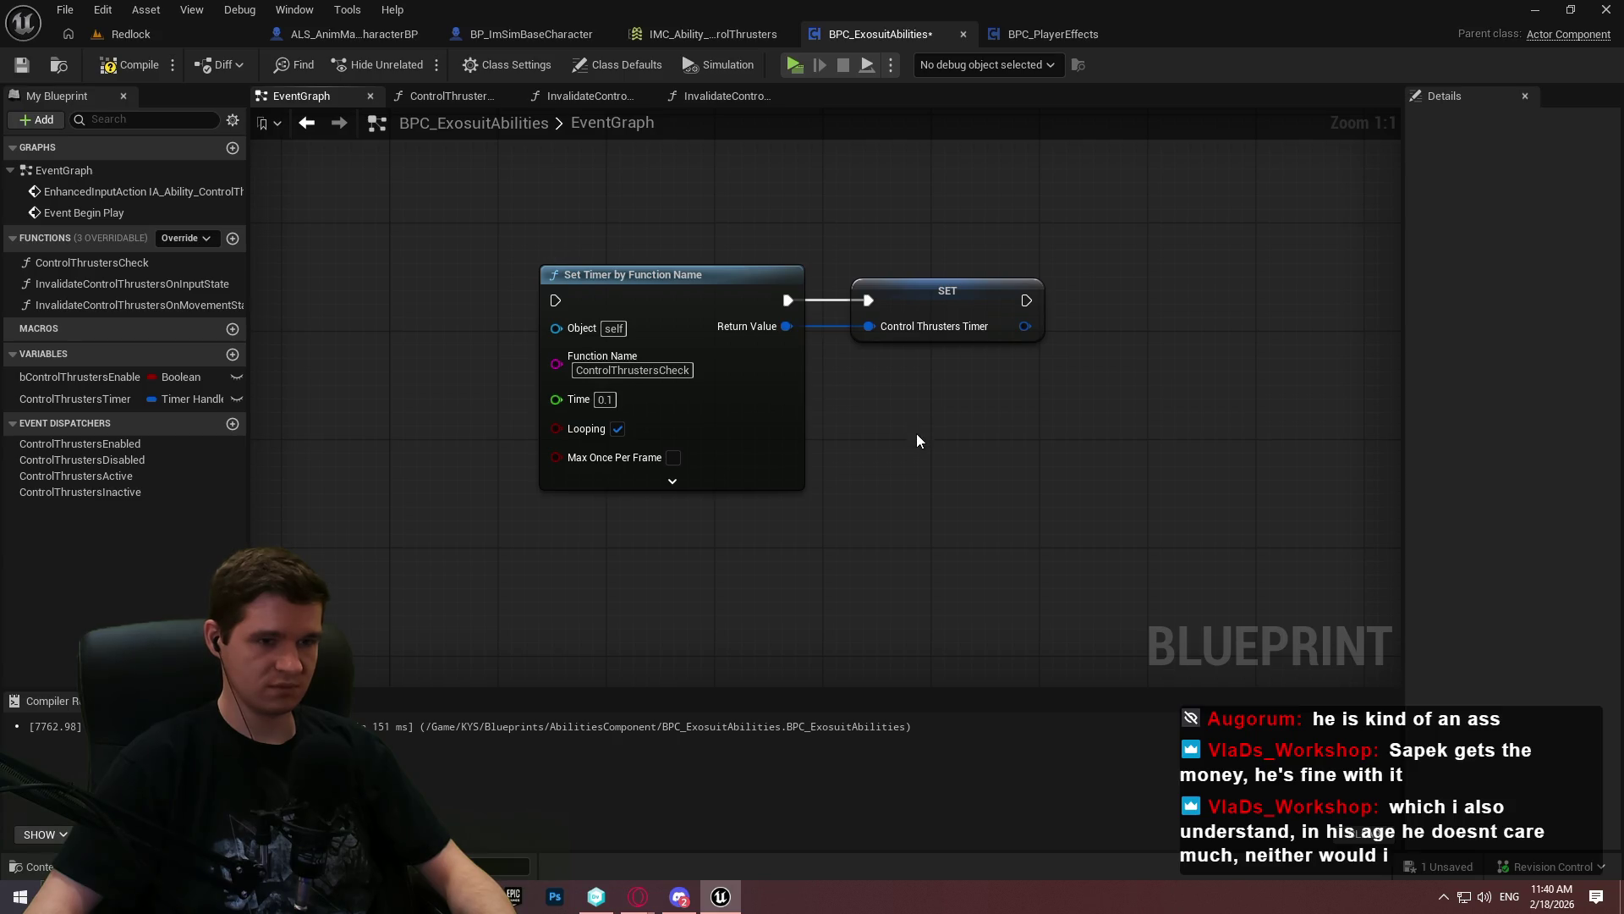
Move the timer nodes beside the Branch, wiring True into Set Timer and SET into Control Thrusters Enabled
scroll(916, 432, "down", 3)
scroll(1073, 435, "down", 2)
scroll(794, 336, "up", 2)
left_click_drag(794, 337, 444, 262)
mouse_move(541, 273)
left_mouse_down()
mouse_move(954, 348)
mouse_move(835, 404)
mouse_move(765, 393)
left_mouse_up()
left_click(765, 393)
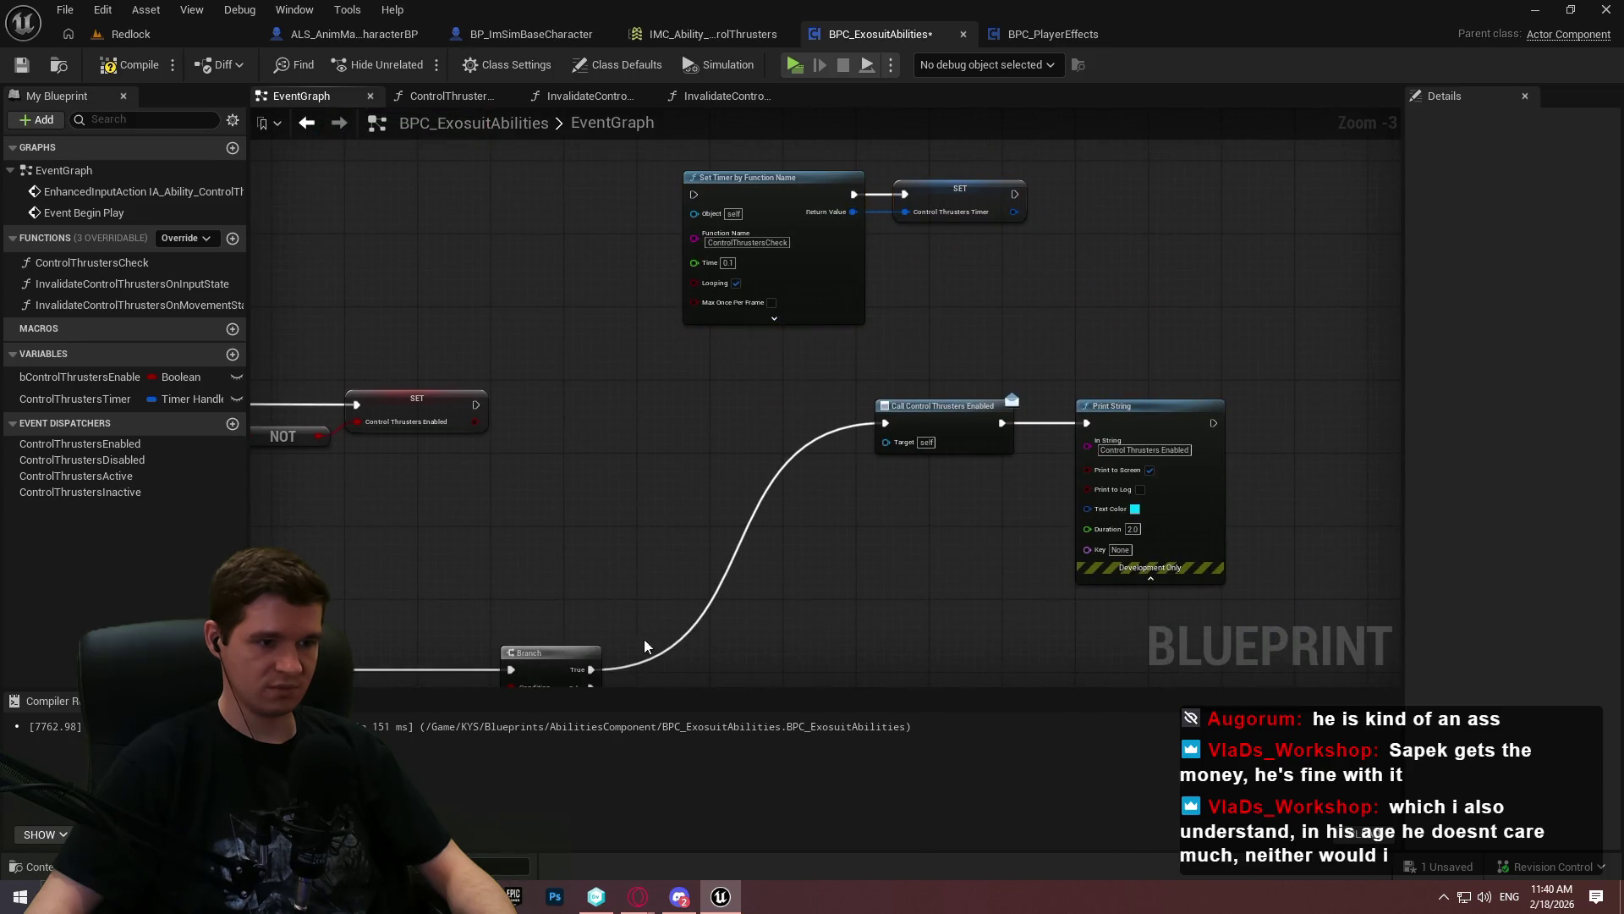
left_click_drag(590, 669, 694, 195)
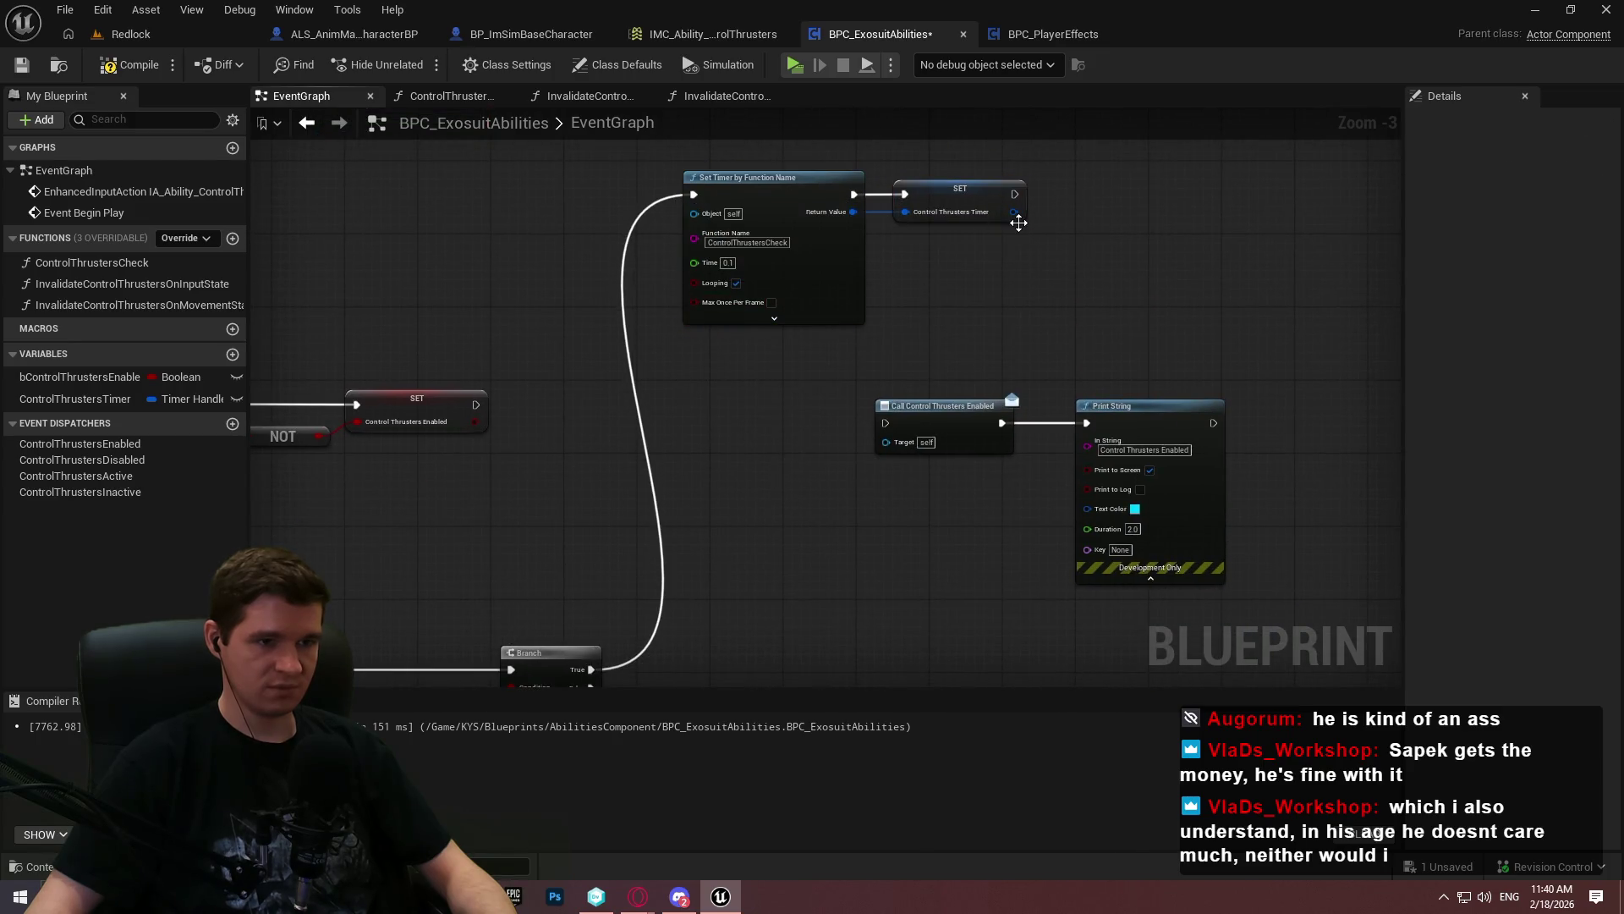
mouse_move(1015, 193)
left_mouse_down()
mouse_move(910, 419)
mouse_move(886, 422)
left_mouse_up()
left_click(125, 68)
Launch the standalone preview, run and slide up the white ramp, and thrust up the orange wall
left_click(795, 65)
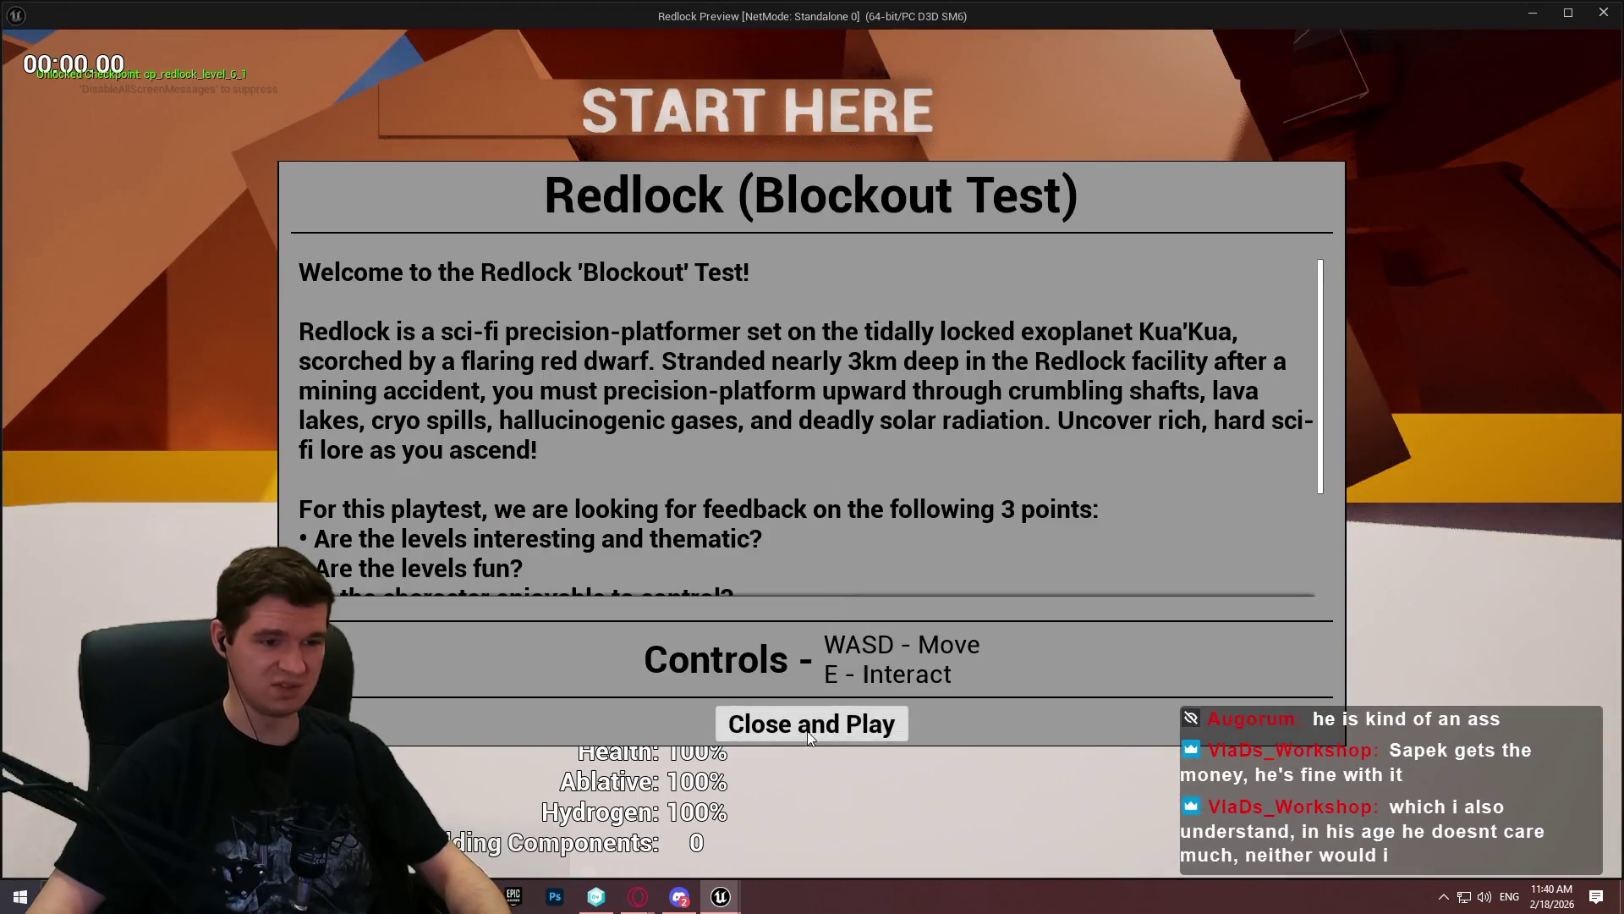
left_click(793, 726)
key("w")
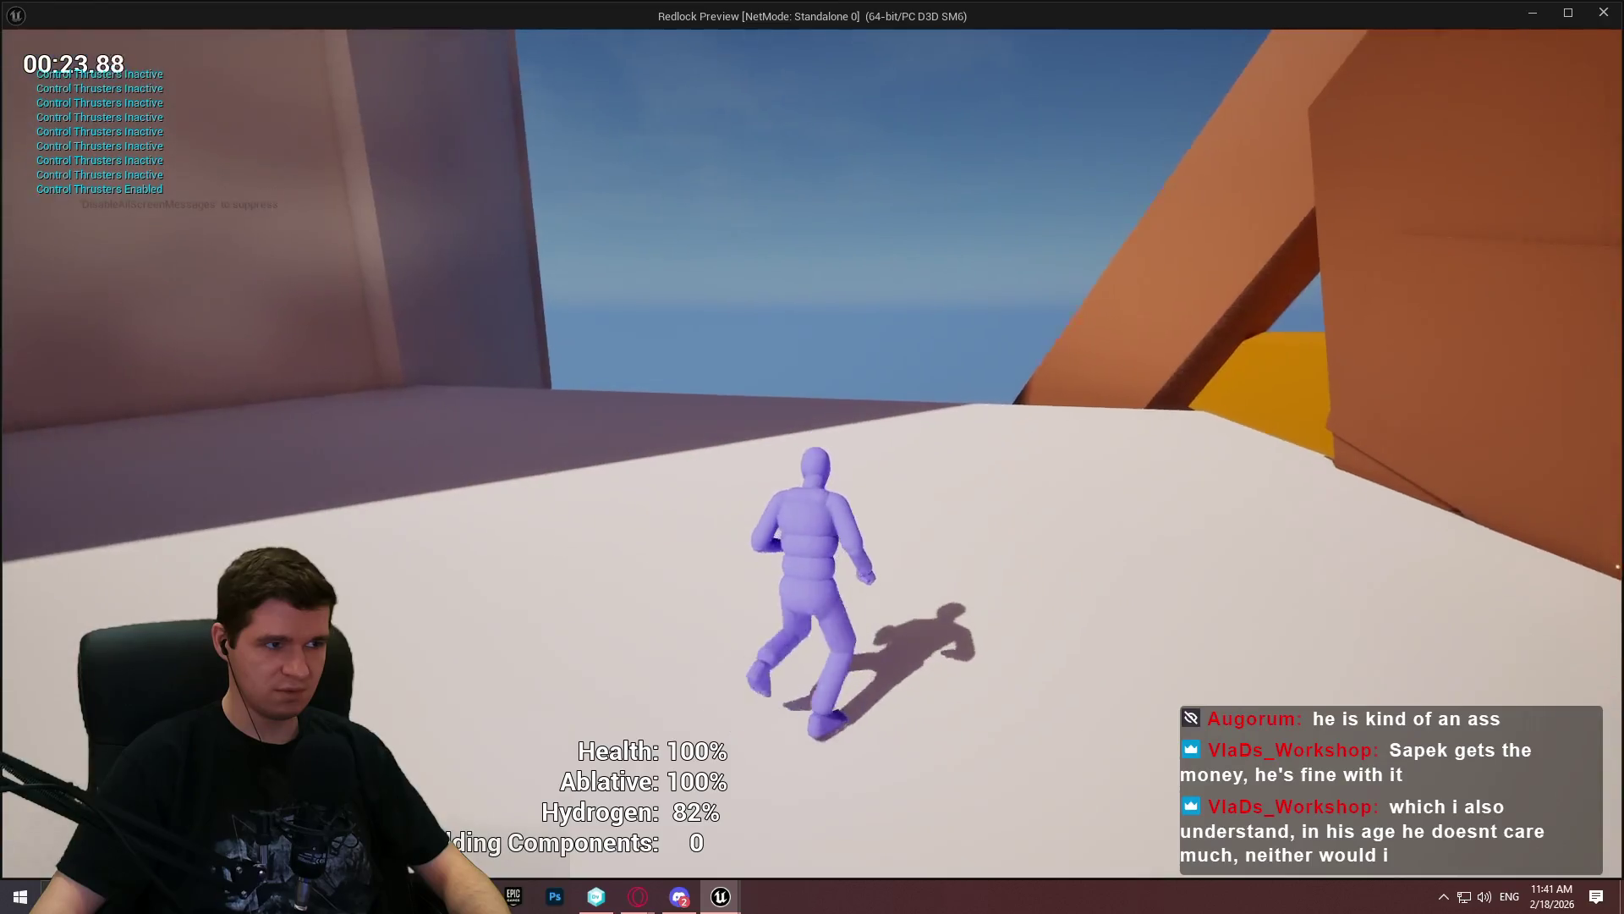
key("w")
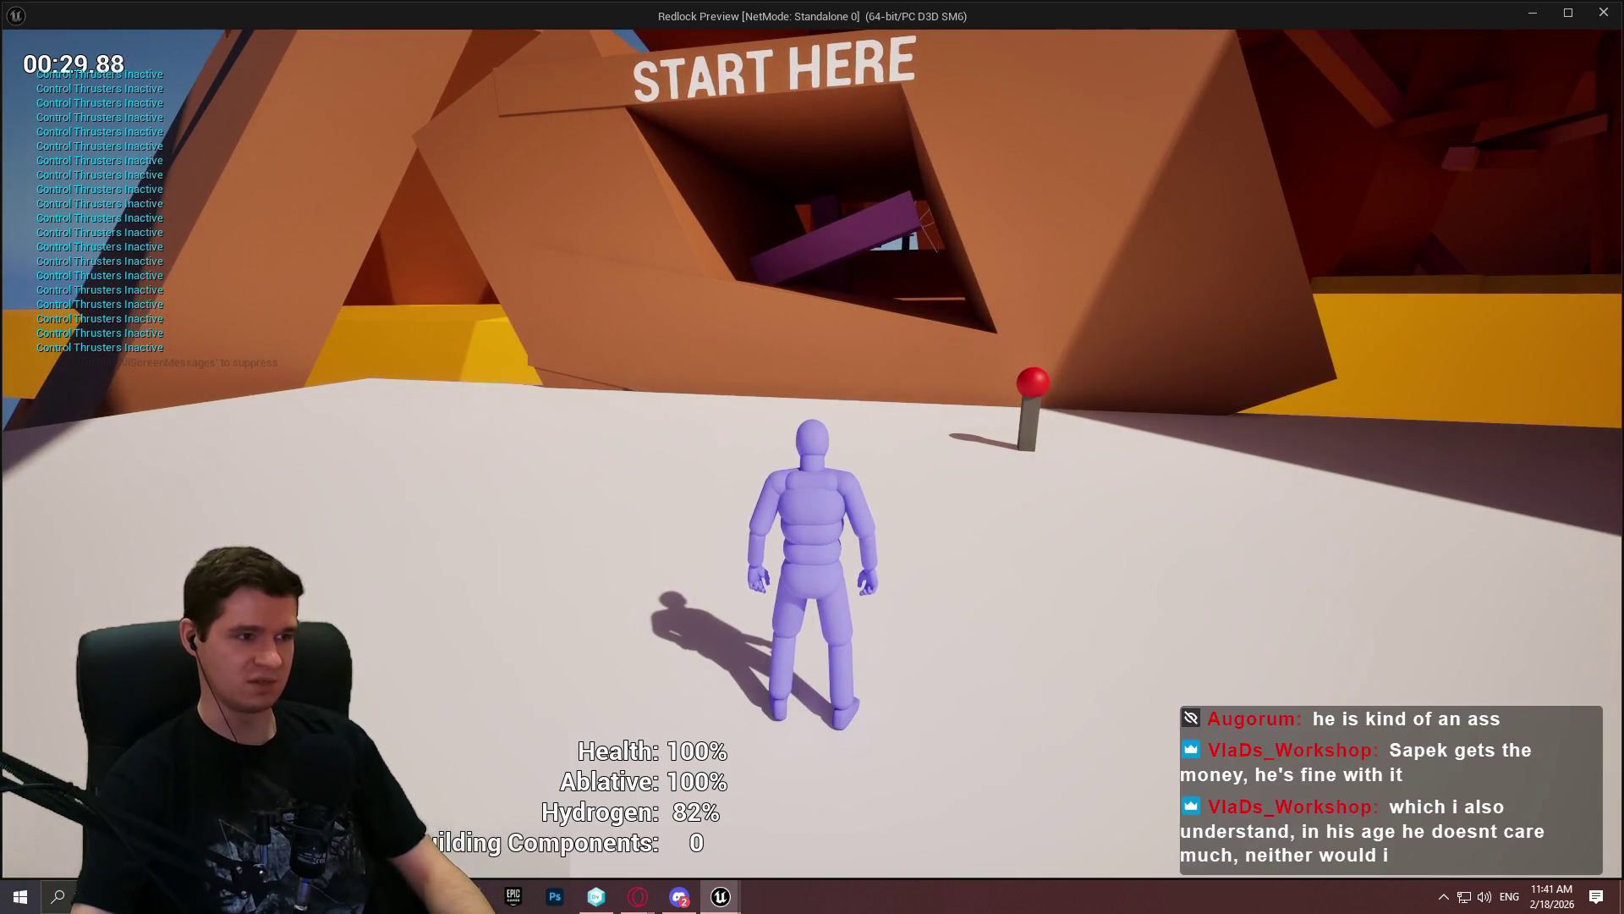
key("w")
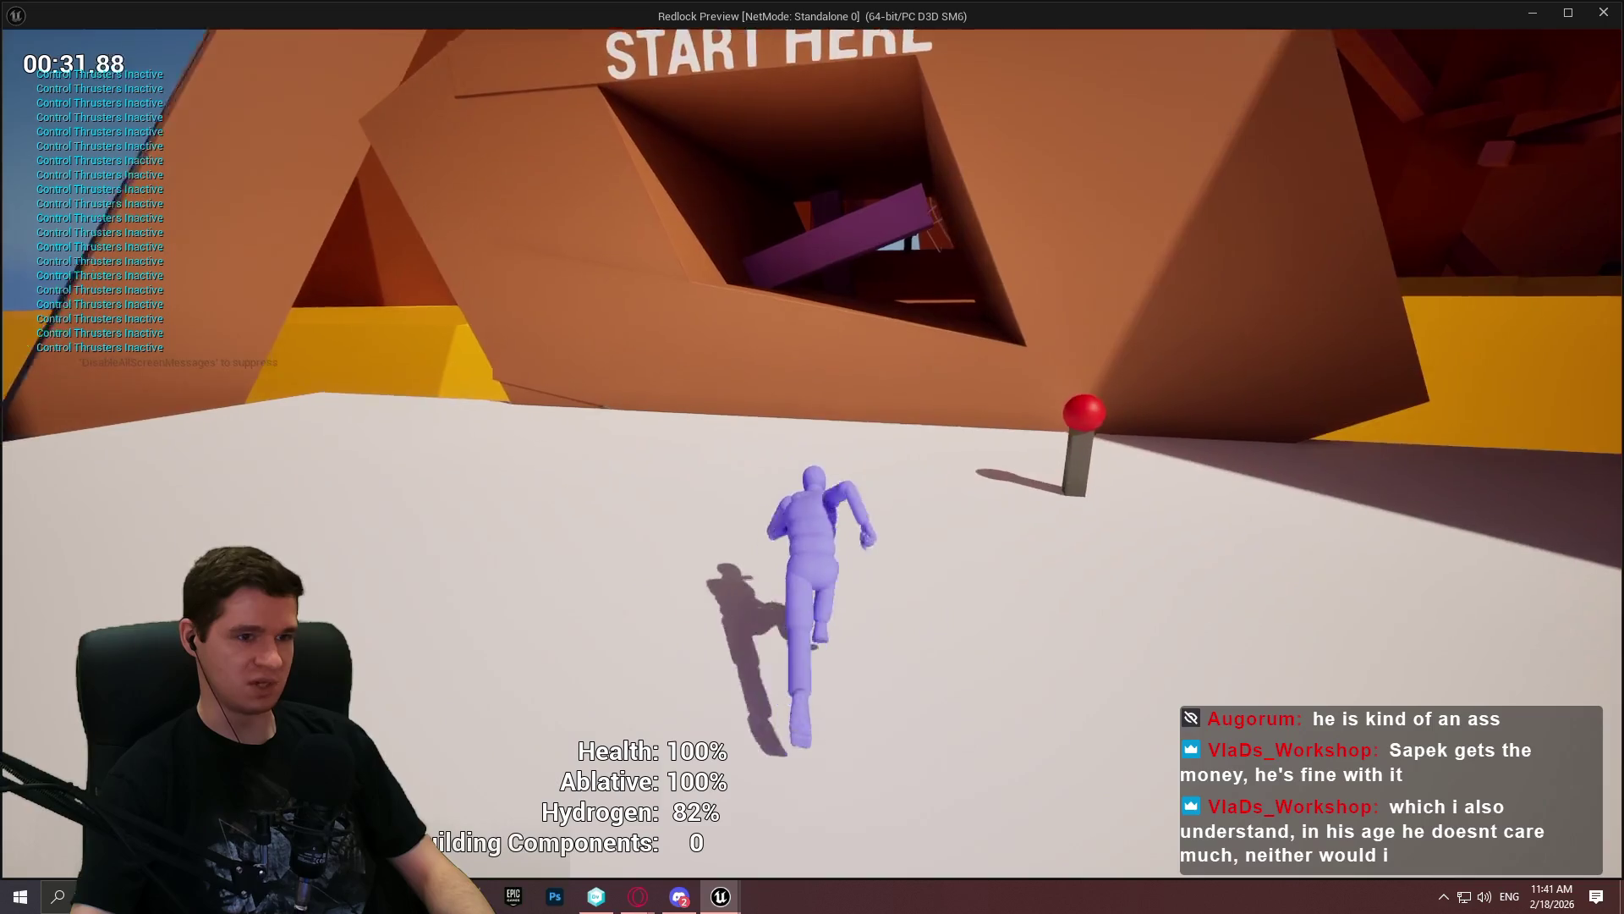
key("c")
key("w")
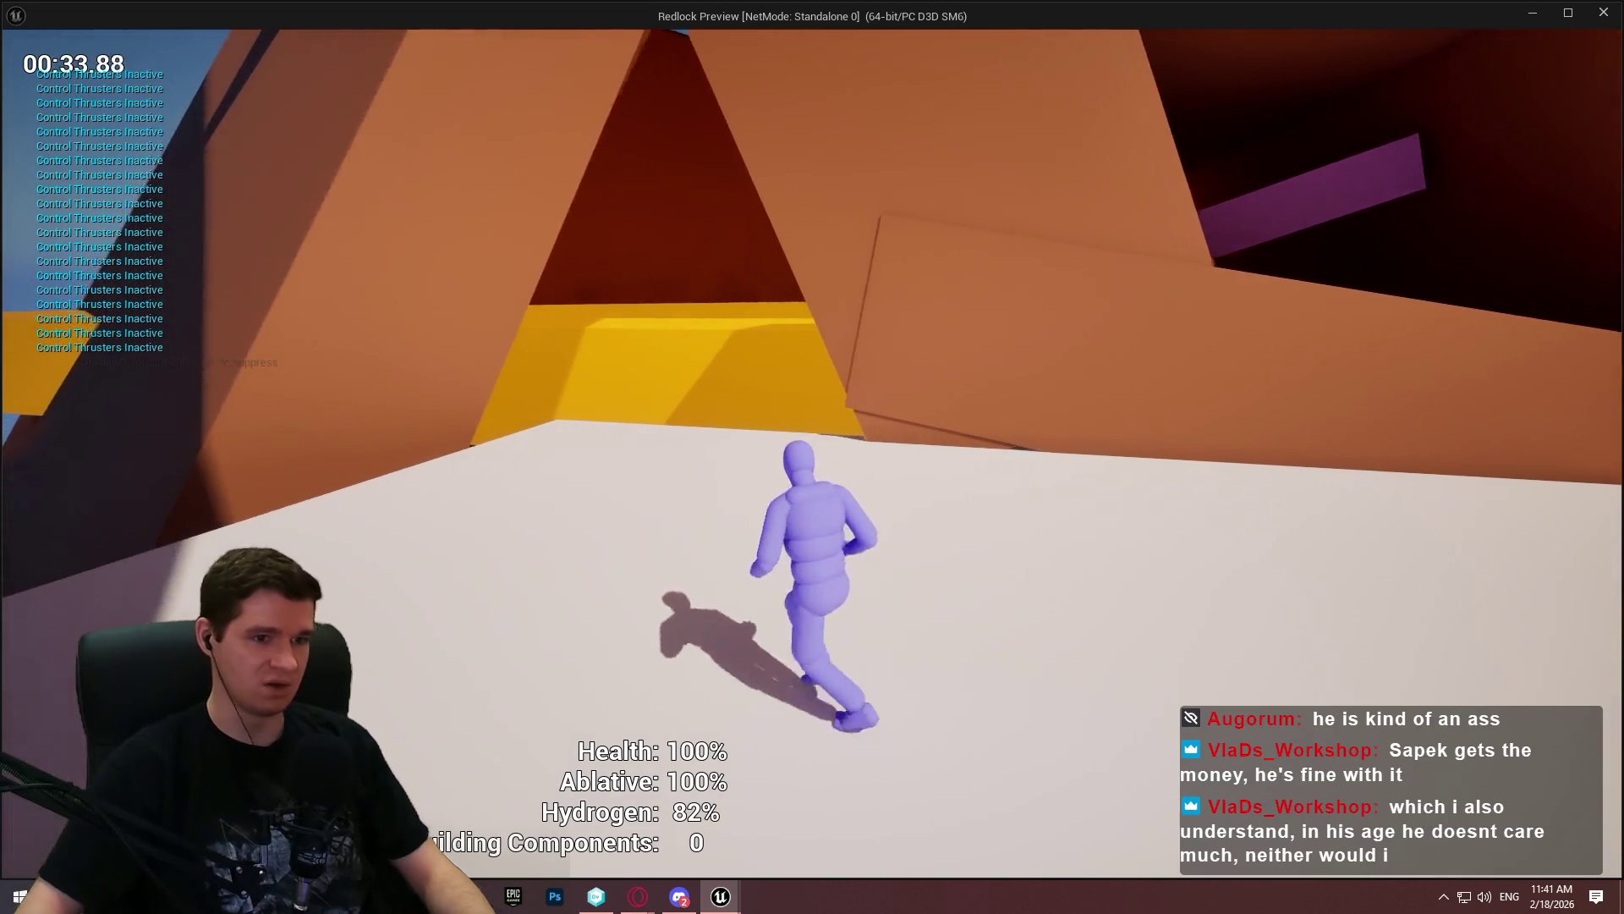
key("w")
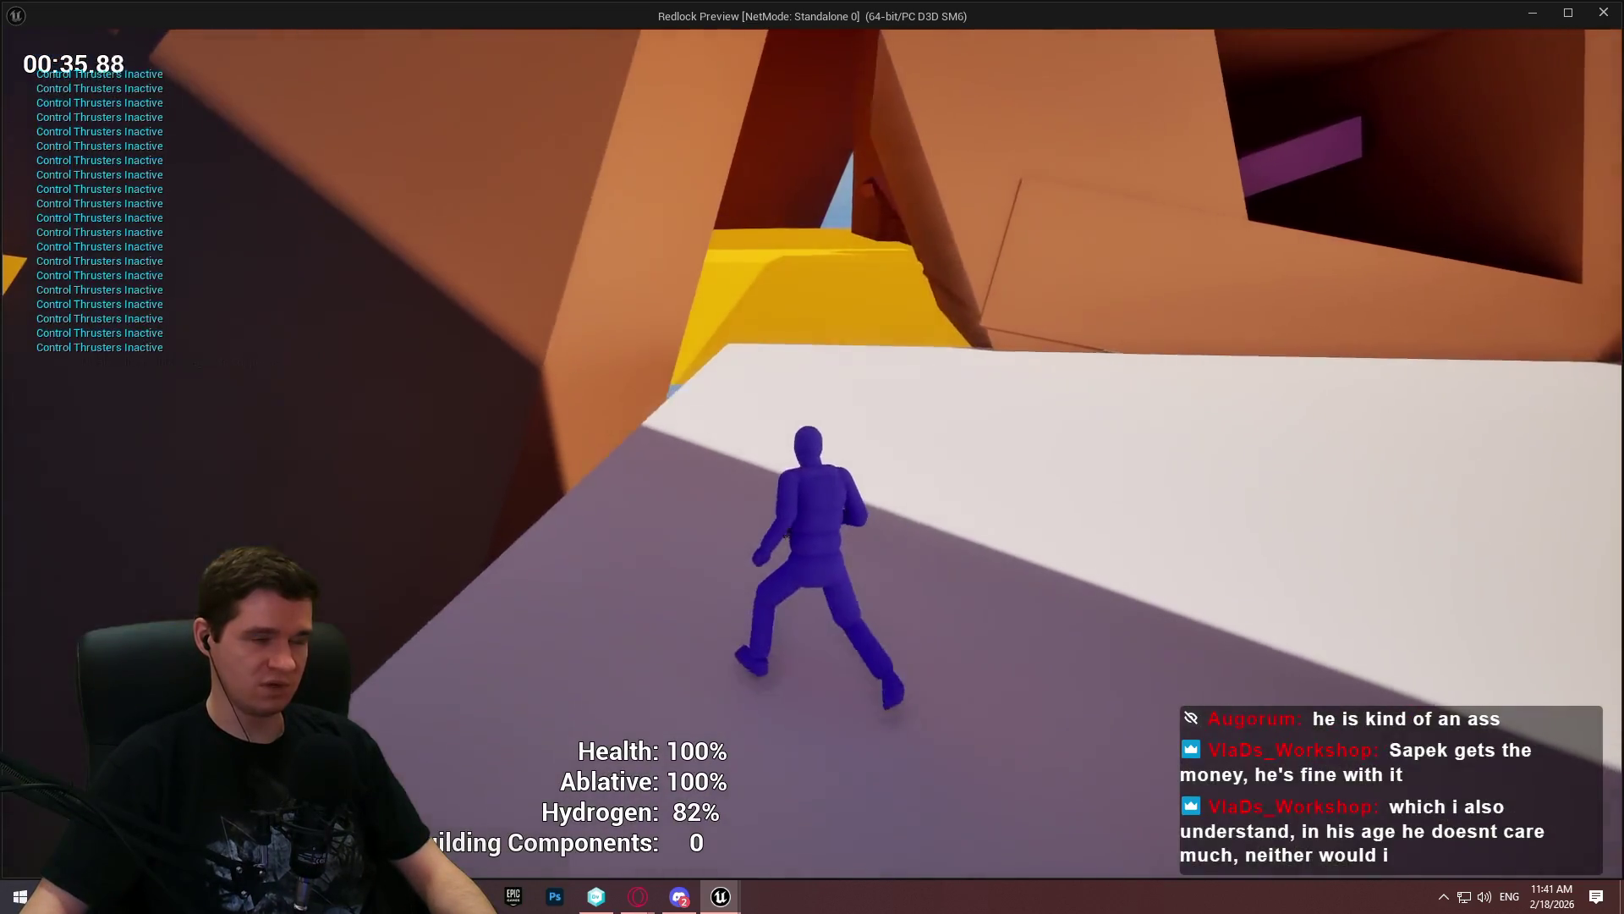
key("w")
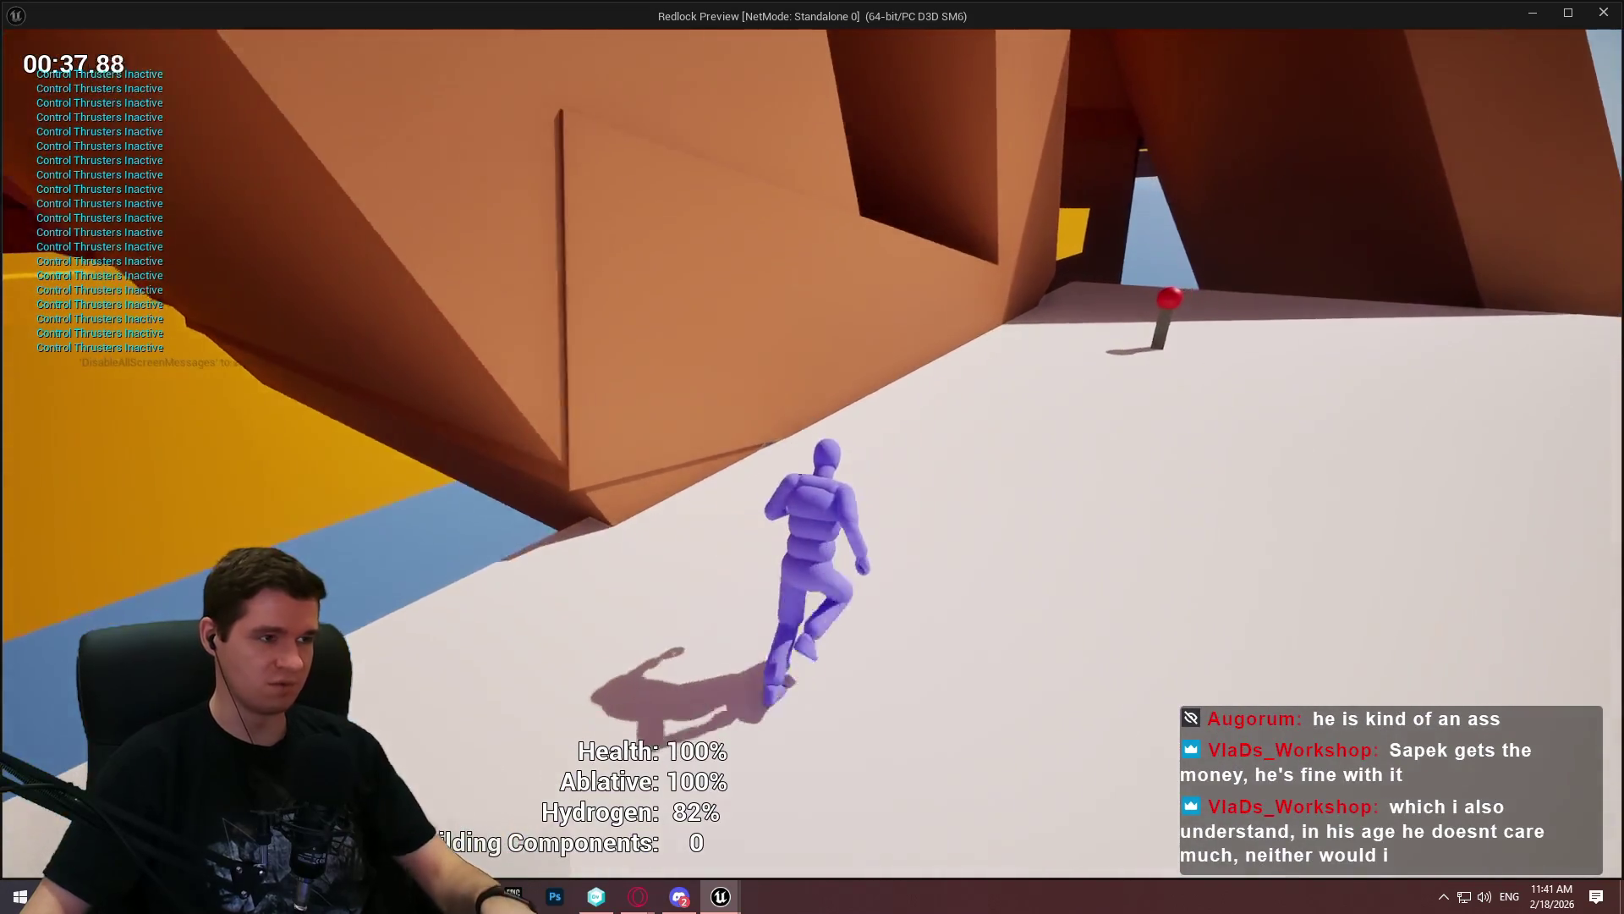
key("space")
key("w")
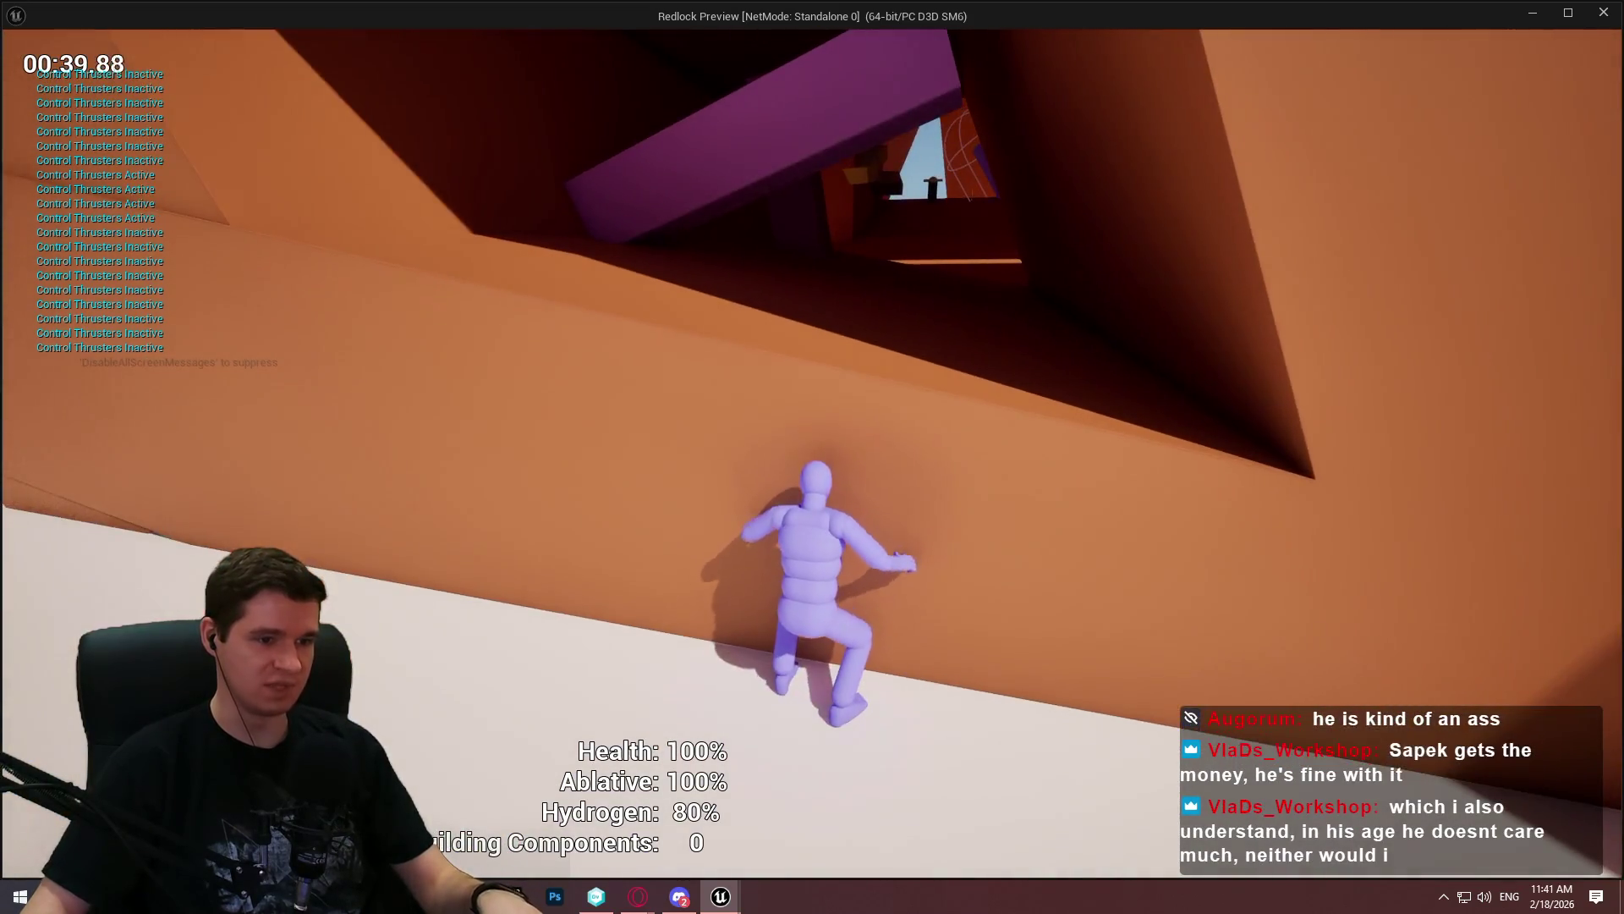
Run the dark red corridor and thrust onto the red block, white platform and orange wall
key("w")
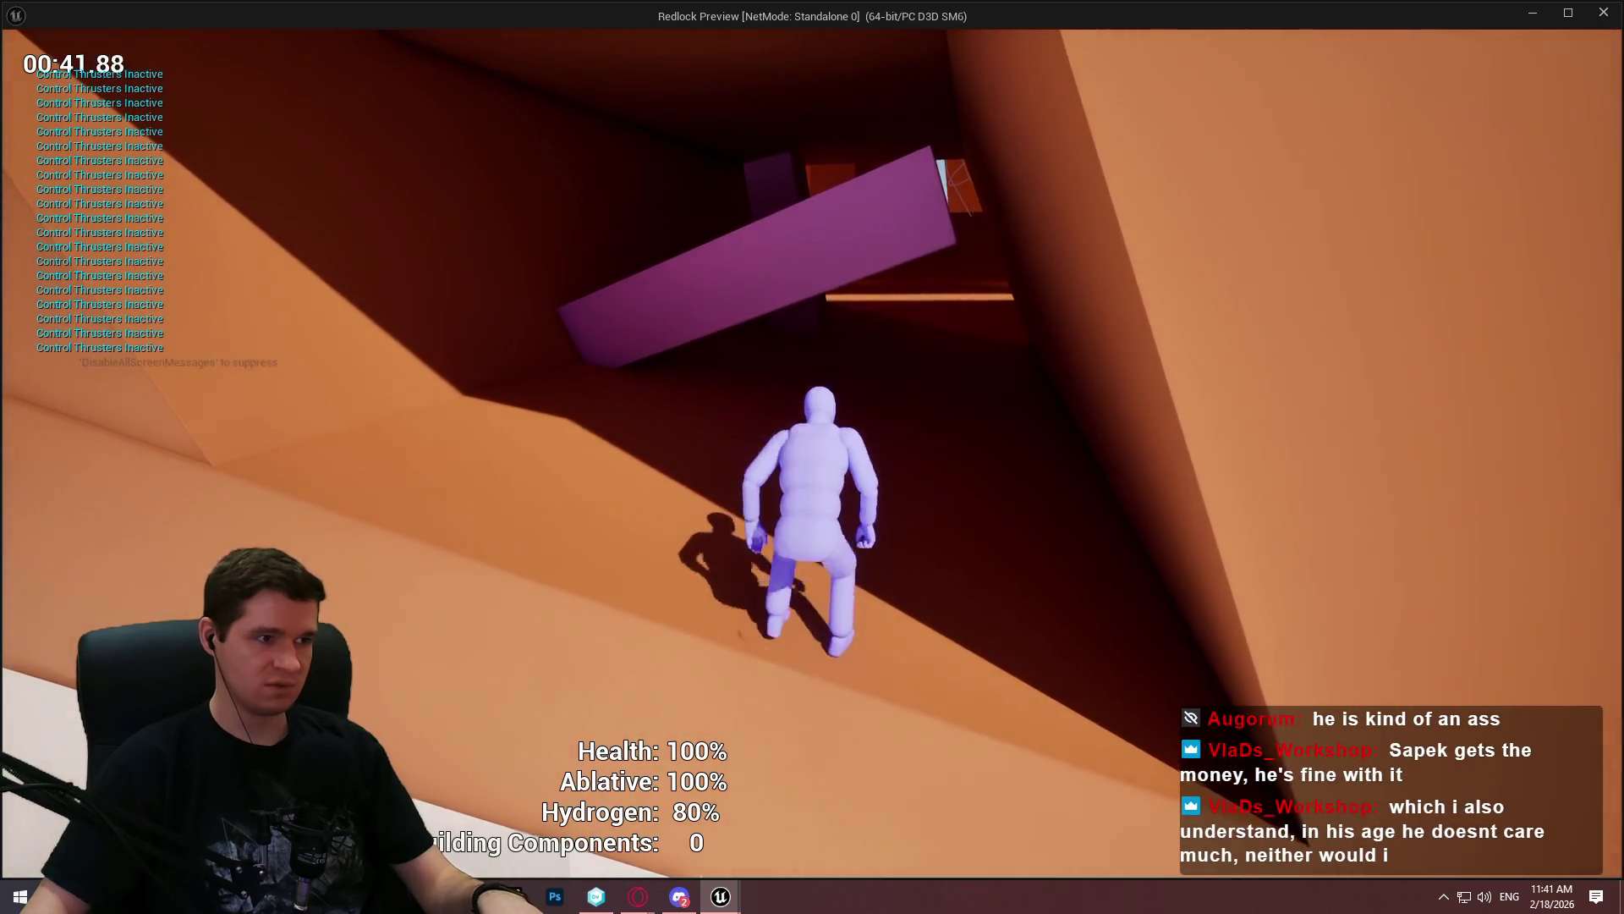
key("w")
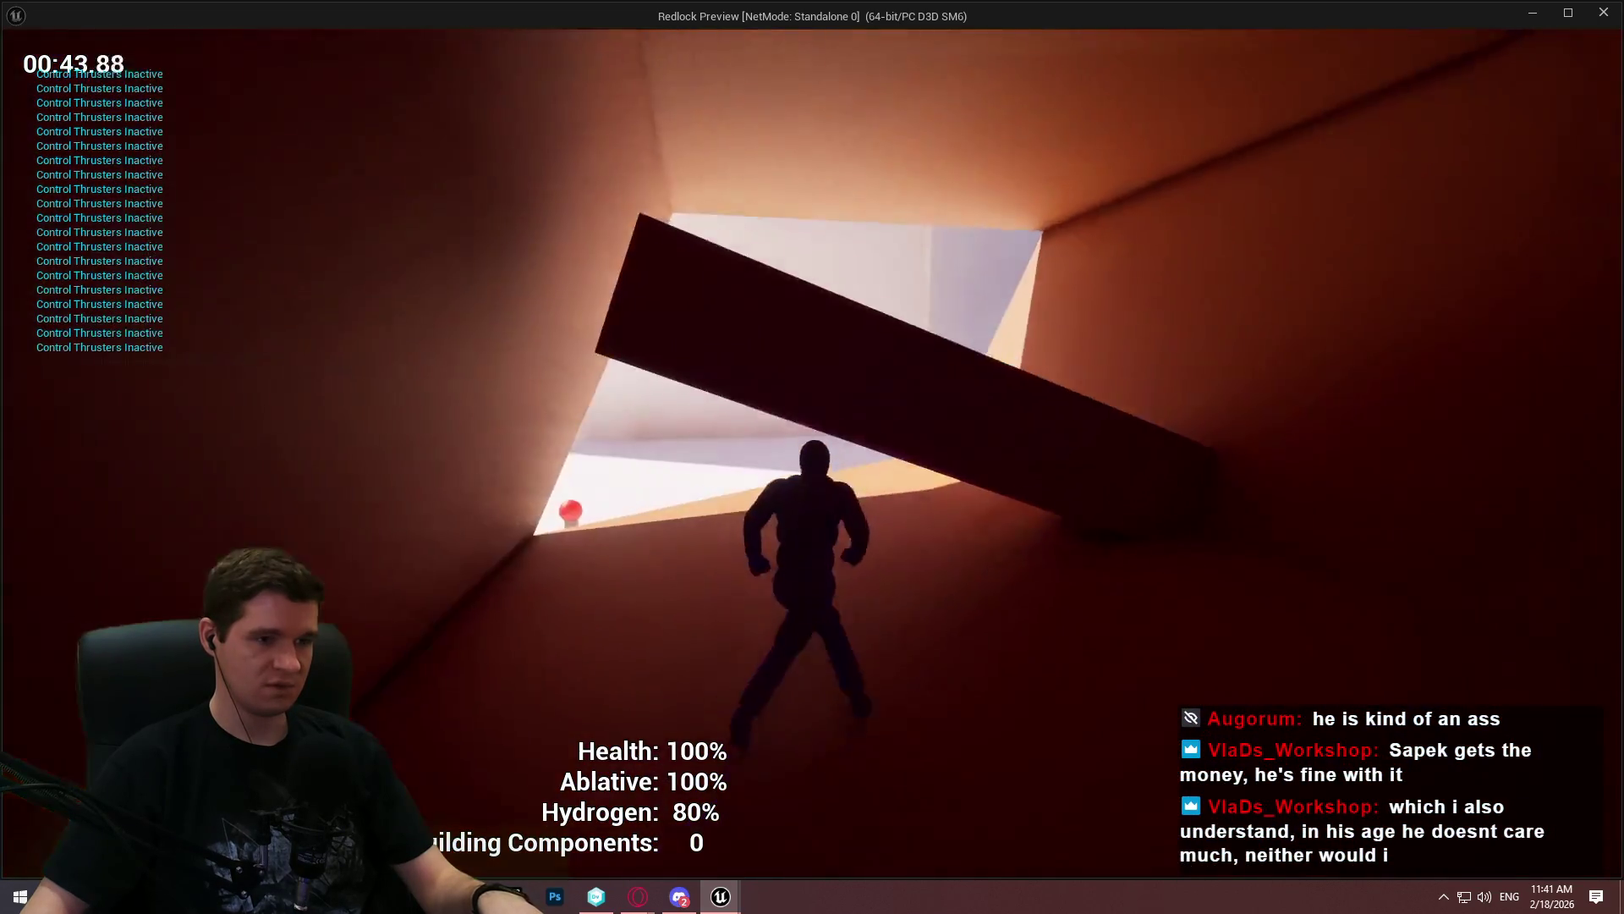
key("w")
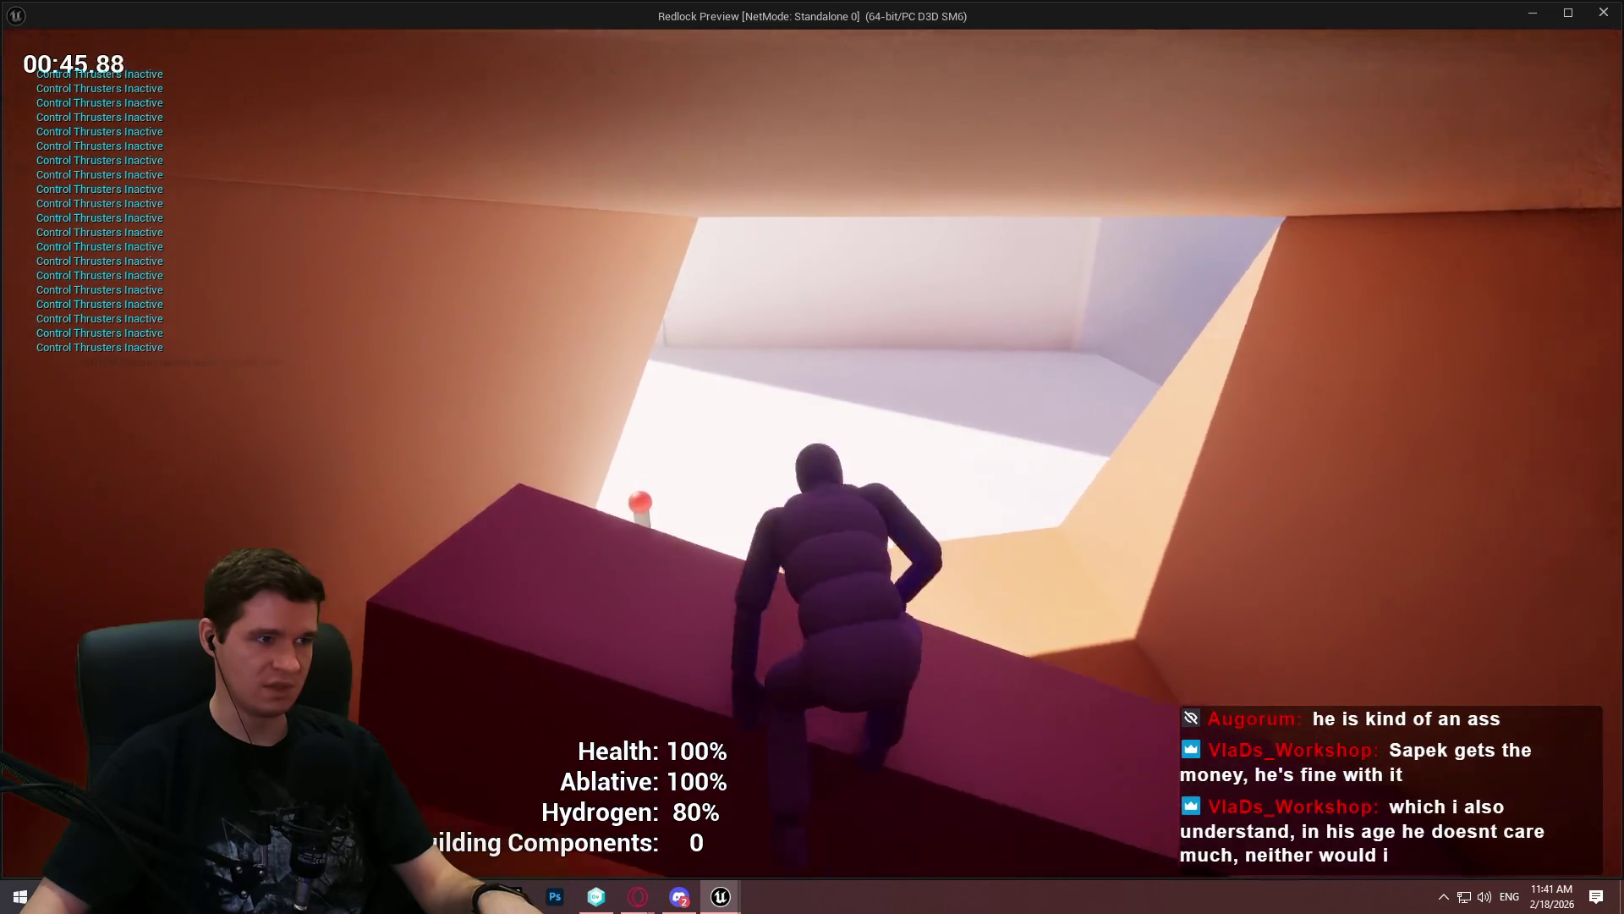
key("space")
key("w")
key("space")
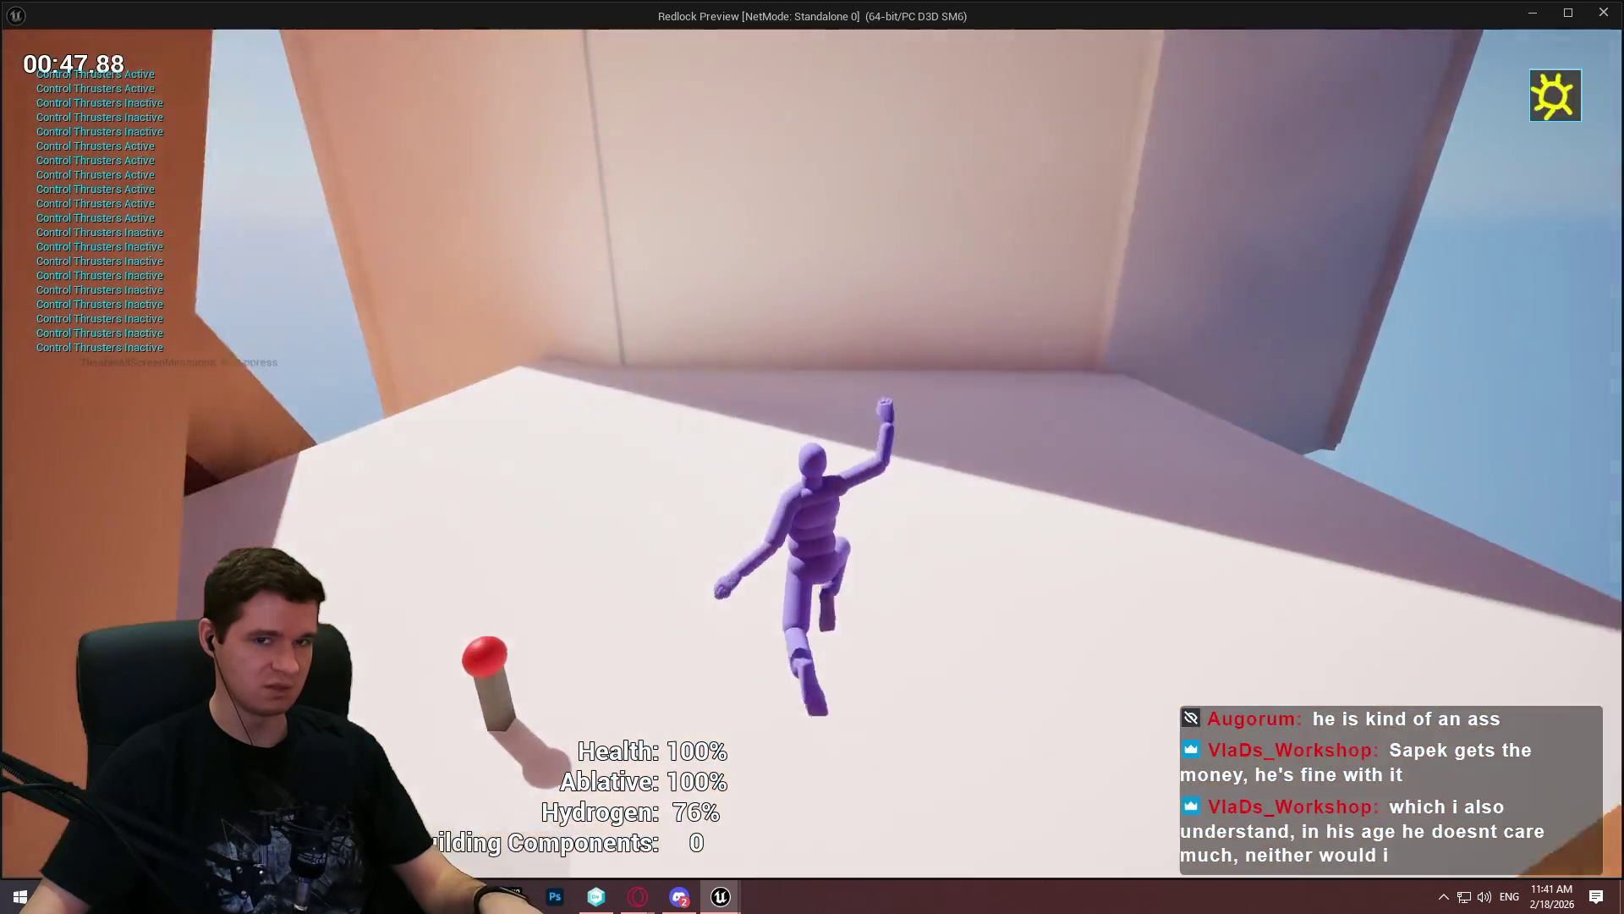
key("w")
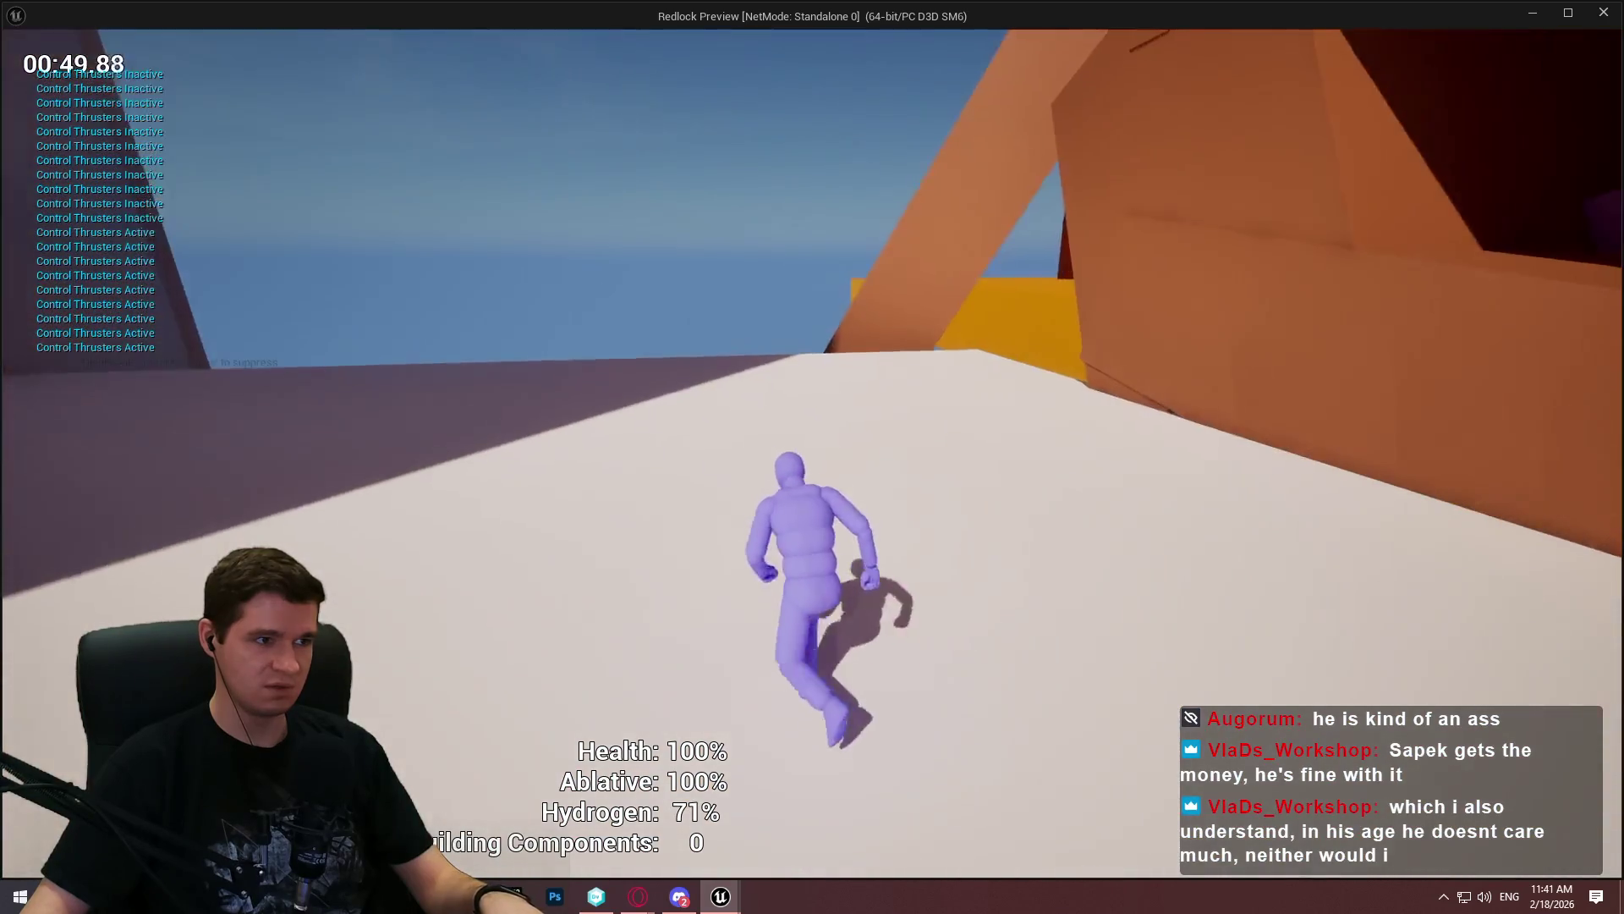
key("w")
key("space")
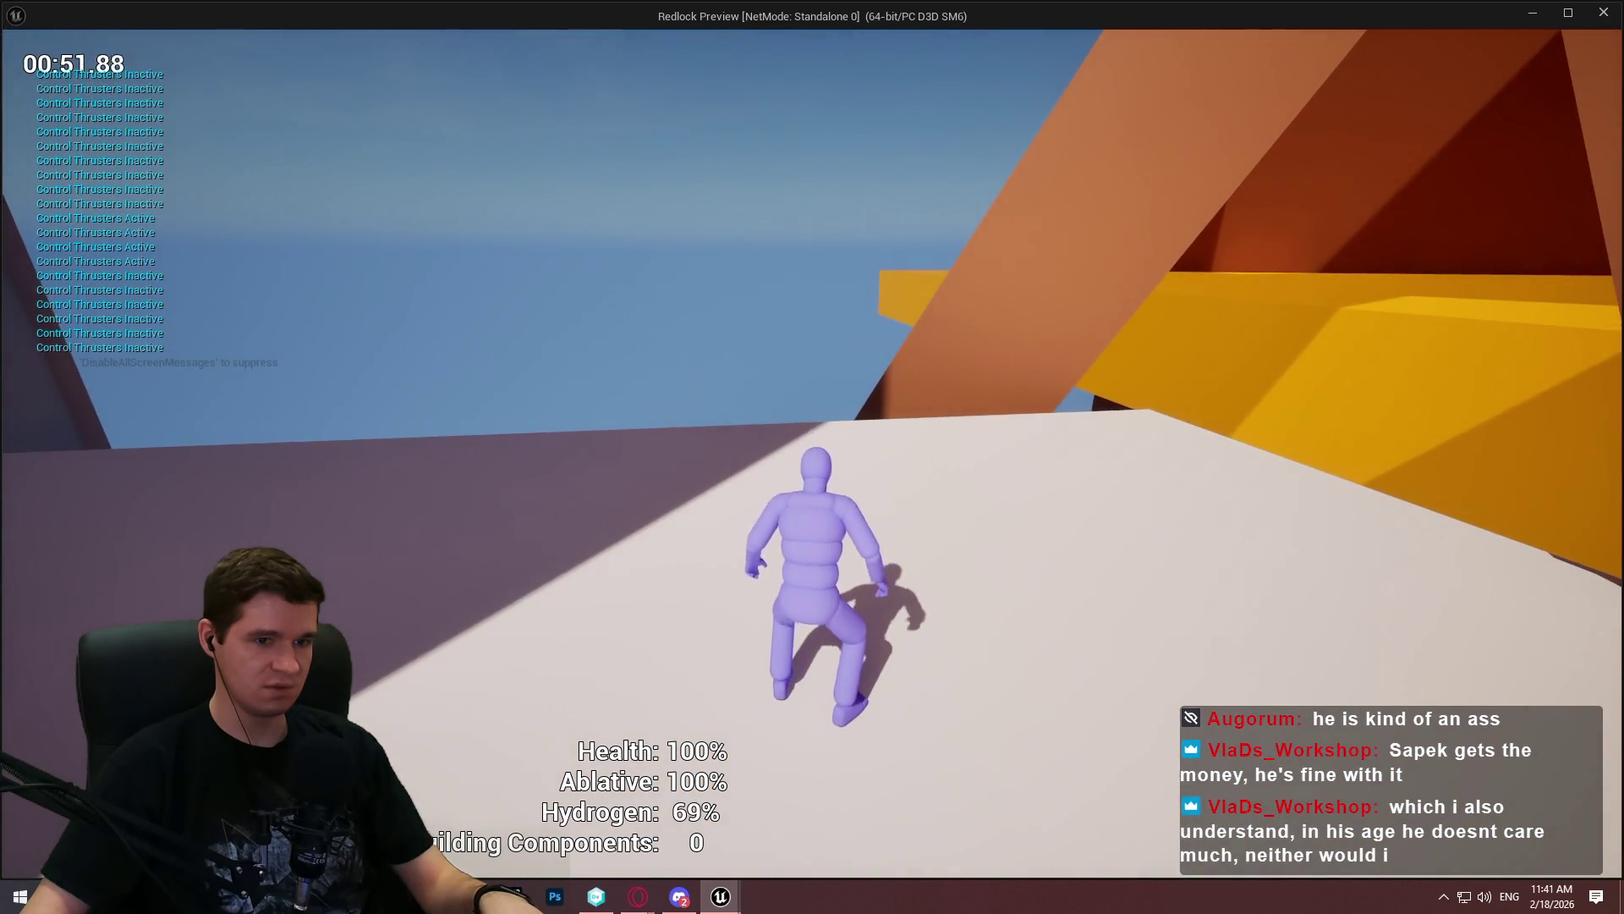
key("w")
key("space")
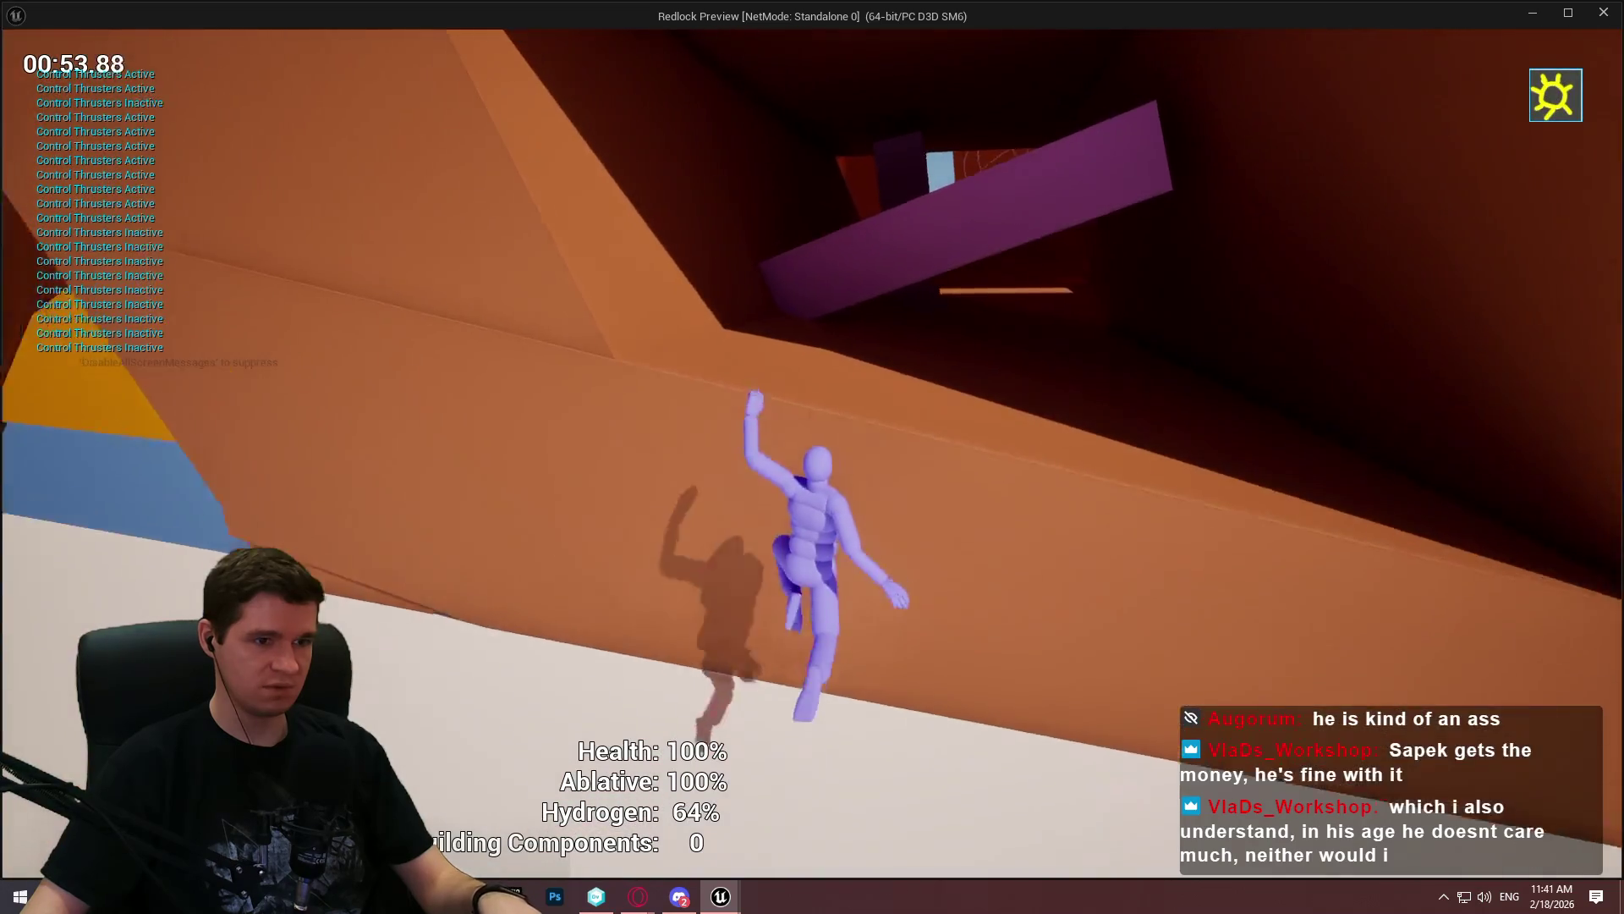
Run through the tunnel, thrust over the purple block and climb the tall pillar with thrusters
key("w")
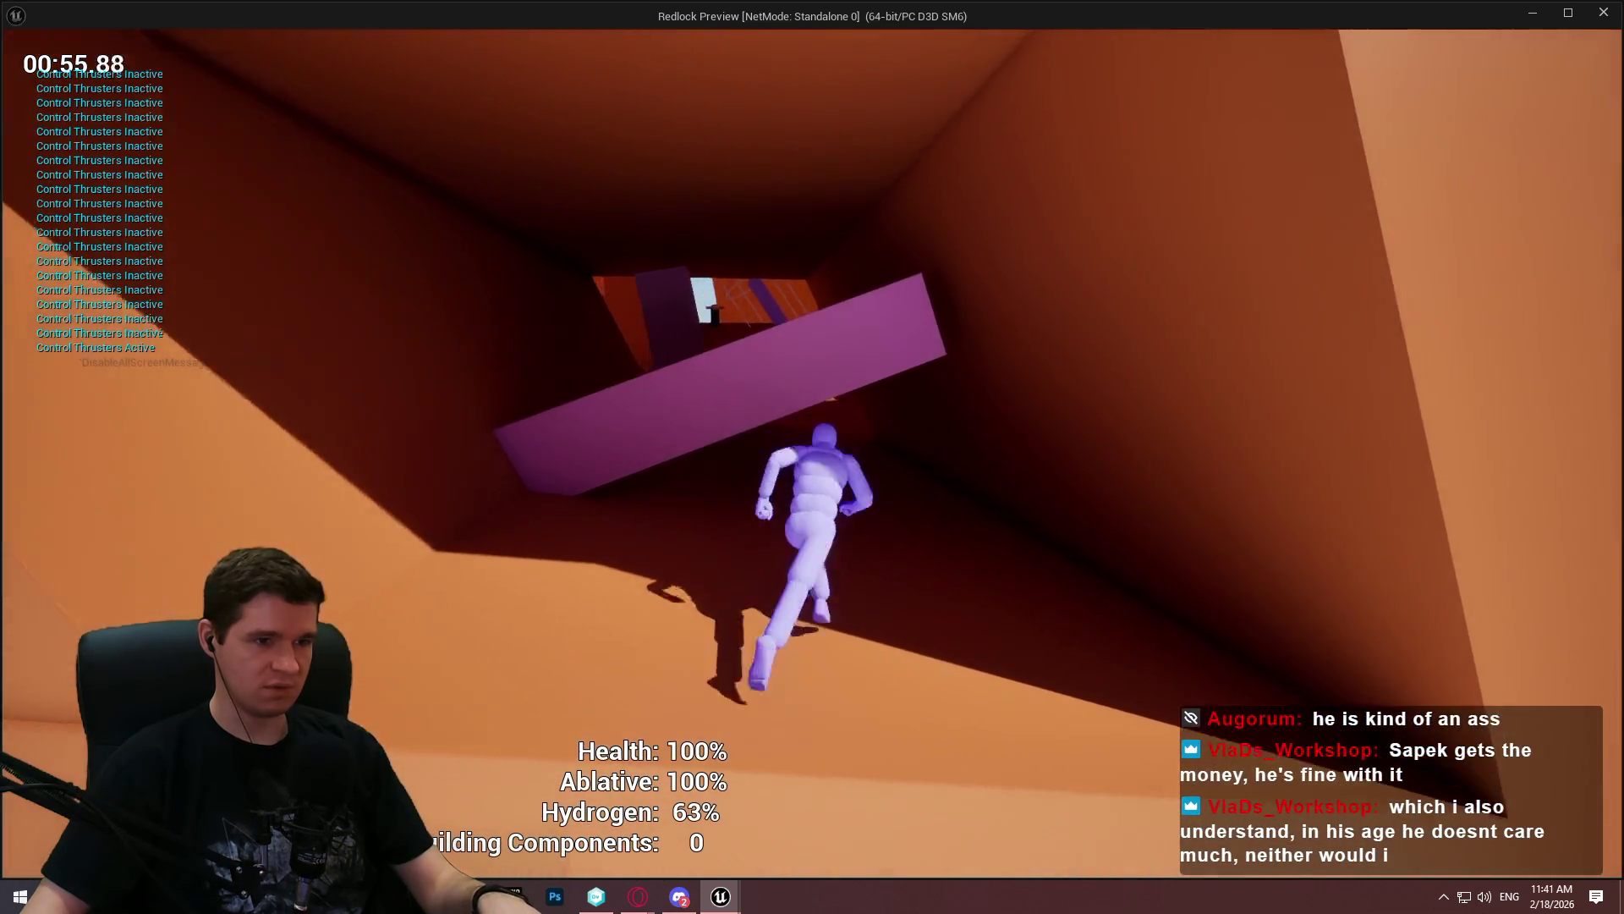
key("w")
key("space")
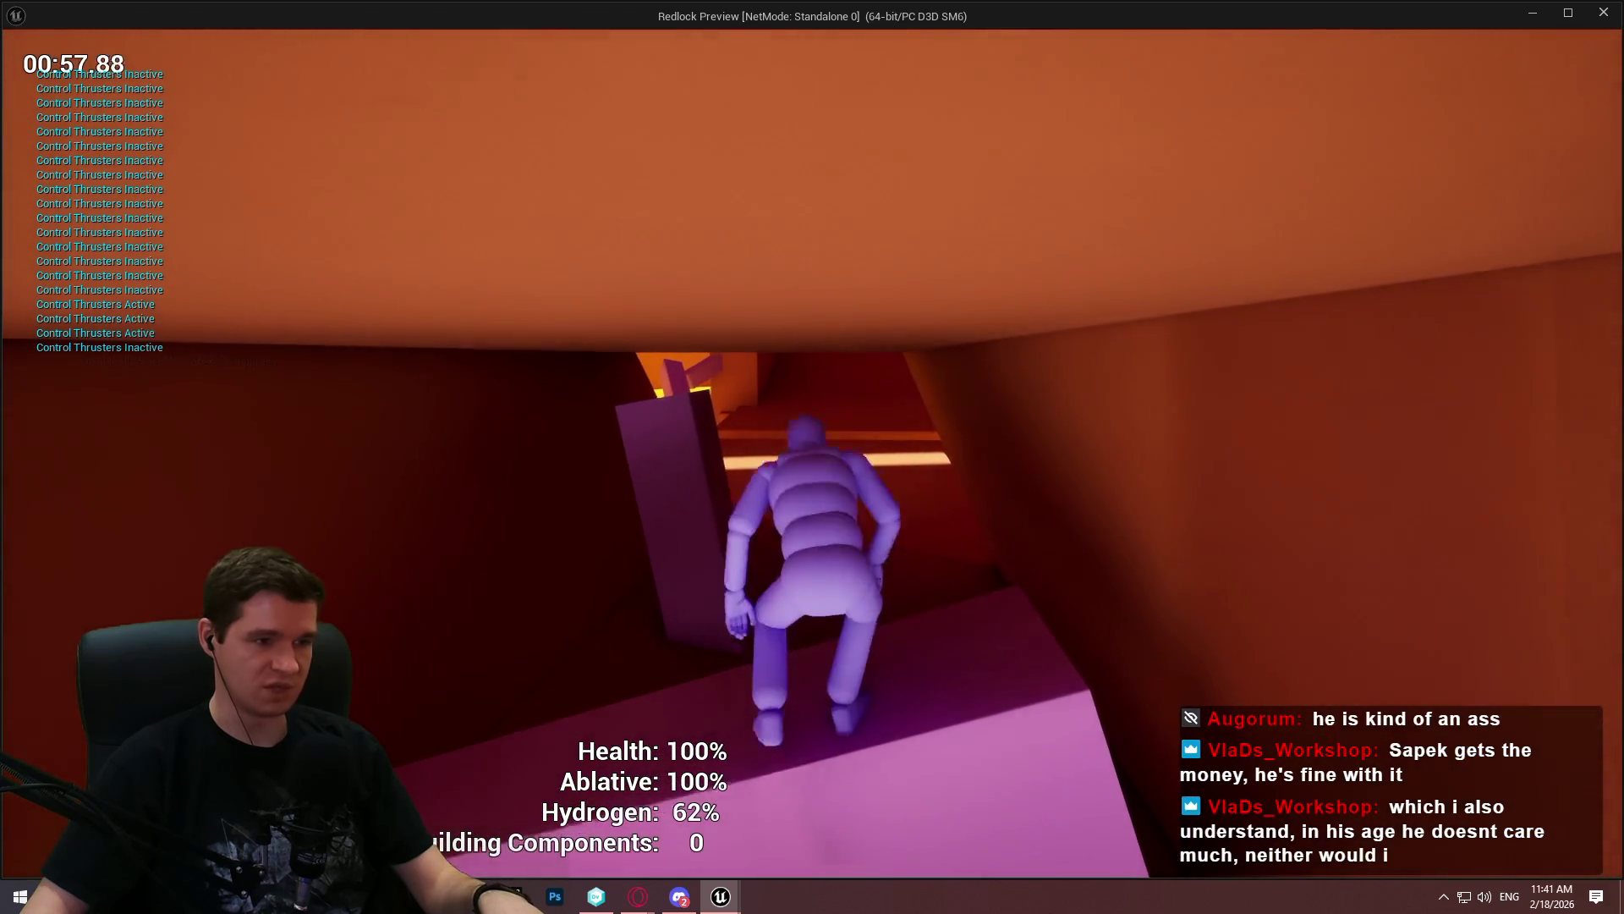
key("w")
key("space")
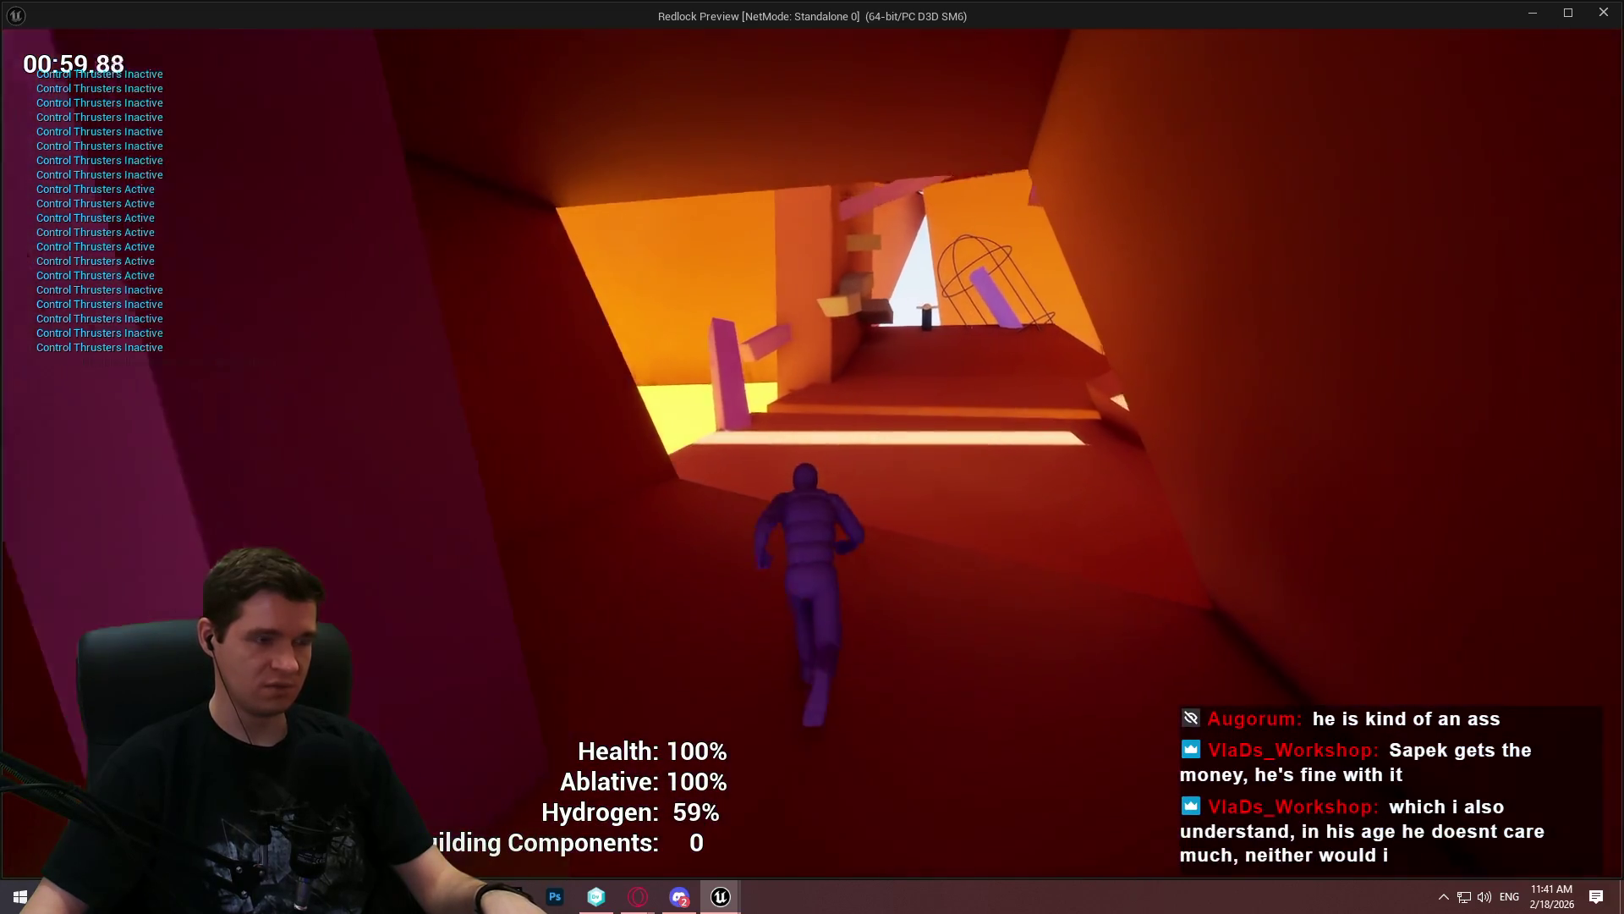
key("w")
key("space")
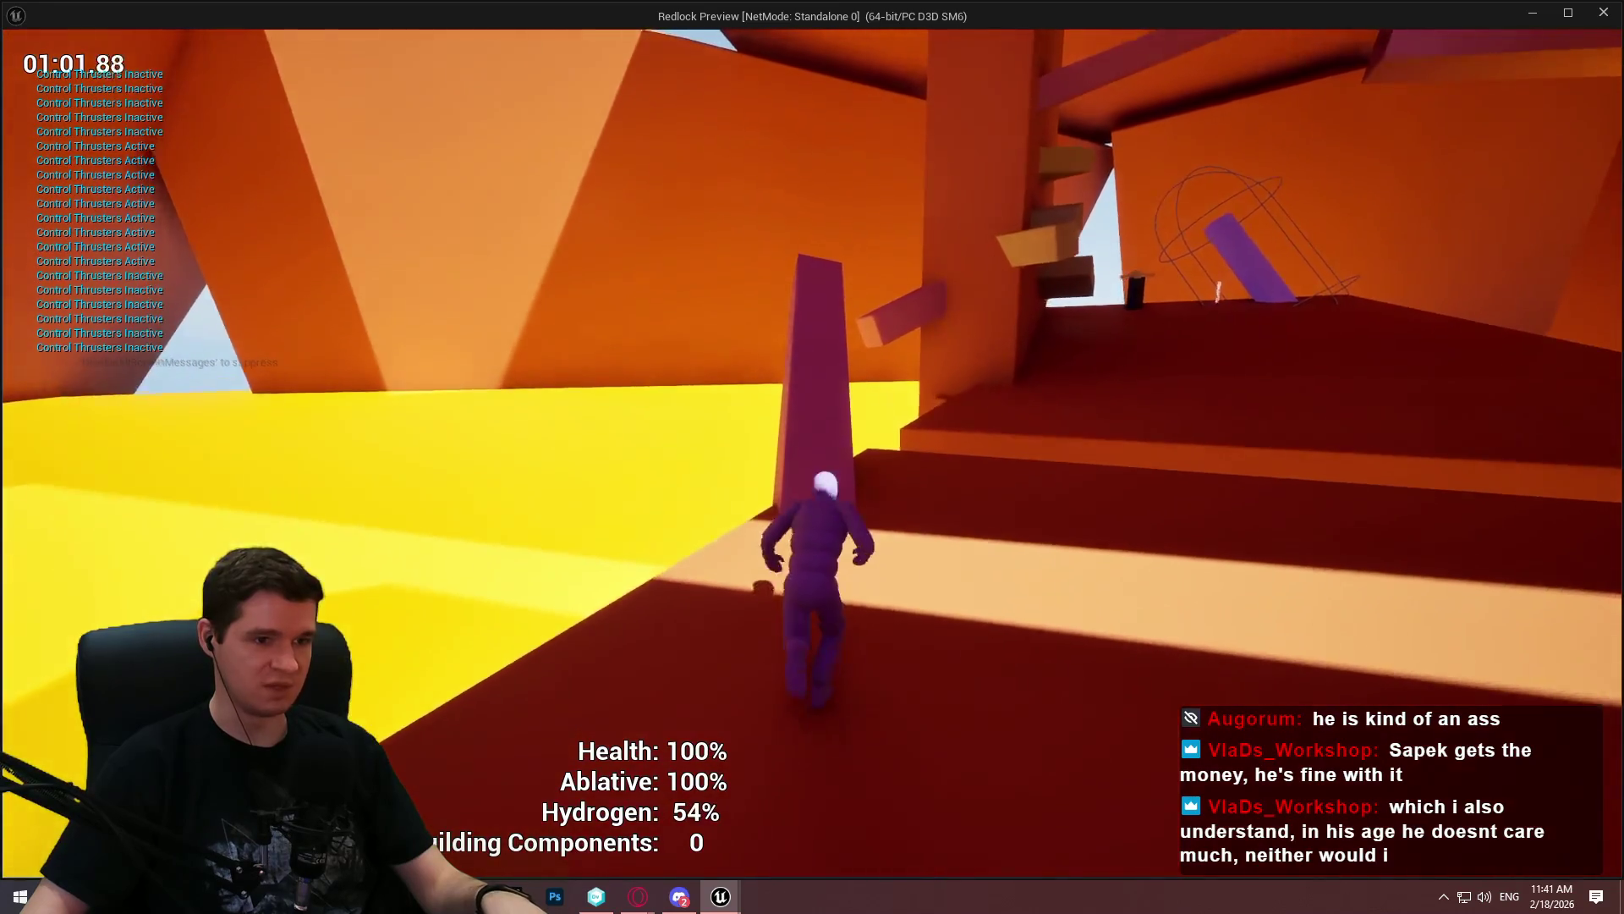
key("w")
key("space")
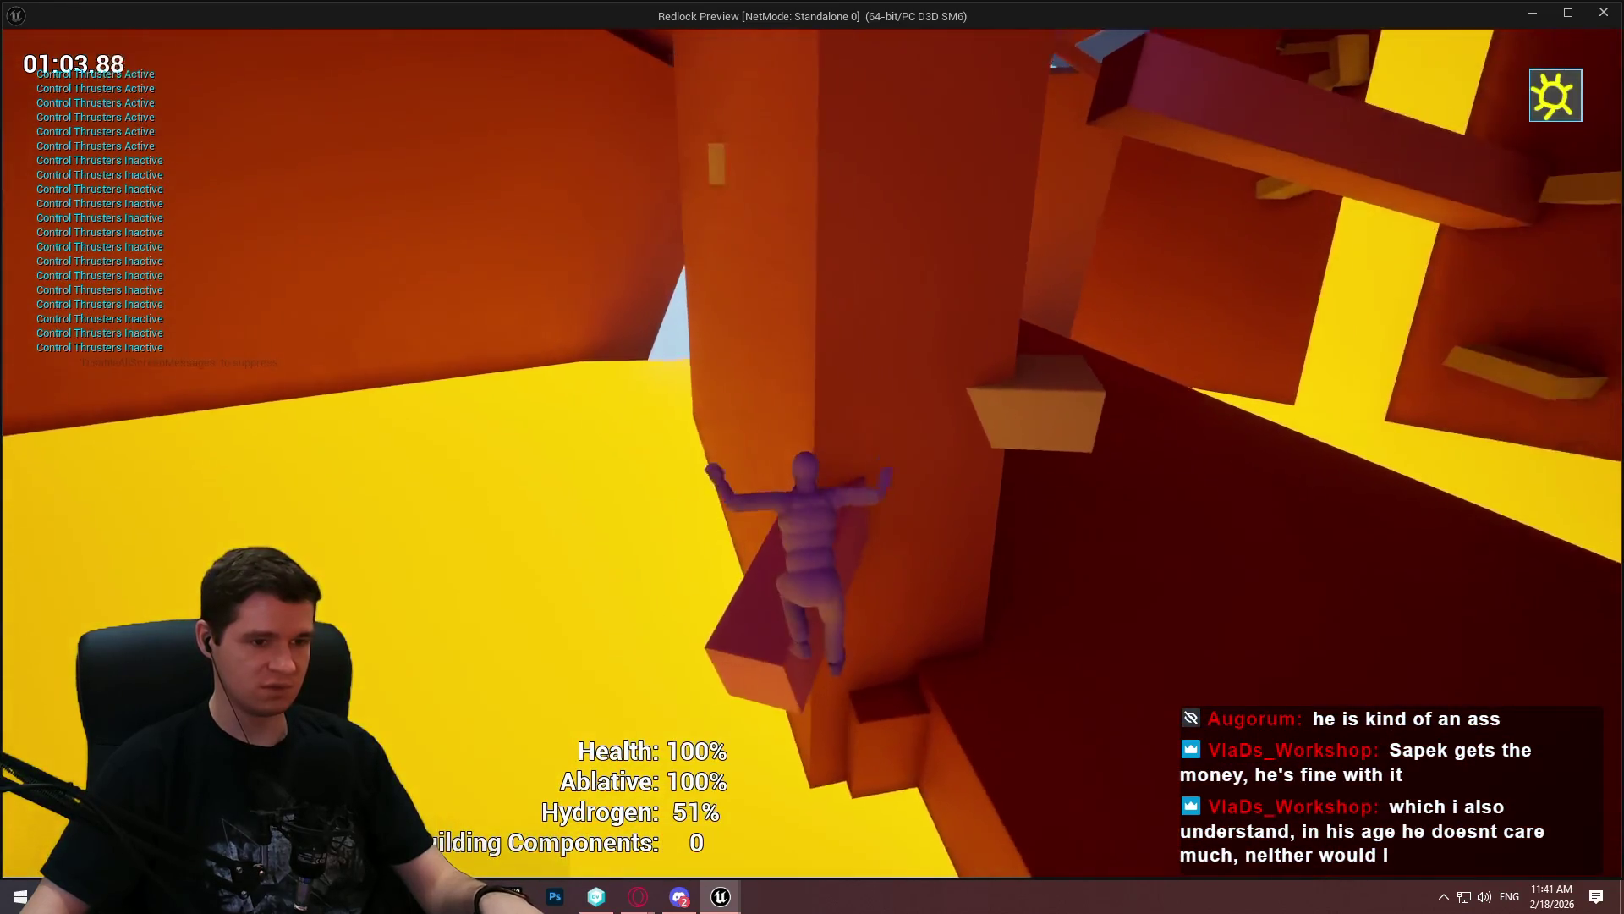
key("w")
key("space")
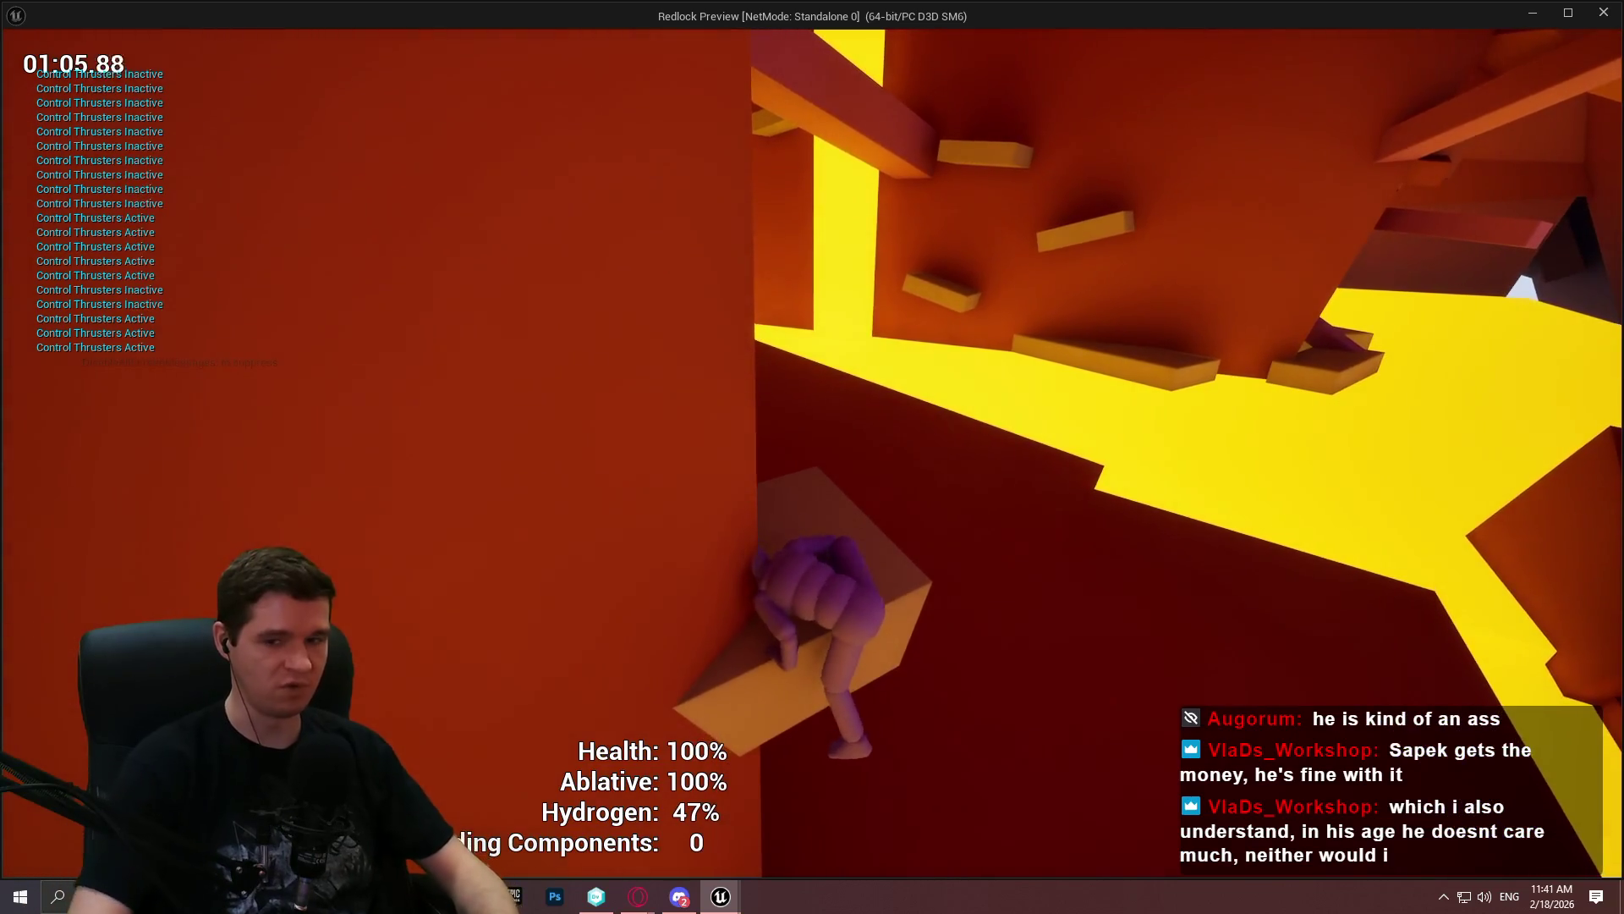
key("grave")
Run 'stat game' in the console to show the game stat counters
type("stat g")
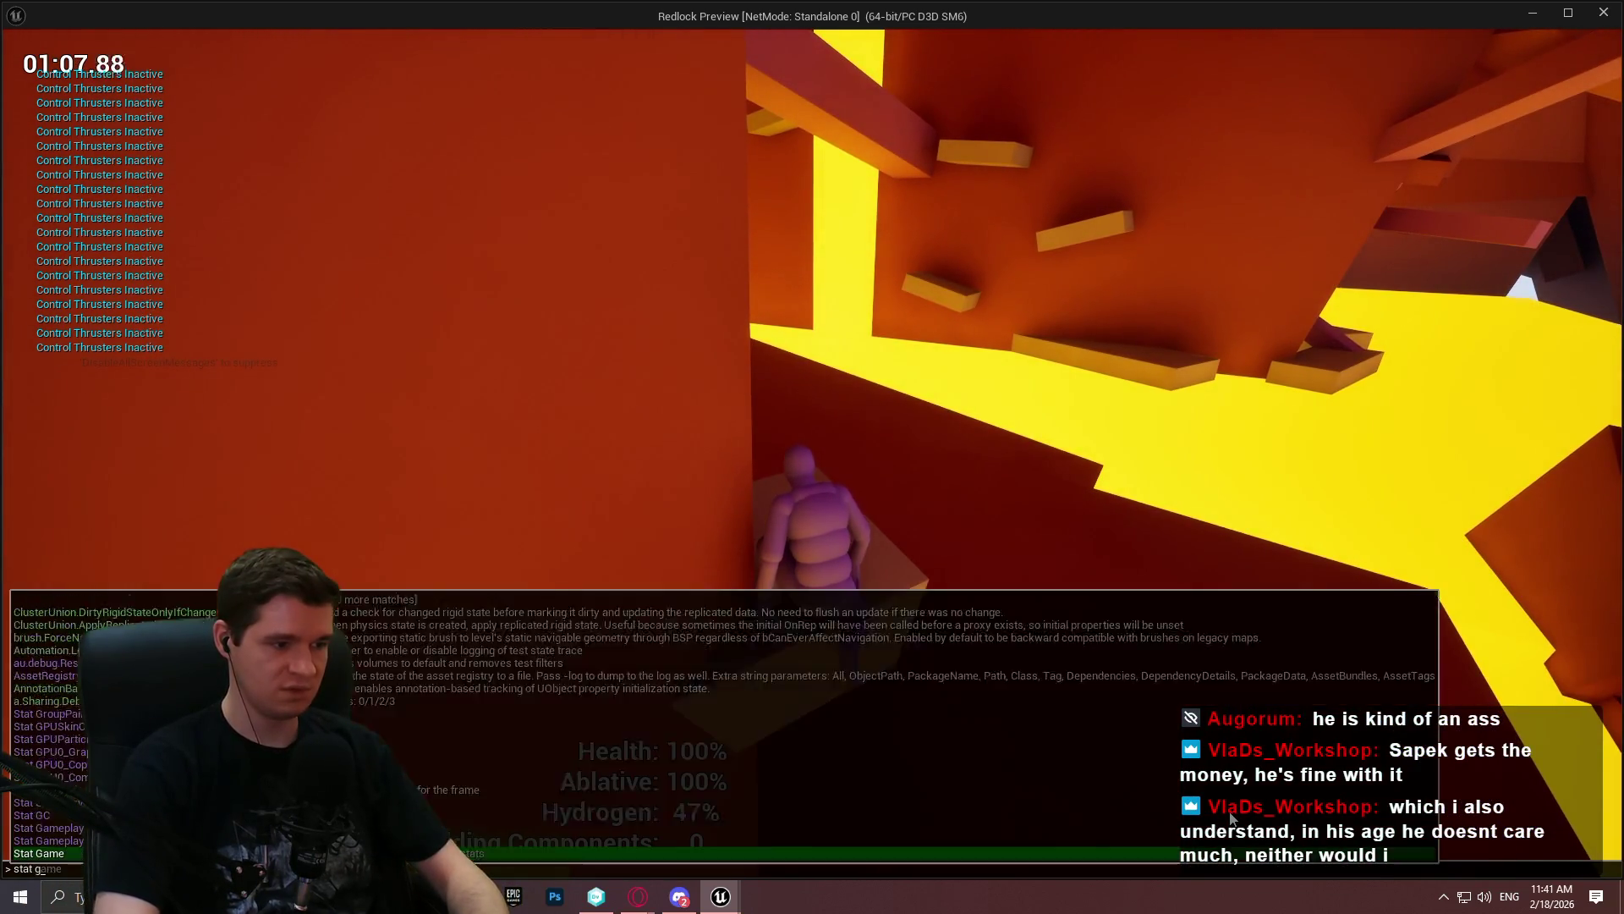
key("Tab")
key("Return")
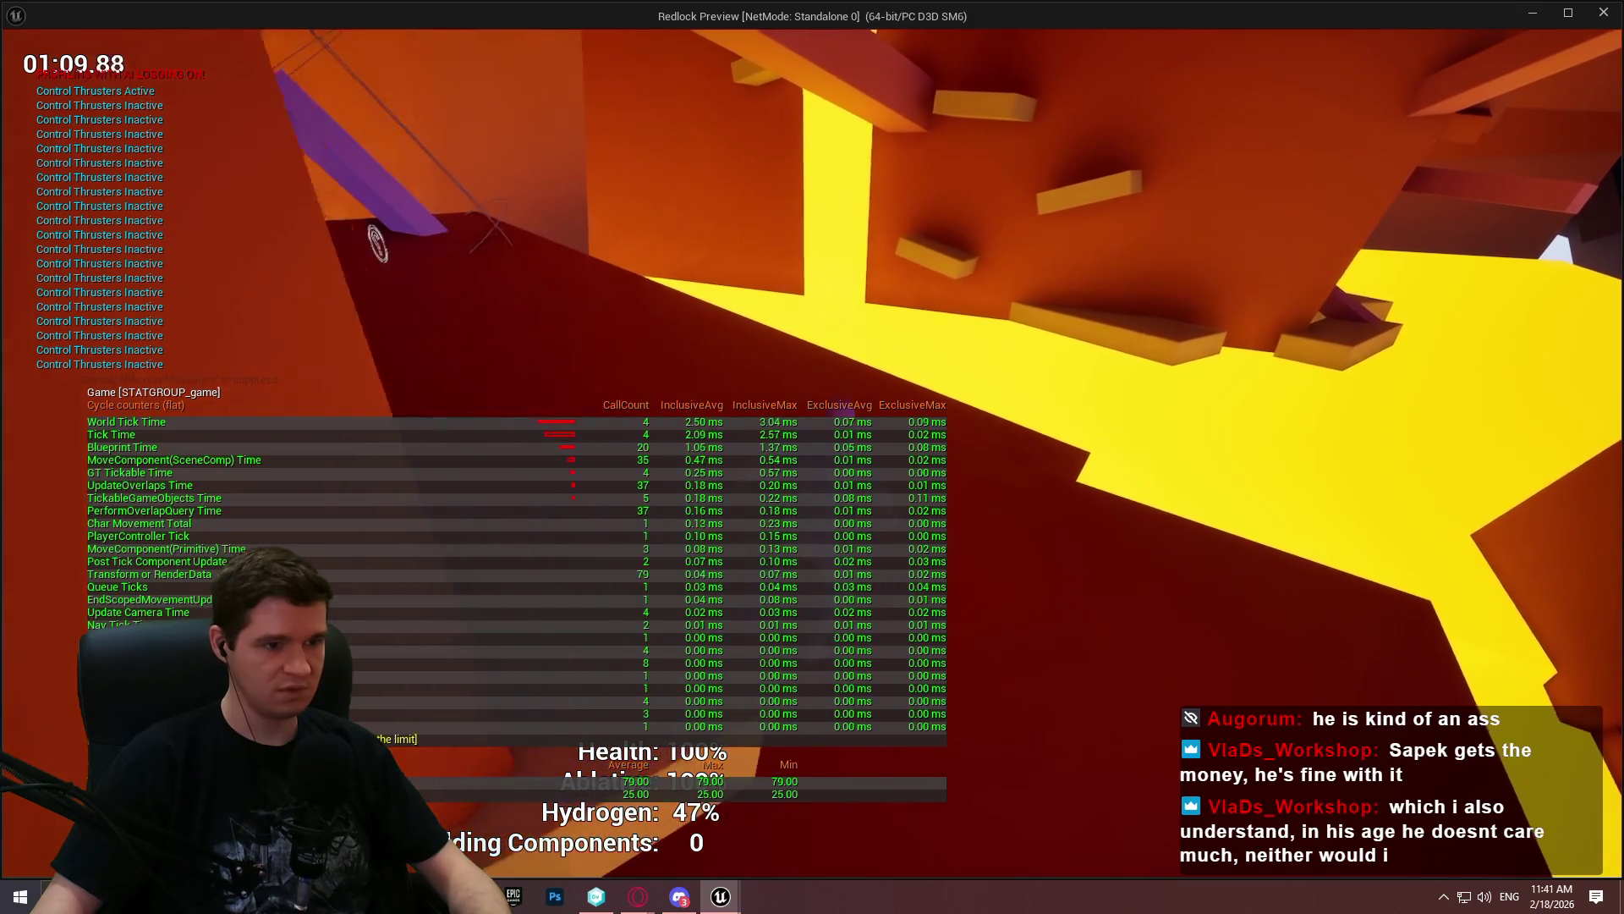
Keep firing the thrusters and walking forward to test them, then end the preview
key("space")
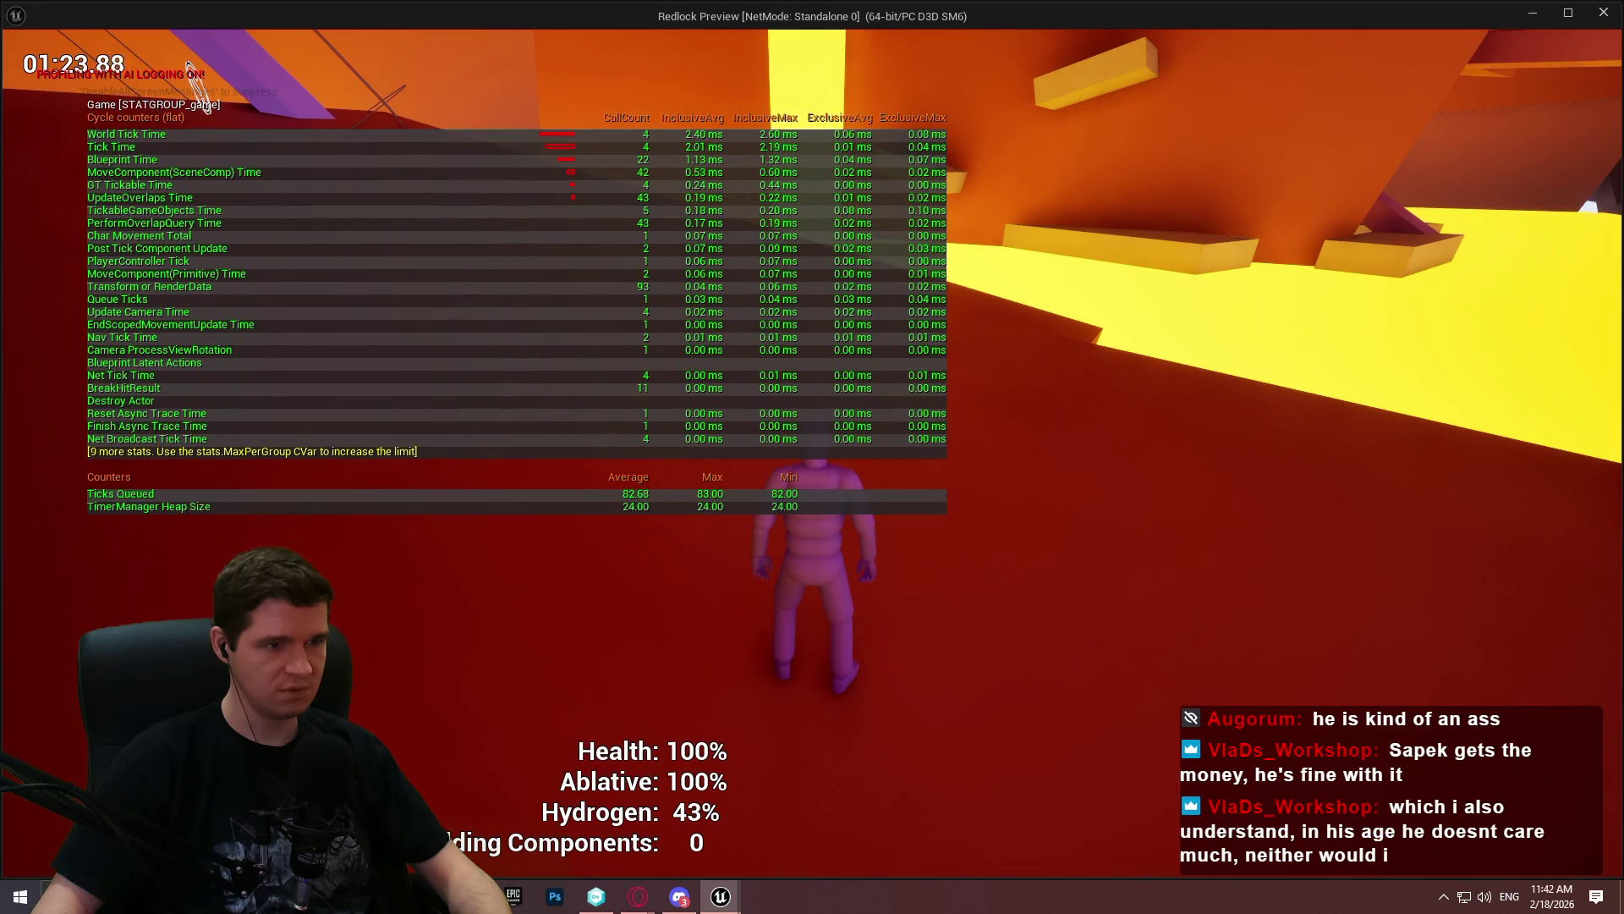
key("w")
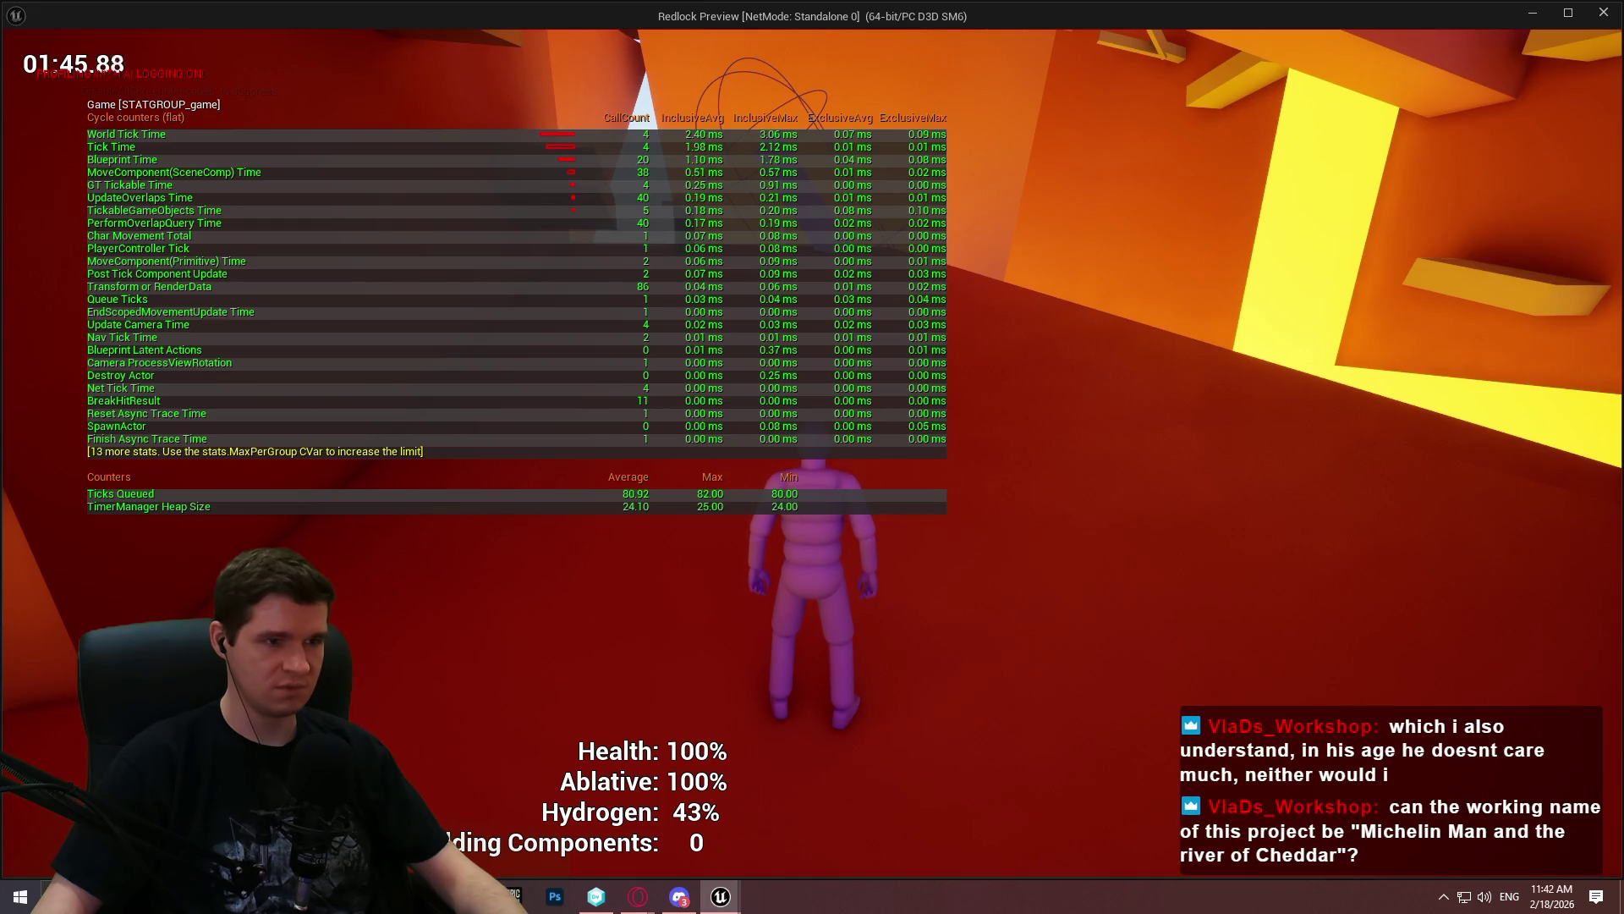
key("space")
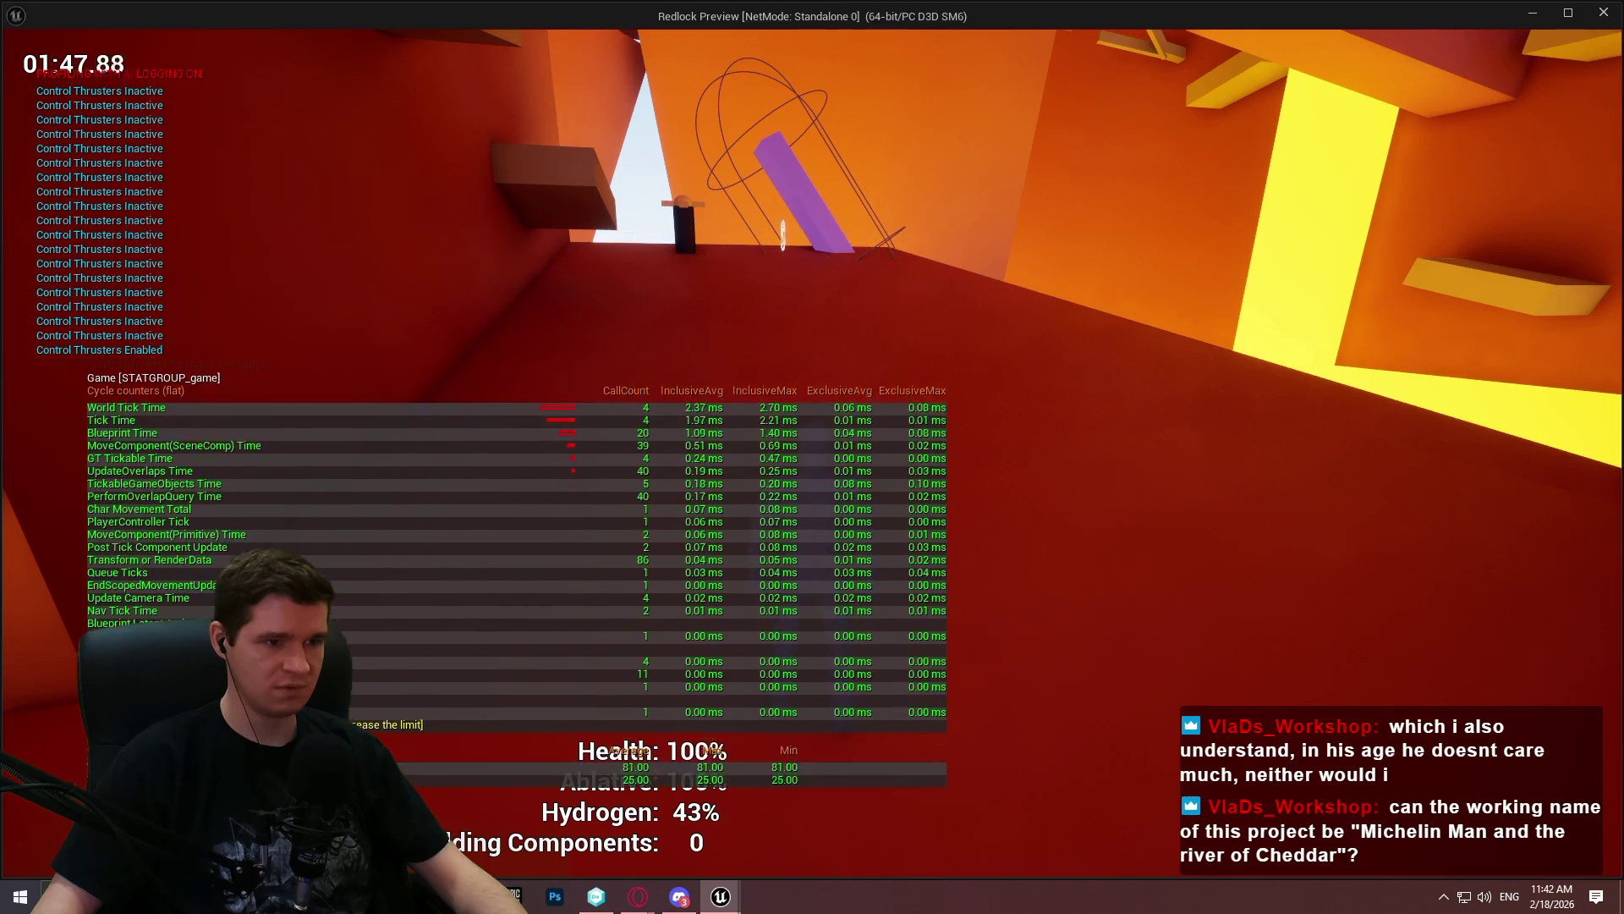
key("space")
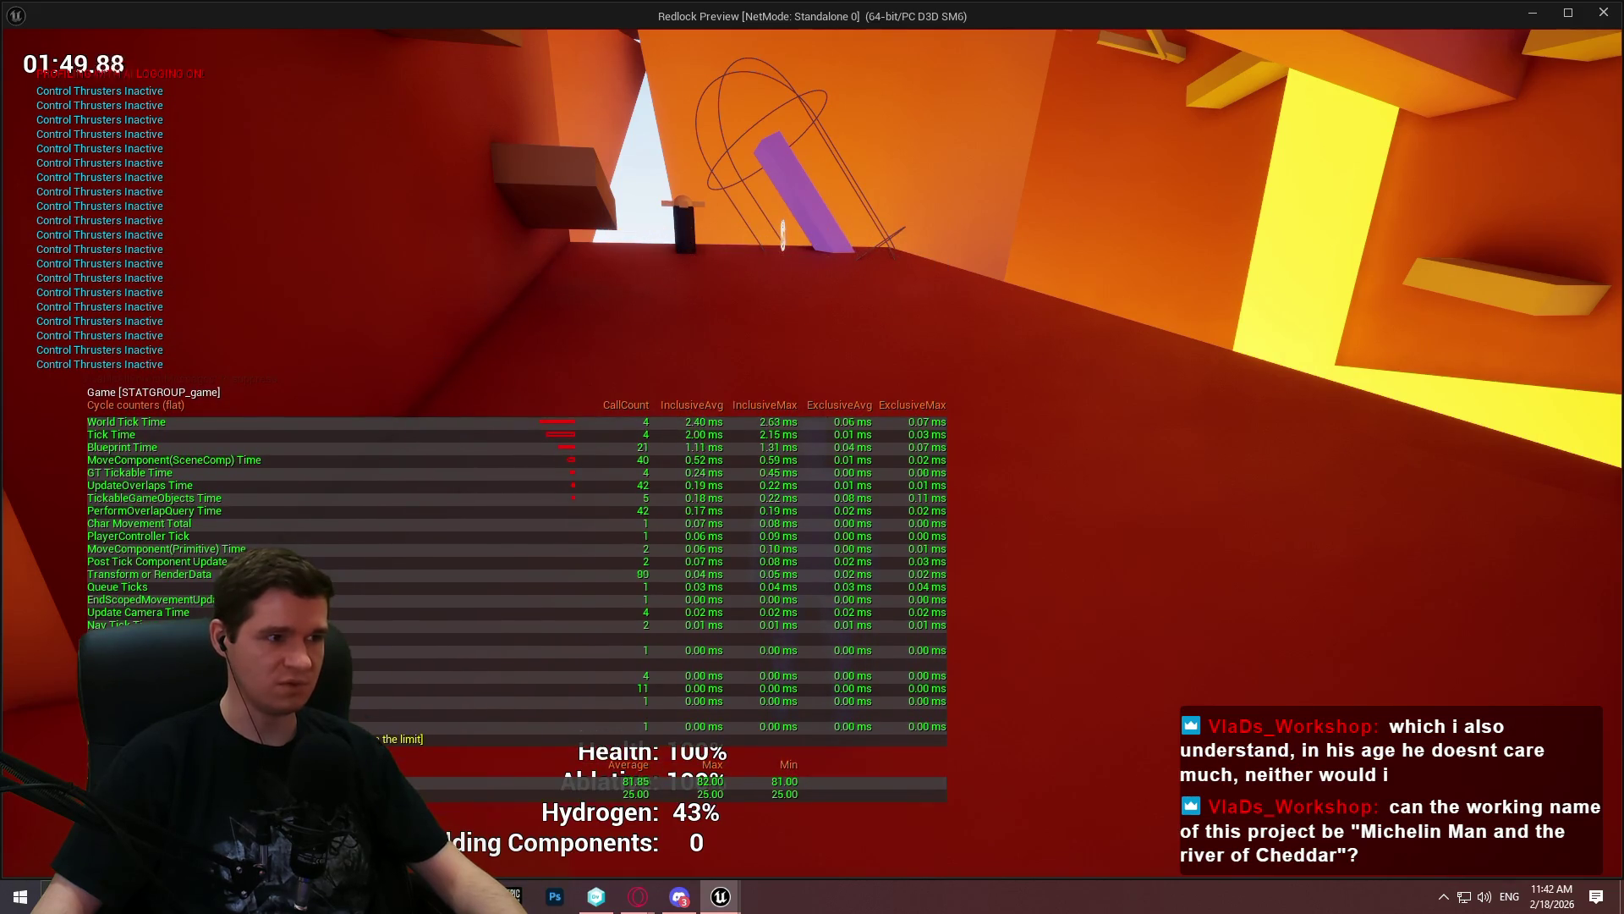
key("Escape")
scroll(987, 326, "down", 1)
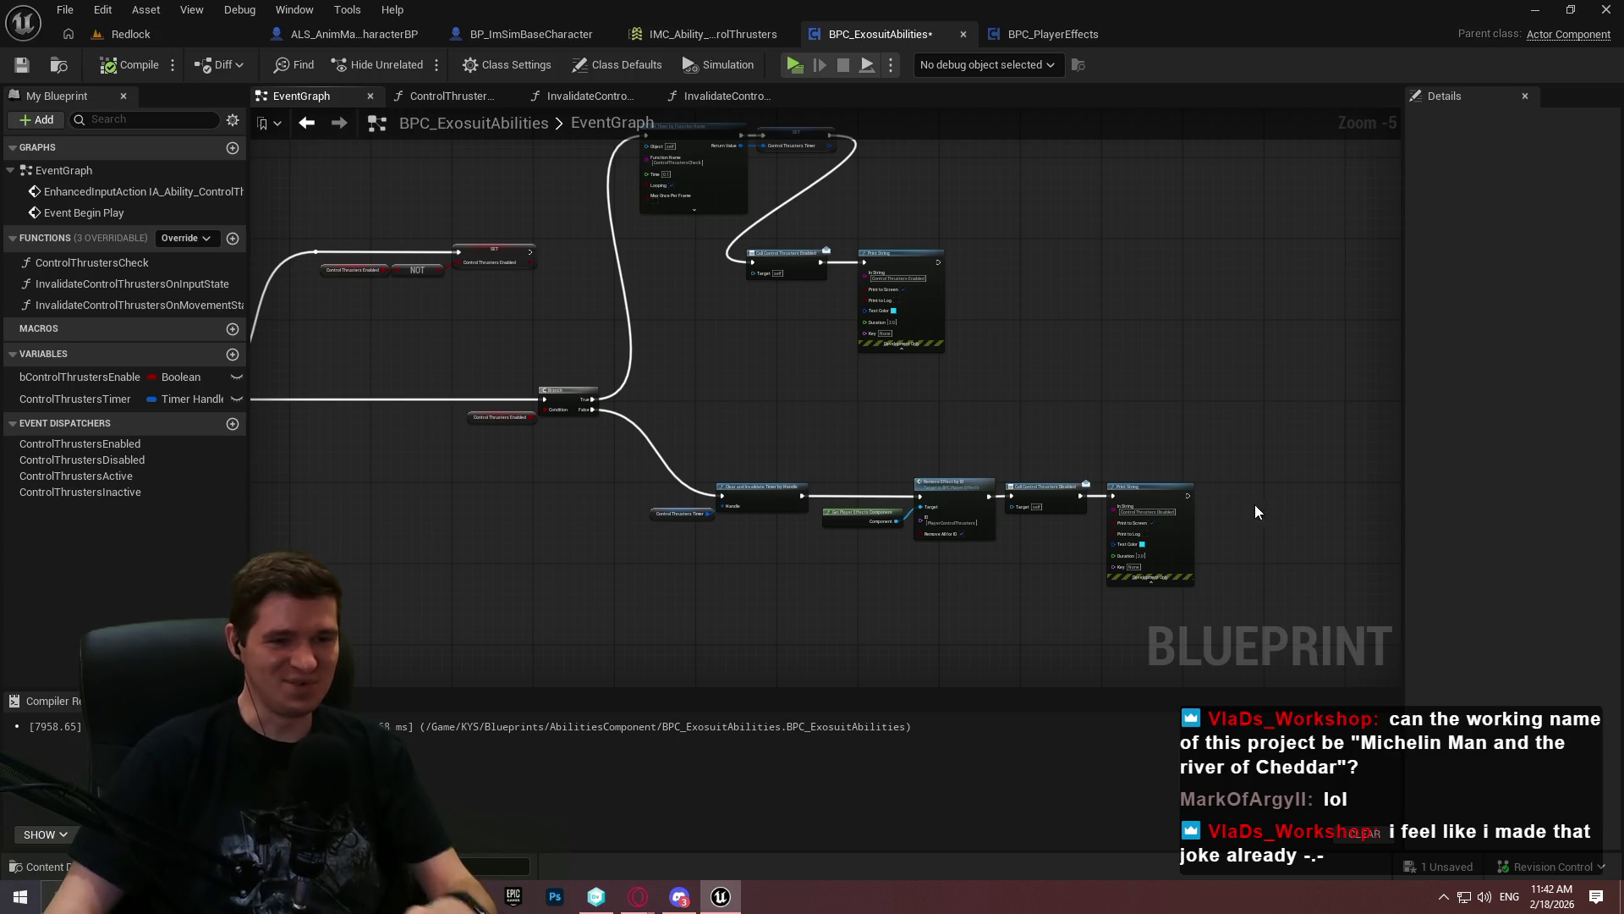
Undo the last node deletion in the EventGraph
left_click(1082, 382)
key("ctrl+z")
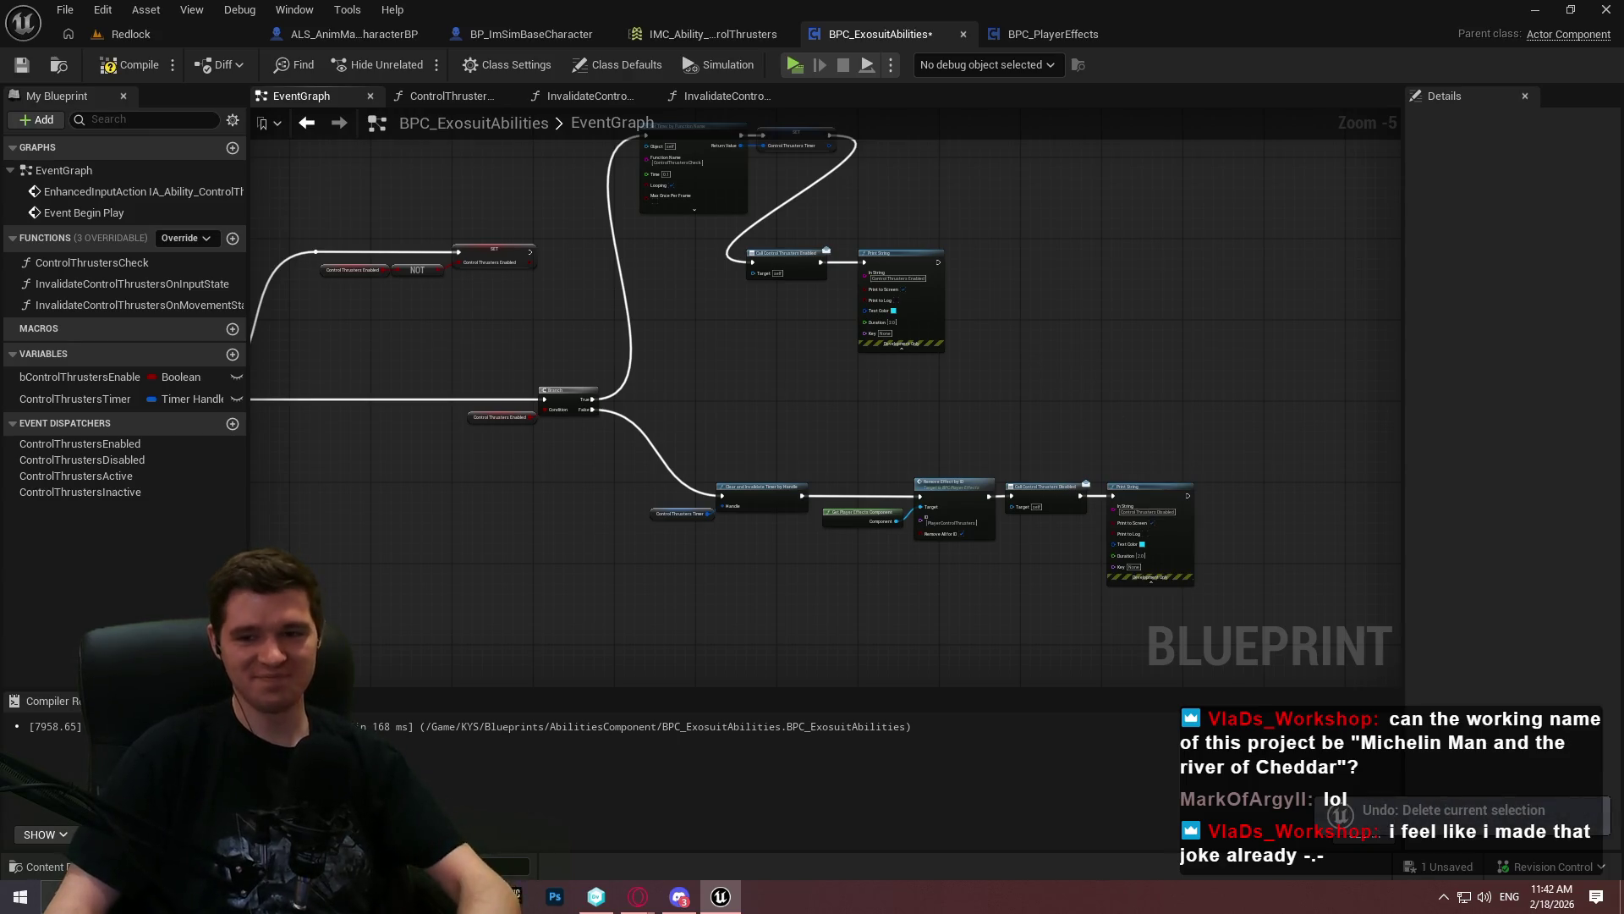
scroll(1008, 355, "up", 3)
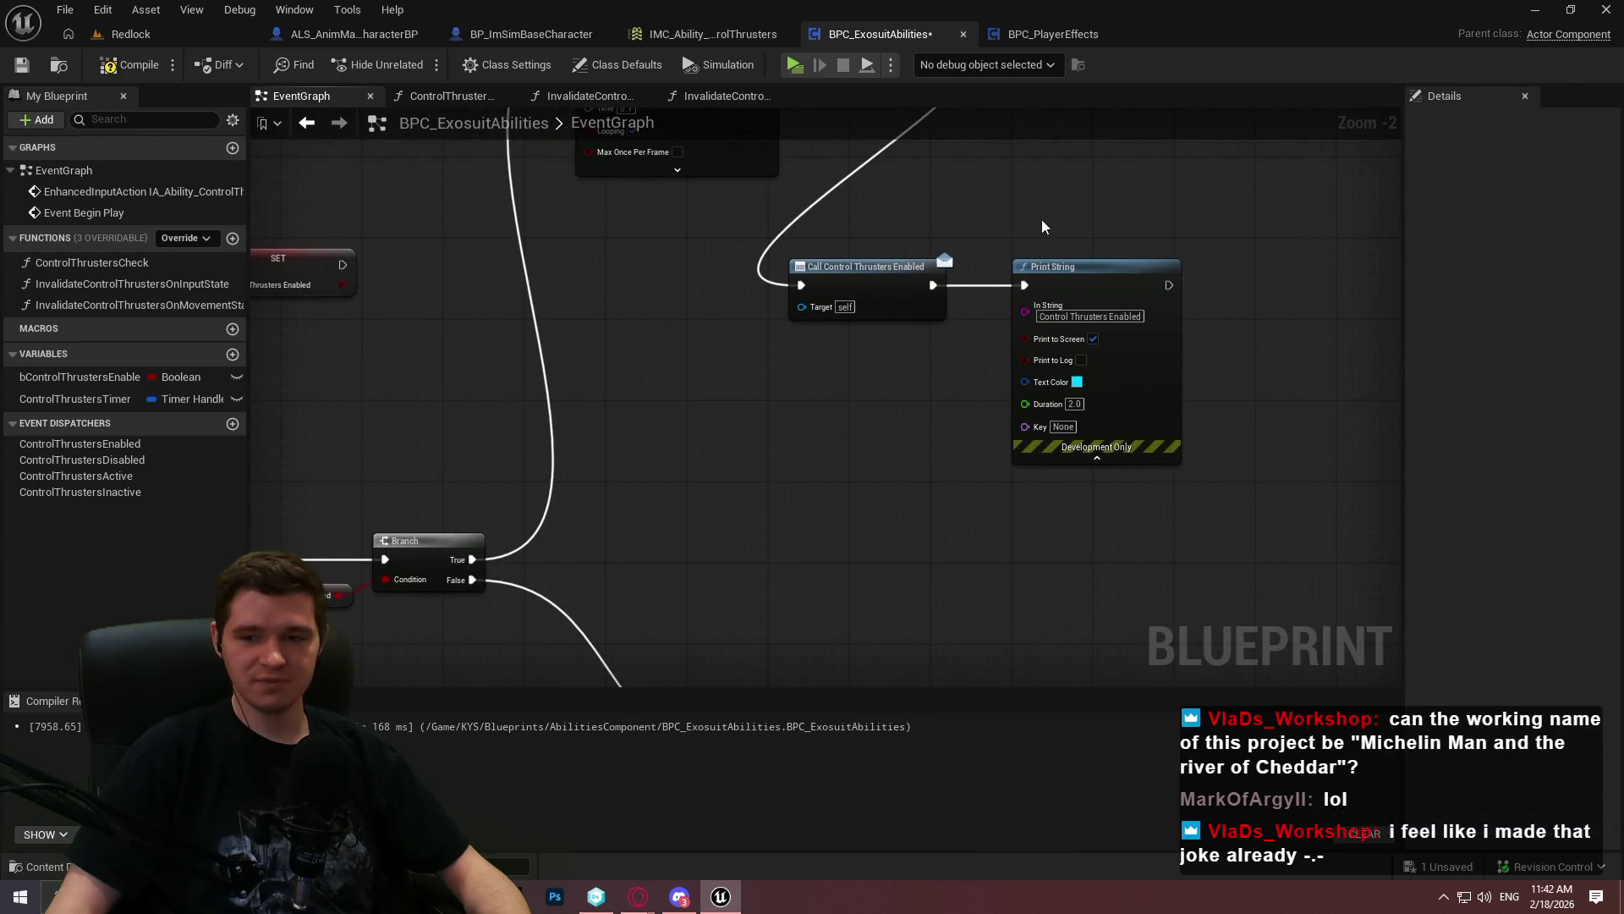
scroll(1004, 306, "down", 5)
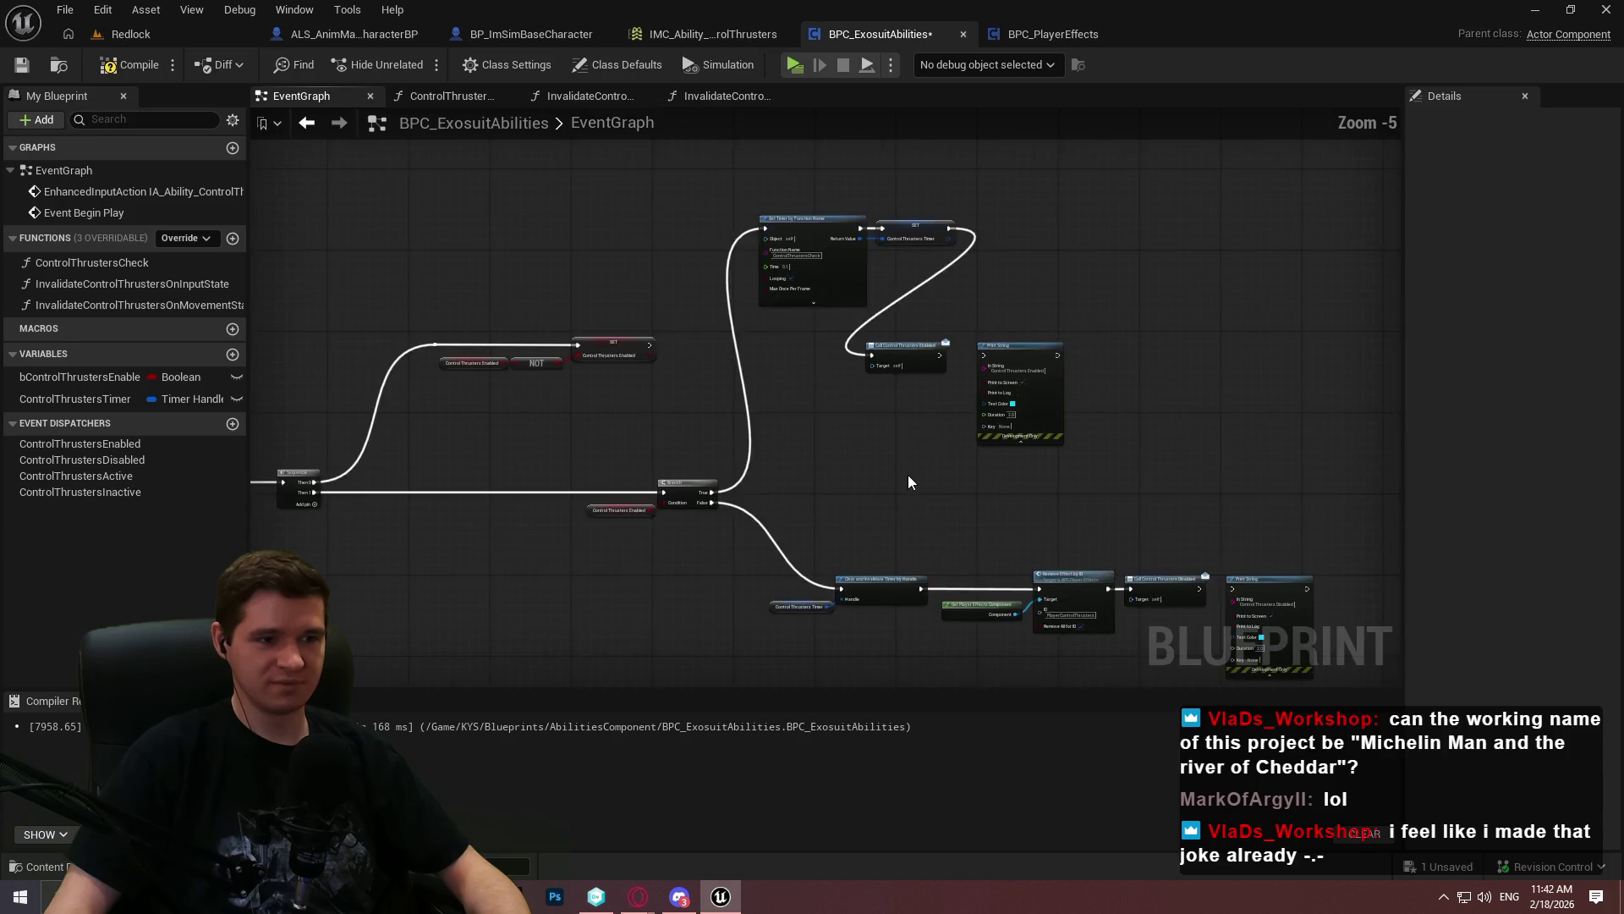
scroll(784, 474, "up", 2)
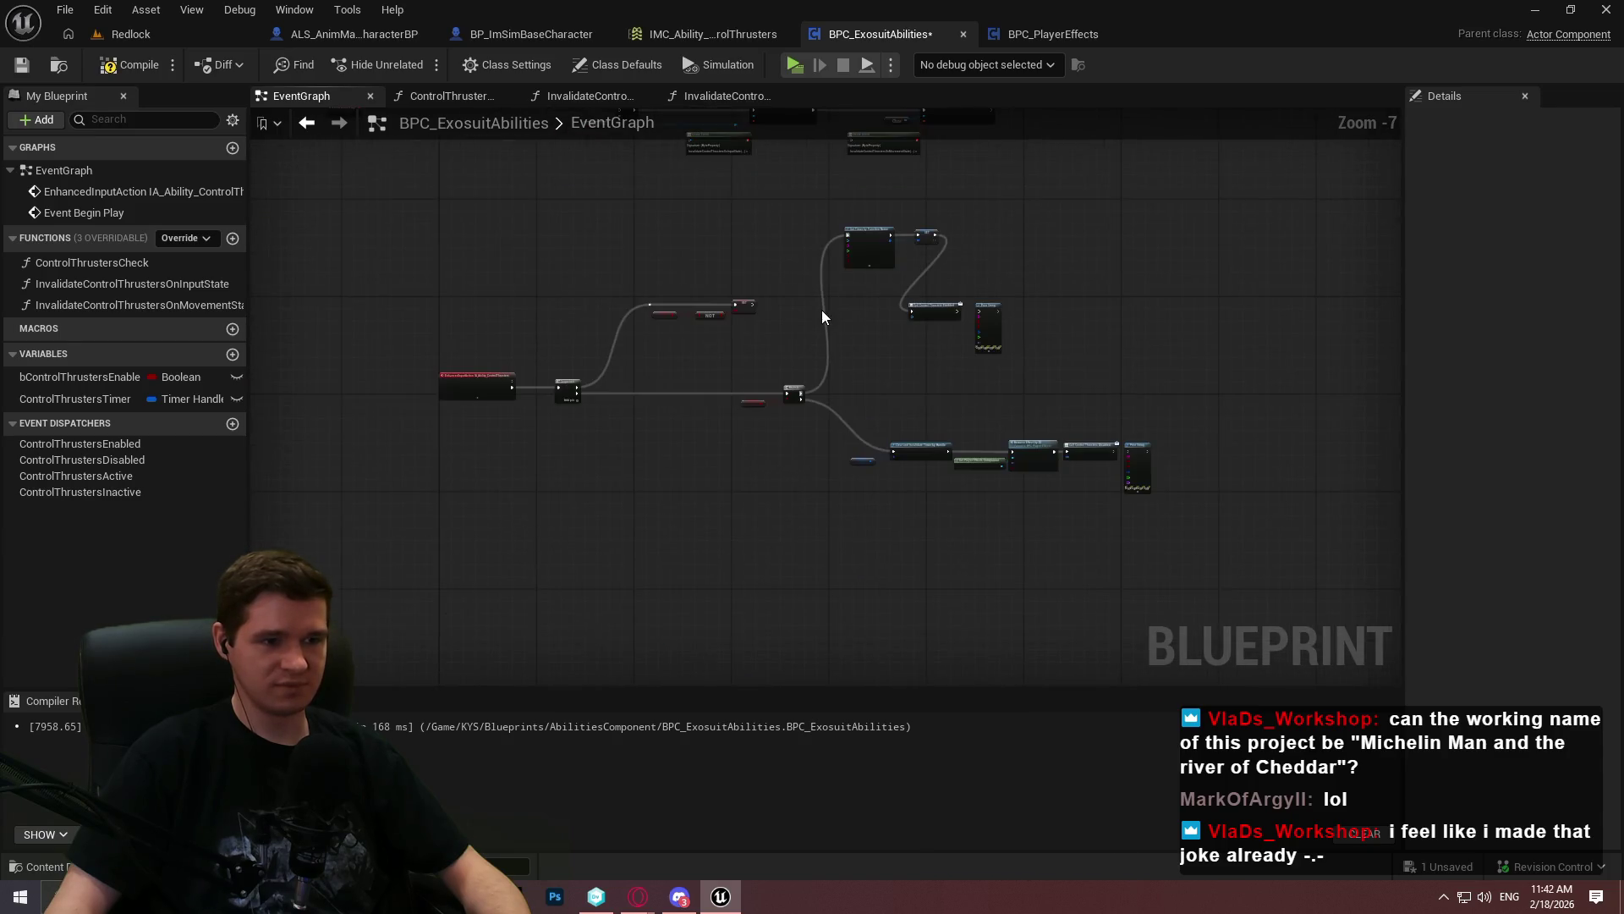
Review the ControlThrustersCheck function graph and start a new play-test
left_click(440, 96)
scroll(795, 261, "down", 3)
scroll(802, 359, "up", 1)
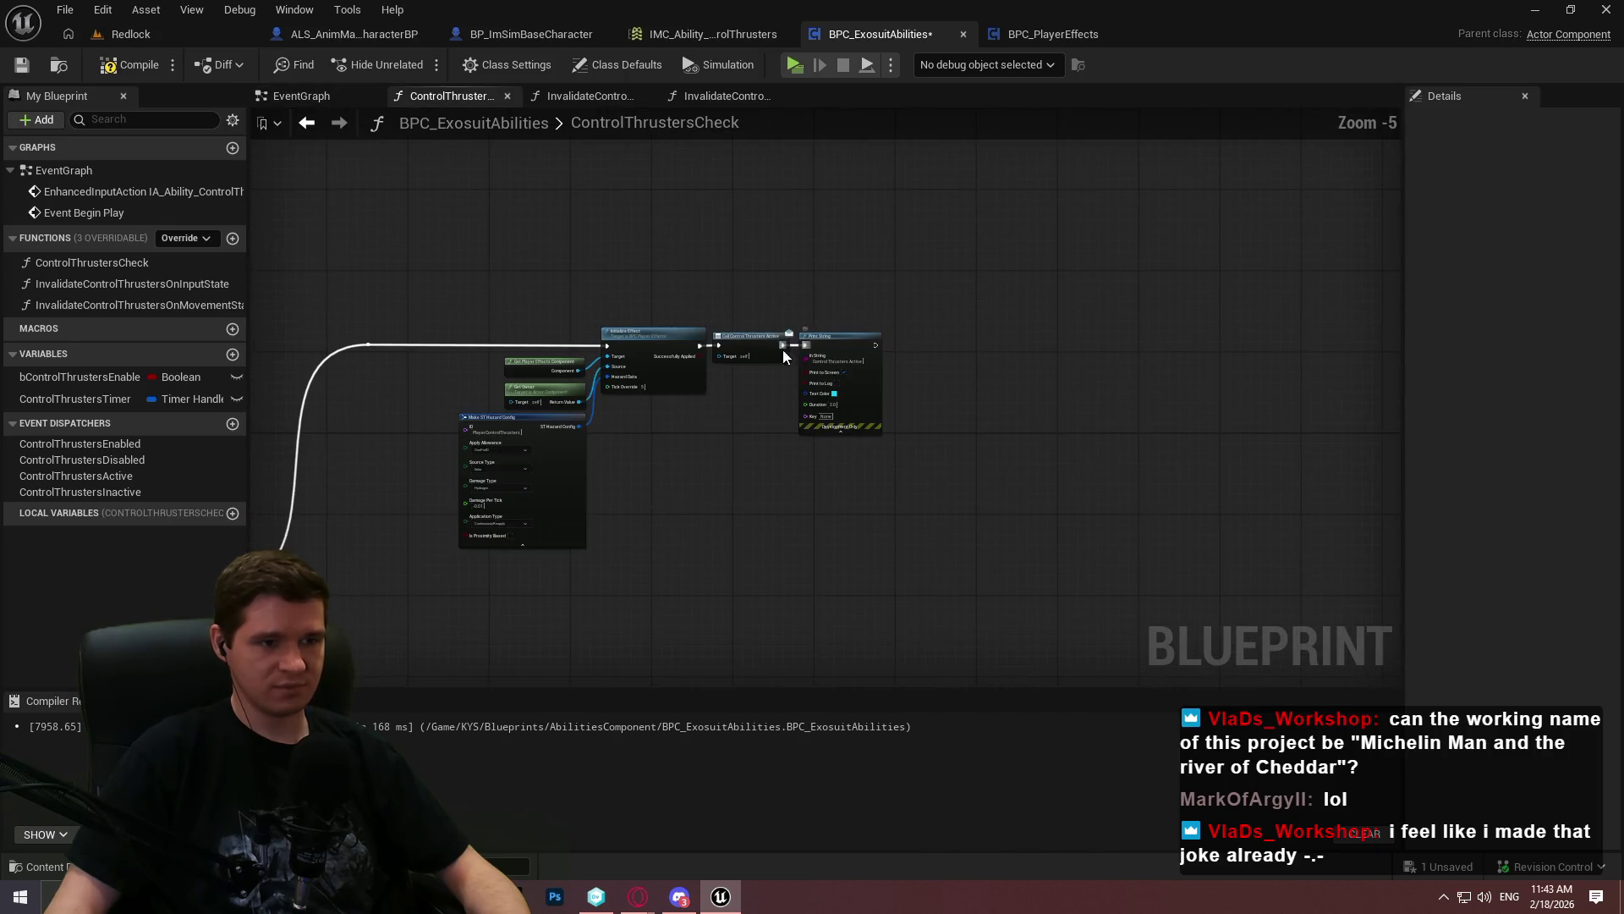
scroll(643, 461, "down", 5)
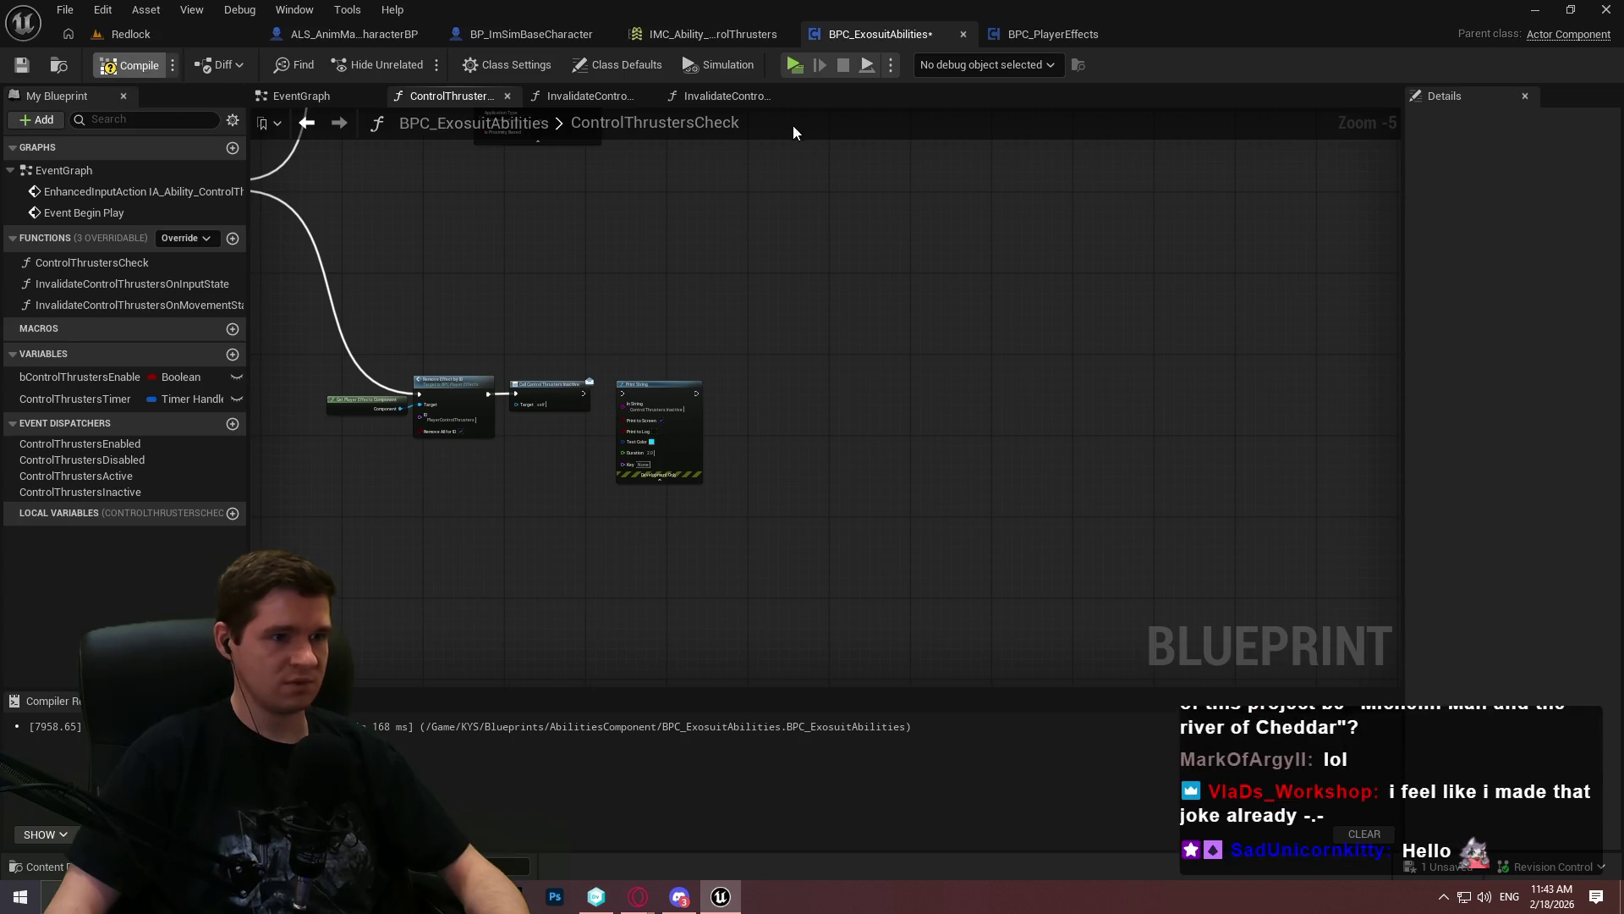
left_click(789, 64)
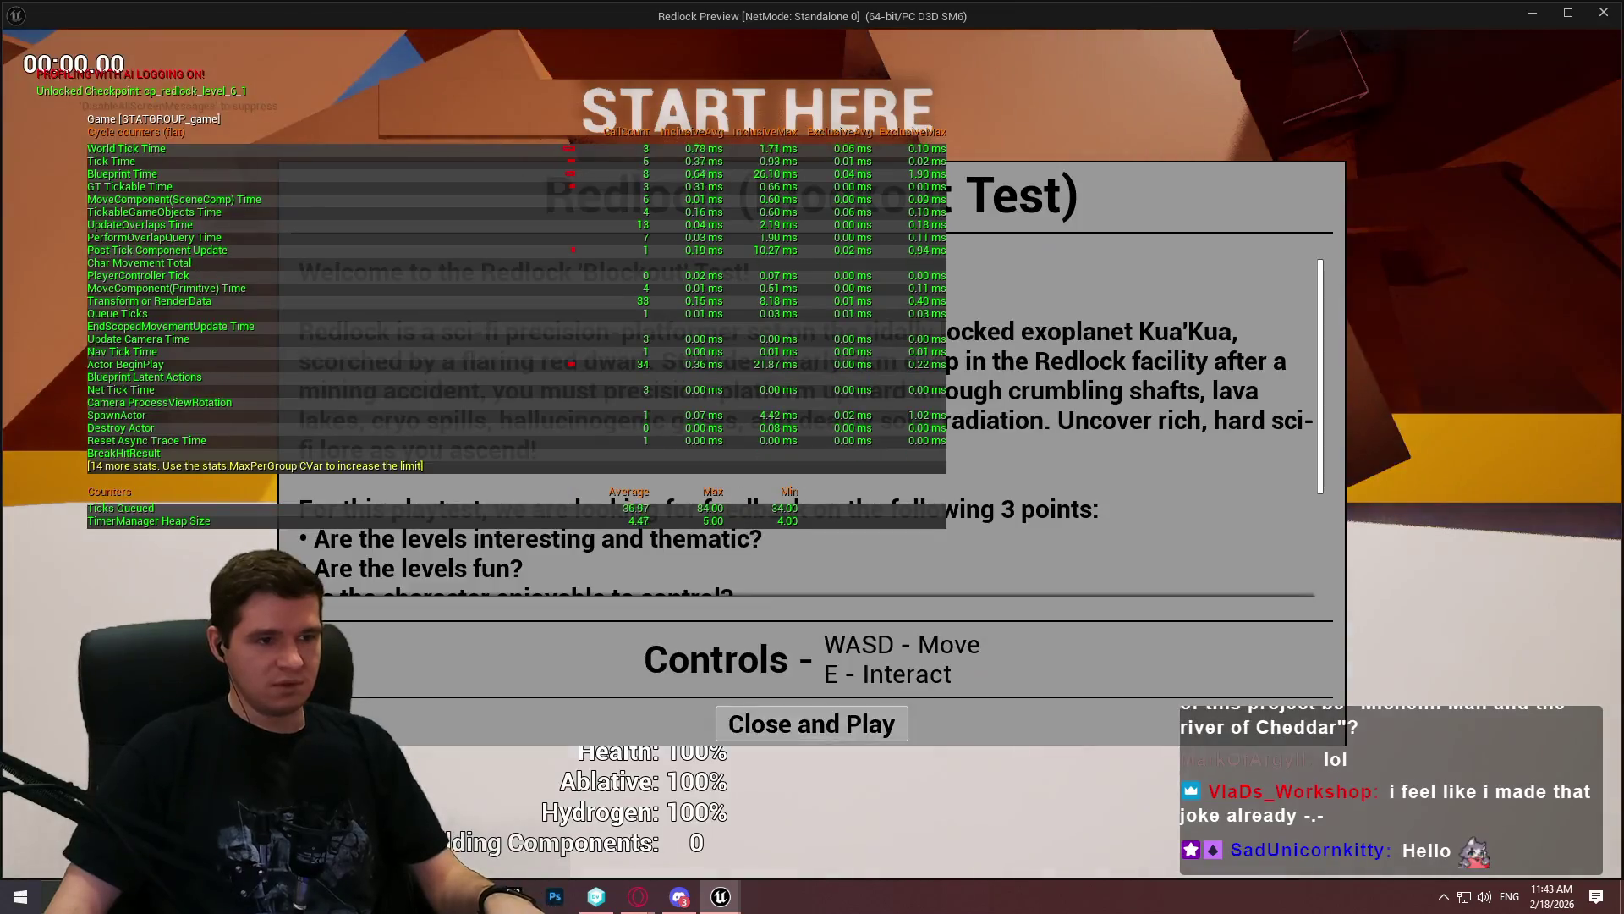
Start playing, then set the Blueprint's debug object to the spawned ALS_AnimMan character instance
left_click(811, 723)
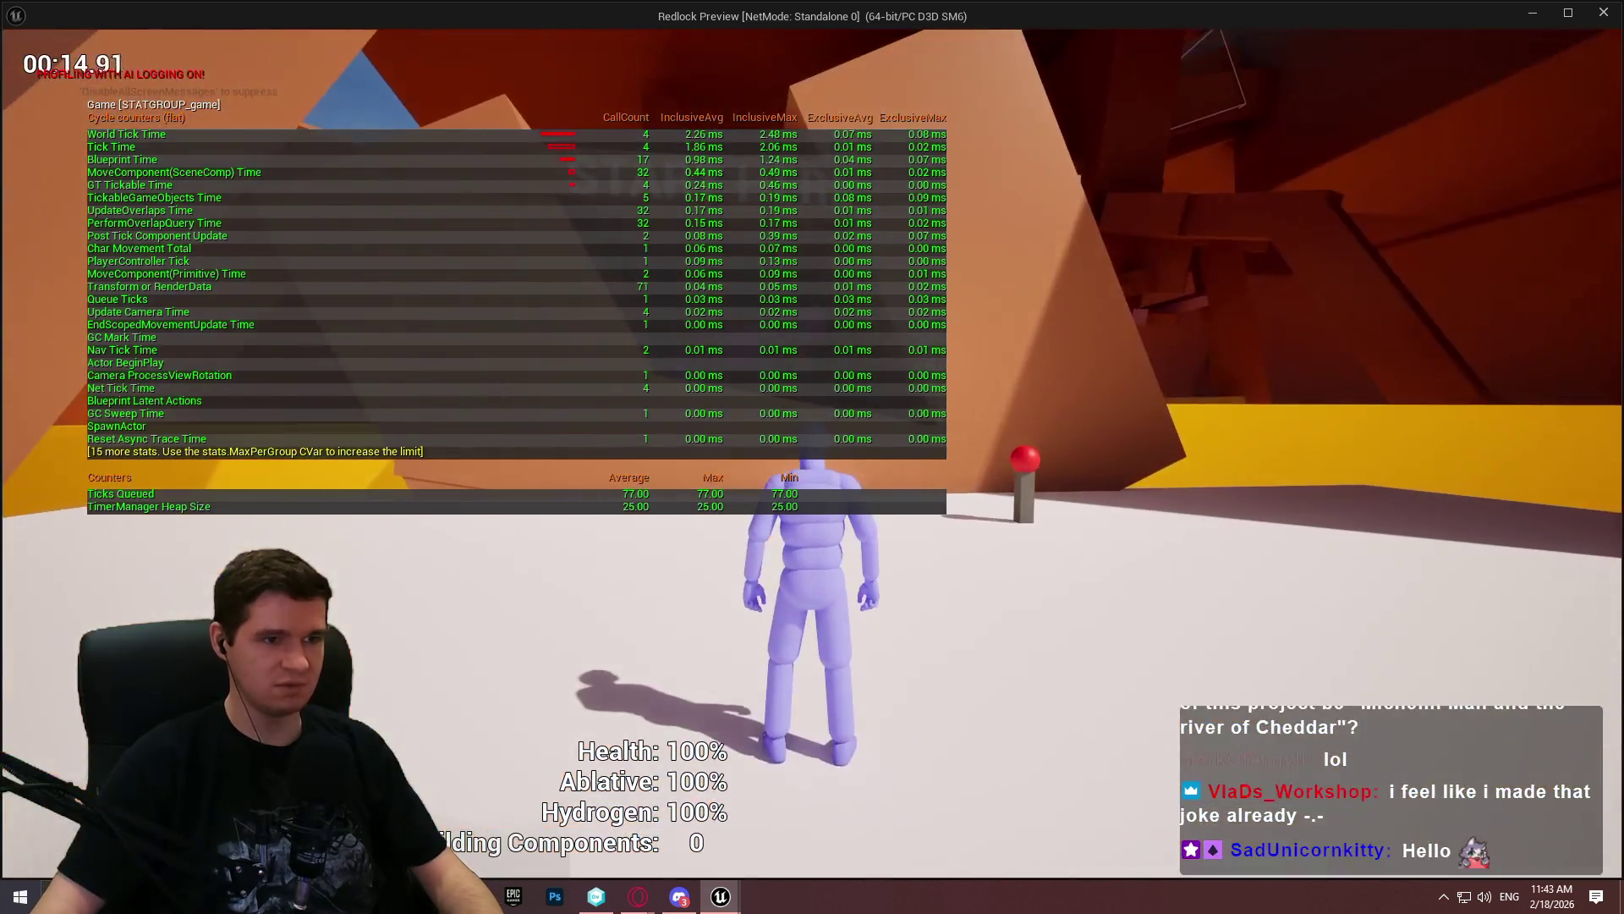
key("super")
left_click(1070, 125)
left_click(962, 65)
left_click(996, 102)
mouse_move(795, 252)
left_mouse_down()
mouse_move(1355, 493)
mouse_move(1314, 375)
left_mouse_up()
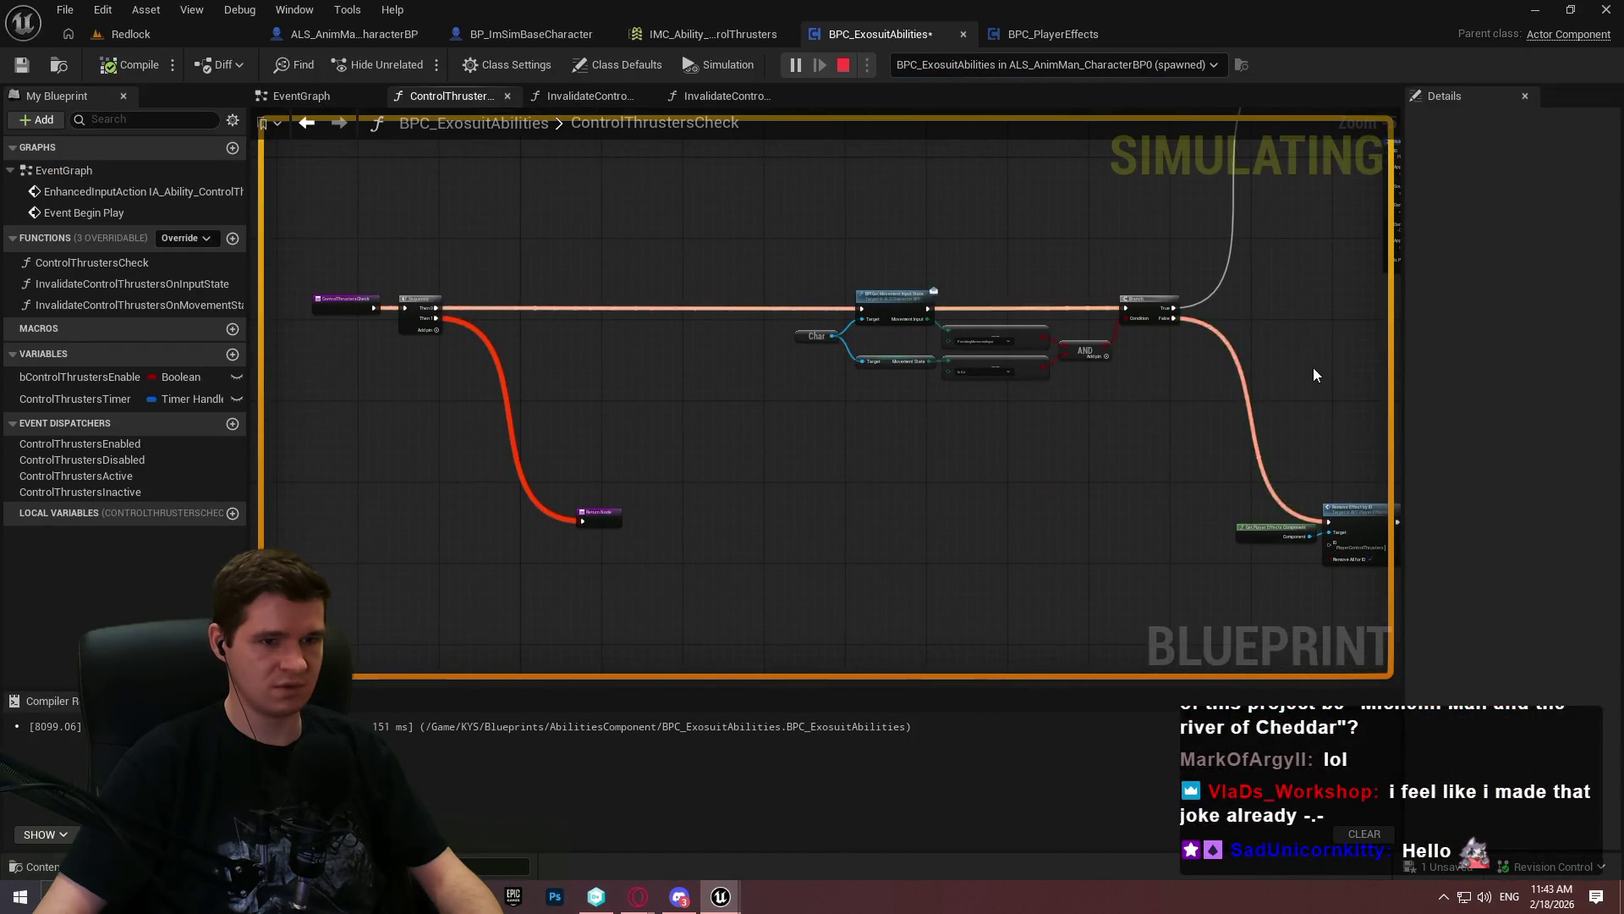
Inspect ControlThrustersCheck's Remove Effect and effect-applying chains, play briefly, and return to the editor
left_click_drag(731, 266, 288, 274)
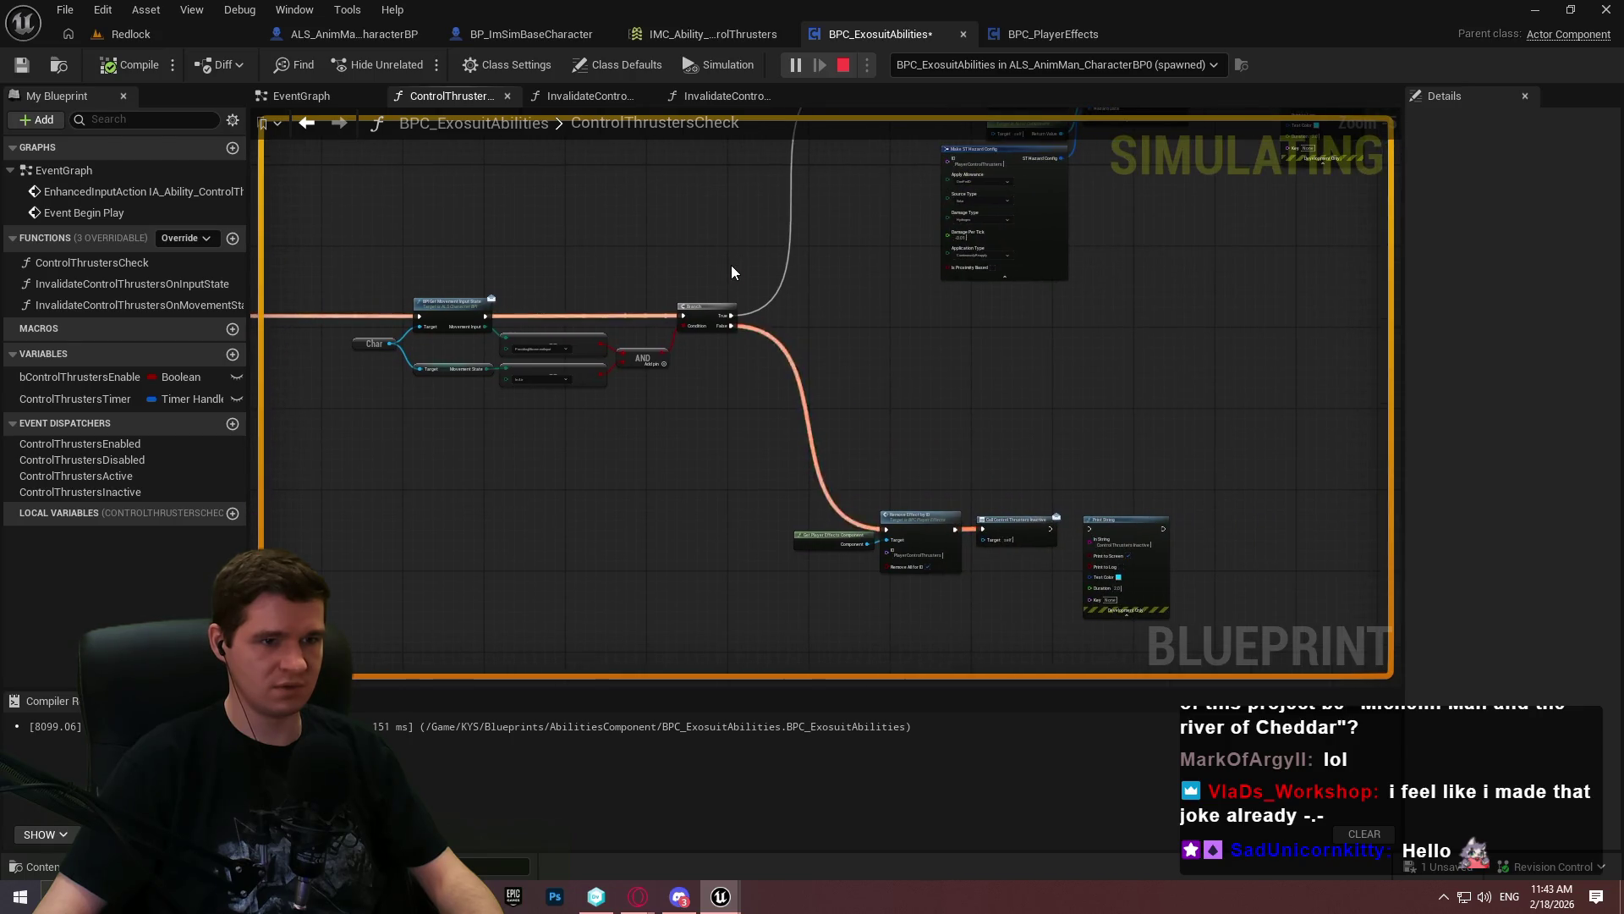
mouse_move(844, 271)
left_mouse_down()
mouse_move(561, 485)
mouse_move(660, 287)
mouse_move(654, 387)
left_mouse_up()
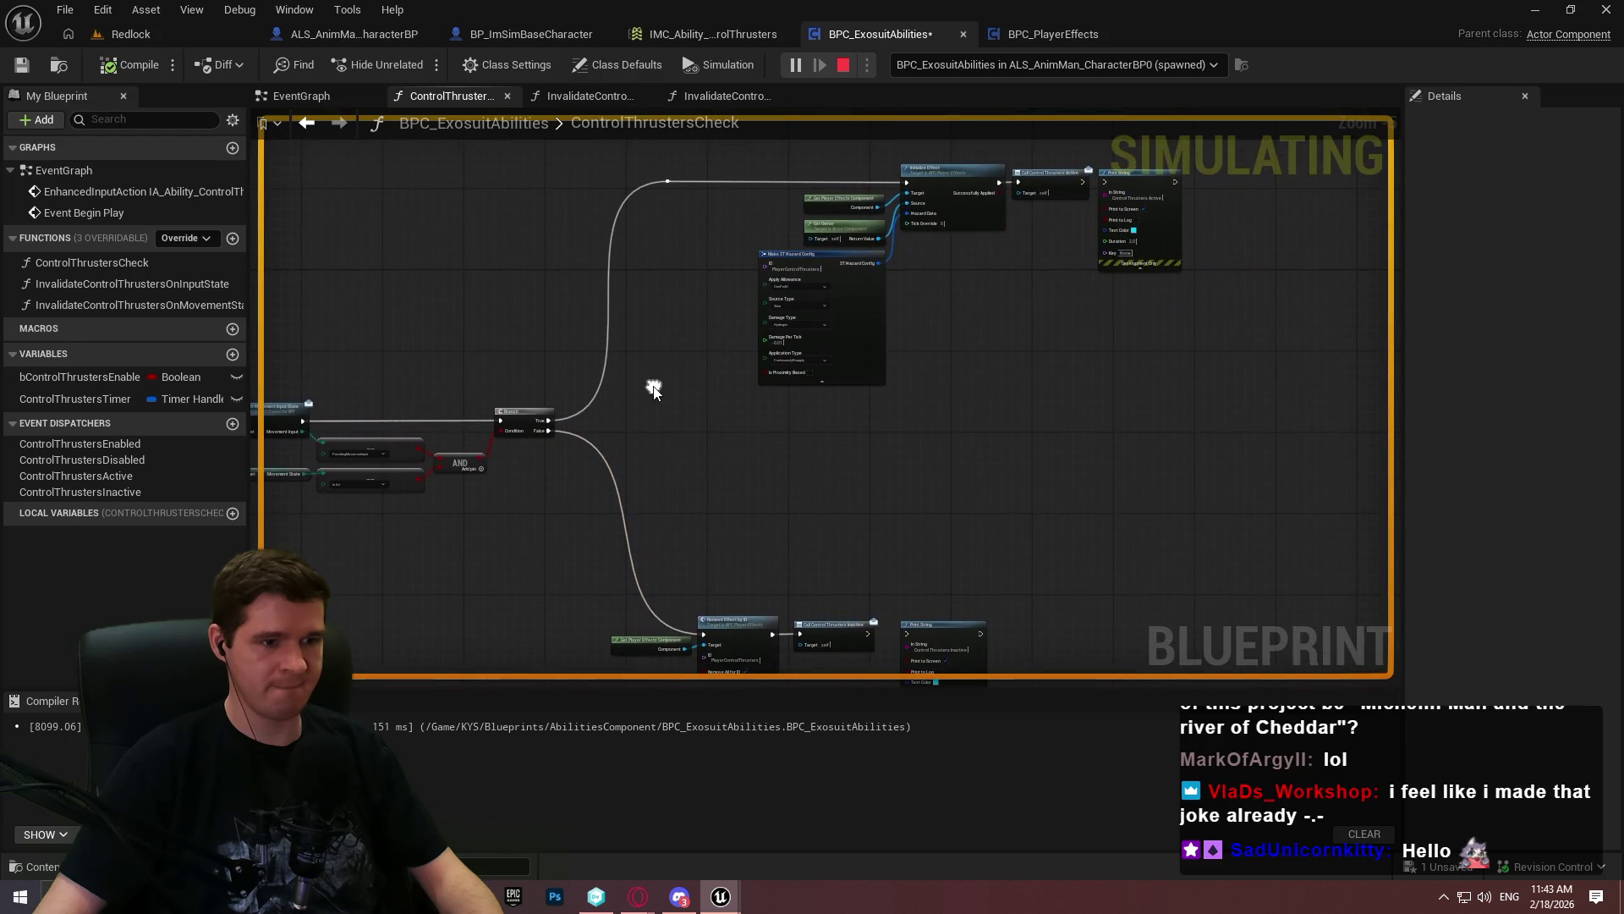
key("alt+Tab")
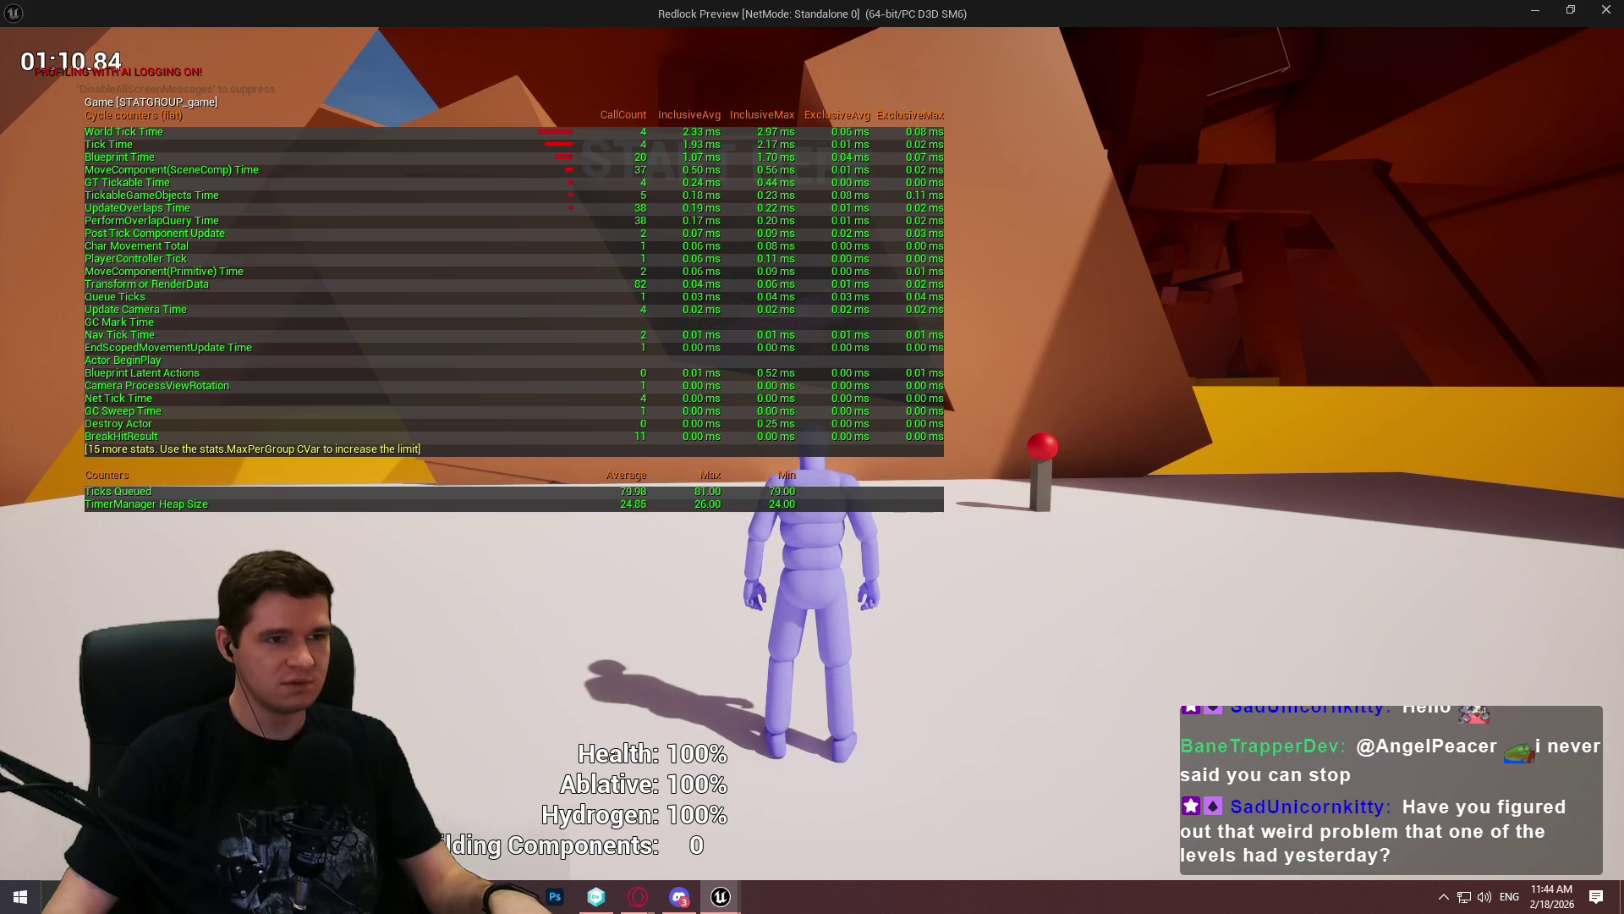
key("w")
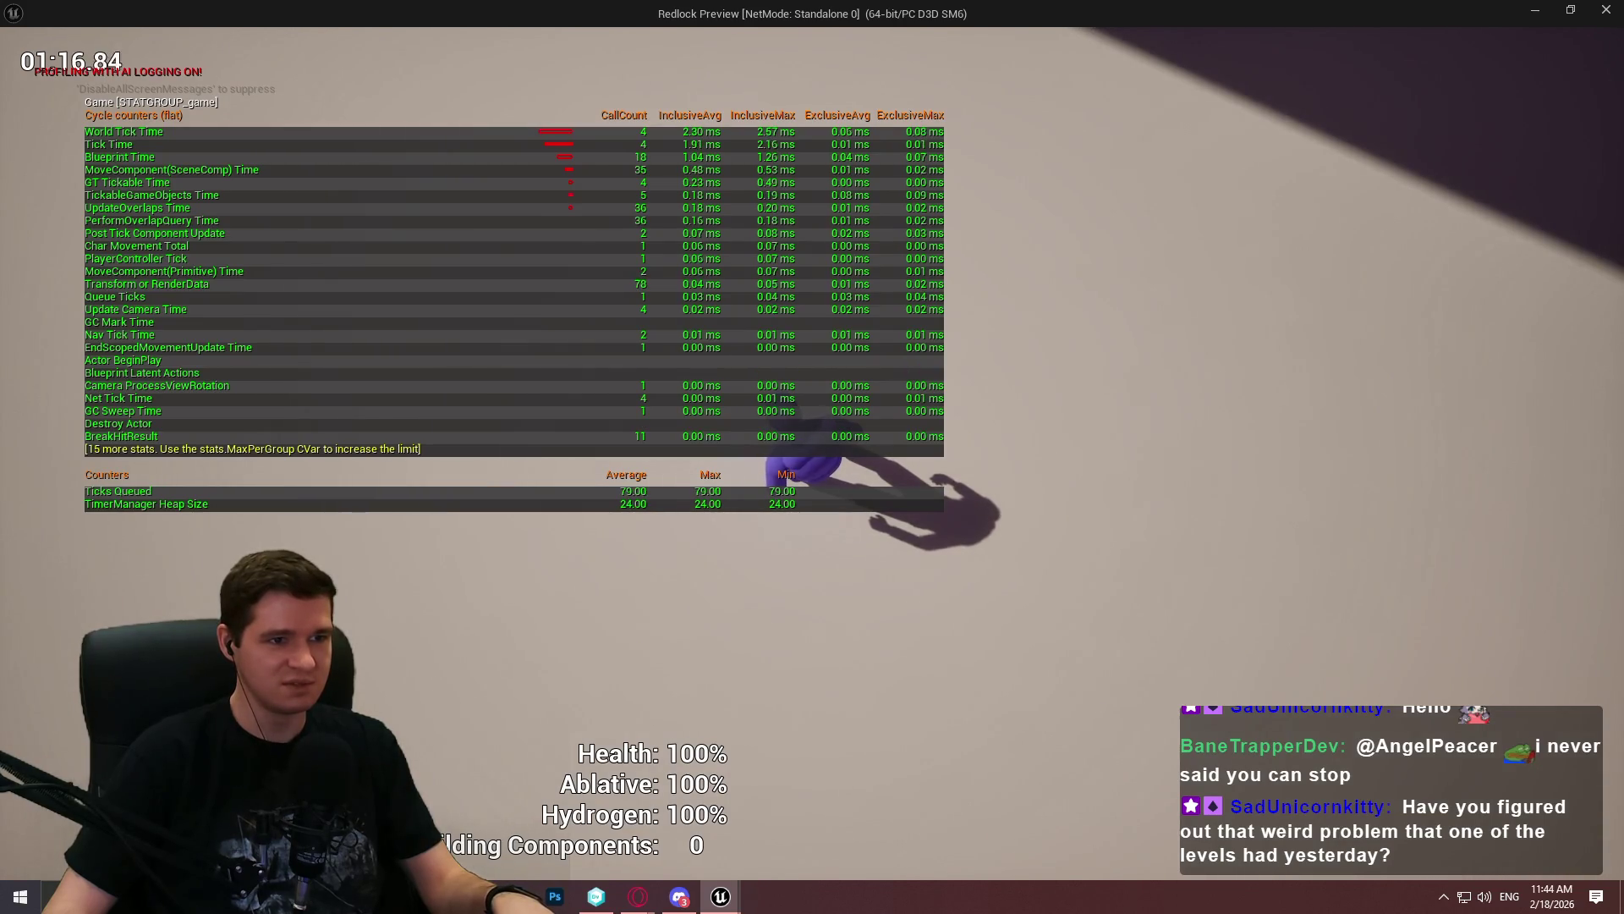
key("alt+Tab")
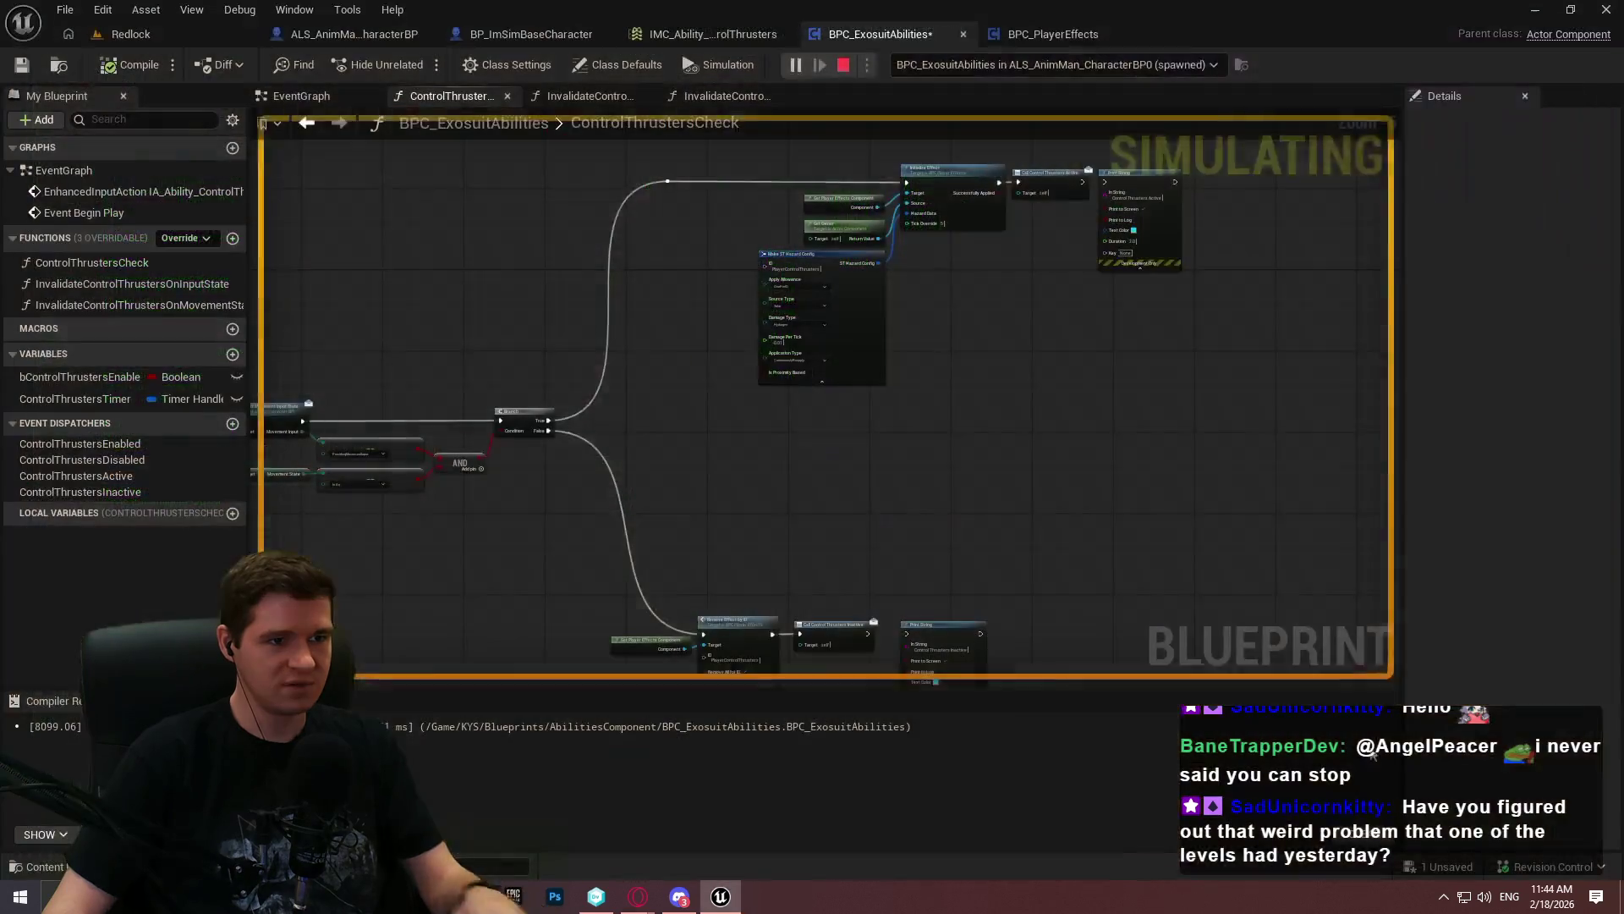
Stop the simulation and bring the event binding nodes into view
key("Escape")
scroll(885, 359, "up", 2)
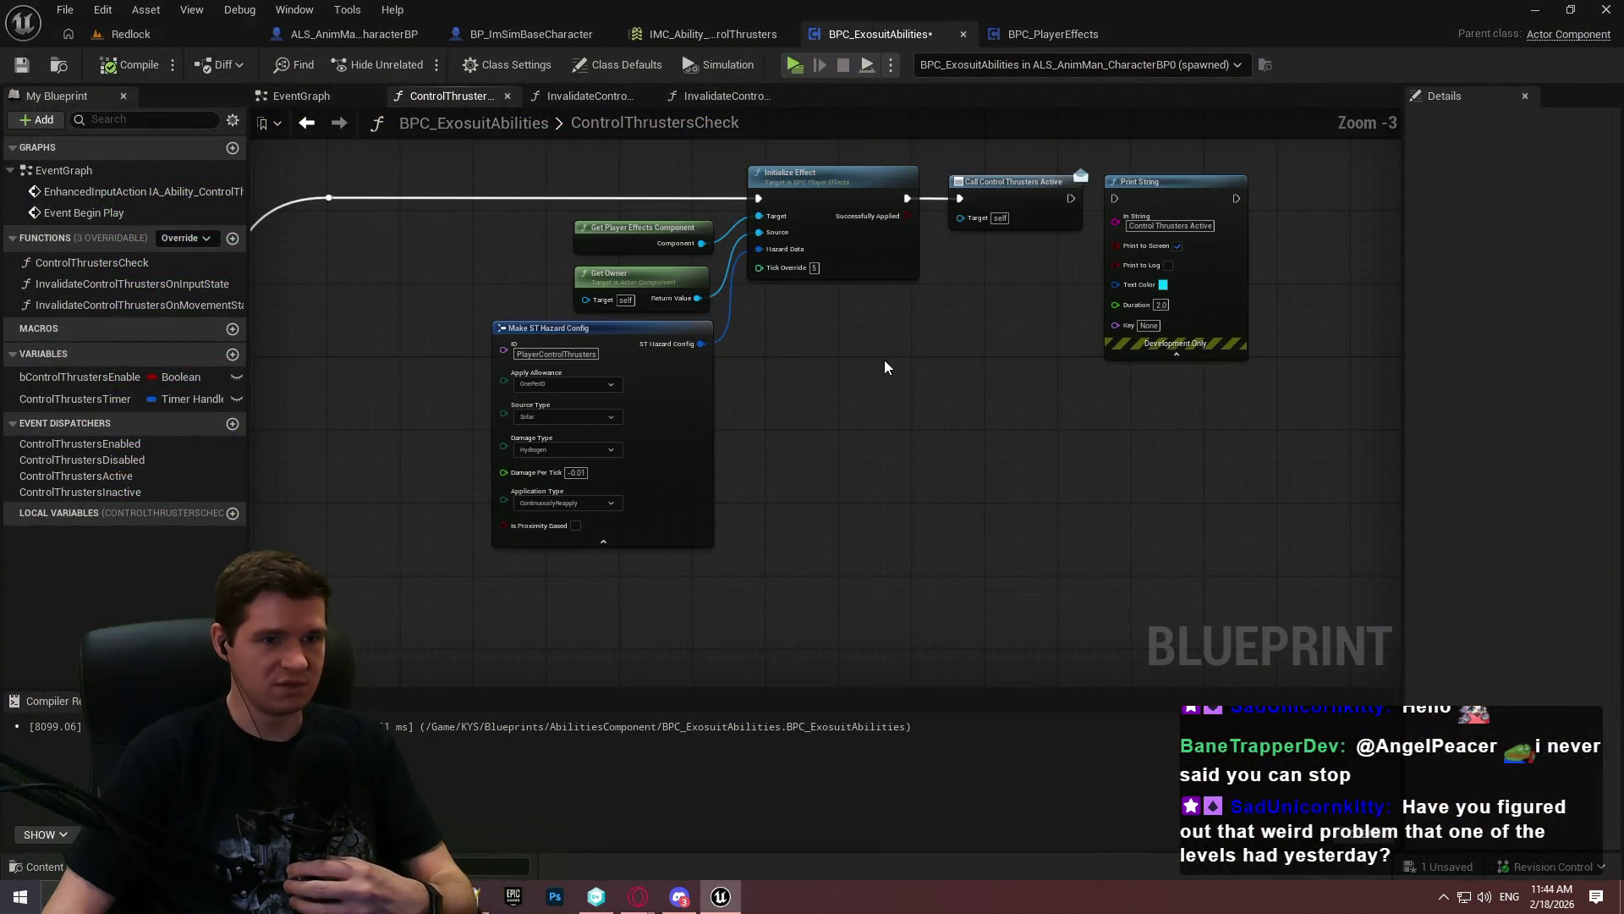
scroll(1184, 472, "down", 6)
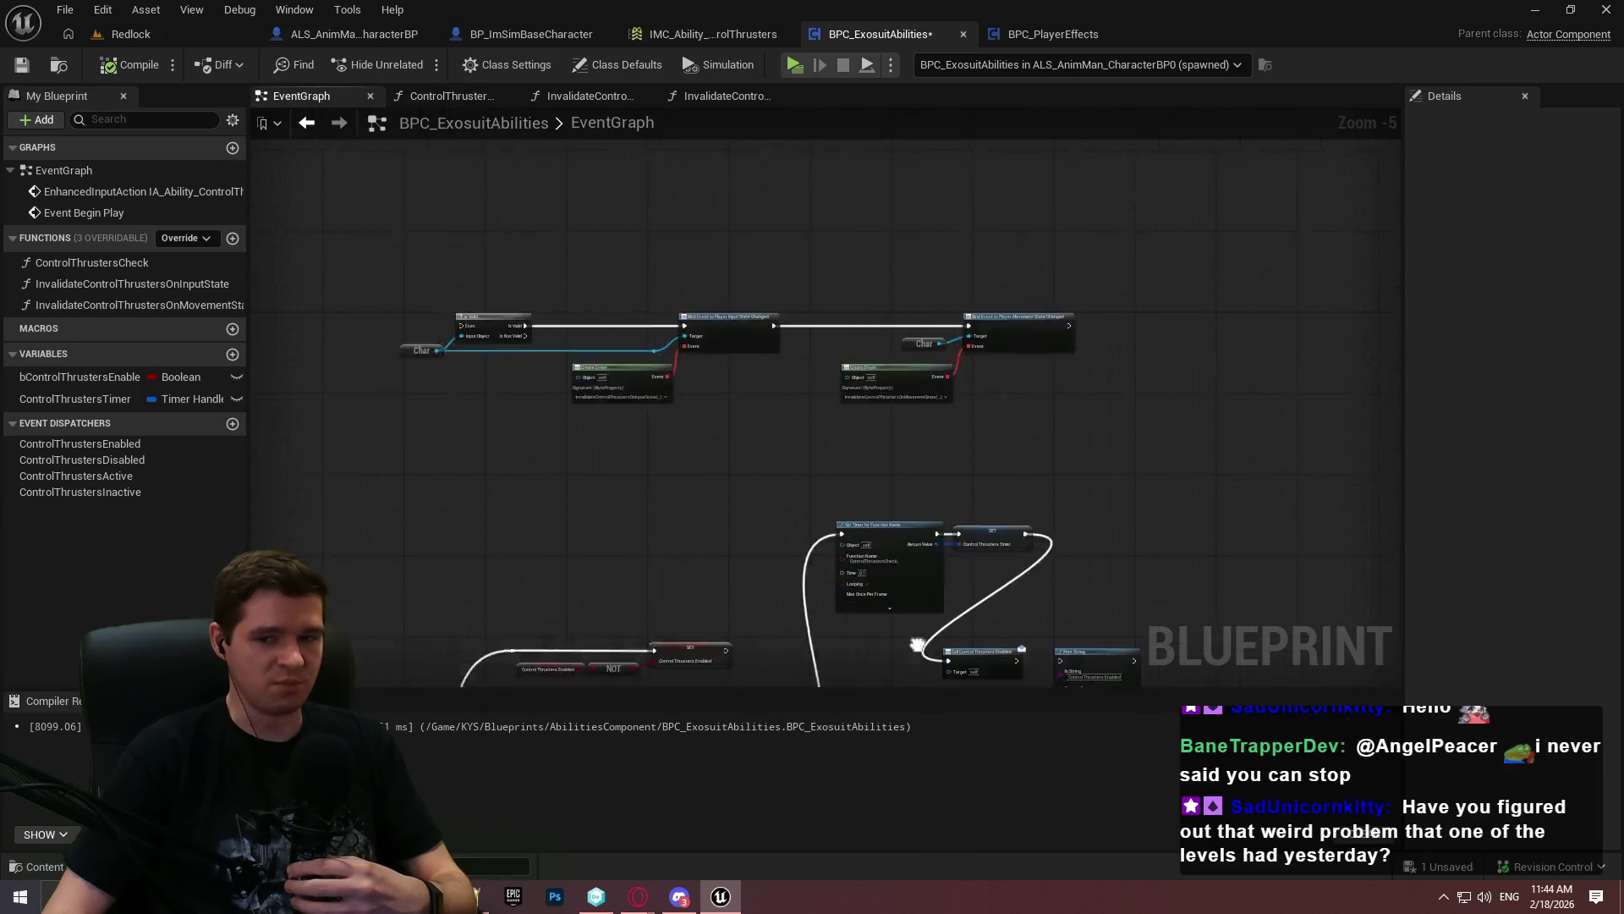
scroll(915, 531, "up", 2)
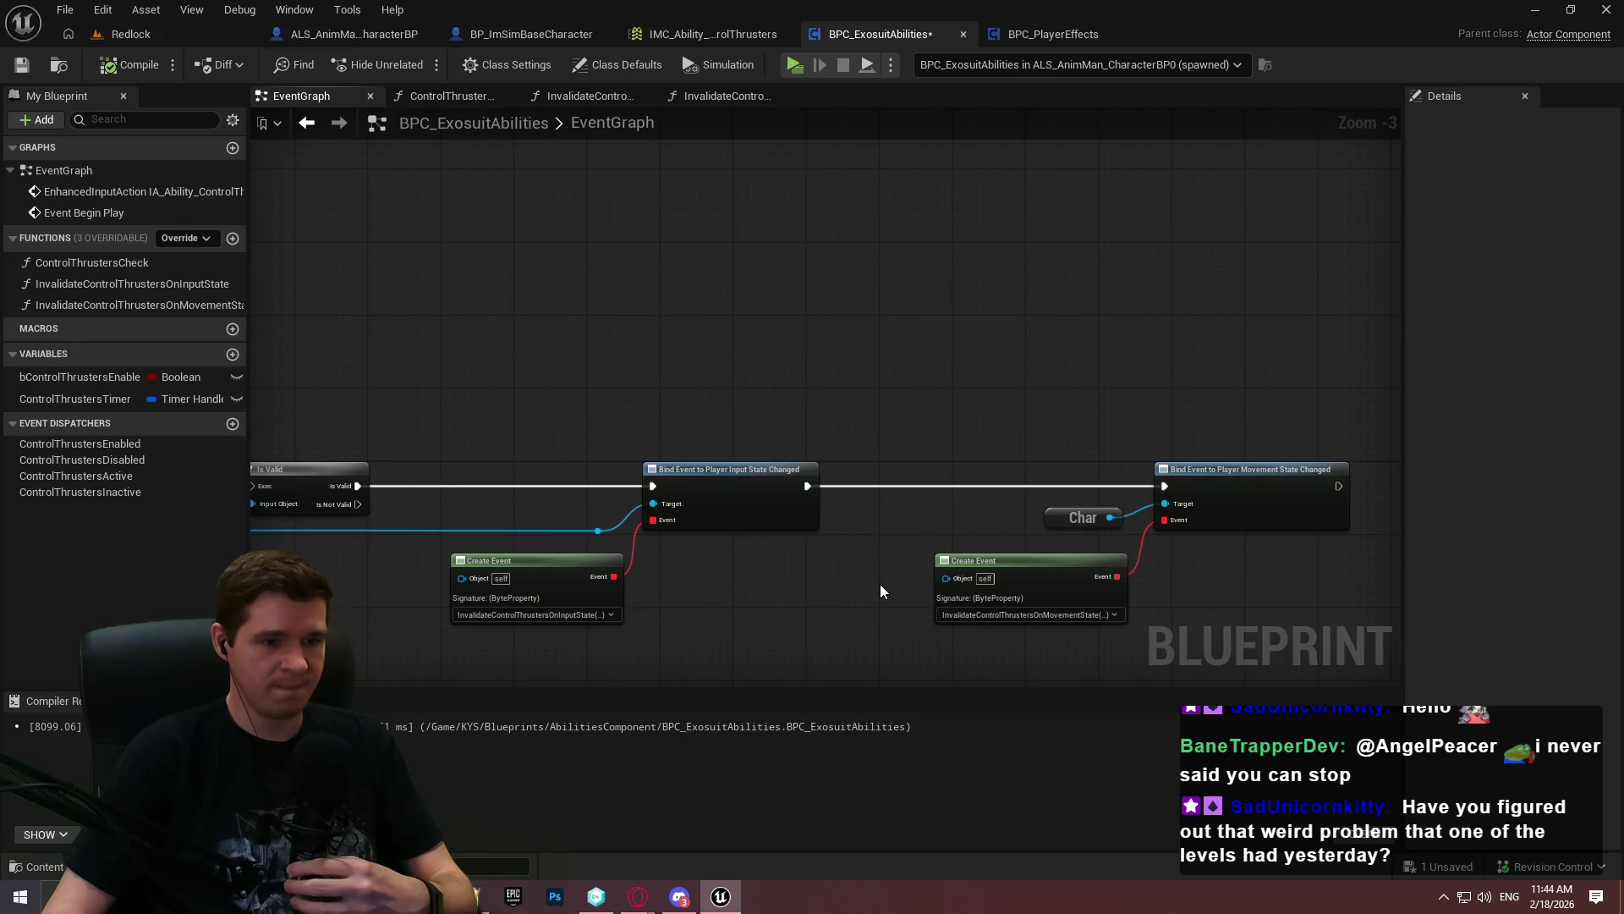
scroll(859, 453, "up", 3)
mouse_move(810, 474)
left_mouse_down()
mouse_move(950, 409)
mouse_move(439, 493)
mouse_move(1178, 490)
mouse_move(810, 493)
left_mouse_up()
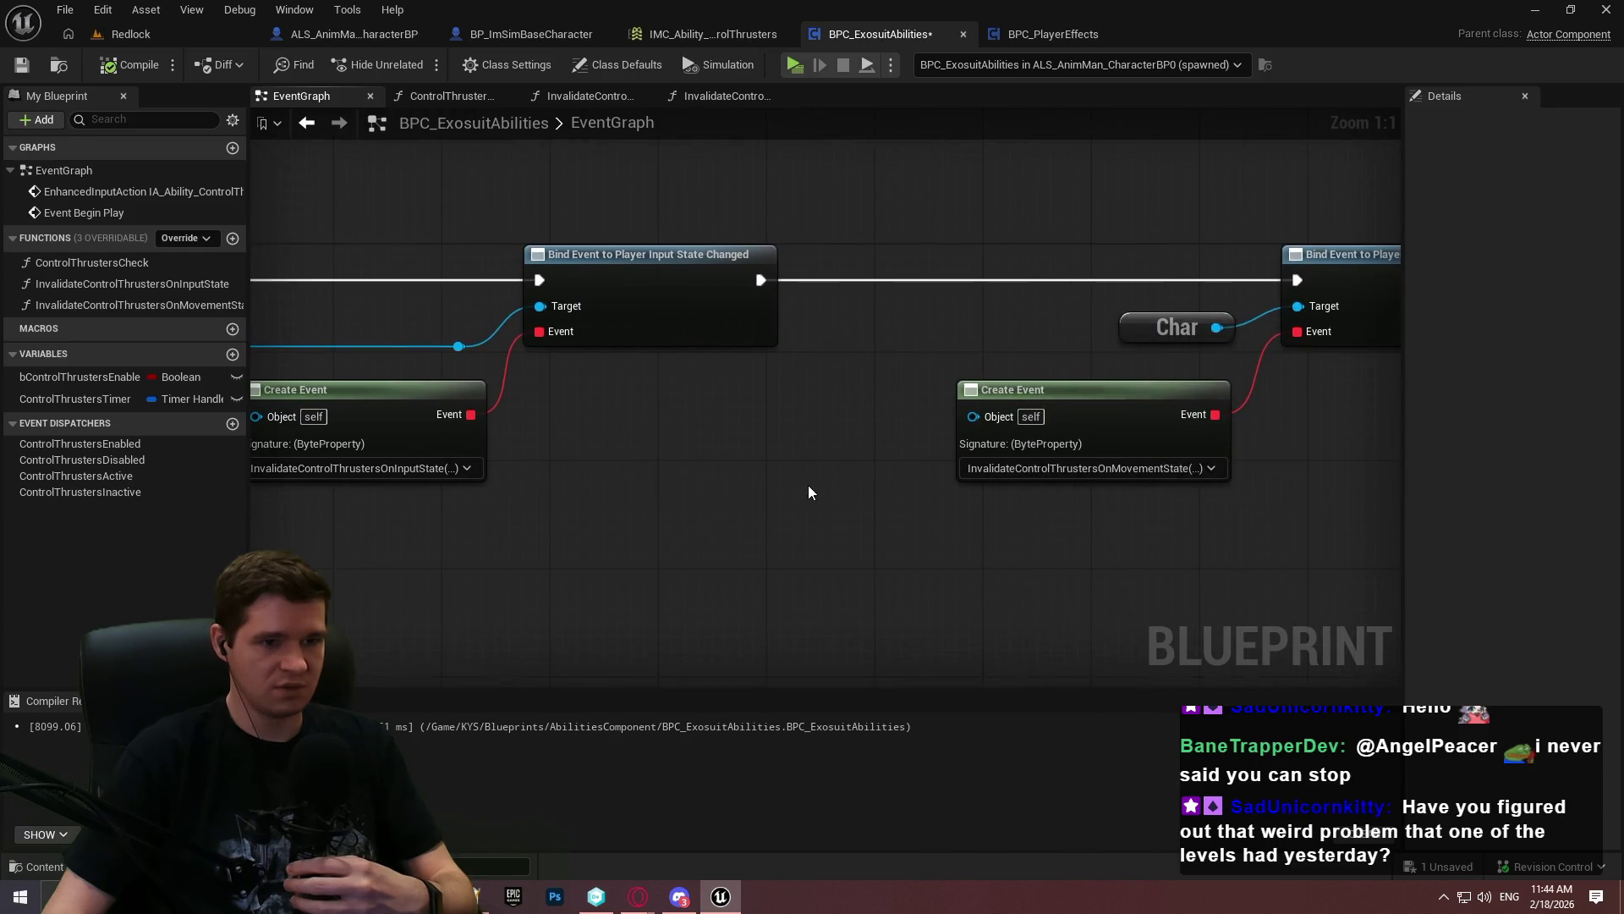
Add a MovementState input (ALS Movement State) to ControlThrustersCheck and compile the Blueprint
left_click(51, 263)
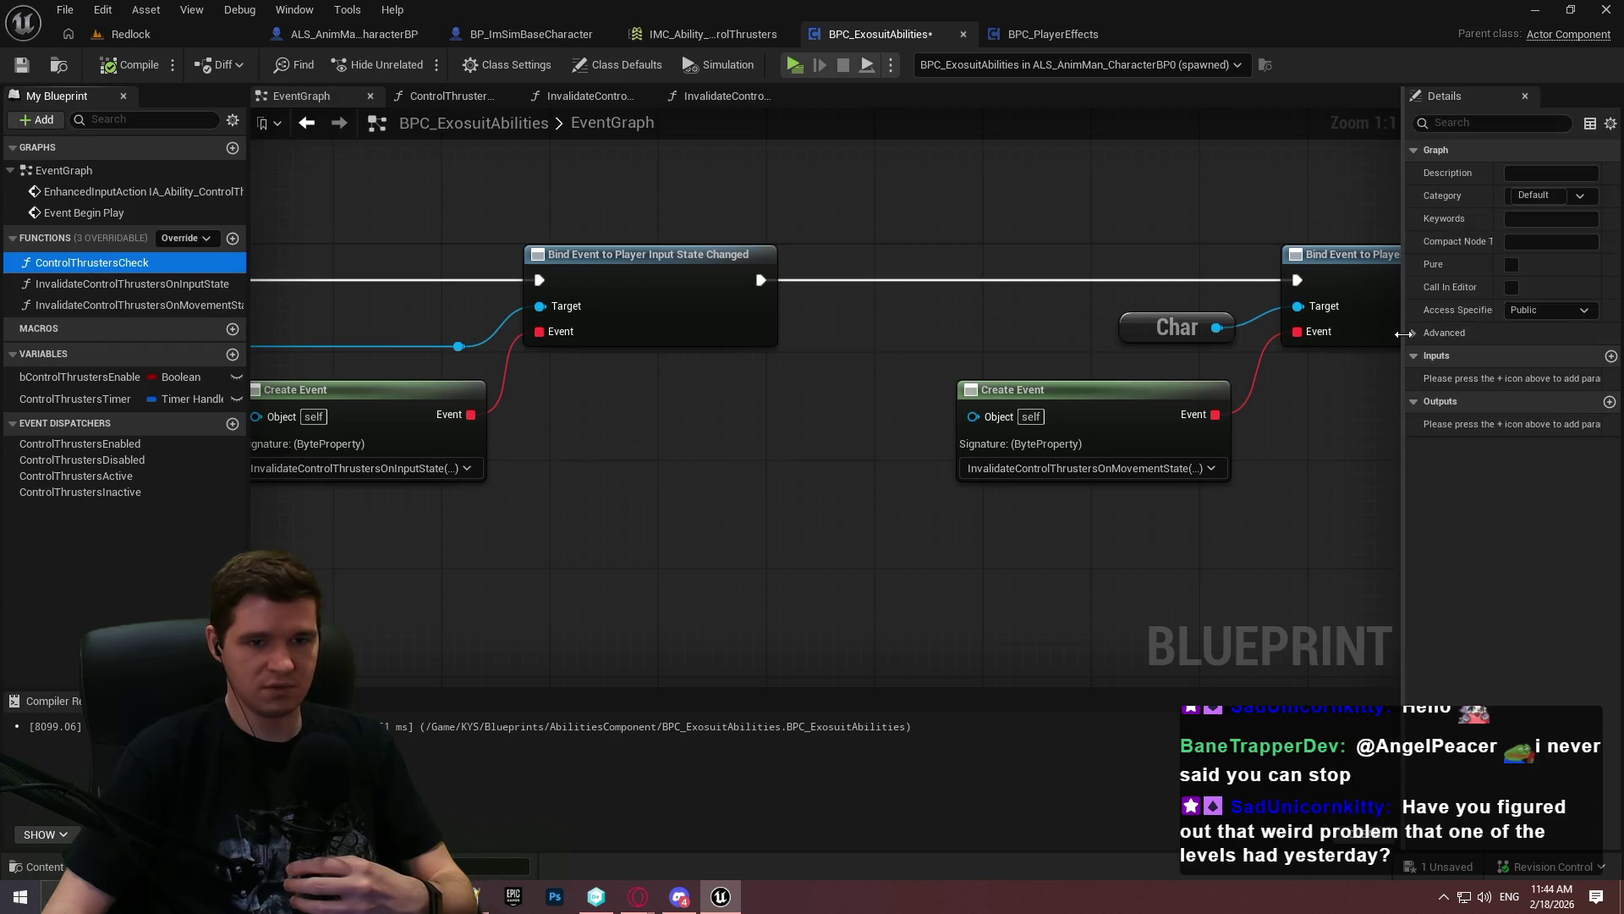
left_click_drag(1406, 338, 1259, 339)
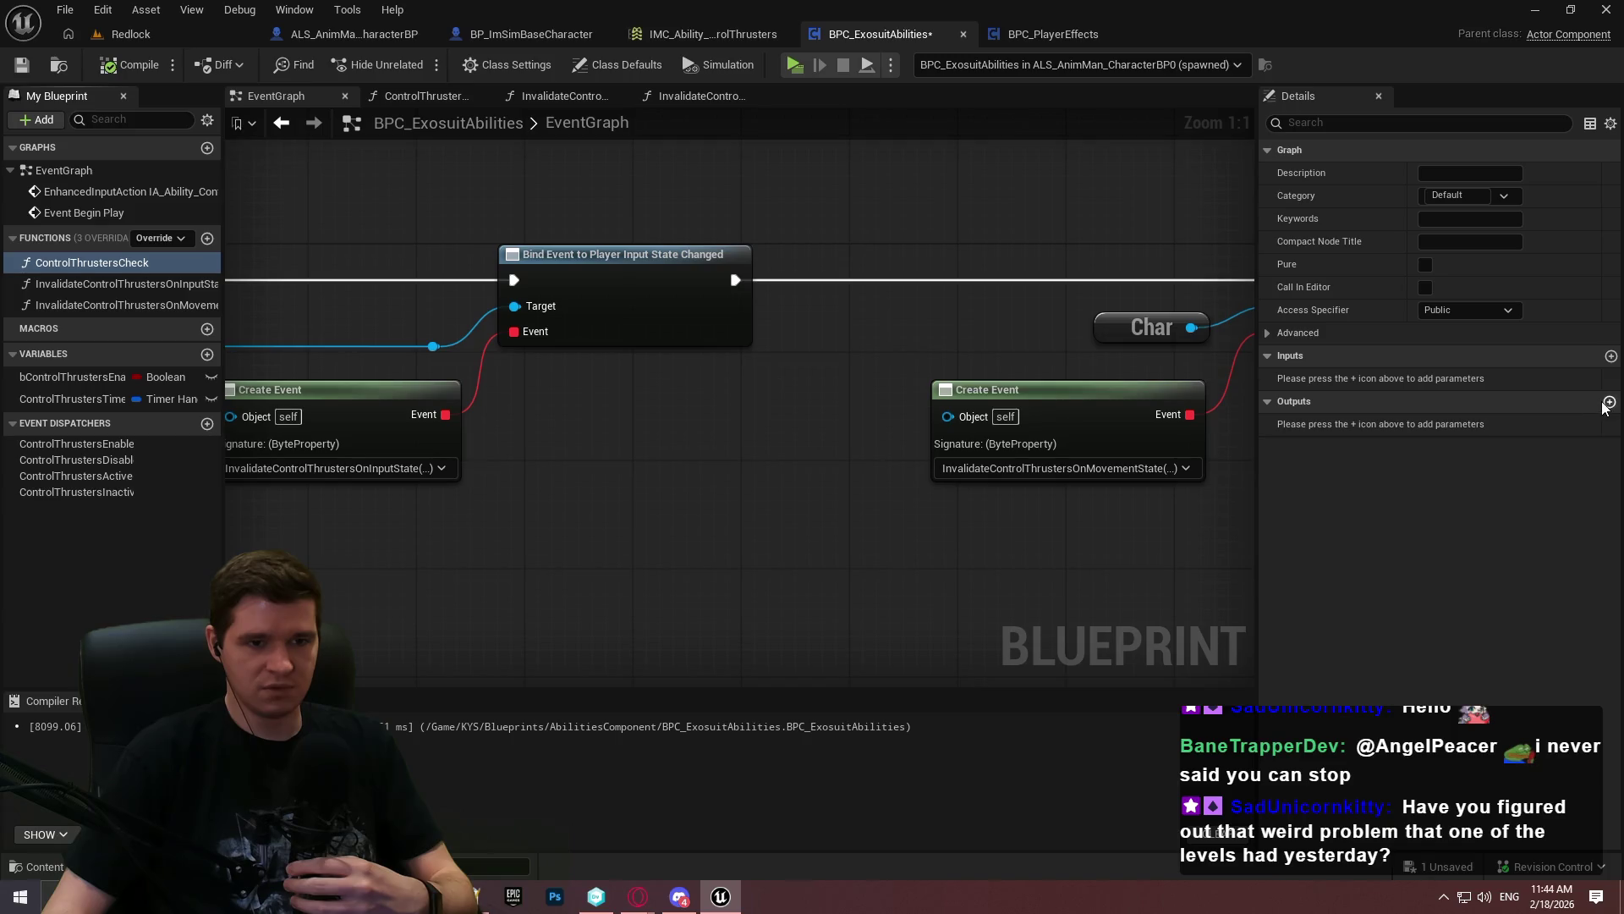
left_click(1610, 355)
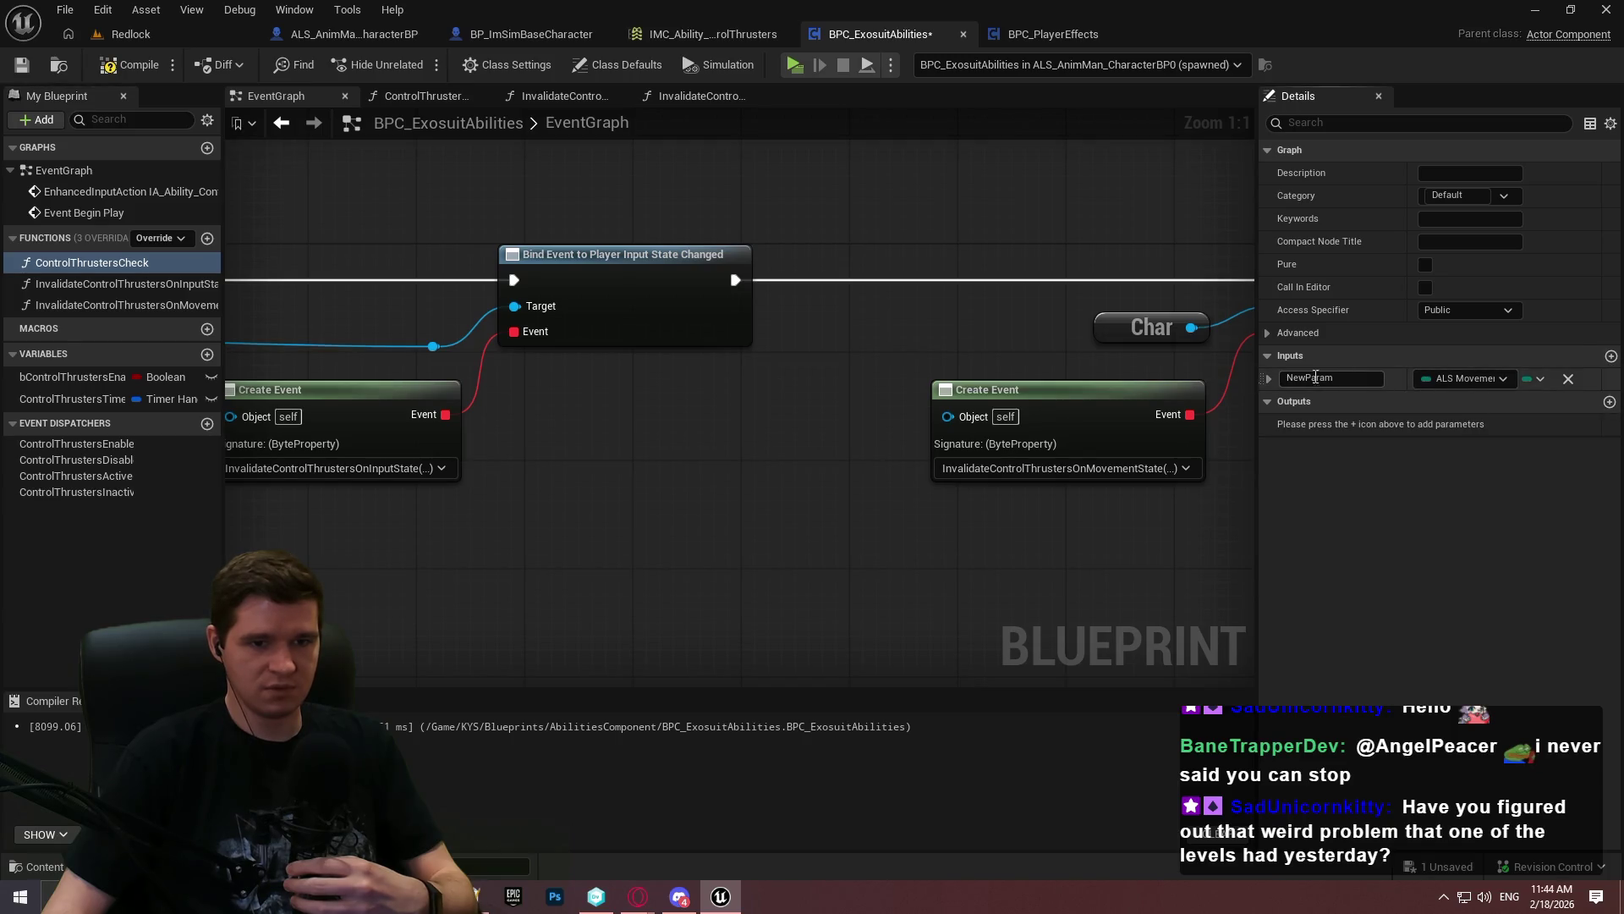
left_click(1346, 375)
type("M")
type("tate")
key("Return")
left_click(114, 68)
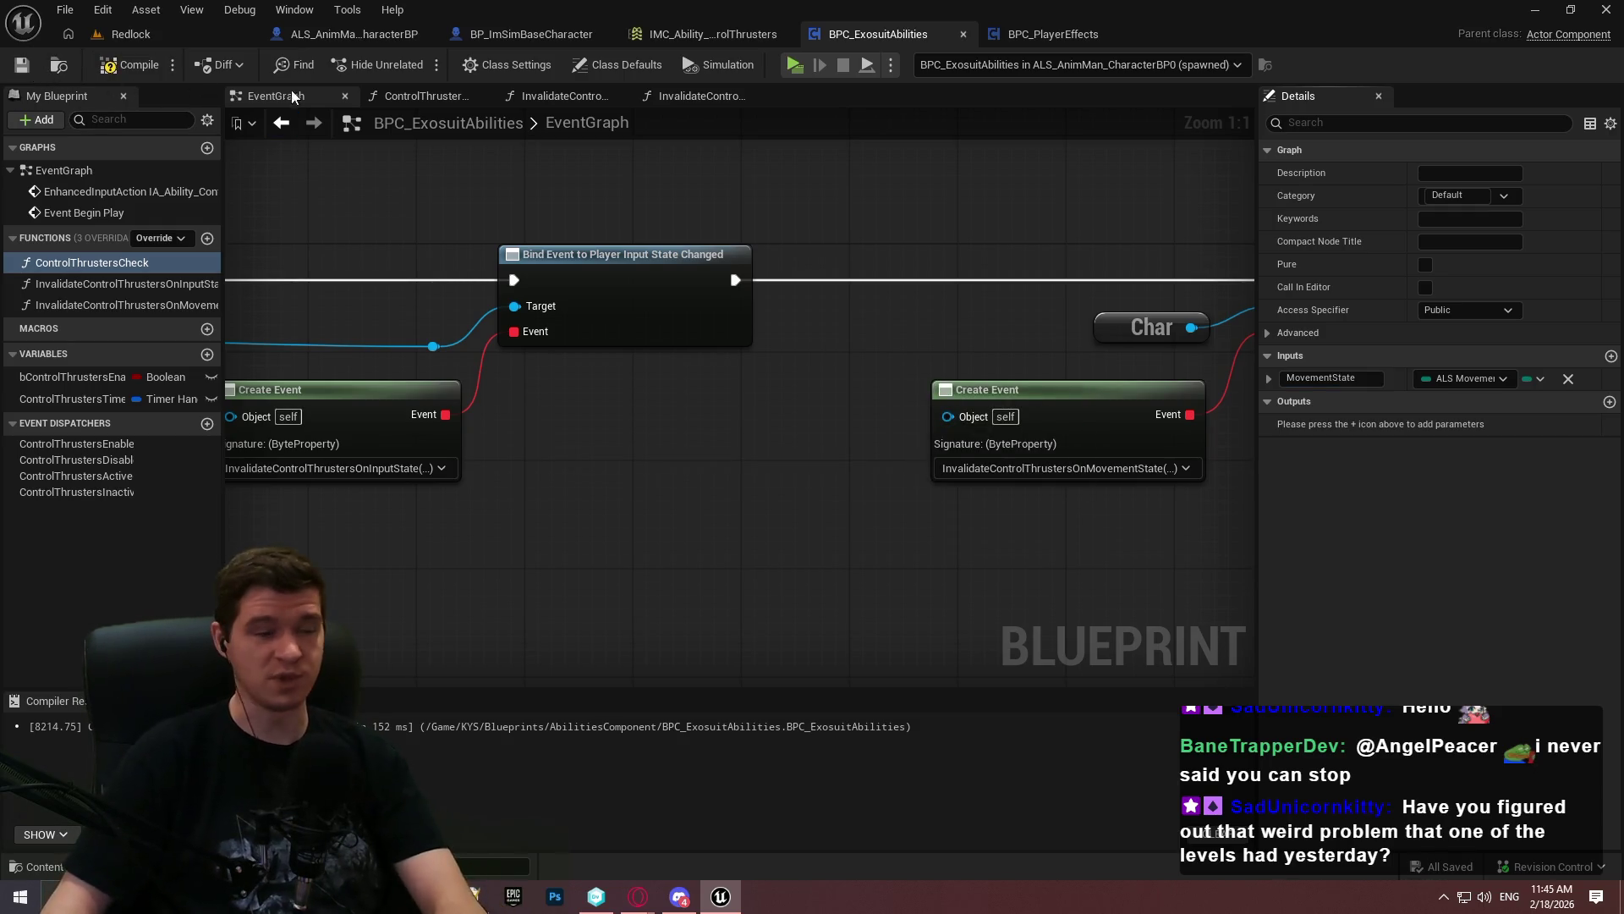
left_click(127, 65)
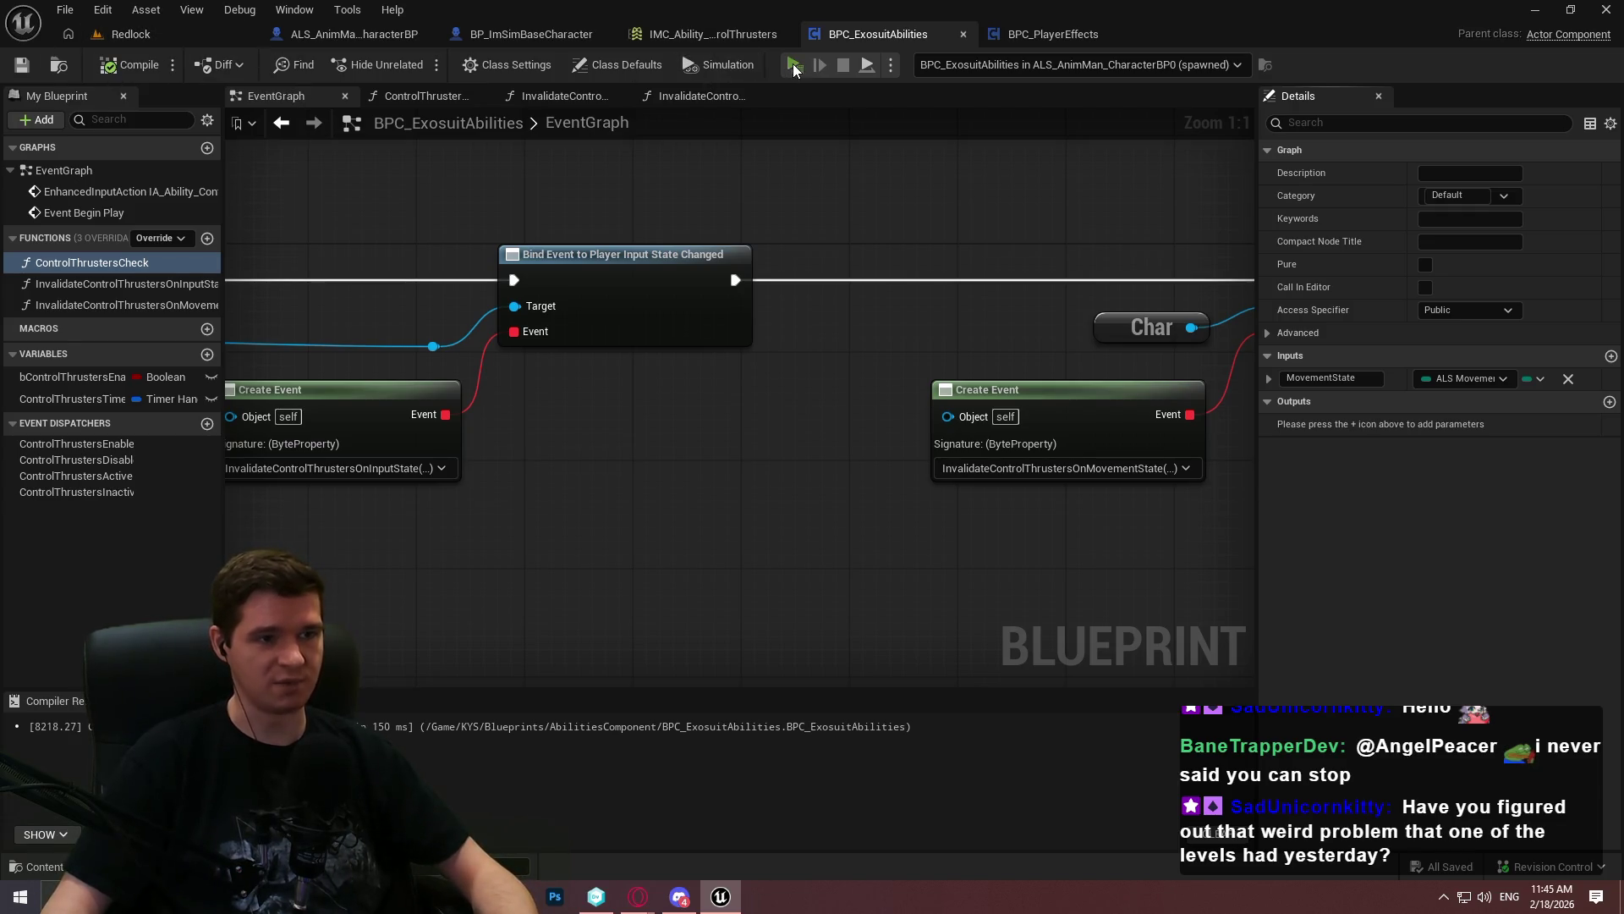
Launch the standalone play-test and hide the stat overlay with 'stat none'
left_click(793, 65)
left_click(814, 740)
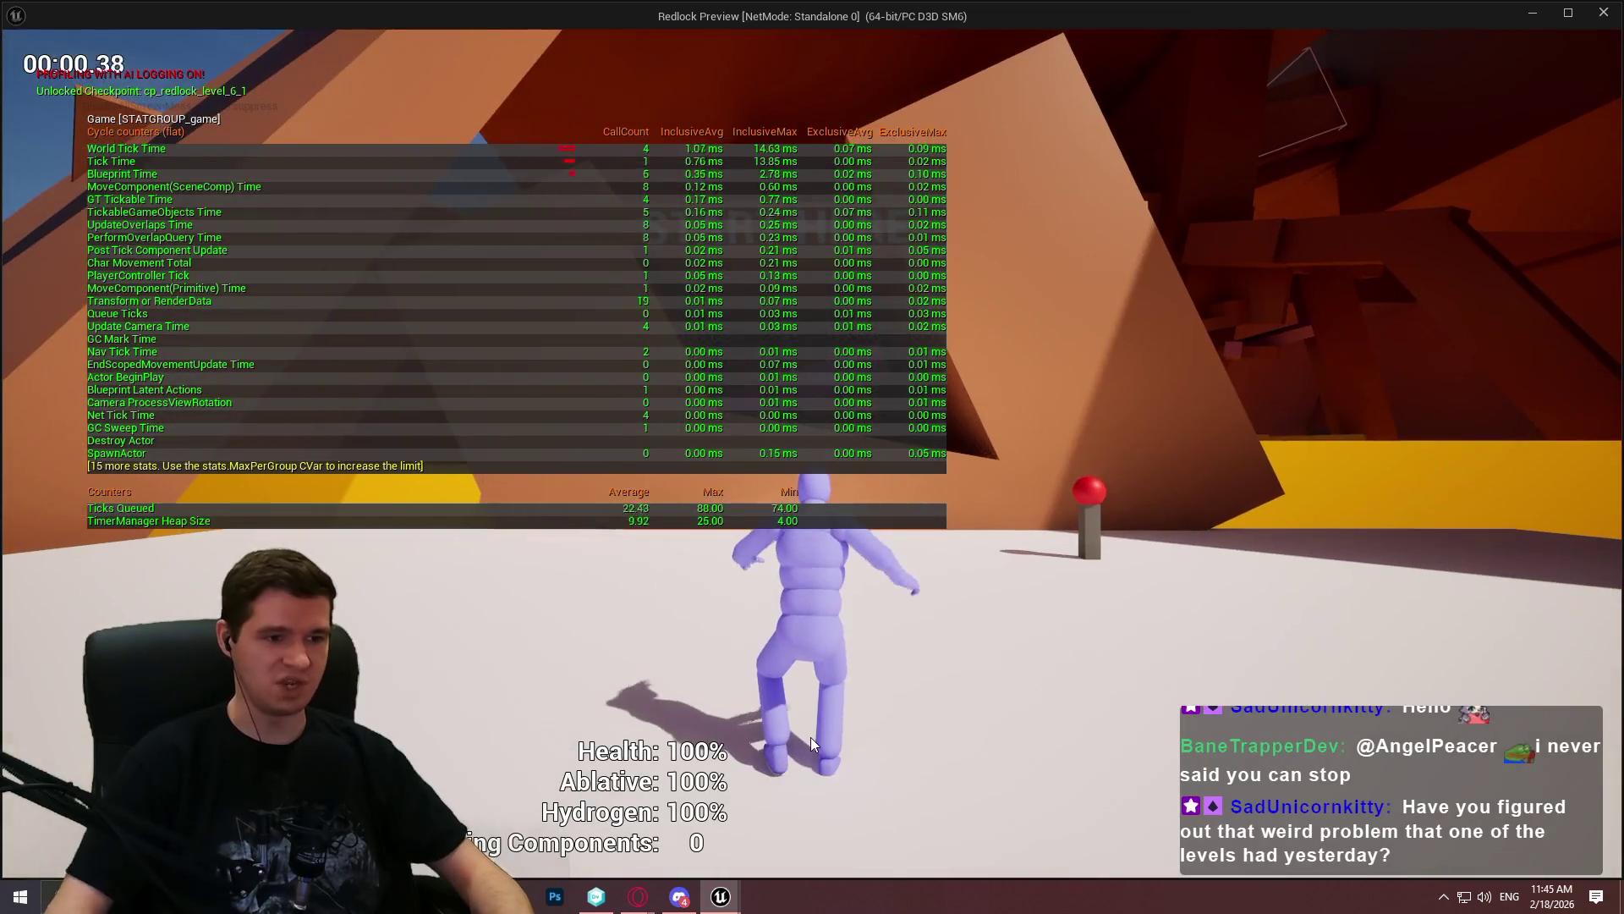
key("grave")
type("stat none")
key("Return")
Climb the wall below the START HERE opening and onto the pink slab in the corridor
key("w")
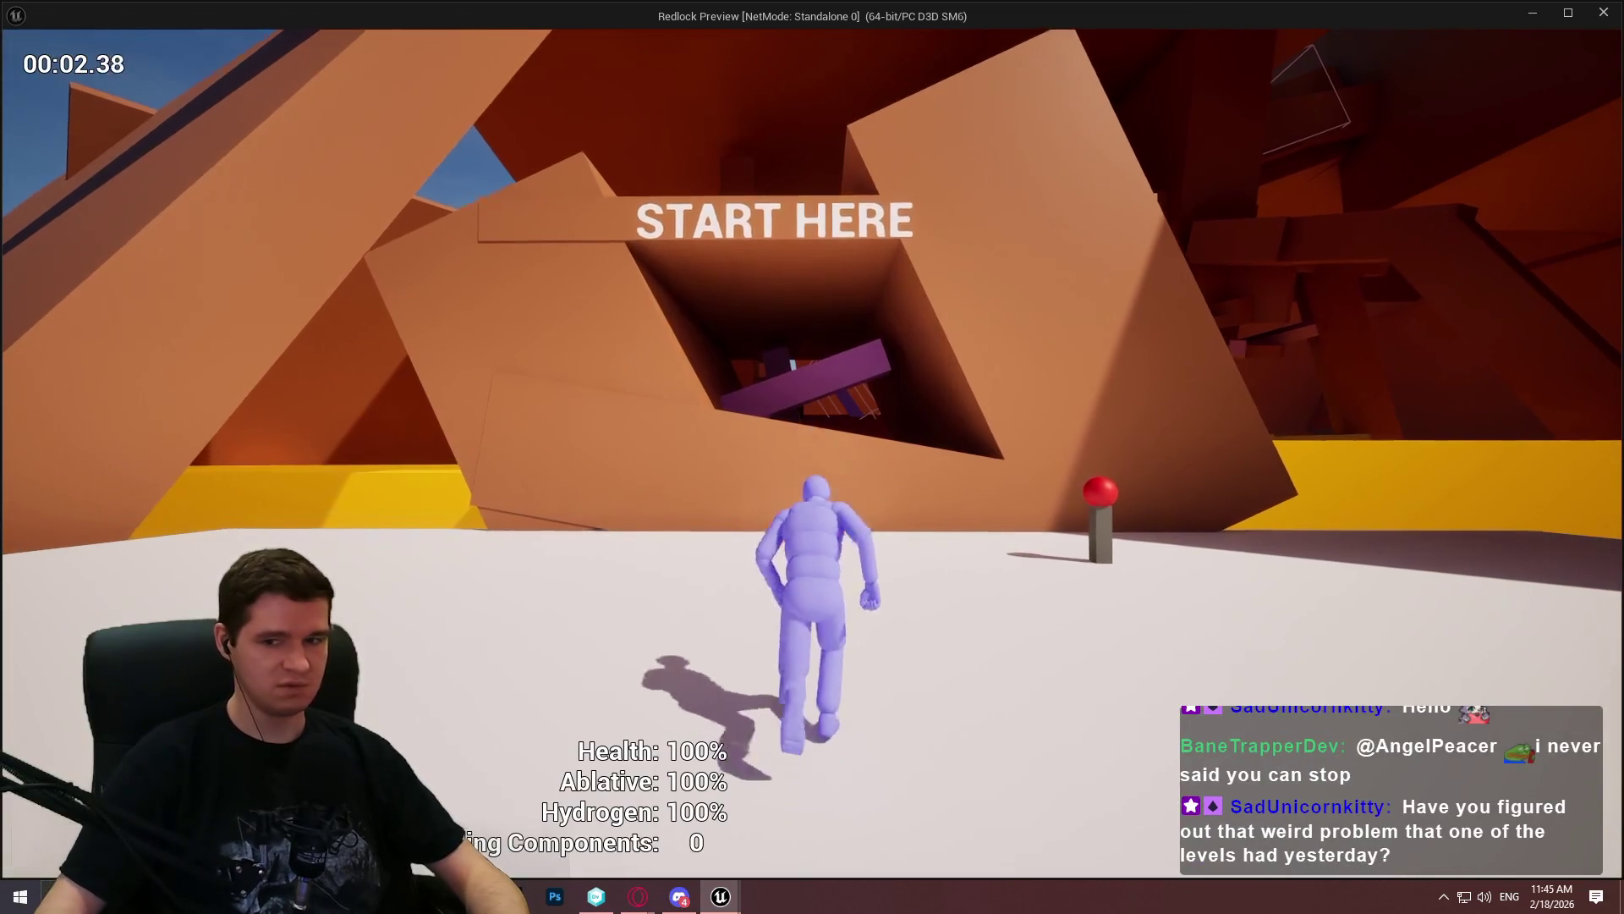
key("space")
key("w")
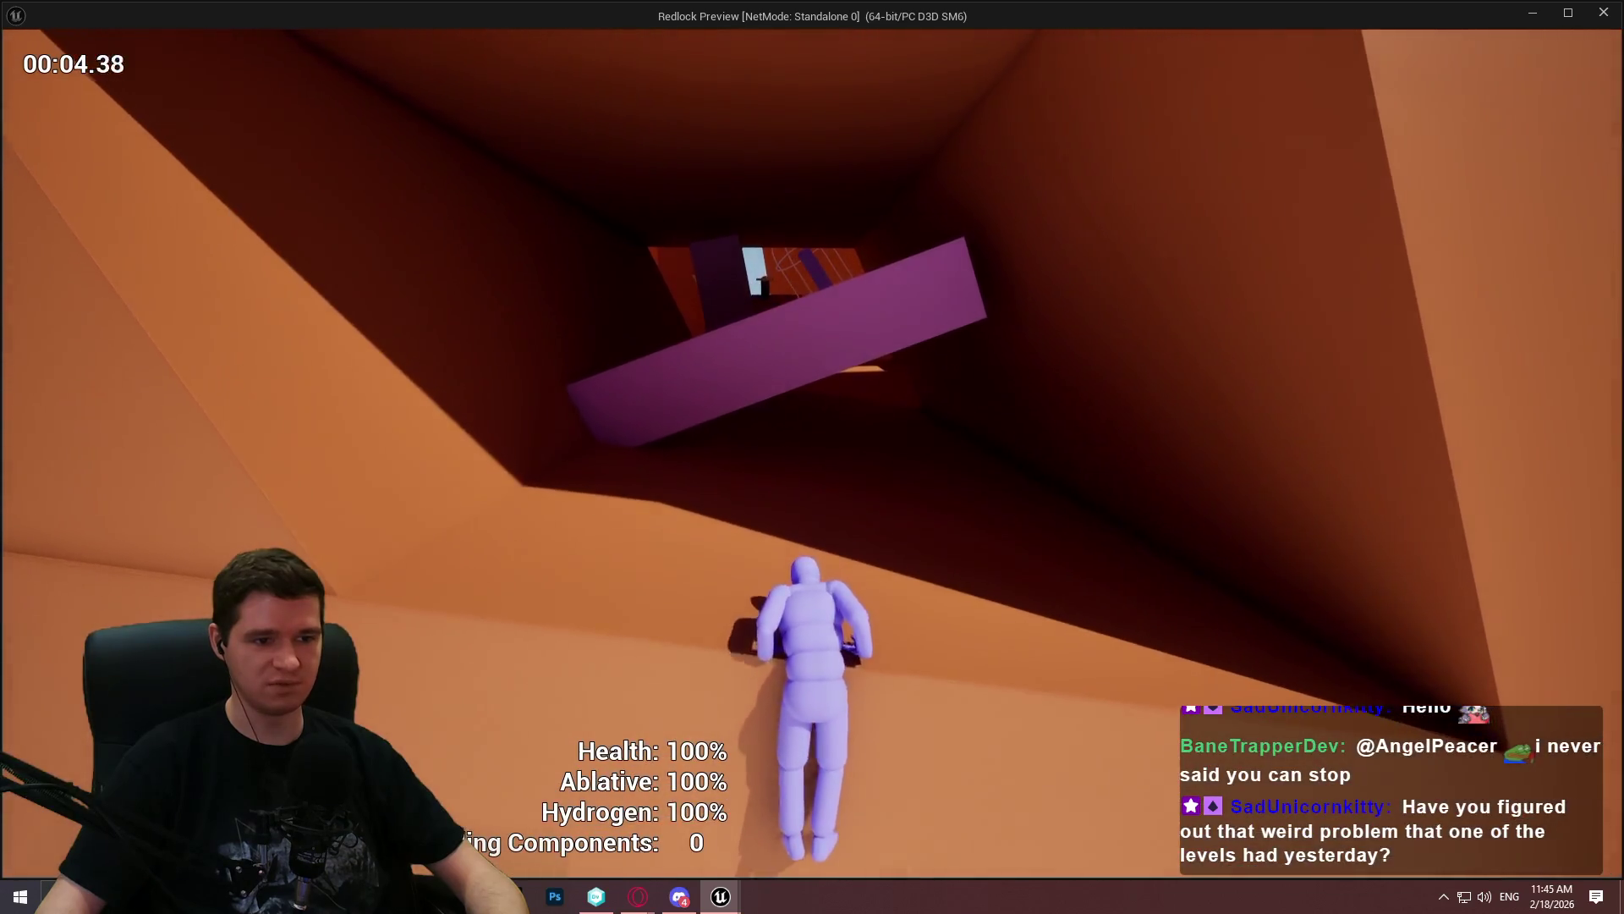
key("space")
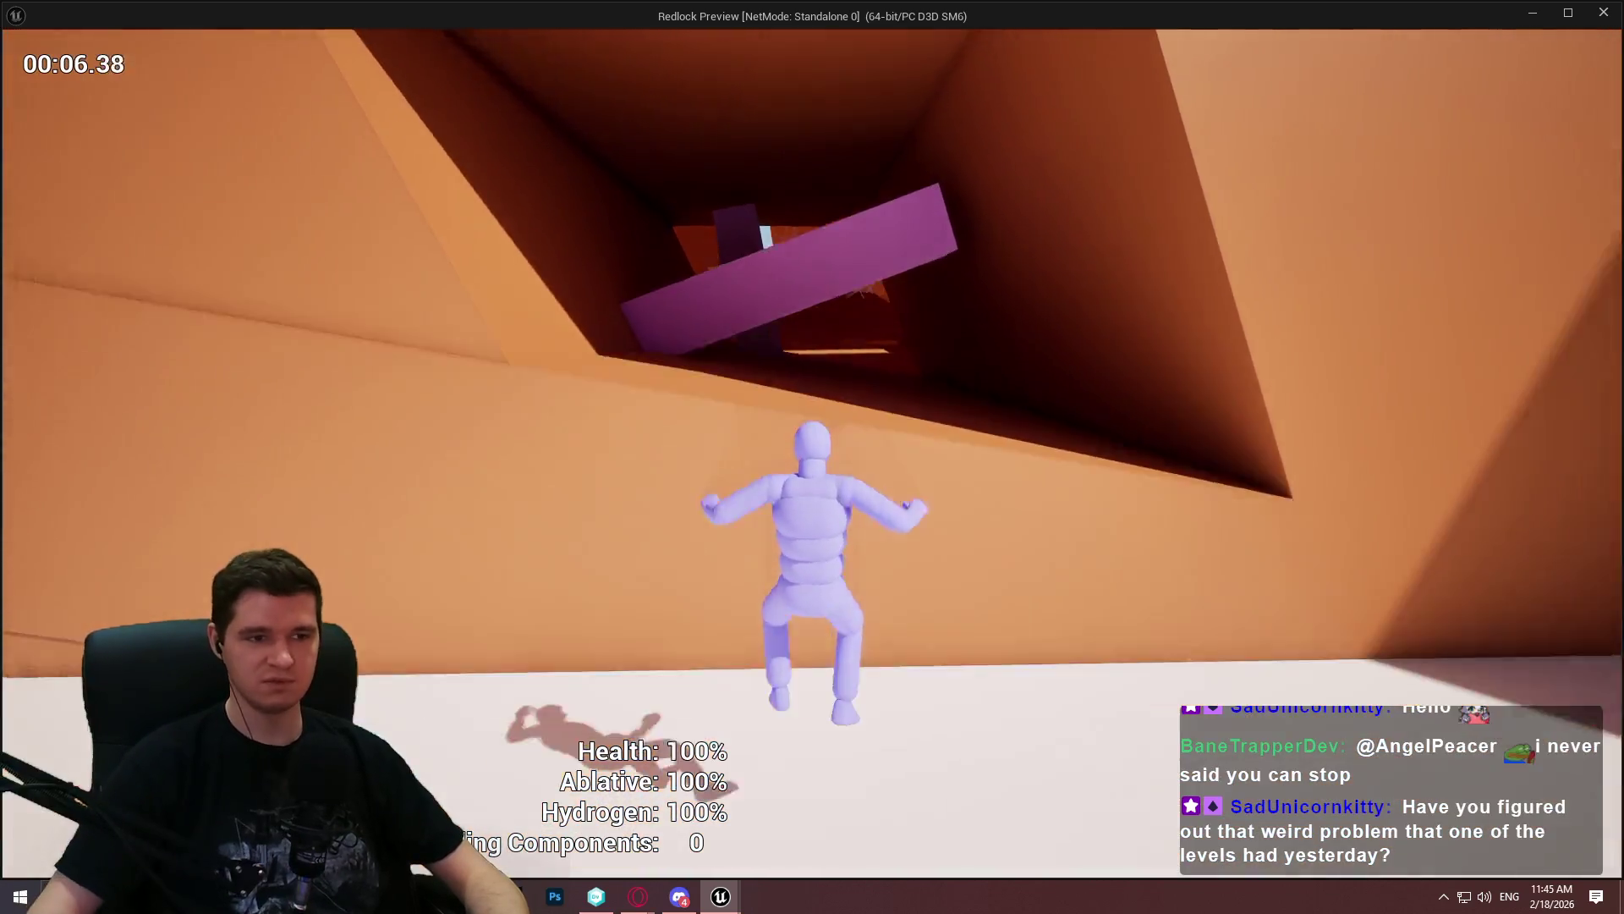
key("space")
key("w")
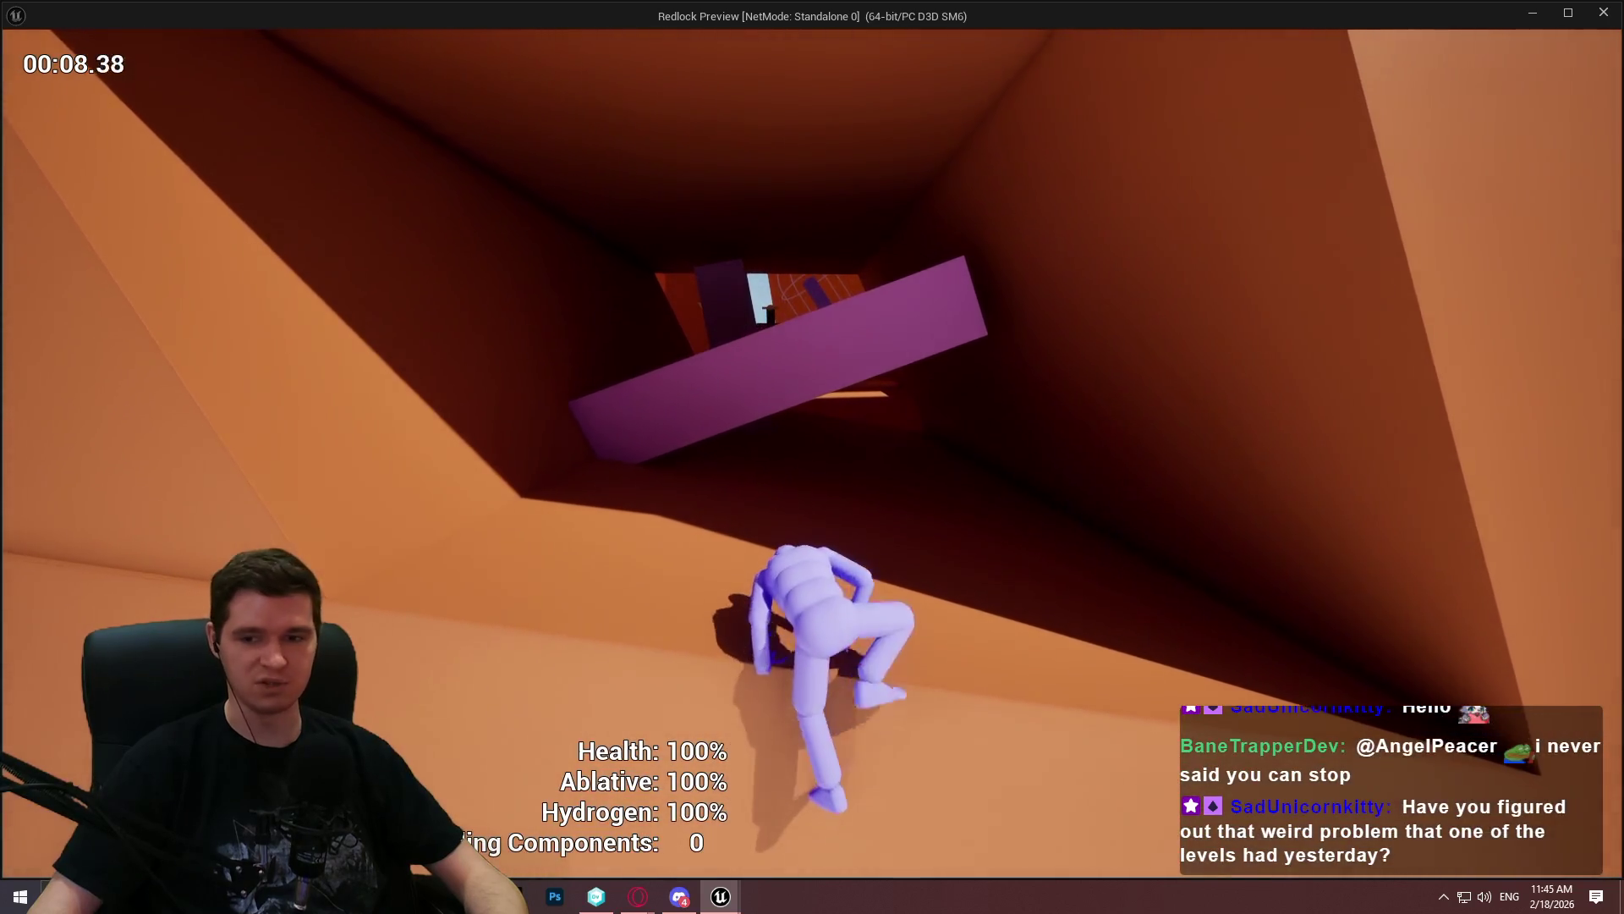
key("space")
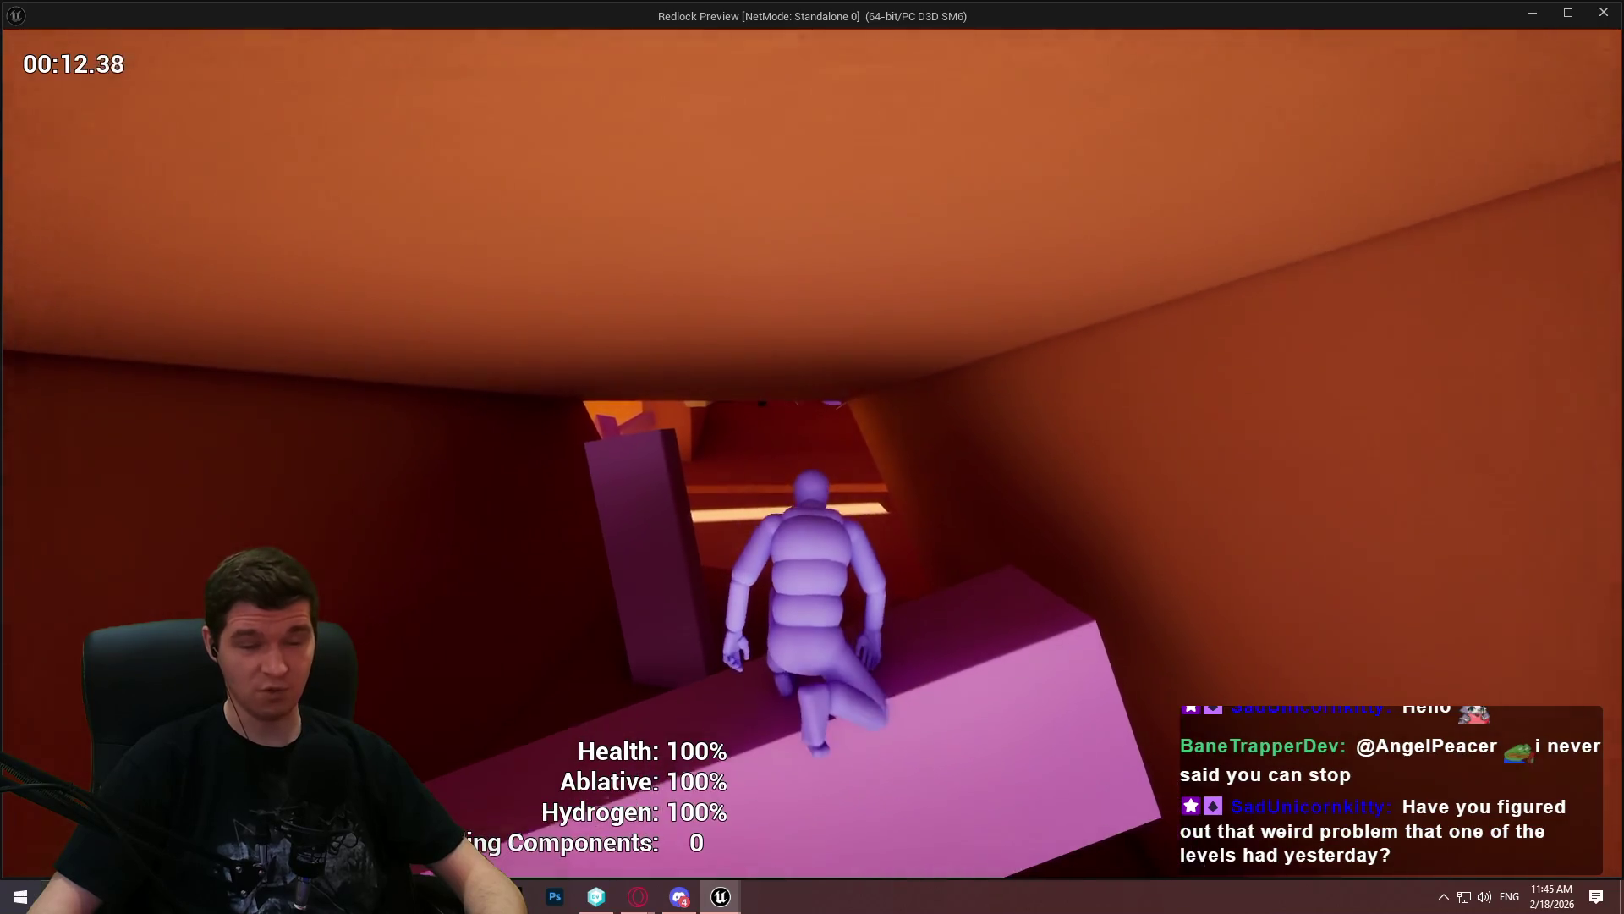
key("space")
key("w")
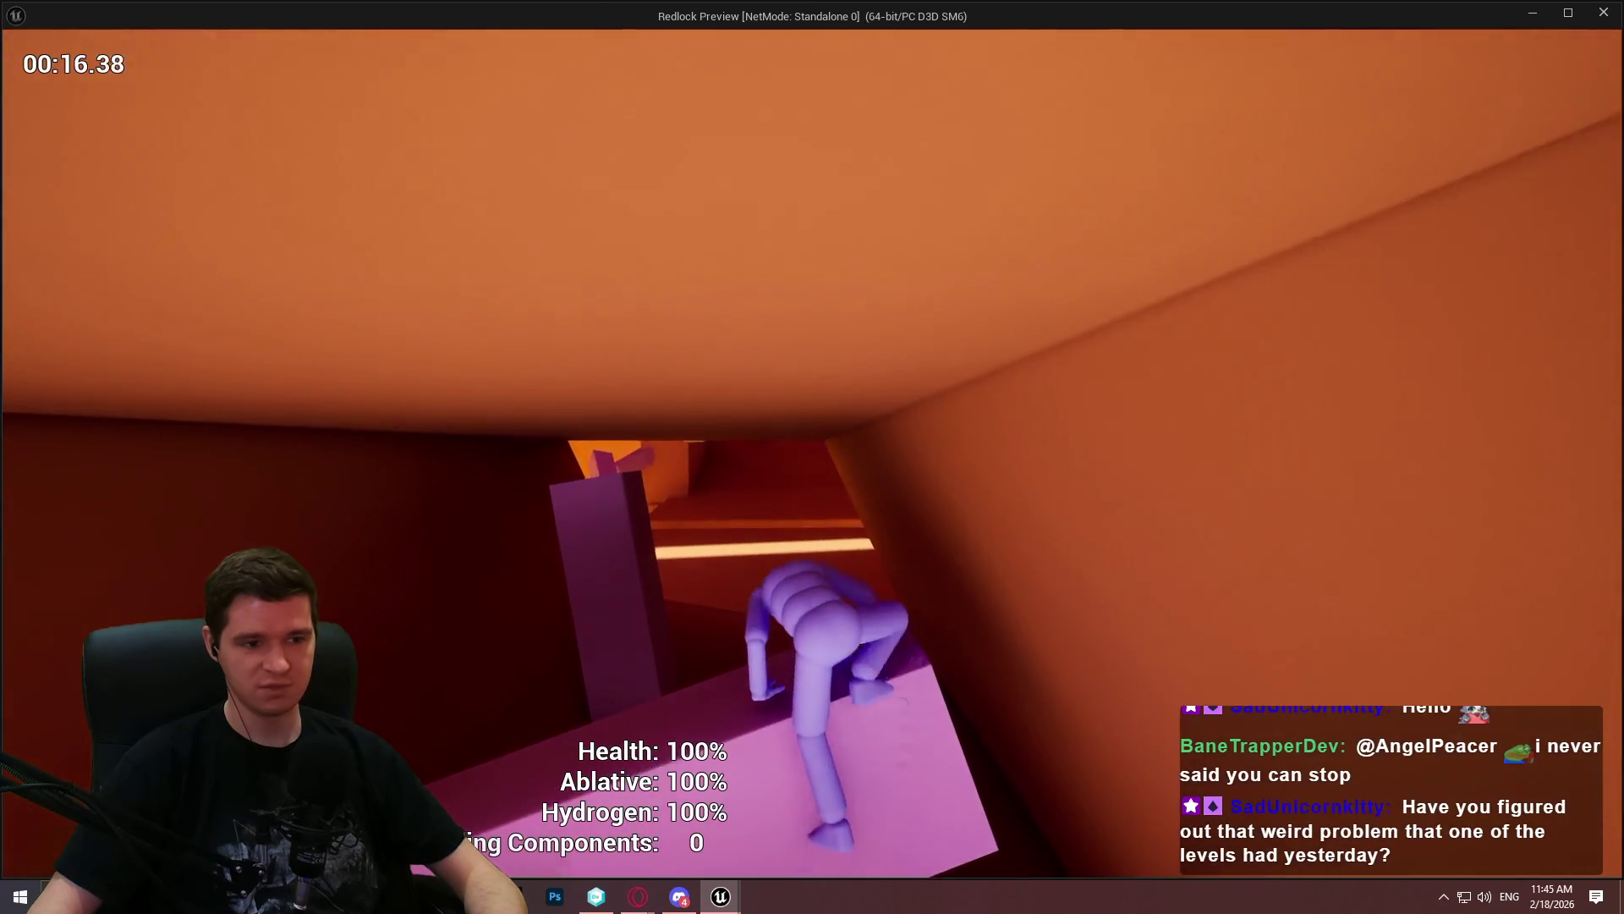
key("w")
key("w")
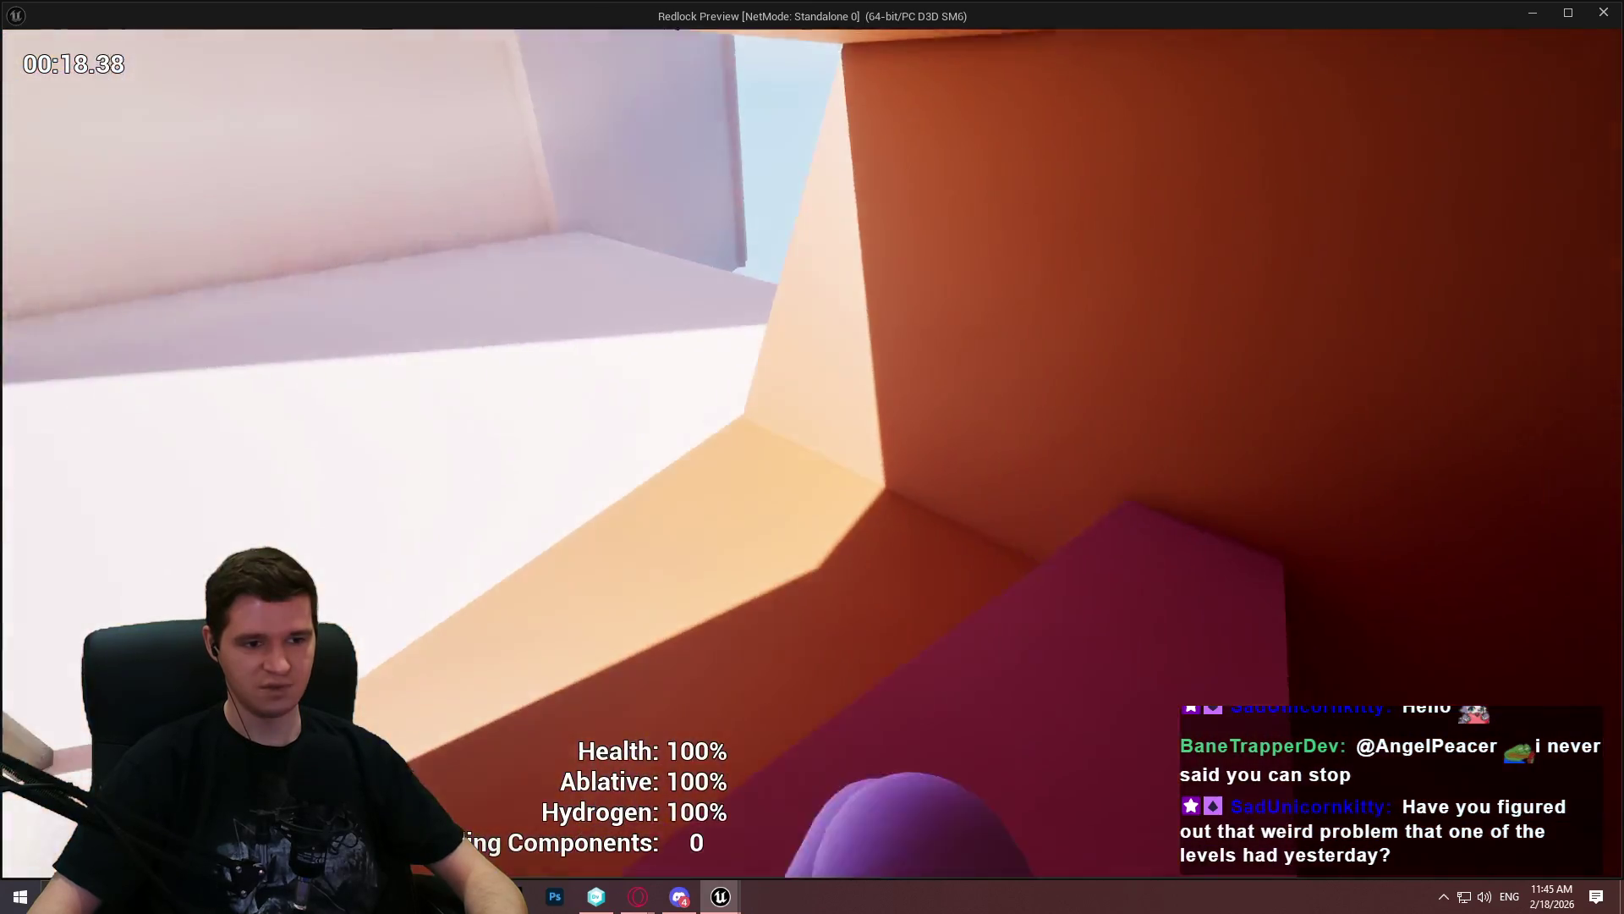
key("w")
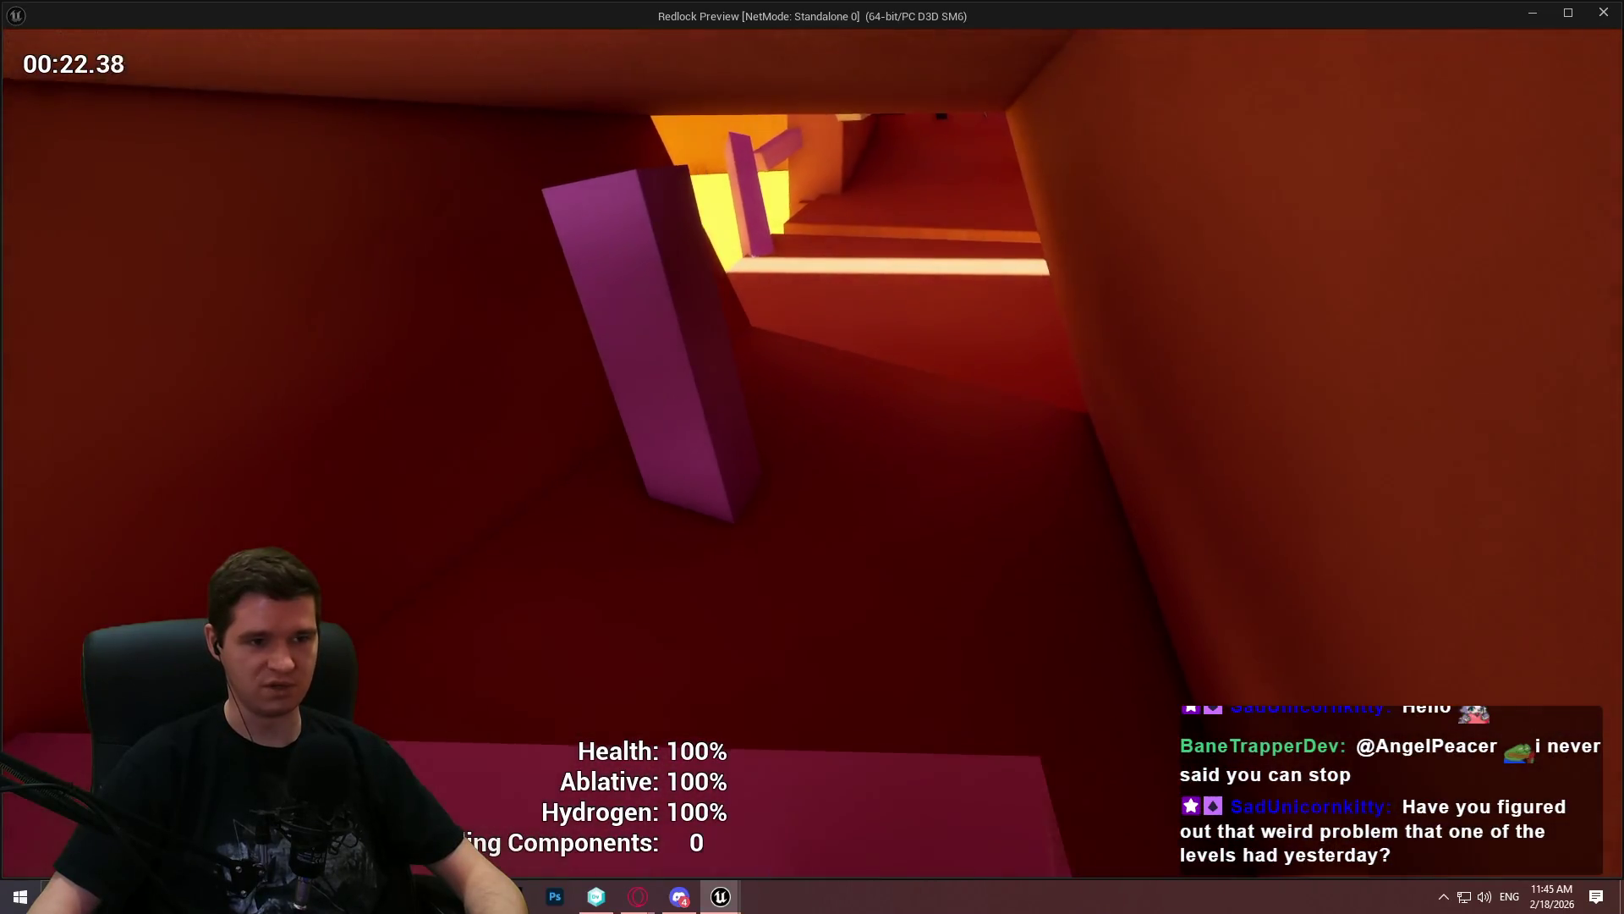
Move through the shaft and bright room, climb the purple pillar and blocks, then end the session
key("w")
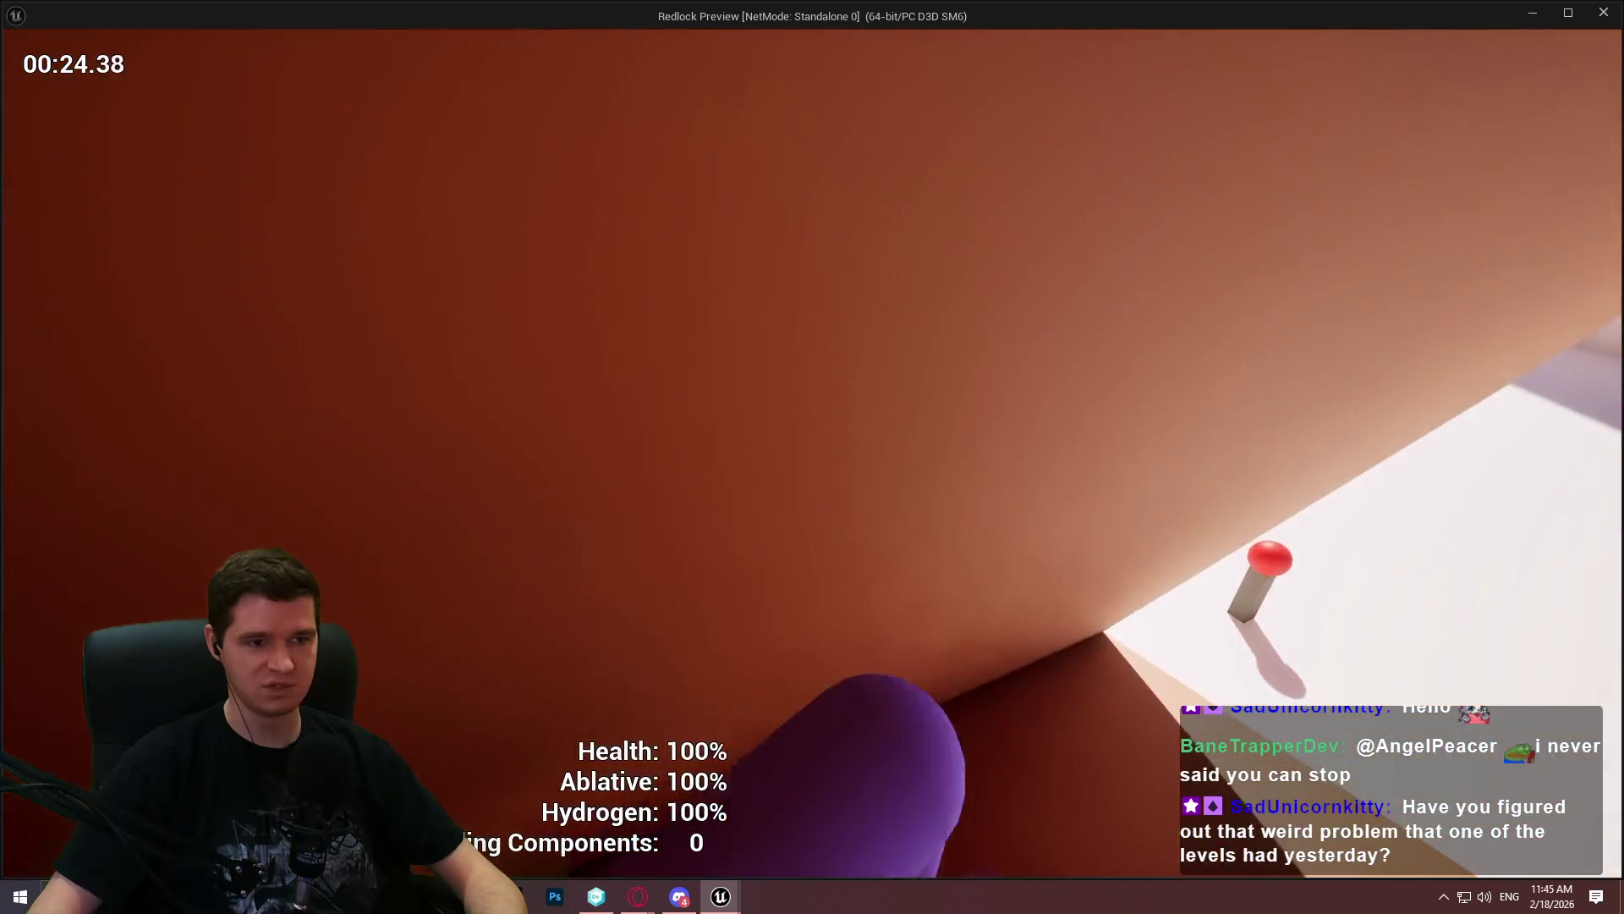
key("w")
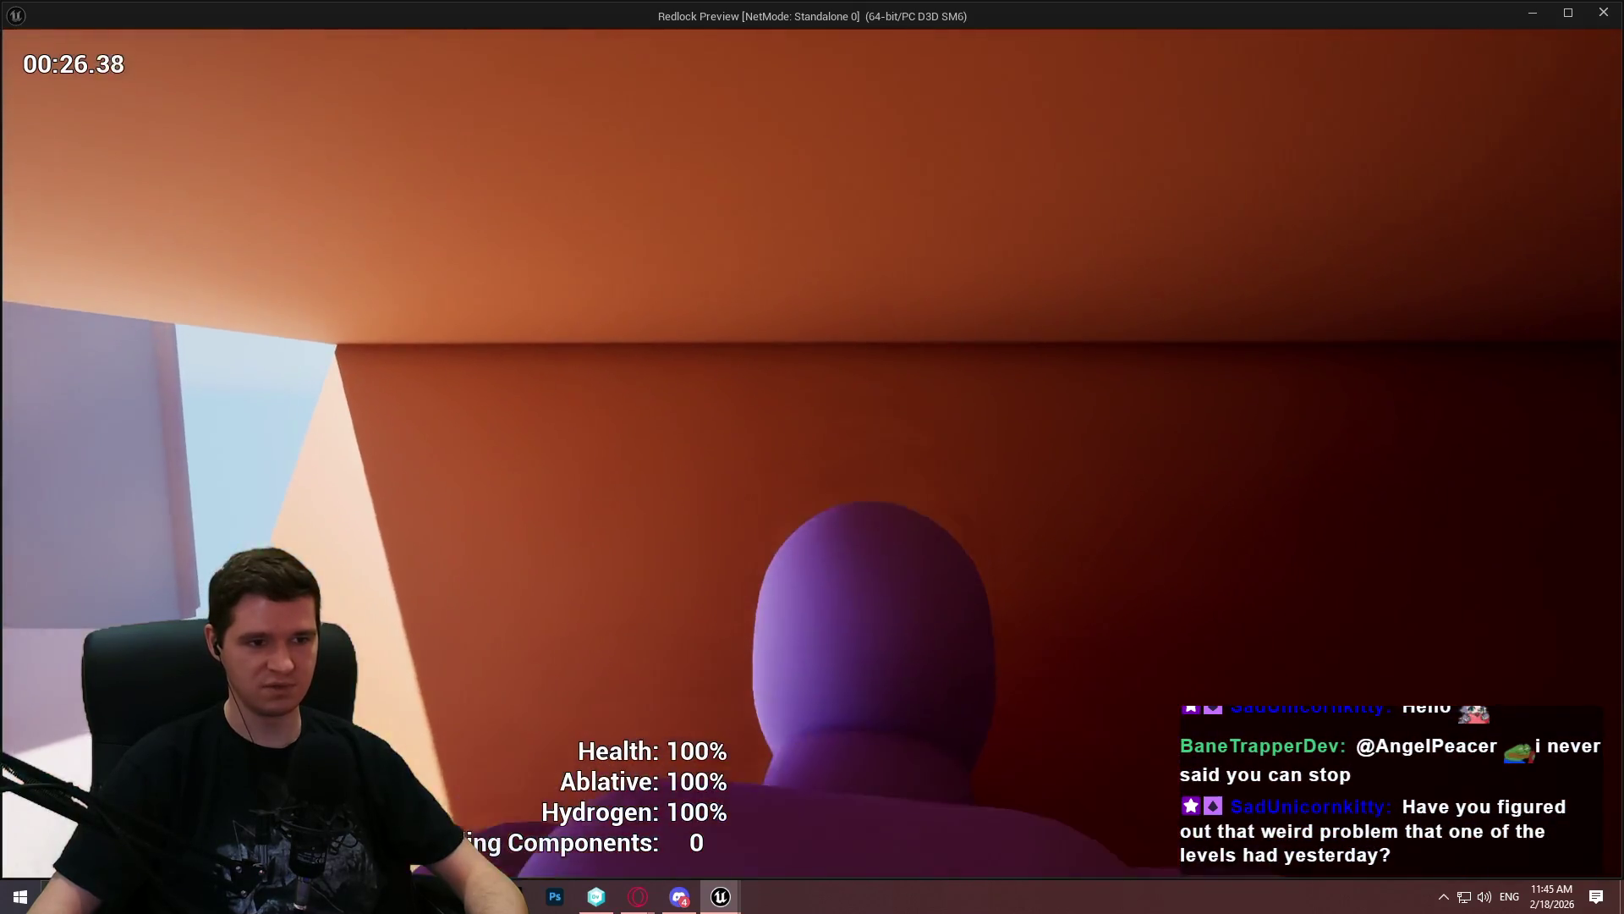
key("w")
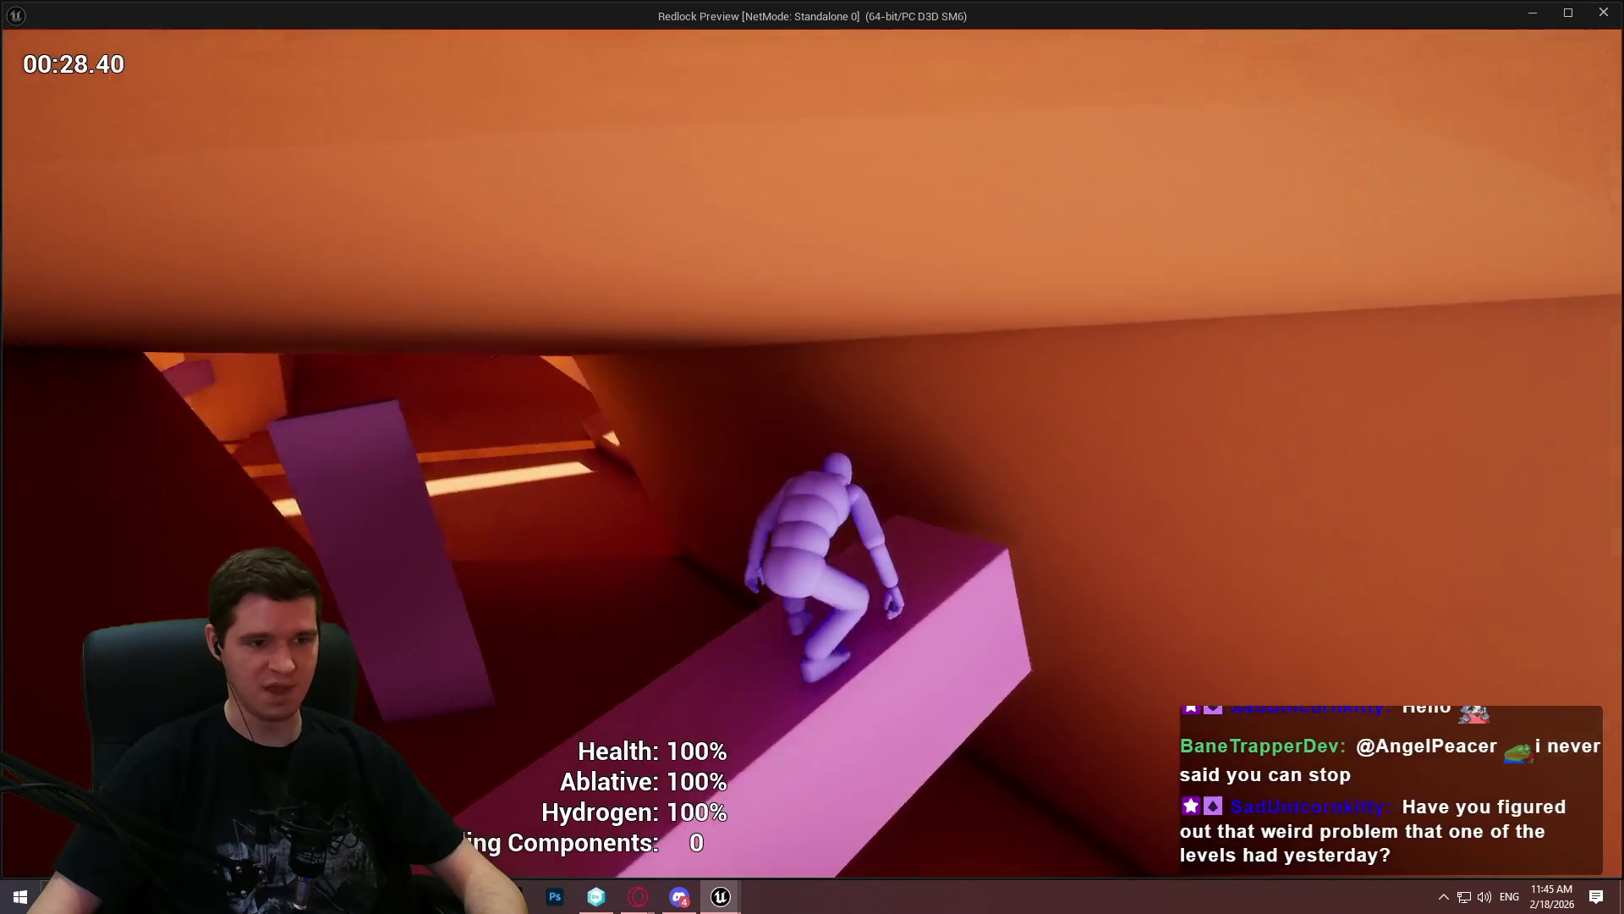
key("w")
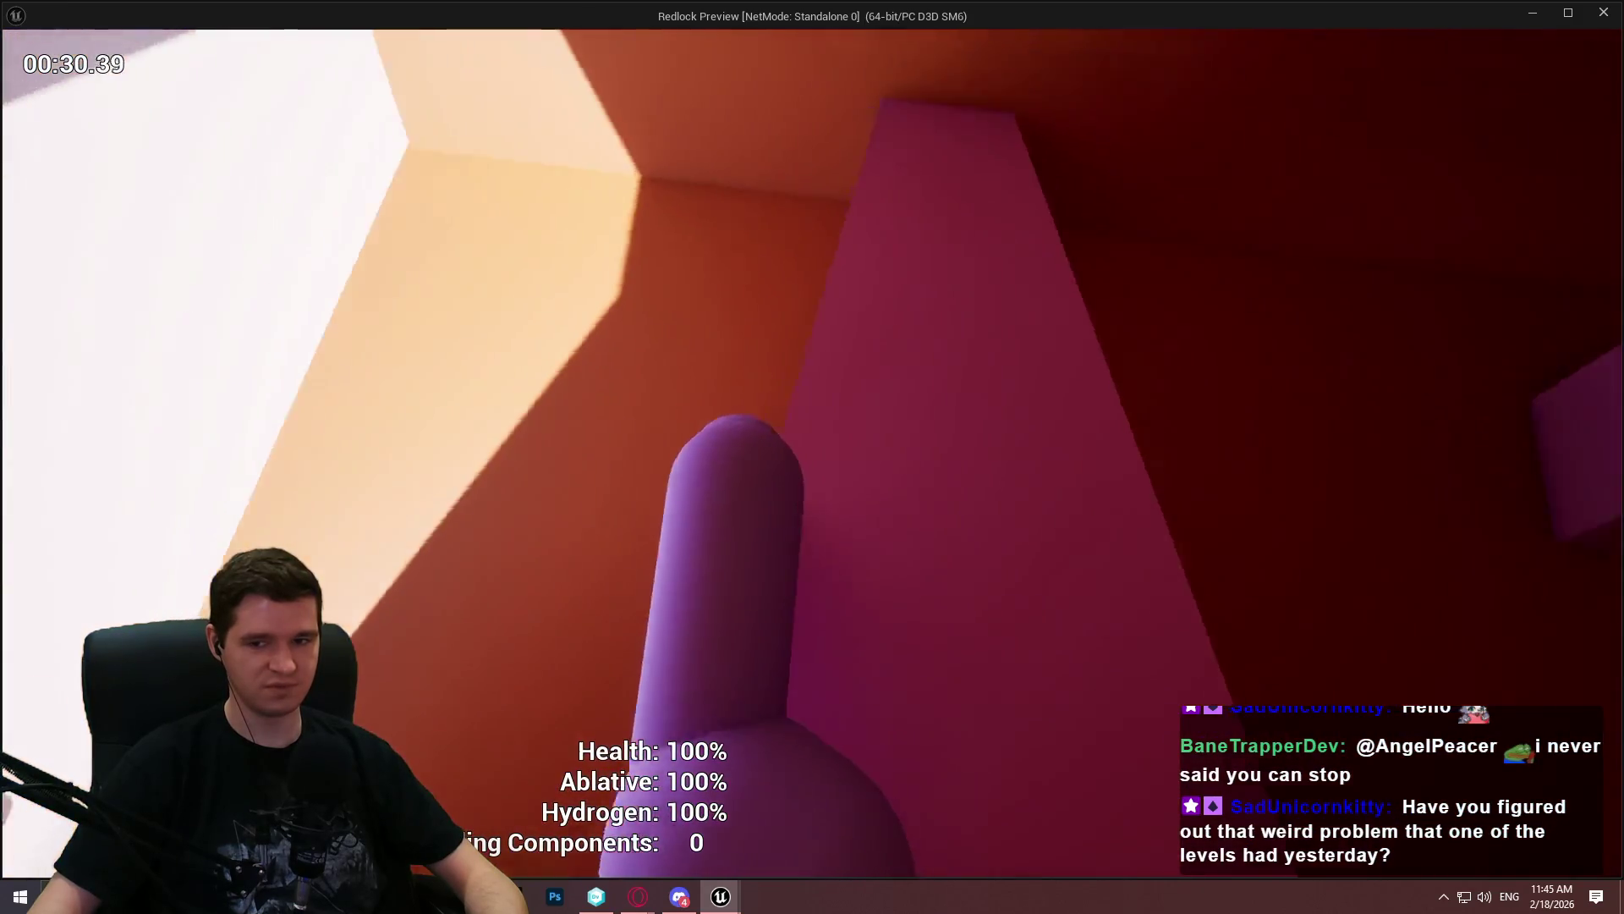
key("w")
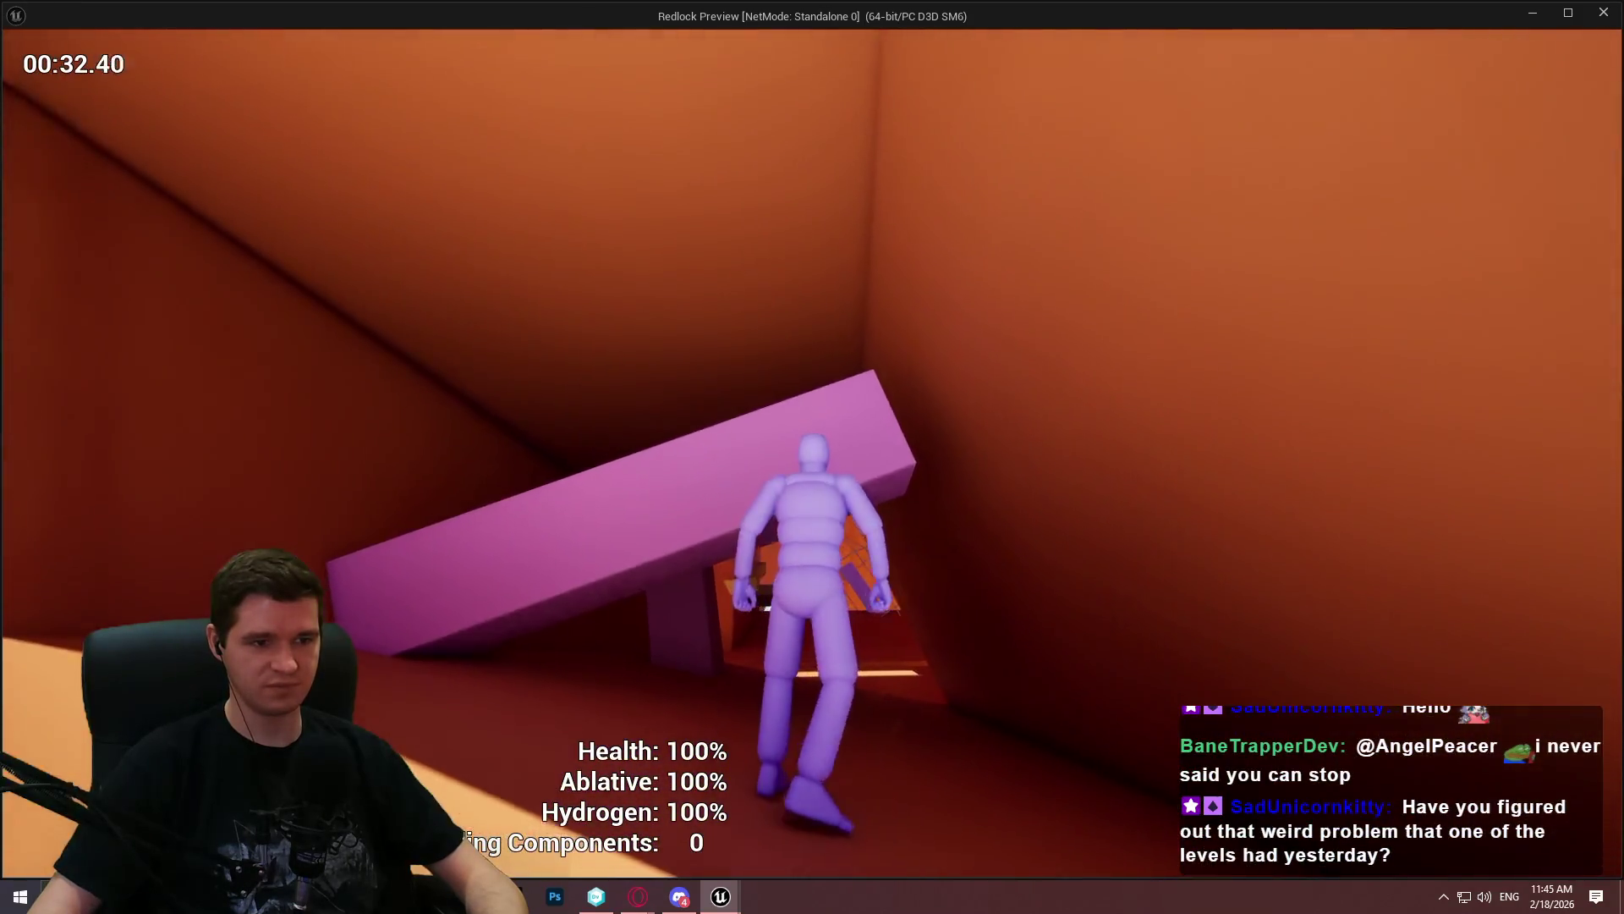
key("w")
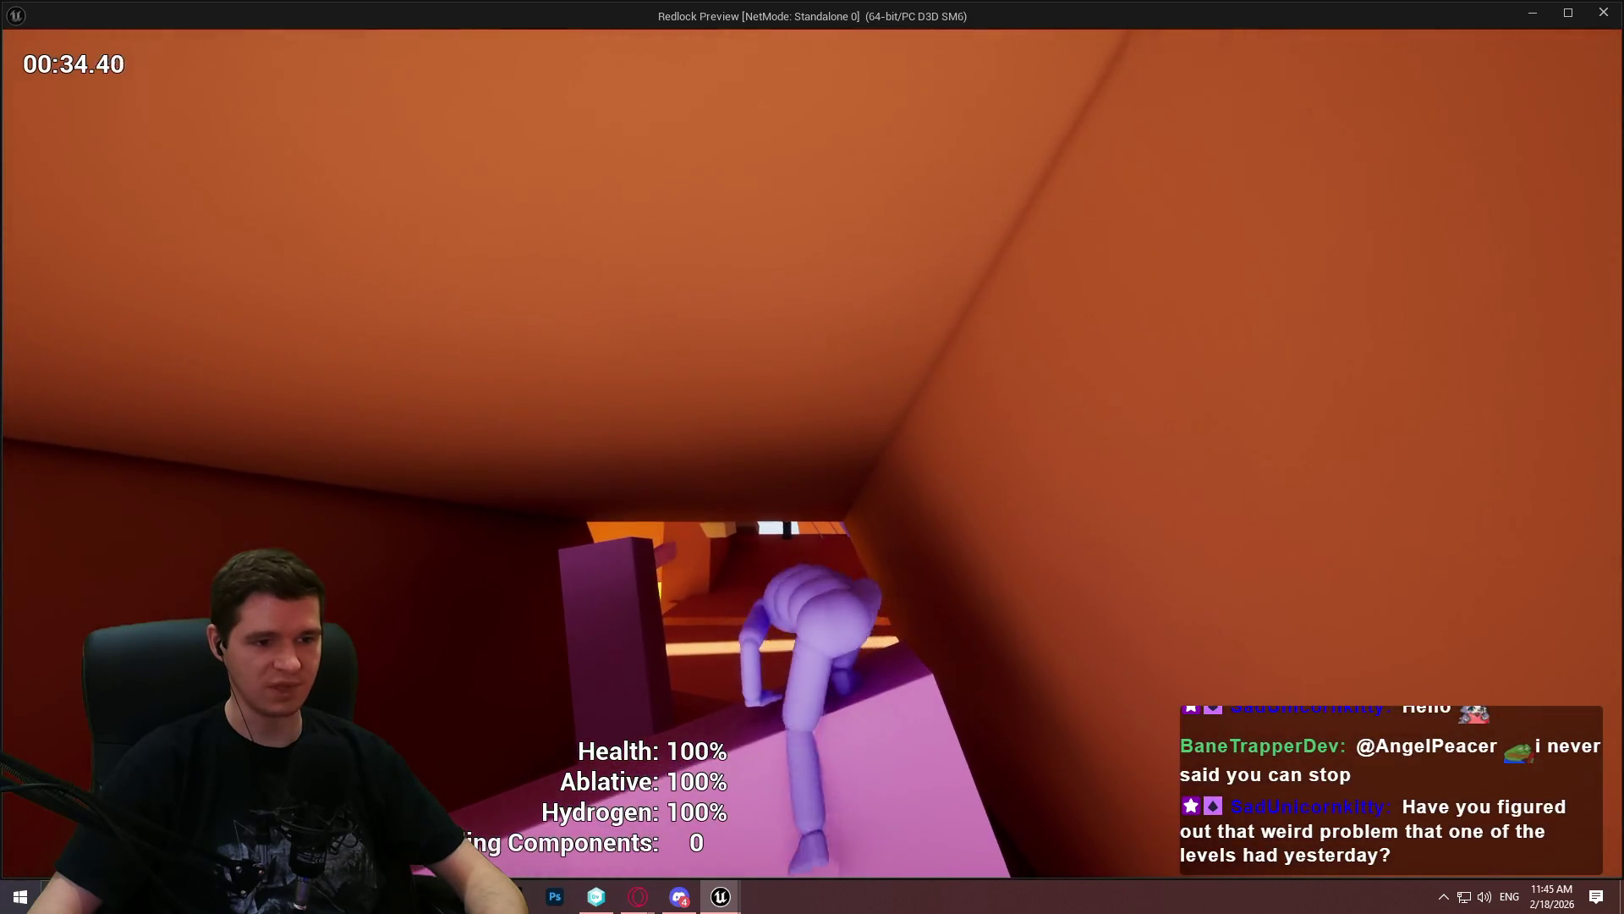
key("w")
key("w")
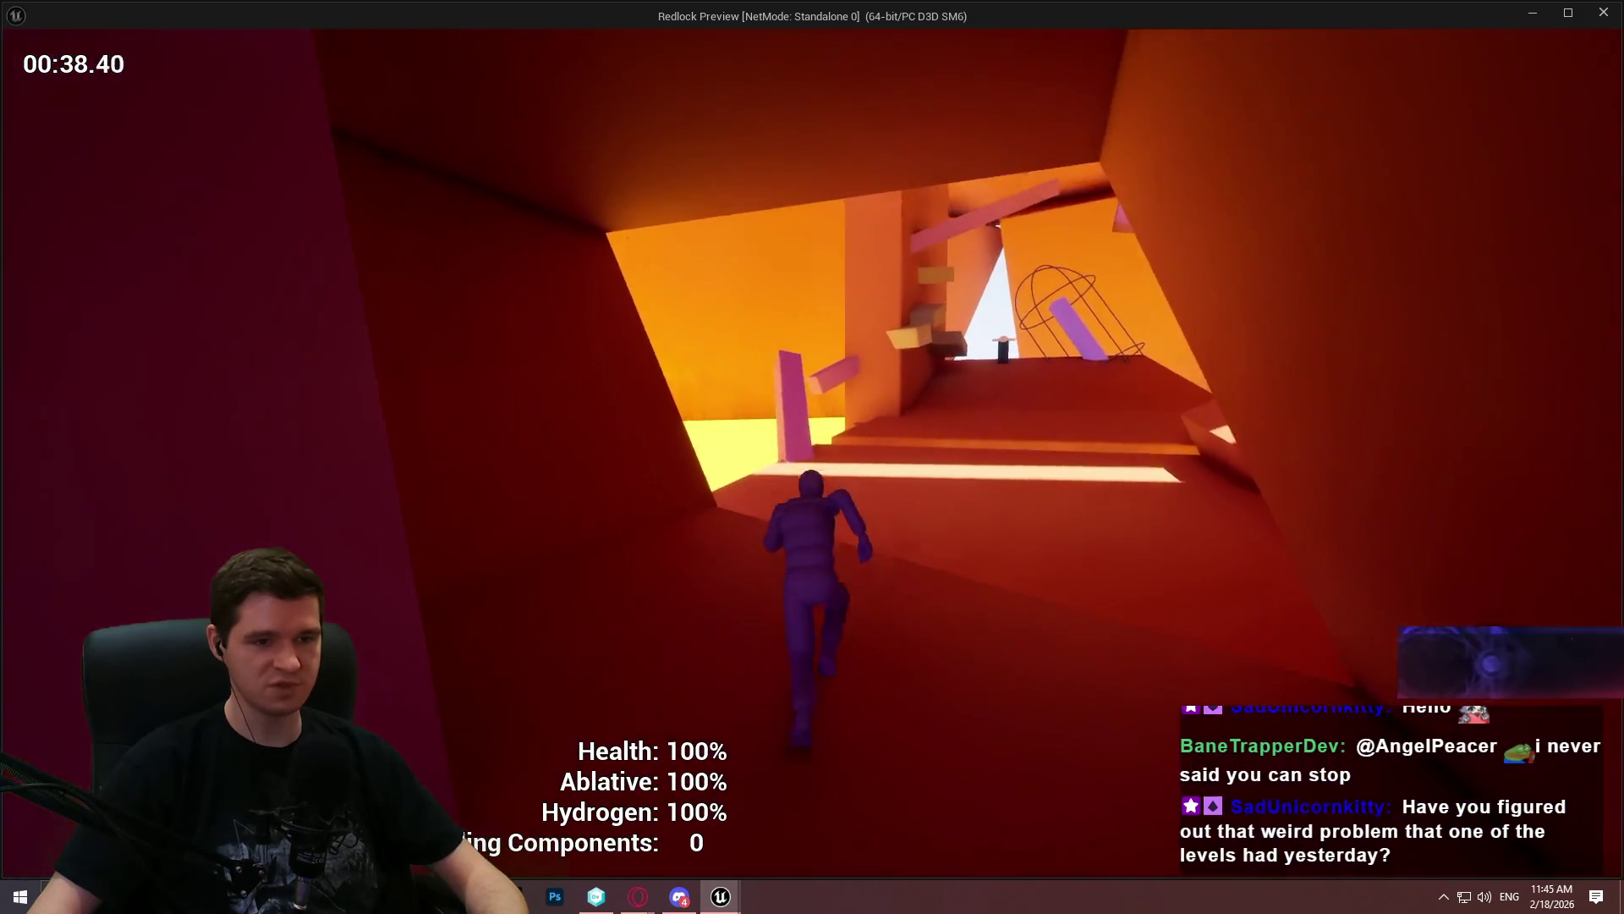
key("w")
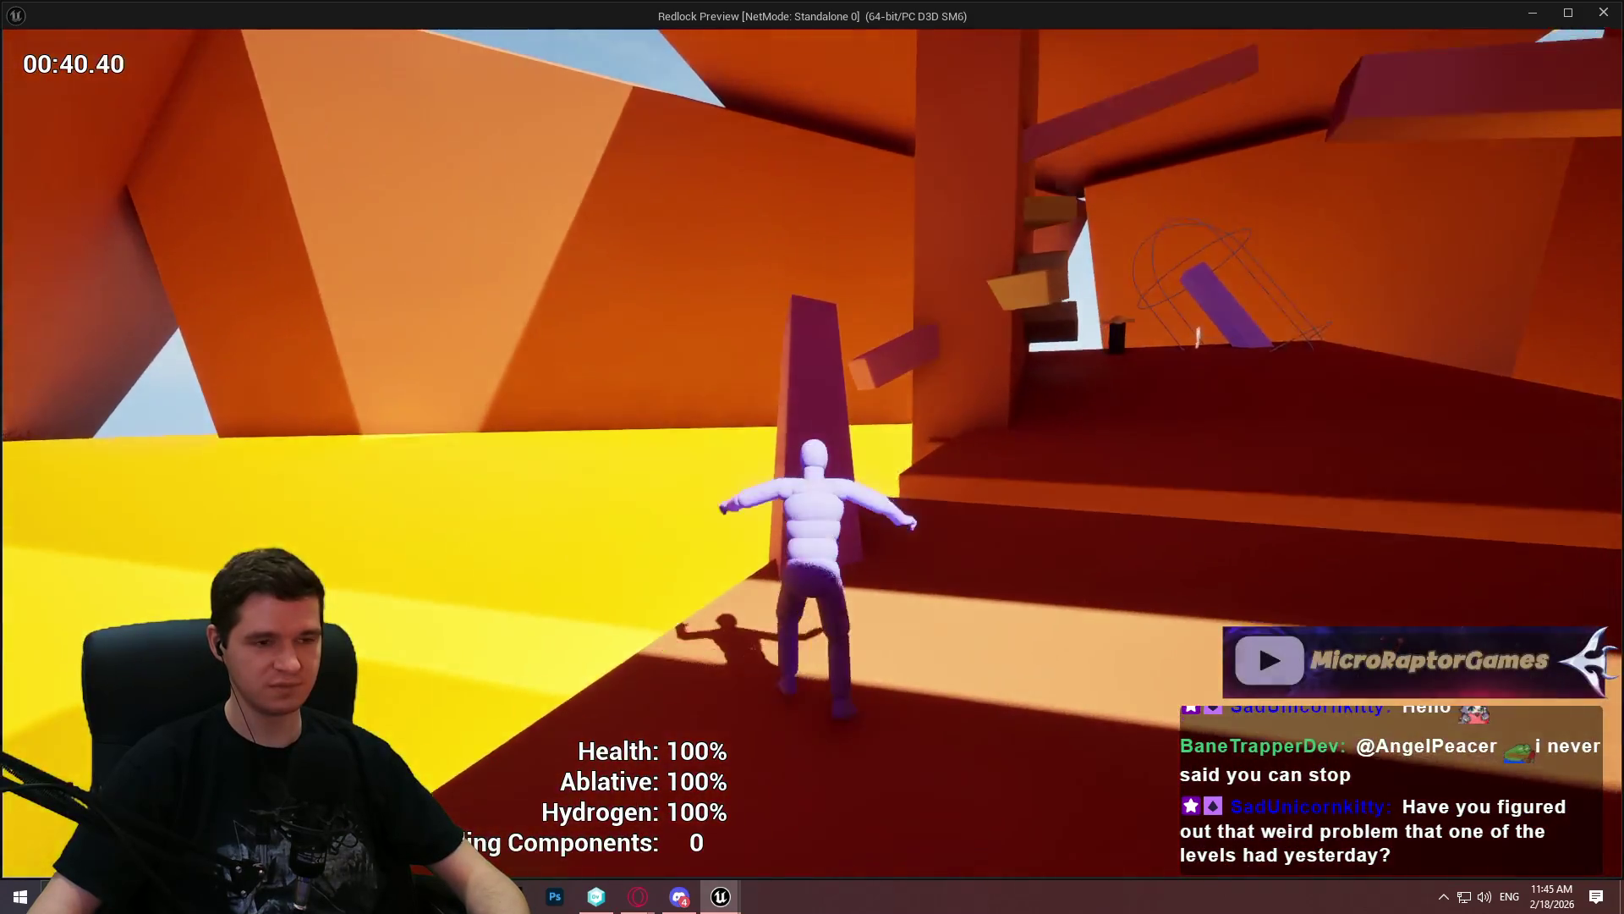
key("w")
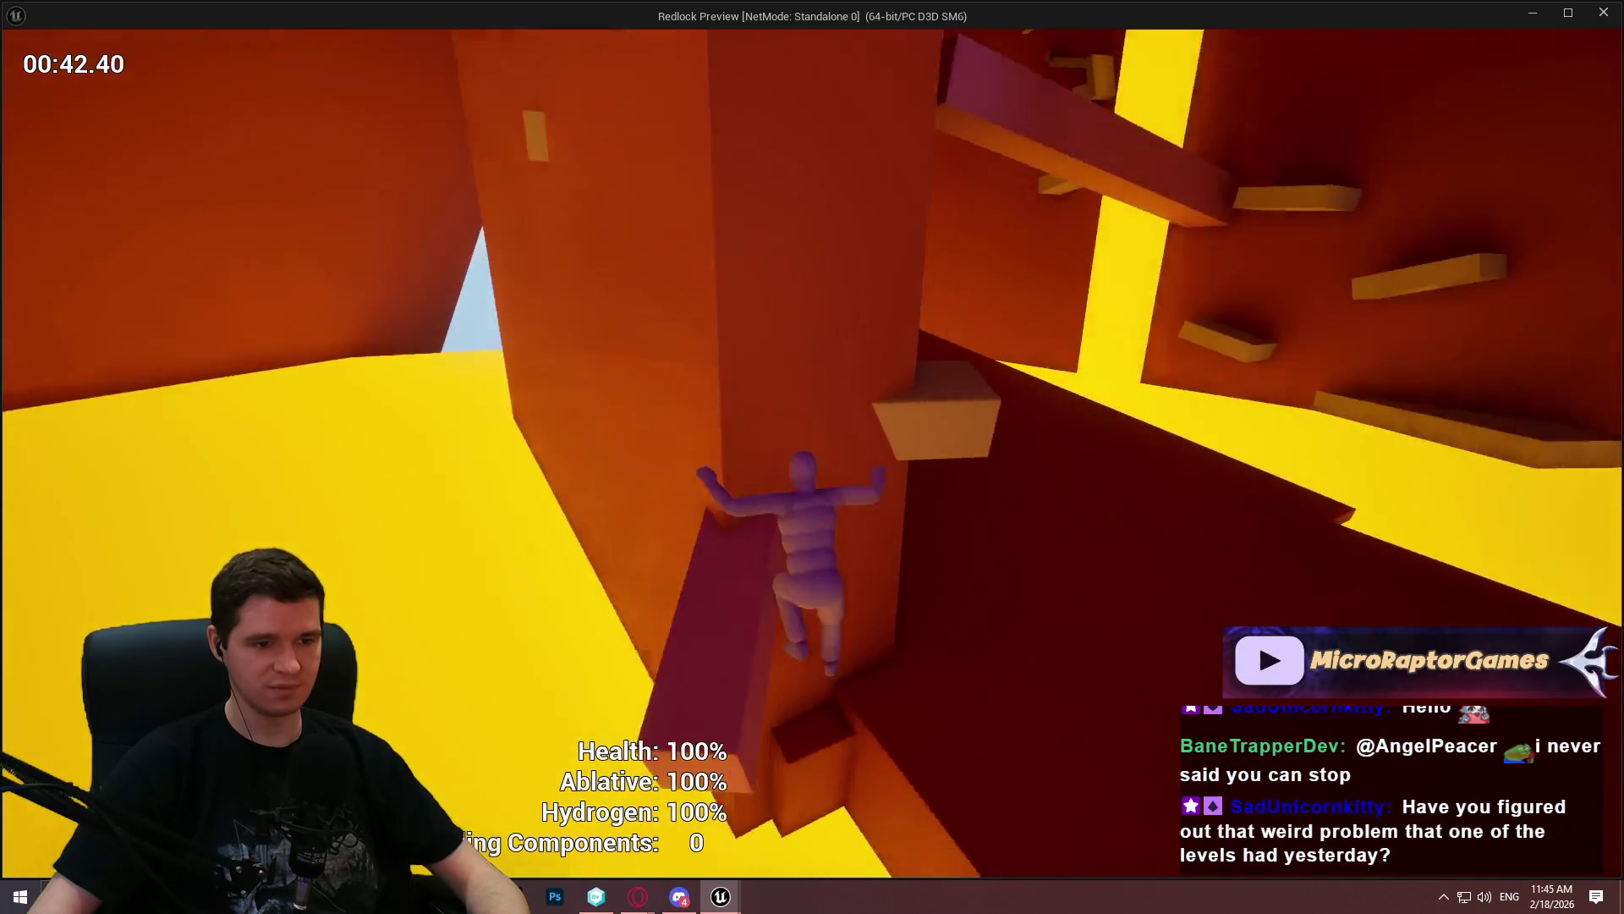
key("w")
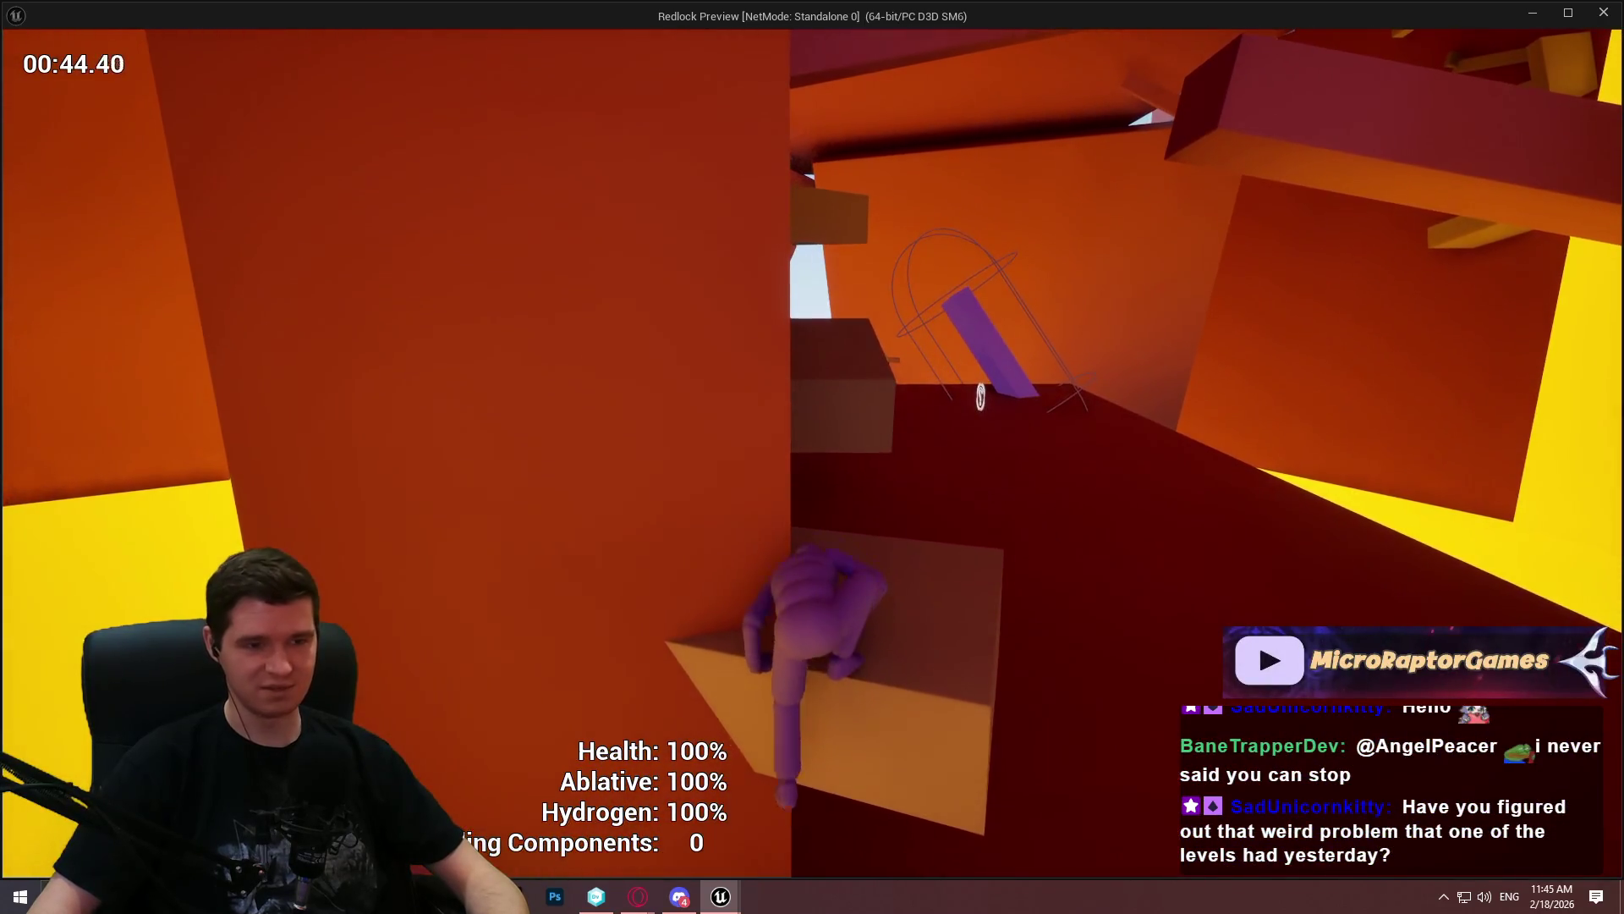
key("w")
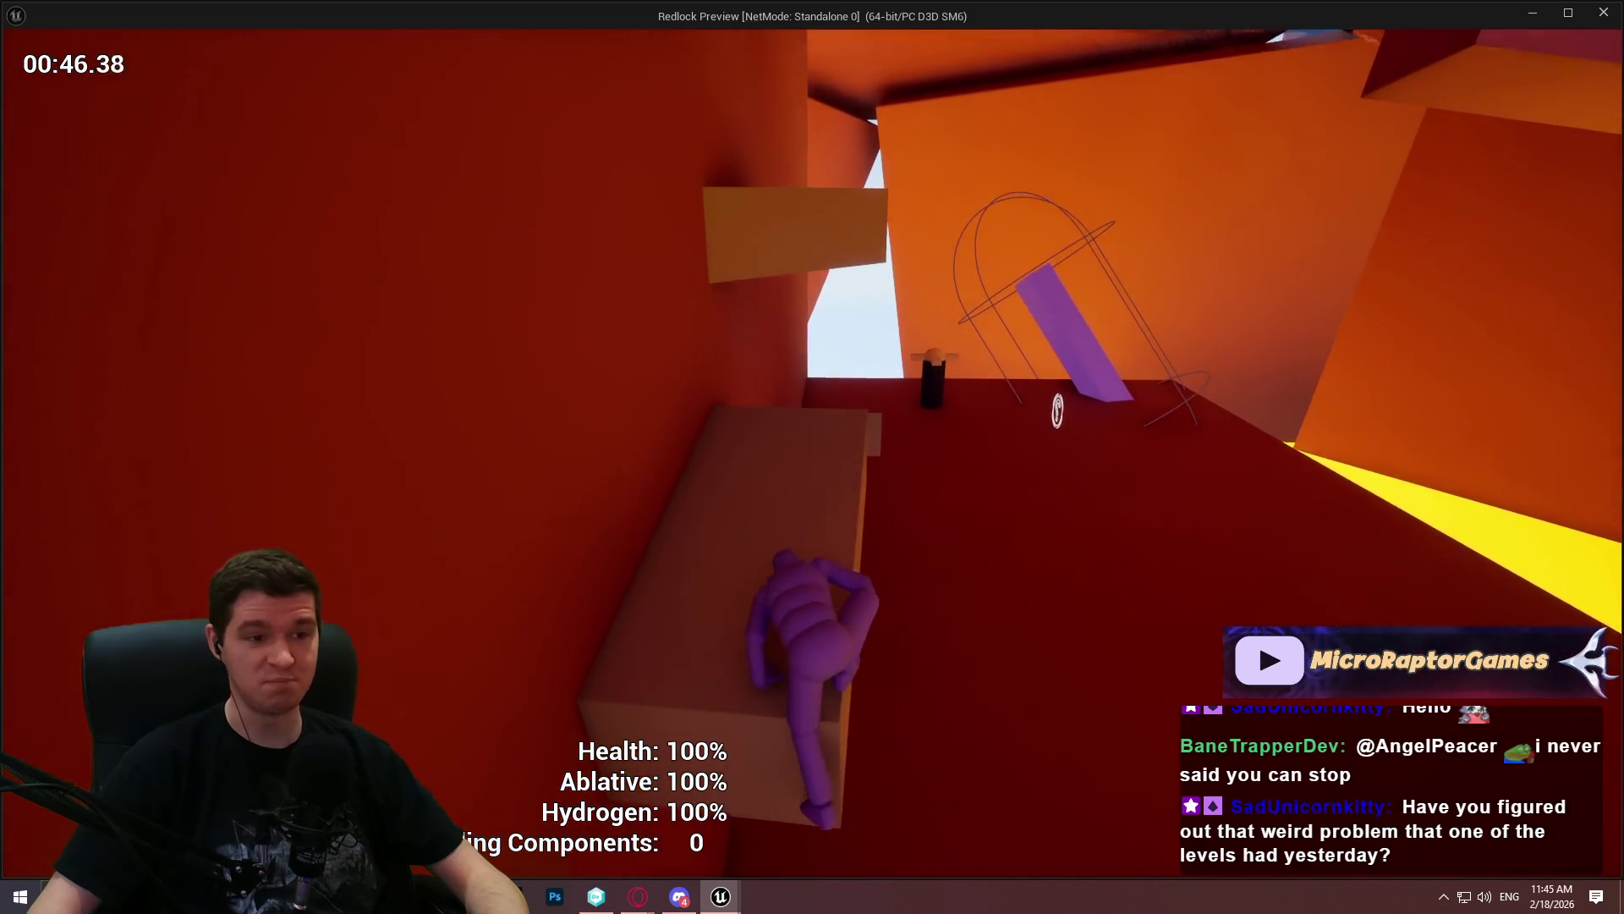
key("w")
key("w")
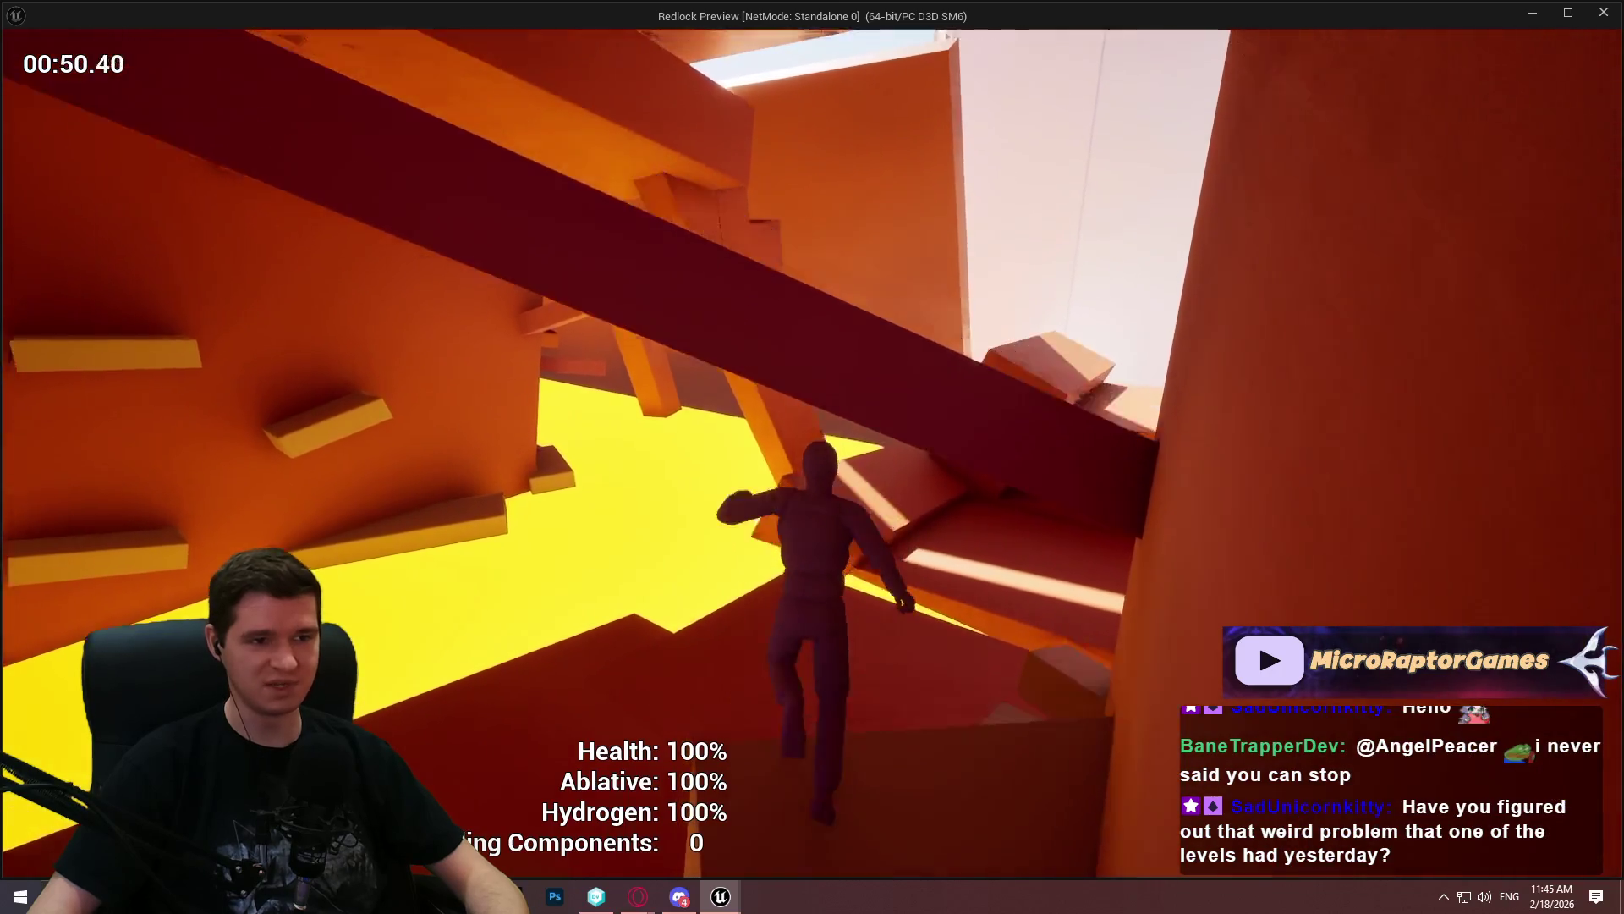
key("w")
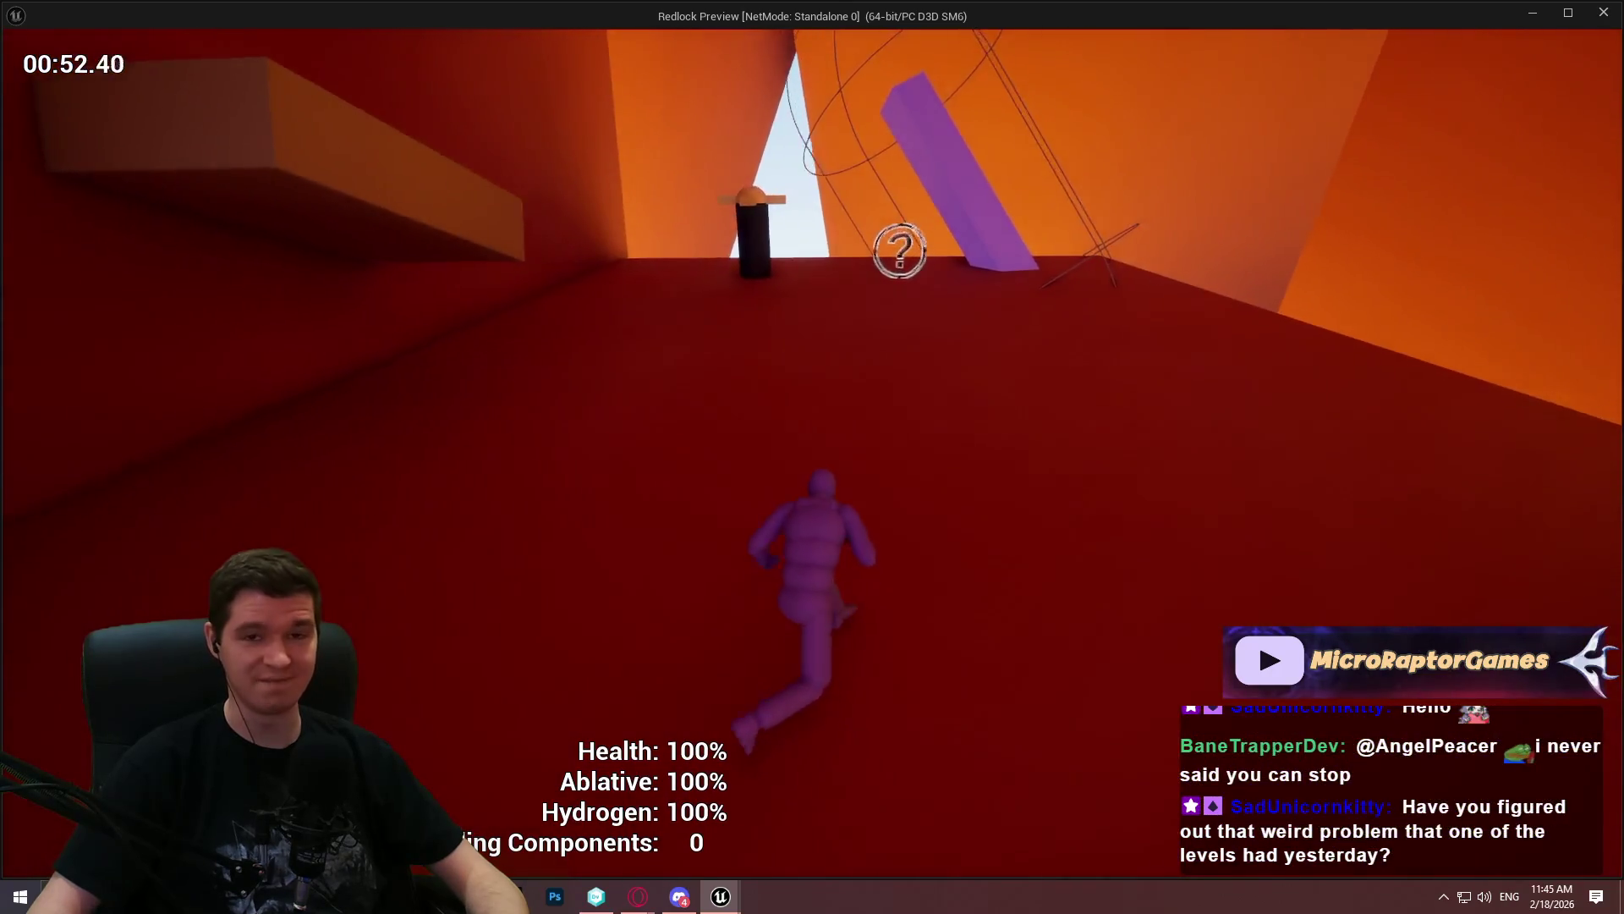
key("Escape")
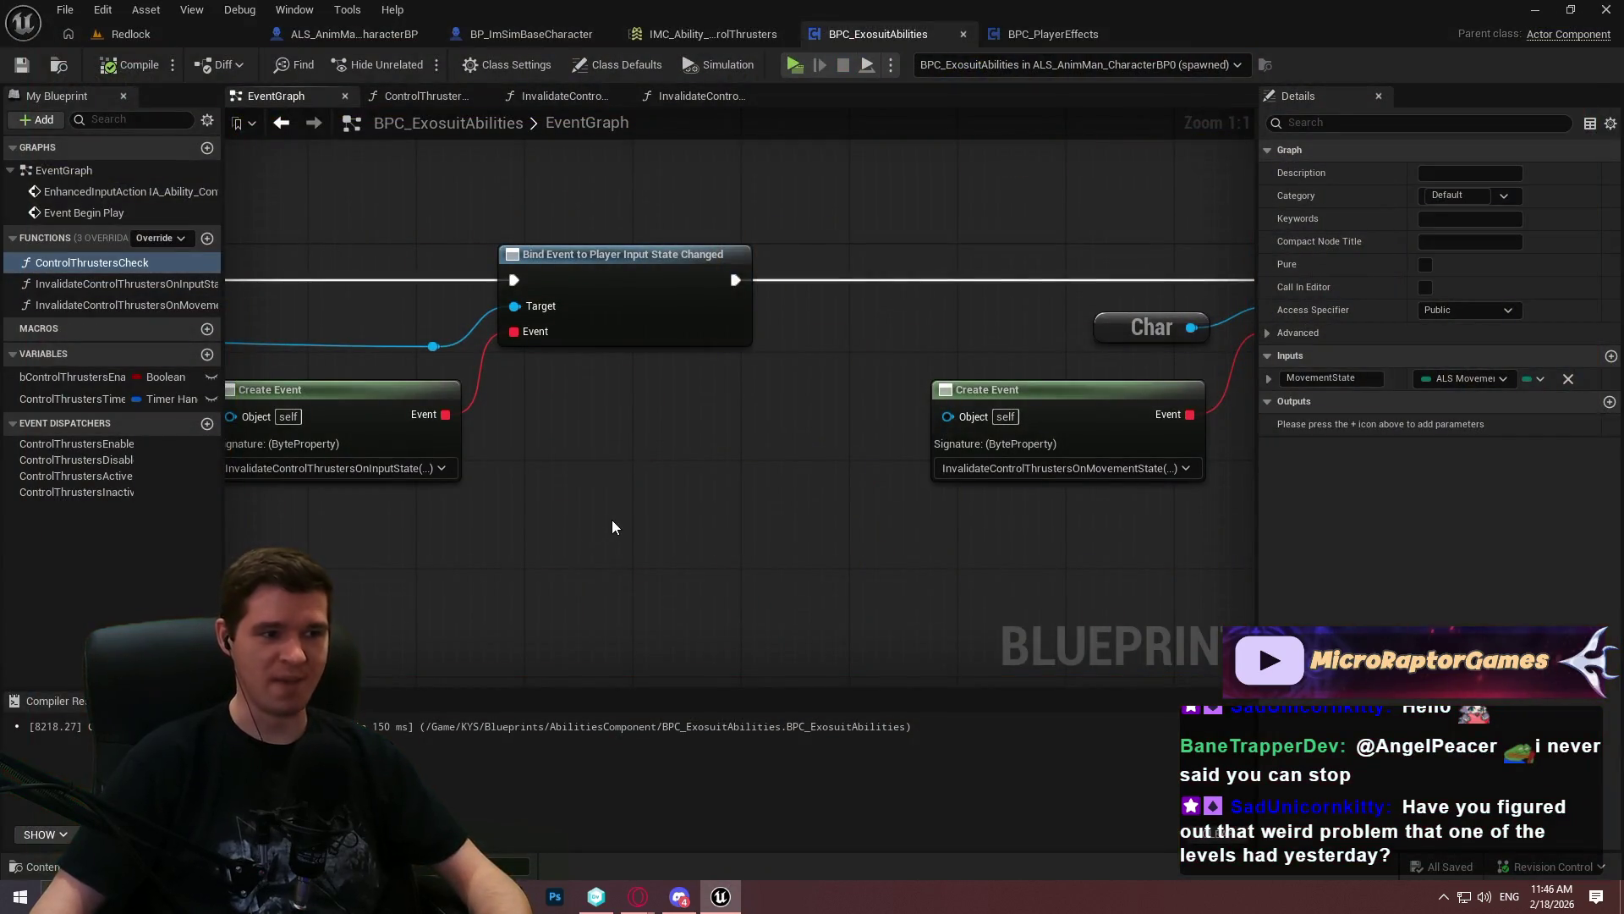
Delete both InvalidateControlThrusters functions from My Blueprint
left_click_drag(606, 530, 357, 516)
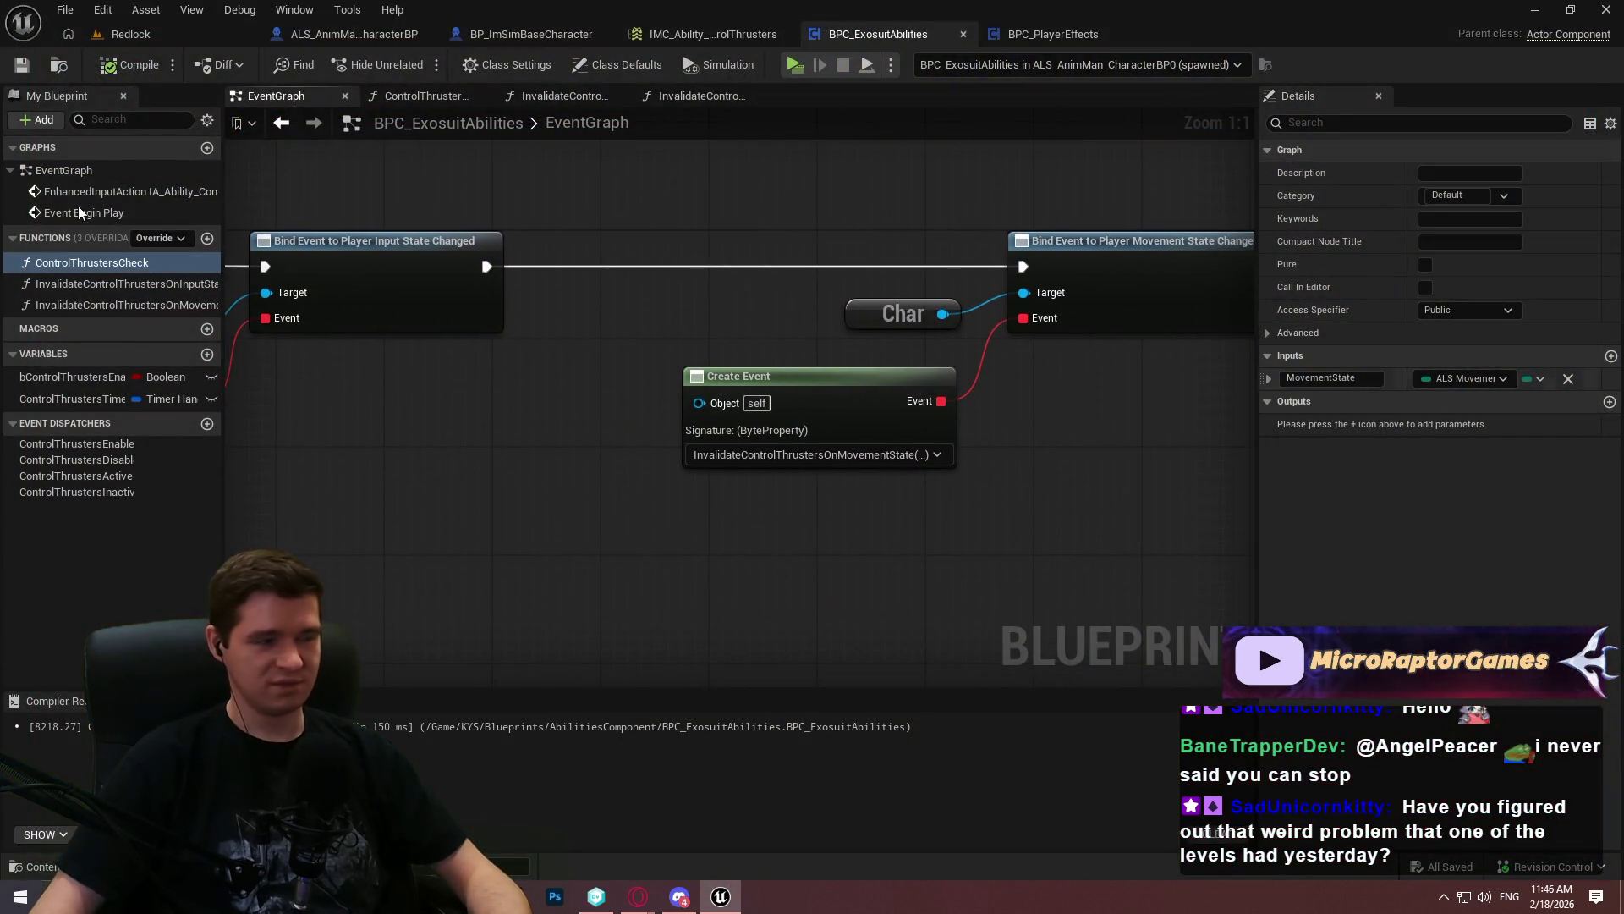
scroll(382, 471, "down", 3)
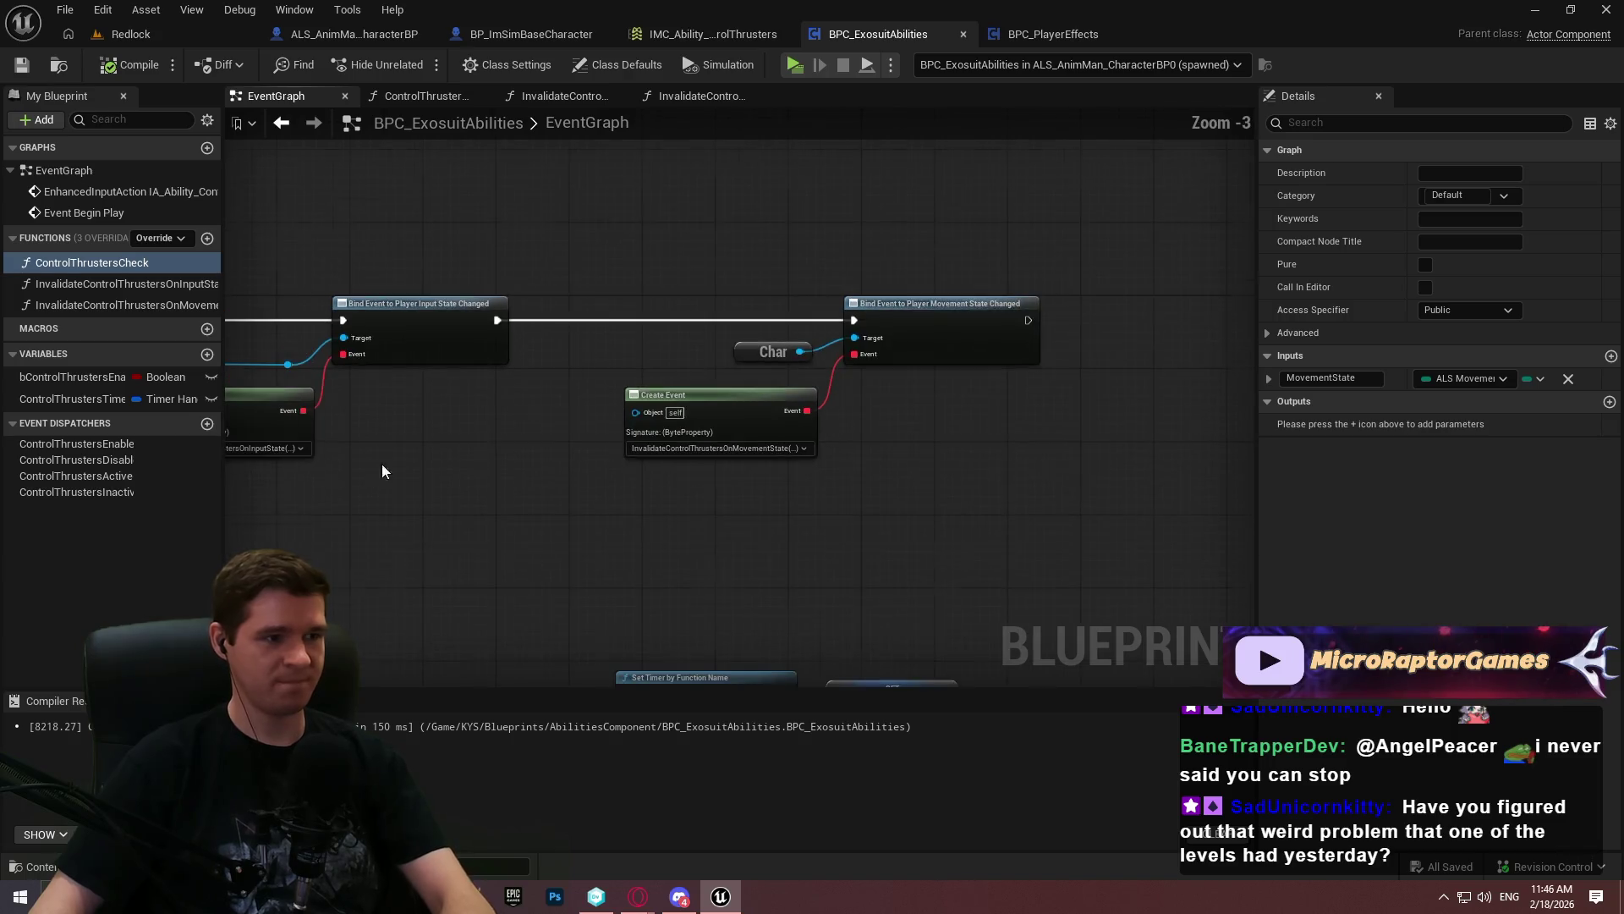
left_click(151, 303)
key("Delete")
left_click(134, 286)
key("Delete")
Delete the input-state Bind Event and Create Event nodes
left_click_drag(580, 386, 886, 352)
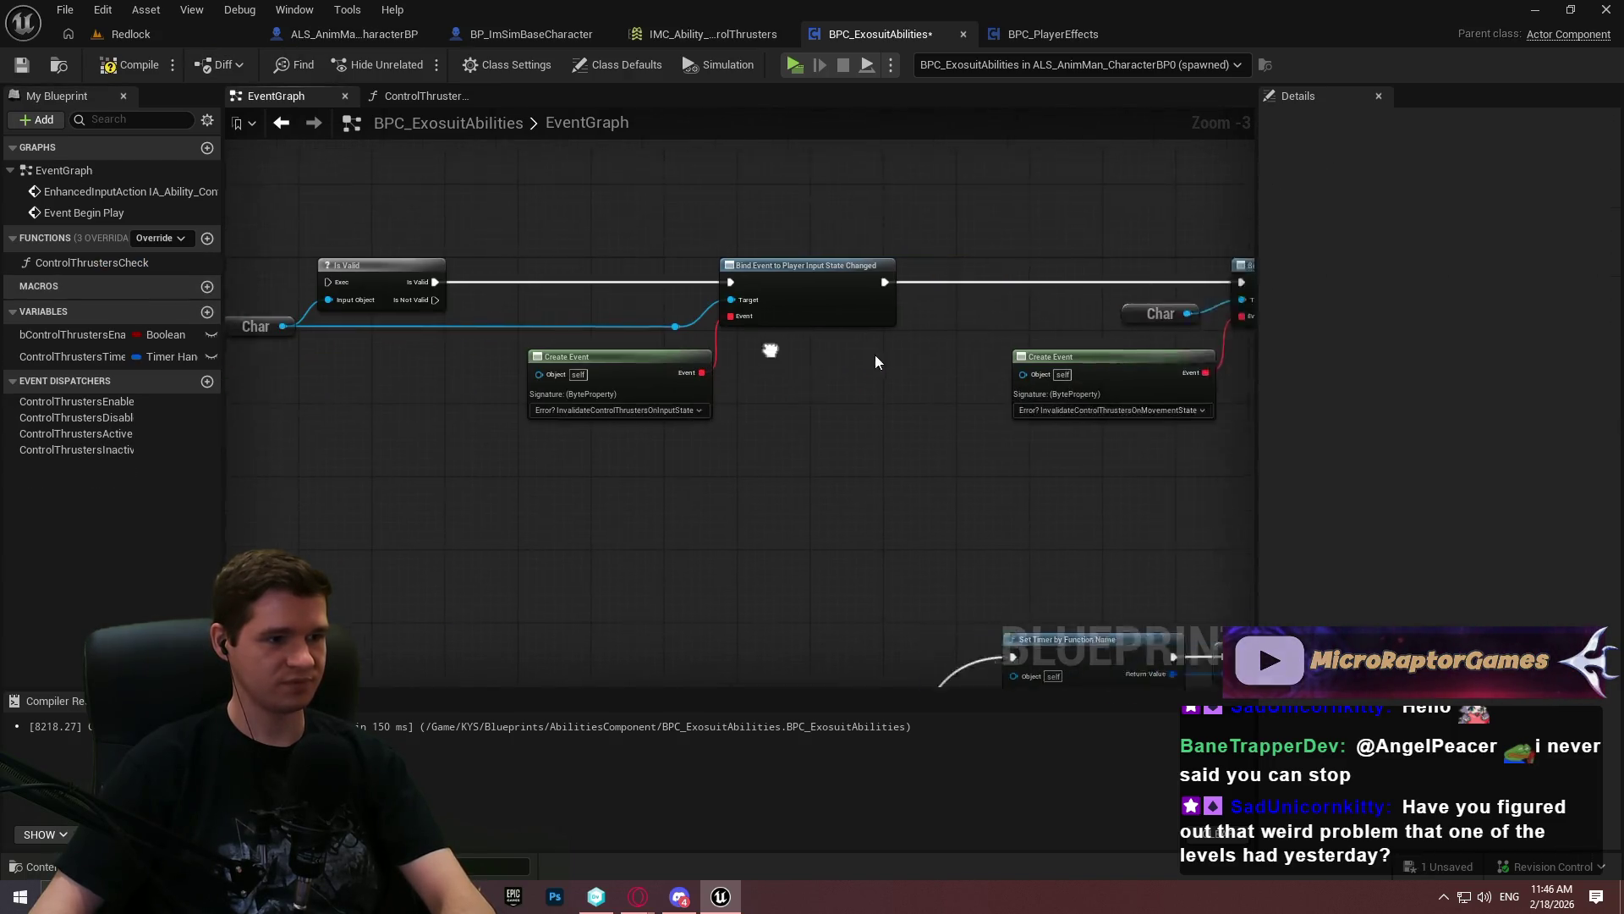
left_click_drag(687, 251, 880, 398)
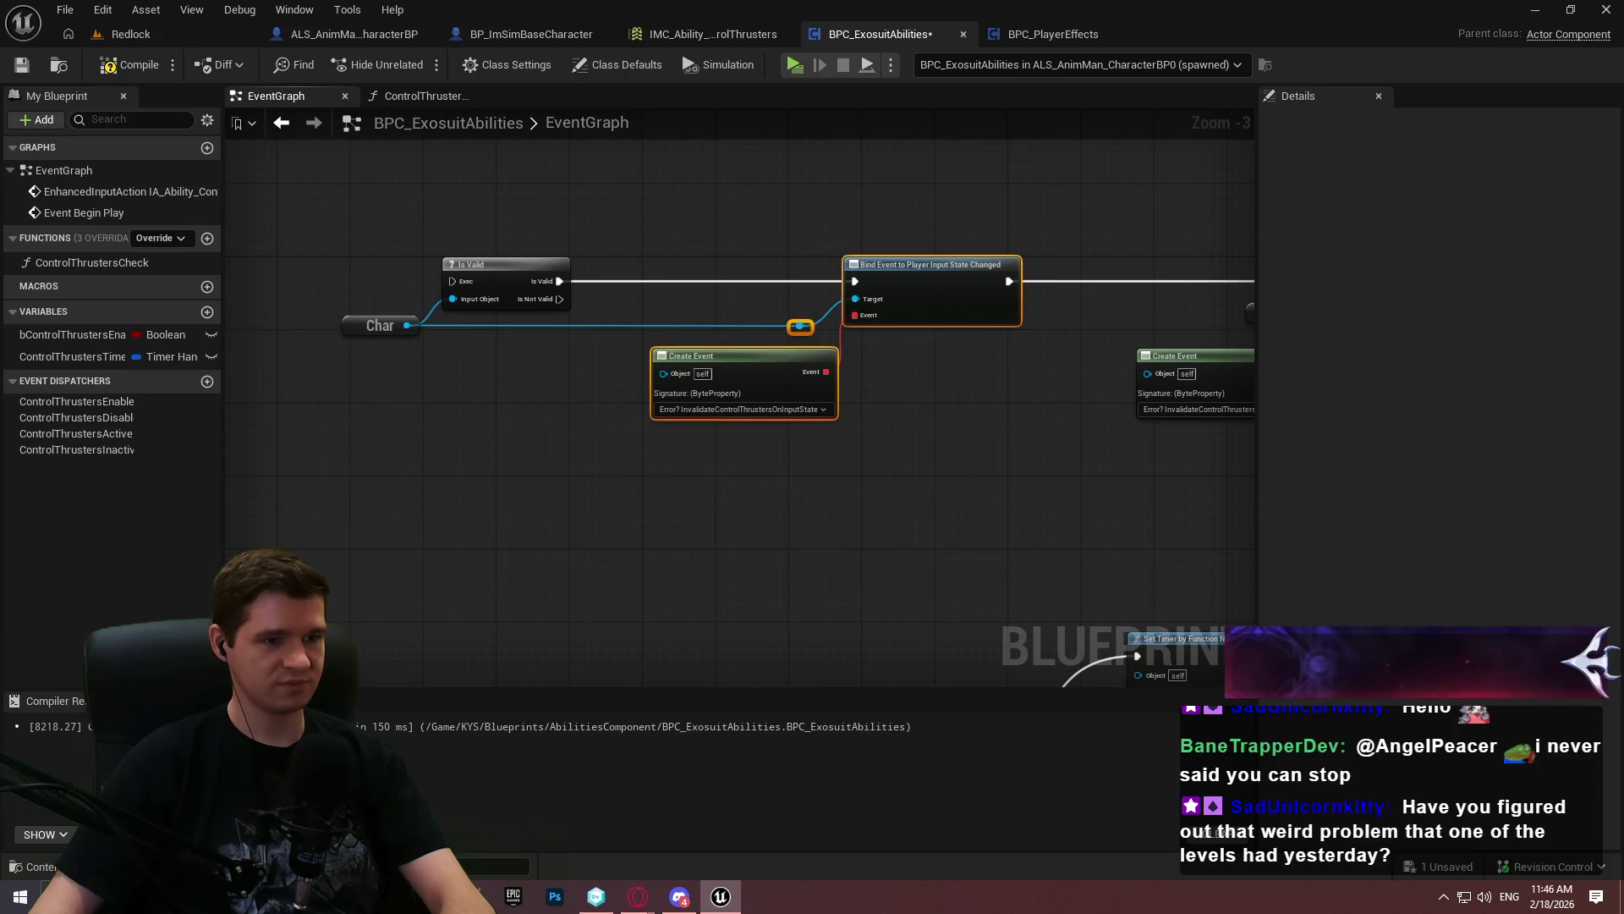
key("Delete")
Wire Event Begin Play straight into Is Valid and move Is Valid and Char beside it
left_click_drag(288, 269, 708, 269)
scroll(541, 337, "down", 1)
mouse_move(541, 337)
left_mouse_down()
mouse_move(812, 402)
mouse_move(909, 390)
left_mouse_up()
mouse_move(988, 296)
left_mouse_down()
mouse_move(265, 302)
mouse_move(674, 291)
mouse_move(680, 306)
left_mouse_up()
mouse_move(973, 408)
left_mouse_down()
mouse_move(741, 409)
mouse_move(1093, 388)
mouse_move(885, 301)
left_mouse_up()
mouse_move(1026, 319)
left_mouse_down()
mouse_move(616, 337)
mouse_move(546, 312)
left_mouse_up()
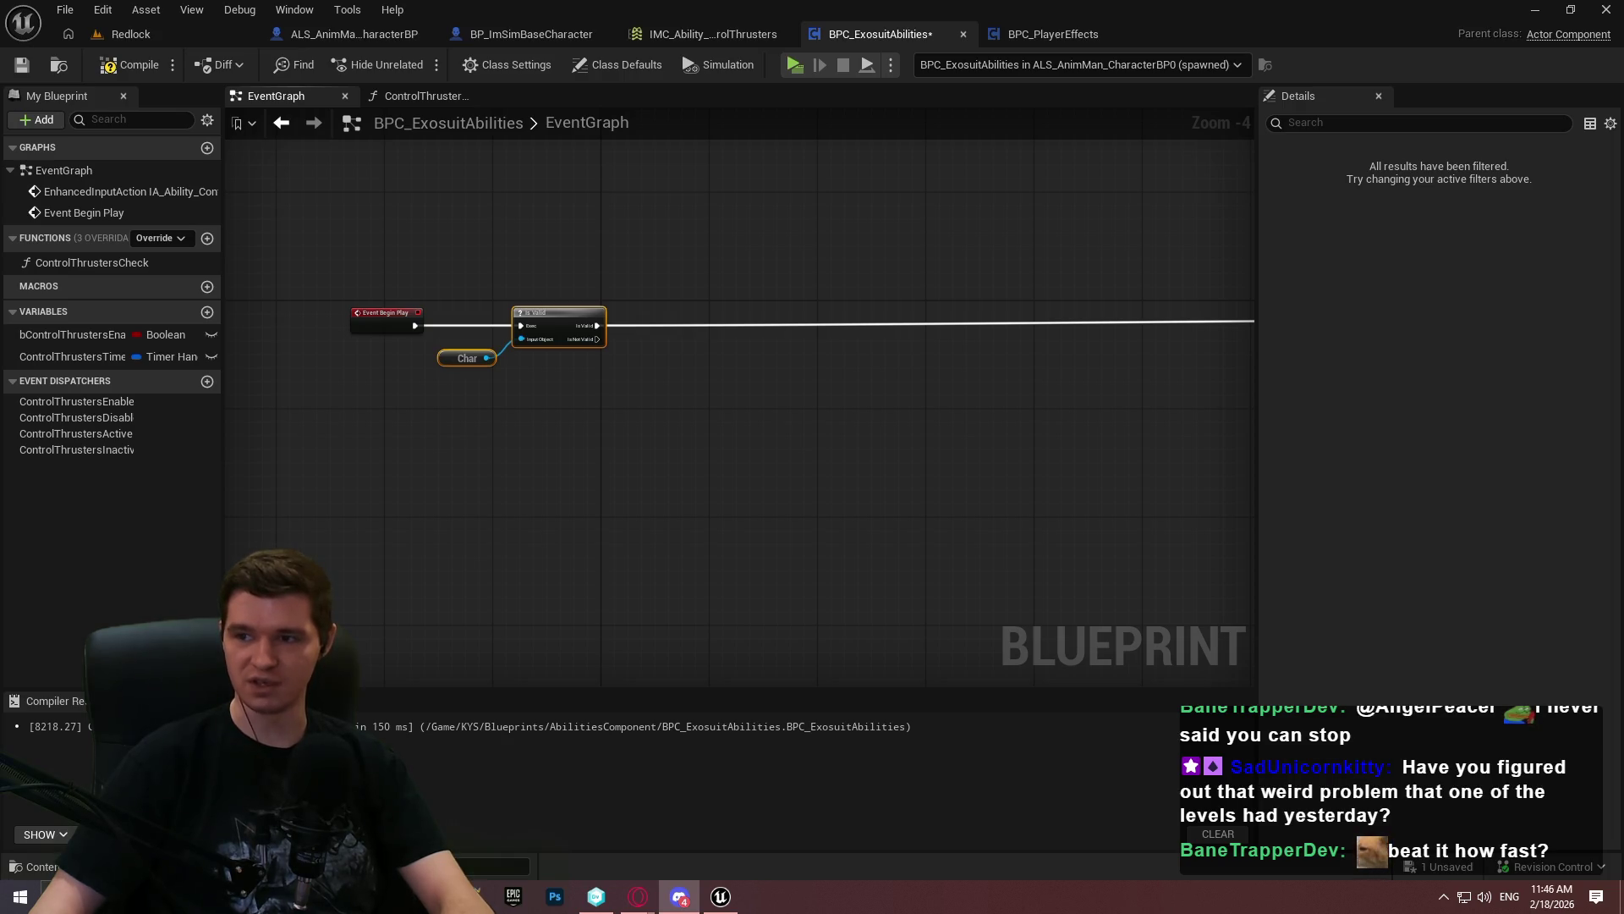
left_click(224, 414)
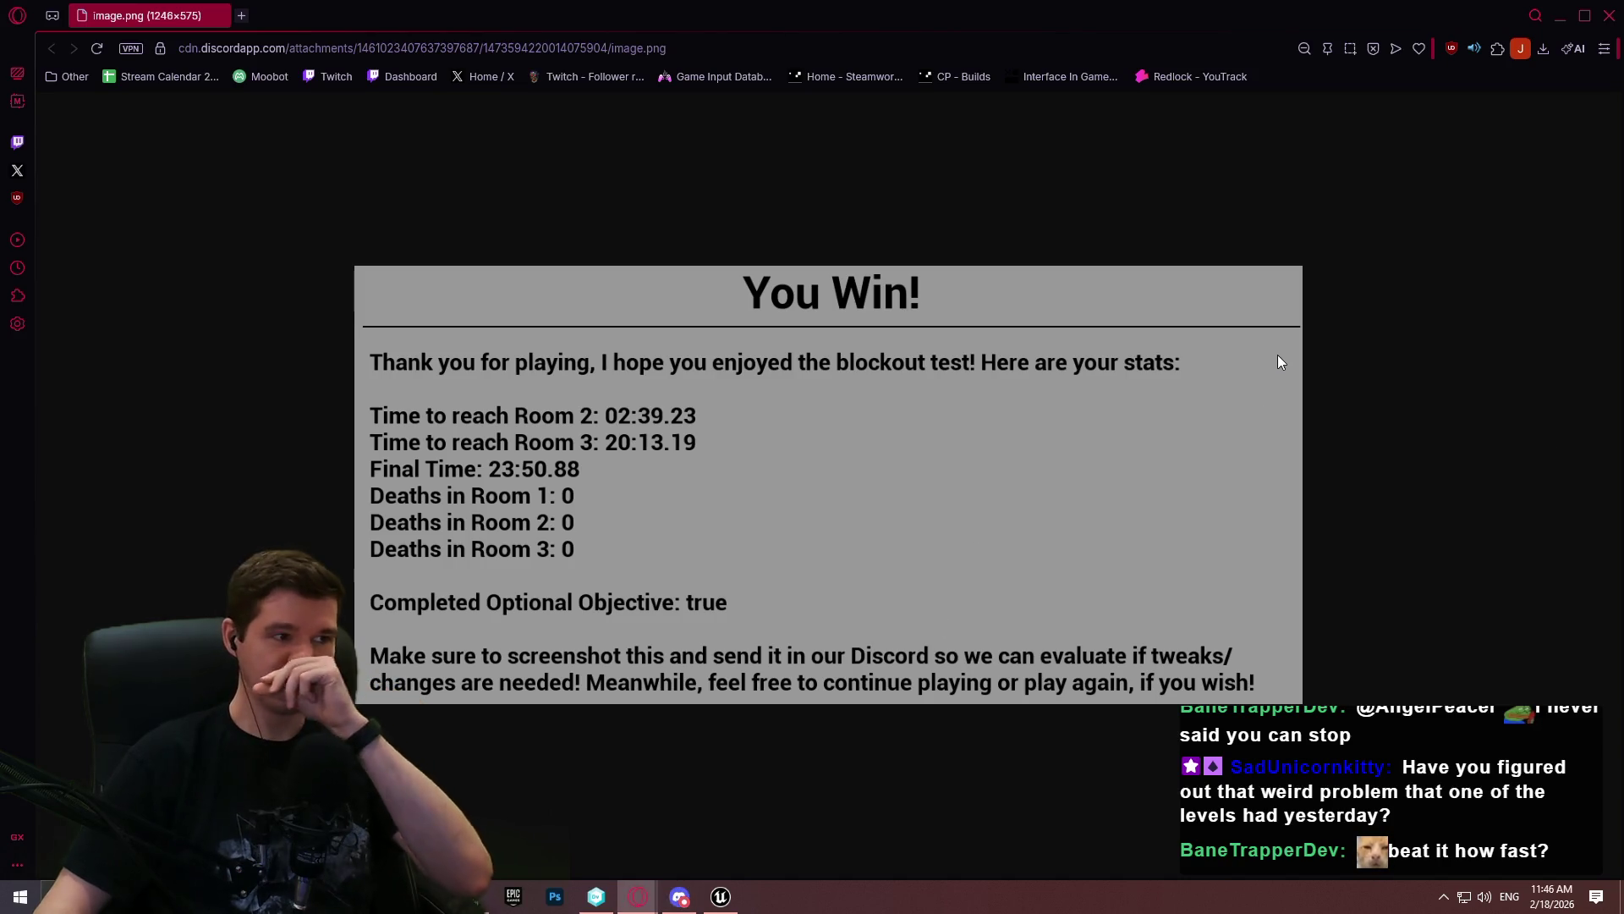
left_click(1560, 15)
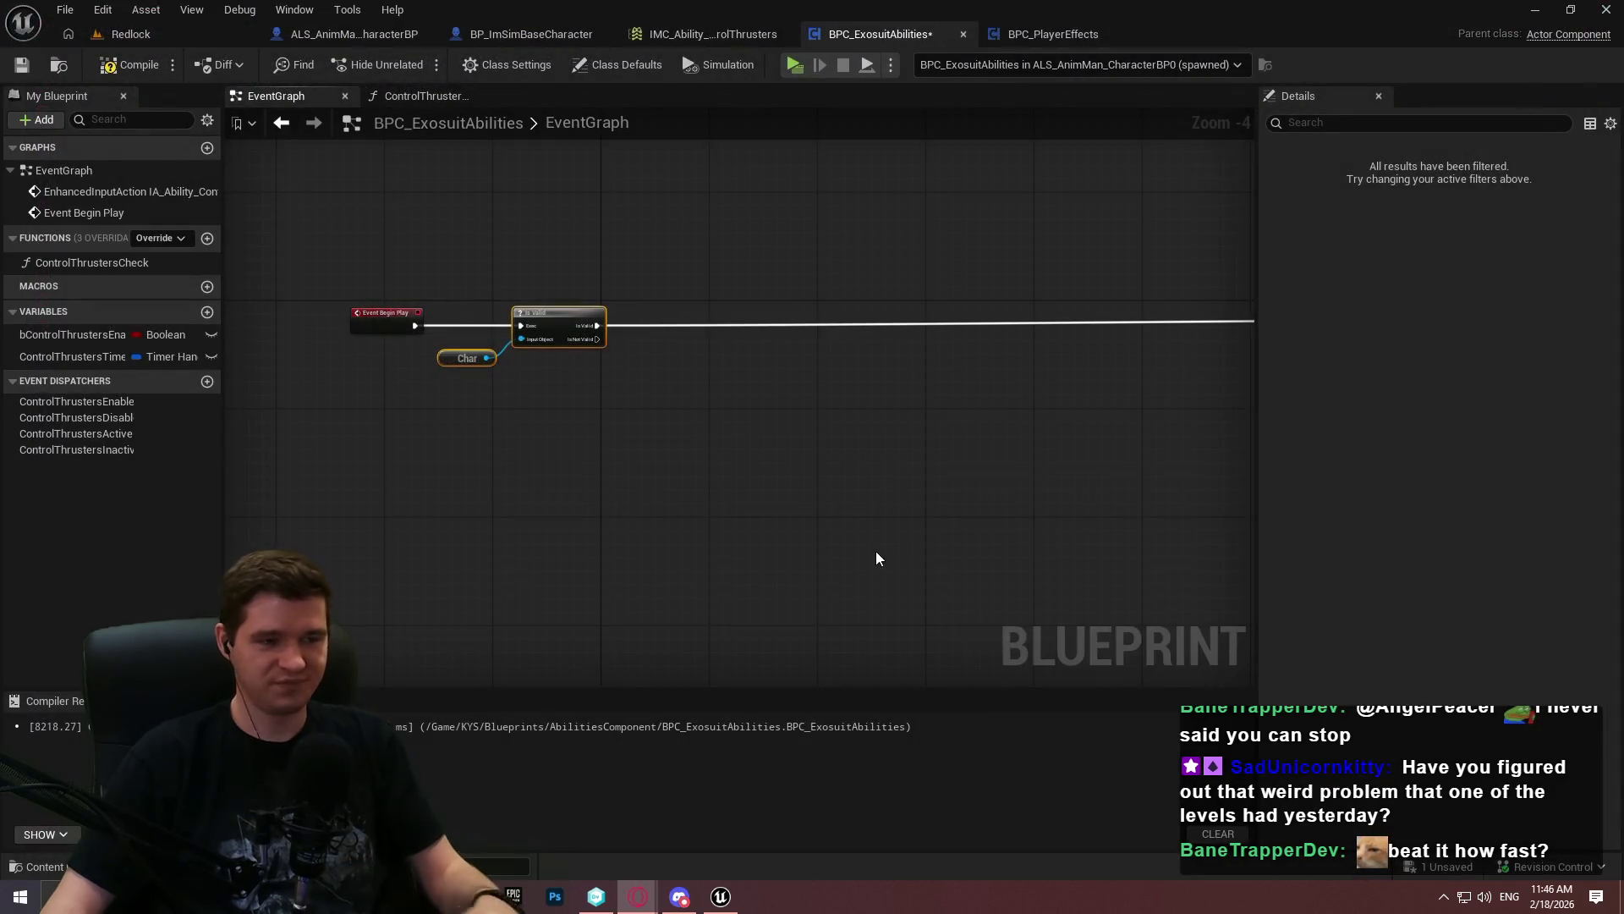
Move the movement-state binding beside Is Valid, bind its Create Event to ControlThrustersCheck, then compile and save
mouse_move(584, 385)
left_mouse_down()
mouse_move(623, 408)
mouse_move(1020, 489)
mouse_move(922, 364)
left_mouse_up()
mouse_move(1114, 355)
left_mouse_down()
mouse_move(1271, 359)
mouse_move(501, 388)
mouse_move(504, 336)
mouse_move(536, 355)
mouse_move(495, 353)
left_mouse_up()
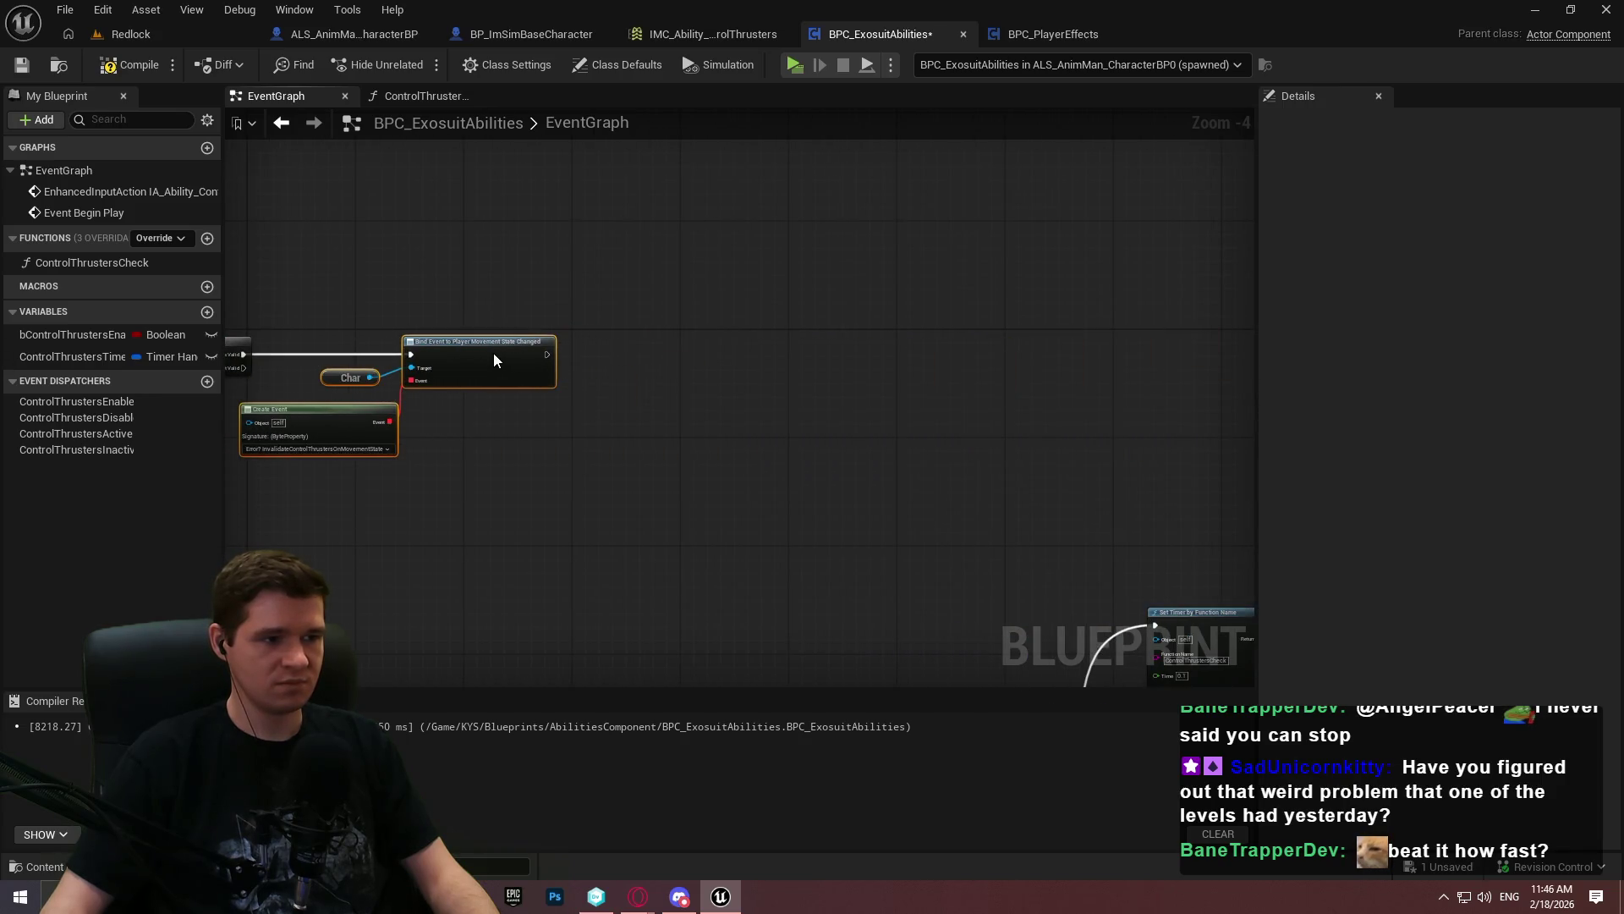
scroll(841, 394, "up", 2)
left_click(618, 390)
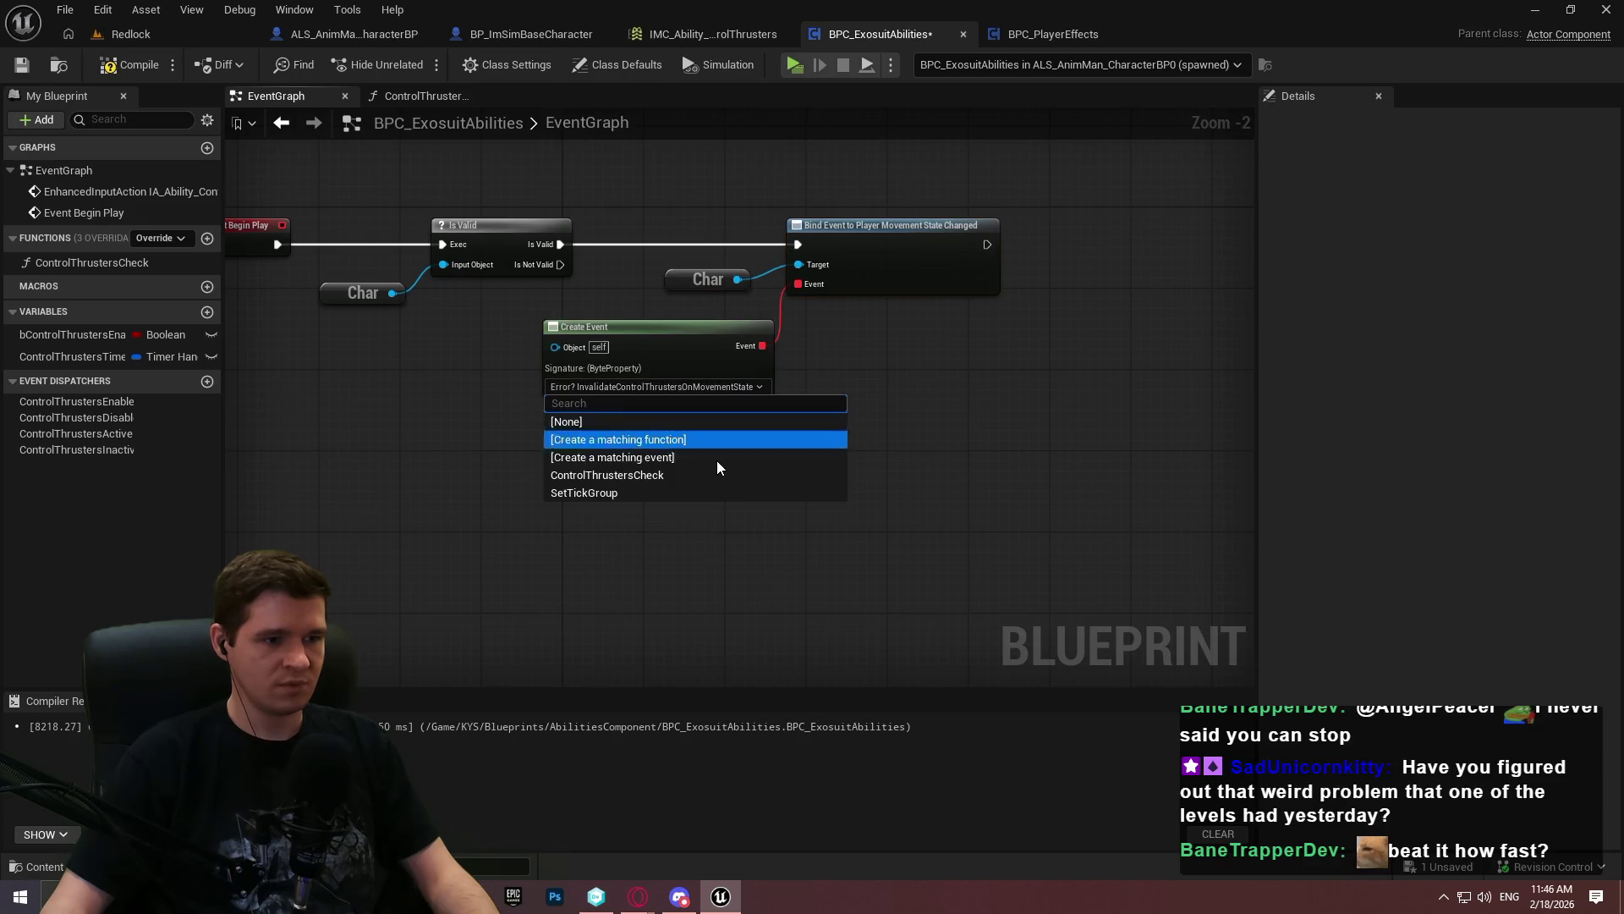
left_click(683, 472)
left_click(148, 67)
Nudge the Create Event node right and leave the ControlThrustersCheck function name unchanged
left_click_drag(638, 338, 657, 337)
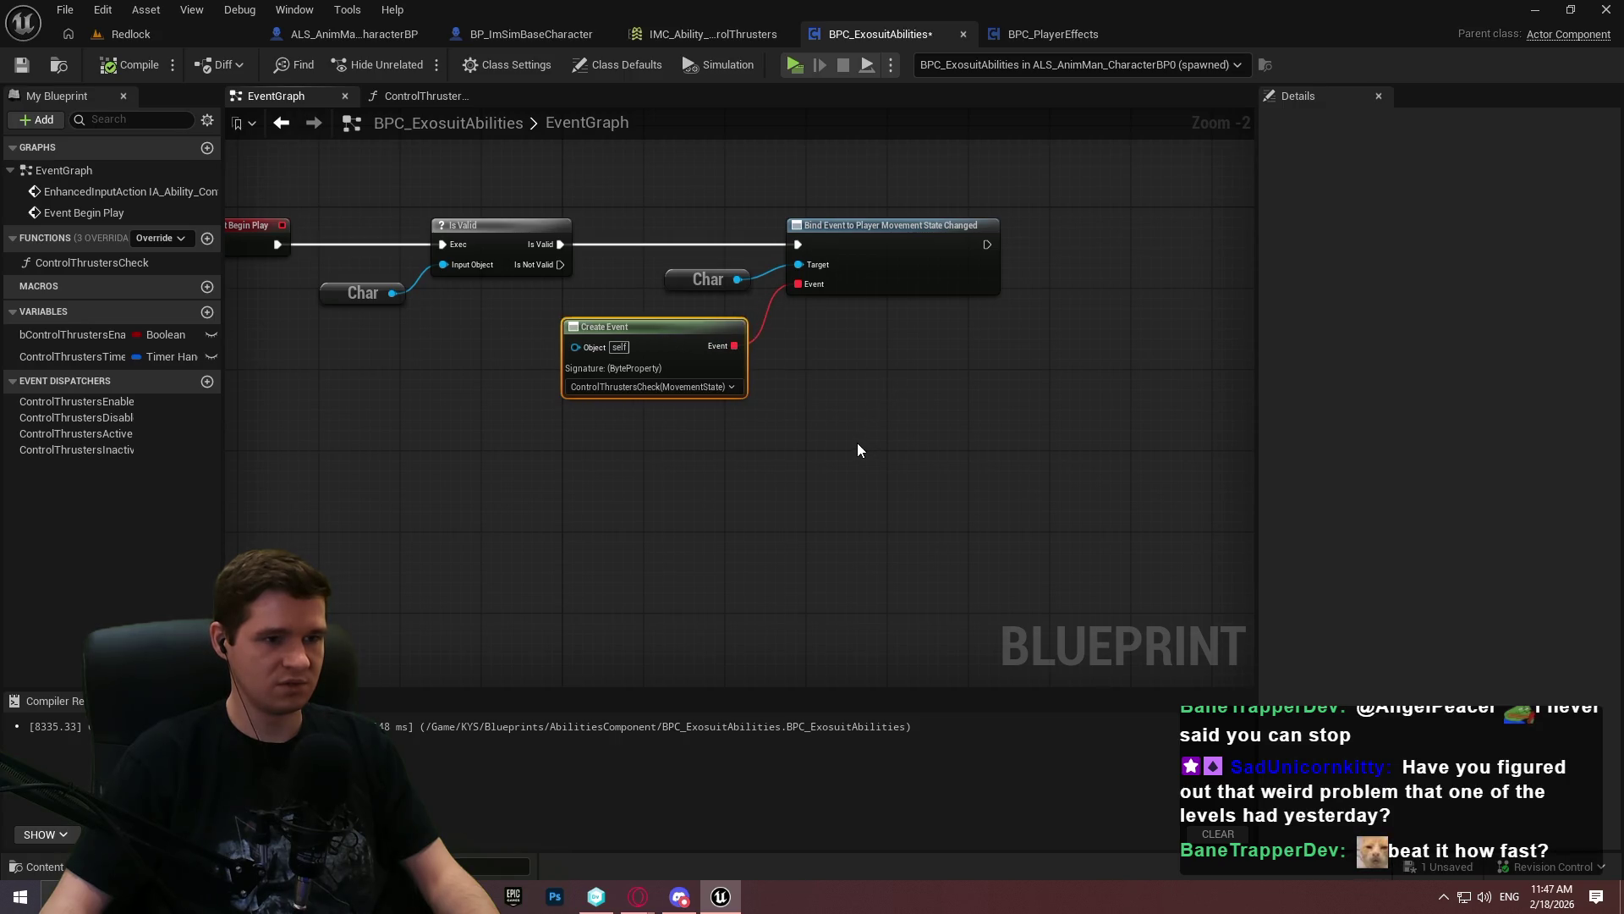
left_click(832, 478)
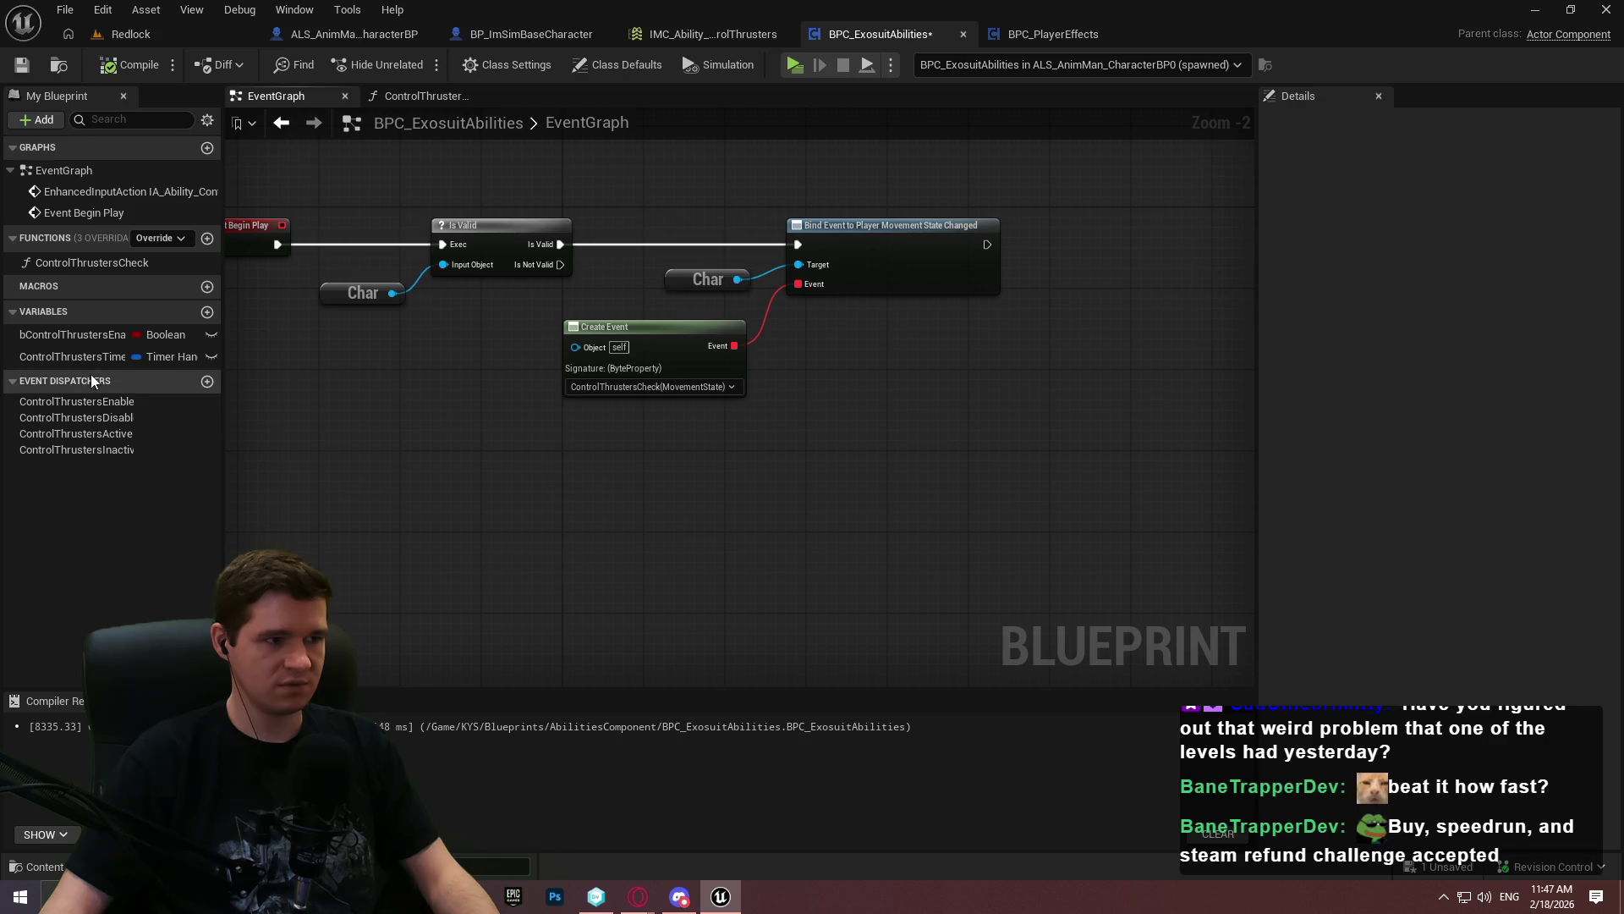
left_click(131, 263)
left_click(128, 264)
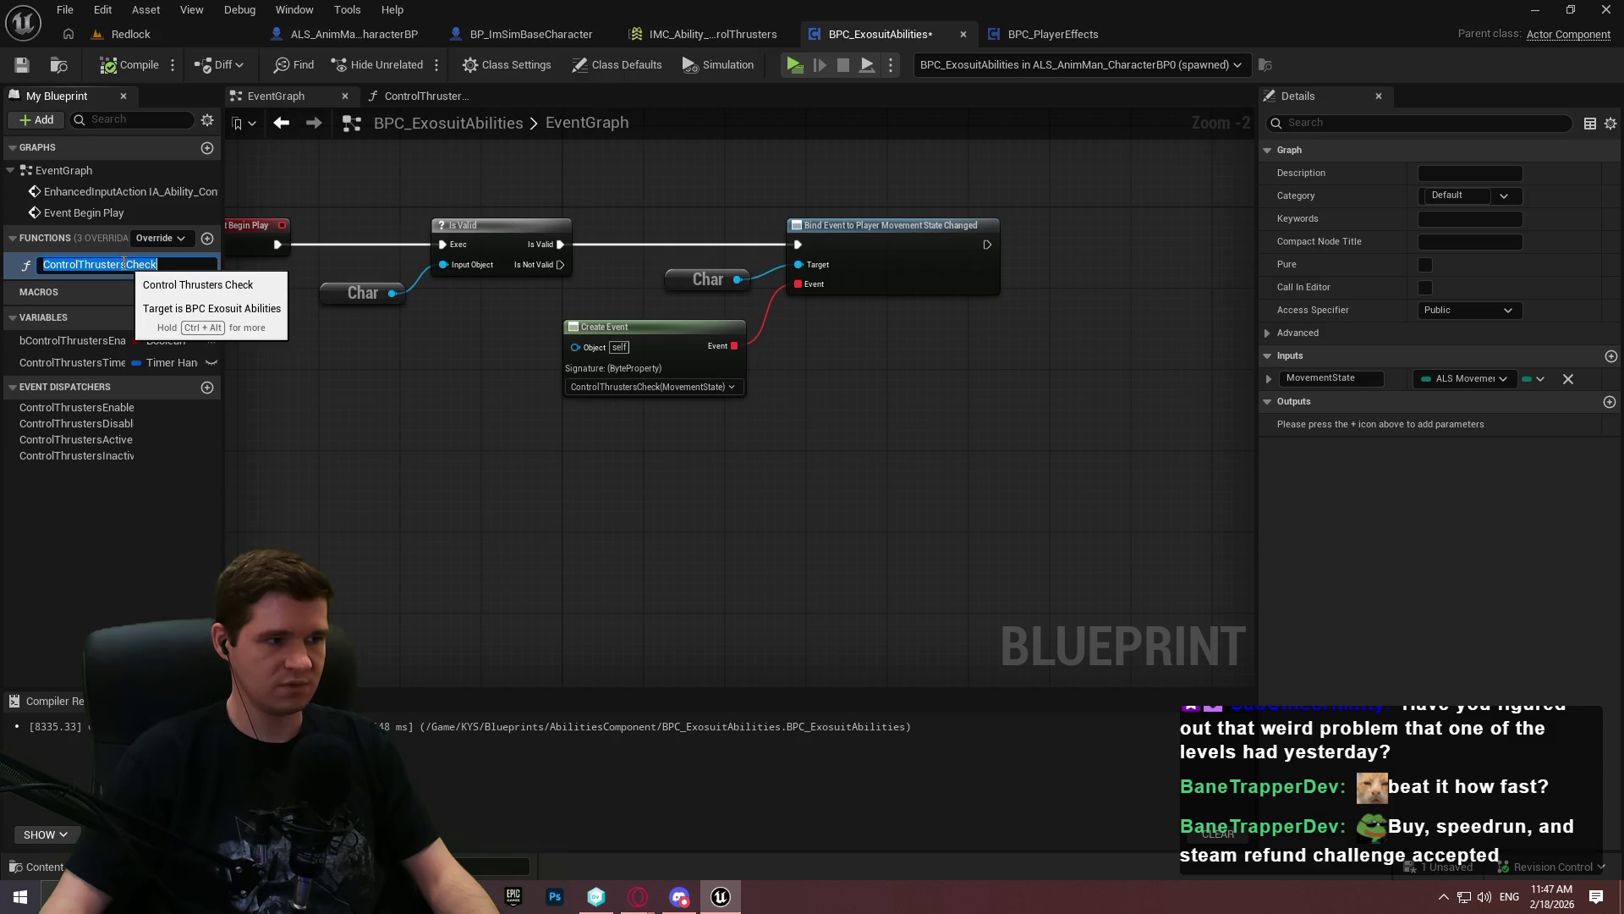
left_click(128, 264)
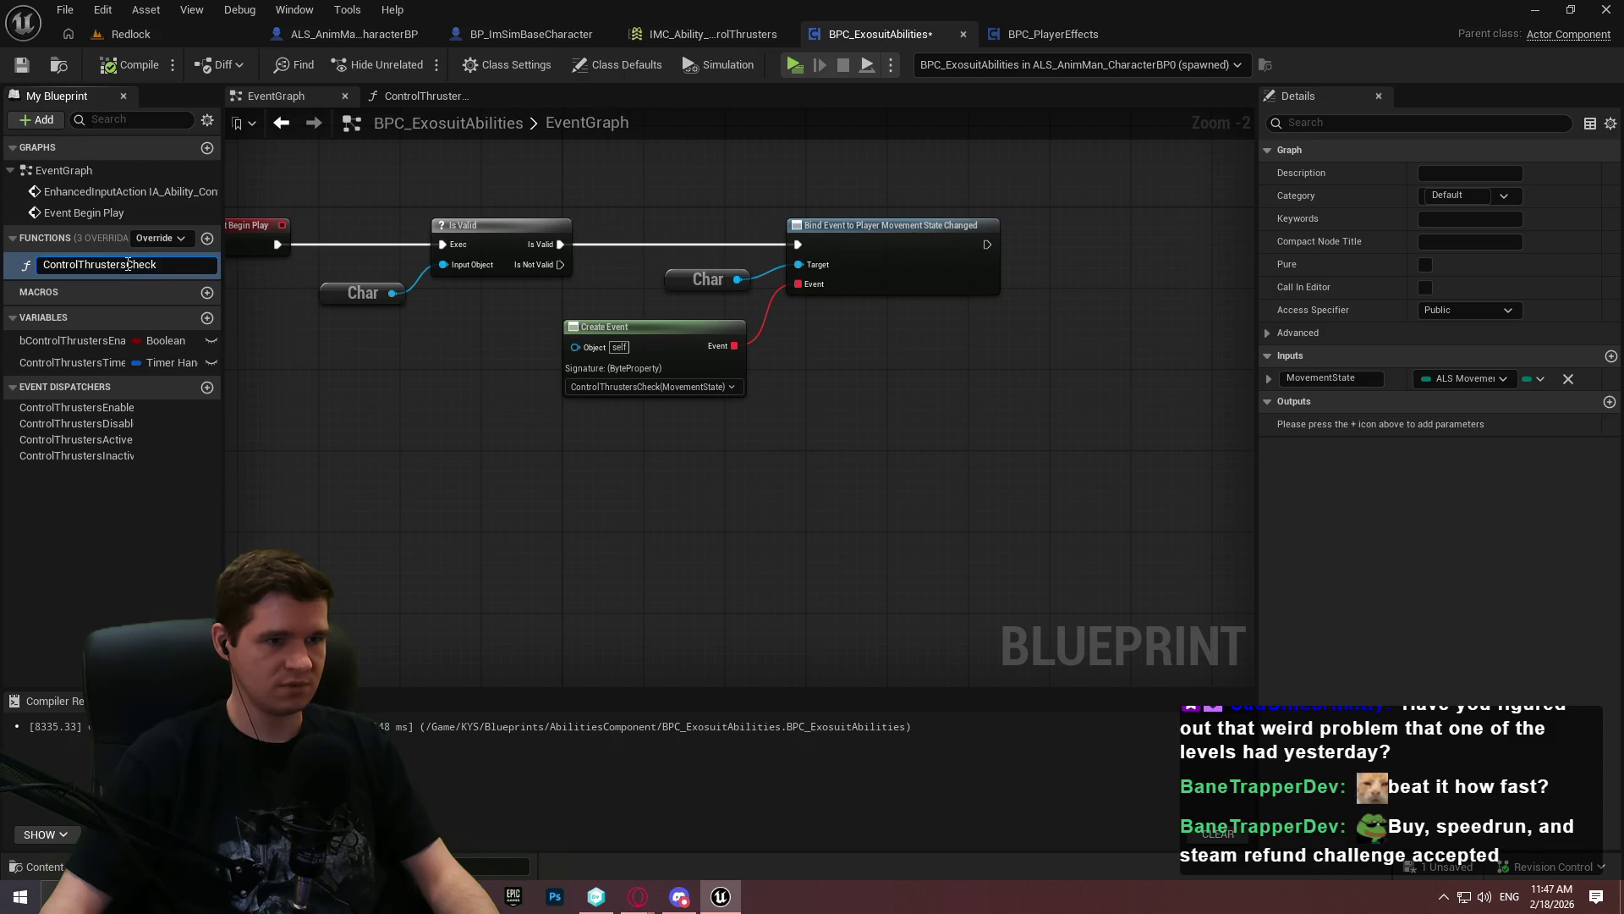
left_click(253, 330)
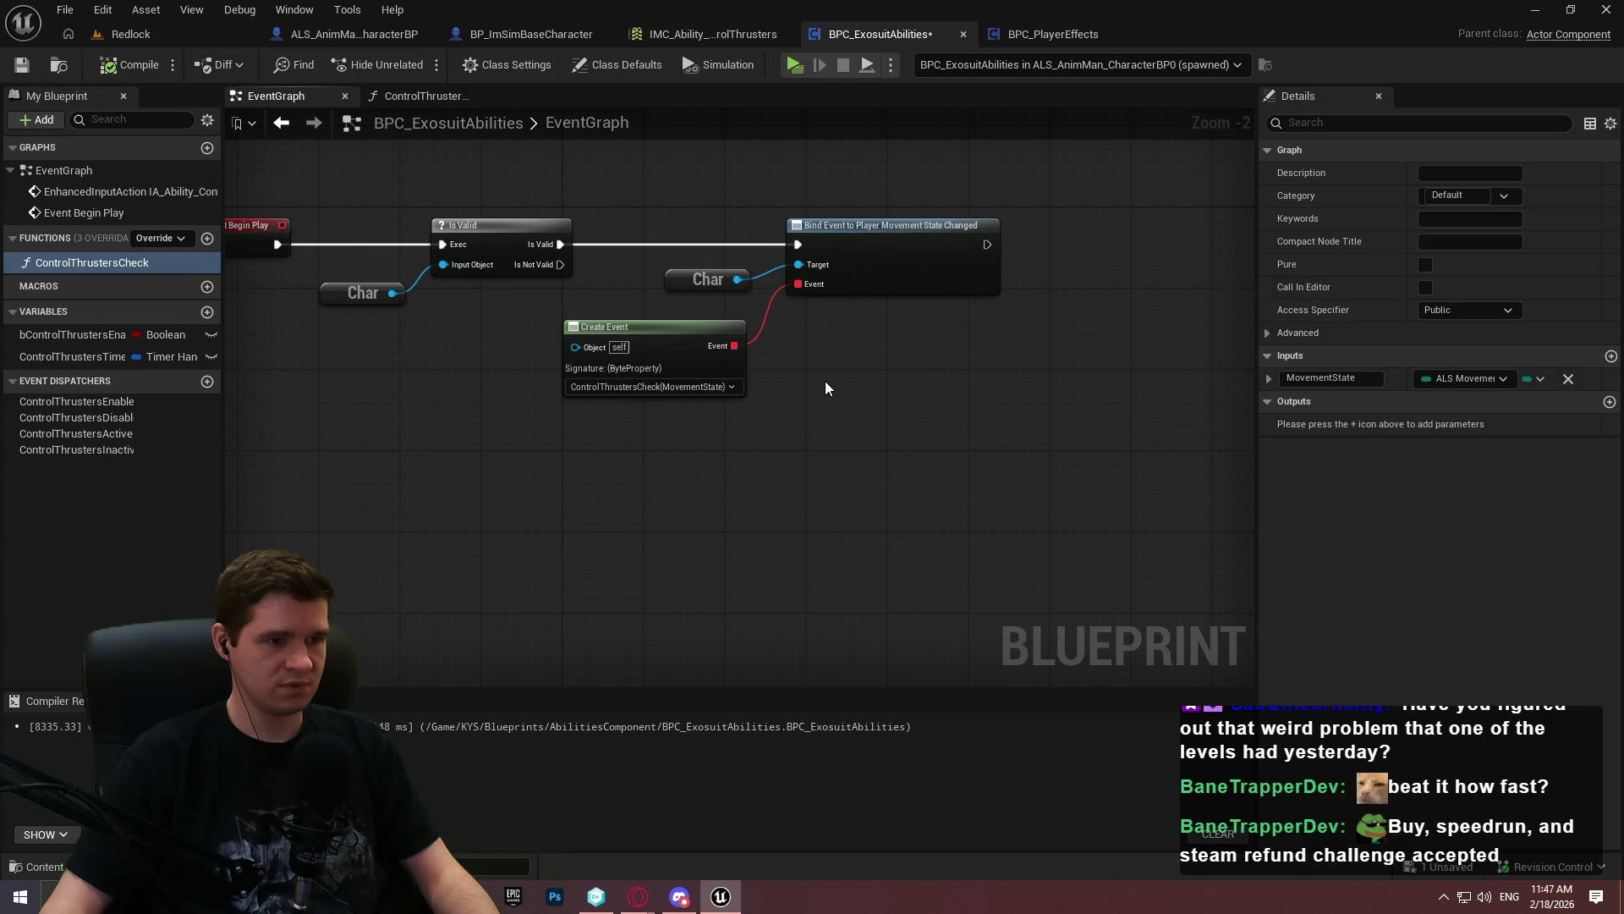
scroll(802, 365, "up", 2)
left_click(615, 394)
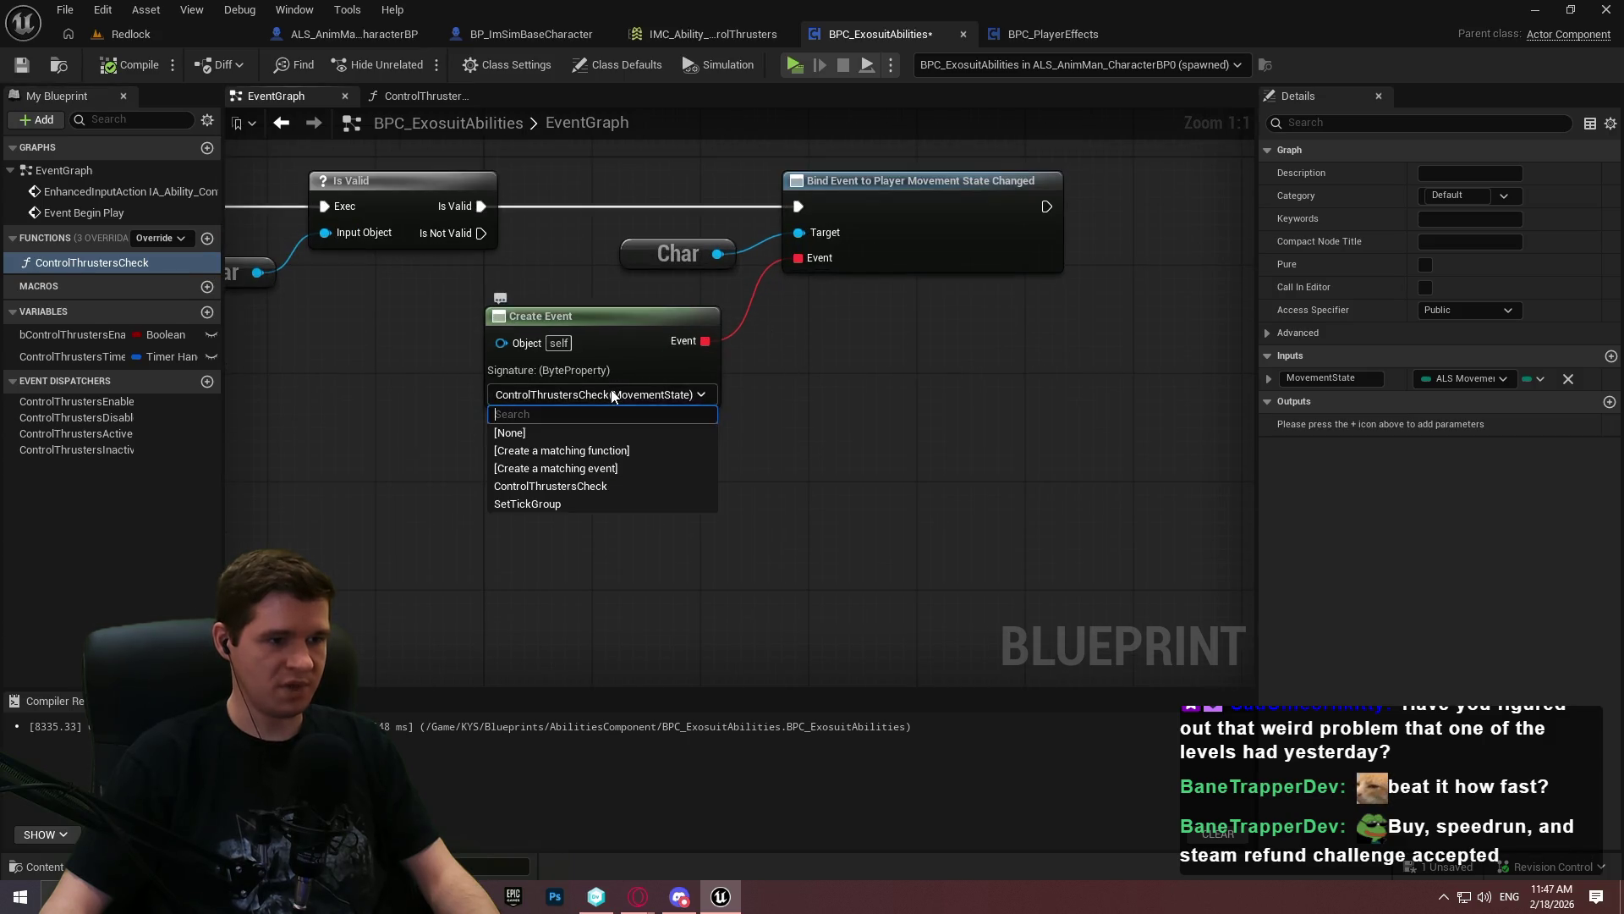
Create a matching custom event for the binding, name it ControlThrustersToggle, and move it into place
left_click(611, 469)
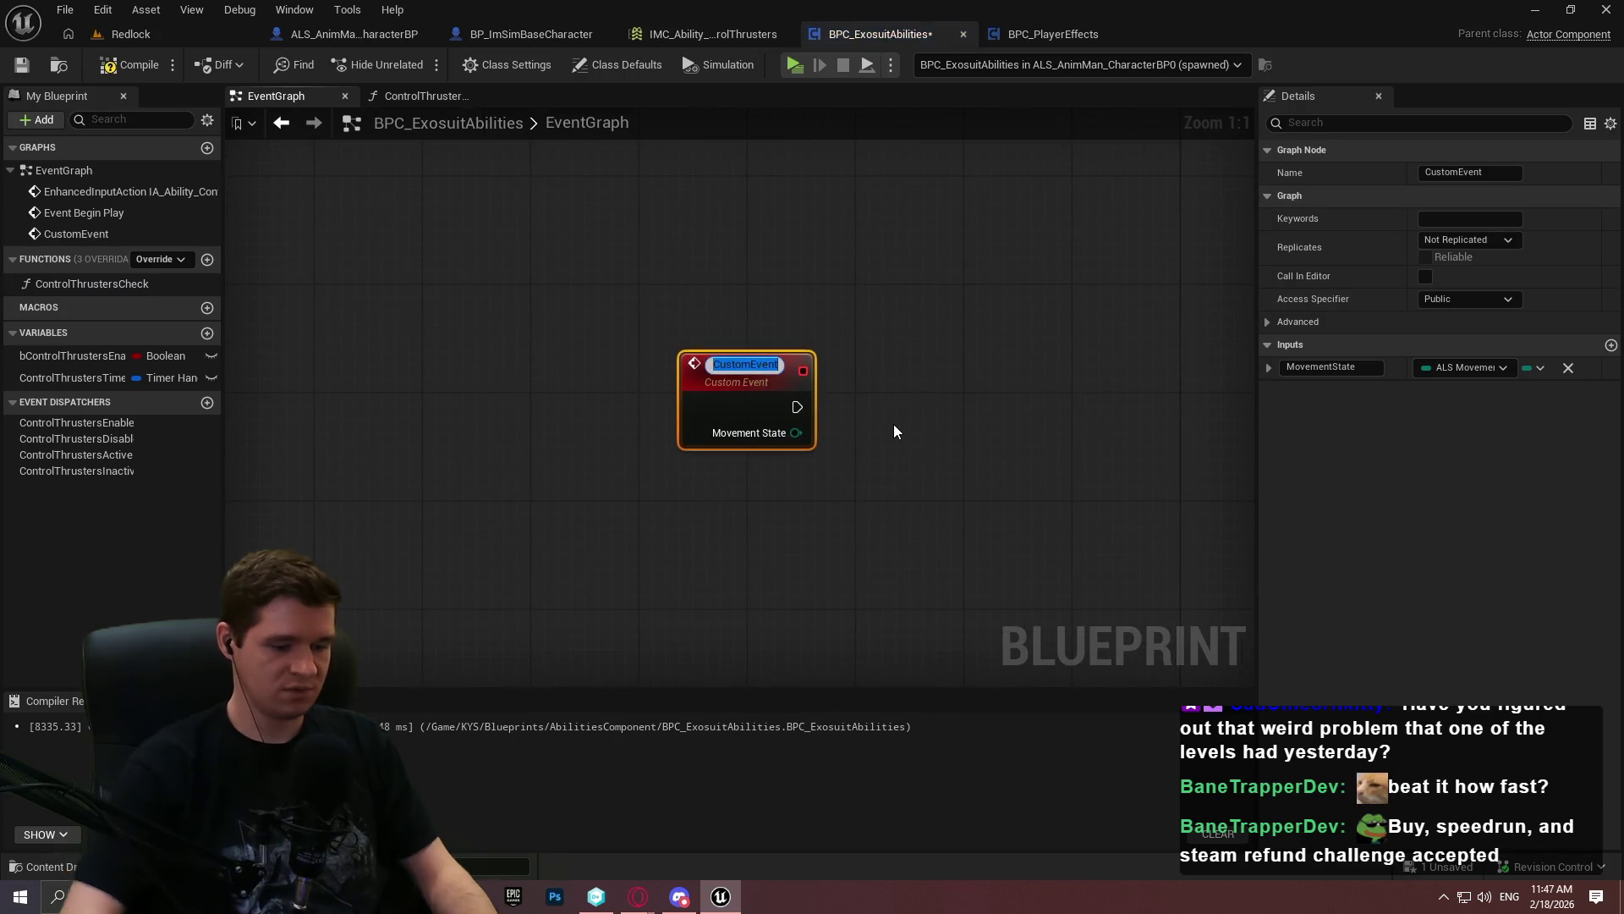
type("ControlThu")
key("BackSpace")
type("rusters")
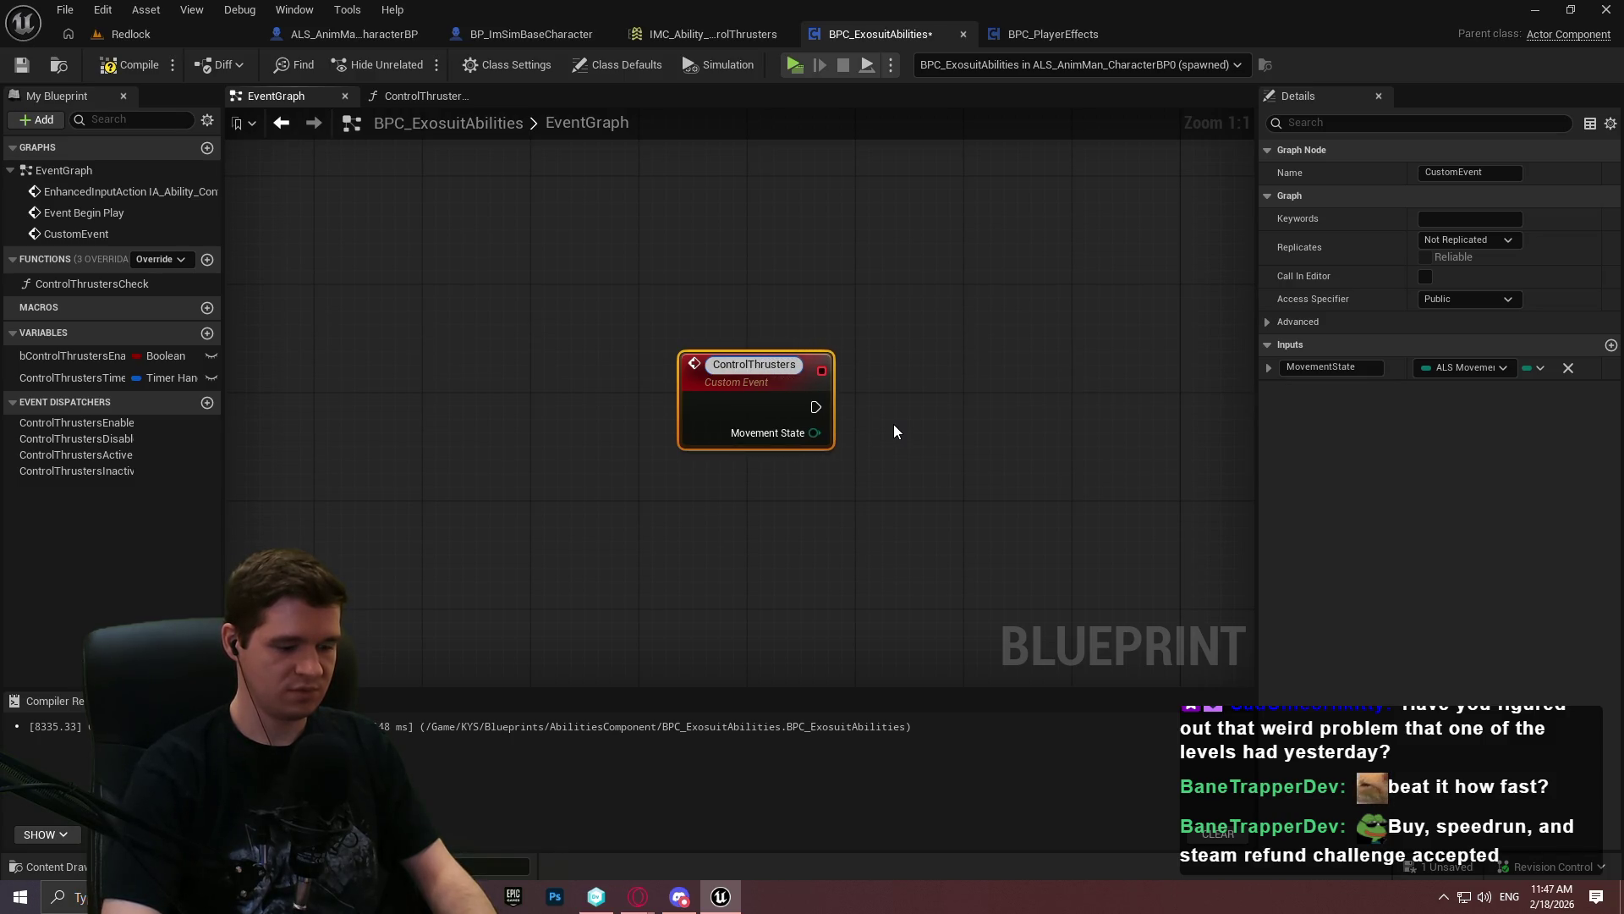
type("Event")
key("BackSpace")
key("BackSpace")
key("BackSpace")
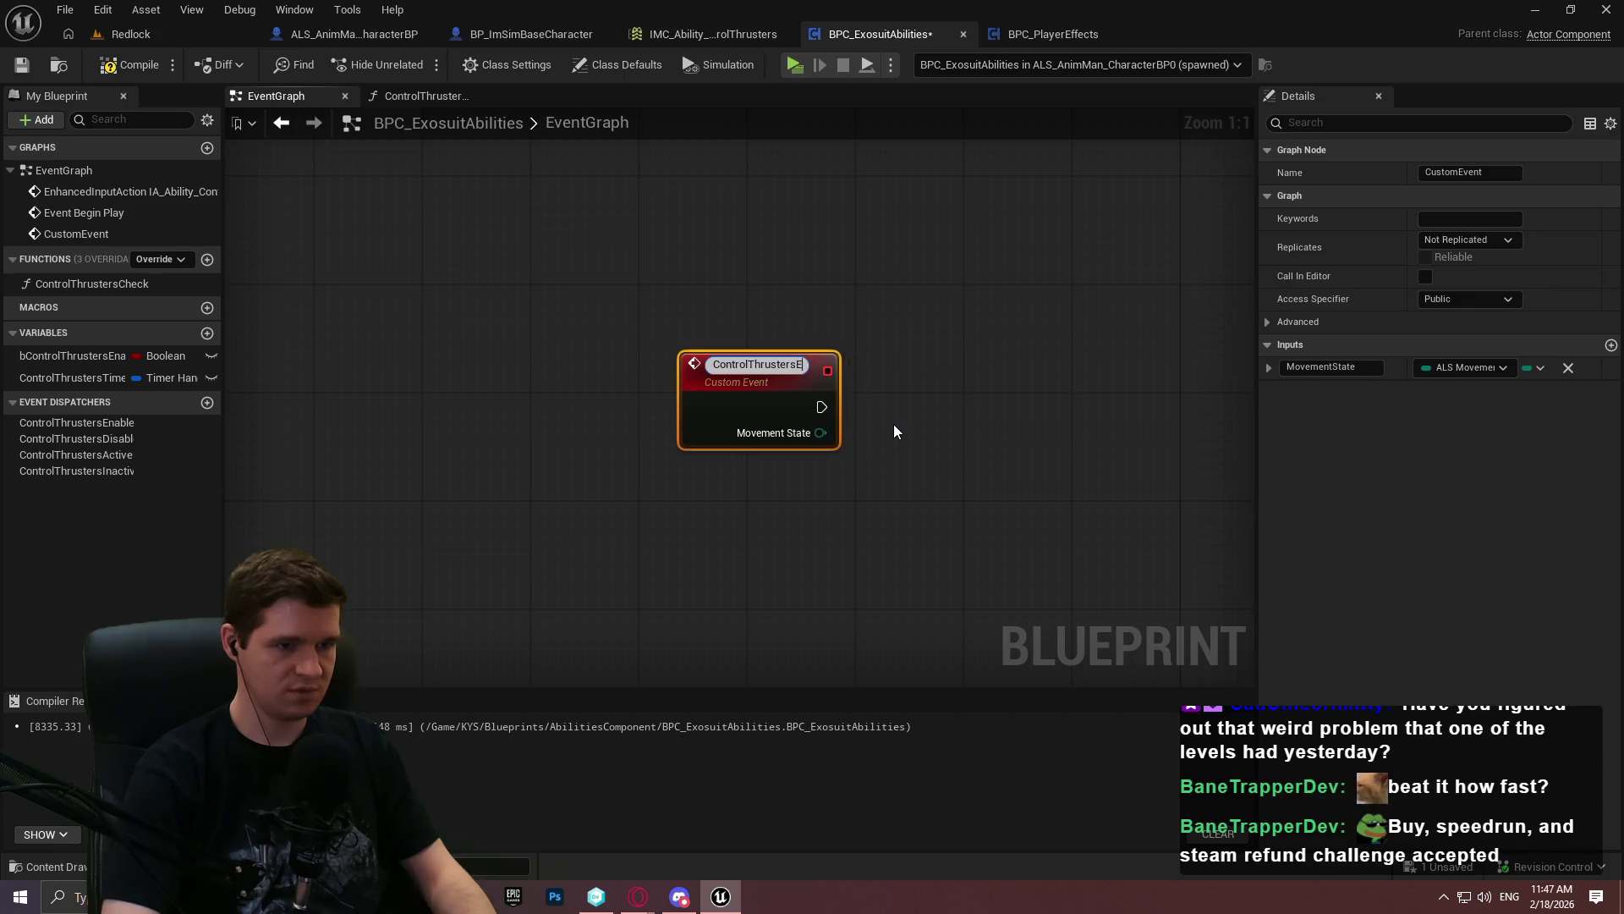
type("Toggle")
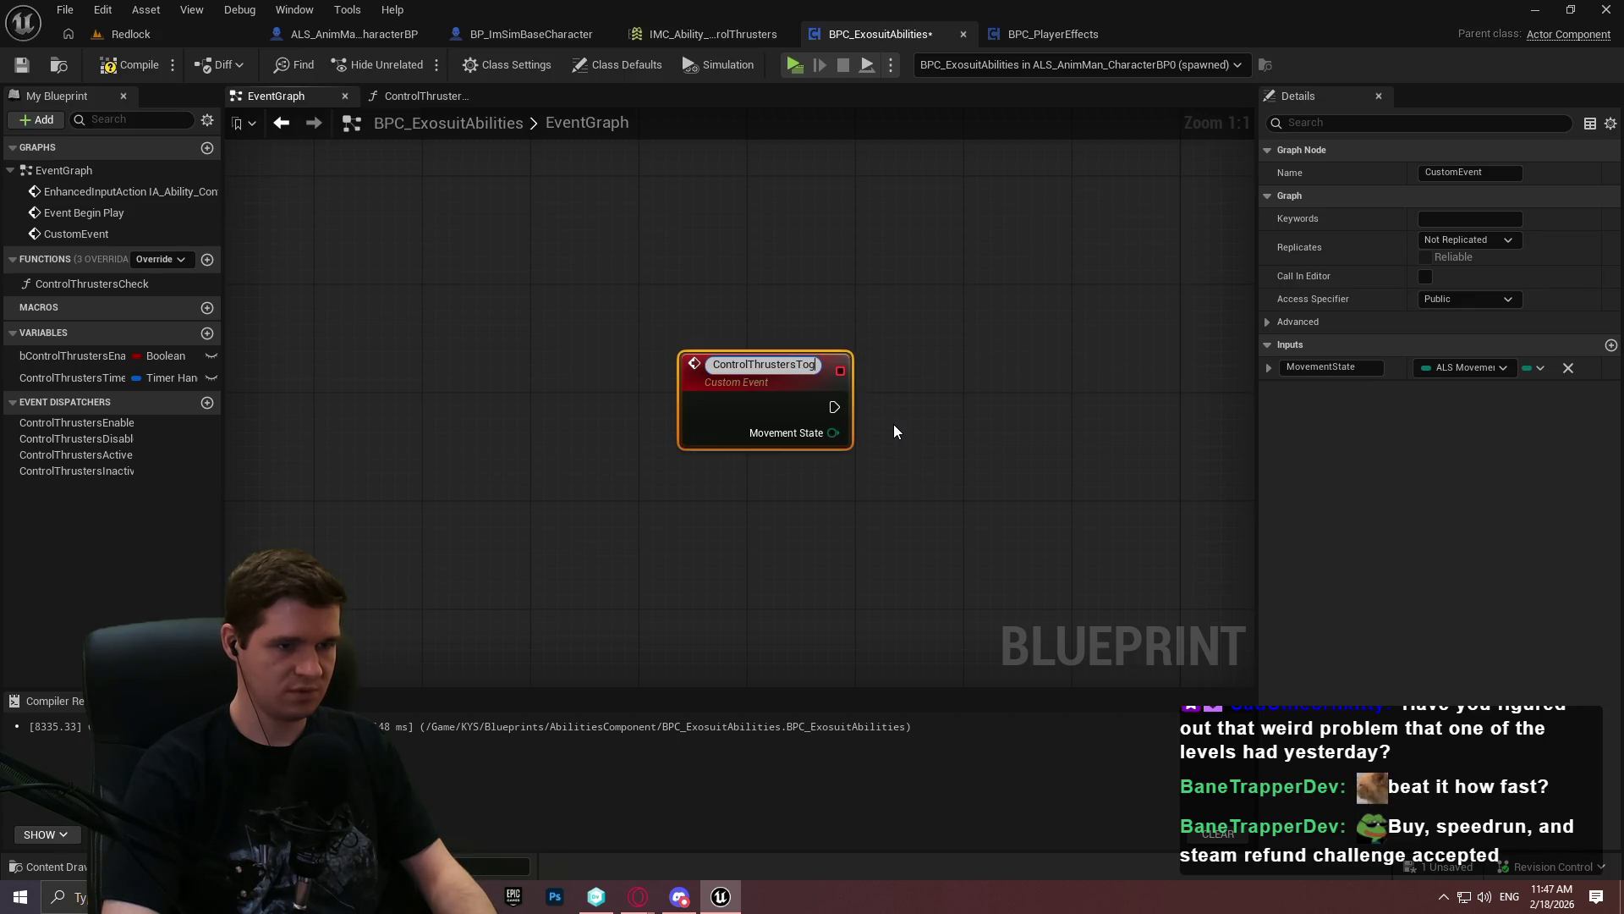
key("Return")
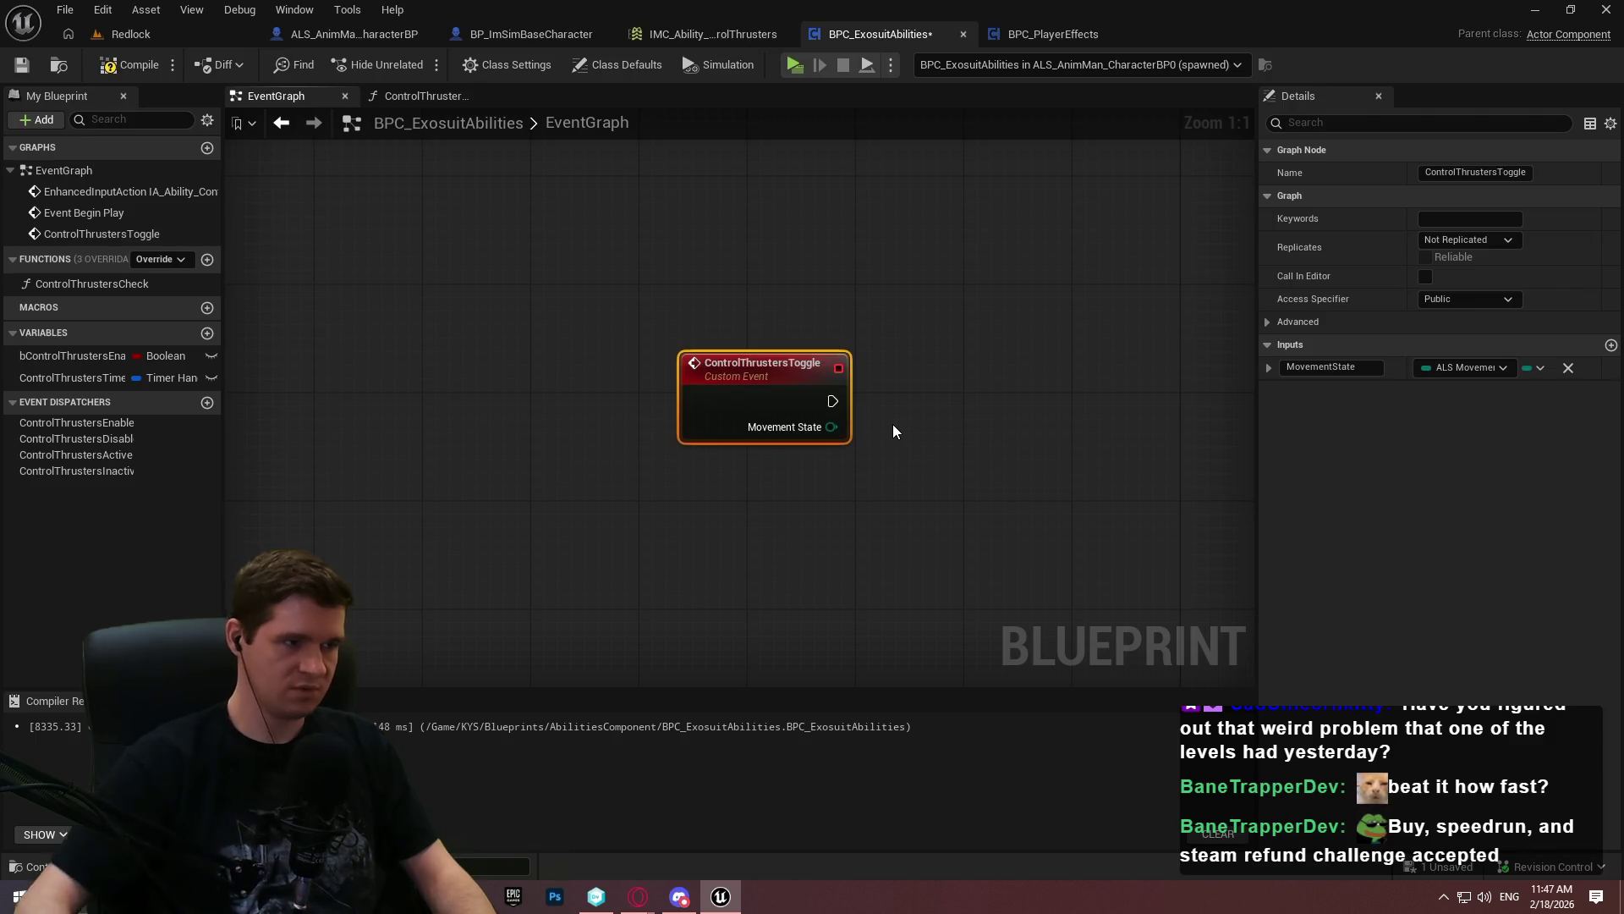
left_click_drag(709, 373, 808, 426)
left_click_drag(820, 342, 394, 340)
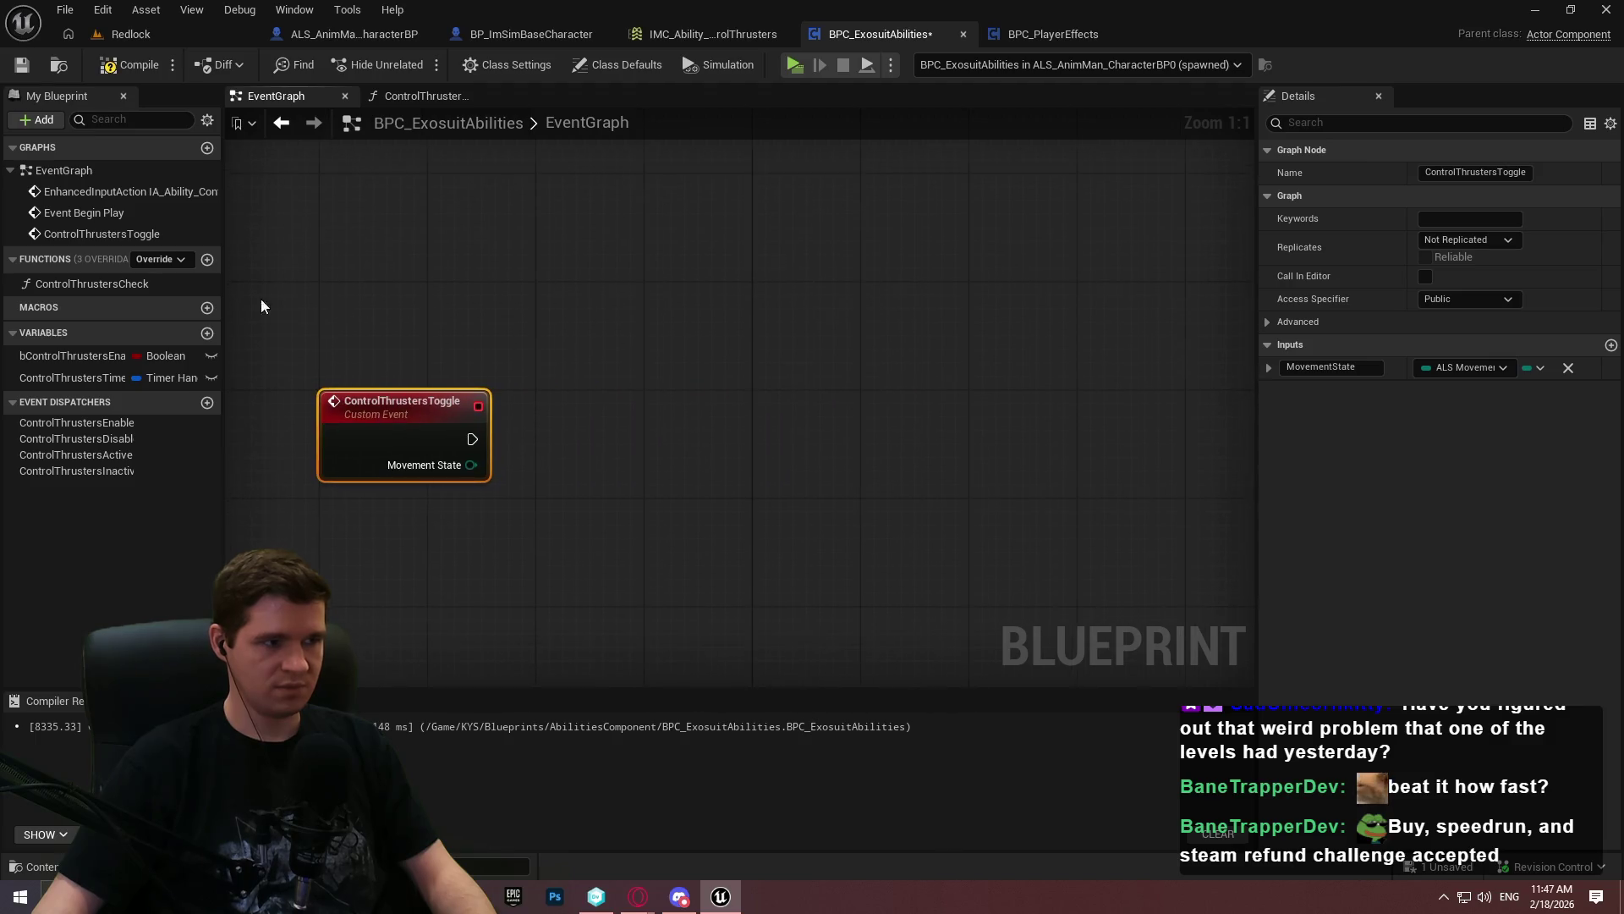
Open the ControlThrustersCheck function graph
left_click(85, 284)
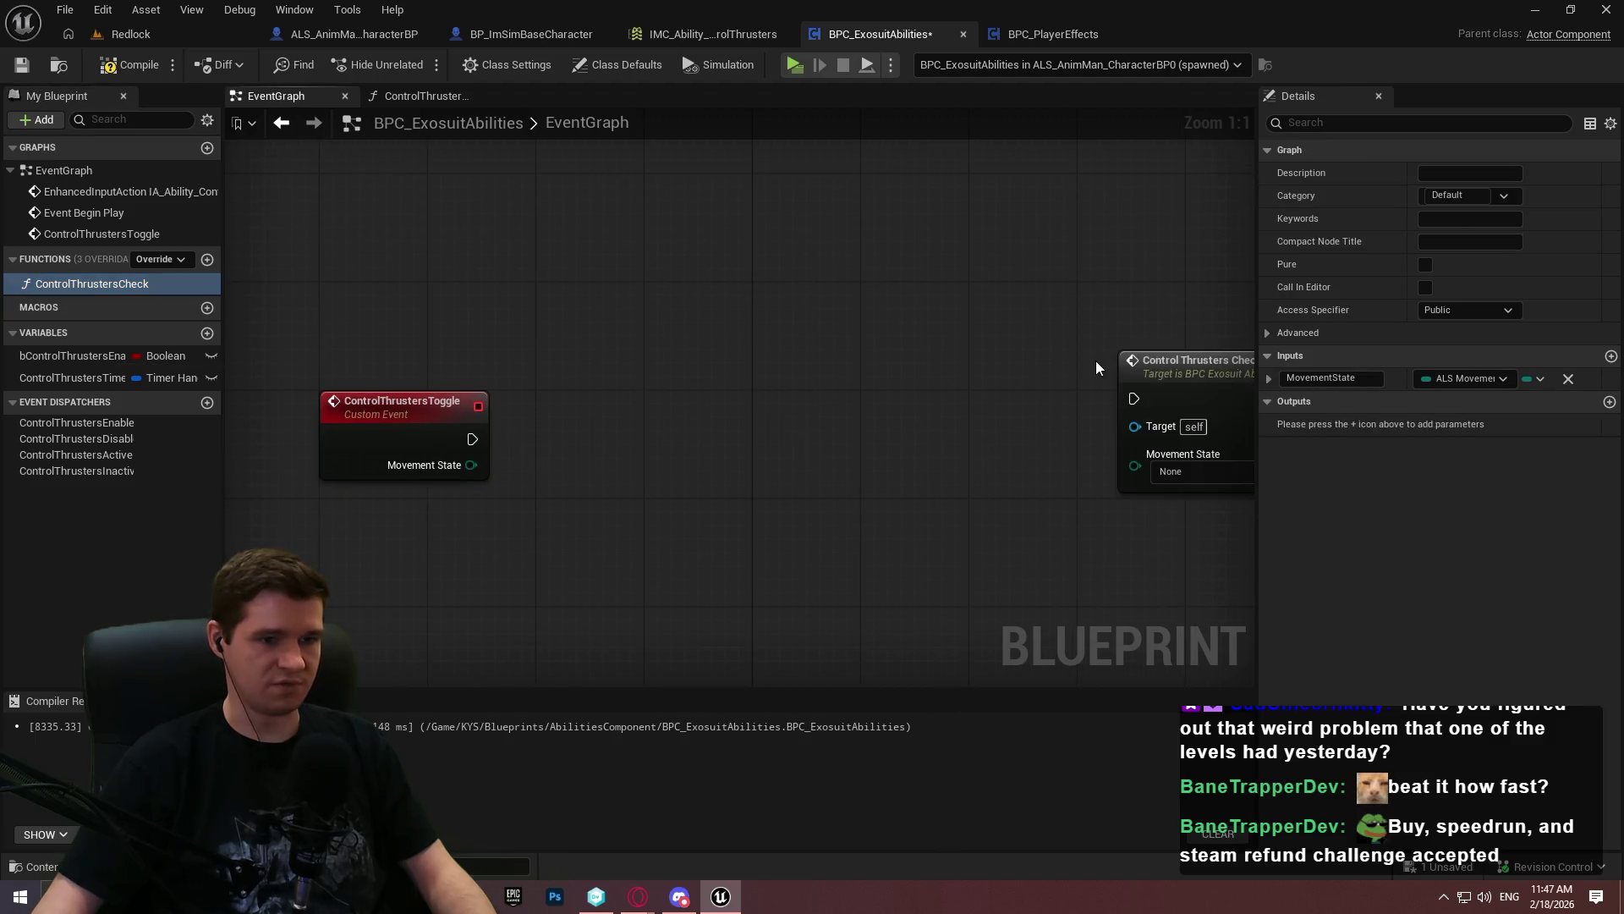
scroll(976, 333, "down", 2)
mouse_move(975, 334)
left_mouse_down()
mouse_move(759, 652)
mouse_move(573, 449)
mouse_move(483, 239)
left_mouse_up()
scroll(759, 652, "down", 3)
double_click(574, 449)
Select the Char, BPI Get Movement Input State and compare nodes, then return to the EventGraph
scroll(546, 484, "up", 7)
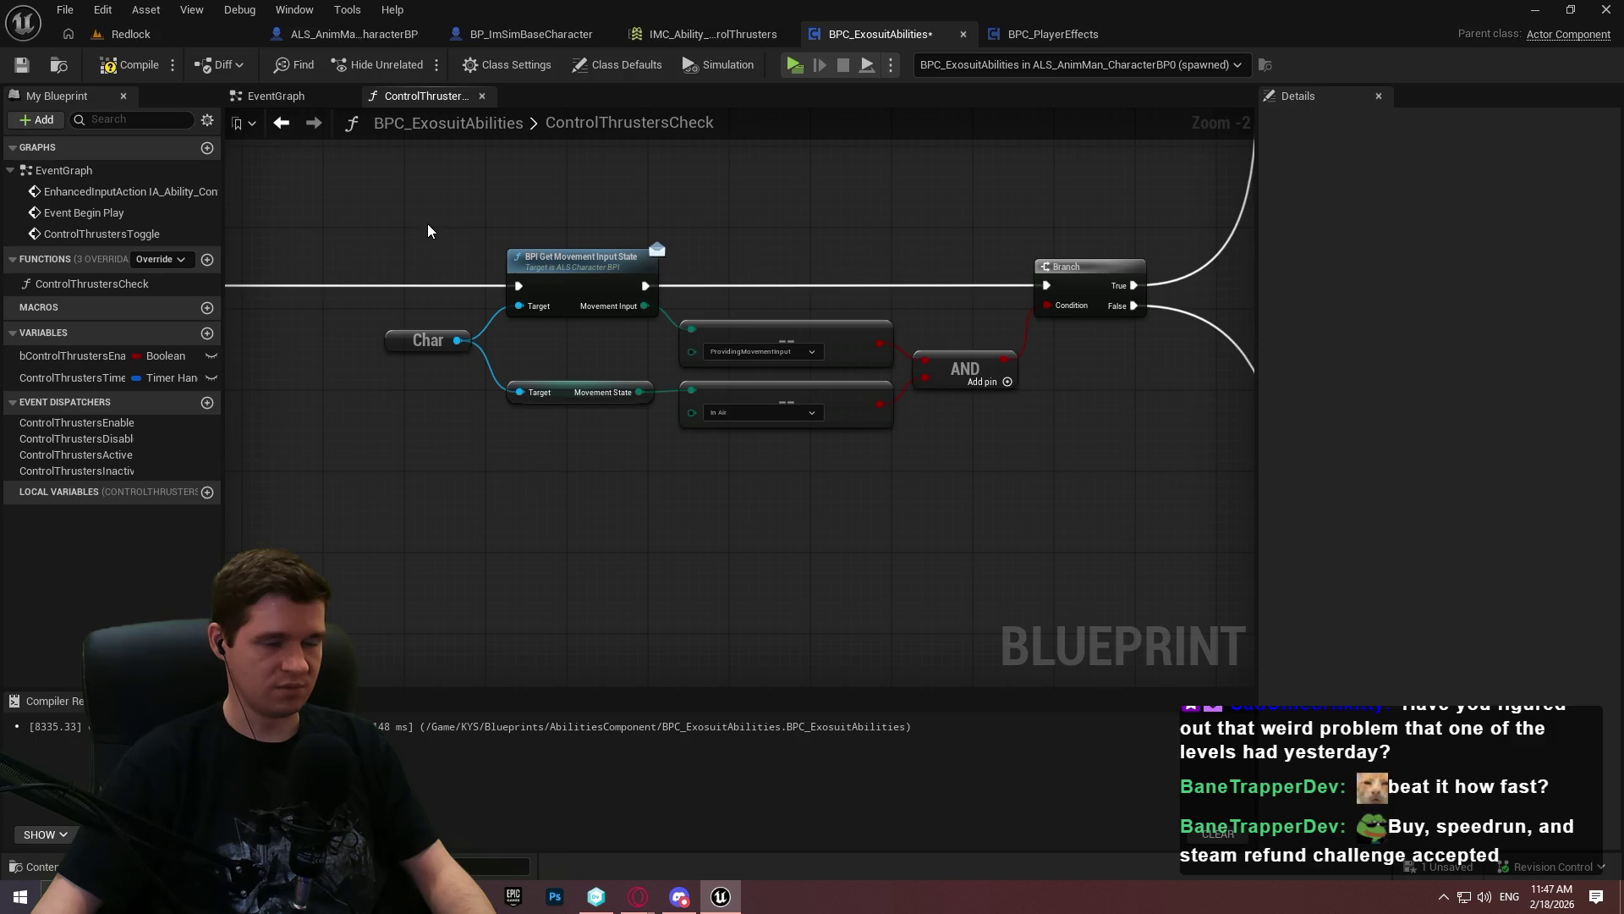
mouse_move(376, 213)
left_mouse_down()
mouse_move(884, 354)
mouse_move(962, 357)
left_mouse_up()
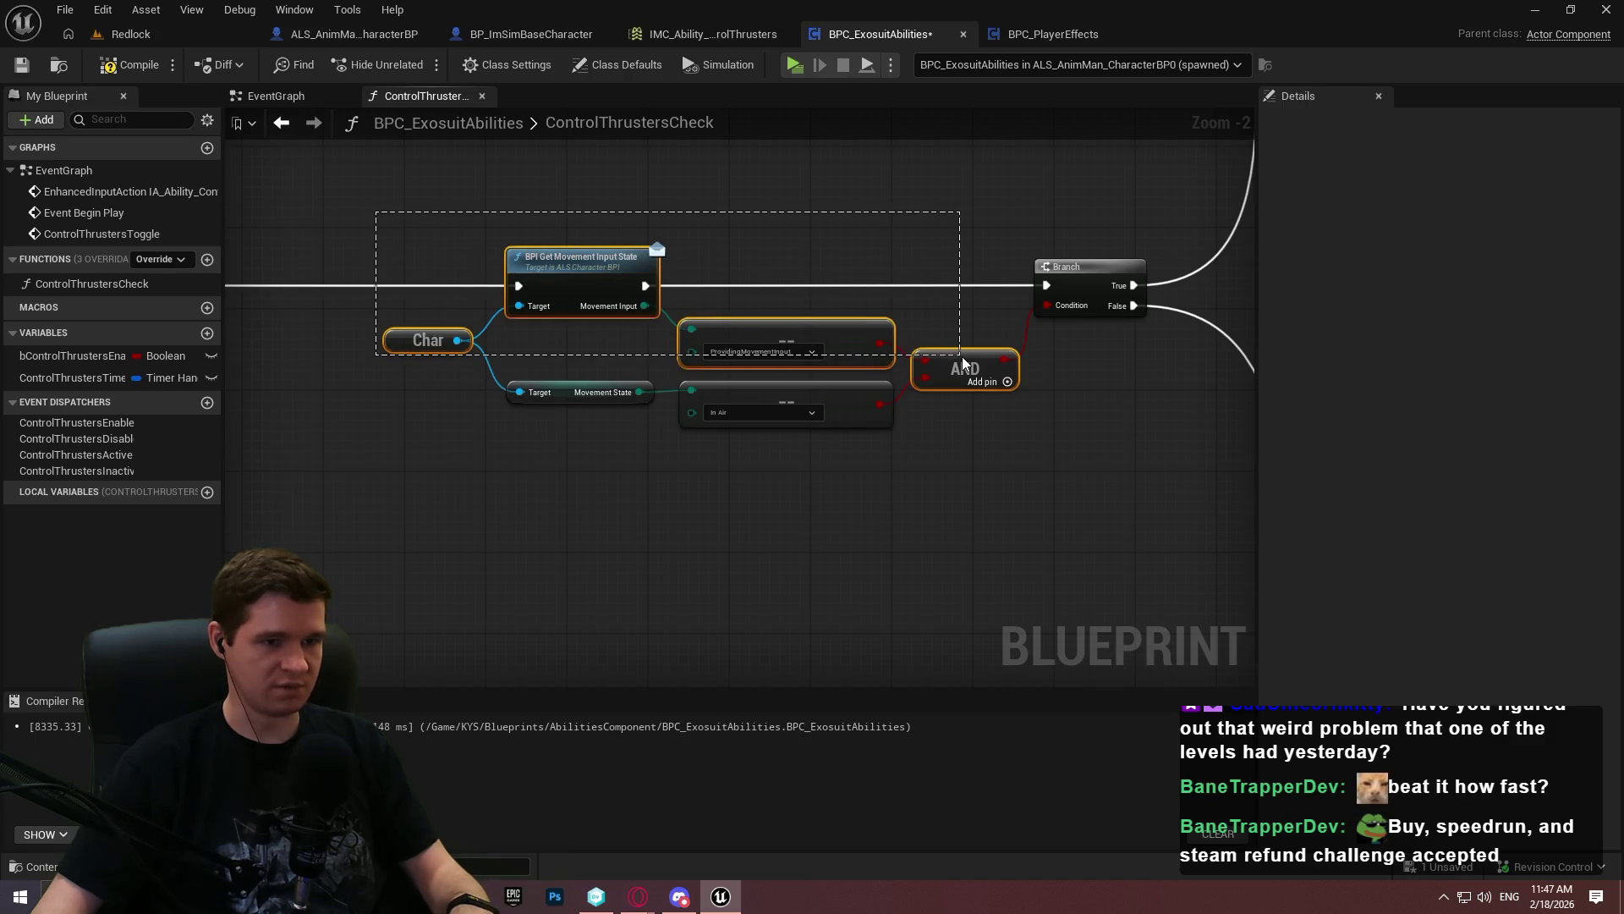
mouse_move(598, 192)
left_mouse_down()
mouse_move(771, 309)
mouse_move(930, 339)
mouse_move(969, 366)
left_mouse_up()
left_click_drag(519, 285, 424, 359)
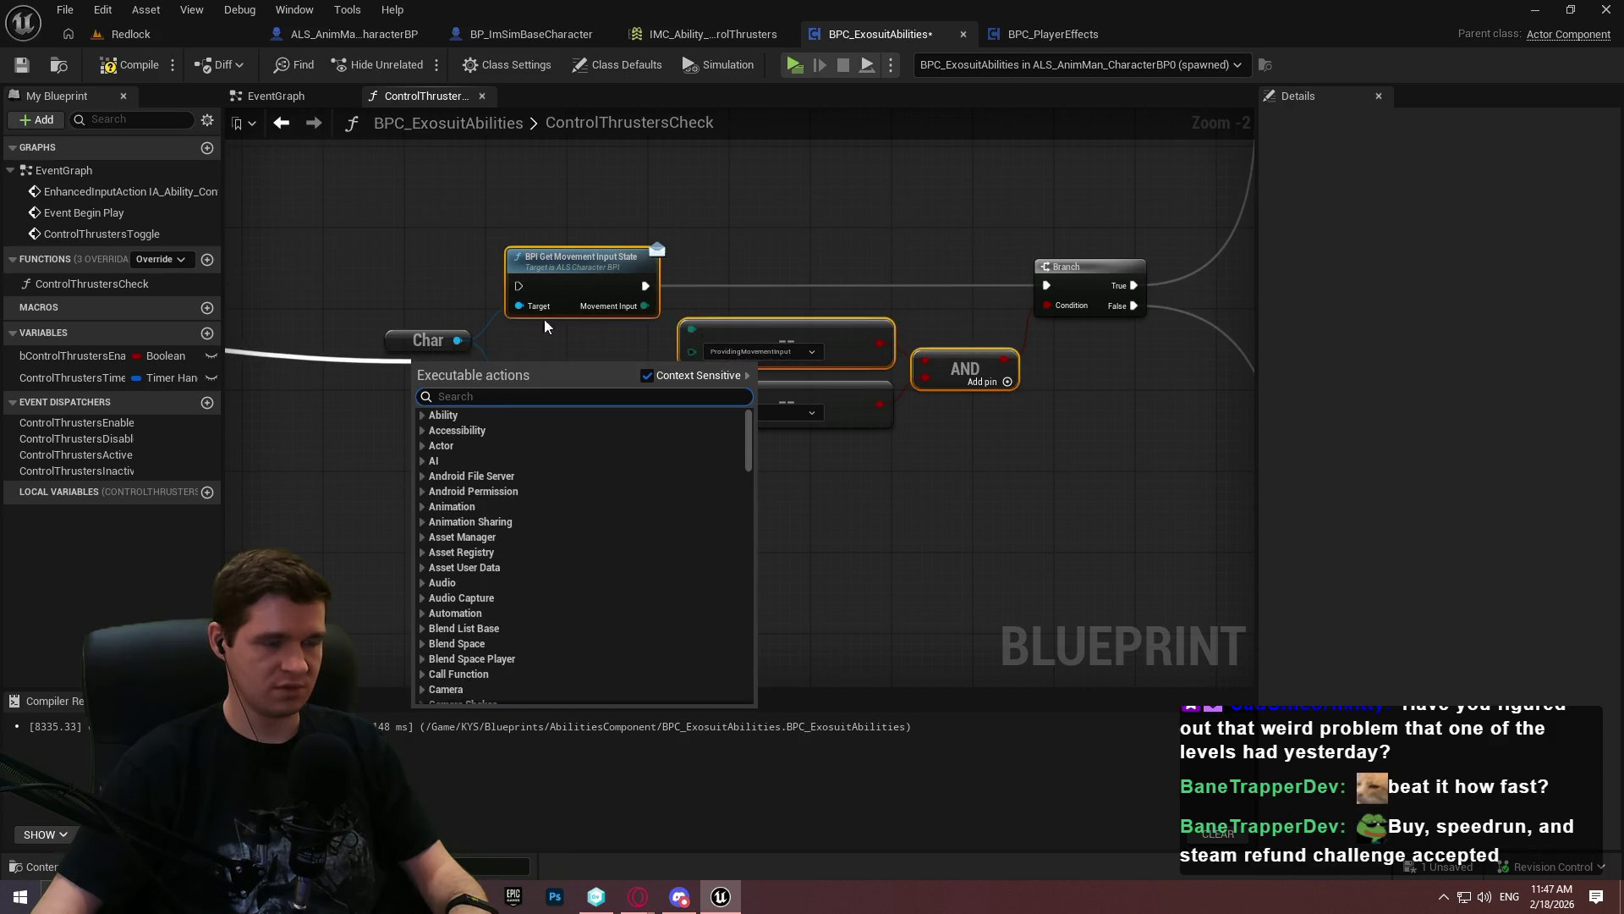
key("Escape")
left_click_drag(367, 230, 1060, 375)
left_click_drag(1064, 359, 1050, 361)
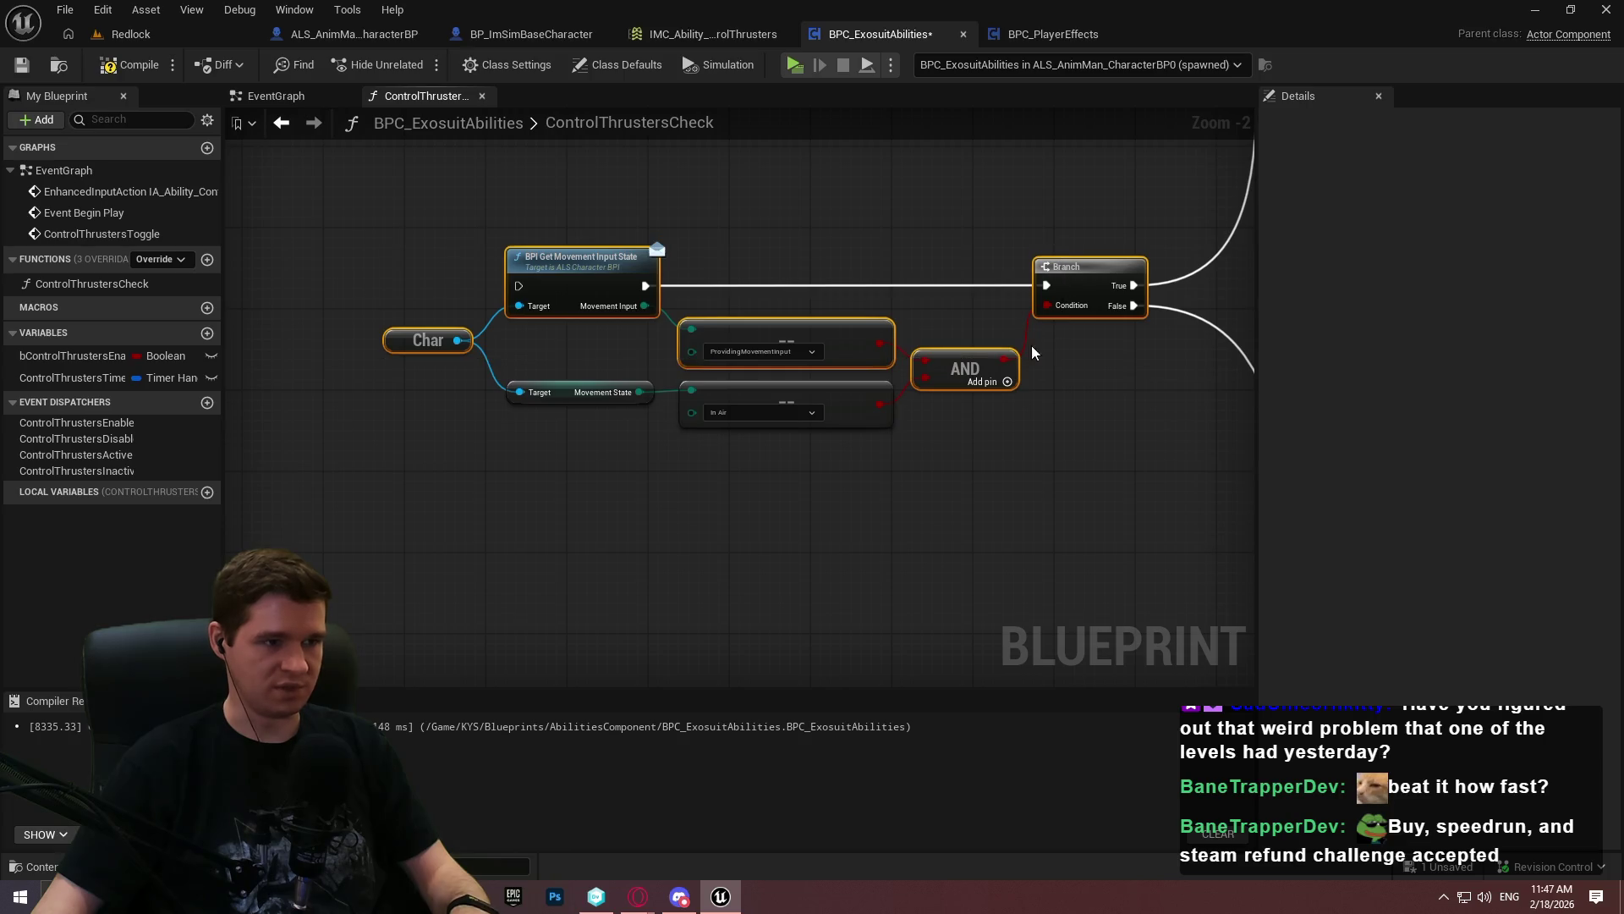
left_click(283, 100)
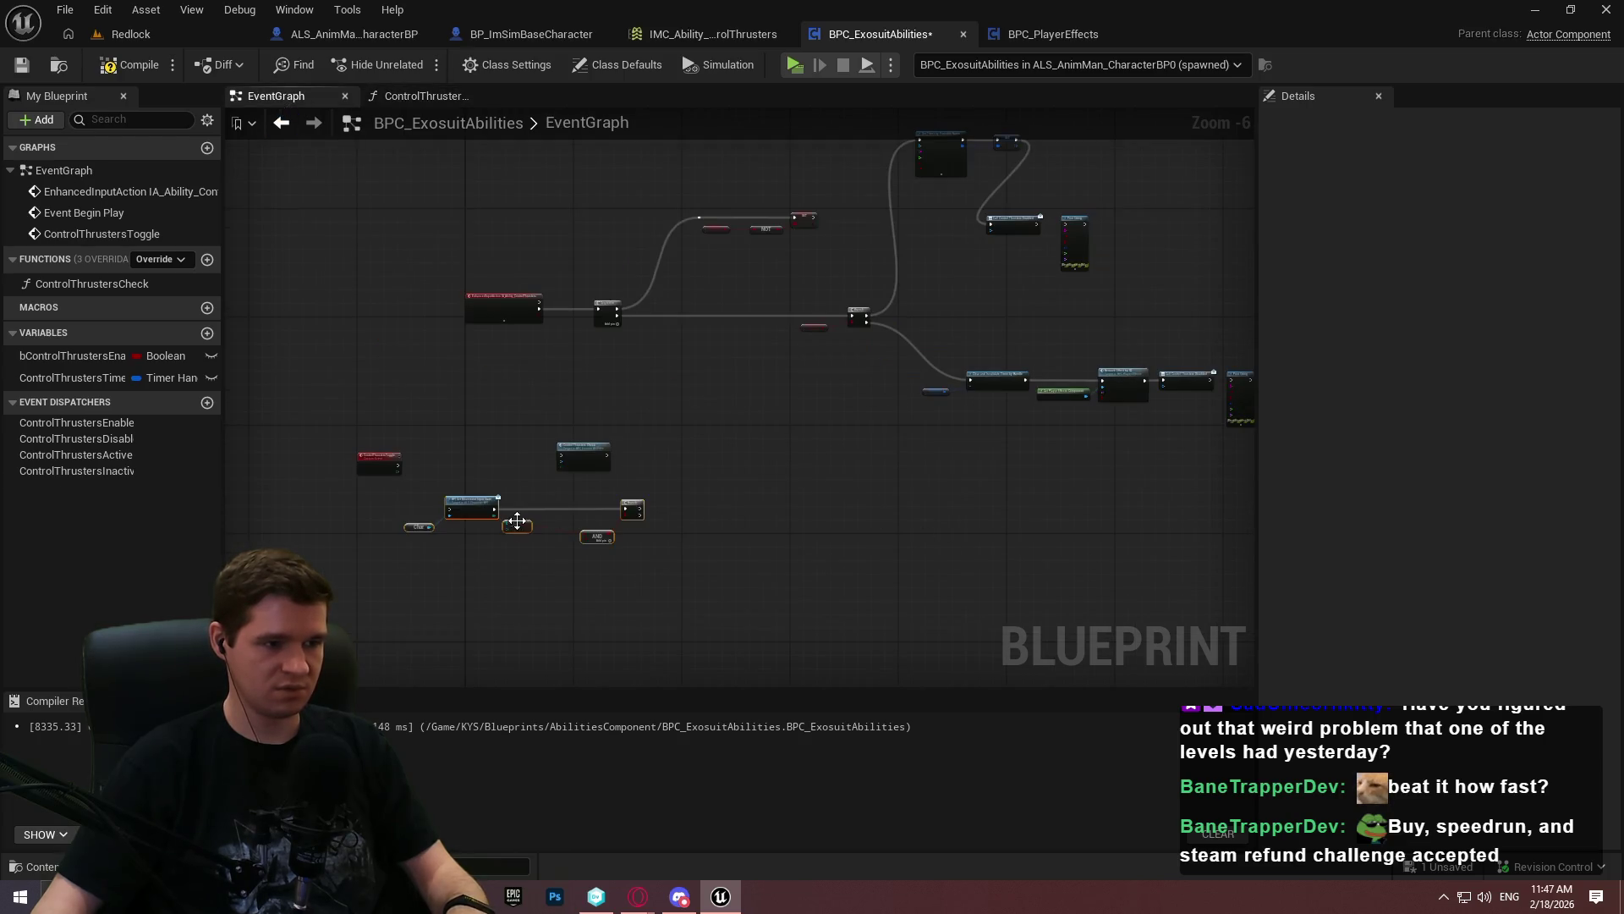
Wire ControlThrustersToggle into the pasted check and add an Equal (Enum) comparing Movement State to In Air
scroll(518, 518, "up", 4)
mouse_move(313, 487)
left_mouse_down()
mouse_move(549, 348)
mouse_move(622, 350)
mouse_move(500, 490)
mouse_move(680, 626)
left_mouse_up()
left_click(542, 385)
type("=")
left_click(765, 382)
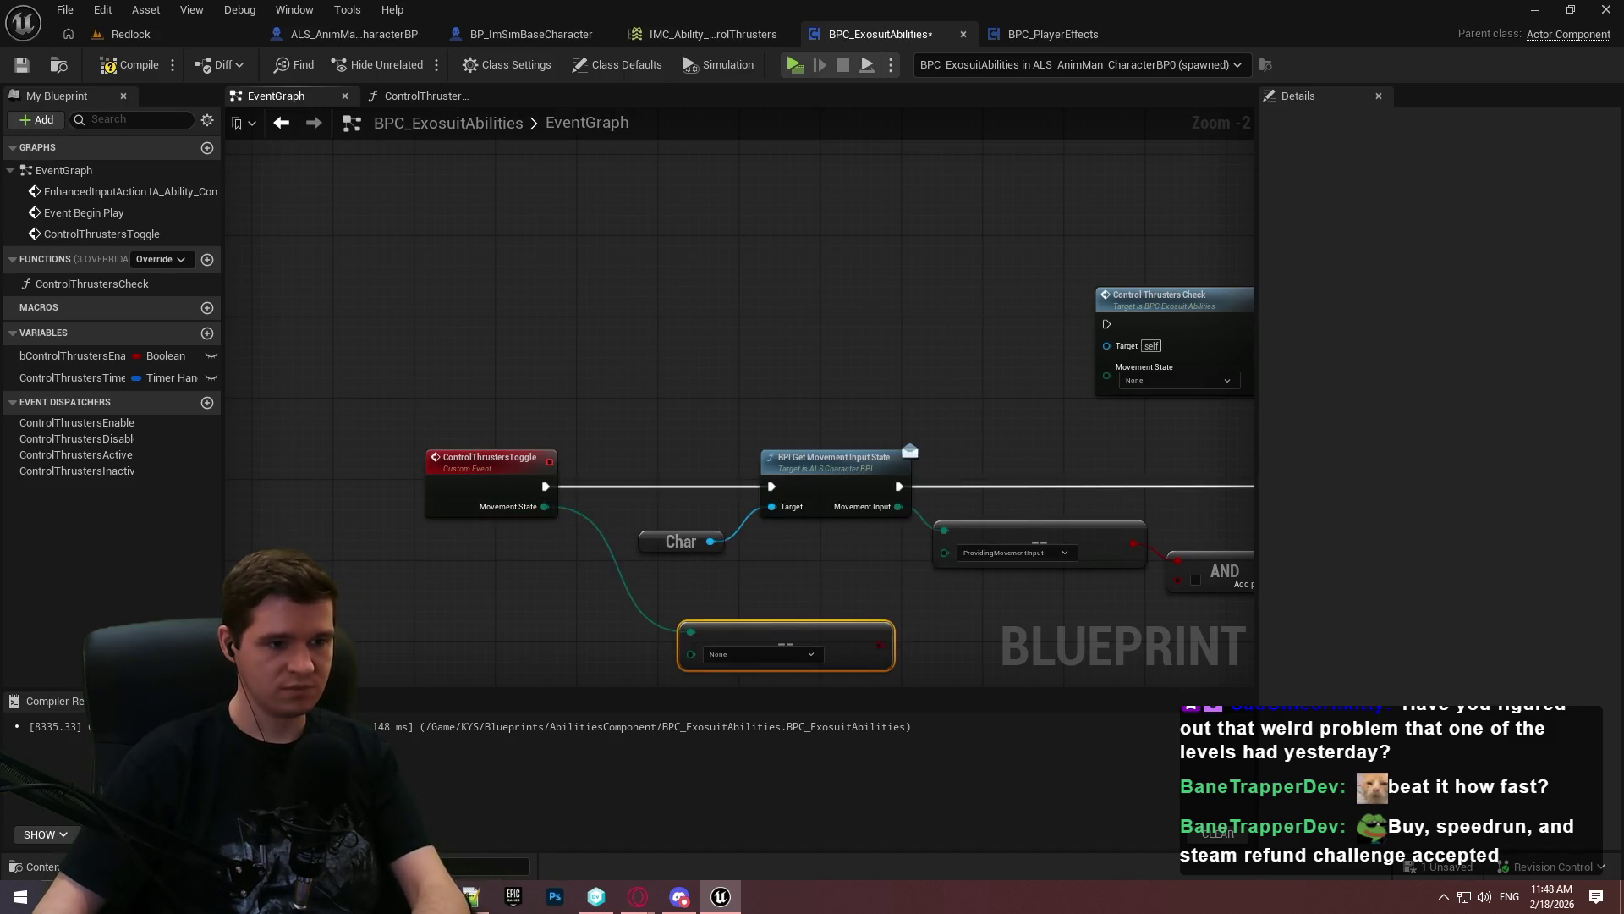
scroll(669, 482, "up", 2)
left_click(774, 504)
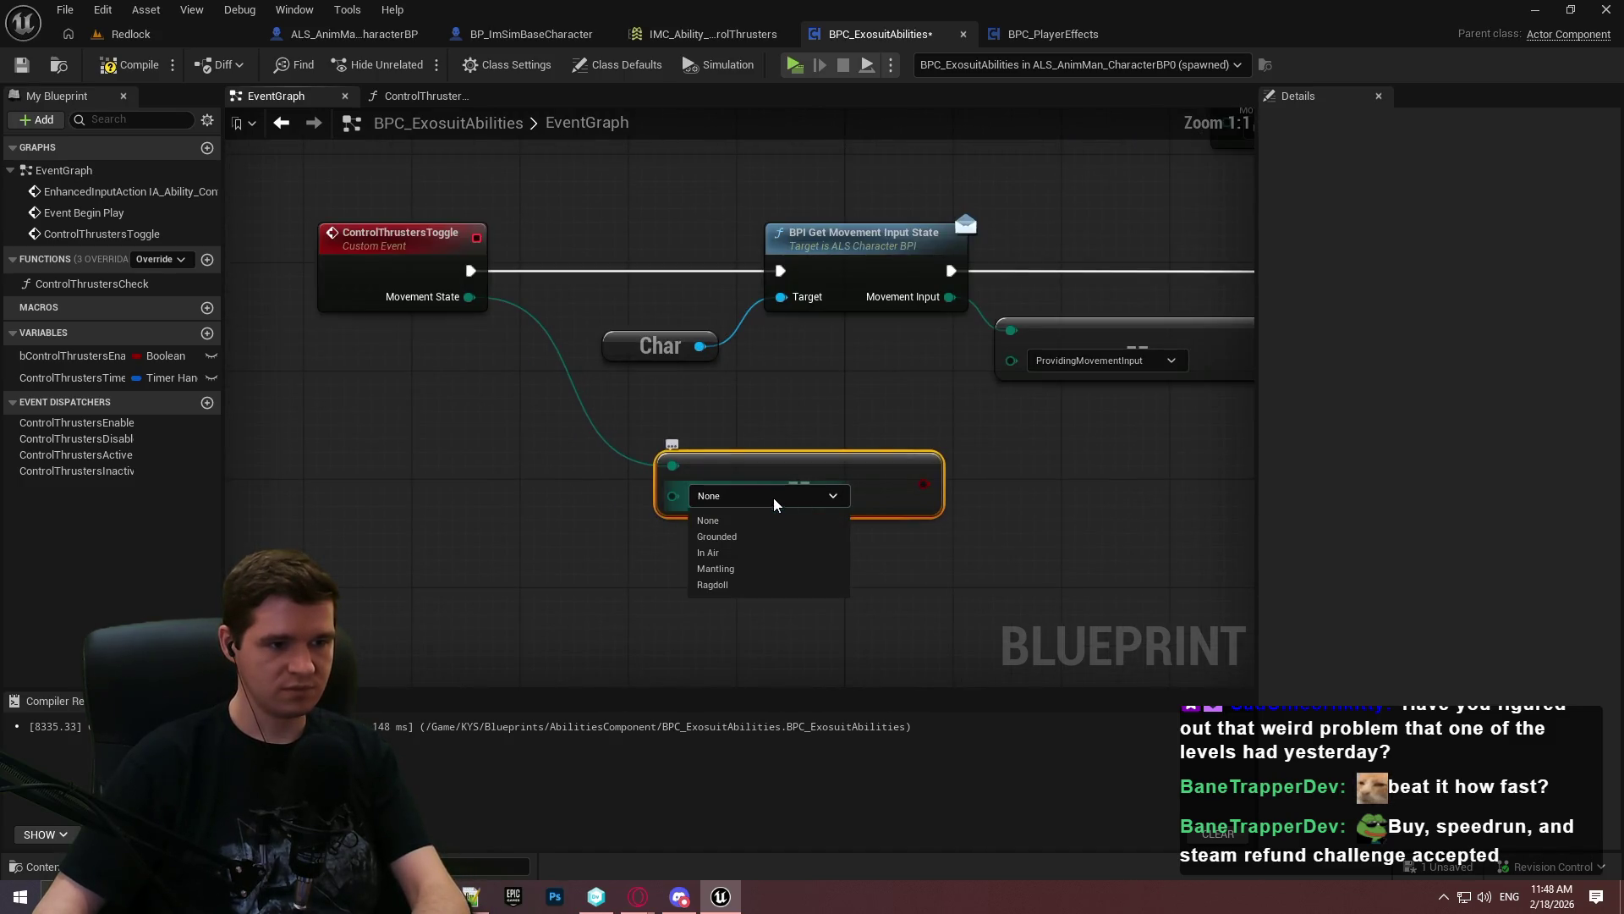
left_click(749, 554)
mouse_move(924, 484)
left_mouse_down()
mouse_move(1024, 395)
mouse_move(630, 419)
mouse_move(583, 406)
left_mouse_up()
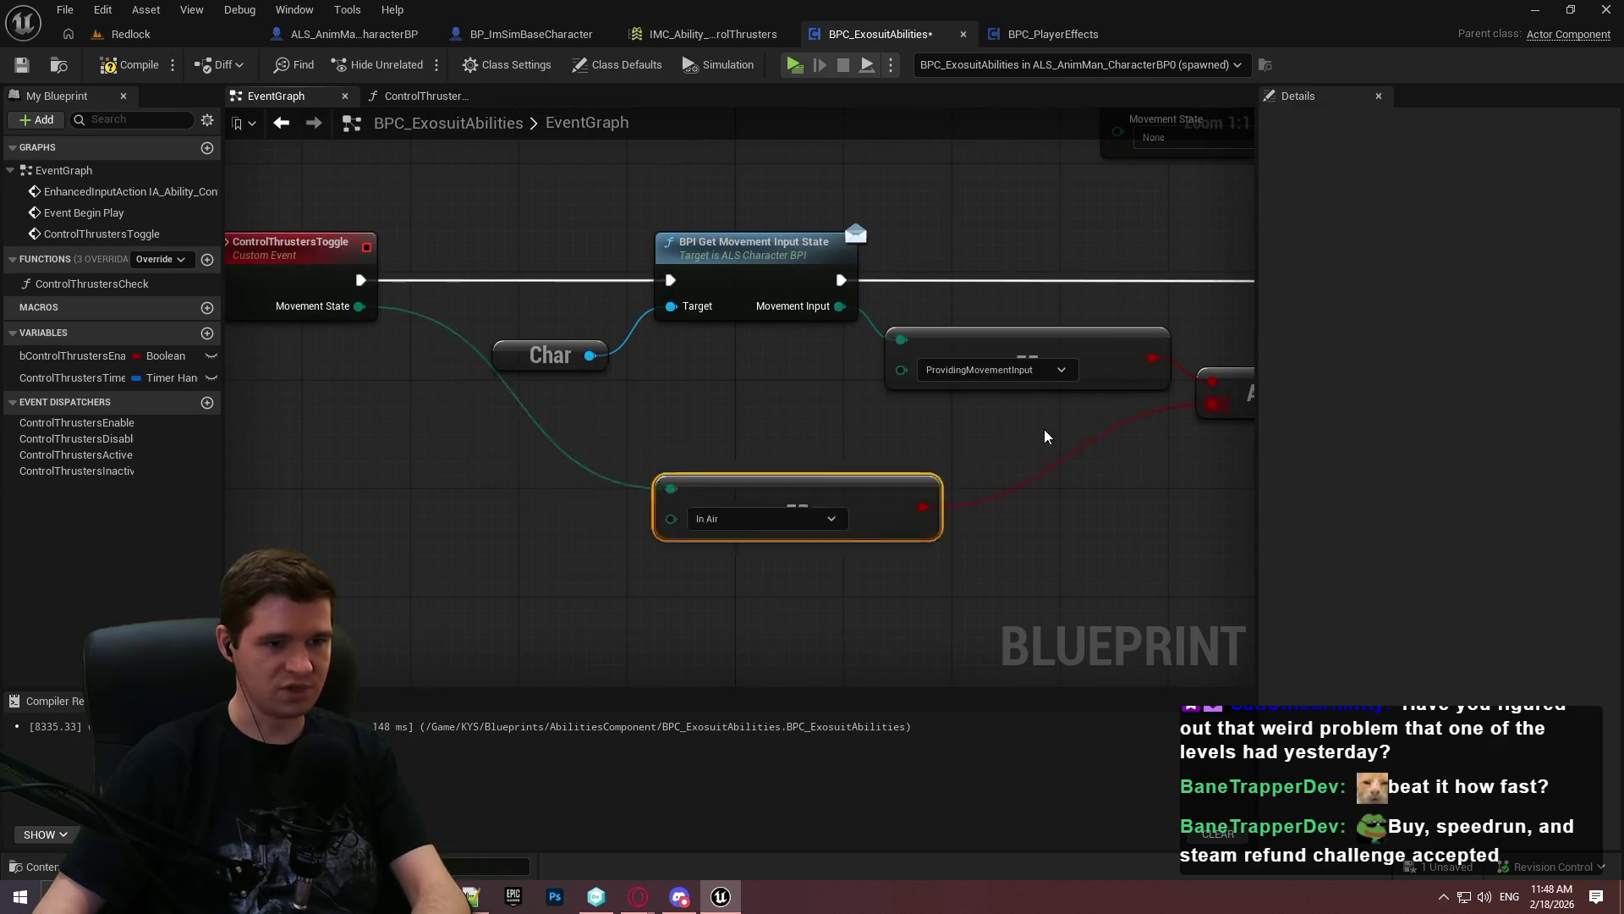
Place the In Air comparison under ProvidingMovementInput, add a reroute on the Movement State wire, and shift nodes right
left_click_drag(740, 492, 1026, 439)
left_click(791, 425)
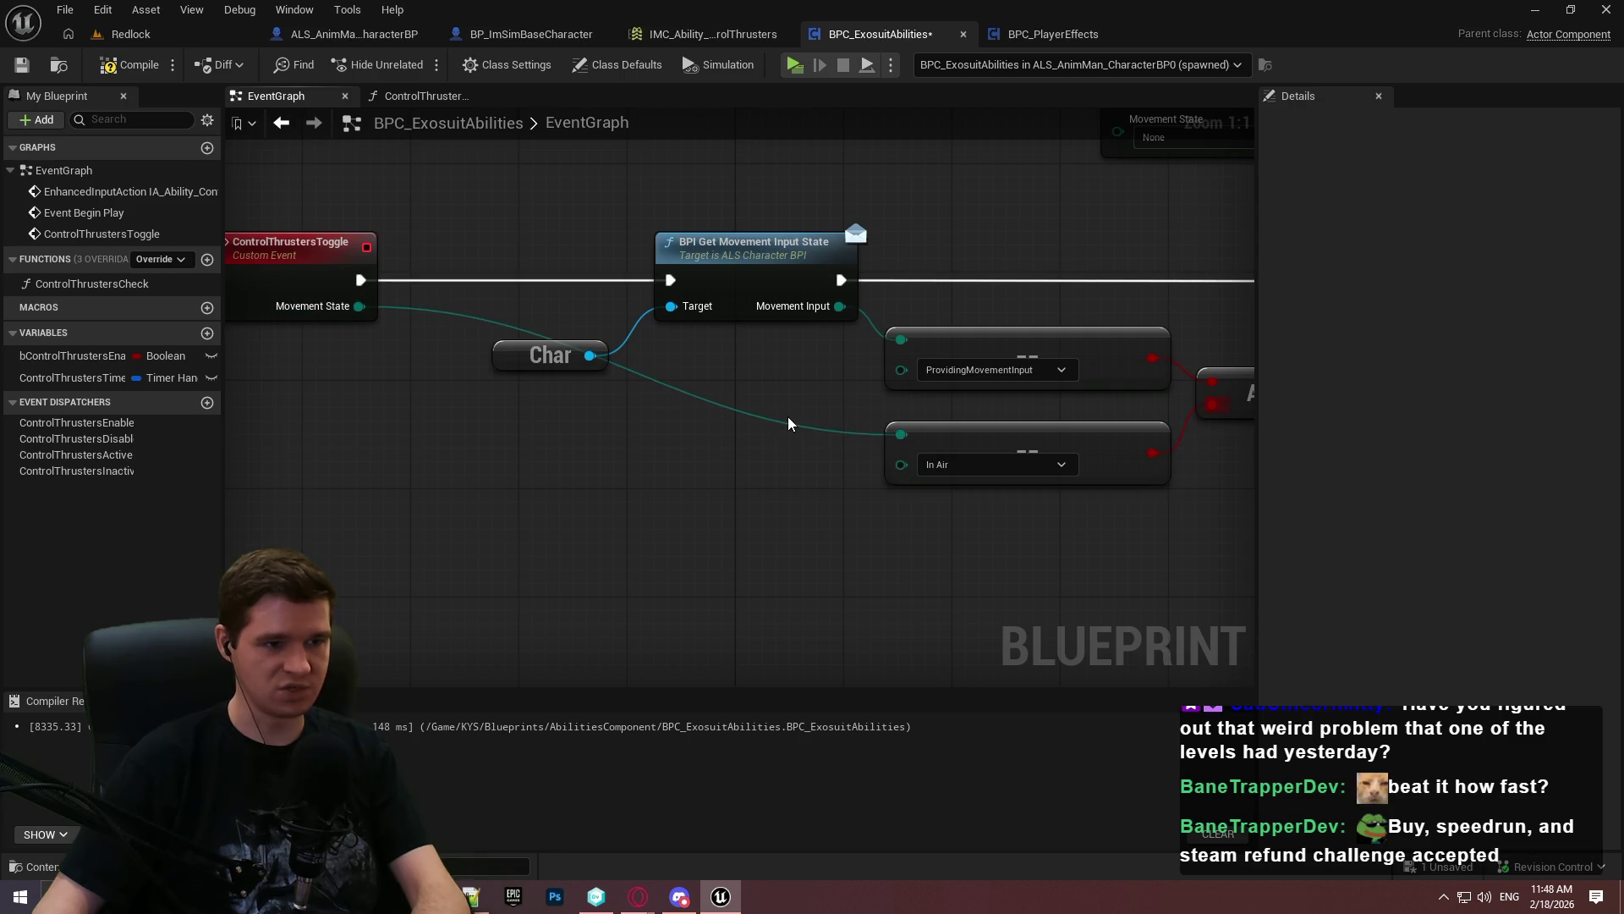
double_click(789, 423)
mouse_move(782, 420)
left_mouse_down()
mouse_move(539, 458)
mouse_move(486, 444)
left_mouse_up()
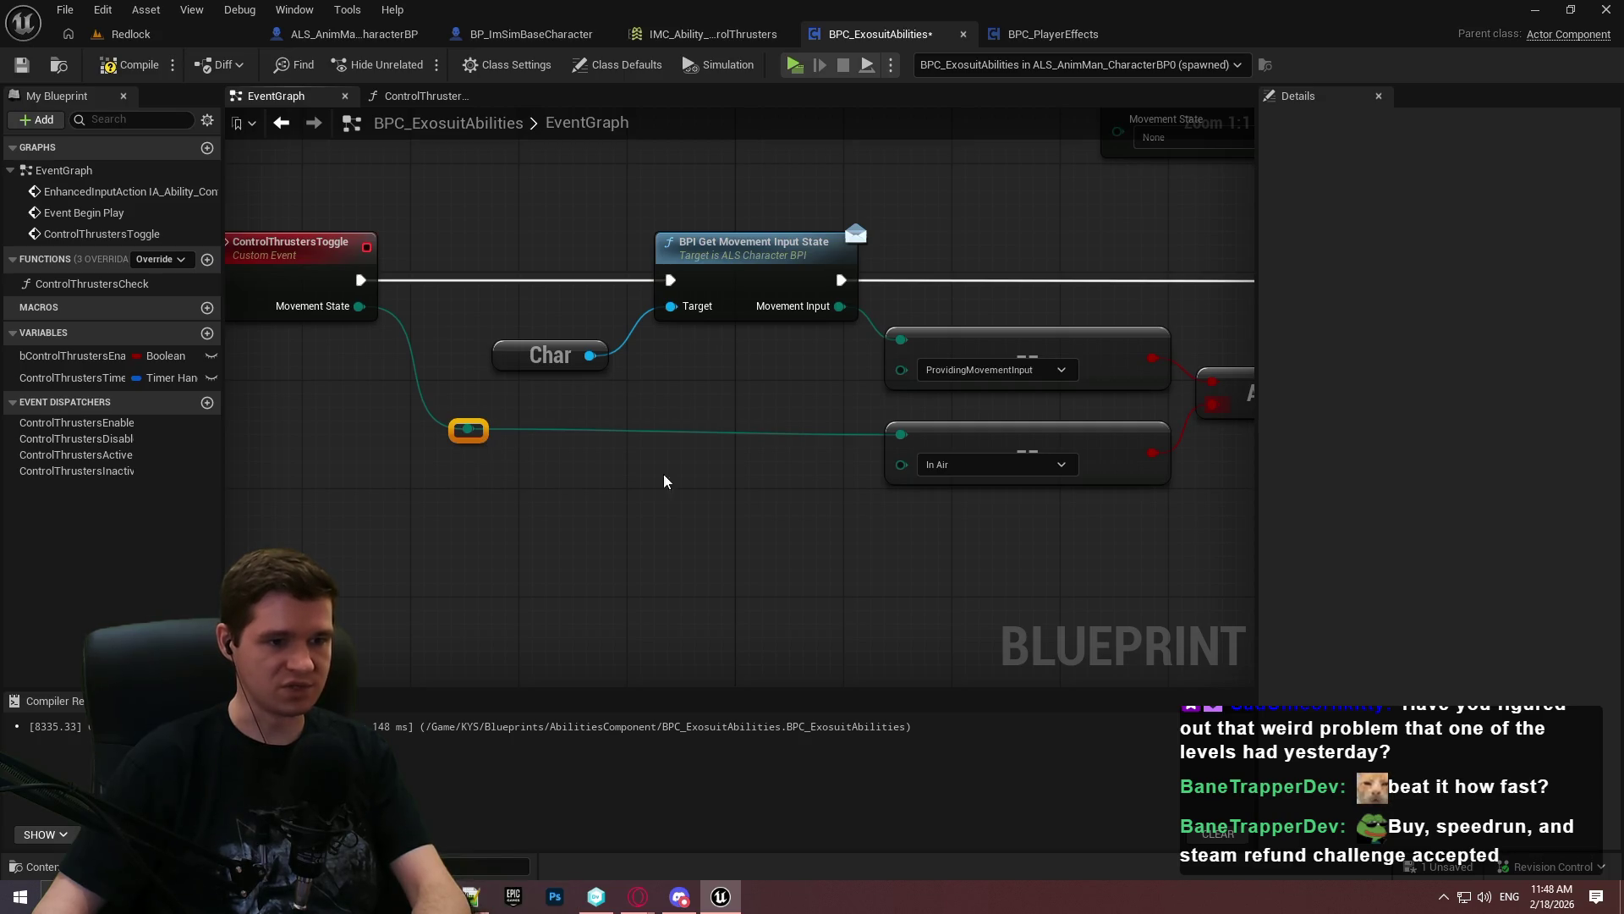
scroll(767, 489, "down", 5)
mouse_move(1057, 483)
left_mouse_down()
mouse_move(502, 323)
mouse_move(697, 326)
left_mouse_up()
left_click(1069, 258)
left_click(856, 243)
scroll(1111, 281, "up", 2)
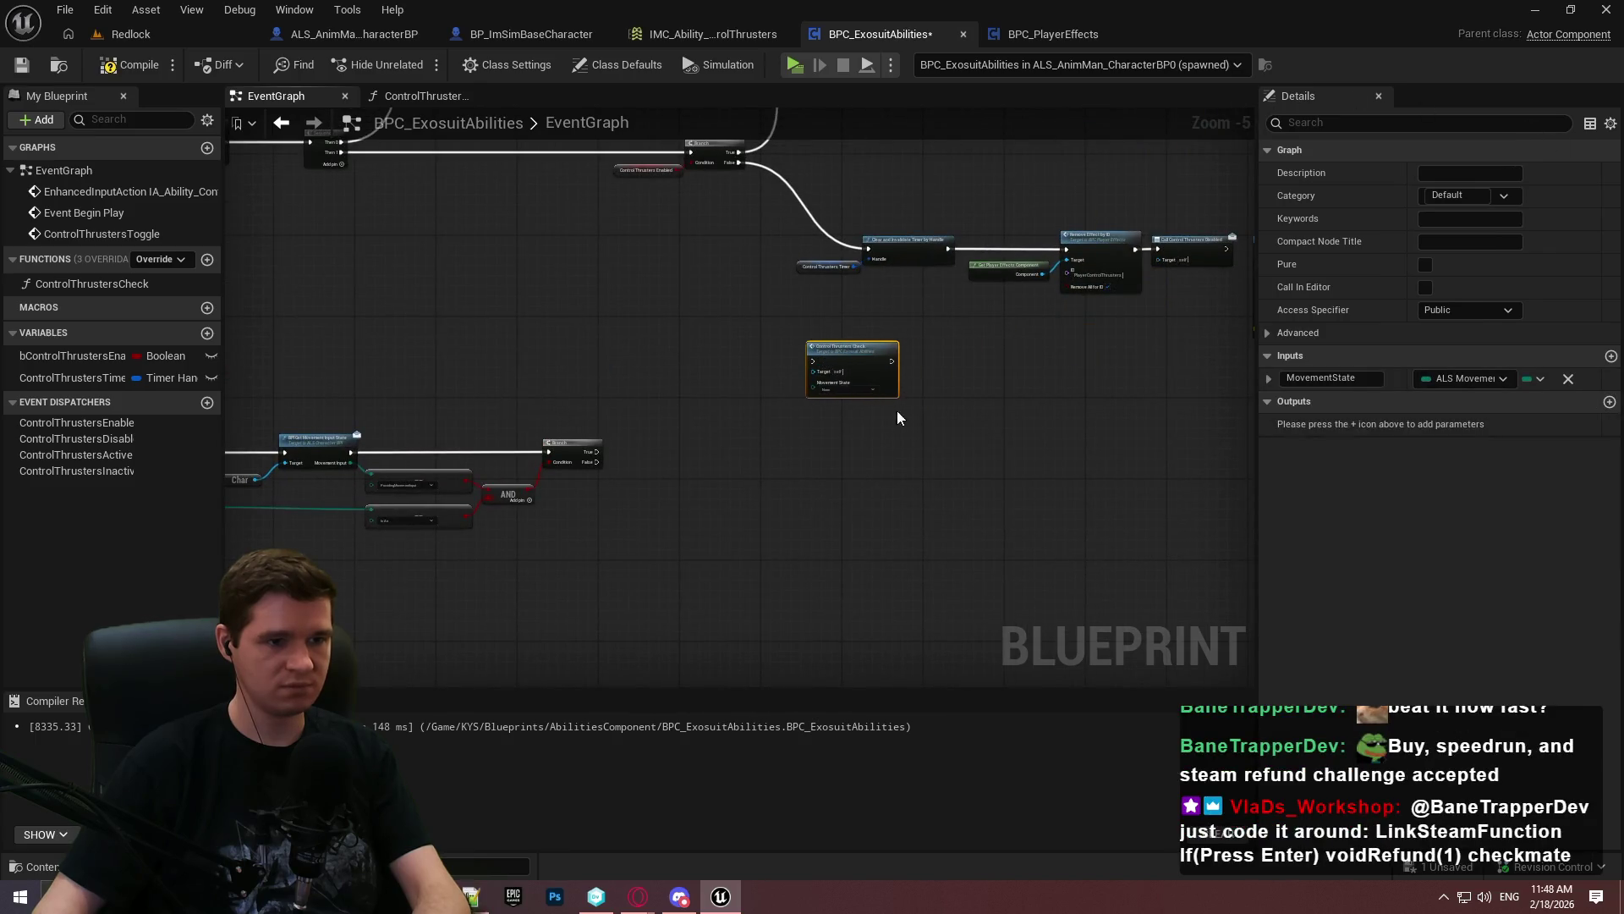
Remove the MovementState input from Control Thrusters Check and save BPC_ExosuitAbilities
left_click(1568, 378)
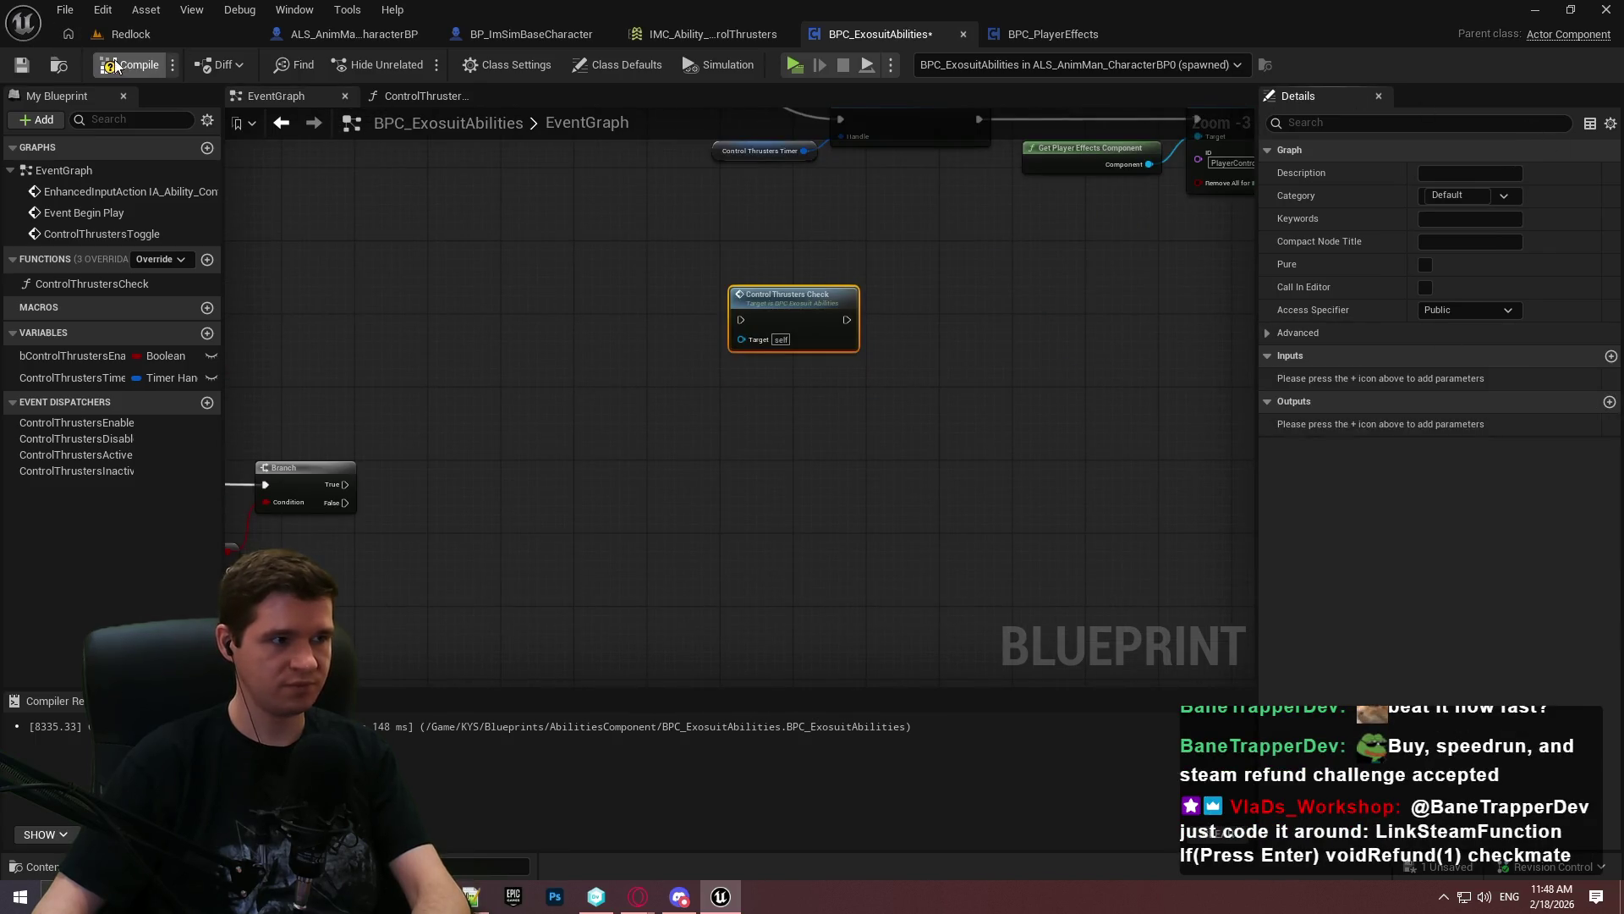
left_click(22, 65)
left_click_drag(572, 291, 936, 352)
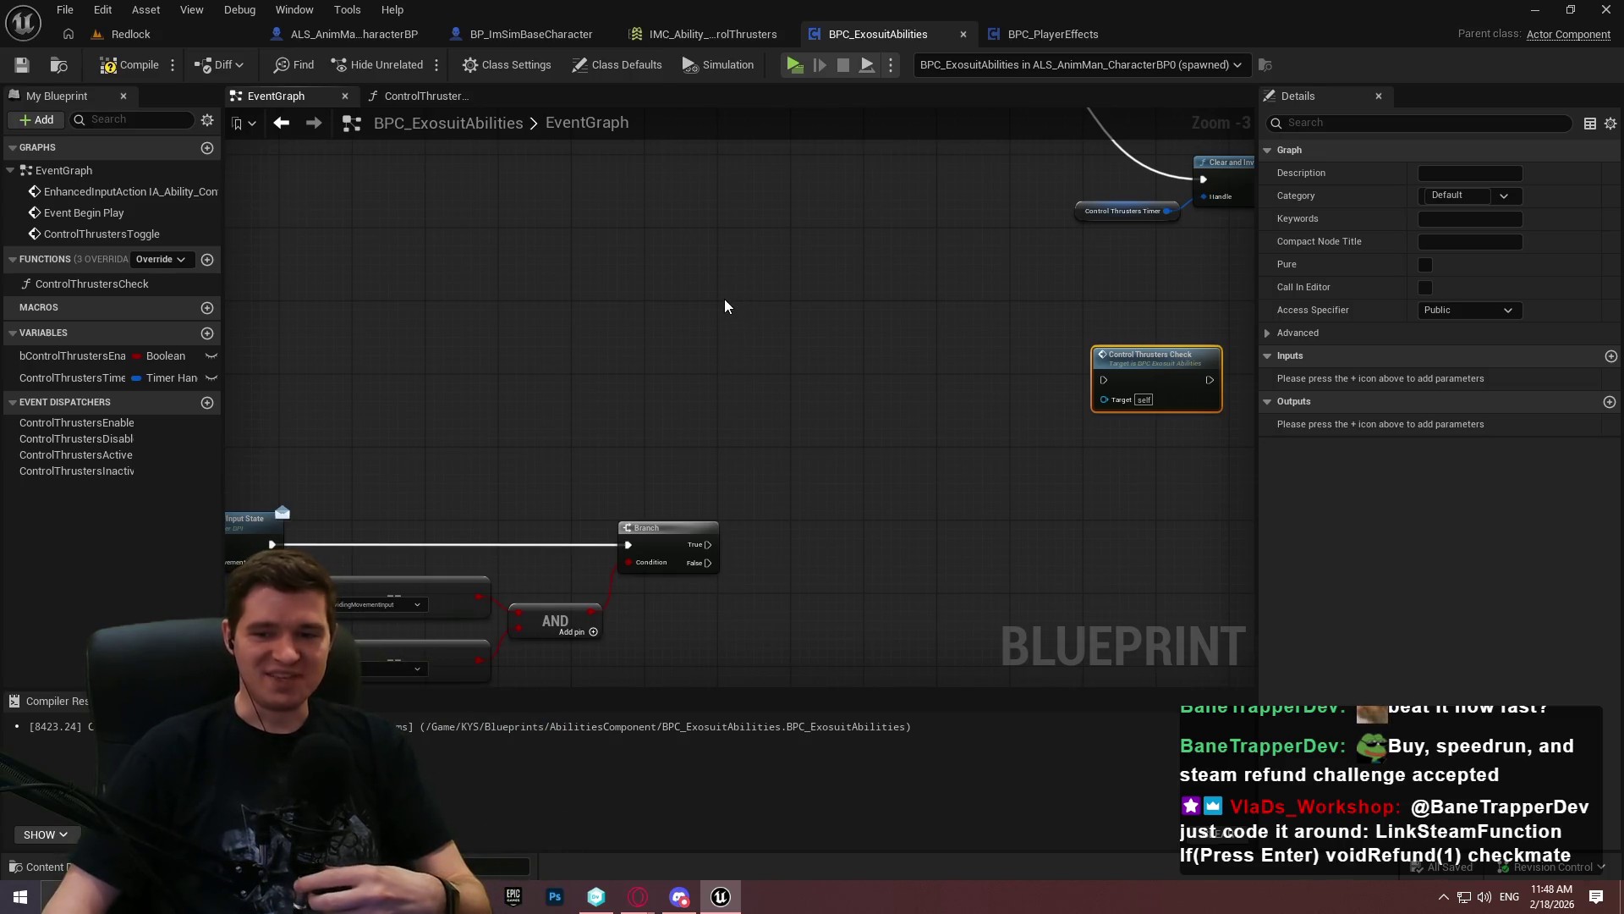
left_click(865, 443)
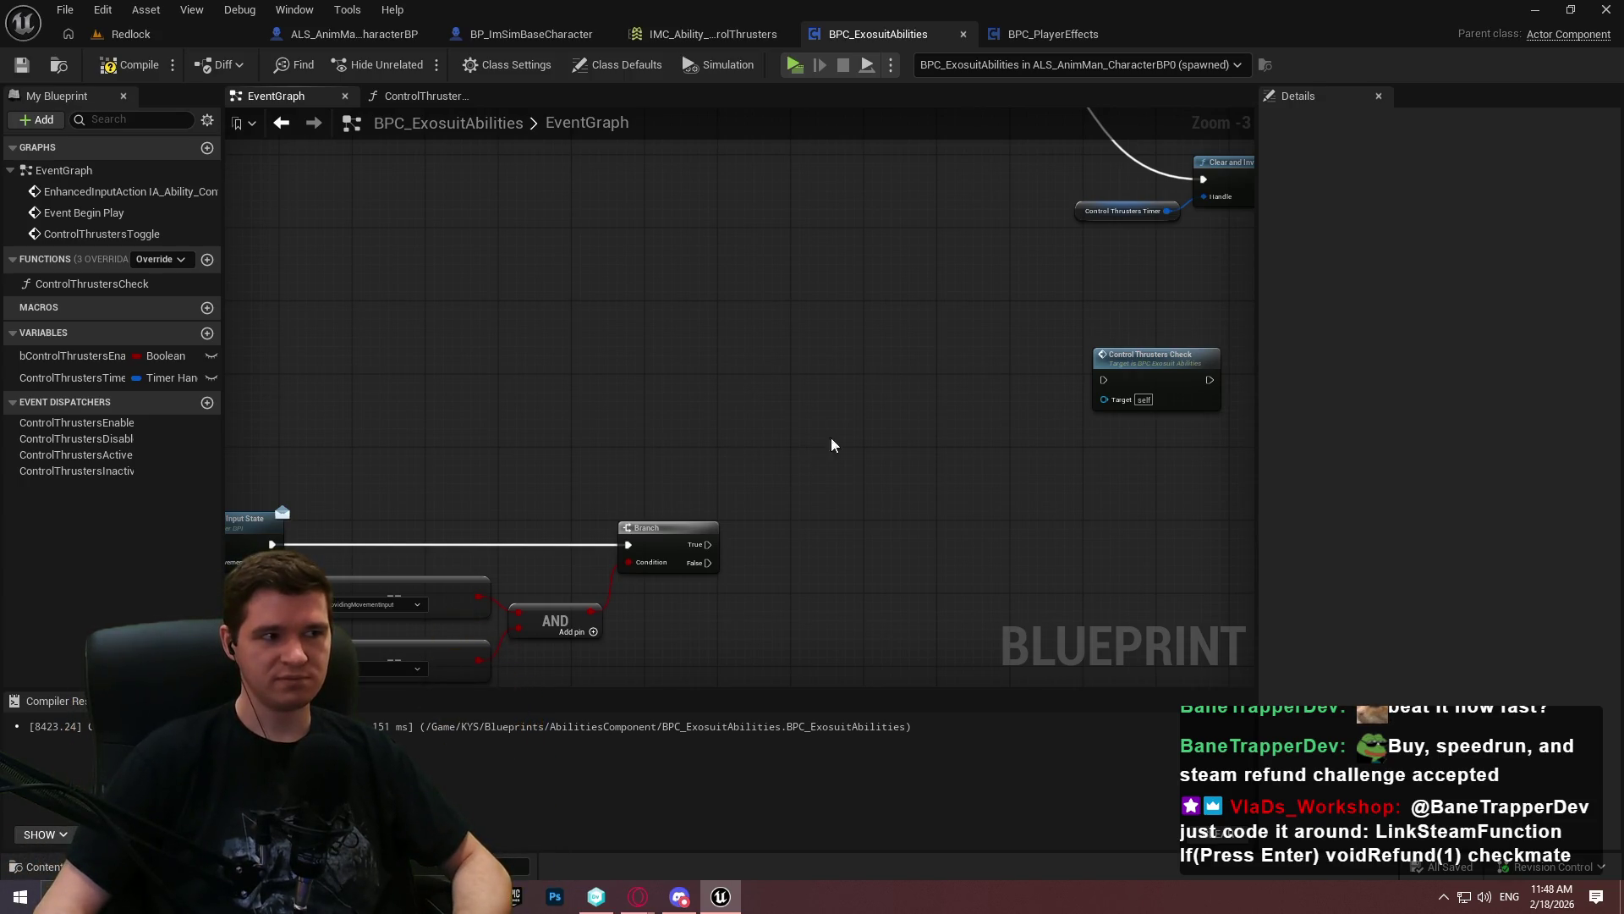
Shift the Control Thrusters Check node left beneath the Branch node
scroll(846, 389, "down", 3)
right_click(867, 385)
scroll(789, 378, "up", 3)
key("Escape")
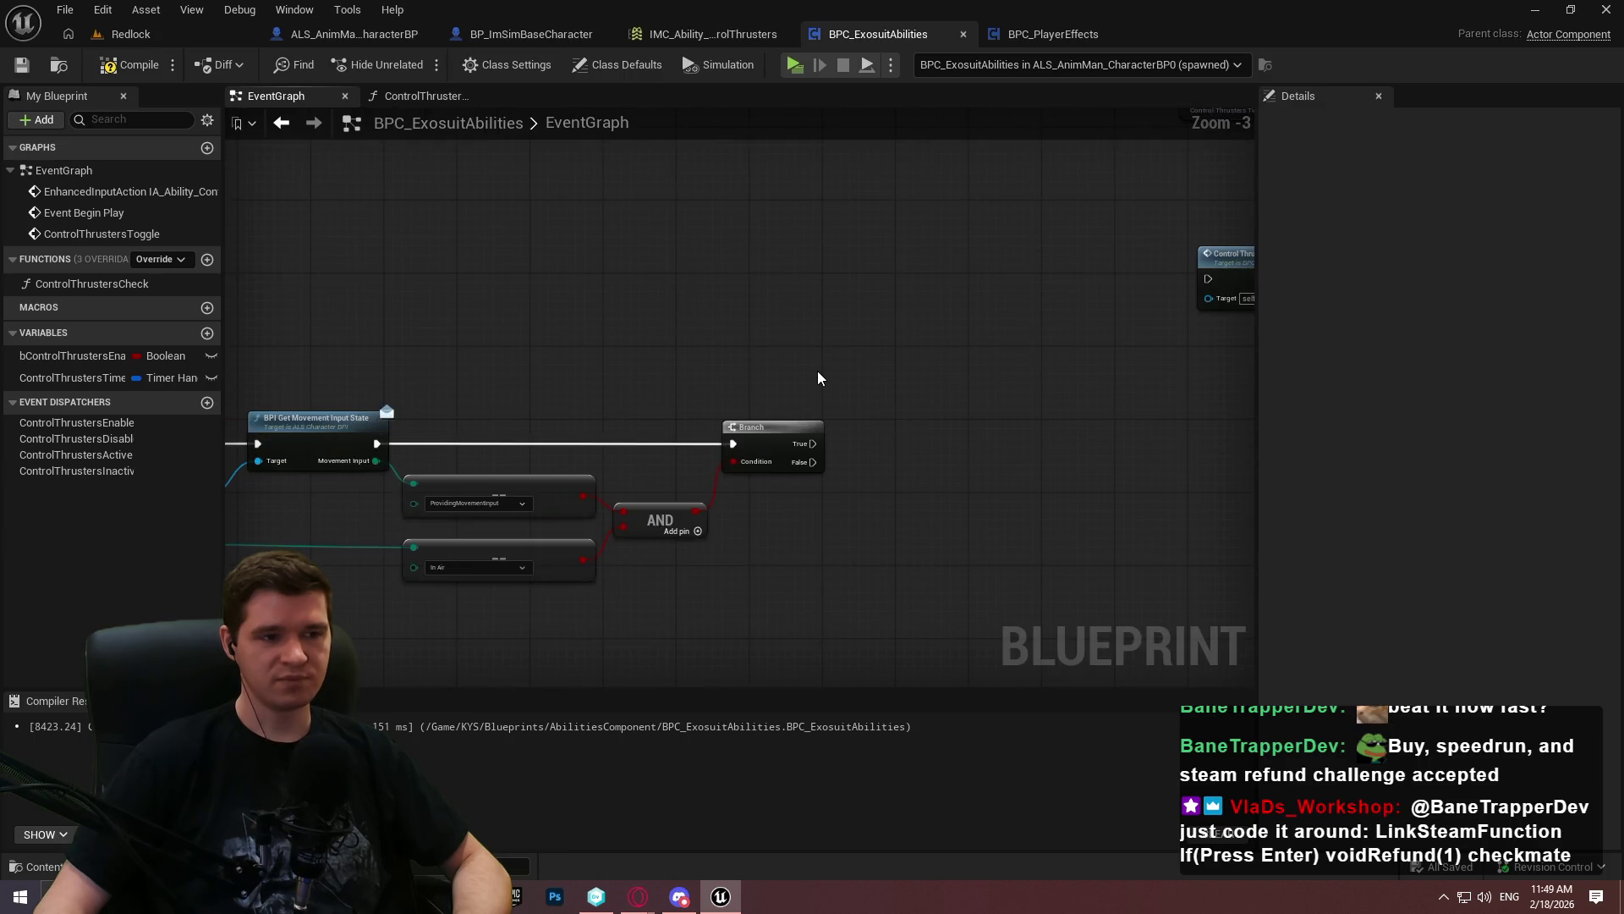
scroll(809, 354, "up", 3)
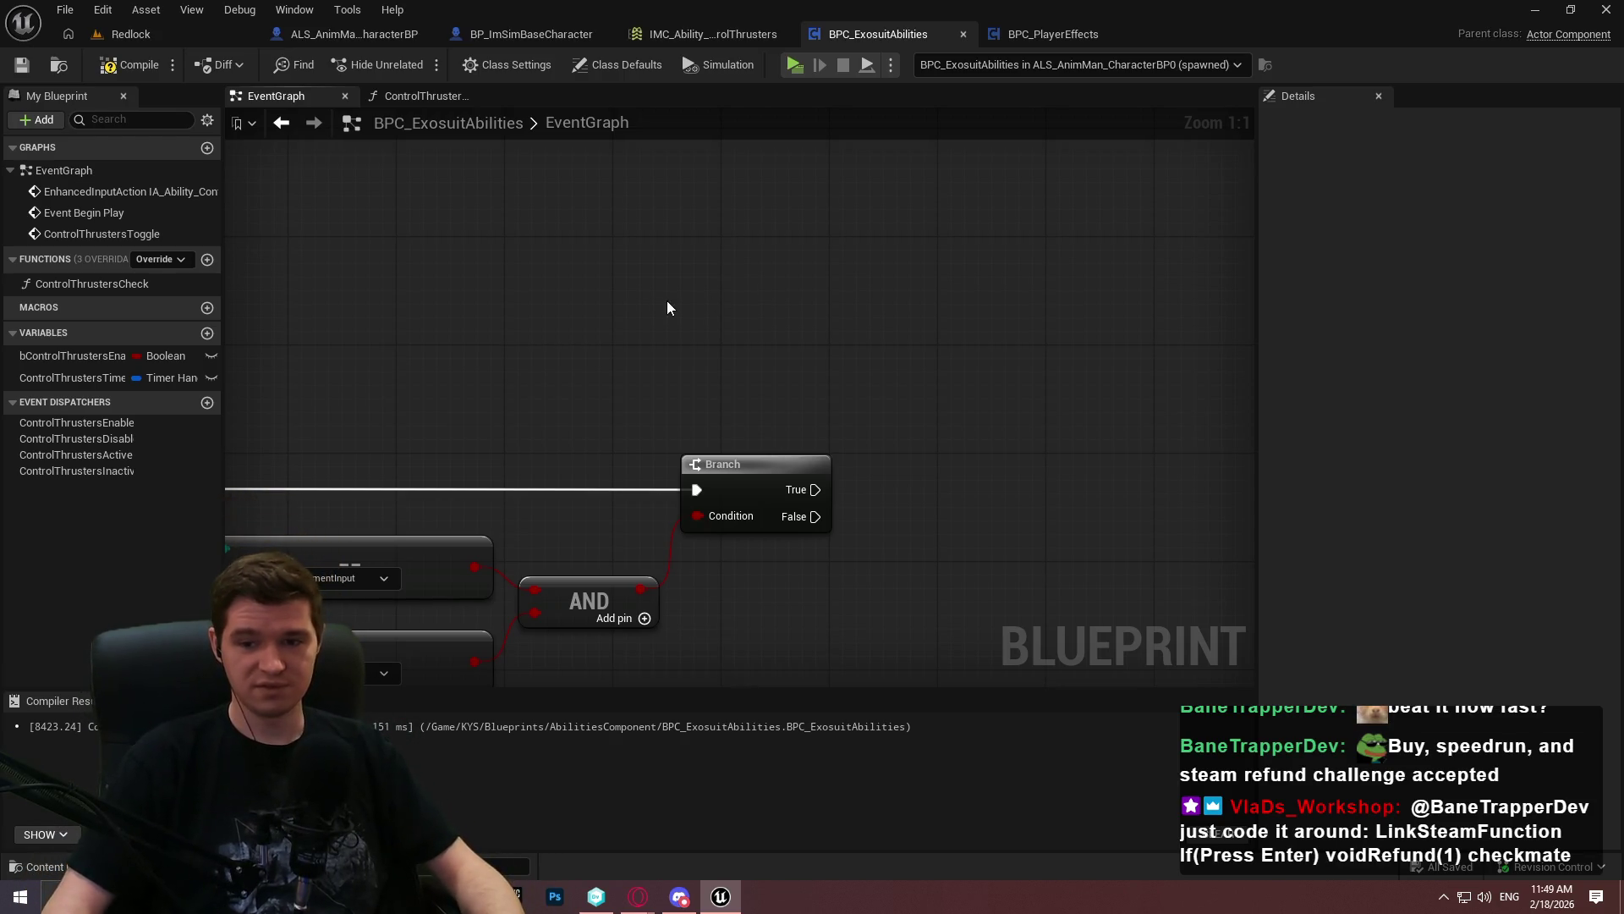
scroll(795, 394, "down", 4)
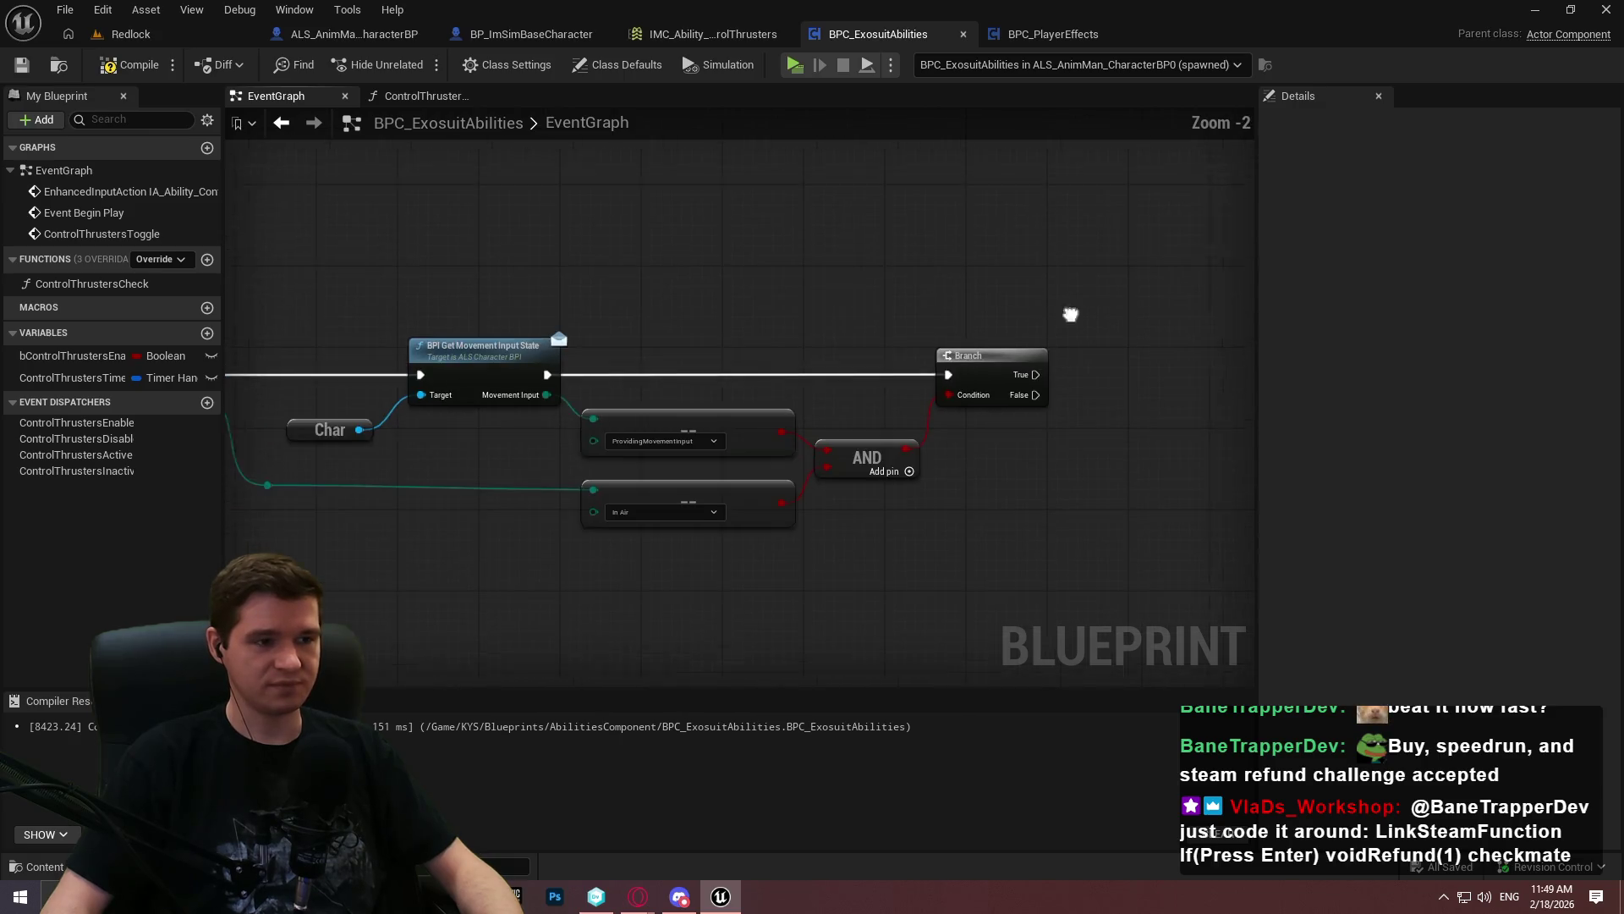
left_click_drag(736, 298, 738, 415)
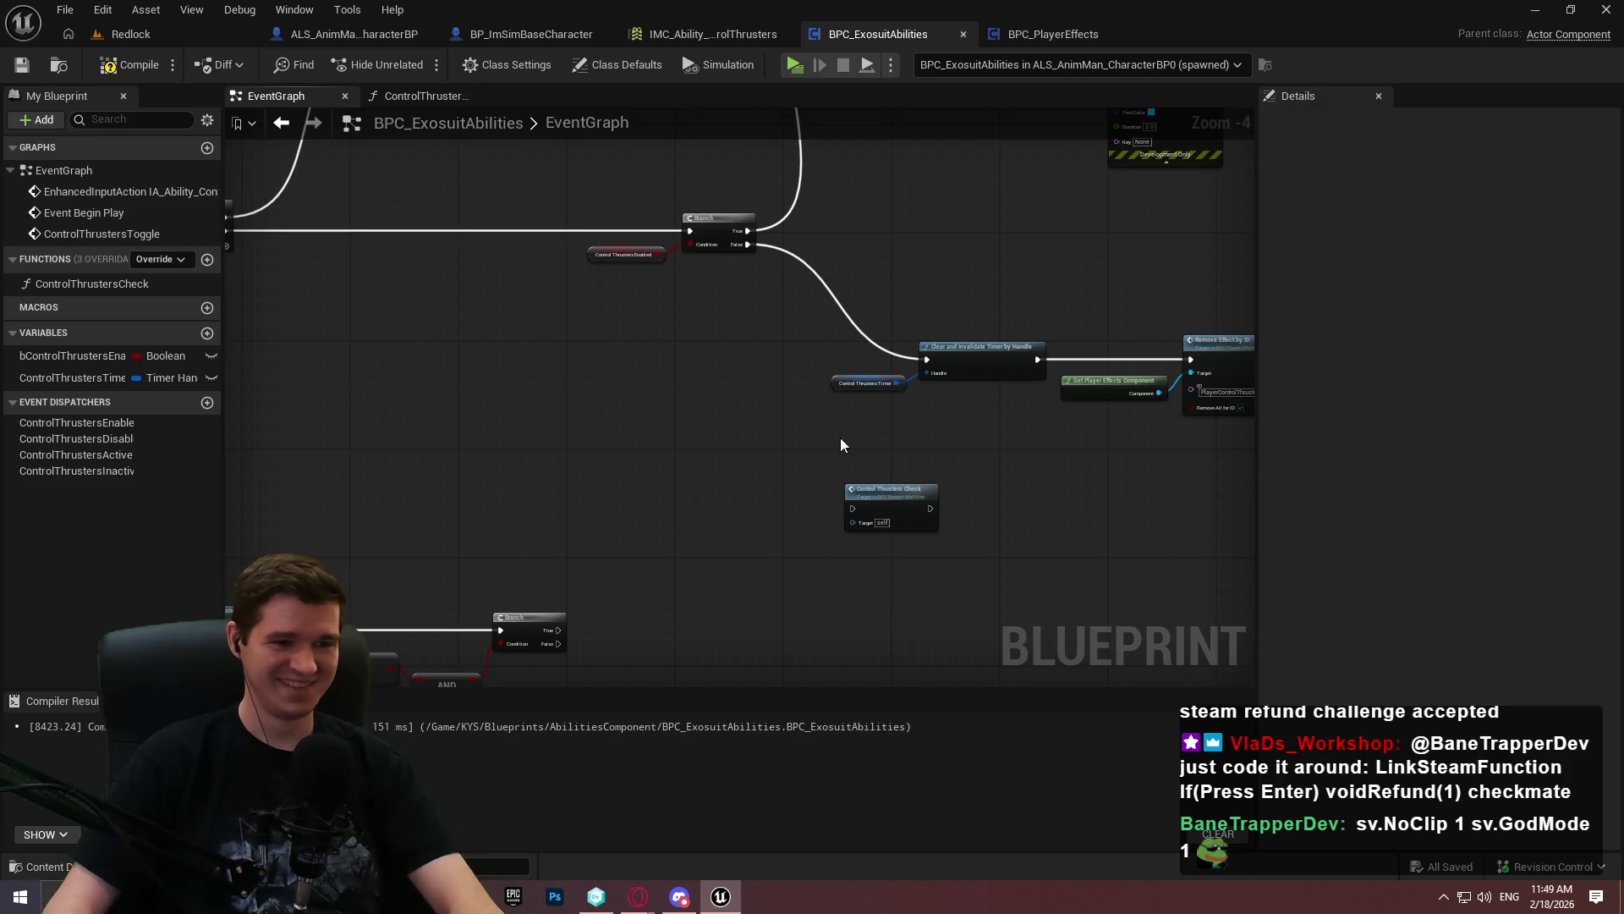
mouse_move(894, 503)
left_mouse_down()
mouse_move(702, 552)
mouse_move(785, 546)
left_mouse_up()
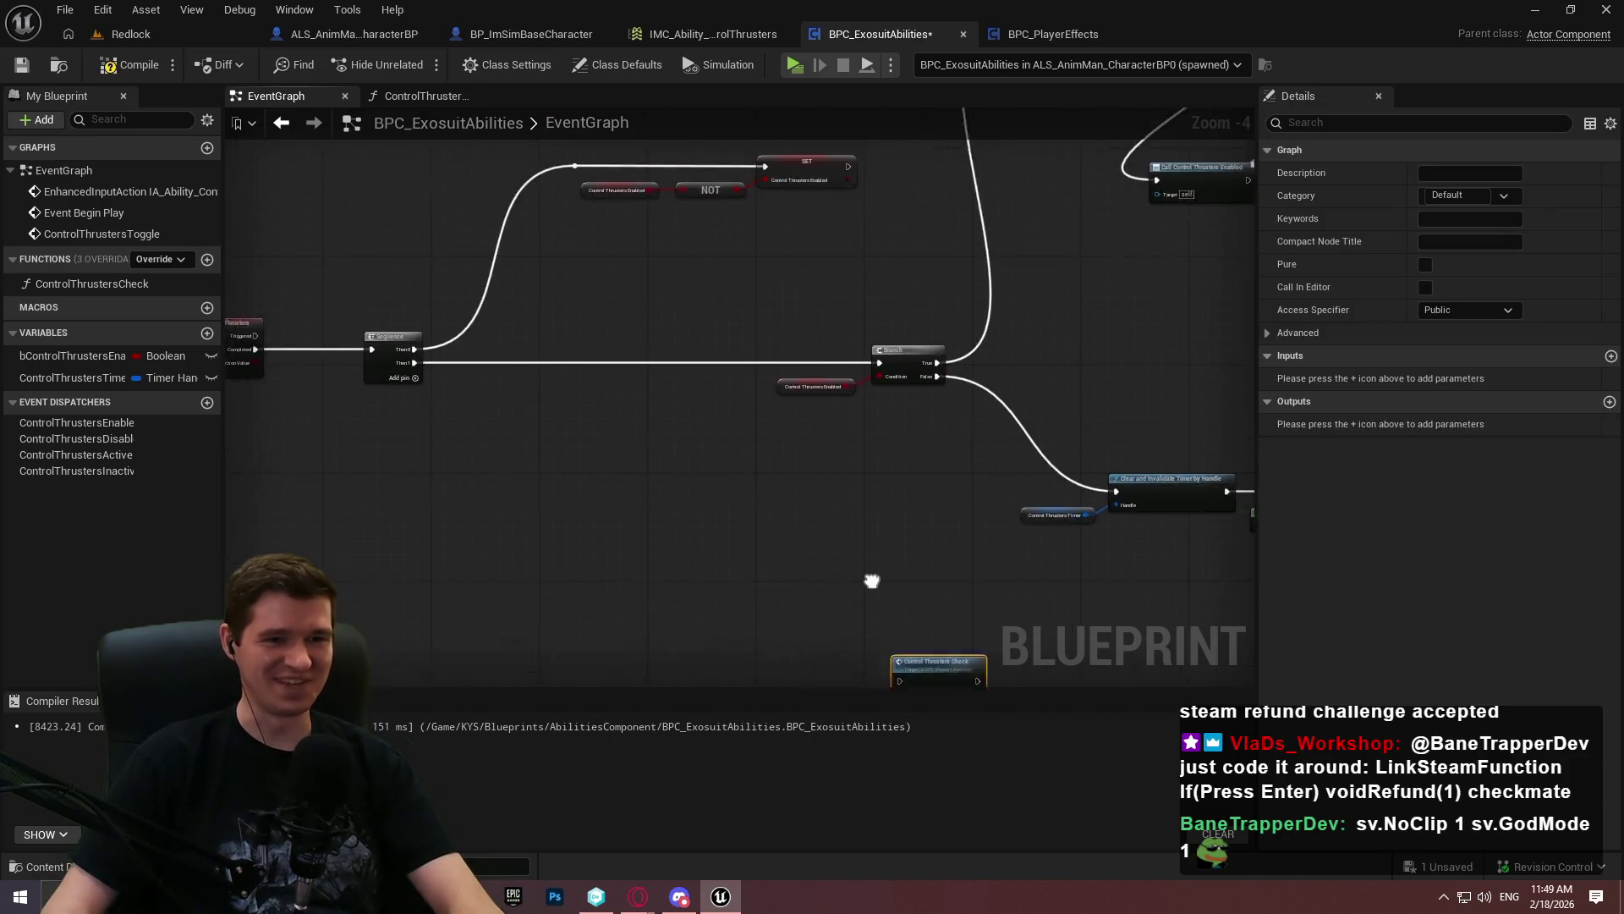
Review the Print String, SET, NOT and Branch nodes, refocus Control Thrusters Check, and compile
left_click_drag(1036, 383, 732, 494)
scroll(648, 323, "up", 3)
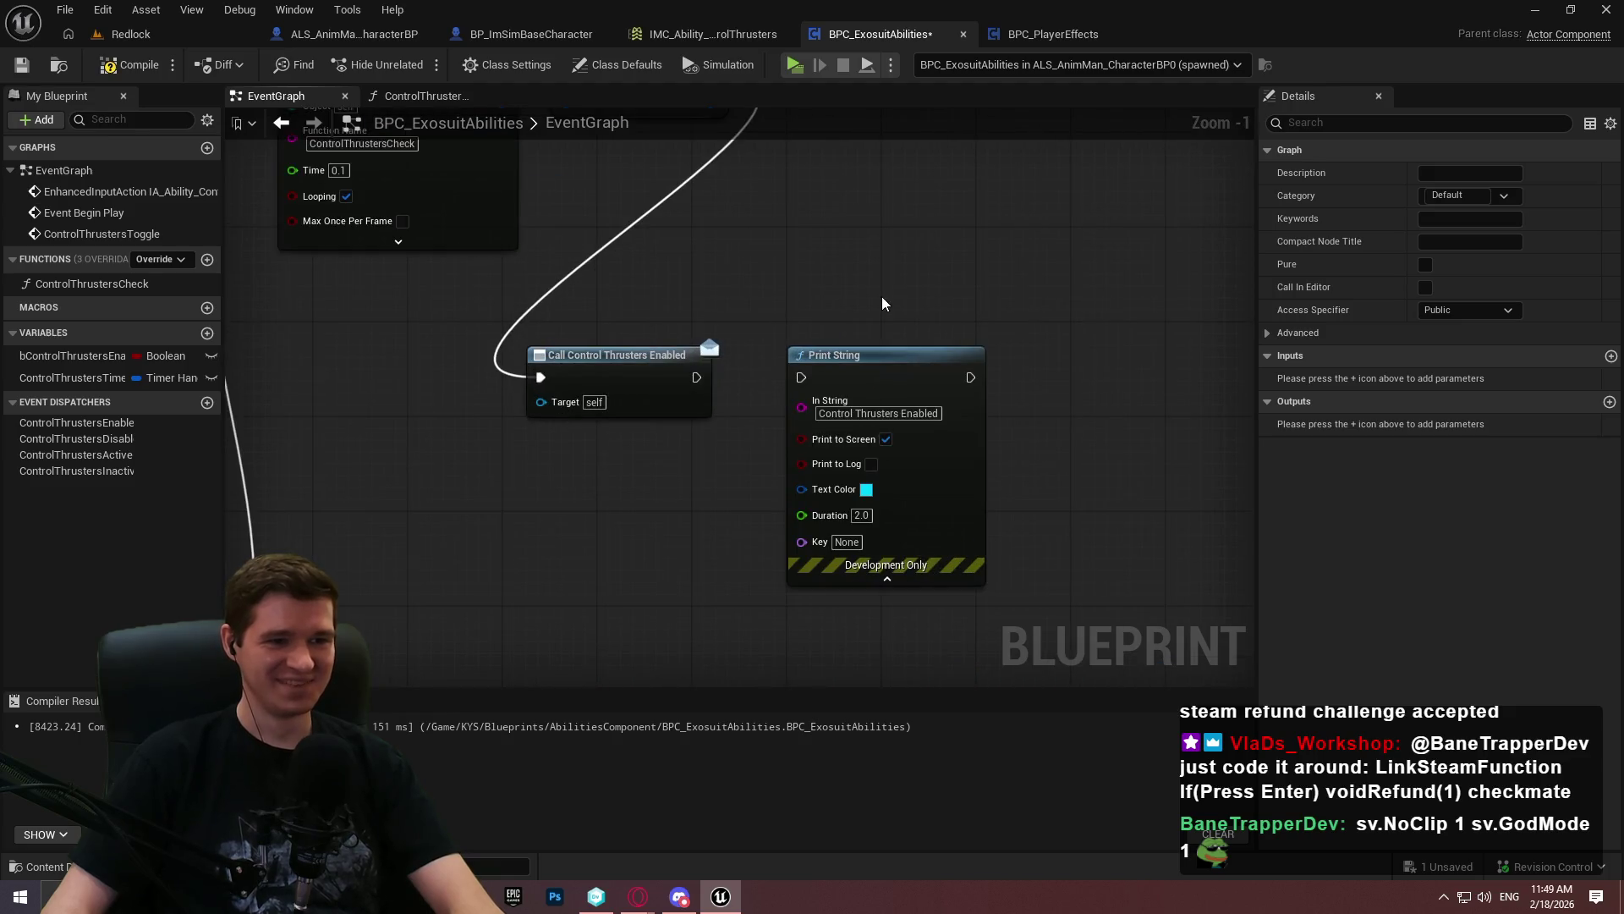
mouse_move(1119, 415)
left_mouse_down()
mouse_move(961, 266)
mouse_move(821, 516)
mouse_move(632, 460)
mouse_move(1171, 432)
mouse_move(323, 317)
left_mouse_up()
scroll(323, 317, "down", 2)
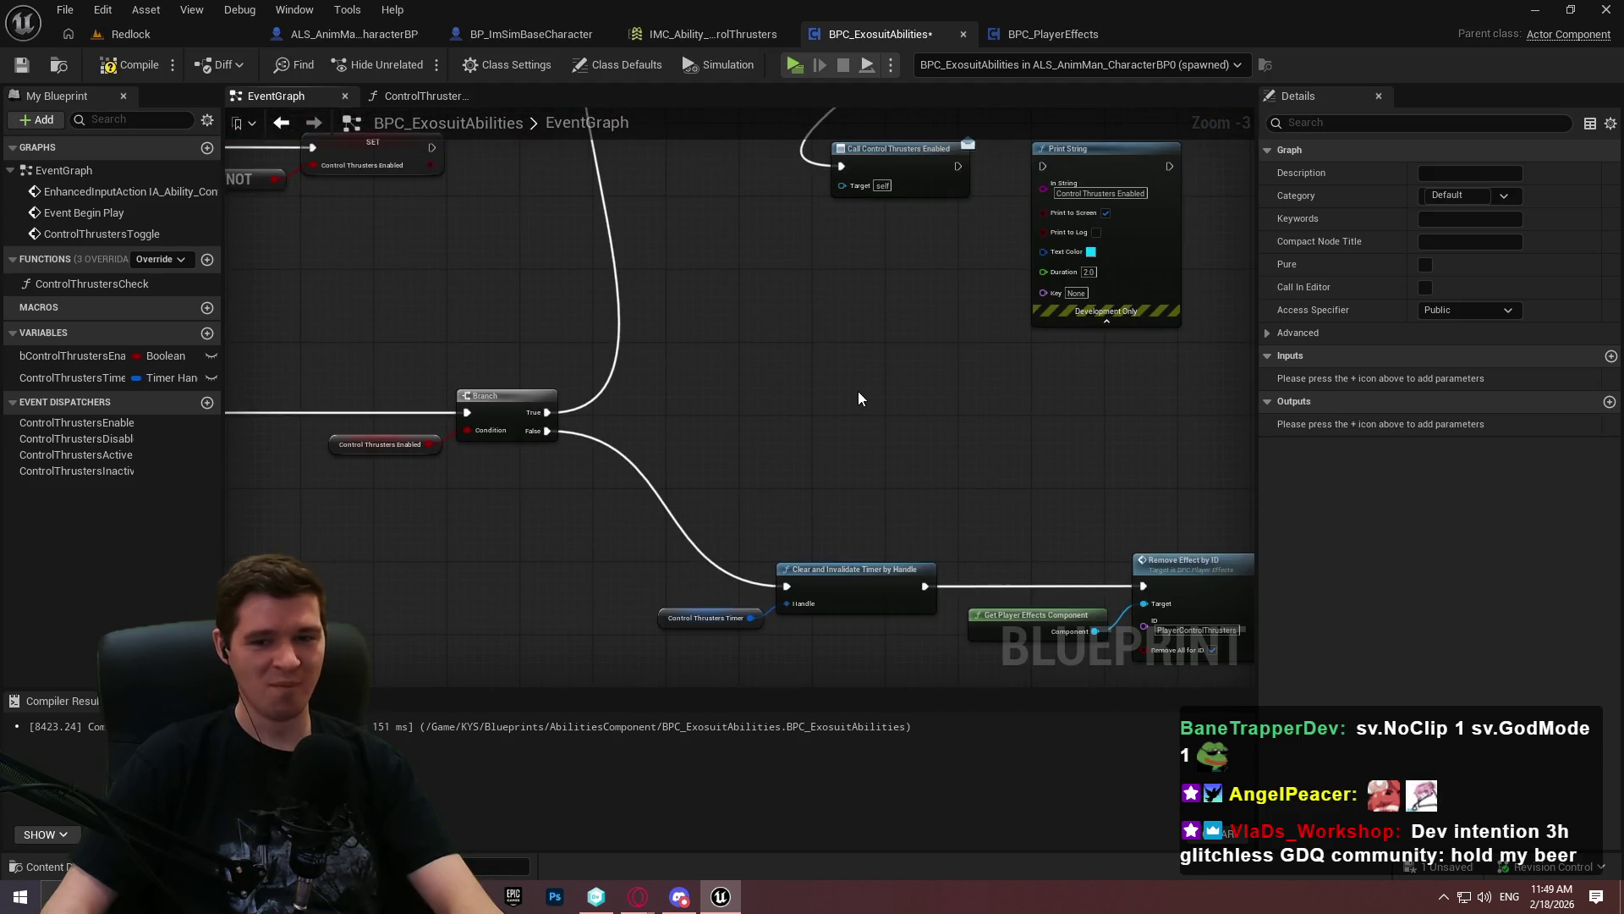
key("Home")
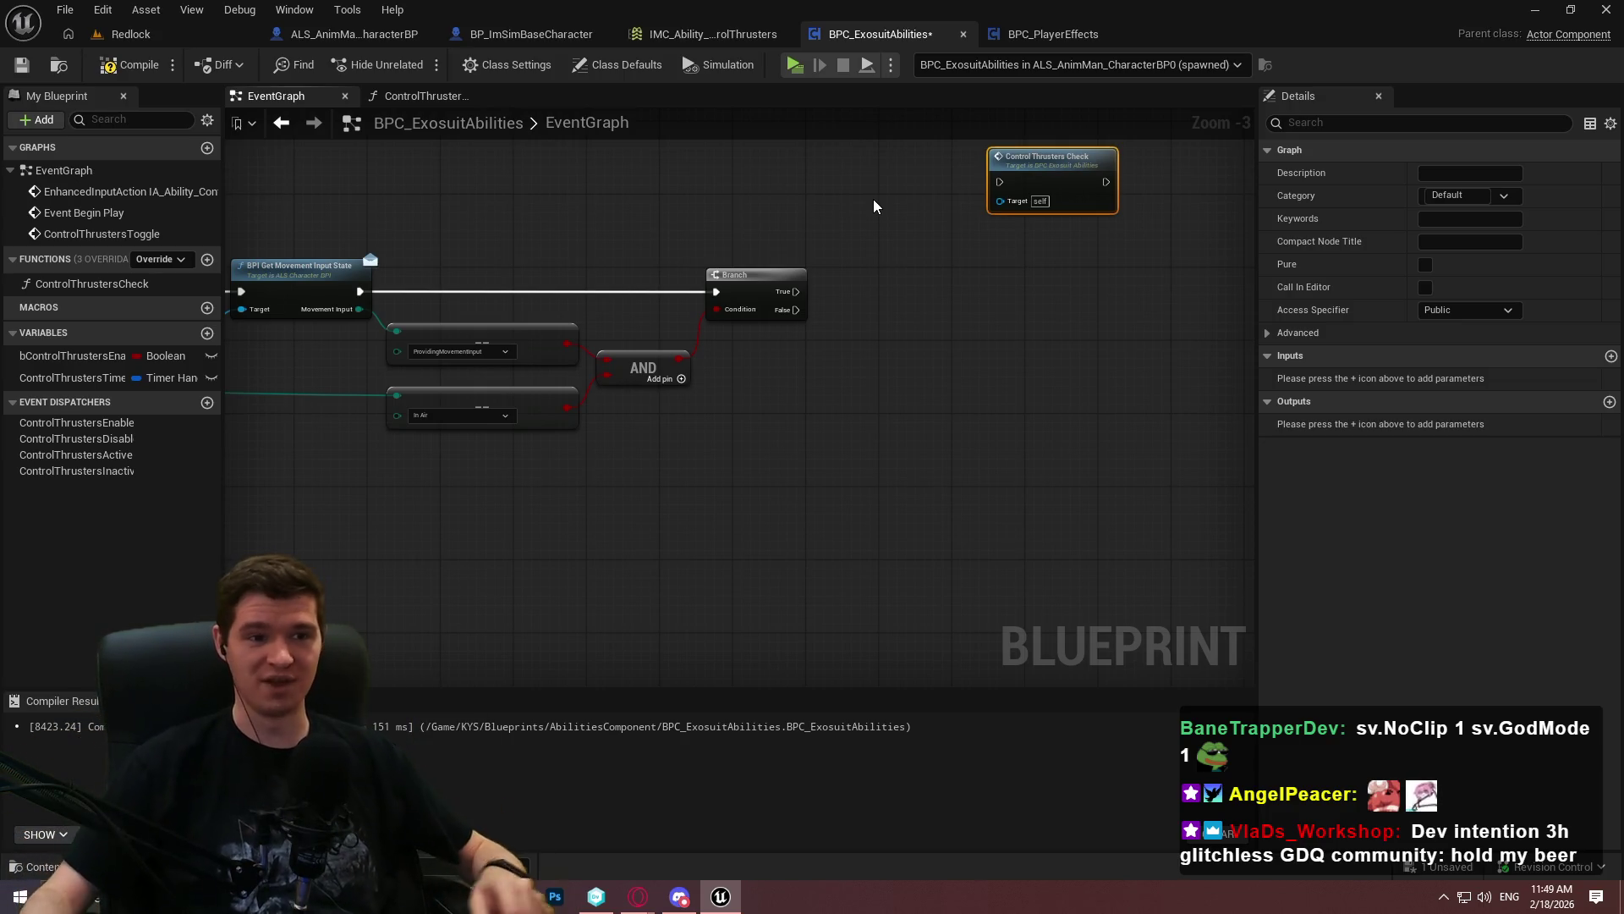
left_click(132, 65)
Save the blueprint, then close the Opera GX window showing the You Win! stats
left_click(18, 67)
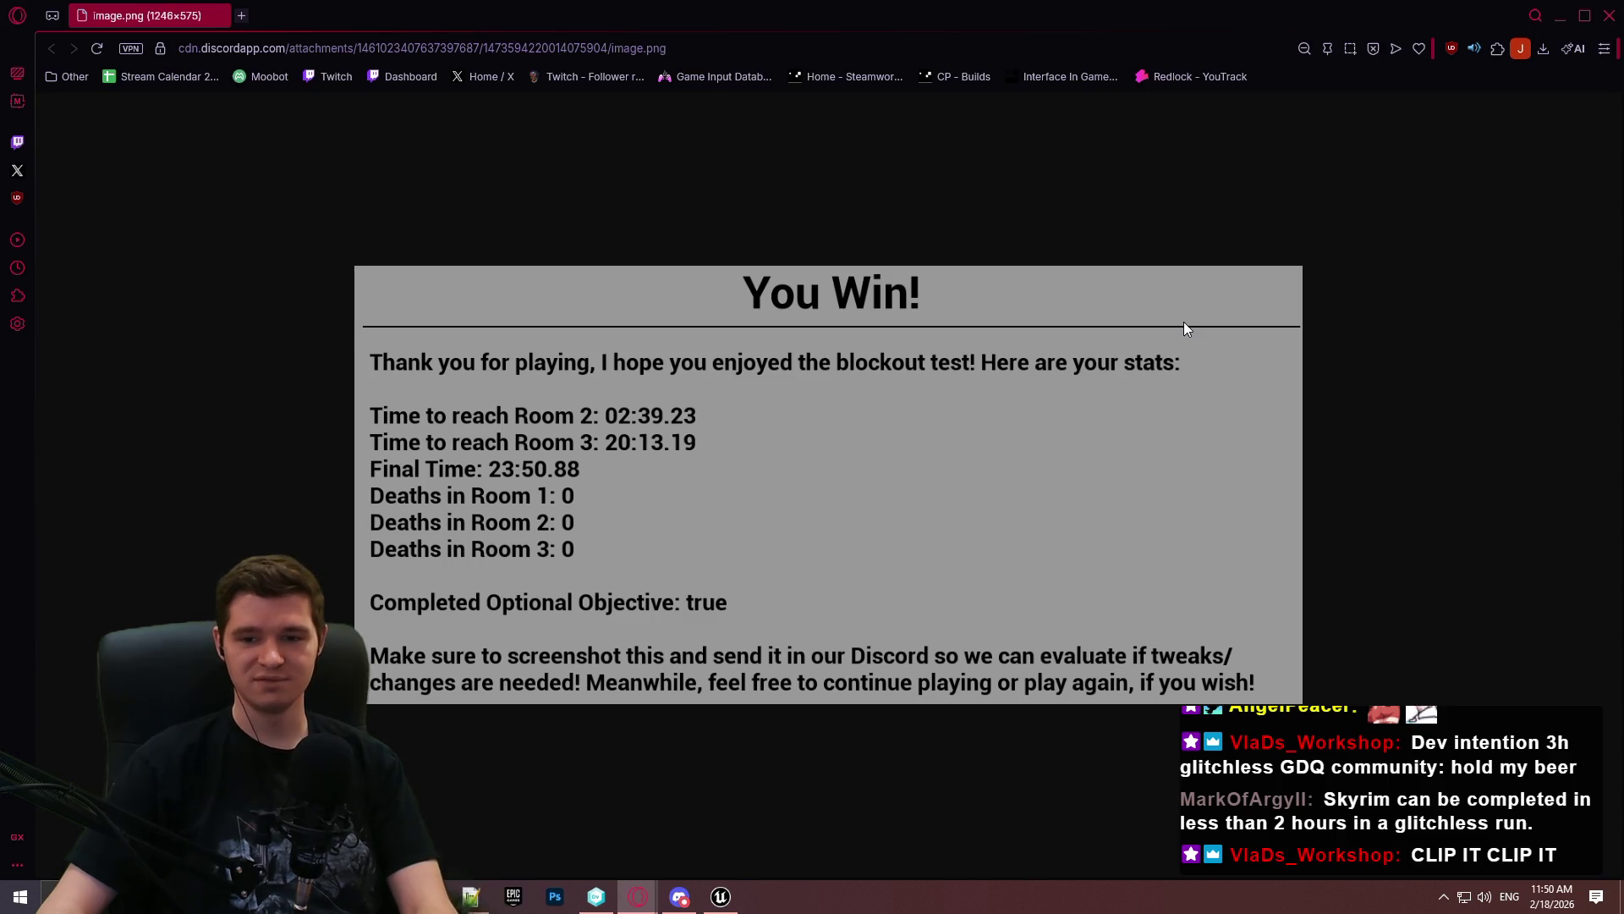
left_click(1609, 16)
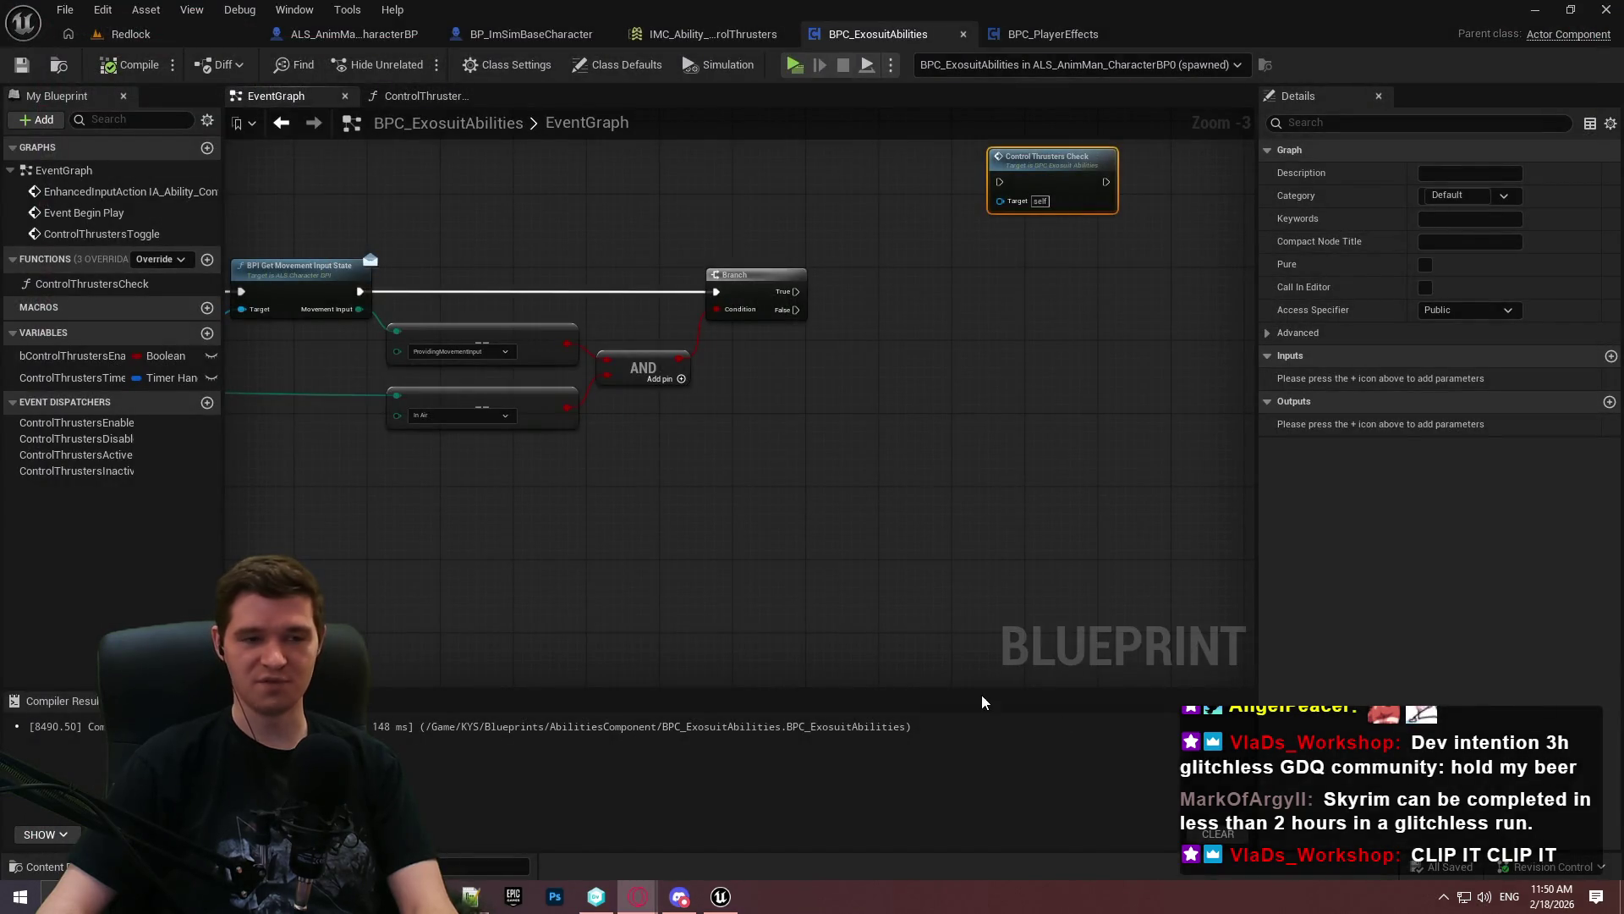
Open Control Thrusters Check as its own graph tab and look over its movement-input and In Air checks
mouse_move(1026, 167)
left_mouse_down()
mouse_move(1043, 346)
mouse_move(1015, 255)
left_mouse_up()
scroll(956, 316, "up", 2)
left_click(937, 329)
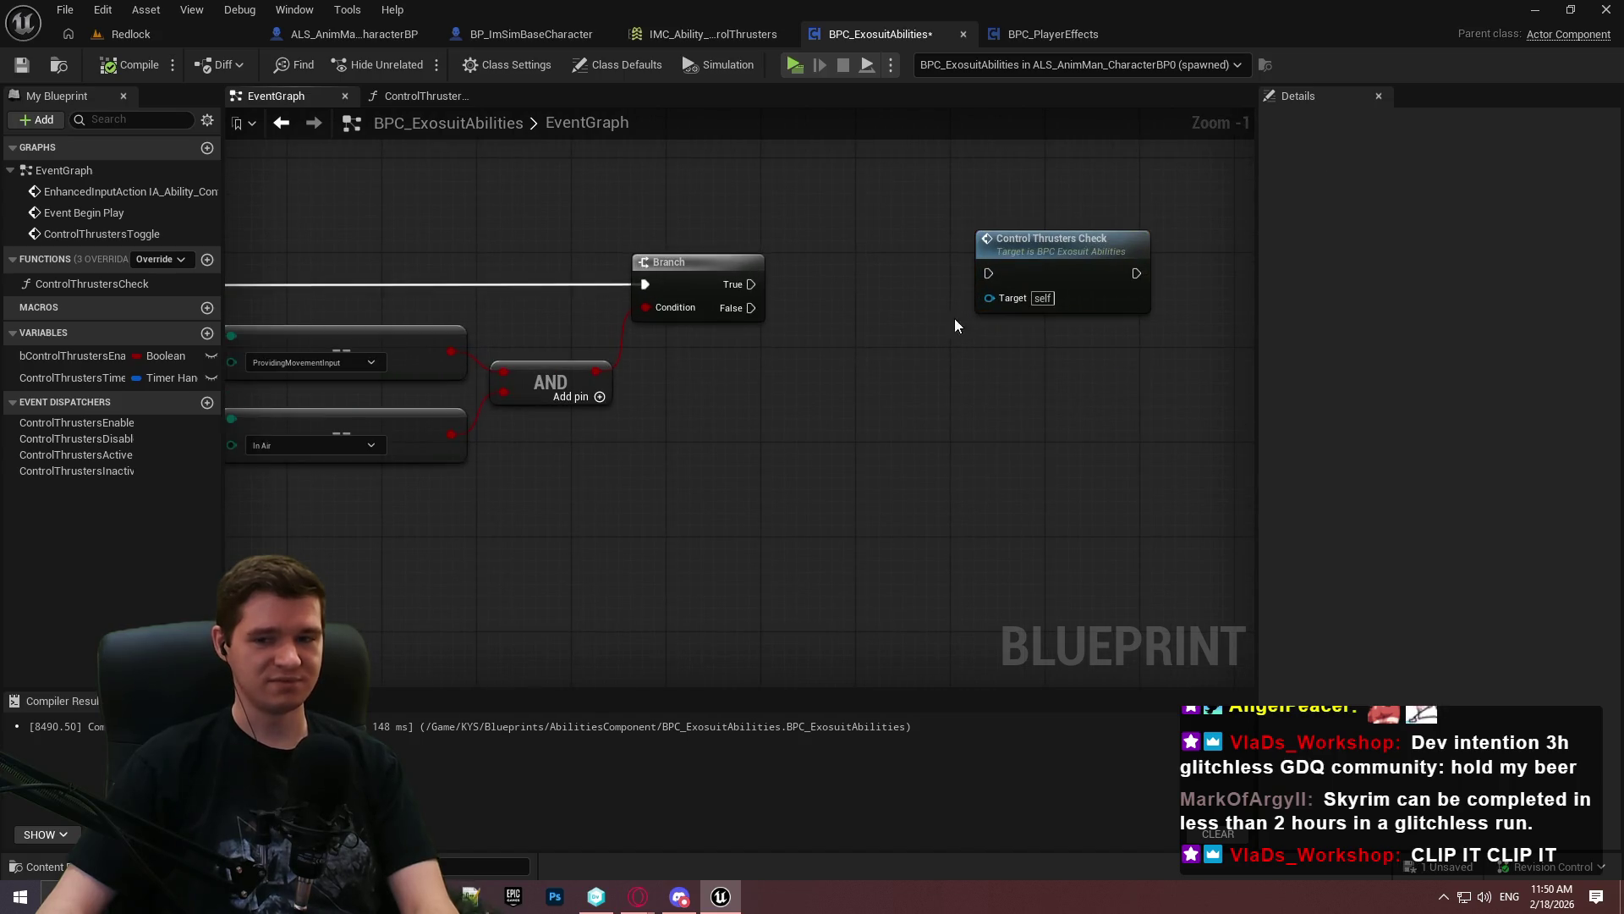
left_click(1029, 260)
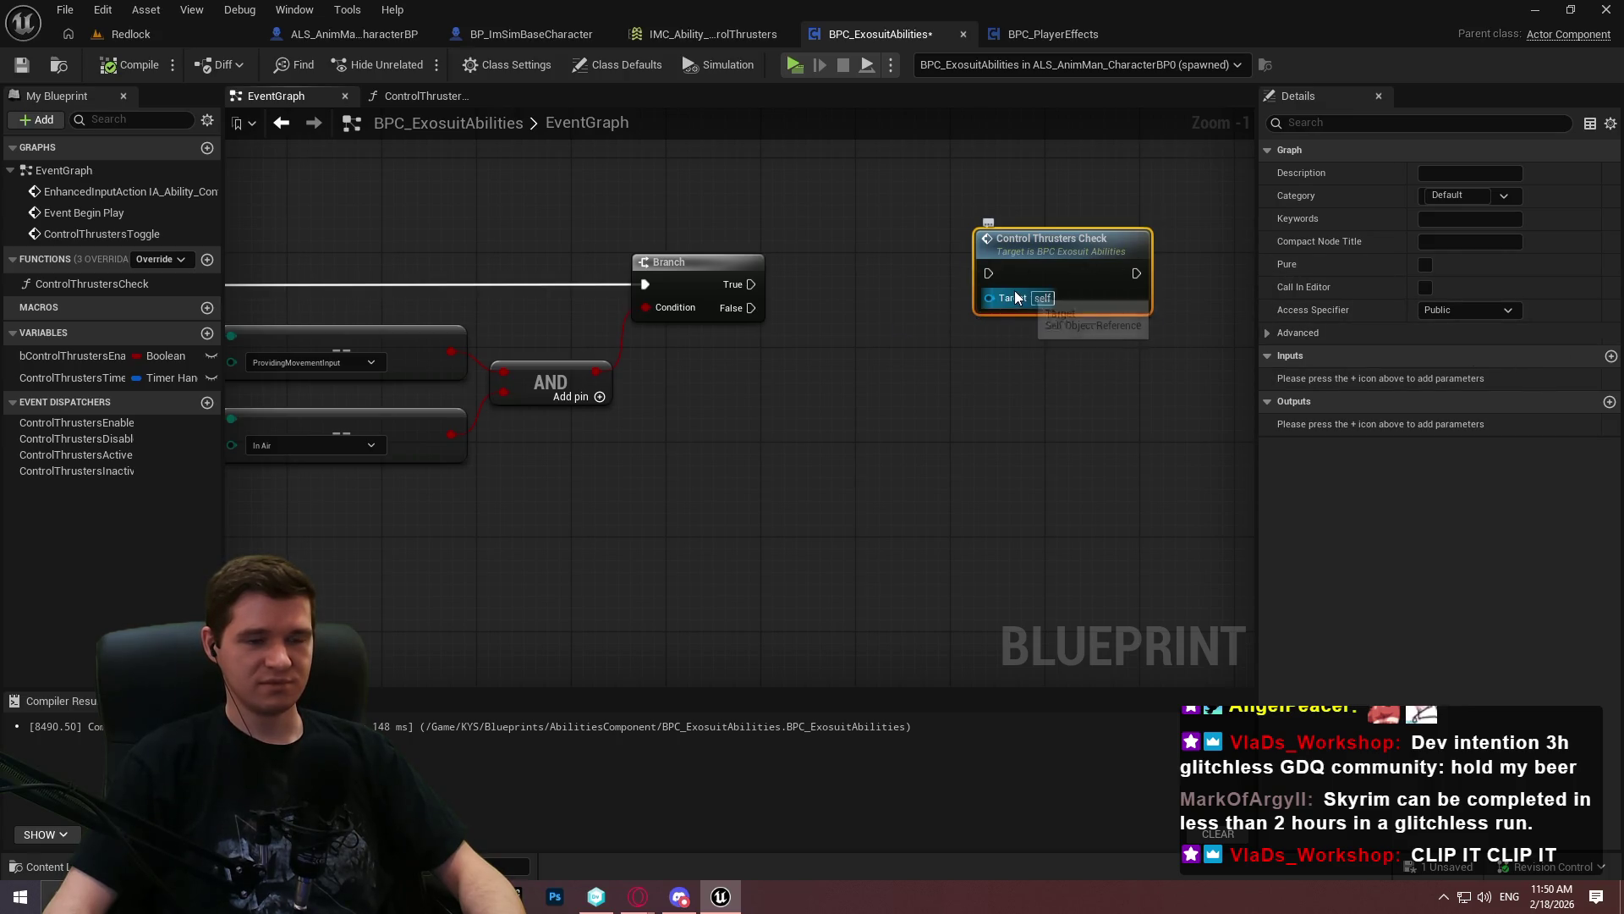
mouse_move(703, 308)
left_mouse_down()
mouse_move(1368, 270)
mouse_move(713, 336)
mouse_move(1185, 317)
mouse_move(466, 343)
mouse_move(1098, 311)
mouse_move(506, 400)
mouse_move(277, 523)
left_mouse_up()
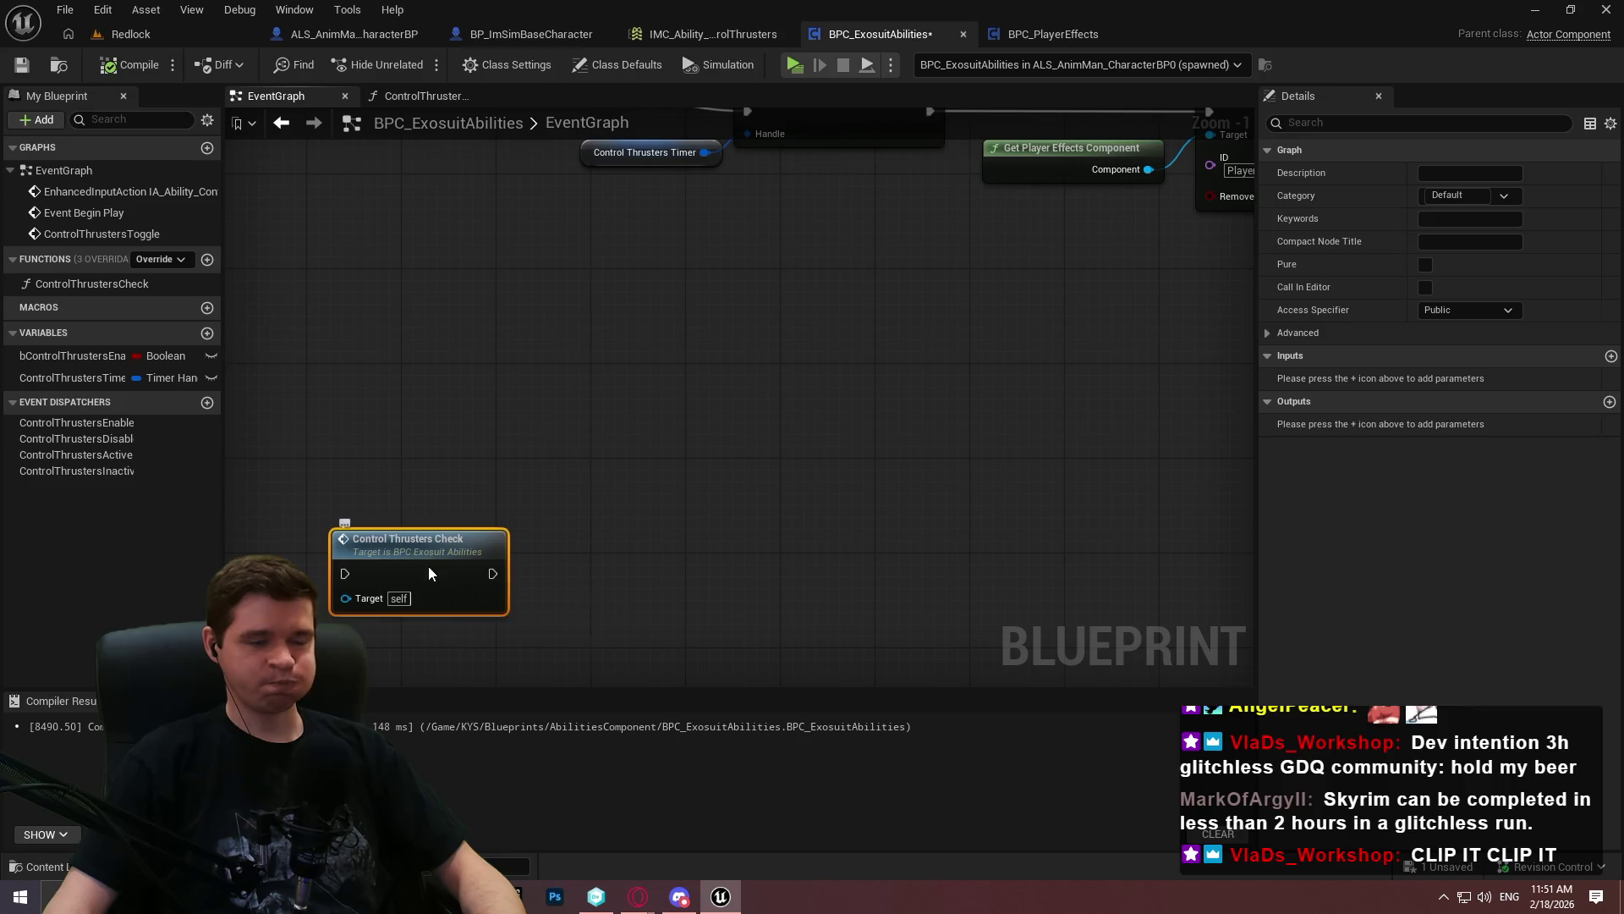
double_click(430, 574)
scroll(489, 537, "up", 2)
scroll(773, 496, "down", 2)
left_click_drag(769, 504, 1184, 491)
scroll(592, 380, "up", 2)
mouse_move(508, 372)
left_mouse_down()
mouse_move(1054, 406)
mouse_move(357, 345)
left_mouse_up()
mouse_move(1252, 381)
left_mouse_down()
mouse_move(1097, 243)
mouse_move(808, 408)
mouse_move(624, 423)
mouse_move(878, 433)
mouse_move(1143, 258)
left_mouse_up()
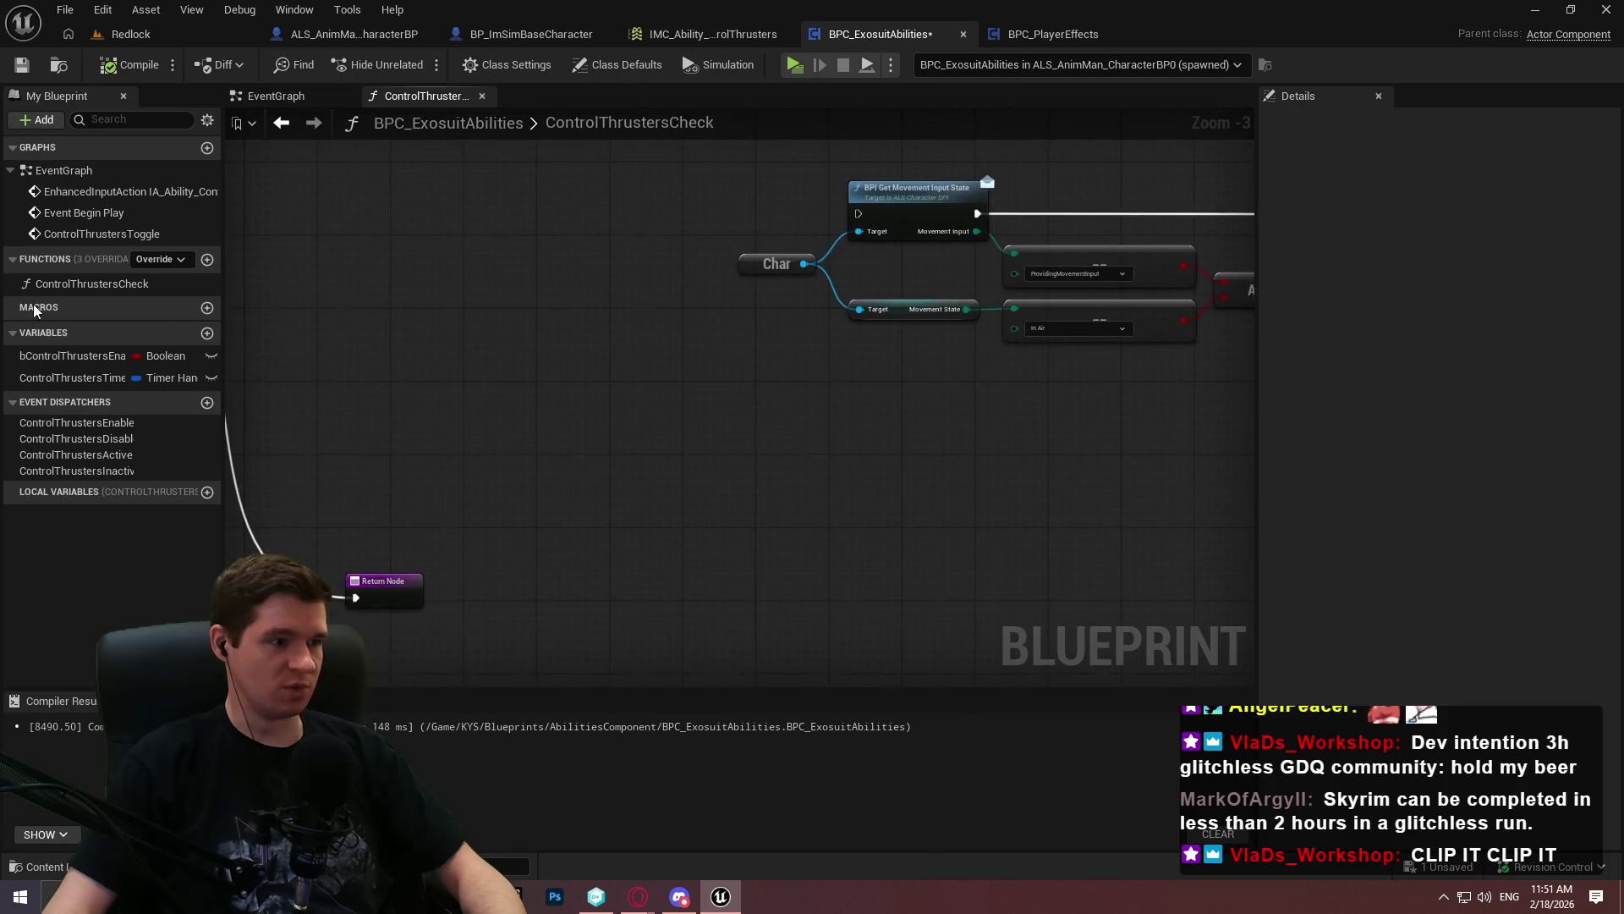
Add a Control Thrusters Timer getter feeding an Is Valid Timer Handle node
left_click_drag(51, 377, 765, 411)
left_click(736, 403)
type("valid")
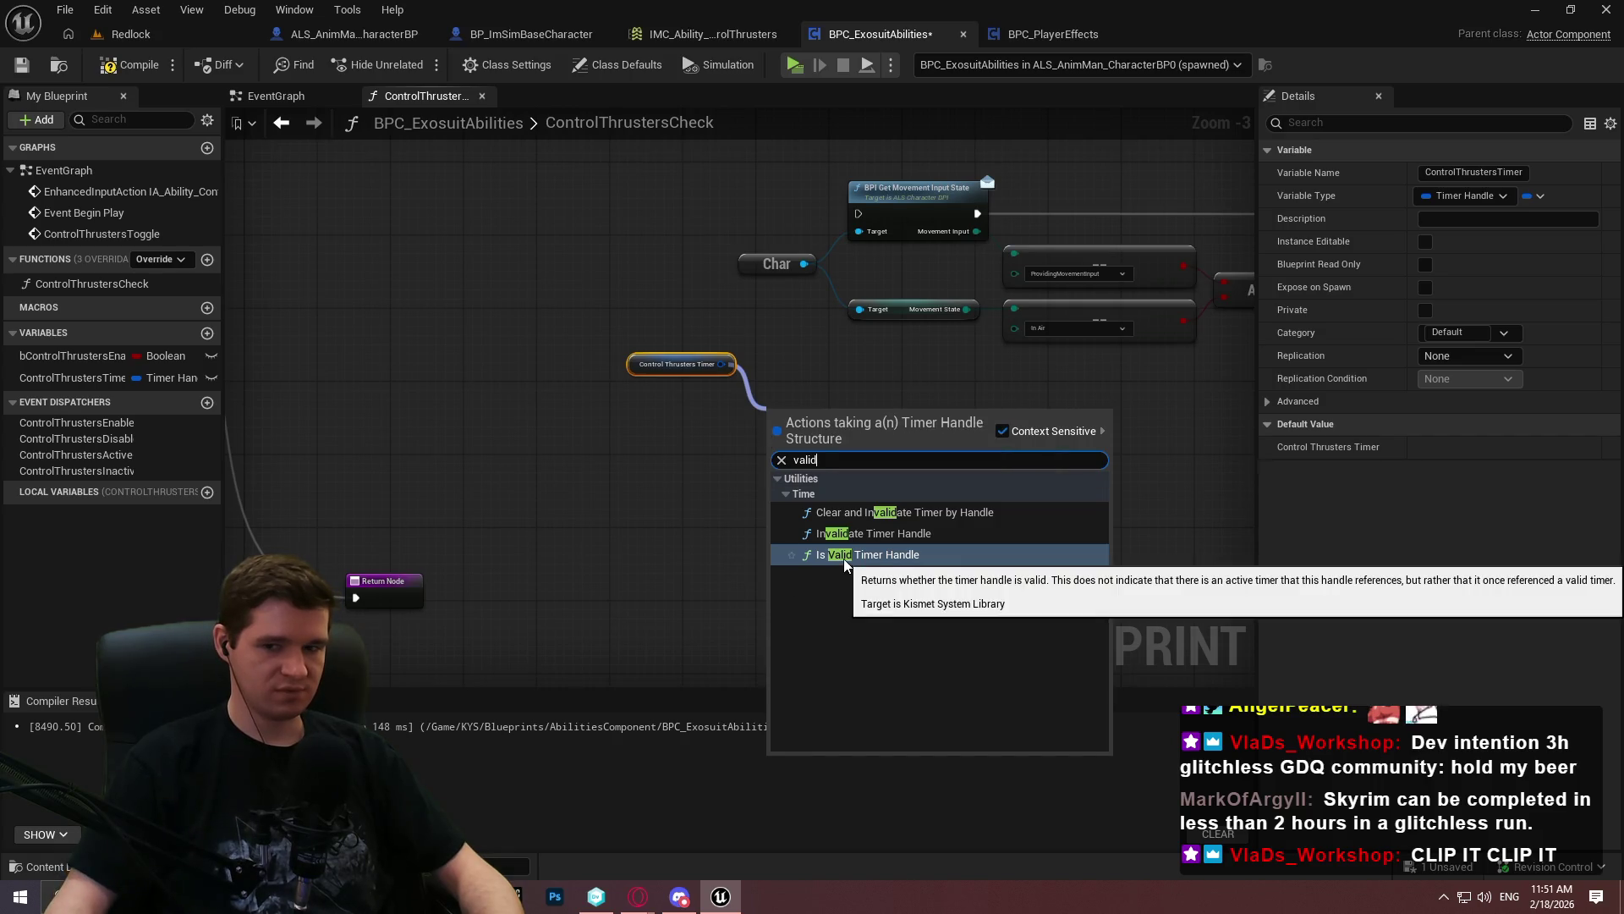
left_click(845, 561)
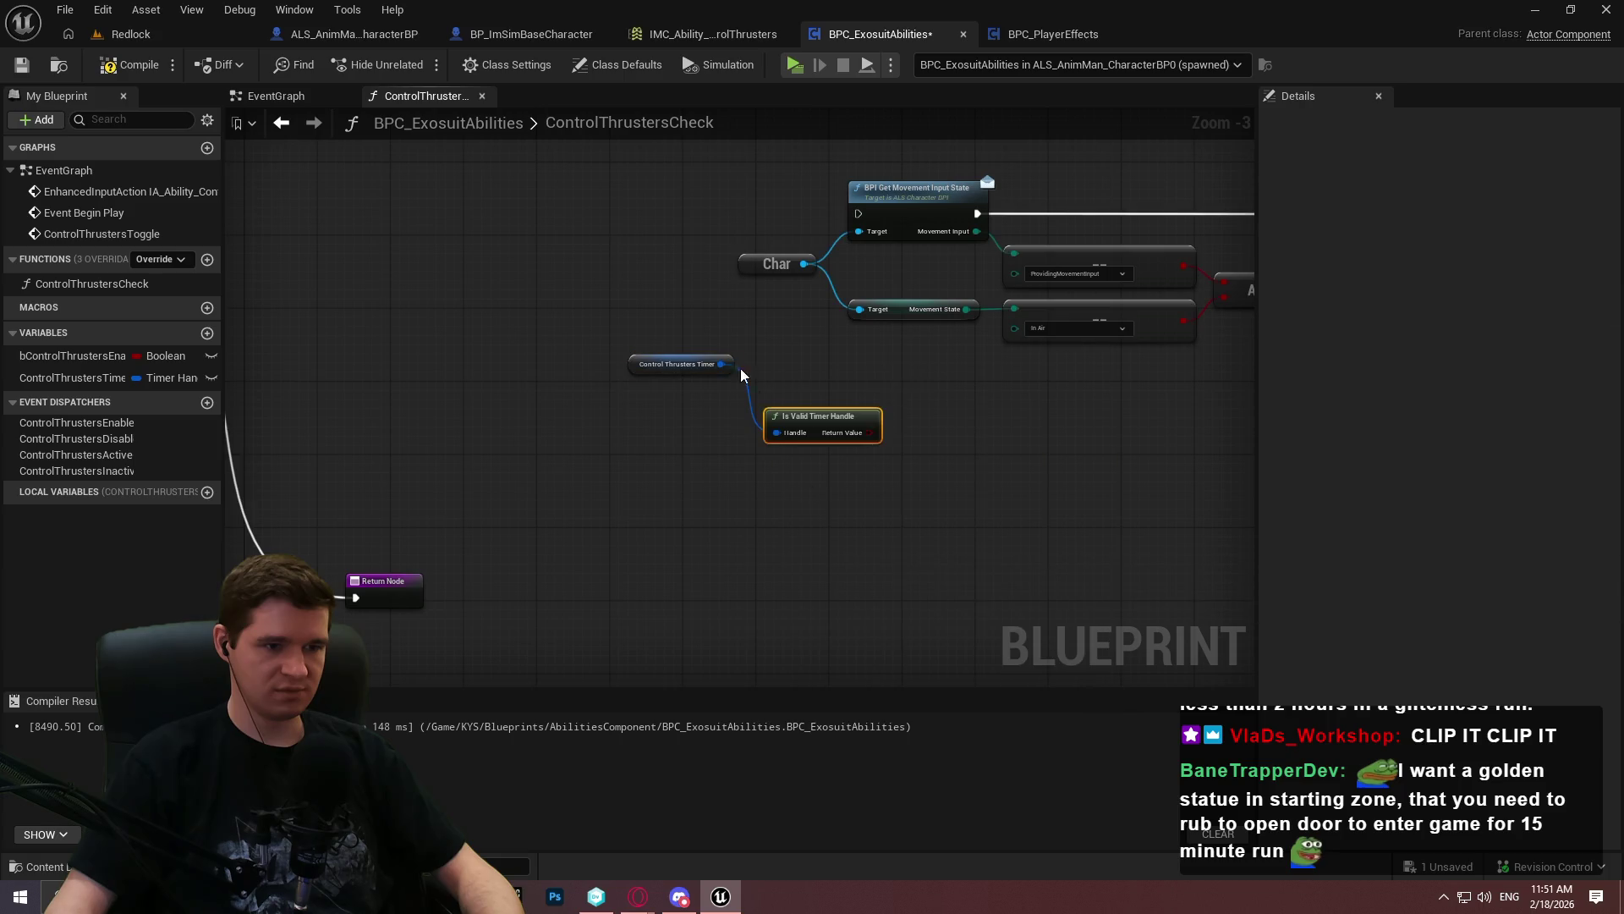
left_click_drag(734, 367, 752, 422)
left_click_drag(870, 375, 1015, 507)
mouse_move(500, 367)
left_mouse_down()
mouse_move(1055, 576)
mouse_move(740, 558)
left_mouse_up()
left_click(714, 297)
Paste the timer validity check into the EventGraph and feed its Return Value into a new Branch condition
left_click(276, 96)
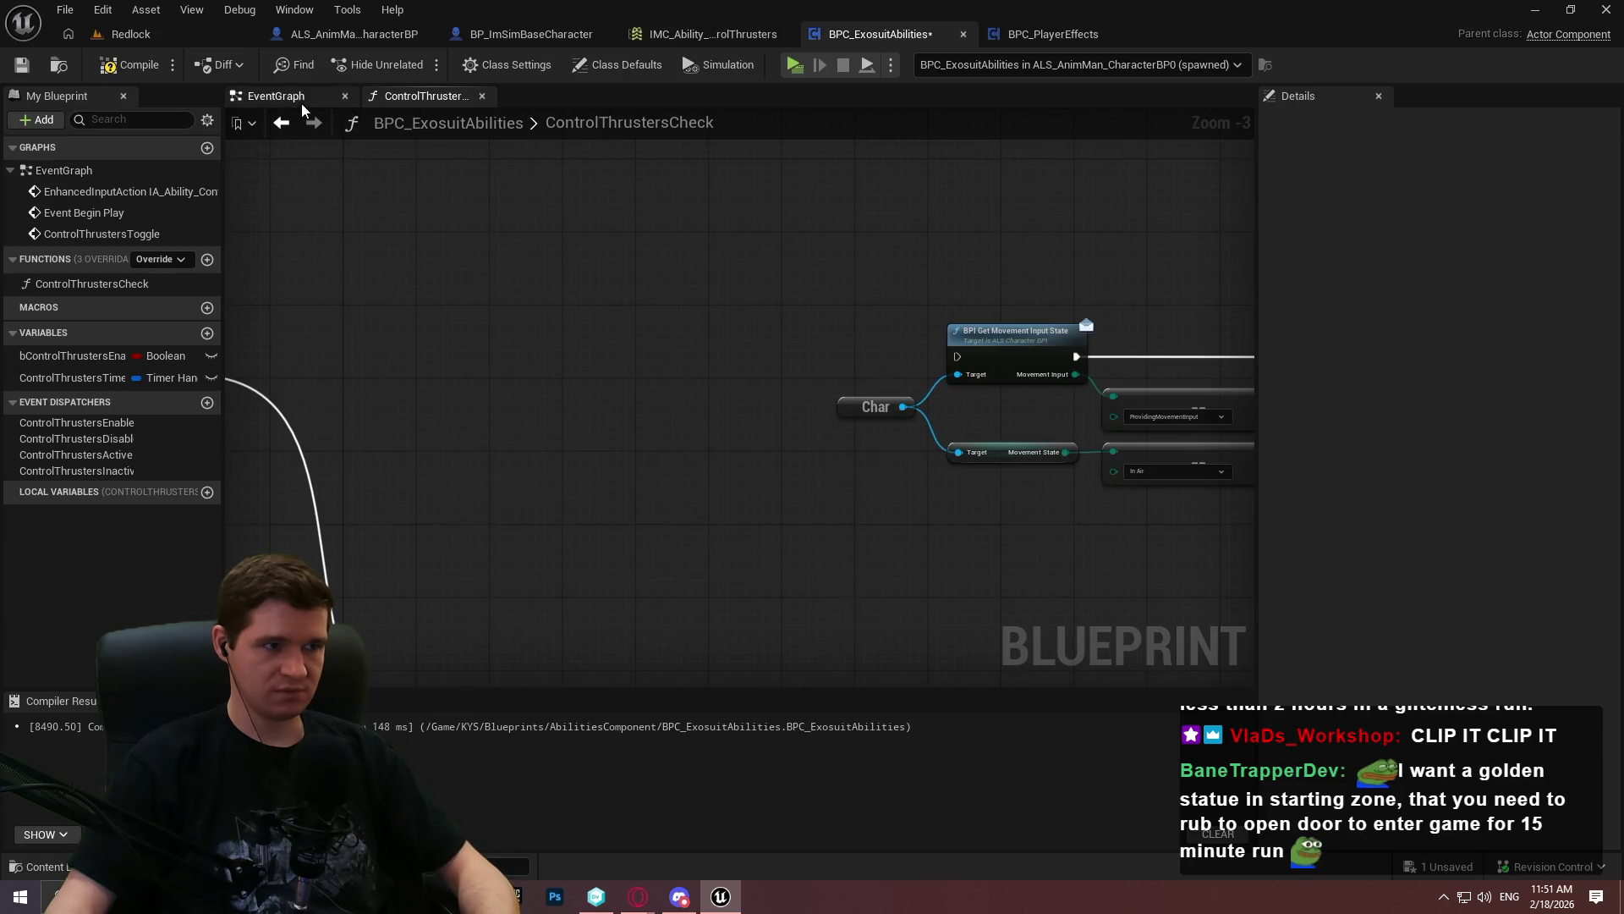
scroll(722, 437, "down", 4)
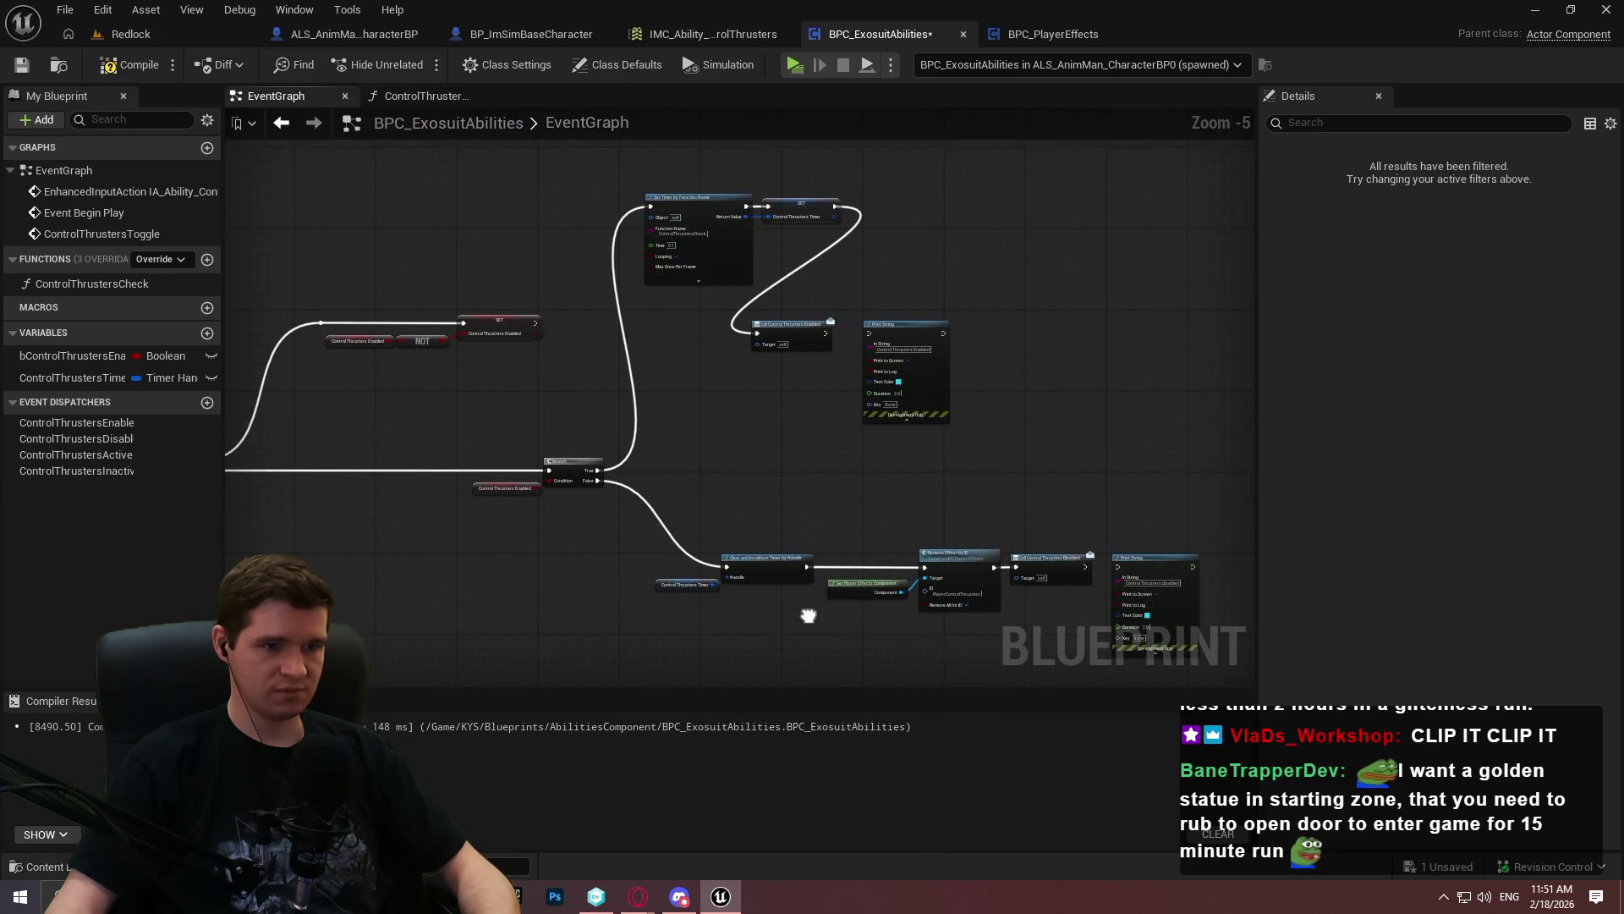
left_click(798, 203, "shift")
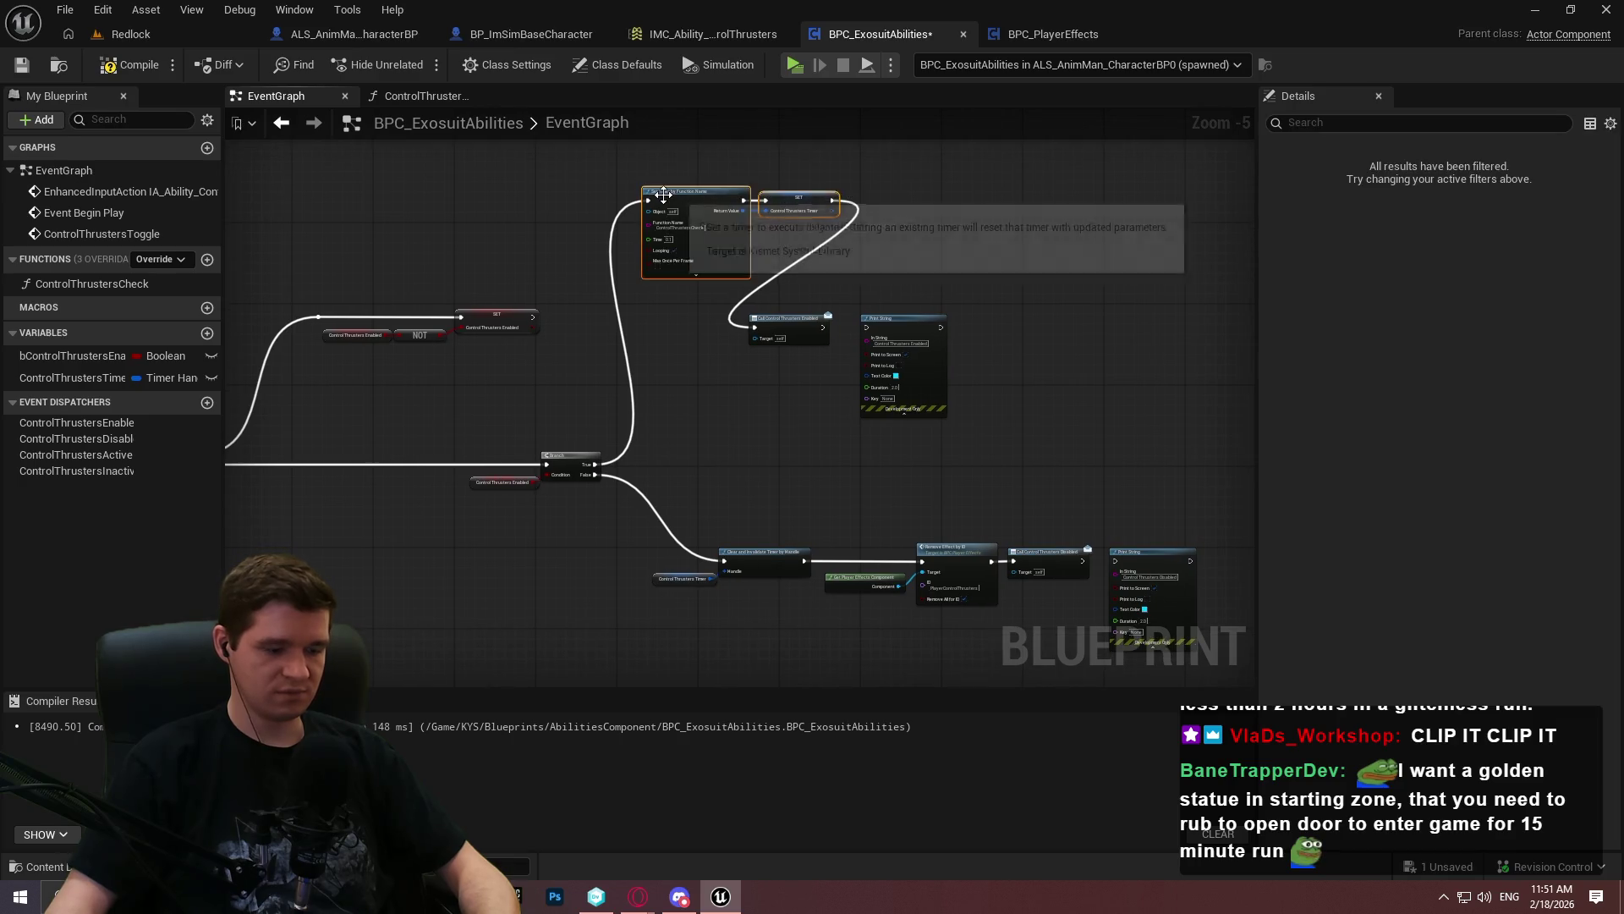
left_click_drag(625, 499, 1018, 214)
key("ctrl+v")
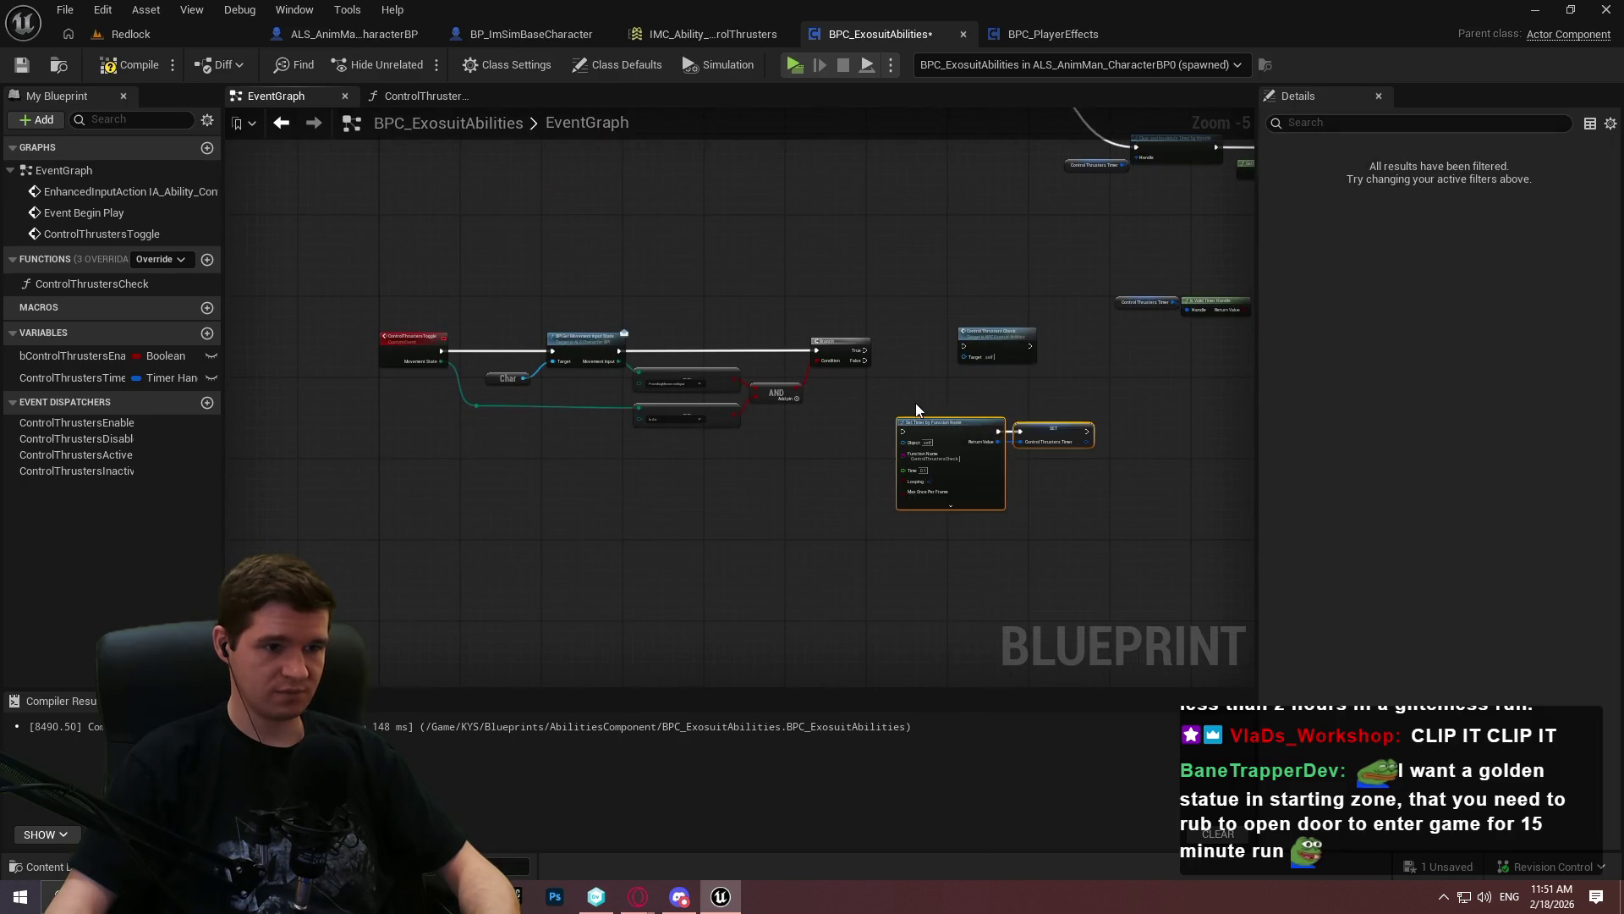
scroll(916, 403, "up", 2)
mouse_move(979, 373)
left_mouse_down()
mouse_move(854, 465)
mouse_move(659, 407)
left_mouse_up()
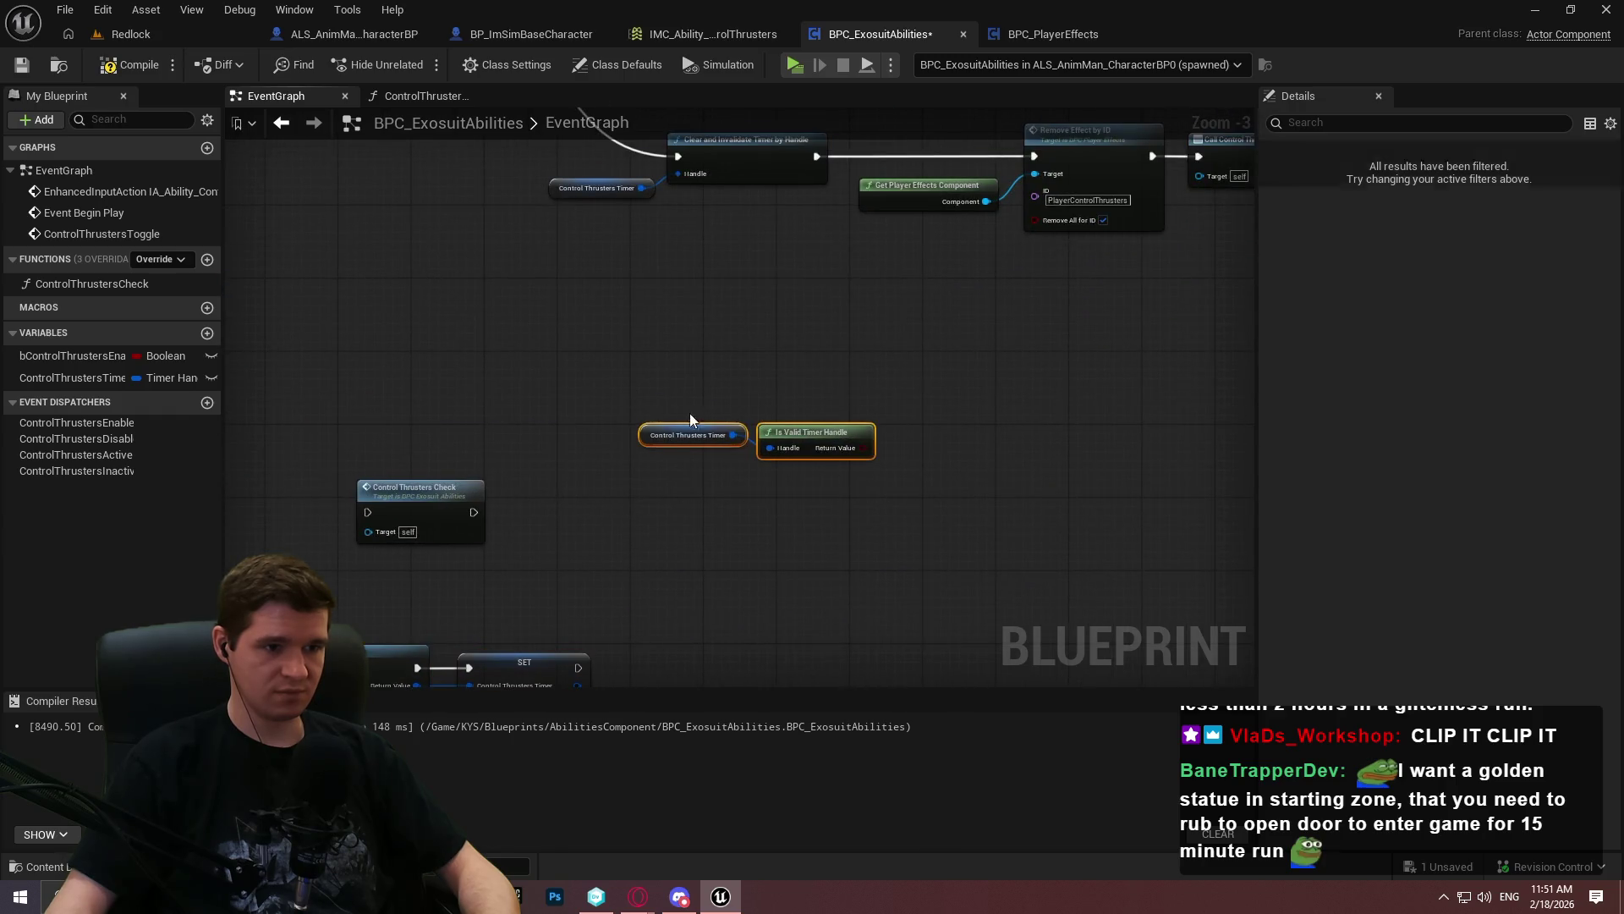
mouse_move(812, 433)
left_mouse_down()
mouse_move(612, 616)
mouse_move(493, 485)
mouse_move(517, 516)
mouse_move(634, 530)
mouse_move(674, 446)
mouse_move(554, 271)
mouse_move(538, 423)
left_mouse_up()
left_click(626, 483)
left_click(592, 511)
Connect the toggle Branch to the new Branch and rearrange the timer-check and Set Timer nodes
mouse_move(385, 380)
left_mouse_down()
mouse_move(759, 423)
mouse_move(759, 358)
left_mouse_up()
left_click_drag(971, 8, 965, 245)
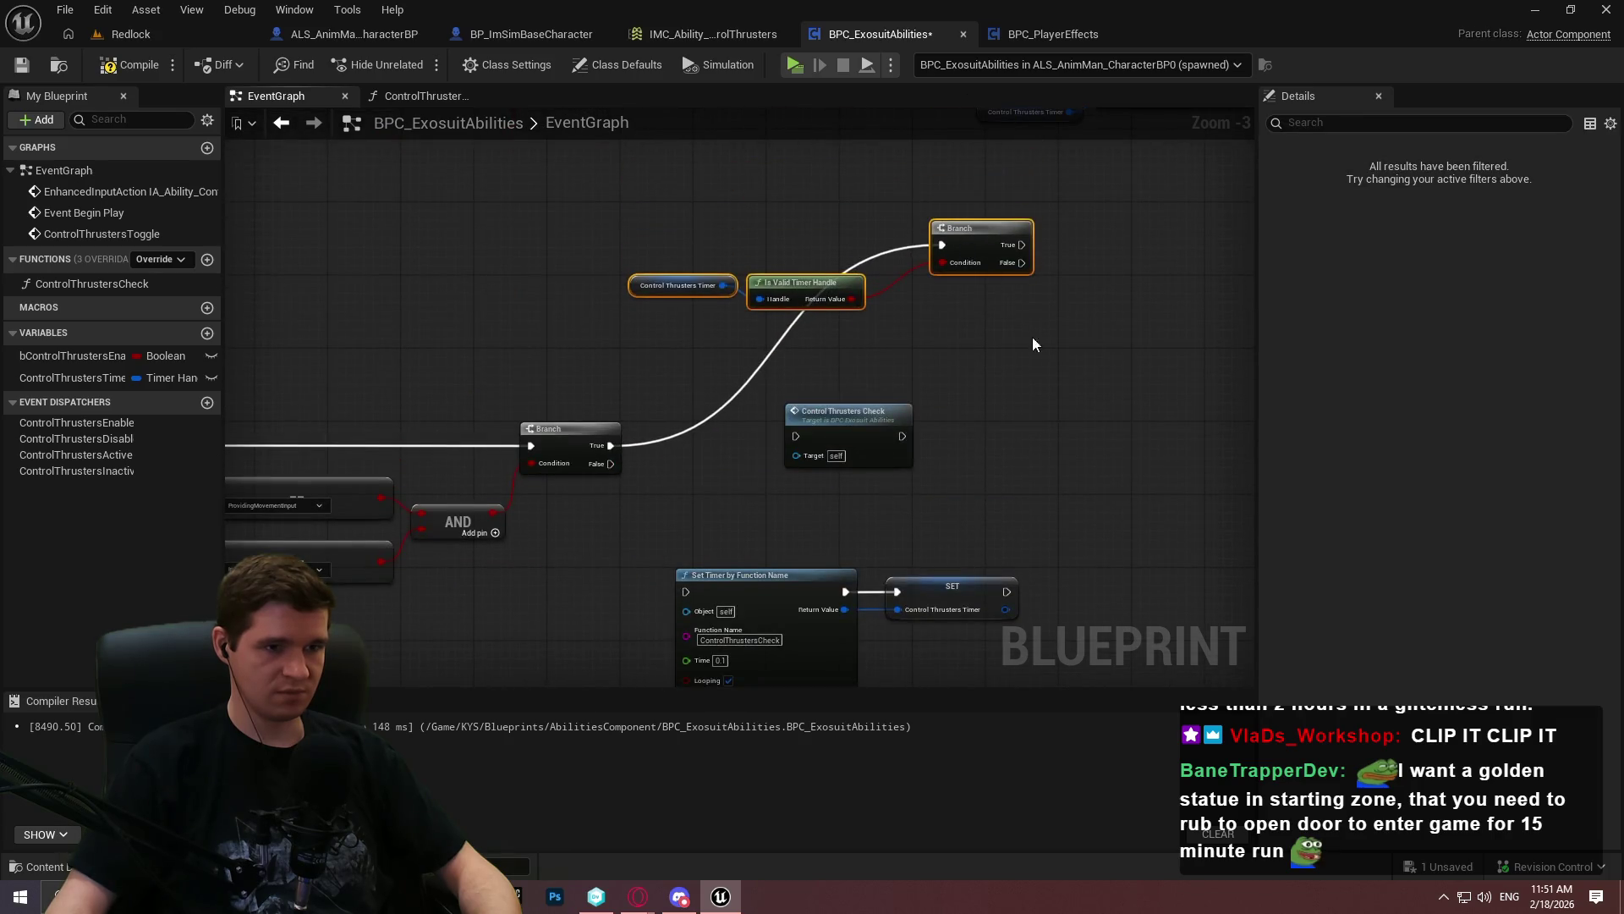
scroll(820, 345, "up", 1)
left_click_drag(776, 281, 839, 268)
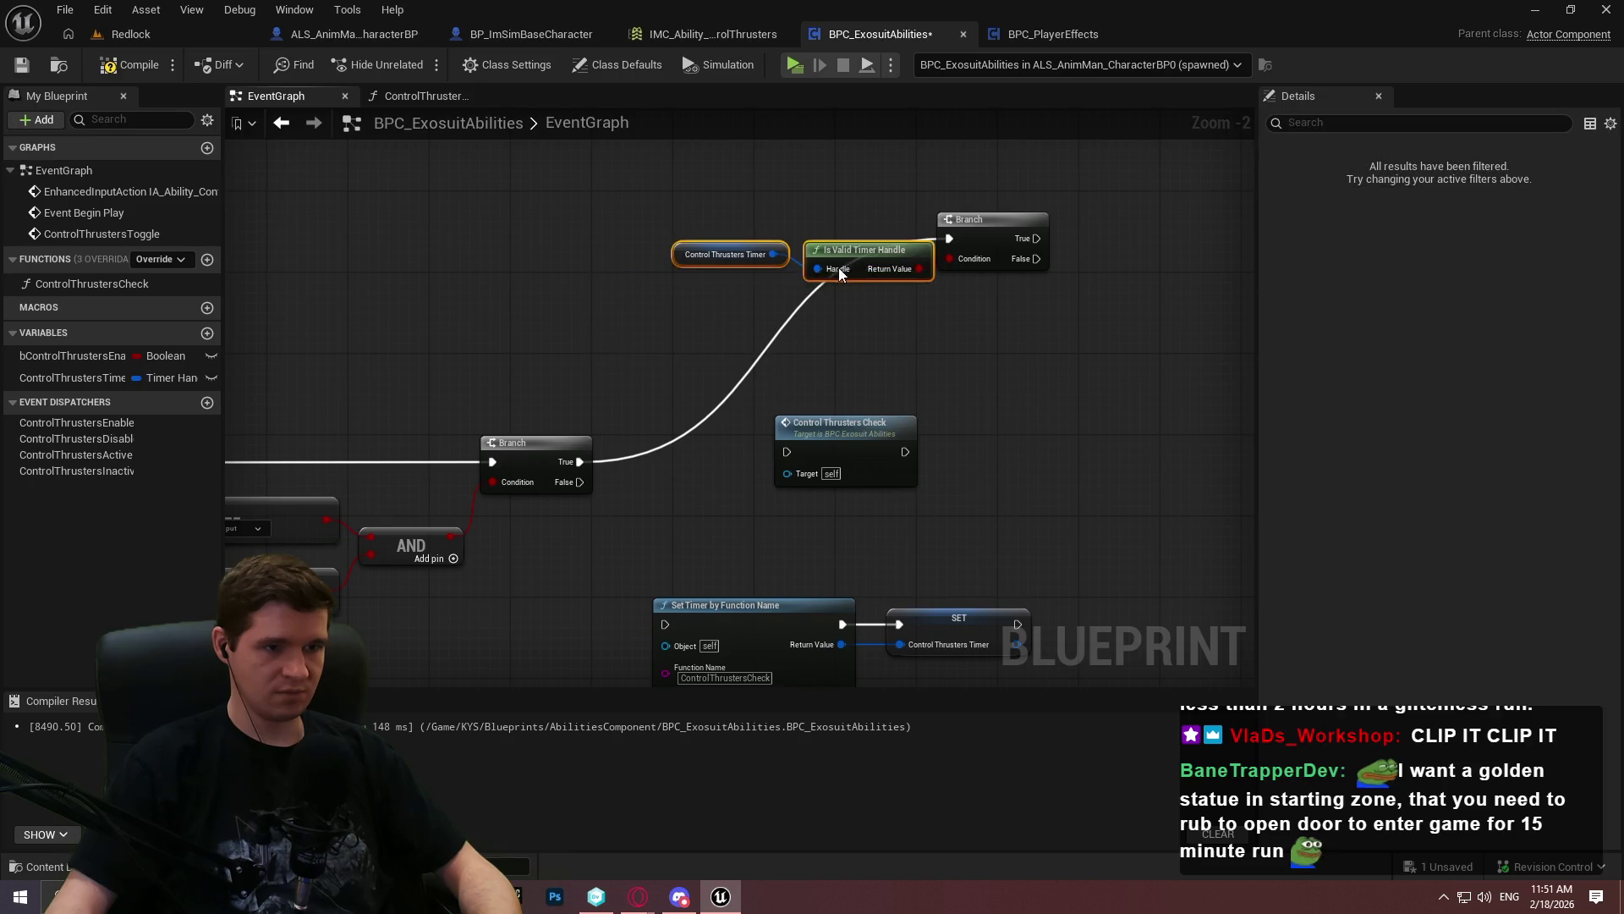
left_click(1007, 349)
left_click_drag(612, 356, 1325, 246)
mouse_move(1157, 568)
left_mouse_down()
mouse_move(663, 424)
mouse_move(425, 441)
mouse_move(694, 248)
mouse_move(760, 337)
left_mouse_up()
left_click_drag(852, 310, 423, 470)
left_click(772, 517)
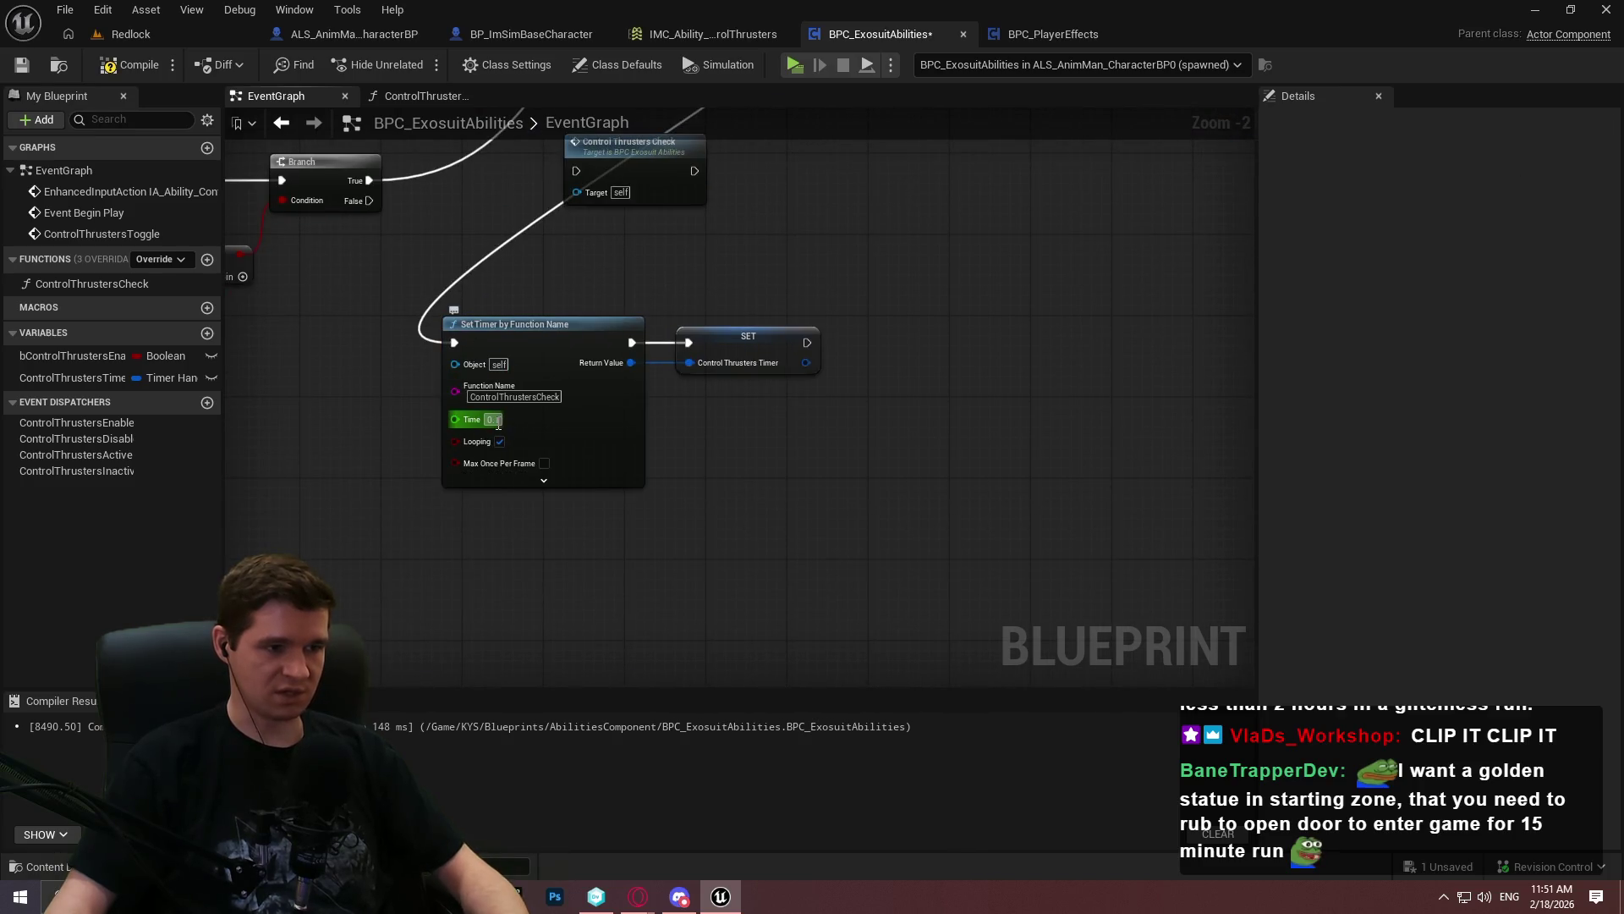
Undo the rewiring, then box-select the timer-starting chain and move it lower and left
key("ctrl+z")
key("ctrl+z")
key("ctrl+z")
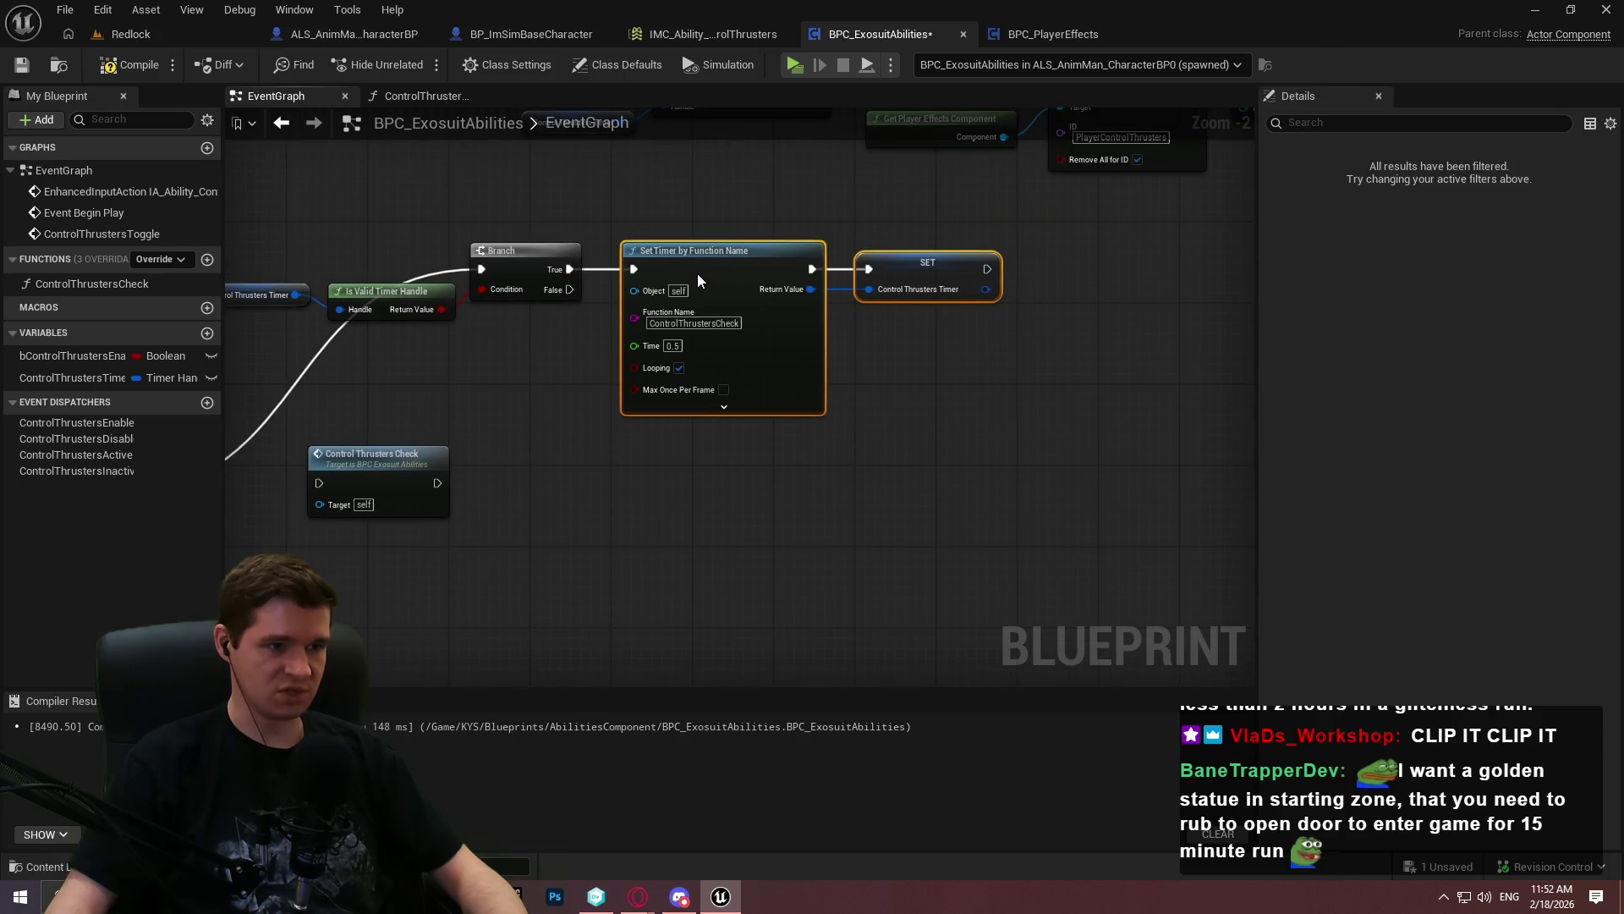
scroll(1052, 360, "down", 2)
left_click(1048, 344)
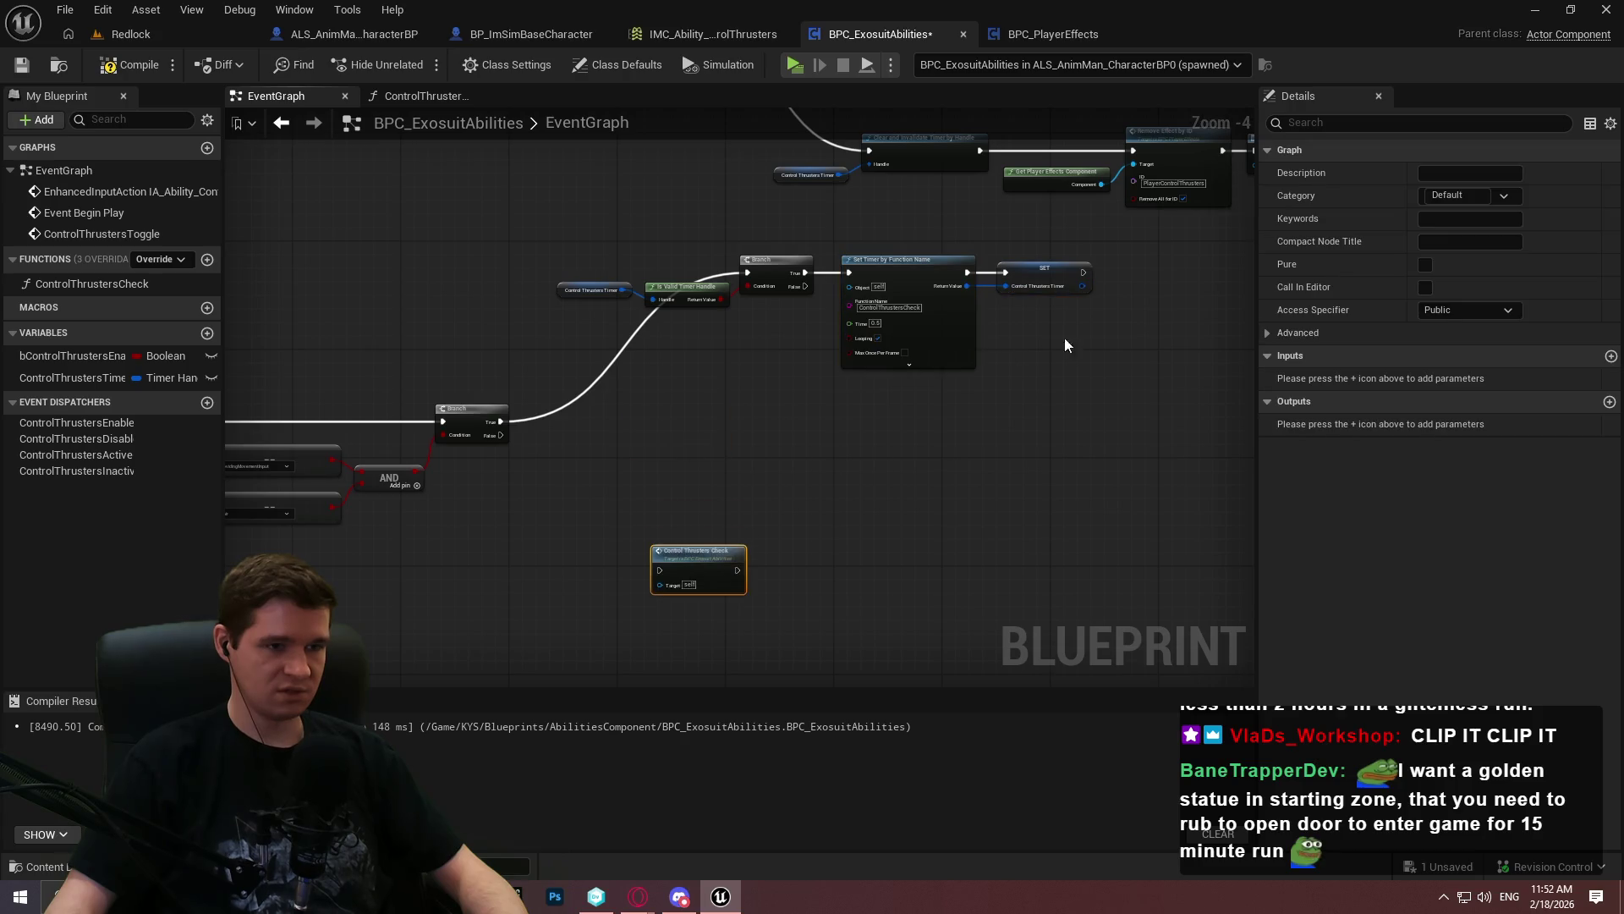
left_click_drag(1102, 398, 583, 279)
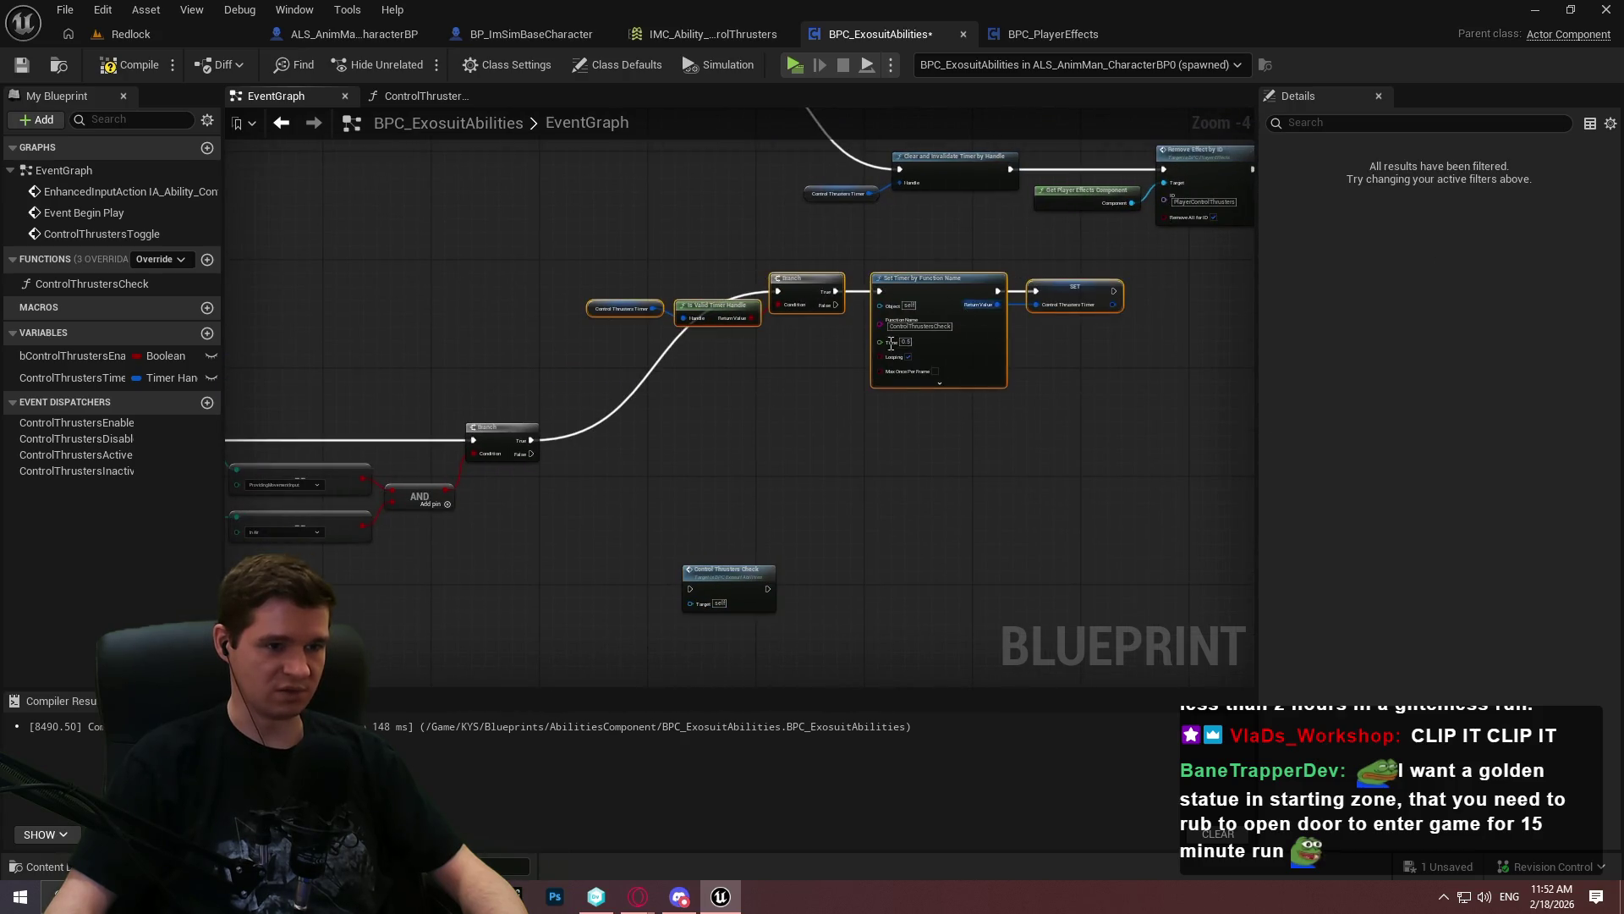
scroll(836, 373, "up", 2)
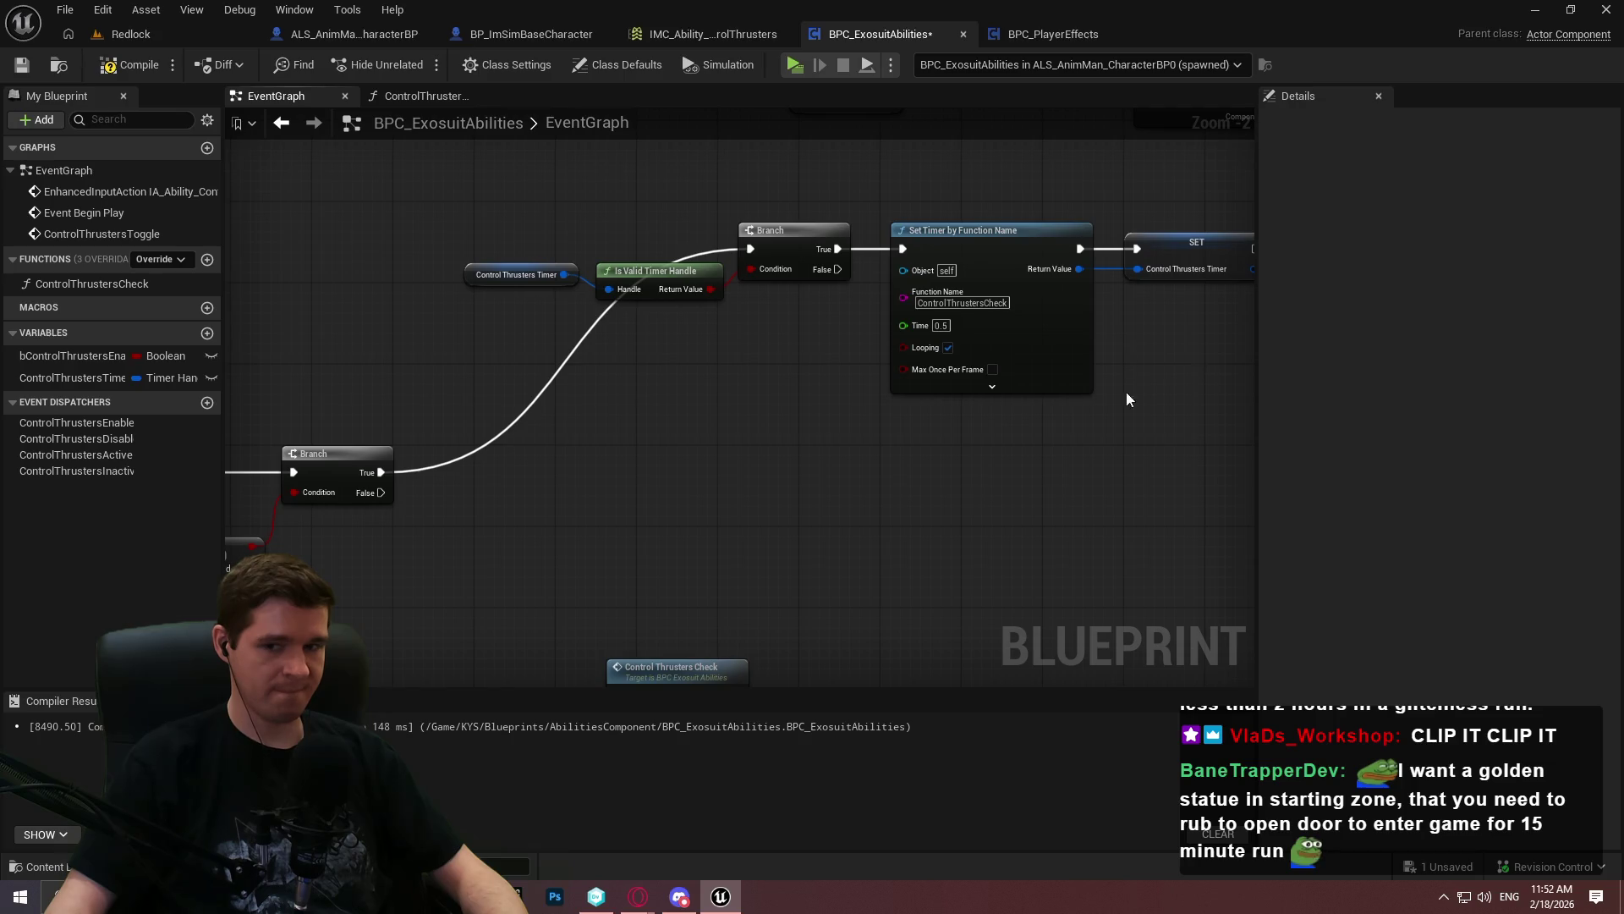
left_click_drag(547, 455, 768, 380)
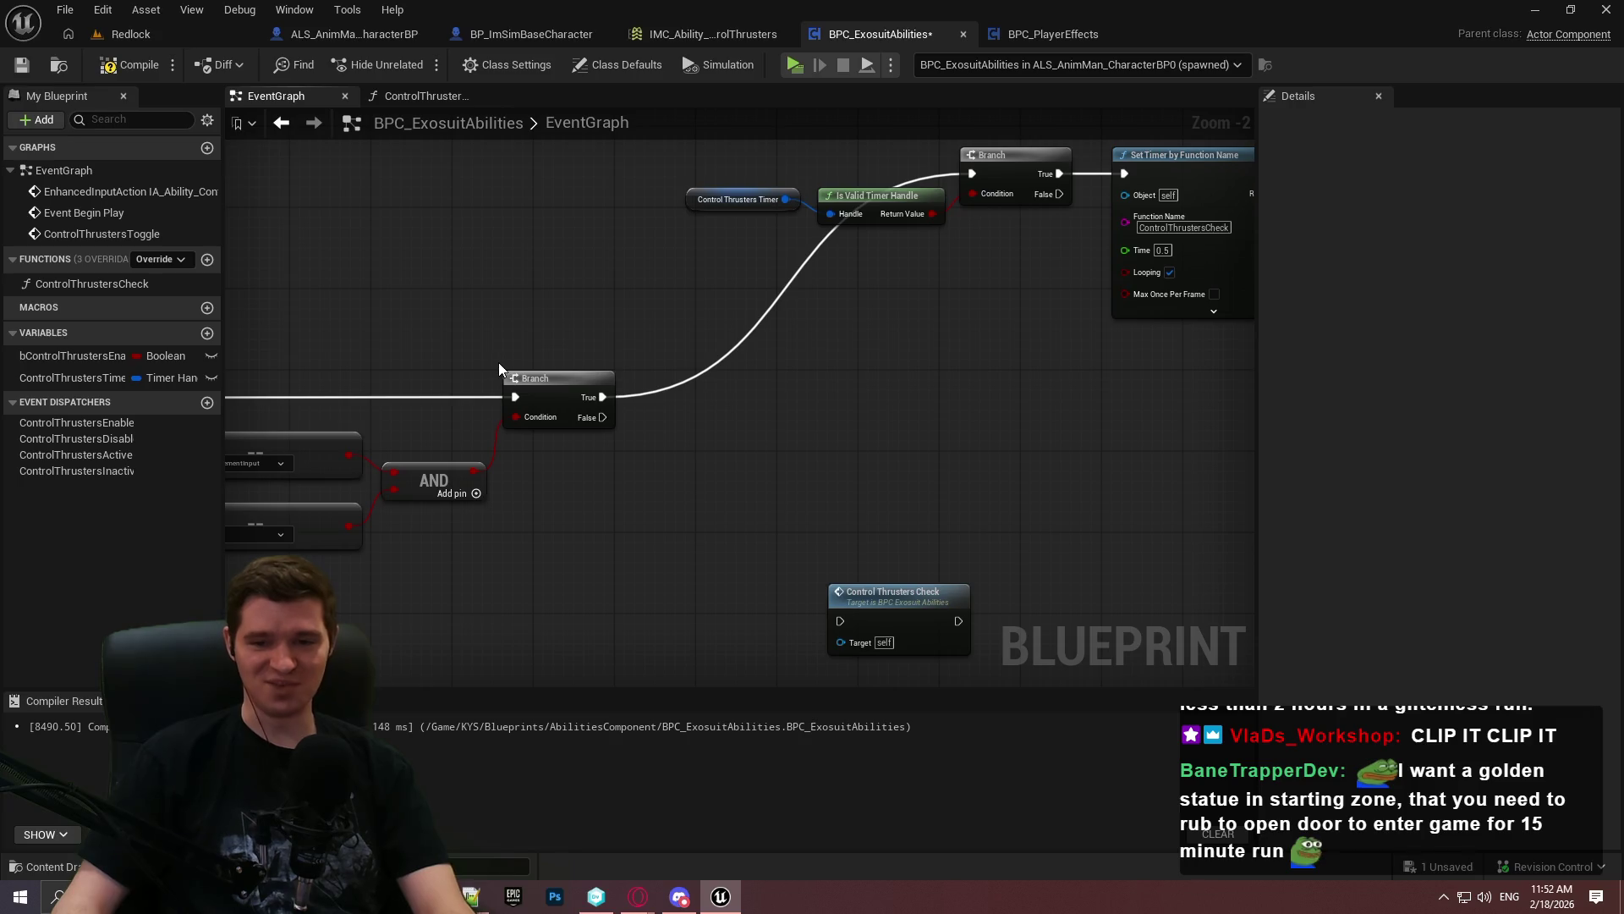
scroll(541, 377, "down", 2)
mouse_move(539, 472)
left_mouse_down()
mouse_move(659, 489)
mouse_move(1000, 421)
left_mouse_up()
mouse_move(1076, 464)
left_mouse_down()
mouse_move(373, 304)
mouse_move(401, 392)
mouse_move(672, 421)
left_mouse_up()
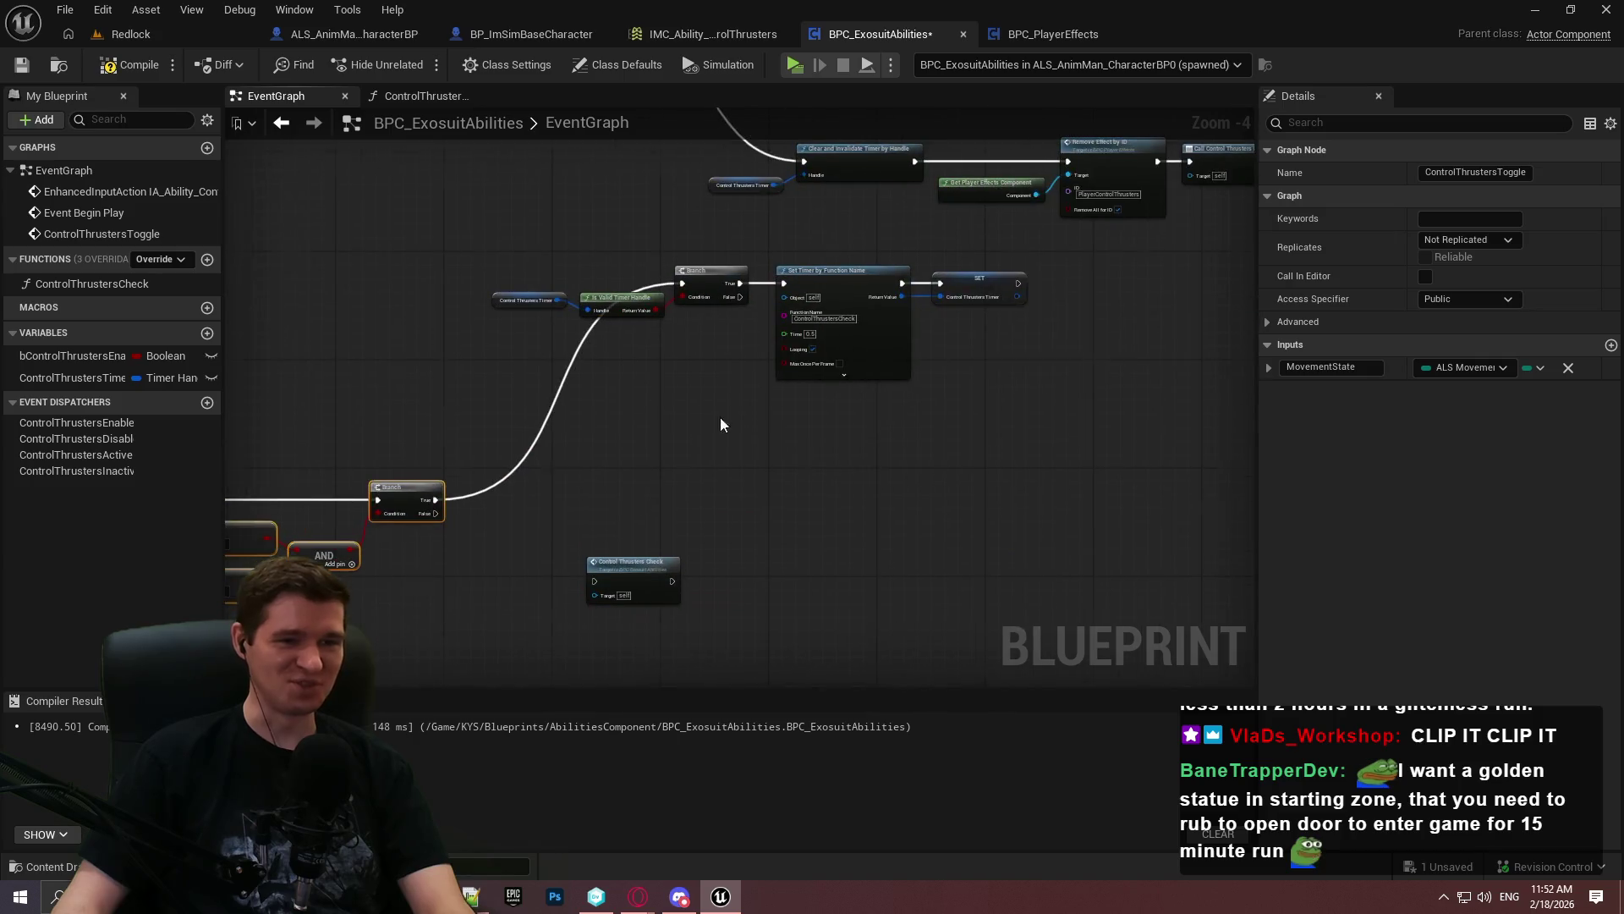
mouse_move(714, 277)
left_mouse_down()
mouse_move(709, 353)
mouse_move(667, 332)
left_mouse_up()
Reposition Control Thrusters Check and add a reroute point on the exec wire, moved up-left
mouse_move(608, 584)
left_mouse_down()
mouse_move(1073, 607)
mouse_move(867, 626)
mouse_move(776, 417)
mouse_move(763, 419)
left_mouse_up()
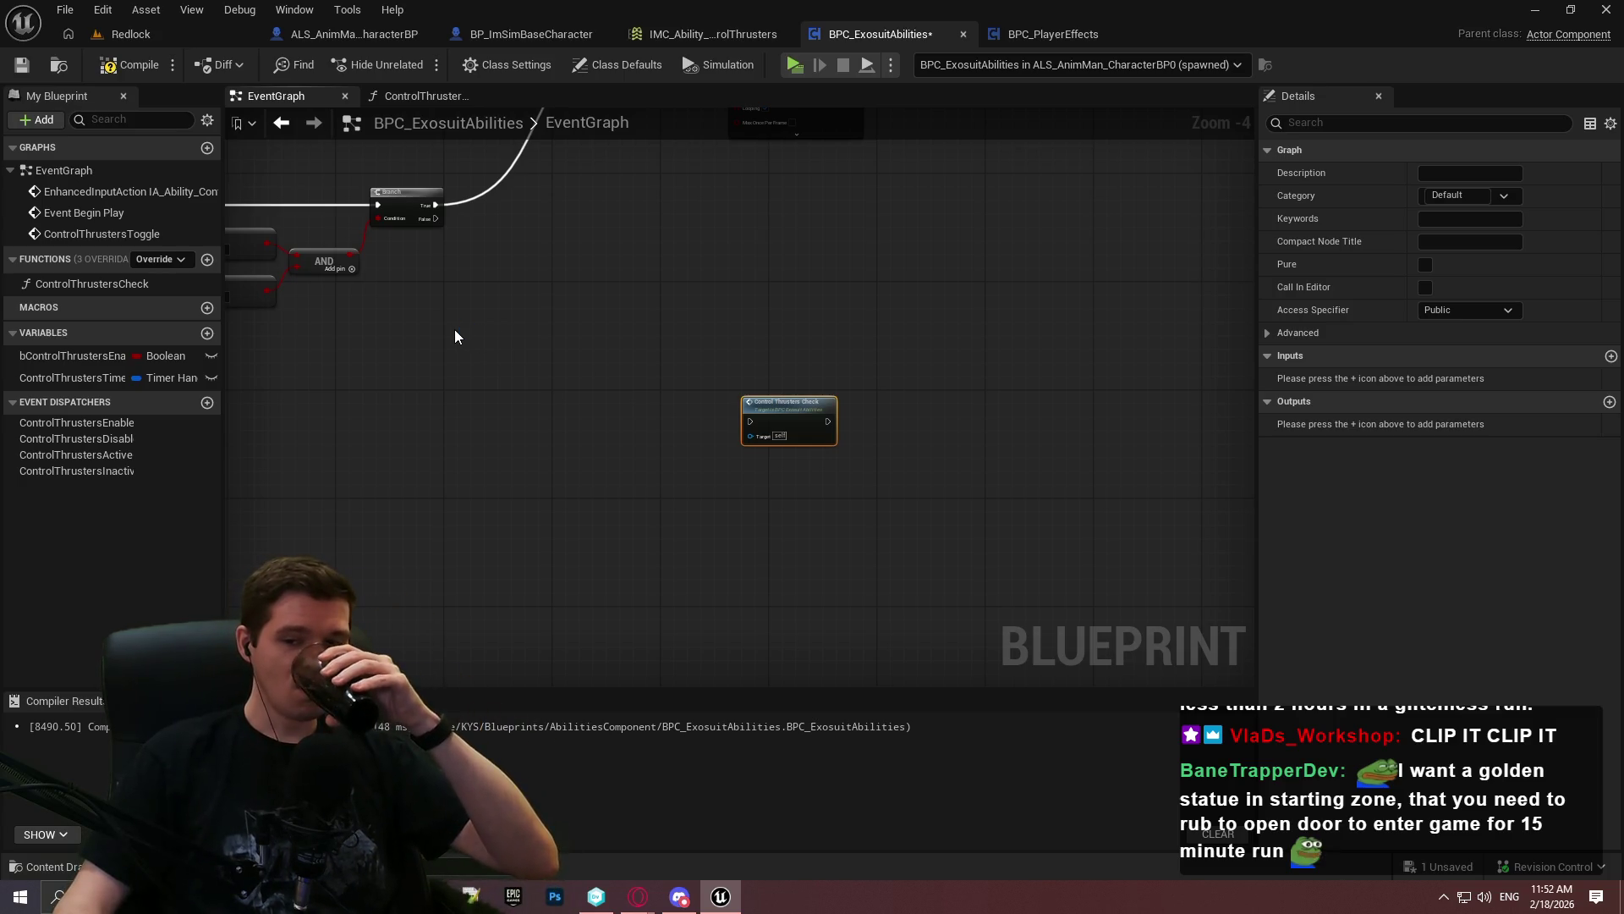
left_click_drag(452, 327, 688, 419)
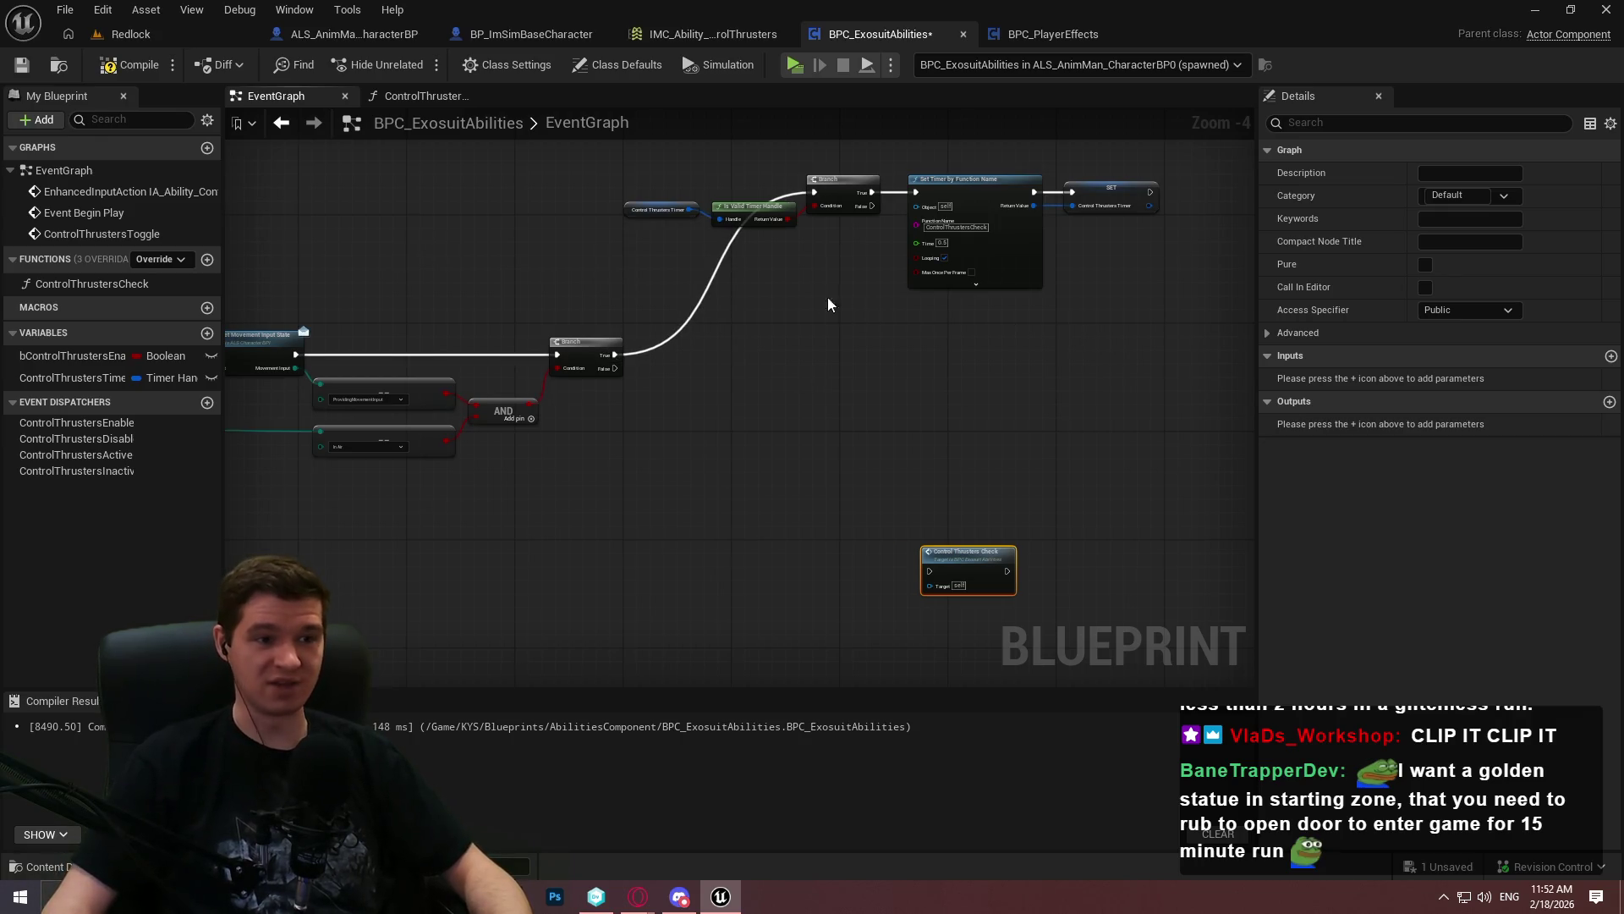
scroll(838, 308, "up", 2)
left_click_drag(957, 341, 938, 428)
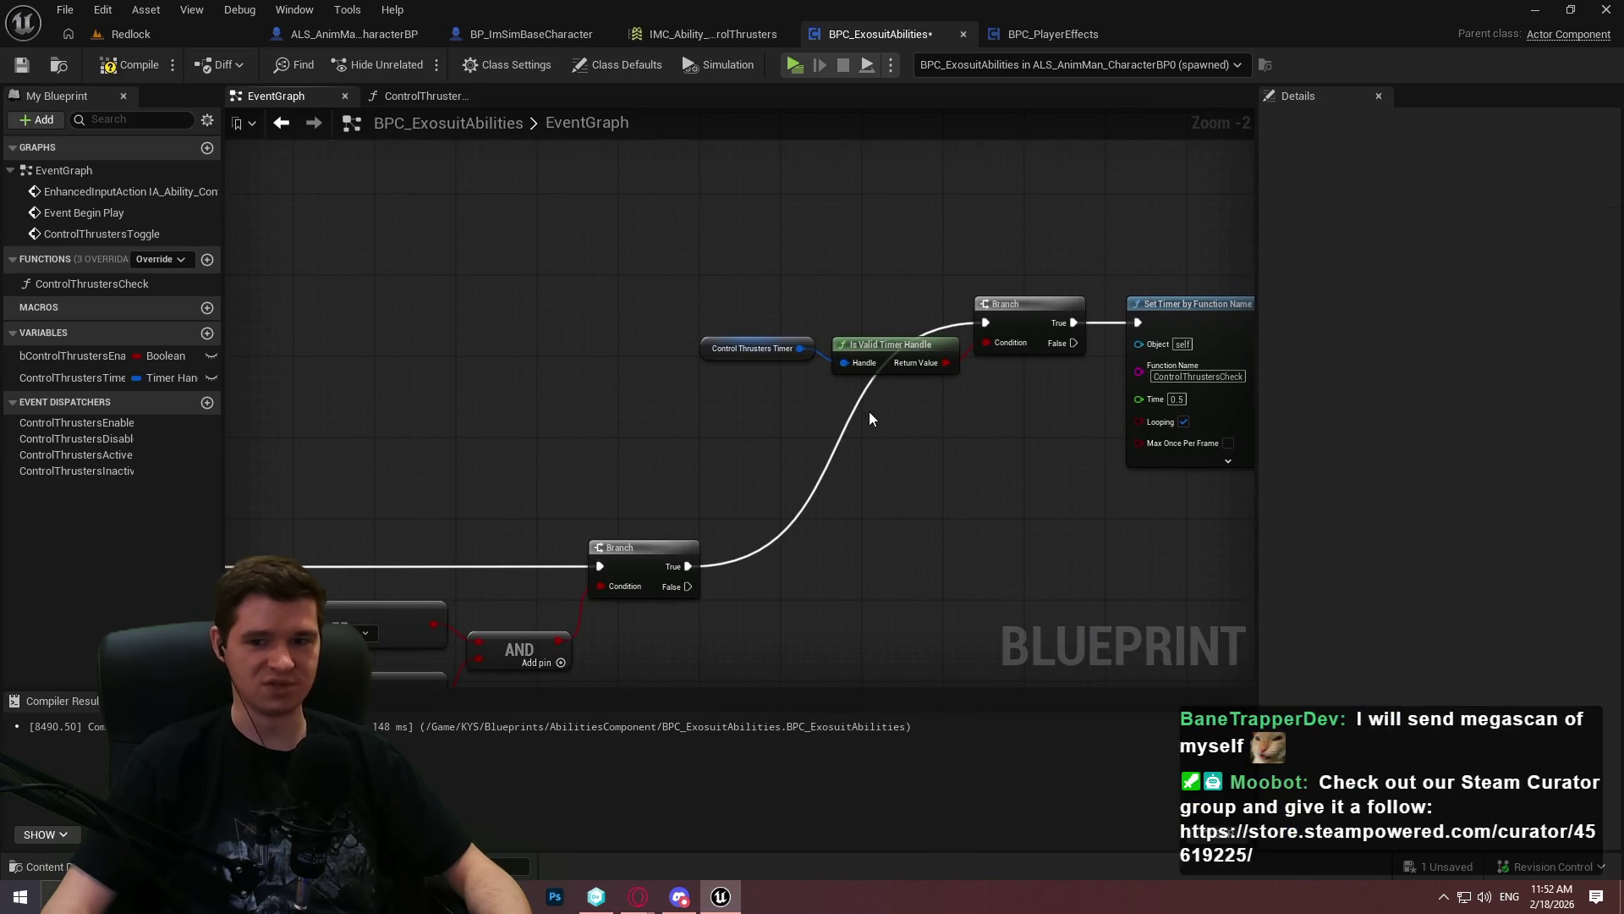
double_click(845, 414)
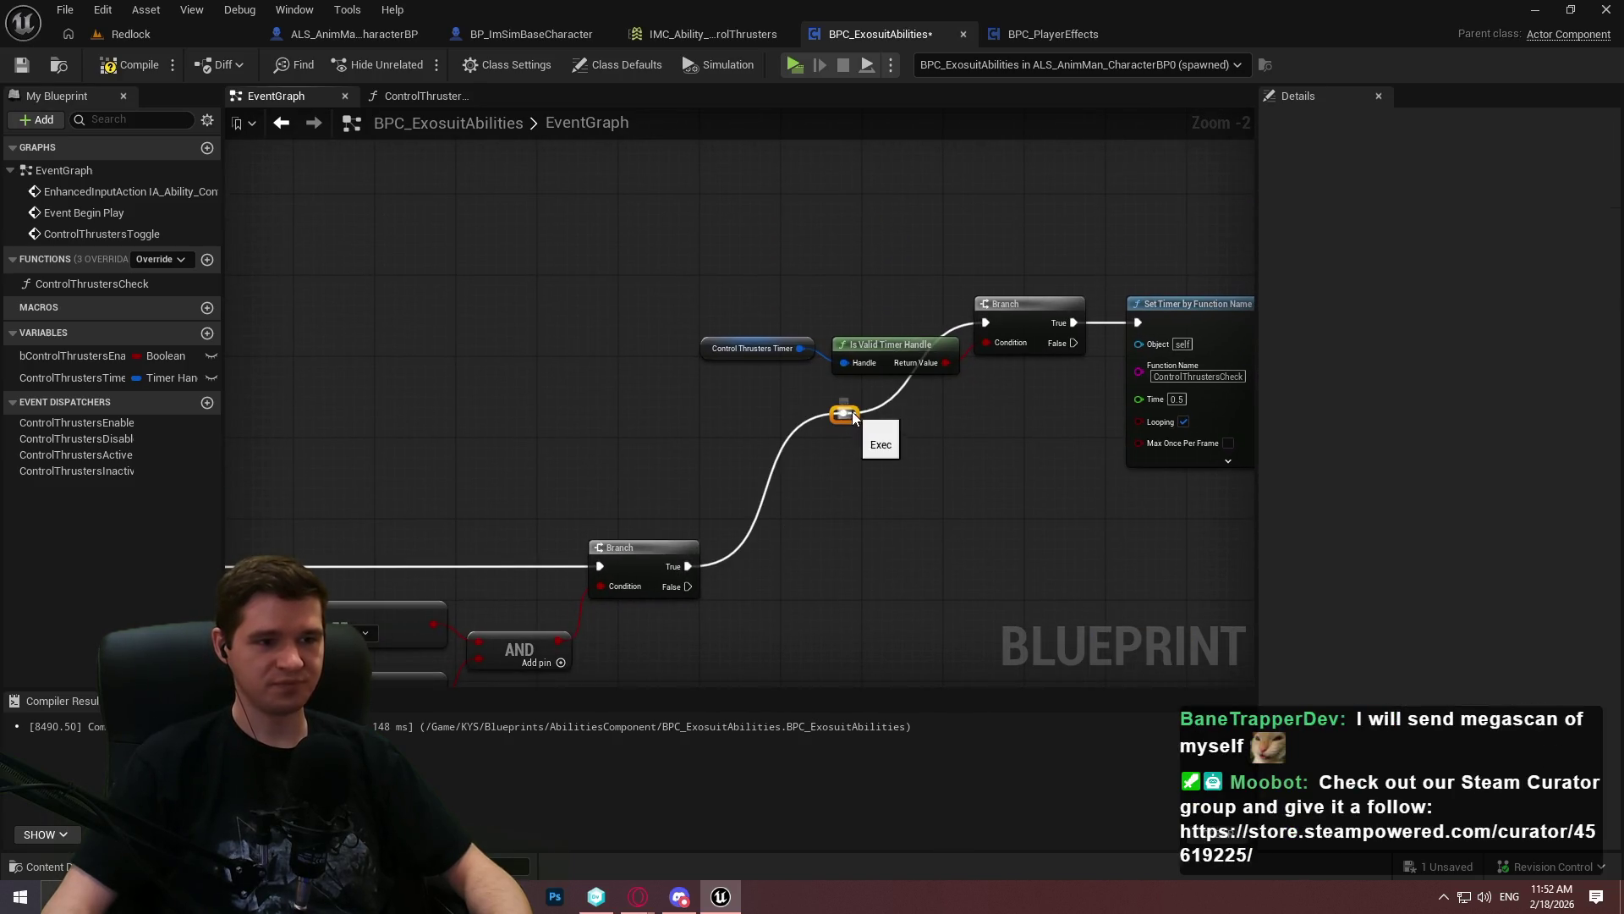
mouse_move(679, 329)
left_mouse_down()
mouse_move(637, 325)
mouse_move(672, 322)
left_mouse_up()
Box-select the timer-starting chain and part of the node network, then clear the selection
mouse_move(1171, 519)
left_mouse_down()
mouse_move(323, 288)
mouse_move(358, 335)
mouse_move(644, 311)
mouse_move(633, 335)
mouse_move(526, 309)
left_mouse_up()
left_click(809, 469)
scroll(910, 506, "down", 4)
mouse_move(1093, 504)
left_mouse_down()
mouse_move(205, 330)
mouse_move(480, 297)
mouse_move(764, 314)
mouse_move(464, 345)
left_mouse_up()
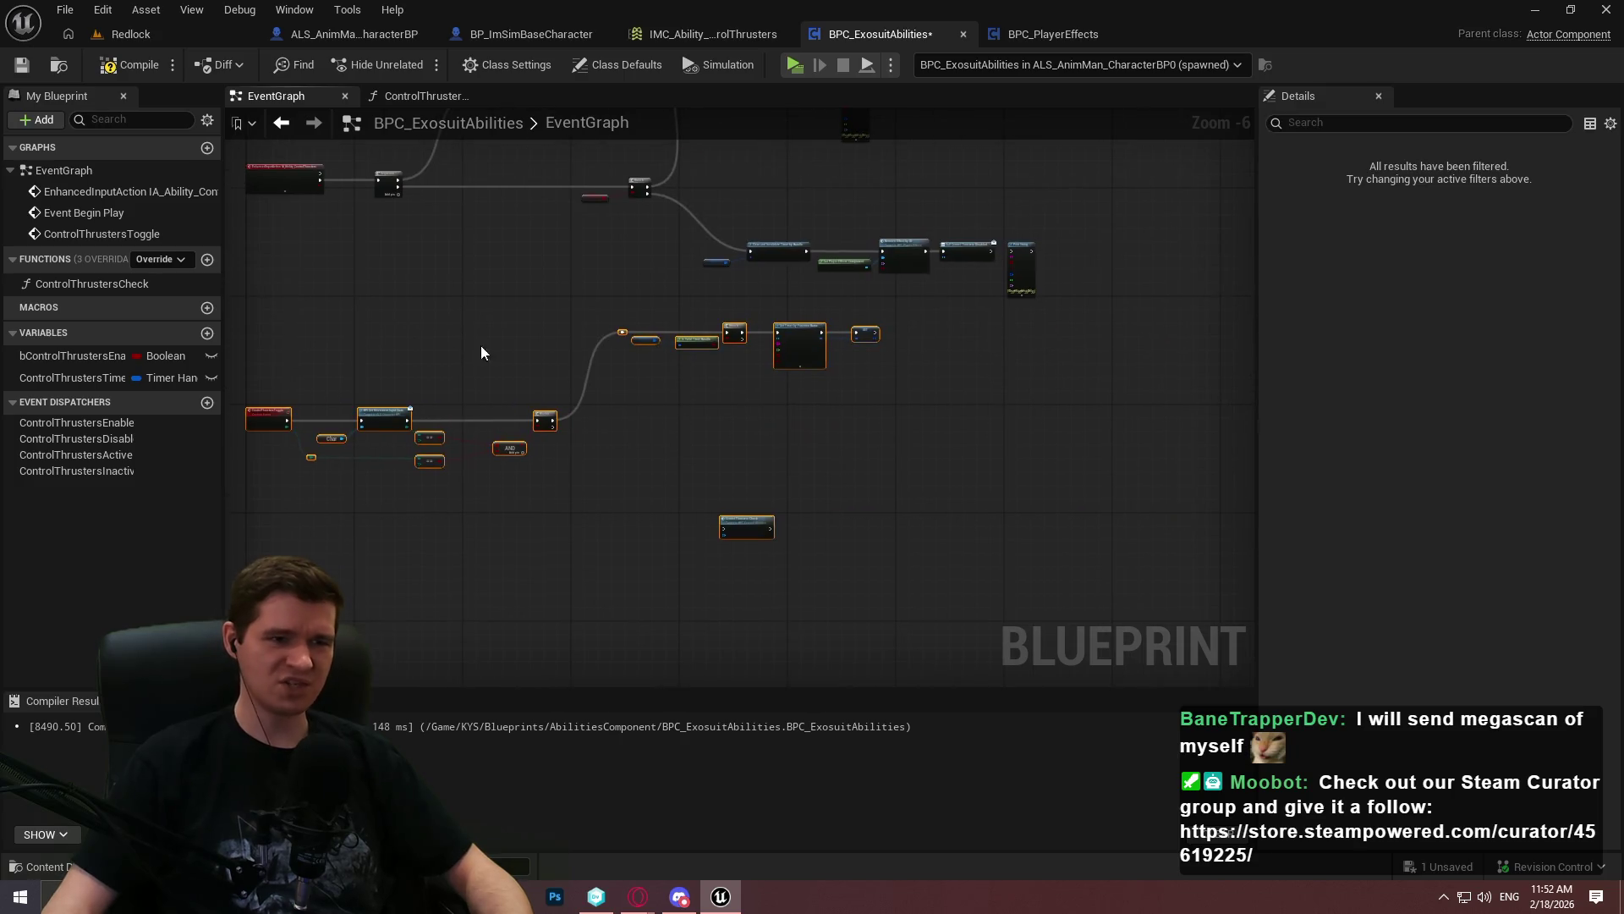
scroll(645, 364, "up", 4)
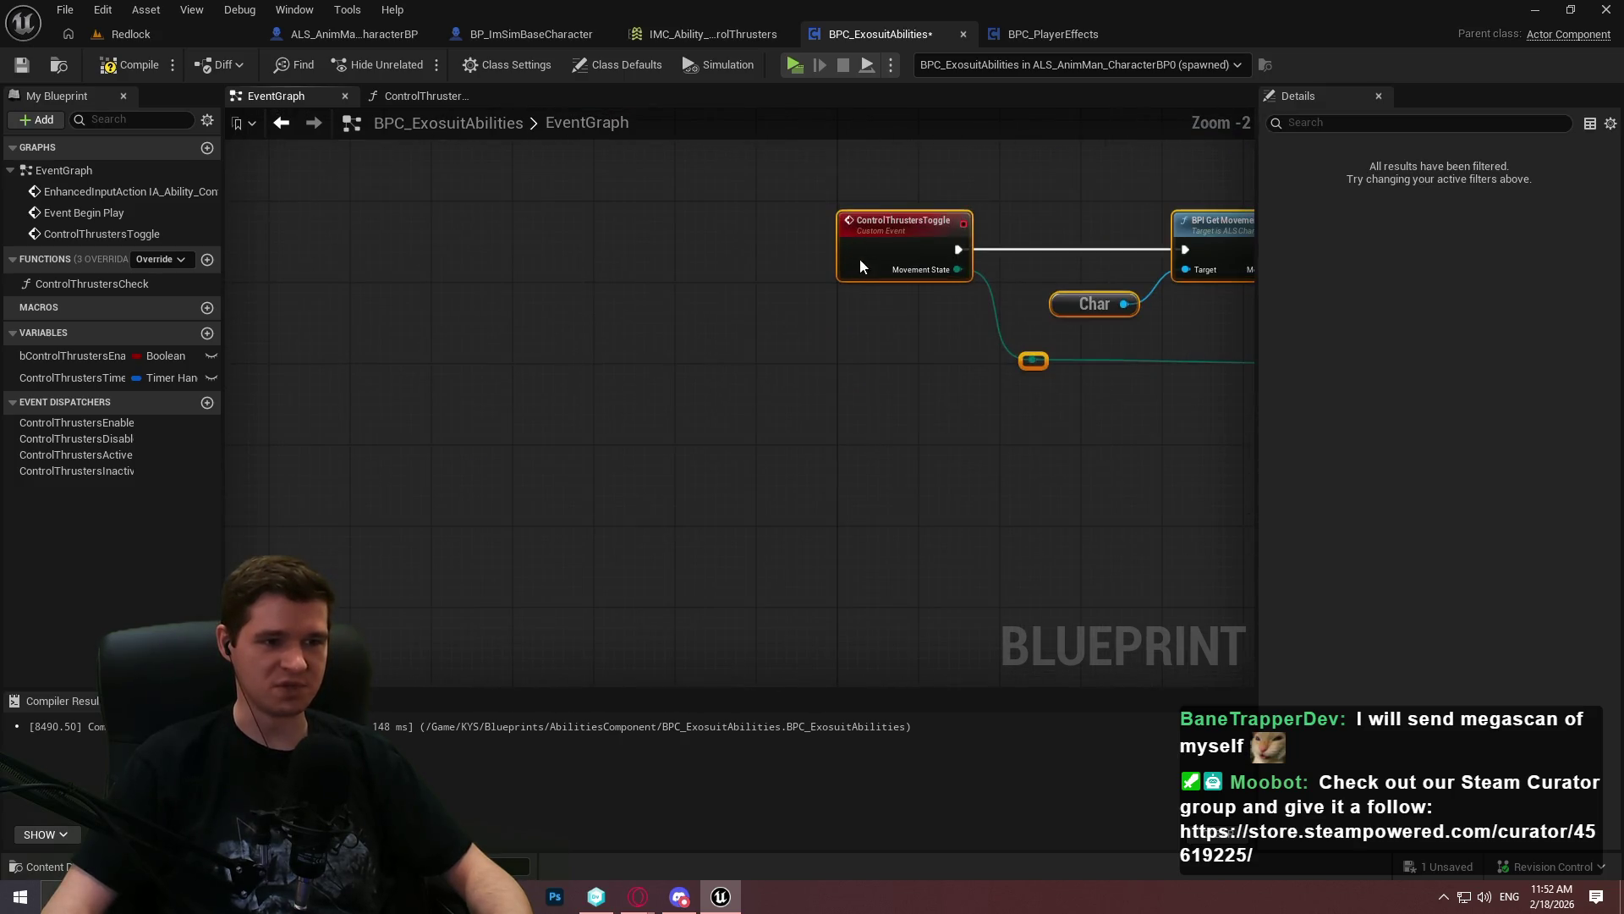
left_click_drag(861, 252, 865, 480)
Select the reroute and In Air comparison nodes, then clear the selection
left_click_drag(1216, 535, 417, 399)
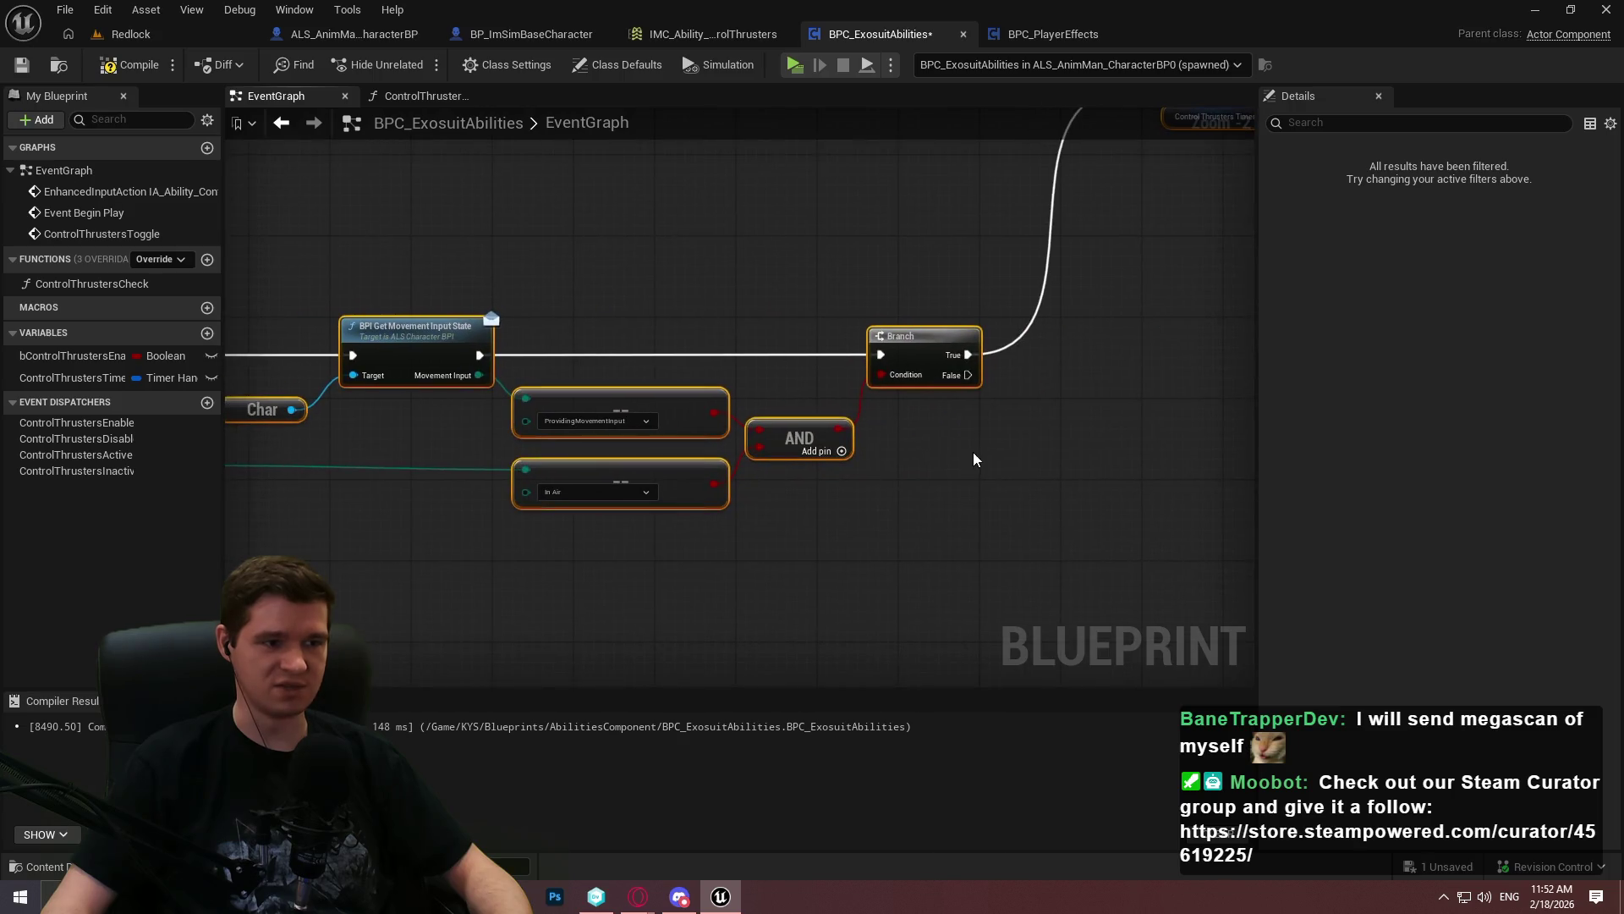
left_click_drag(240, 469, 722, 427)
scroll(722, 428, "up", 2)
left_click_drag(903, 484, 743, 454)
left_click_drag(1044, 533, 474, 394)
left_click_drag(712, 446, 213, 446)
left_click(758, 487)
Inspect the AND, Branch and Control Thrusters Check area of the EventGraph
left_click_drag(881, 383, 394, 464)
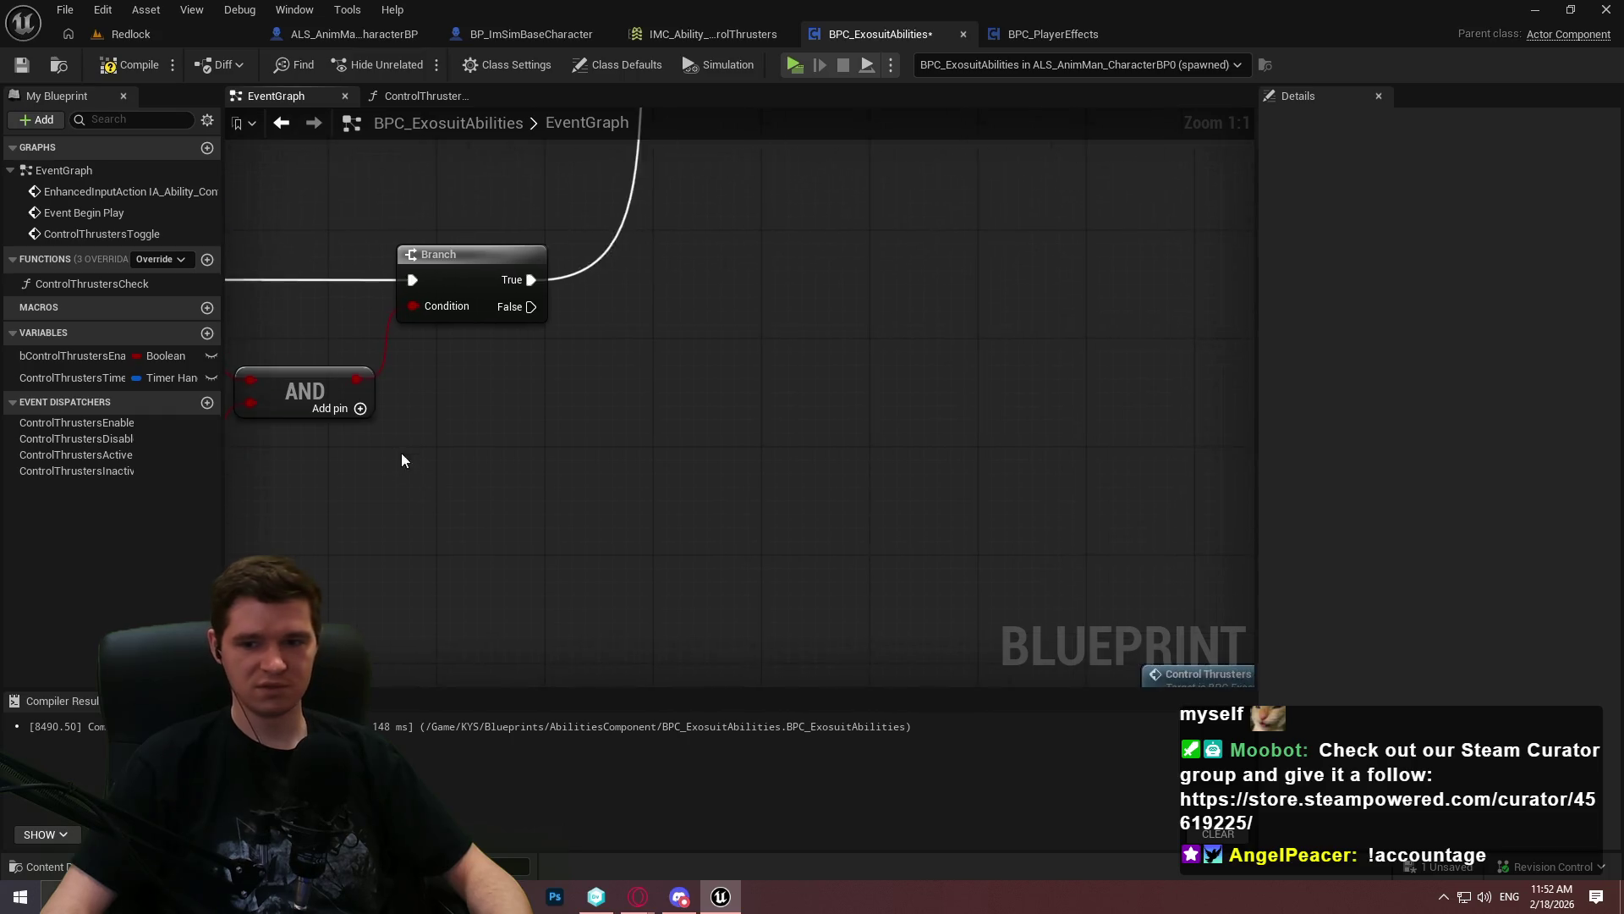
scroll(394, 463, "down", 5)
left_click_drag(542, 442, 703, 413)
scroll(703, 413, "up", 3)
scroll(879, 364, "down", 2)
scroll(939, 469, "down", 3)
scroll(878, 467, "up", 4)
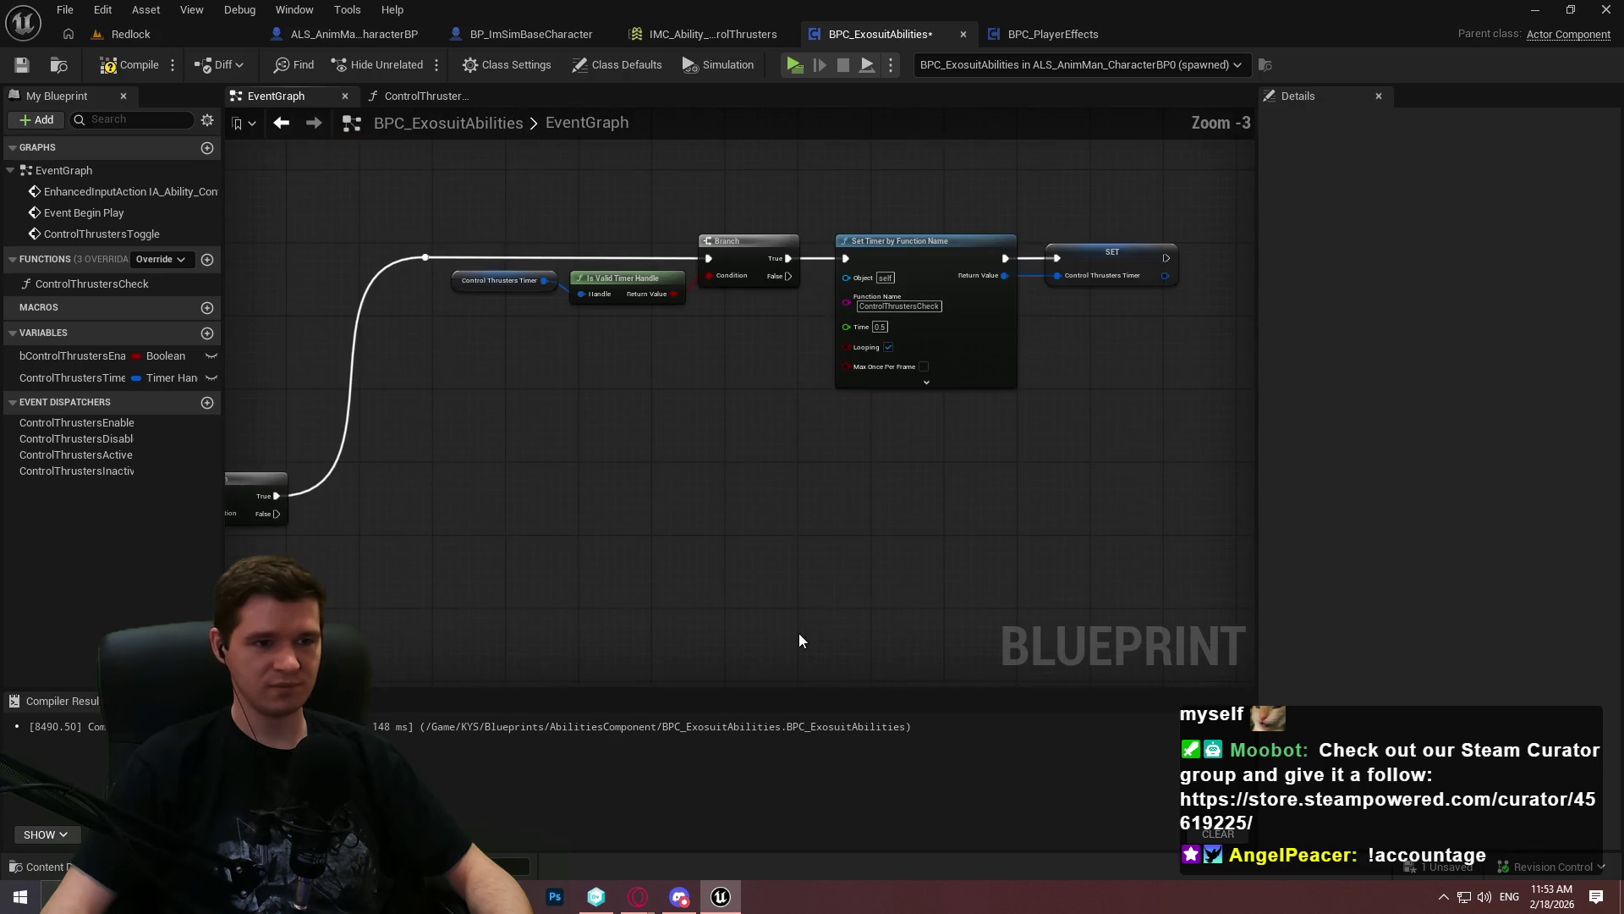
Delete Control Thrusters Check and the old Set Timer and SET nodes; wire Branch True to Call Control Thrusters Enabled
left_click_drag(806, 623, 849, 434)
mouse_move(797, 501)
left_mouse_down()
mouse_move(1057, 169)
mouse_move(757, 469)
mouse_move(472, 572)
mouse_move(544, 453)
mouse_move(1127, 417)
mouse_move(632, 479)
mouse_move(467, 607)
mouse_move(803, 576)
mouse_move(795, 555)
left_mouse_up()
key("Delete")
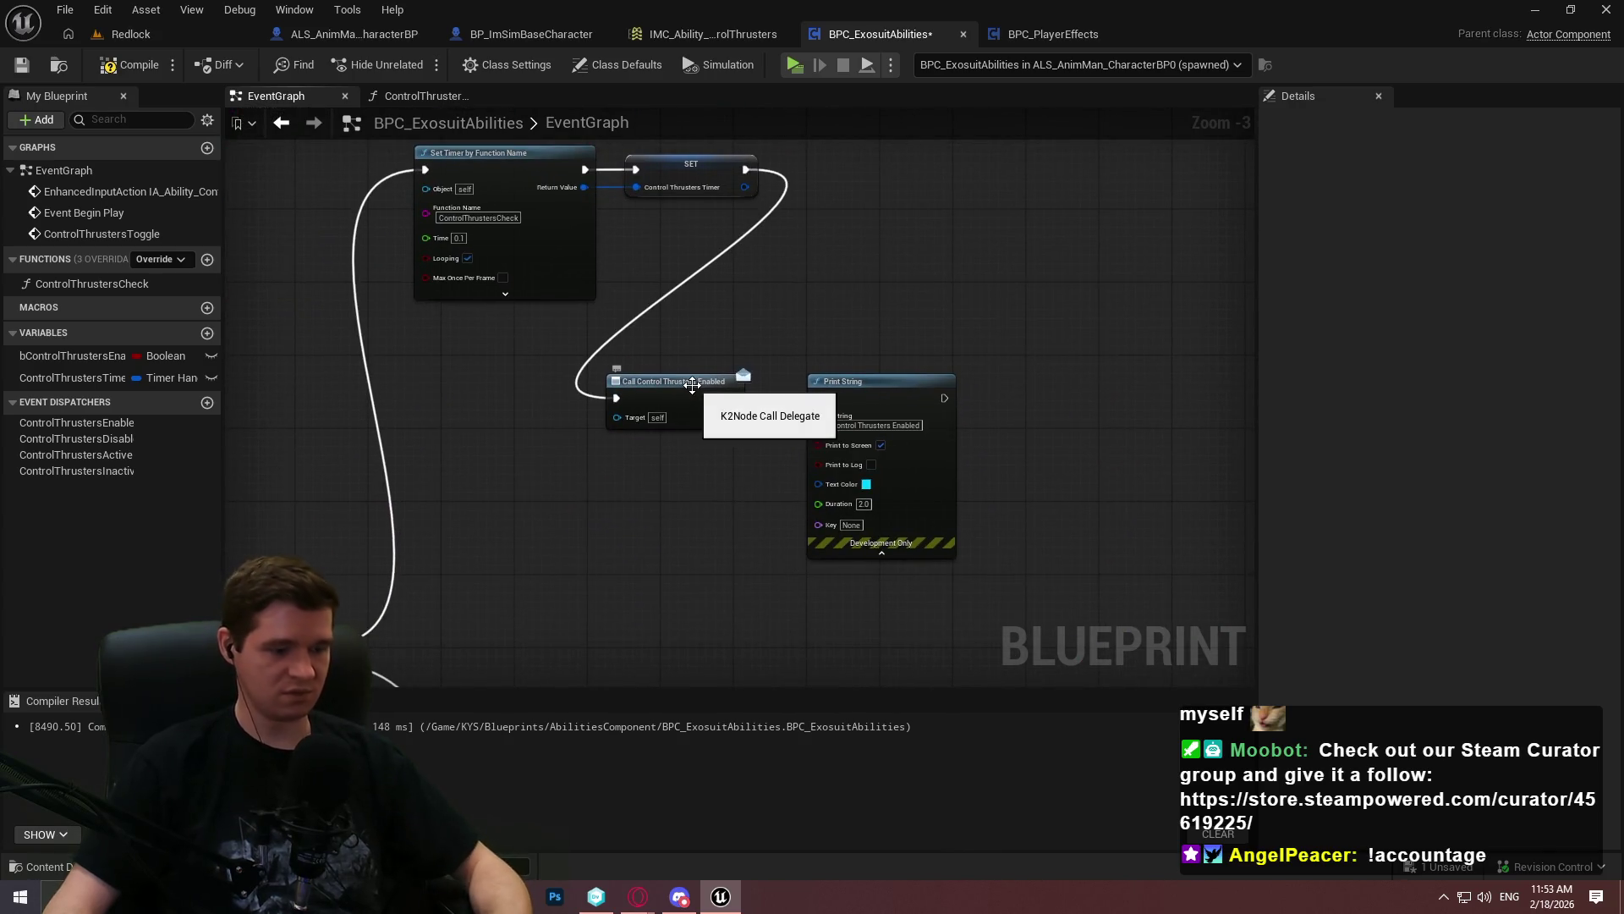
mouse_move(748, 268)
left_mouse_down()
mouse_move(811, 286)
mouse_move(545, 191)
left_mouse_up()
key("Delete")
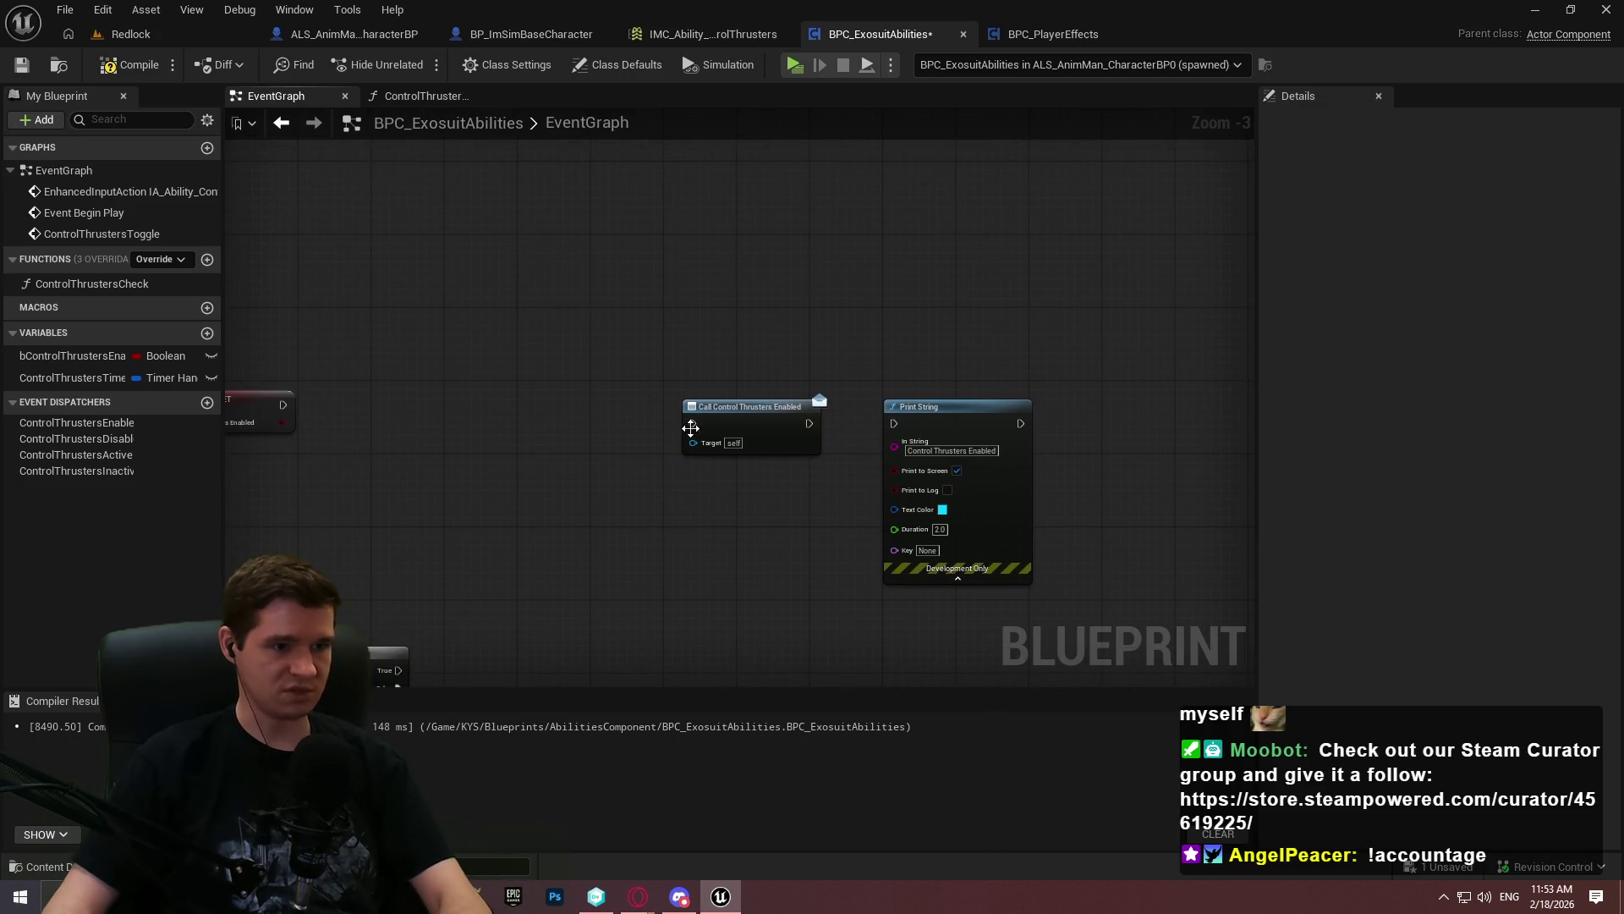
mouse_move(430, 651)
left_mouse_down()
mouse_move(398, 632)
mouse_move(394, 598)
left_mouse_up()
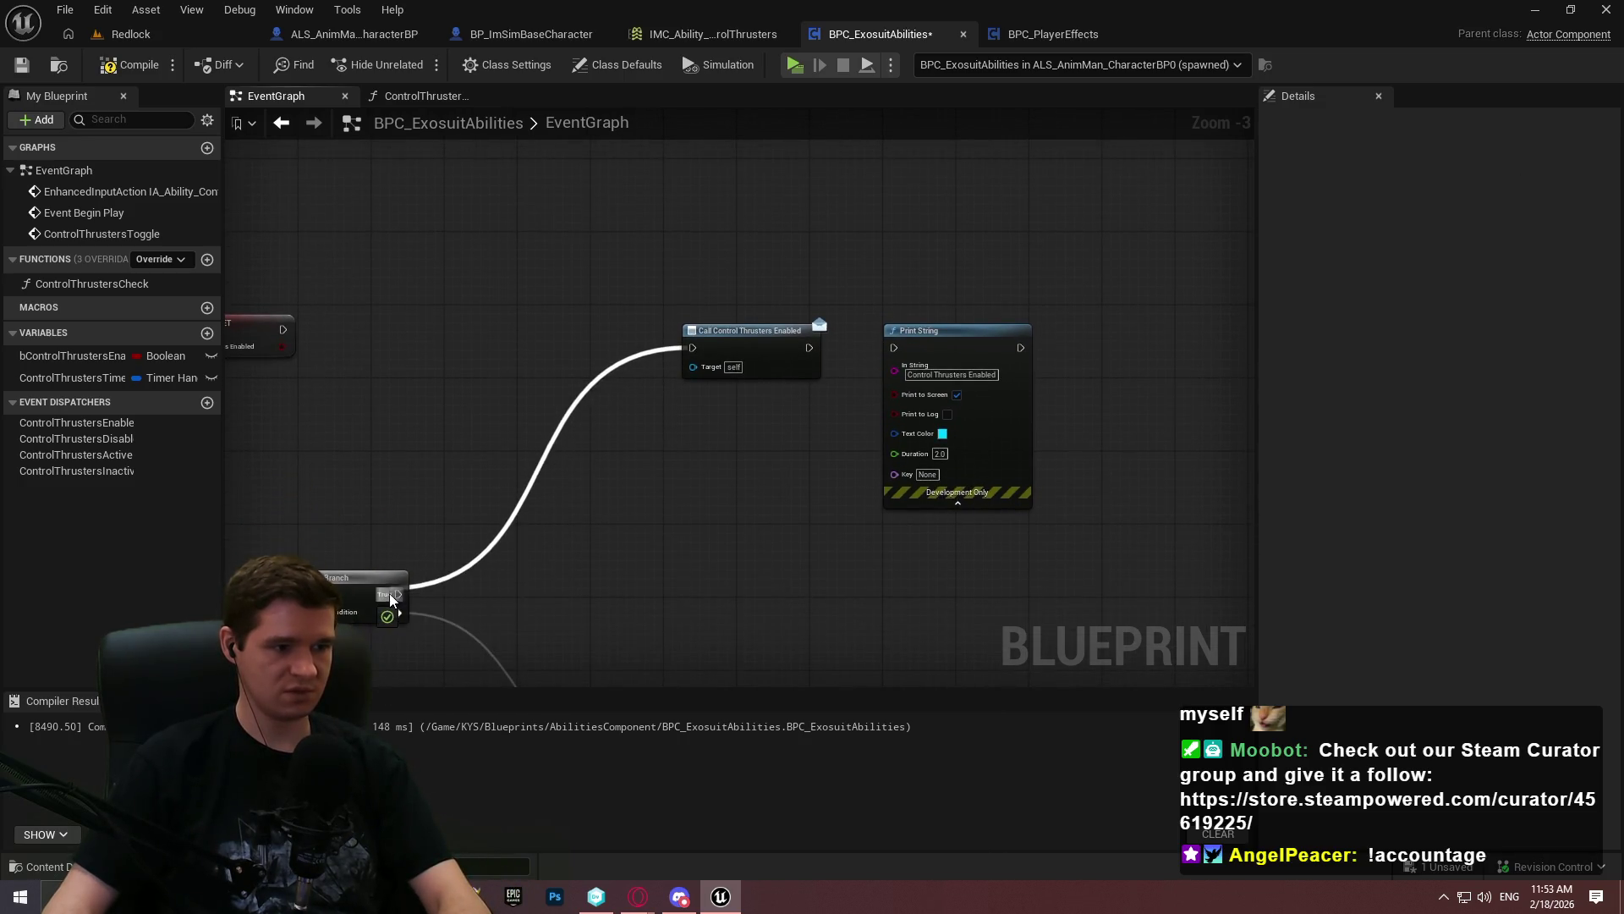
Connect Call Control Thrusters Enabled to Print String and review the Branch False chain
left_click_drag(813, 503, 668, 238)
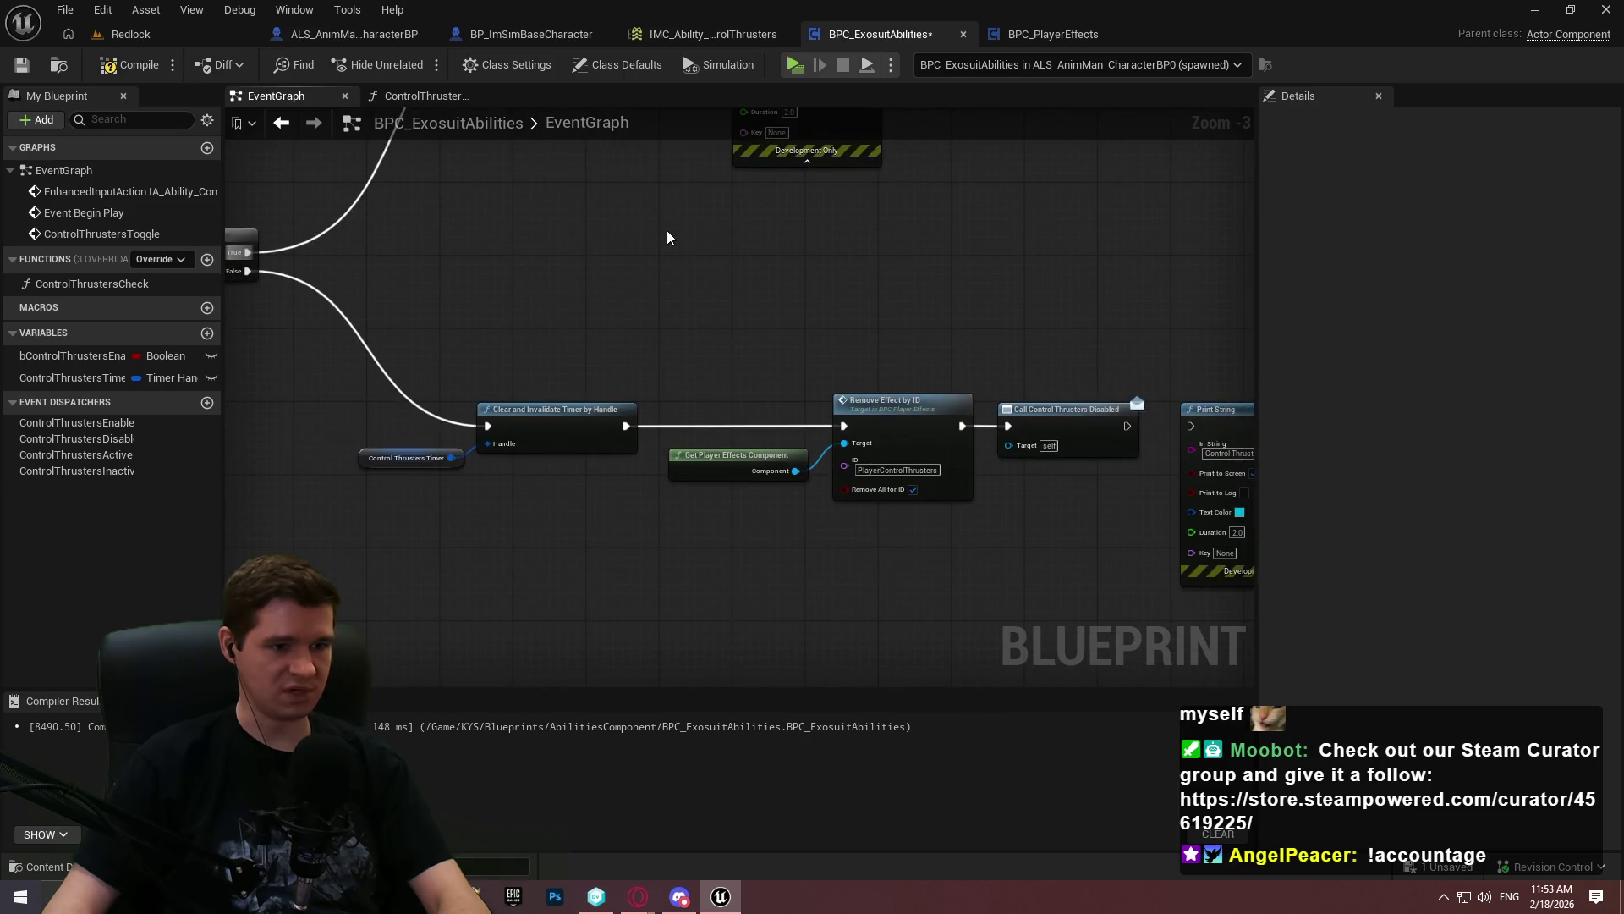
mouse_move(1108, 446)
left_mouse_down()
mouse_move(897, 479)
mouse_move(946, 464)
mouse_move(919, 460)
mouse_move(1243, 681)
left_mouse_up()
left_click_drag(779, 276, 692, 273)
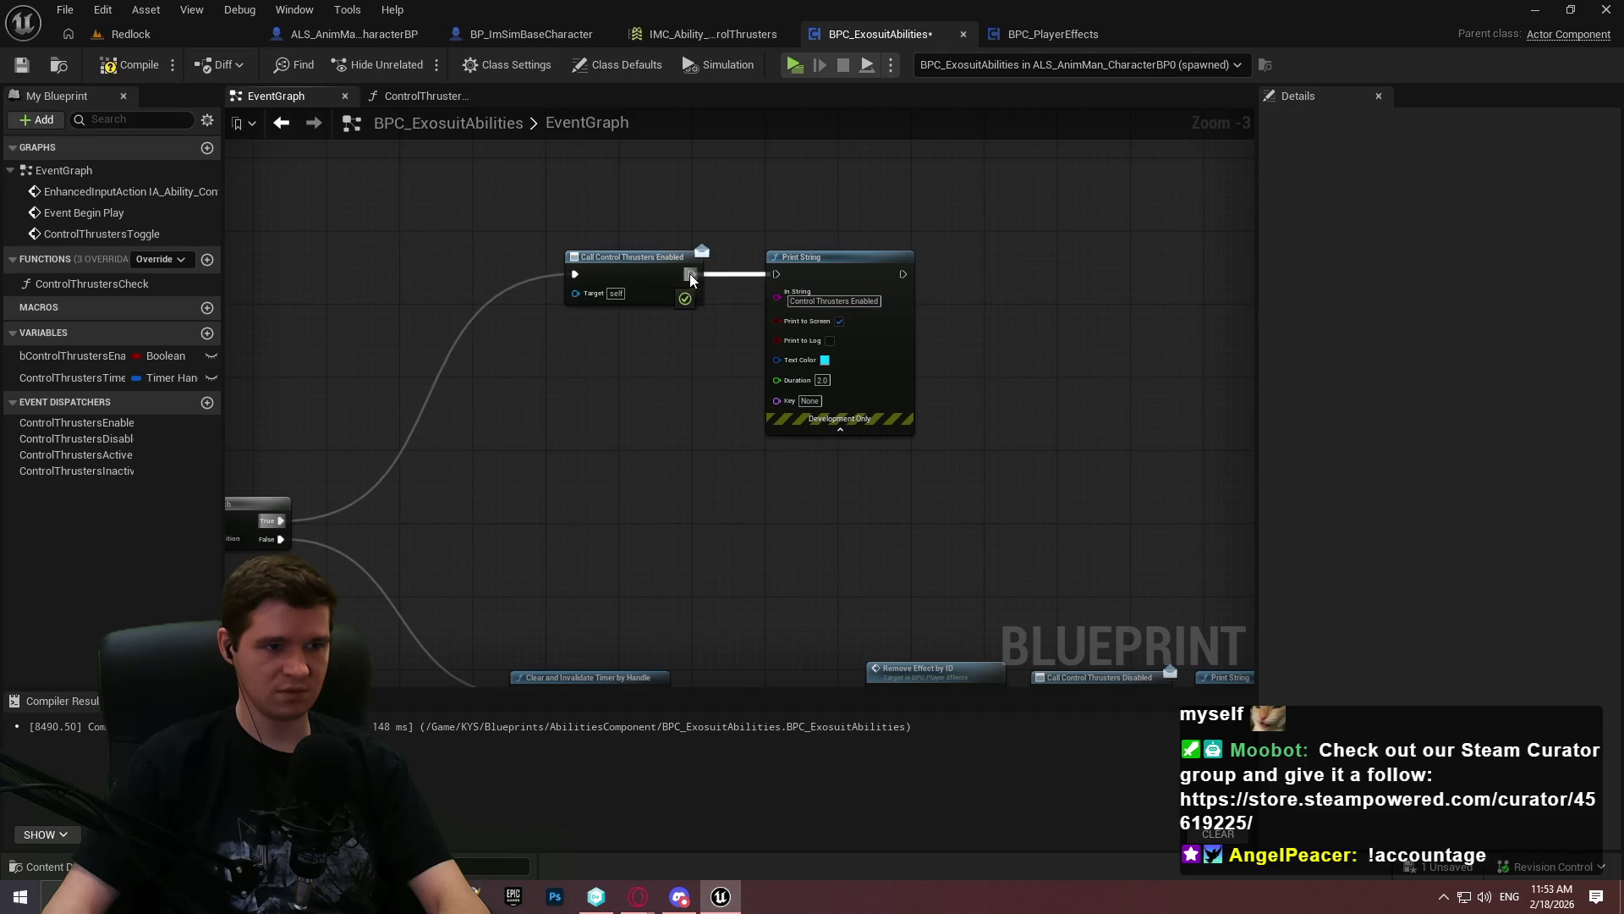
left_click_drag(799, 266, 780, 264)
mouse_move(803, 668)
left_mouse_down()
mouse_move(702, 482)
mouse_move(868, 434)
mouse_move(944, 375)
mouse_move(931, 584)
mouse_move(1184, 423)
mouse_move(1150, 423)
mouse_move(1235, 457)
mouse_move(1218, 677)
mouse_move(804, 406)
mouse_move(1165, 411)
mouse_move(1184, 677)
mouse_move(1166, 307)
mouse_move(683, 247)
mouse_move(582, 564)
mouse_move(598, 447)
mouse_move(761, 422)
mouse_move(1038, 537)
mouse_move(821, 399)
mouse_move(803, 425)
left_mouse_up()
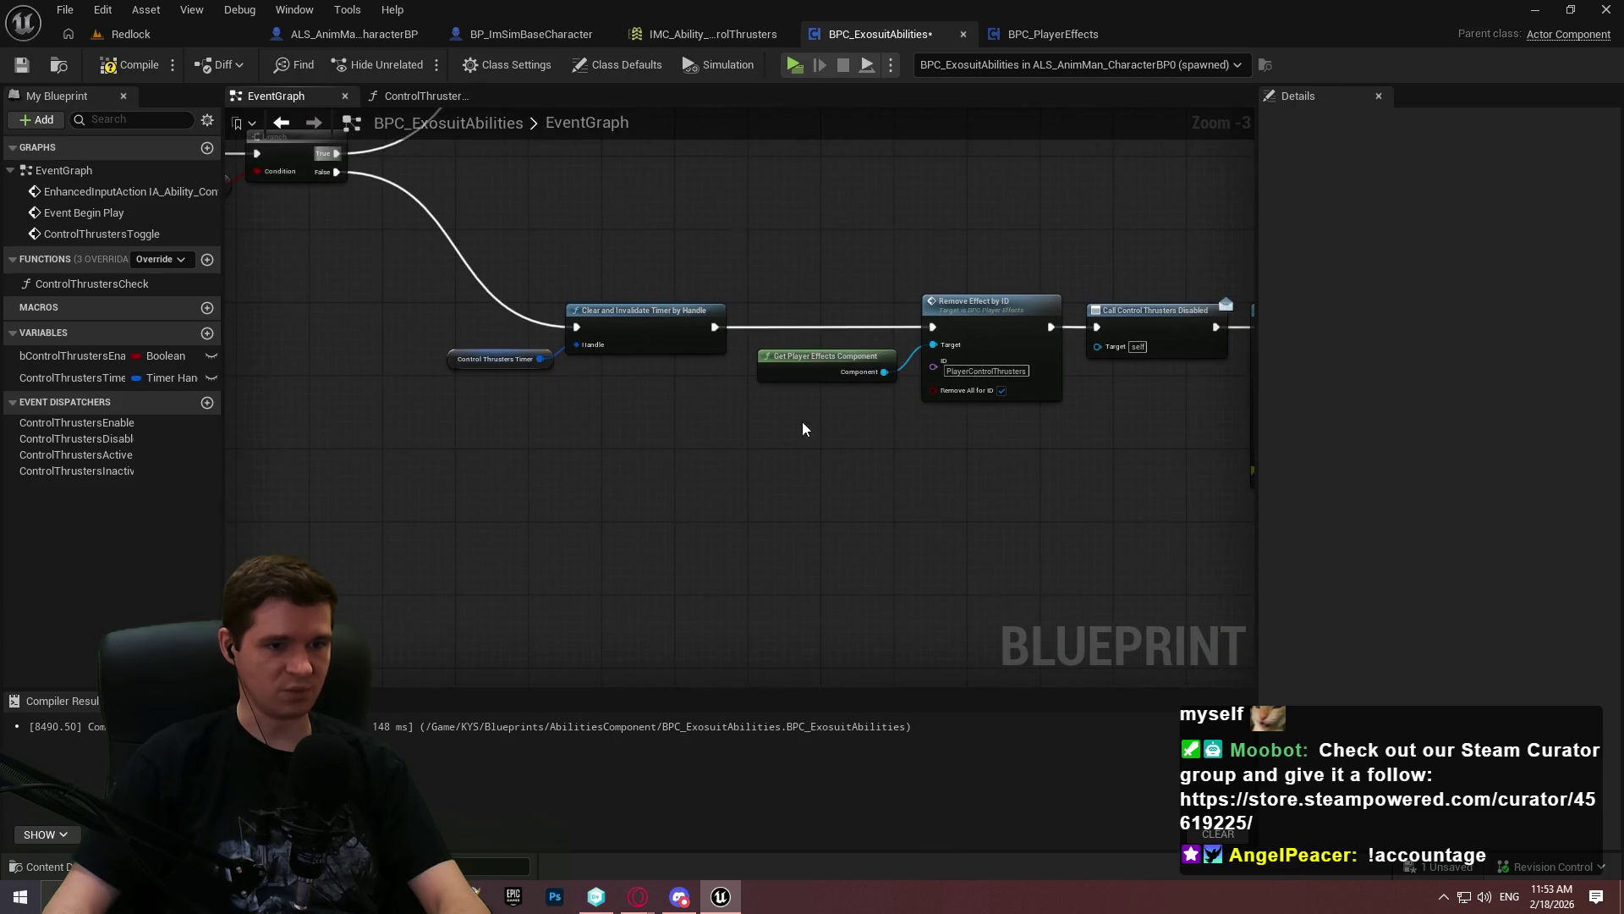
left_click_drag(1024, 376, 823, 373)
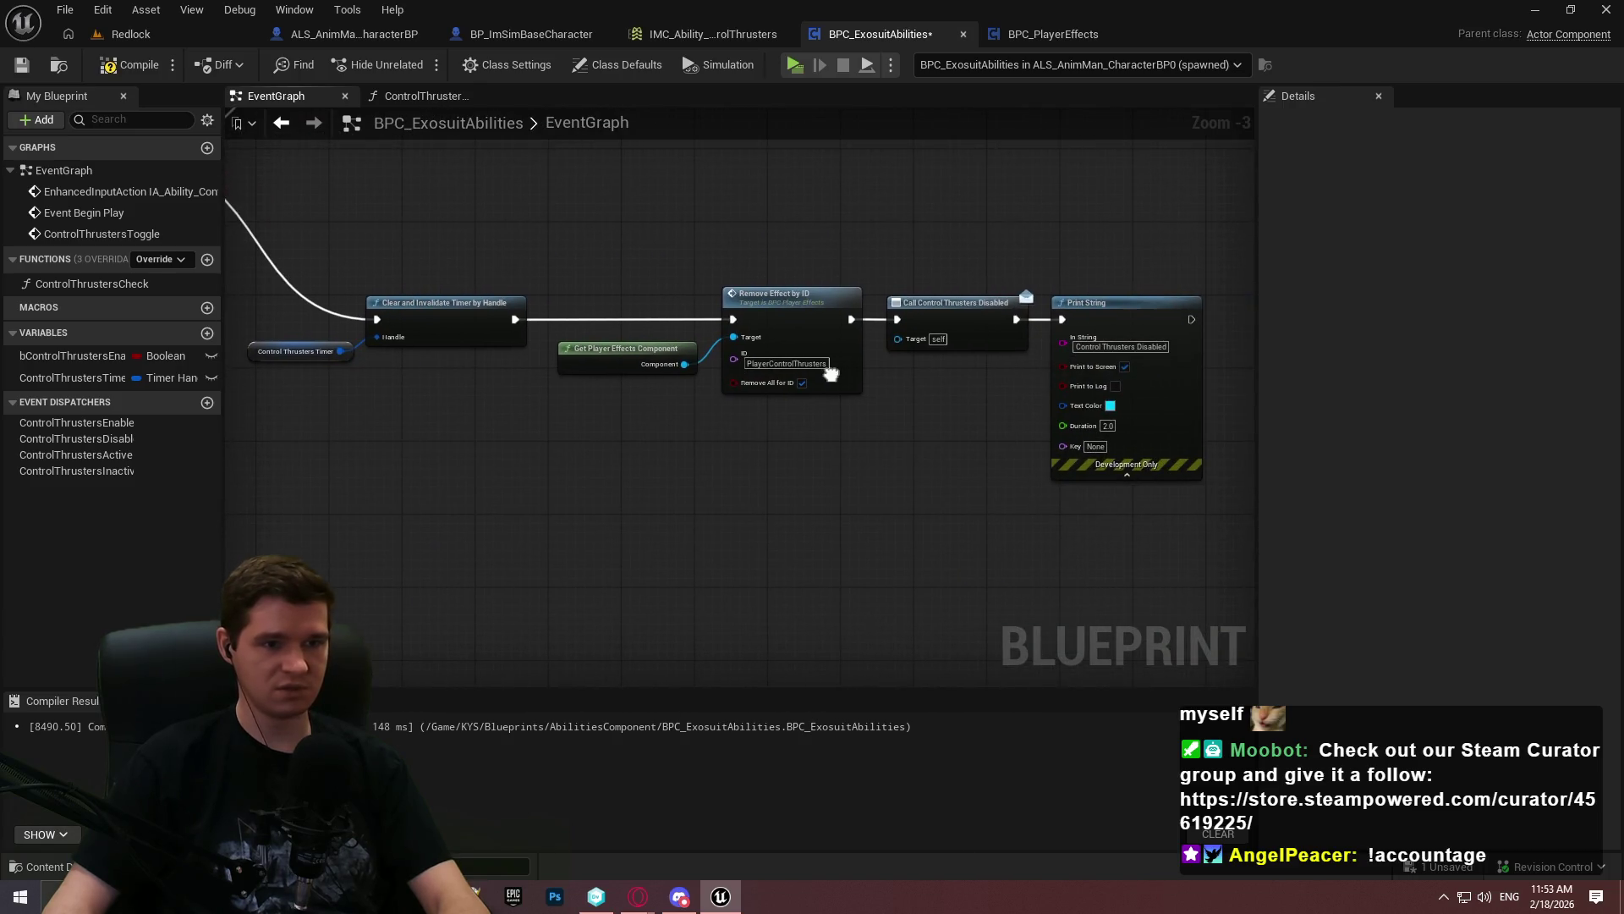
mouse_move(533, 347)
left_mouse_down()
mouse_move(1229, 576)
mouse_move(1615, 582)
mouse_move(534, 347)
left_mouse_up()
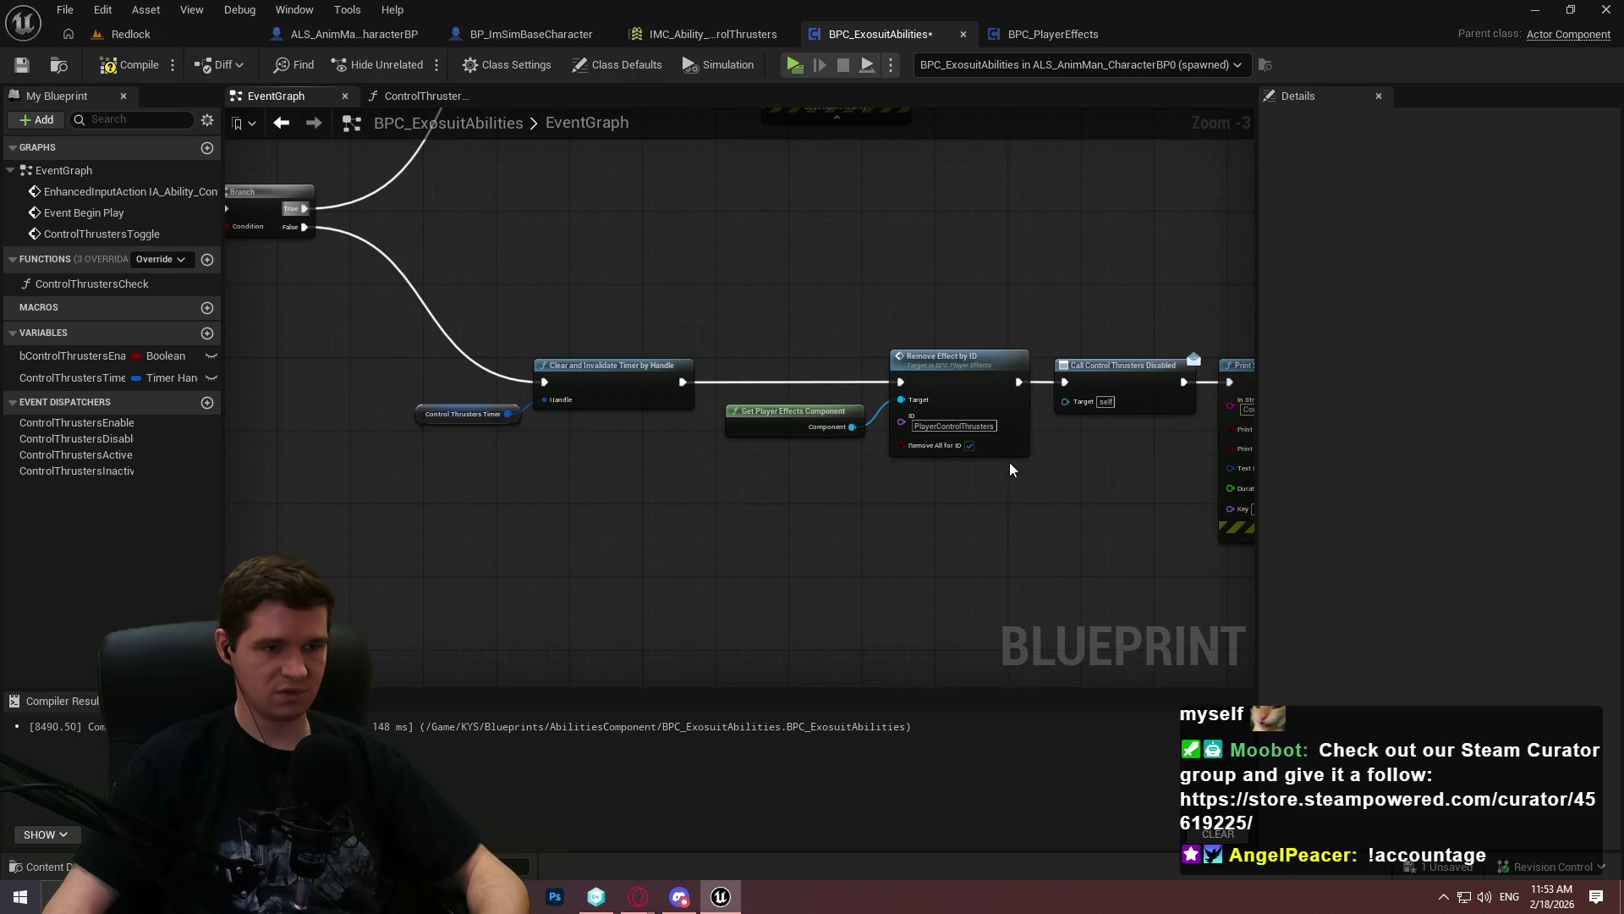
Connect the Branch False pin to the clear-timer node, then compile and save the blueprint
left_click_drag(1028, 478, 388, 325)
key("Delete")
key("ctrl+z")
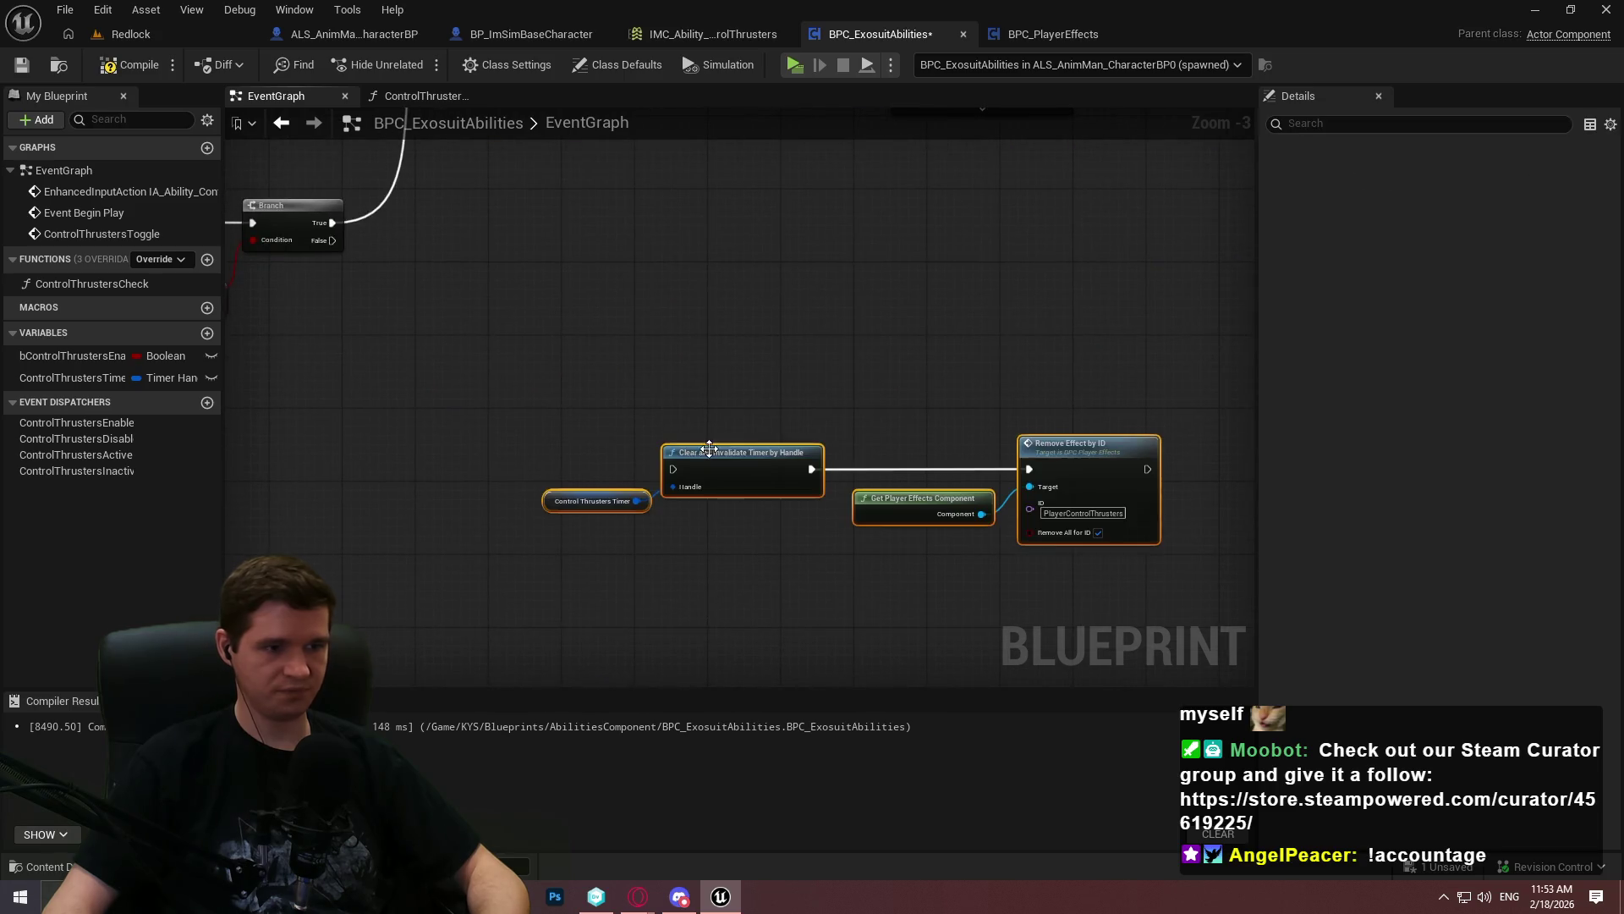
mouse_move(829, 580)
left_mouse_down()
mouse_move(865, 717)
mouse_move(941, 823)
mouse_move(748, 489)
left_mouse_up()
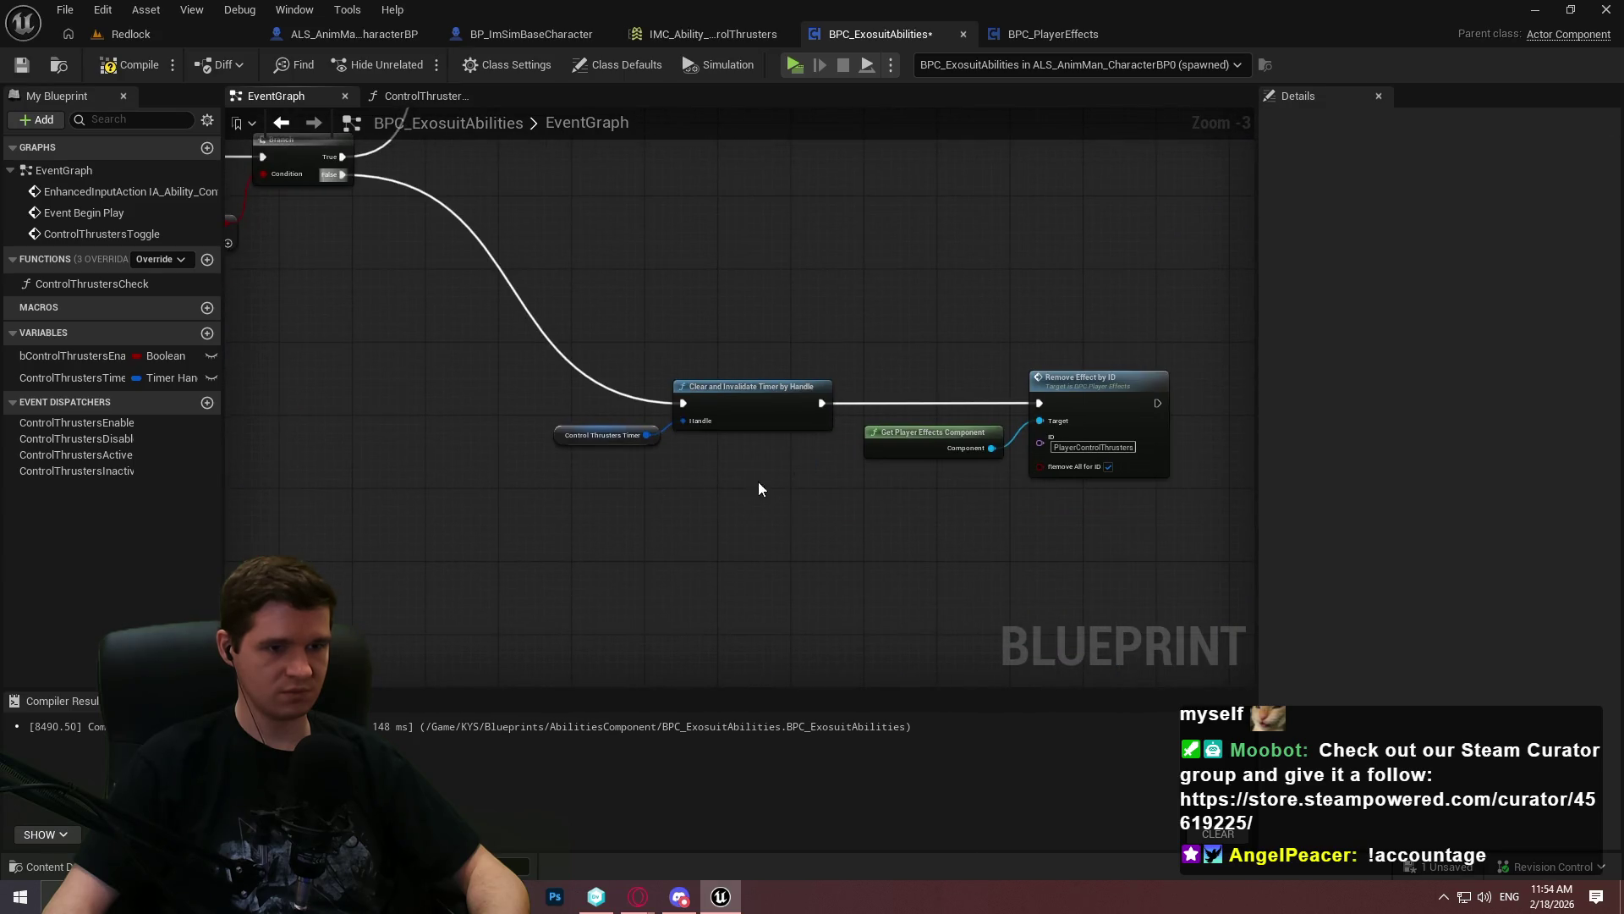
left_click(110, 64)
left_click(21, 64)
Detach the Branch True wire from Set Timer and move Set Timer and SET right and down
left_click_drag(793, 288, 1020, 578)
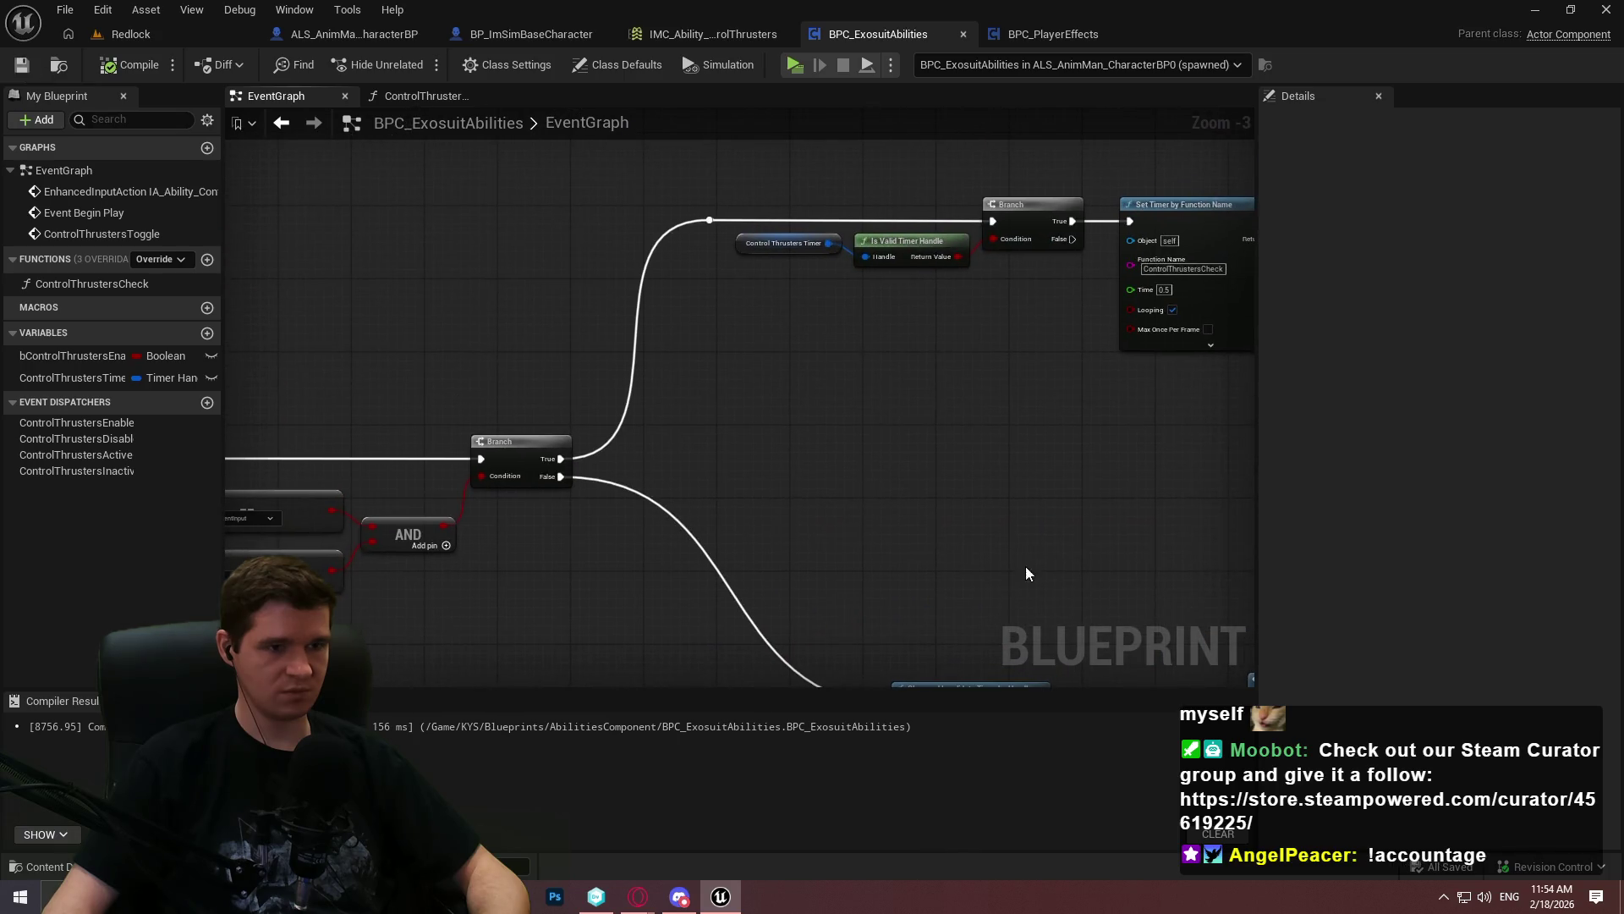
left_click_drag(1052, 521, 733, 537)
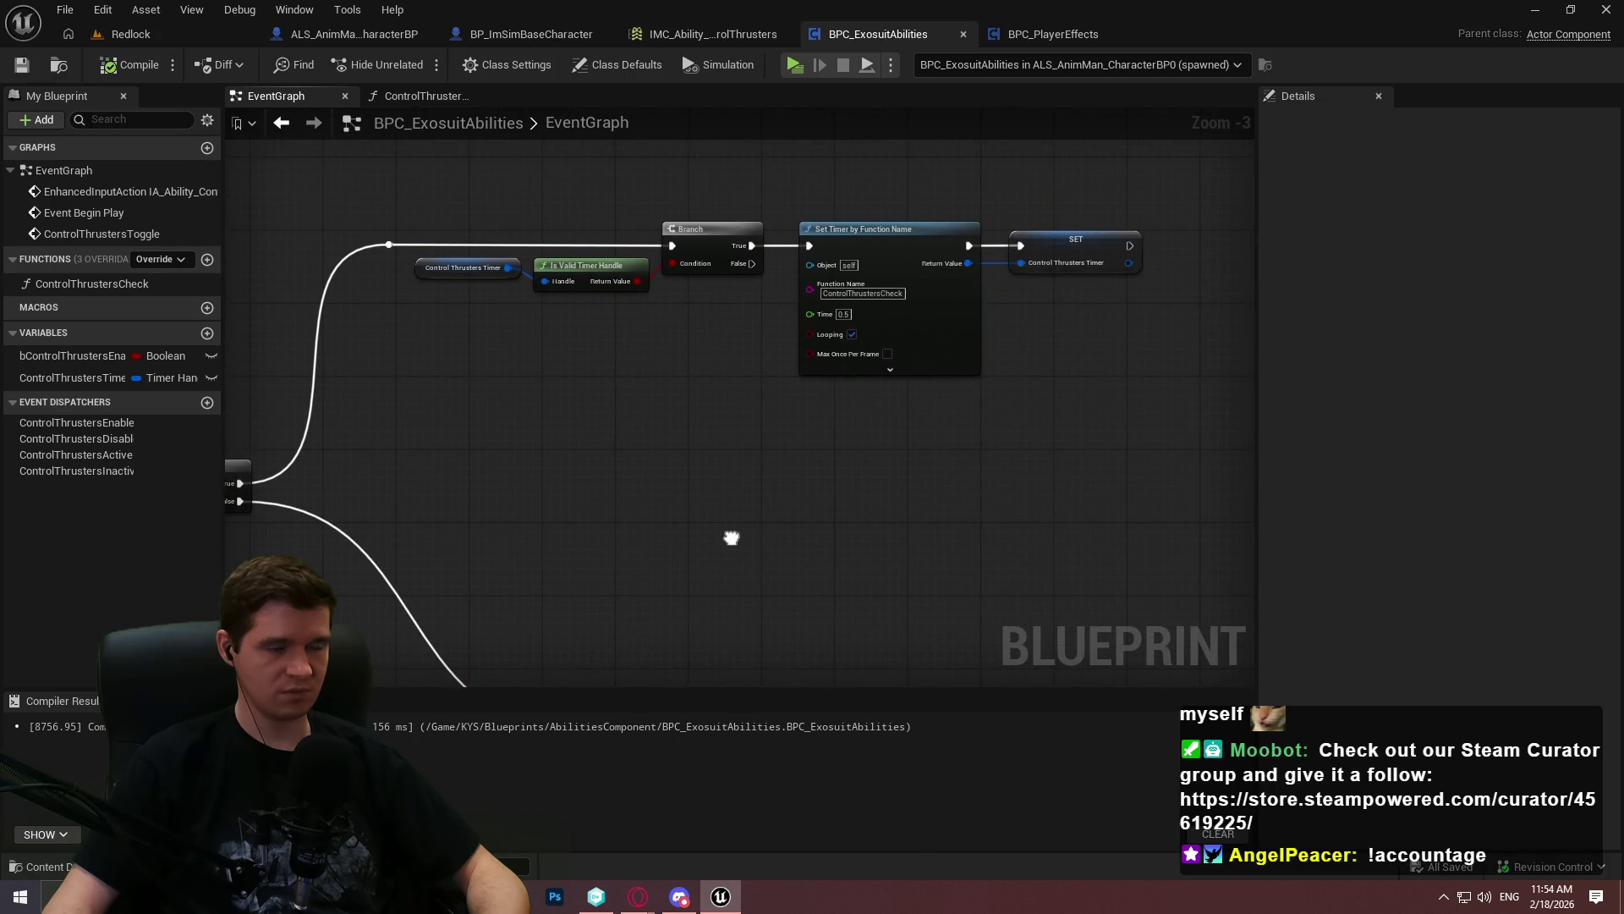
left_click_drag(750, 245, 808, 246)
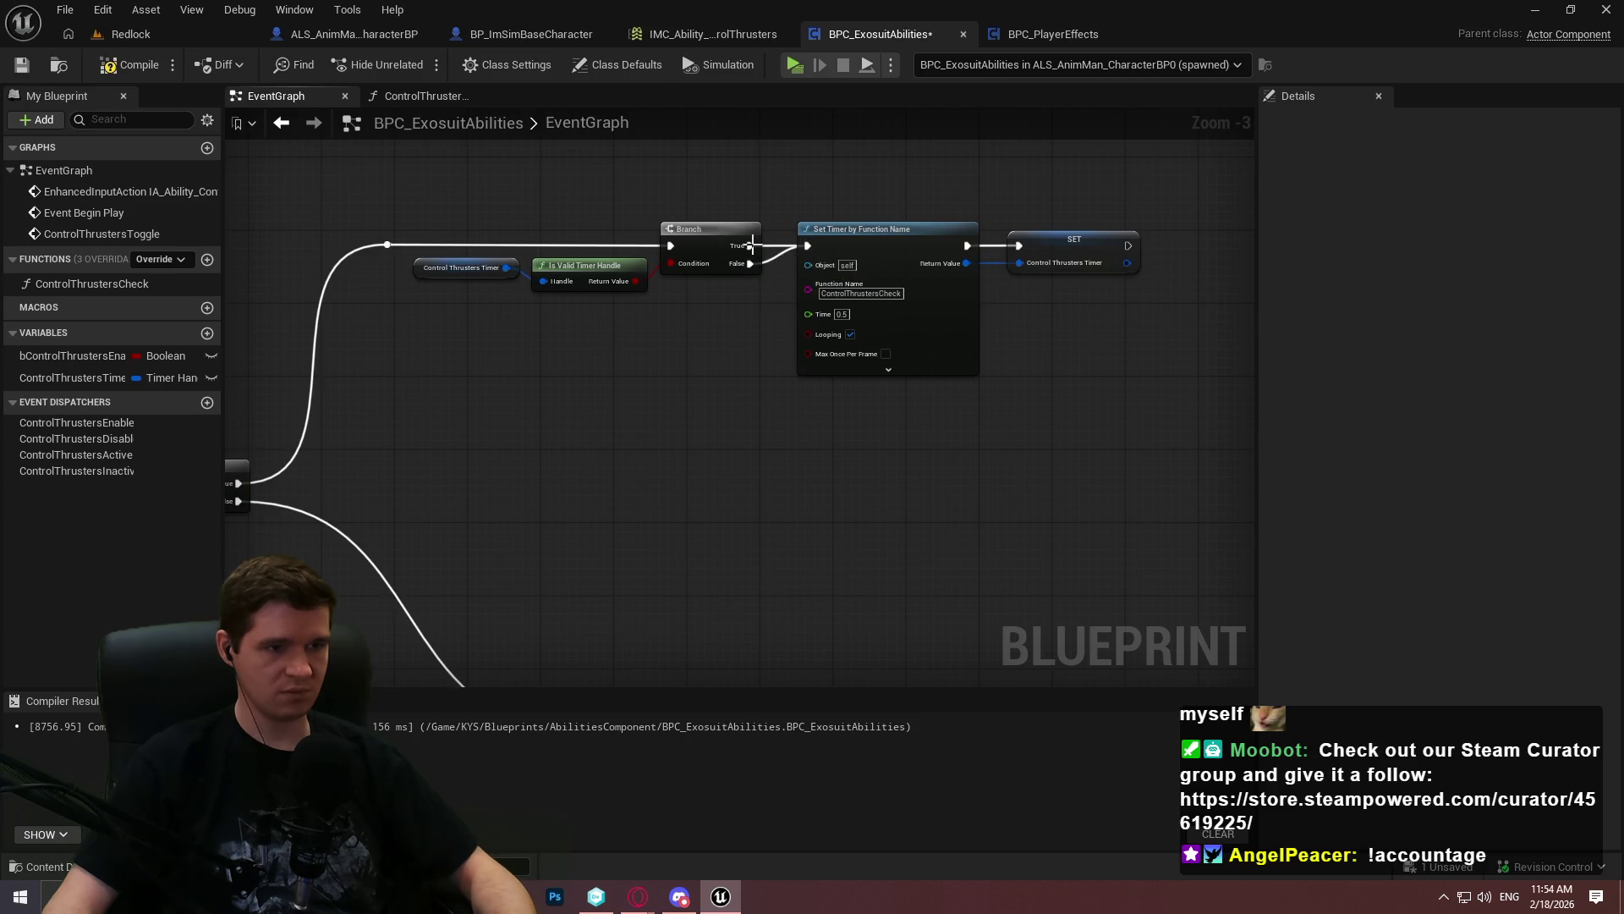
left_click_drag(1166, 391, 791, 215)
mouse_move(897, 228)
left_mouse_down()
mouse_move(1049, 355)
mouse_move(988, 301)
left_mouse_up()
scroll(694, 330, "up", 2)
Add a PlayerHydrogen getter feeding a new Branch driven by the upper Branch's False output
right_click(721, 328)
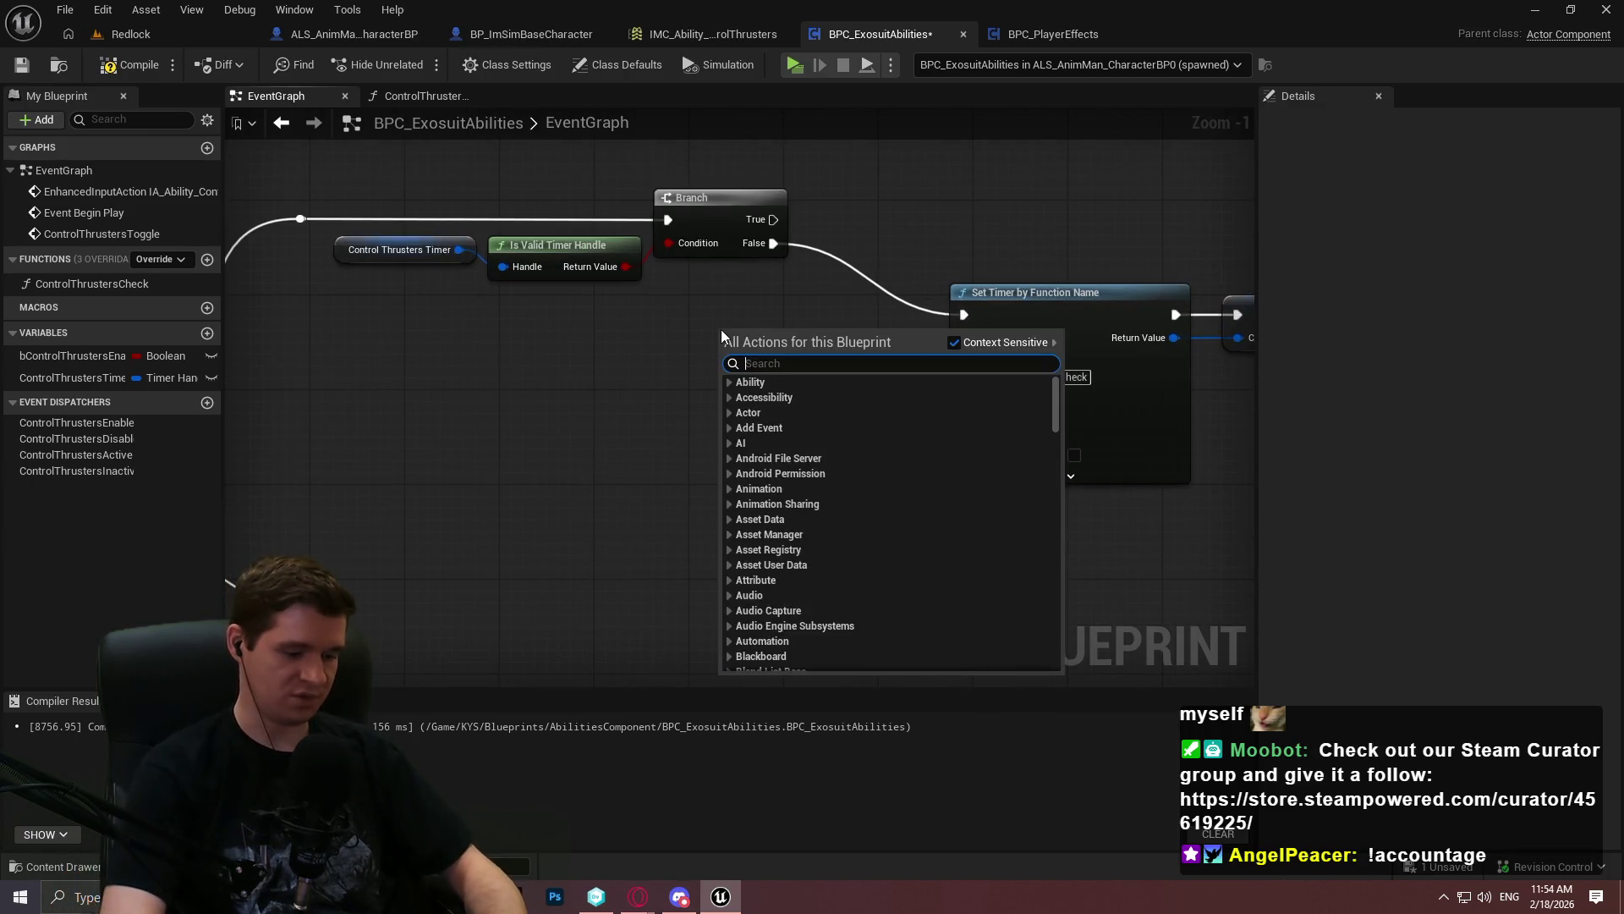
type("player hy")
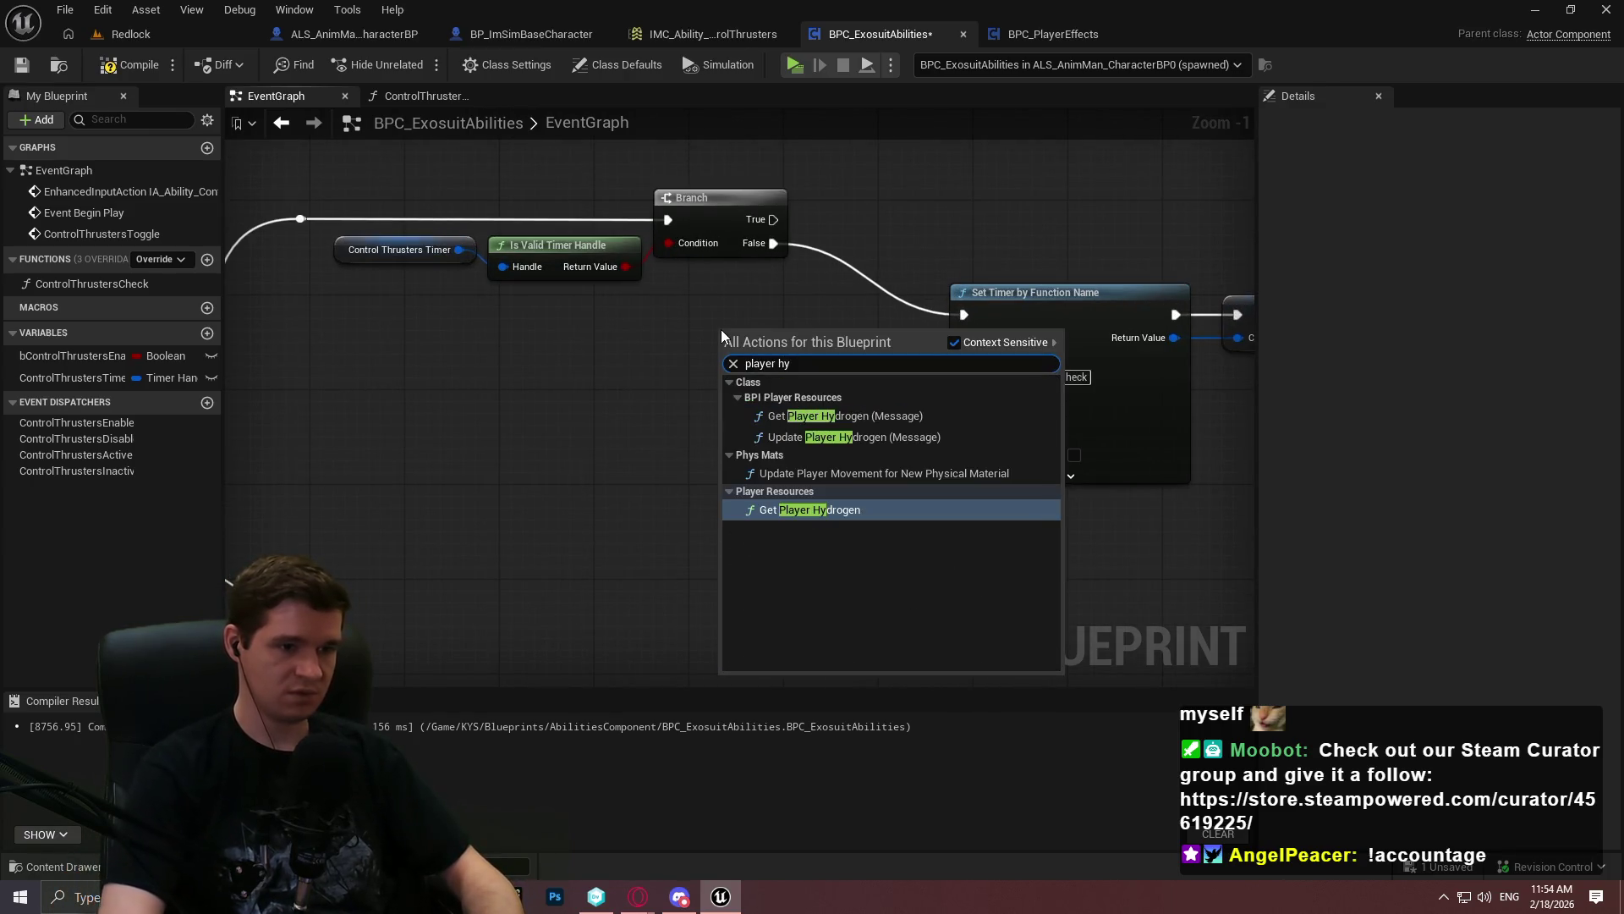
key("Return")
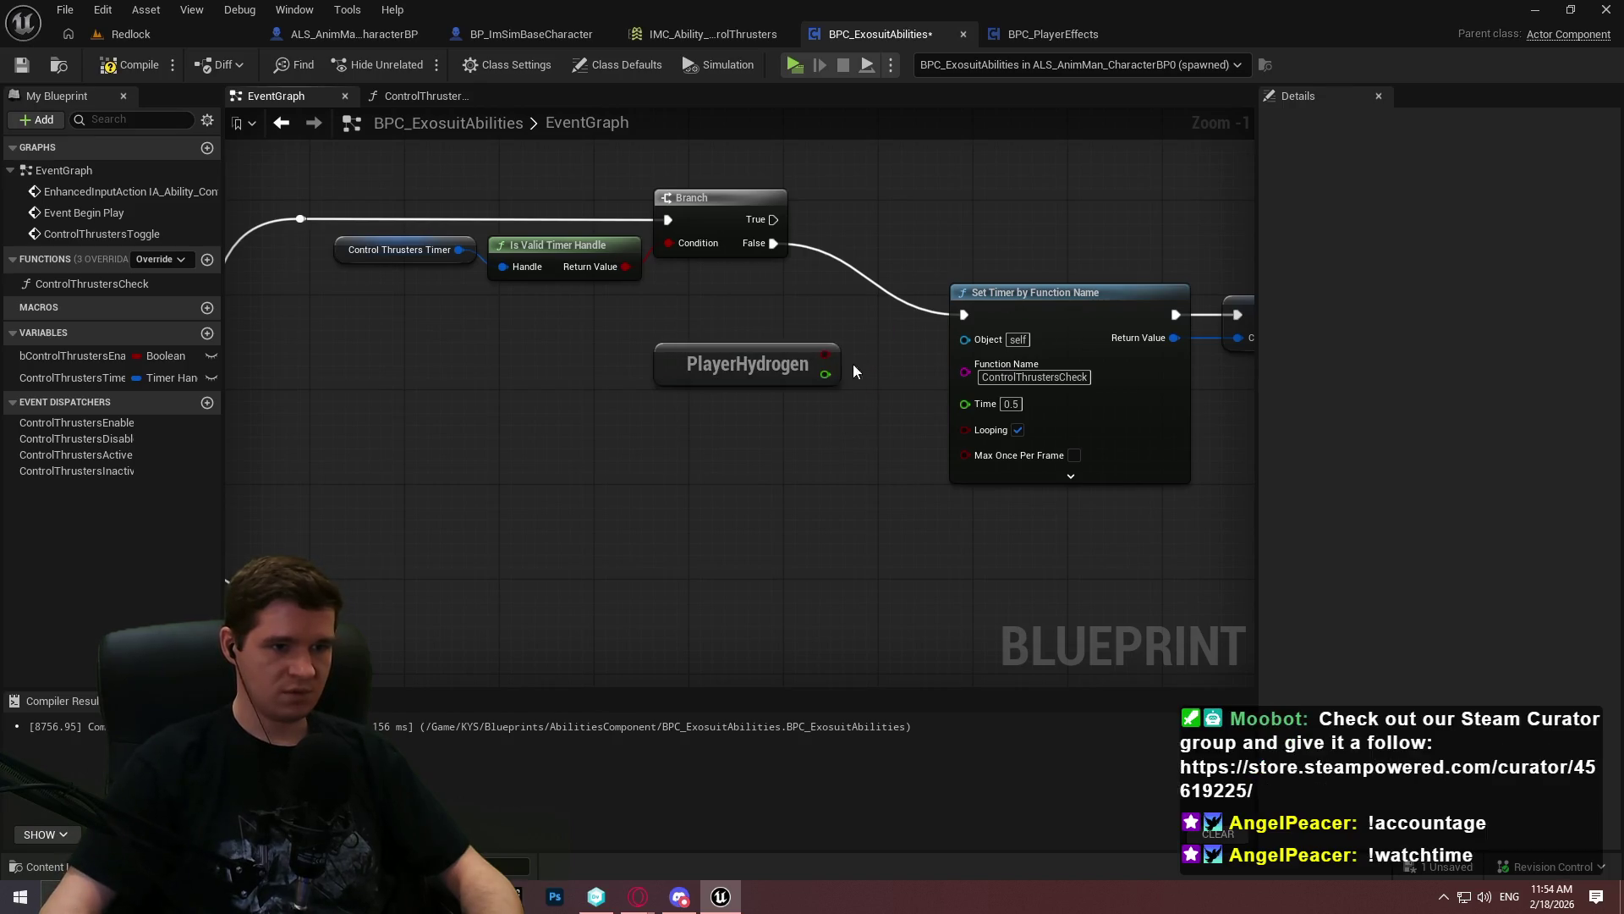
scroll(825, 368, "up", 1)
left_click(733, 531)
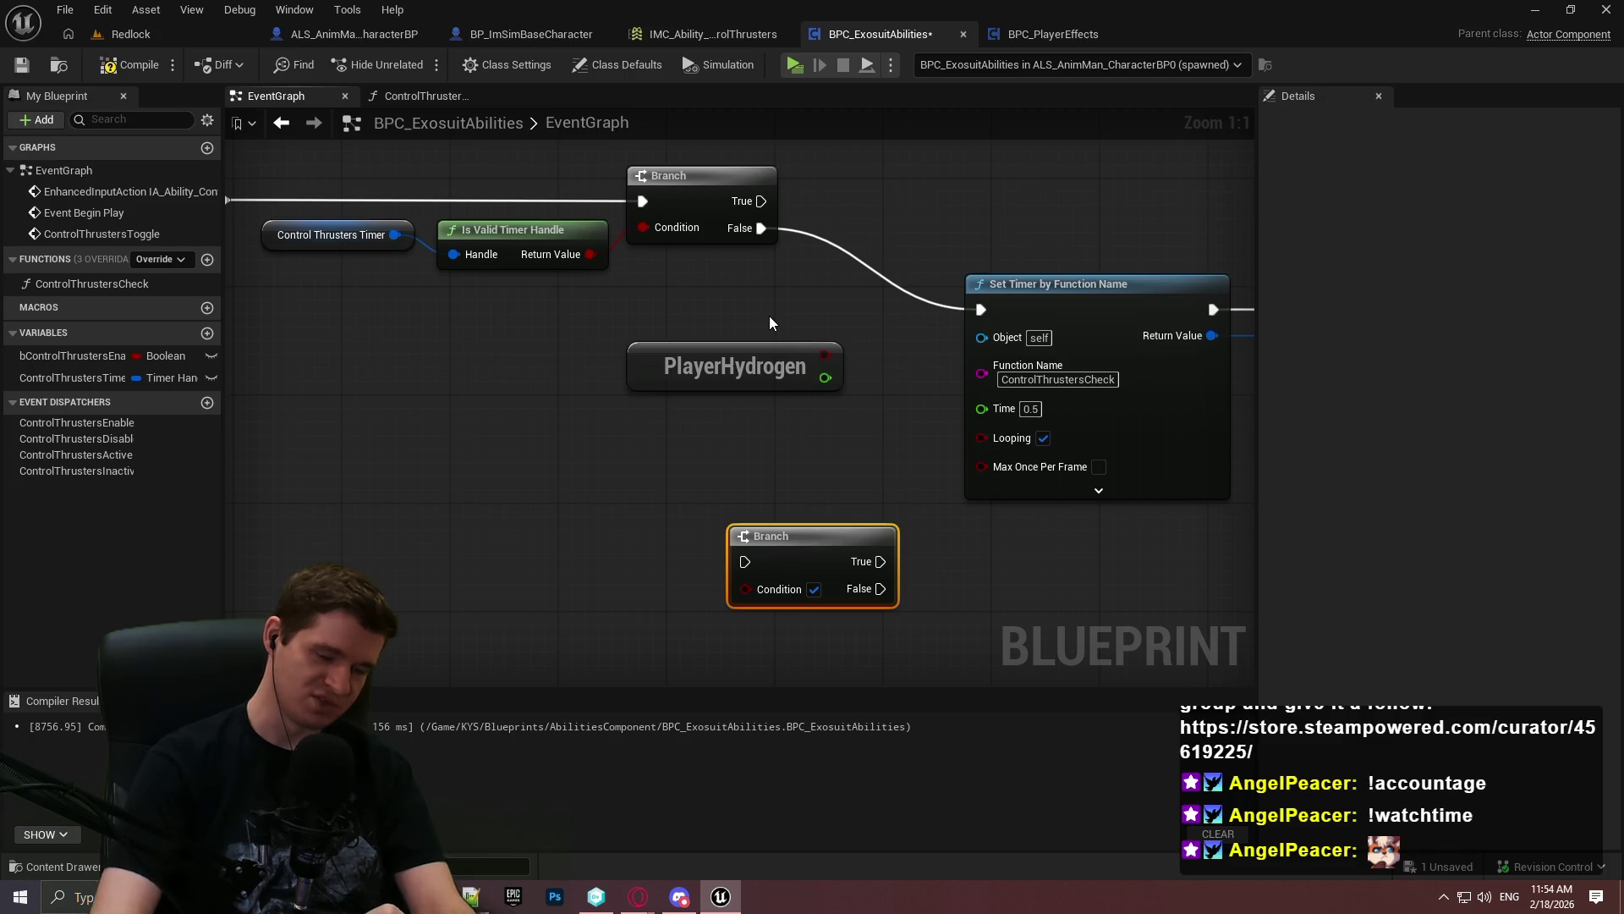
left_click(867, 502)
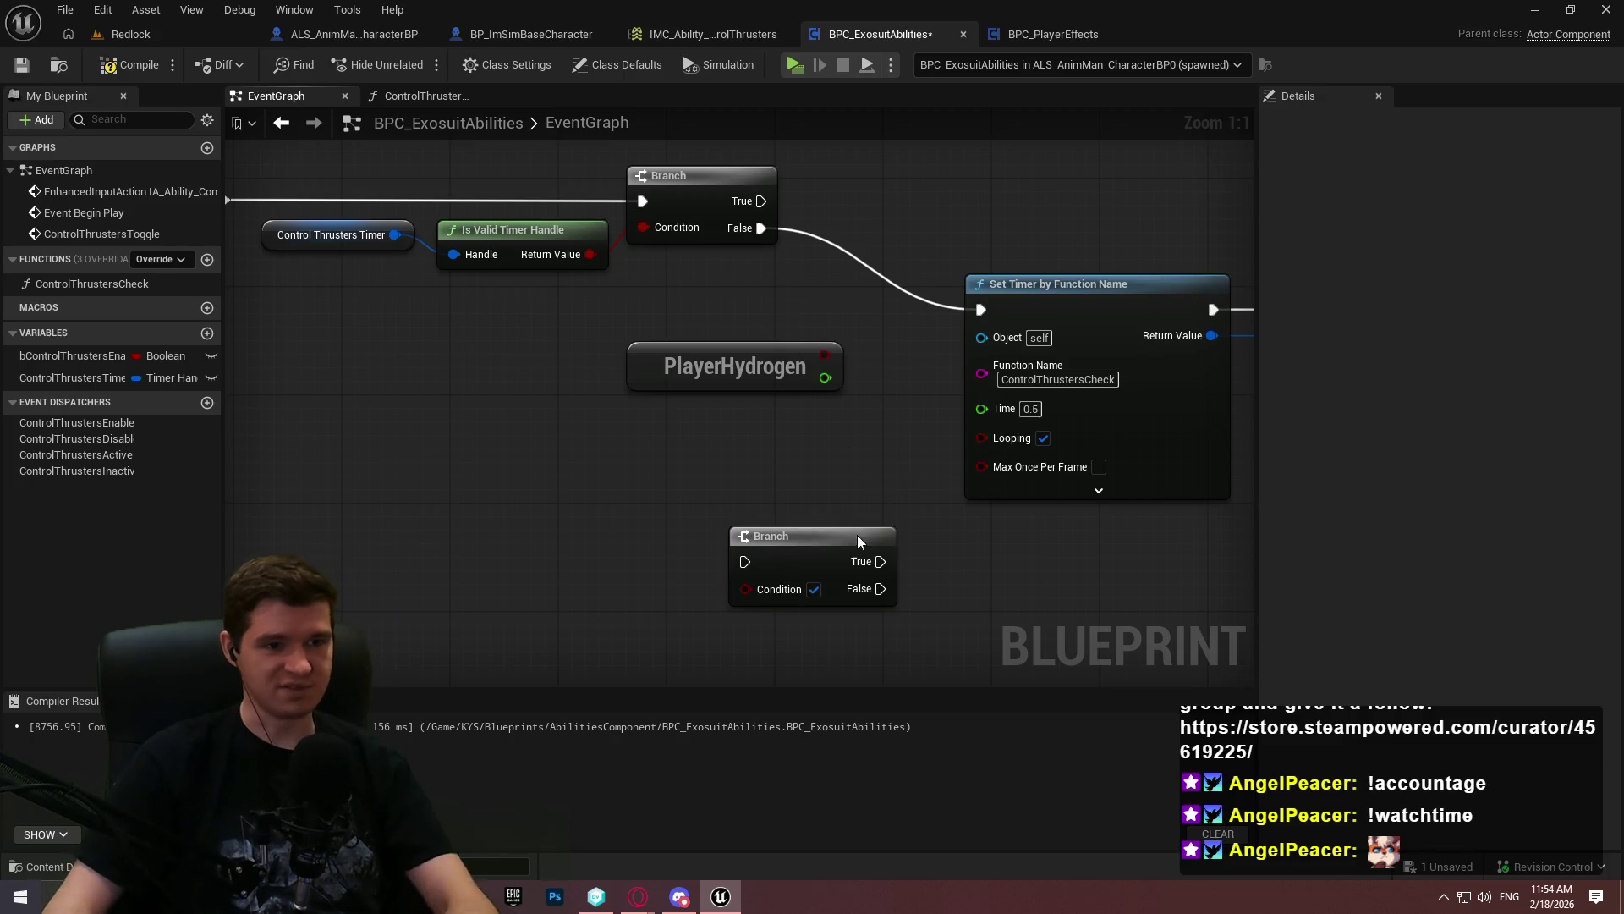
mouse_move(745, 590)
left_mouse_down()
mouse_move(825, 354)
mouse_move(614, 611)
mouse_move(626, 626)
left_mouse_up()
mouse_move(745, 562)
left_mouse_down()
mouse_move(738, 357)
mouse_move(759, 230)
left_mouse_up()
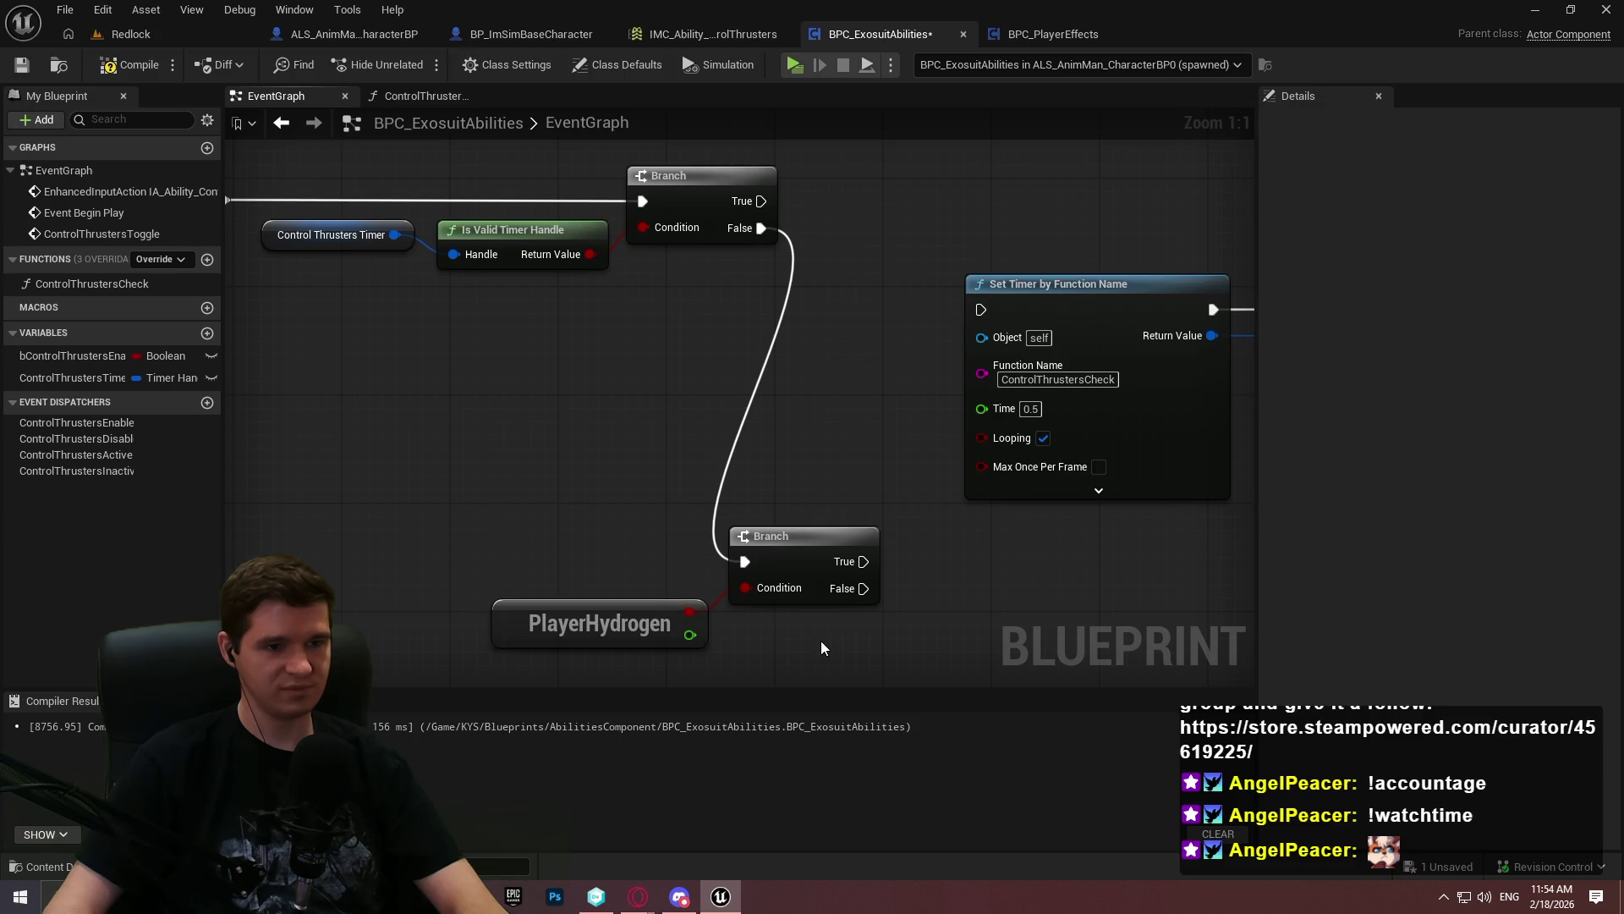
Delete the redundant lower Branch and connect the Branch False output to Set Timer
left_click(807, 592)
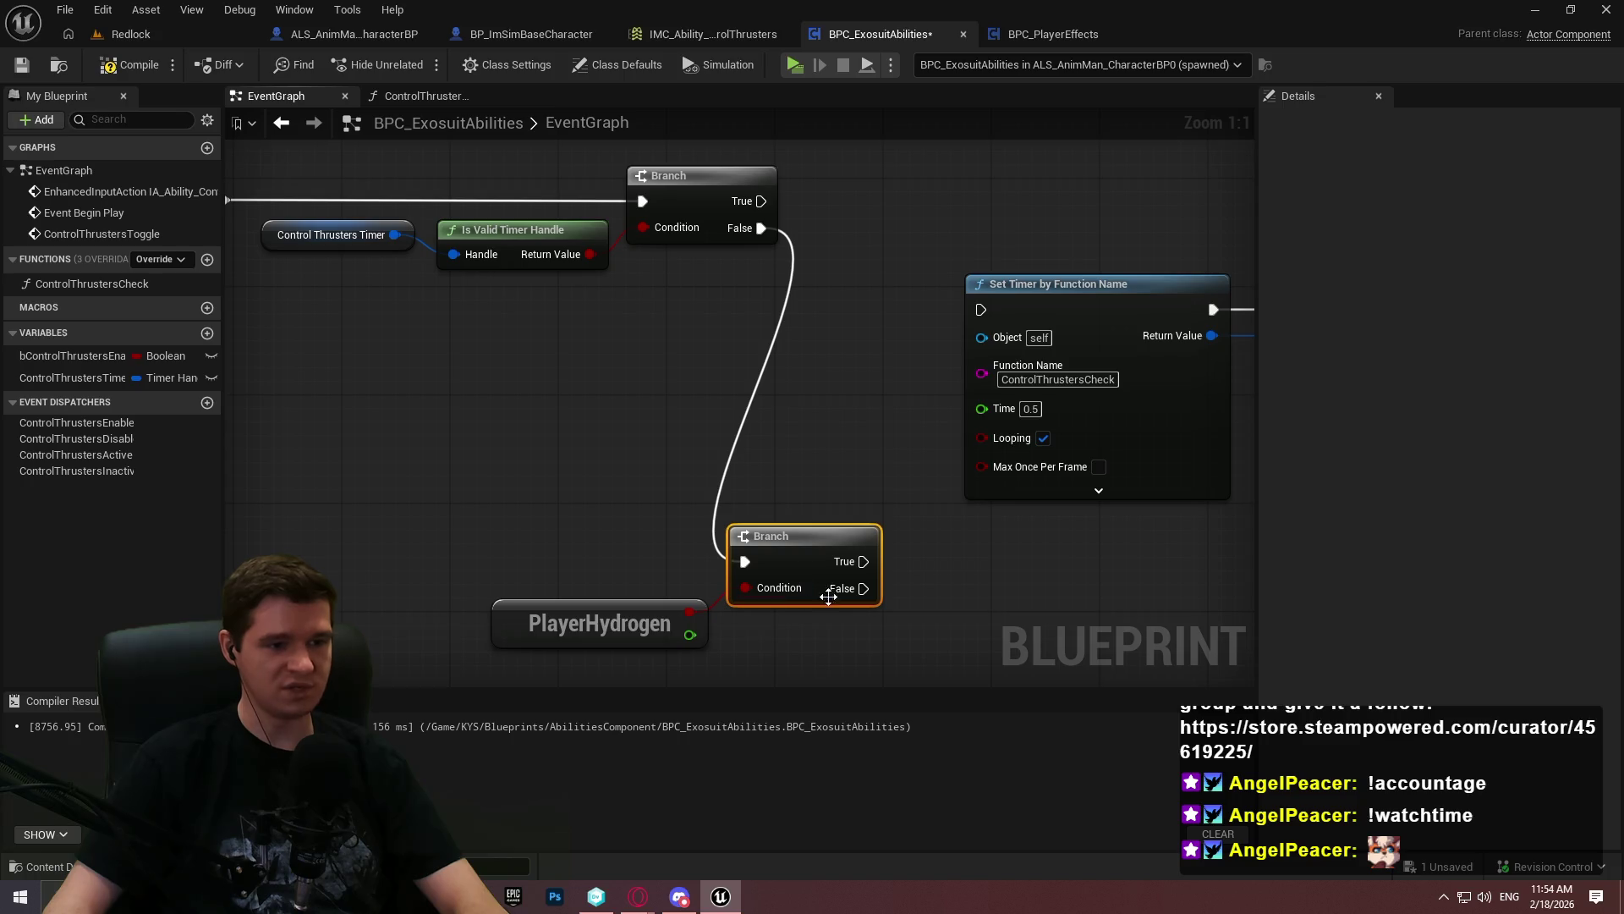
key("Delete")
left_click_drag(982, 310, 761, 228)
mouse_move(727, 476)
left_mouse_down()
mouse_move(645, 508)
mouse_move(758, 213)
mouse_move(739, 331)
left_mouse_up()
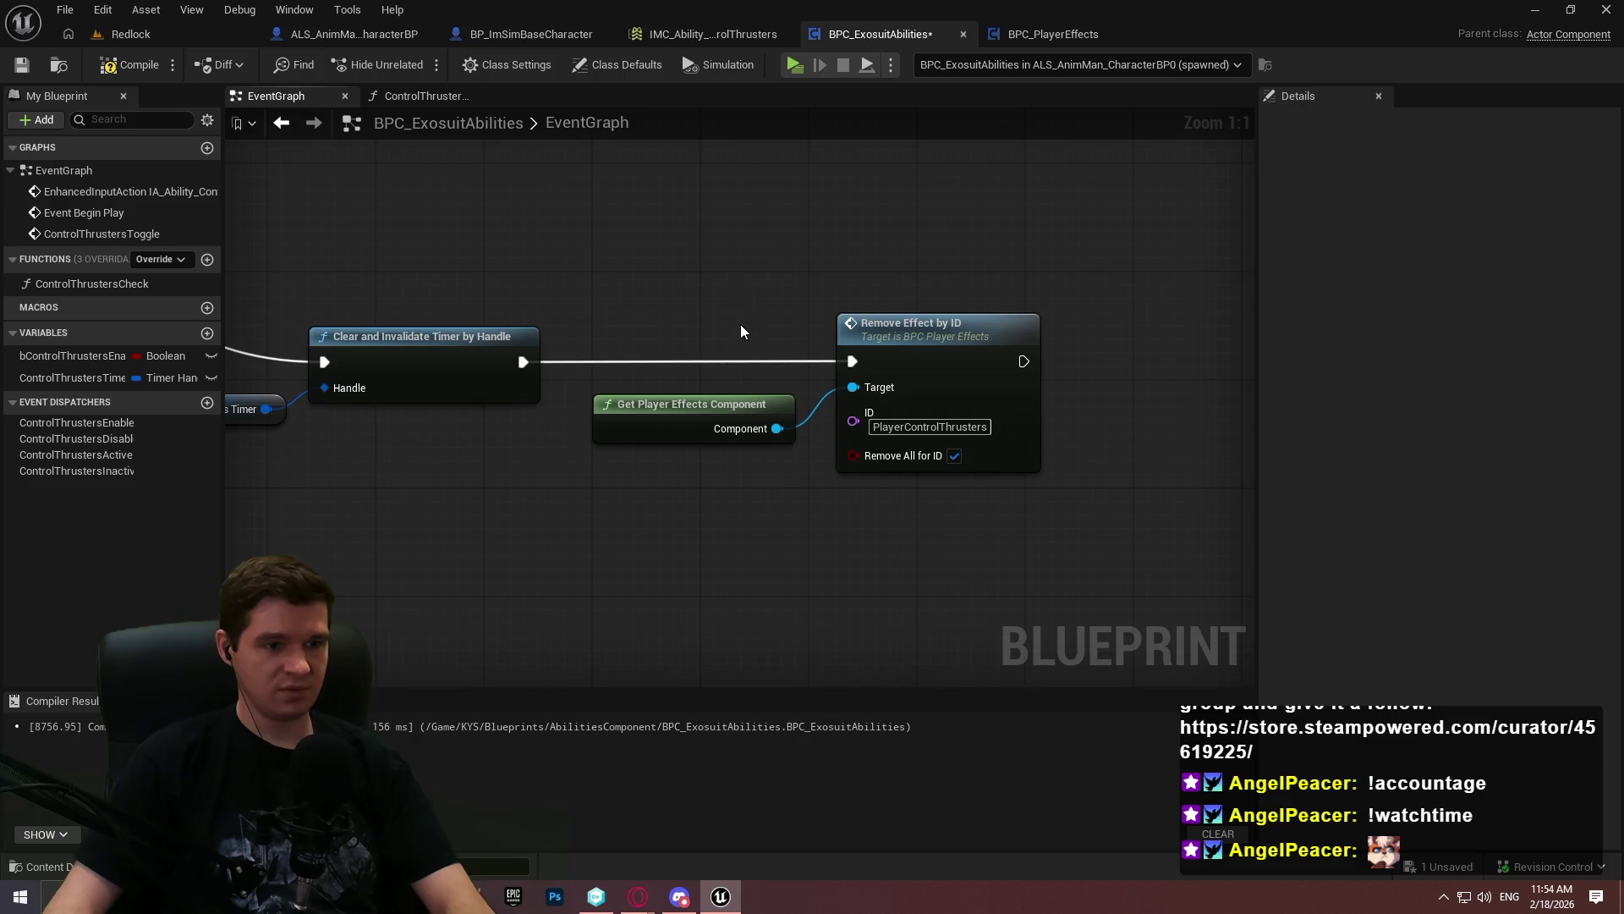
scroll(714, 536, "down", 4)
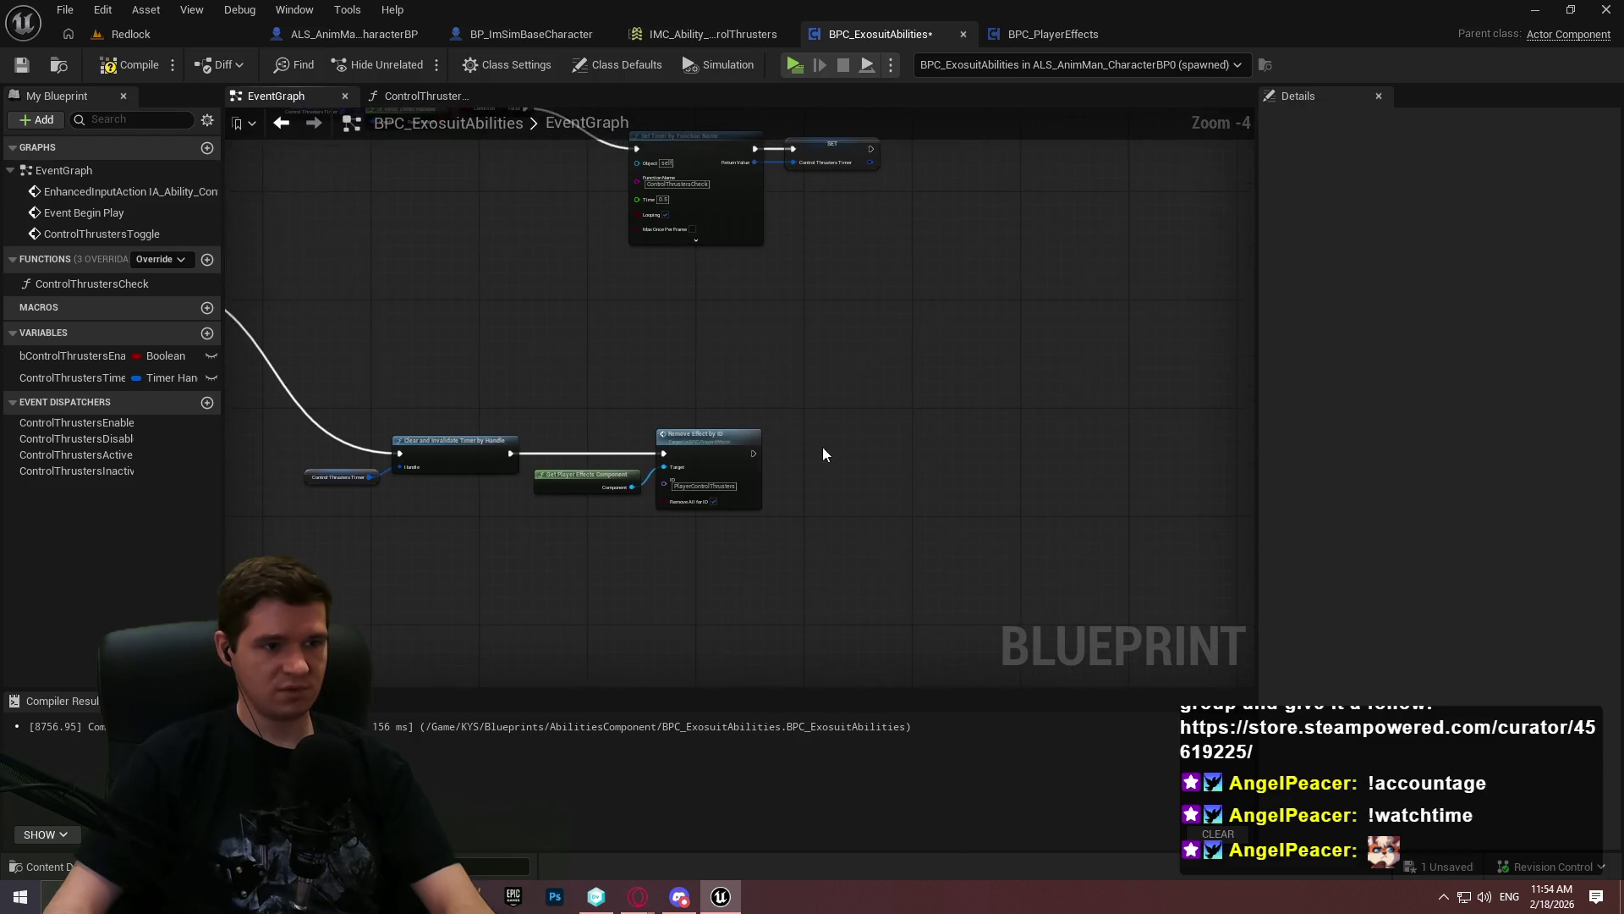
Add a Call Control Thrusters Inactive node running after Remove Effect by ID
scroll(676, 446, "up", 2)
scroll(676, 446, "up", 1)
mouse_move(90, 469)
left_mouse_down()
mouse_move(930, 413)
mouse_move(878, 465)
mouse_move(902, 461)
mouse_move(806, 460)
left_mouse_up()
left_click(947, 498)
left_click_drag(950, 449, 915, 425)
left_click(846, 447)
scroll(460, 352, "down", 2)
mouse_move(460, 352)
left_mouse_down()
mouse_move(956, 460)
mouse_move(583, 482)
mouse_move(897, 829)
mouse_move(643, 474)
mouse_move(1043, 485)
mouse_move(469, 404)
mouse_move(322, 502)
left_mouse_up()
In ControlThrustersCheck, replace the AND condition with PlayerHydrogen and feed the Branch from Sequence Then 0
scroll(883, 471, "up", 2)
double_click(105, 283)
scroll(926, 499, "down", 1)
scroll(807, 490, "down", 1)
mouse_move(807, 490)
left_mouse_down()
mouse_move(620, 518)
mouse_move(642, 420)
mouse_move(784, 429)
mouse_move(910, 485)
left_mouse_up()
left_click_drag(752, 511, 593, 441)
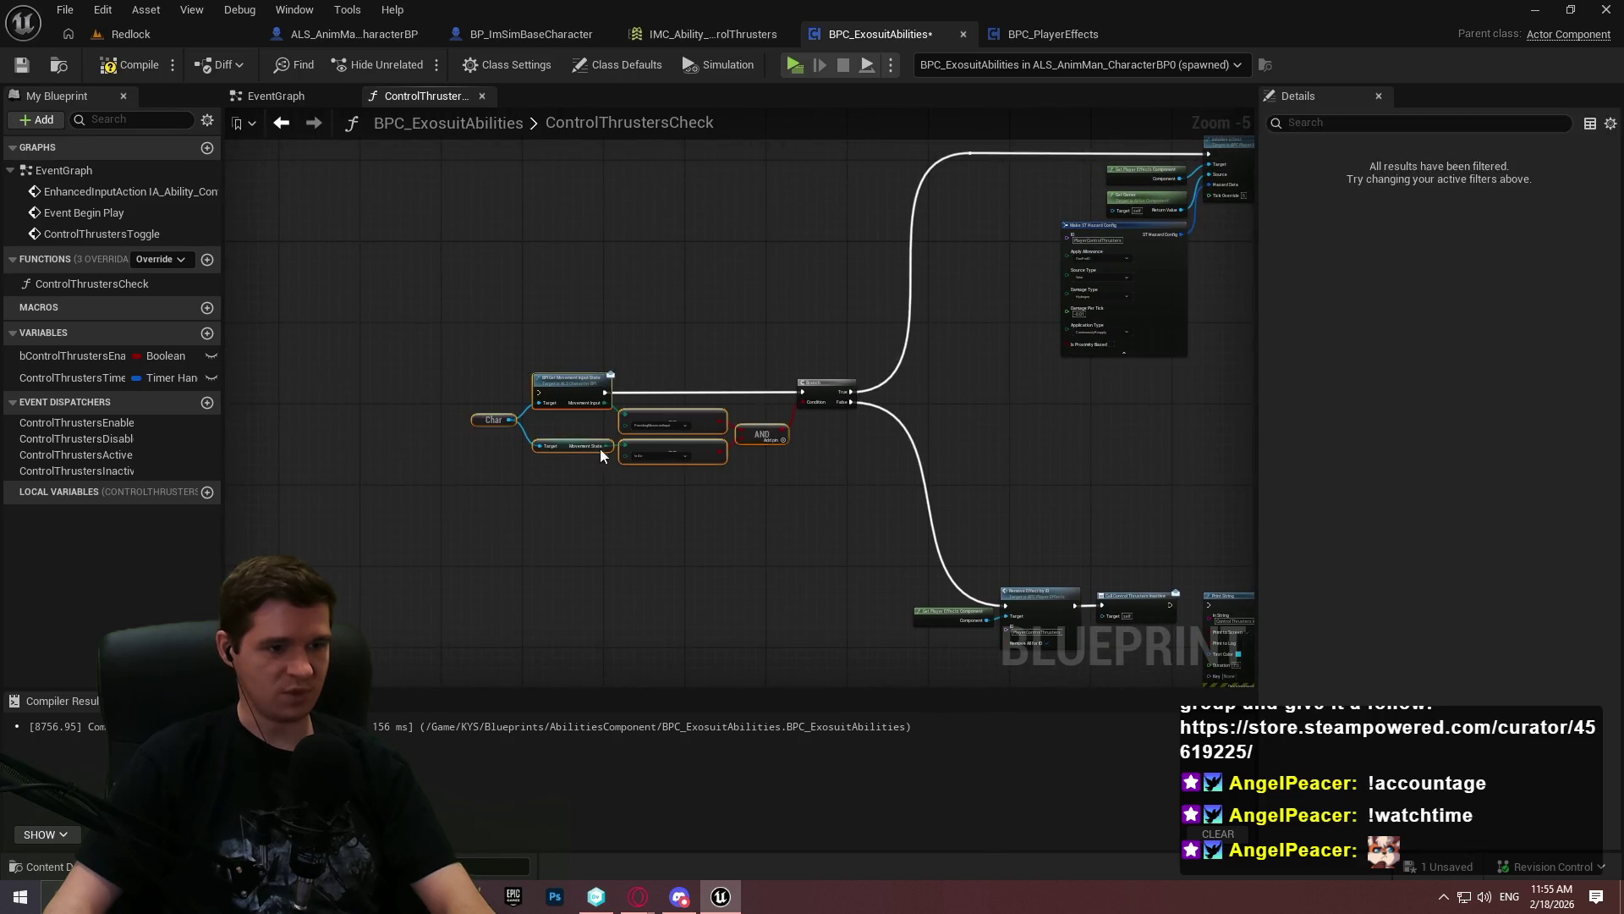
key("Delete")
scroll(645, 410, "up", 3)
key("ctrl+v")
left_click_drag(888, 426, 967, 375)
left_click_drag(837, 413, 863, 398)
mouse_move(968, 356)
left_mouse_down()
mouse_move(310, 362)
mouse_move(545, 333)
mouse_move(252, 358)
left_mouse_up()
Wire Print String after Call Control Thrusters Inactive, then disconnect it again
scroll(374, 427, "down", 5)
scroll(789, 234, "up", 3)
scroll(815, 429, "up", 3)
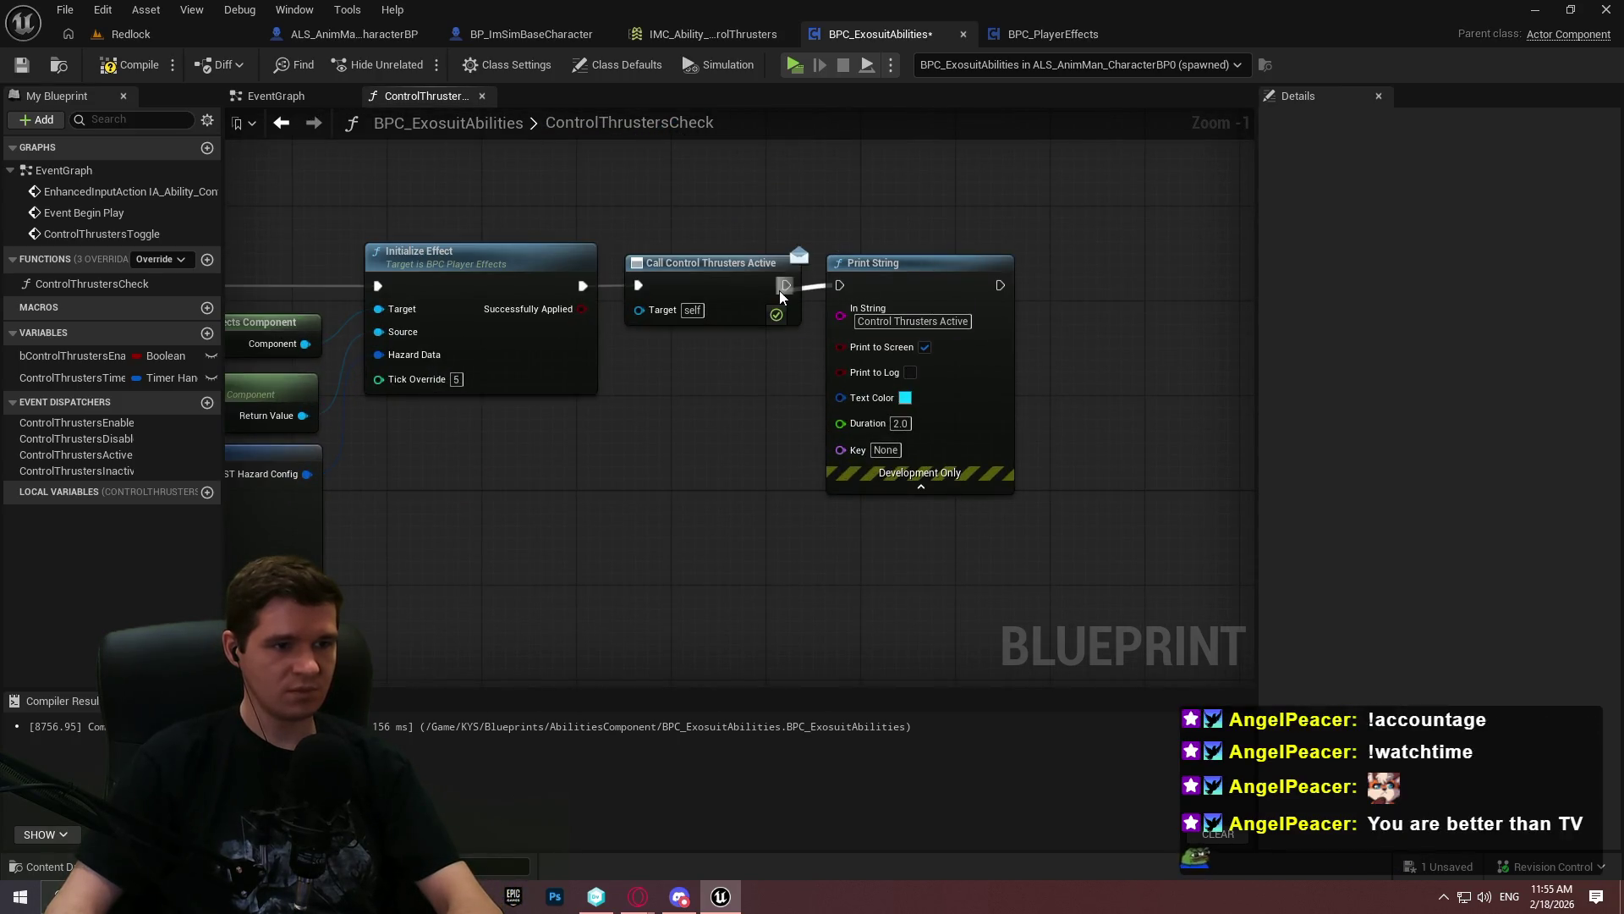
scroll(795, 355, "down", 4)
mouse_move(810, 510)
left_mouse_down()
mouse_move(966, 364)
mouse_move(891, 313)
left_mouse_up()
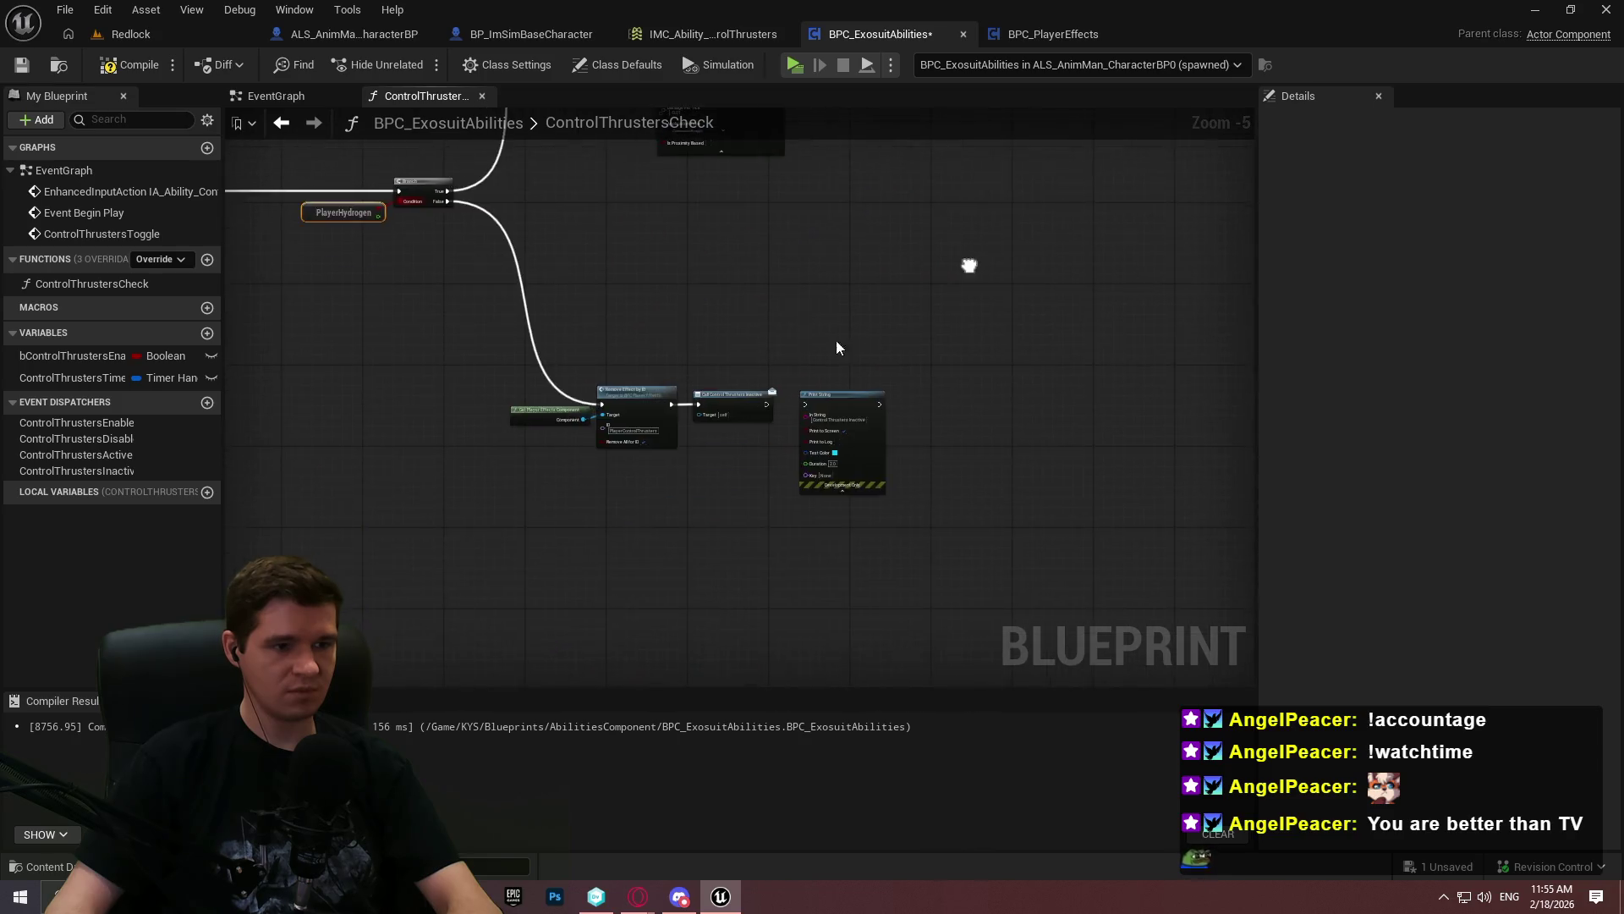
scroll(710, 423, "up", 4)
left_click_drag(934, 390, 837, 395)
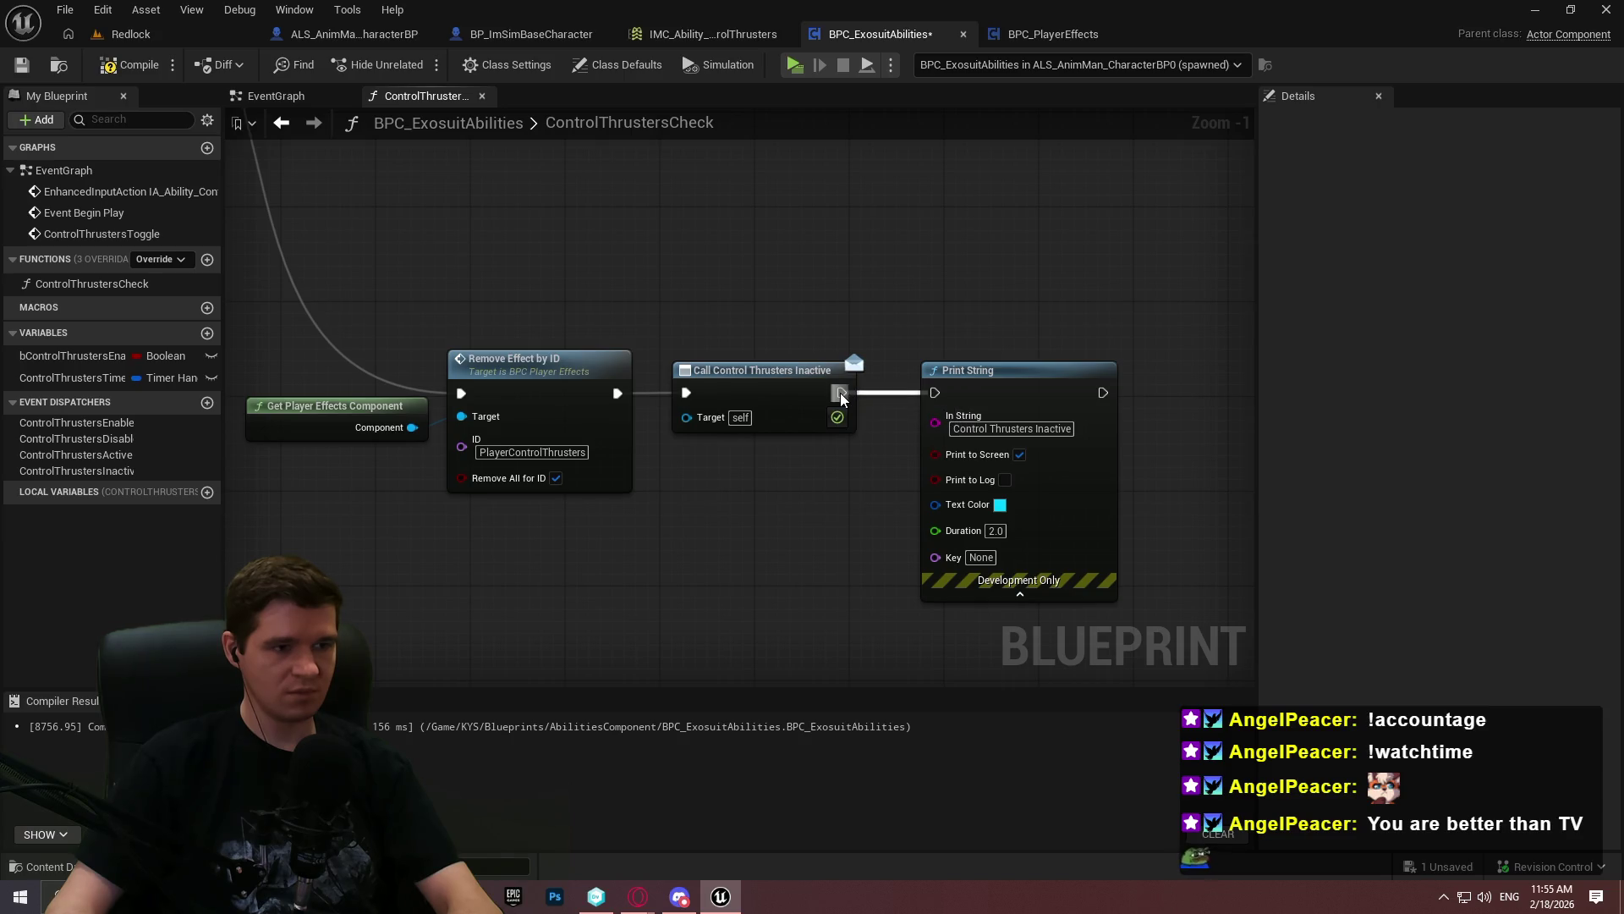
left_click_drag(843, 396, 945, 284)
left_click(810, 250)
Add a Control Thrusters Timer getter, search for 'invalida' without adding, and create a new function
mouse_move(85, 387)
left_mouse_down()
mouse_move(675, 168)
mouse_move(509, 213)
left_mouse_up()
left_click(614, 237)
left_click_drag(632, 221, 745, 204)
type("invalida")
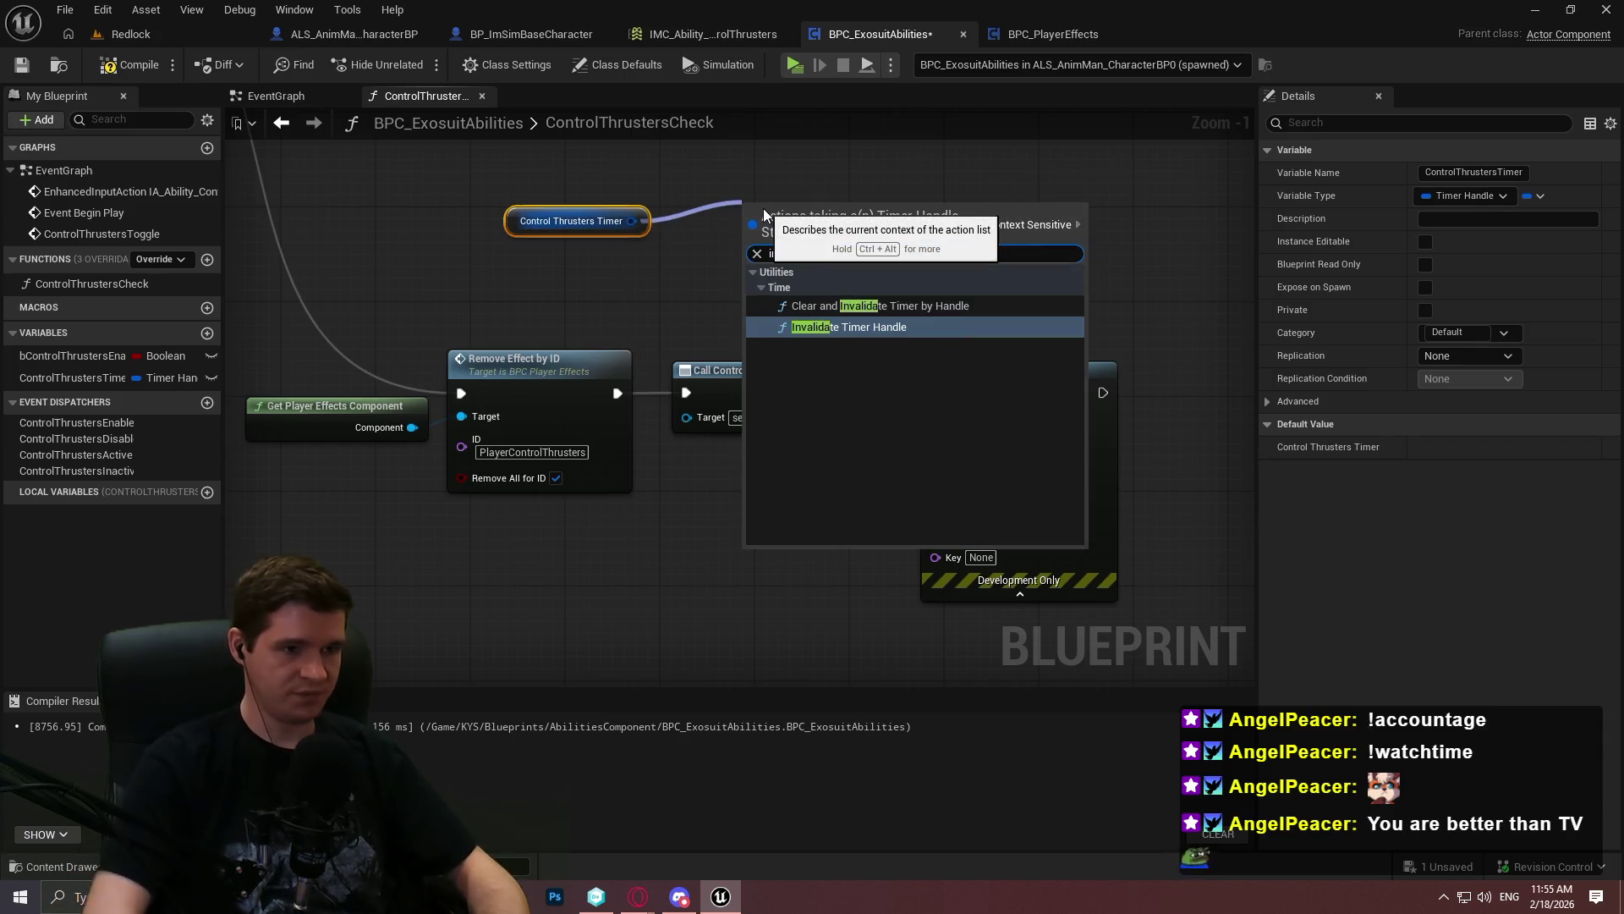
left_click(592, 296)
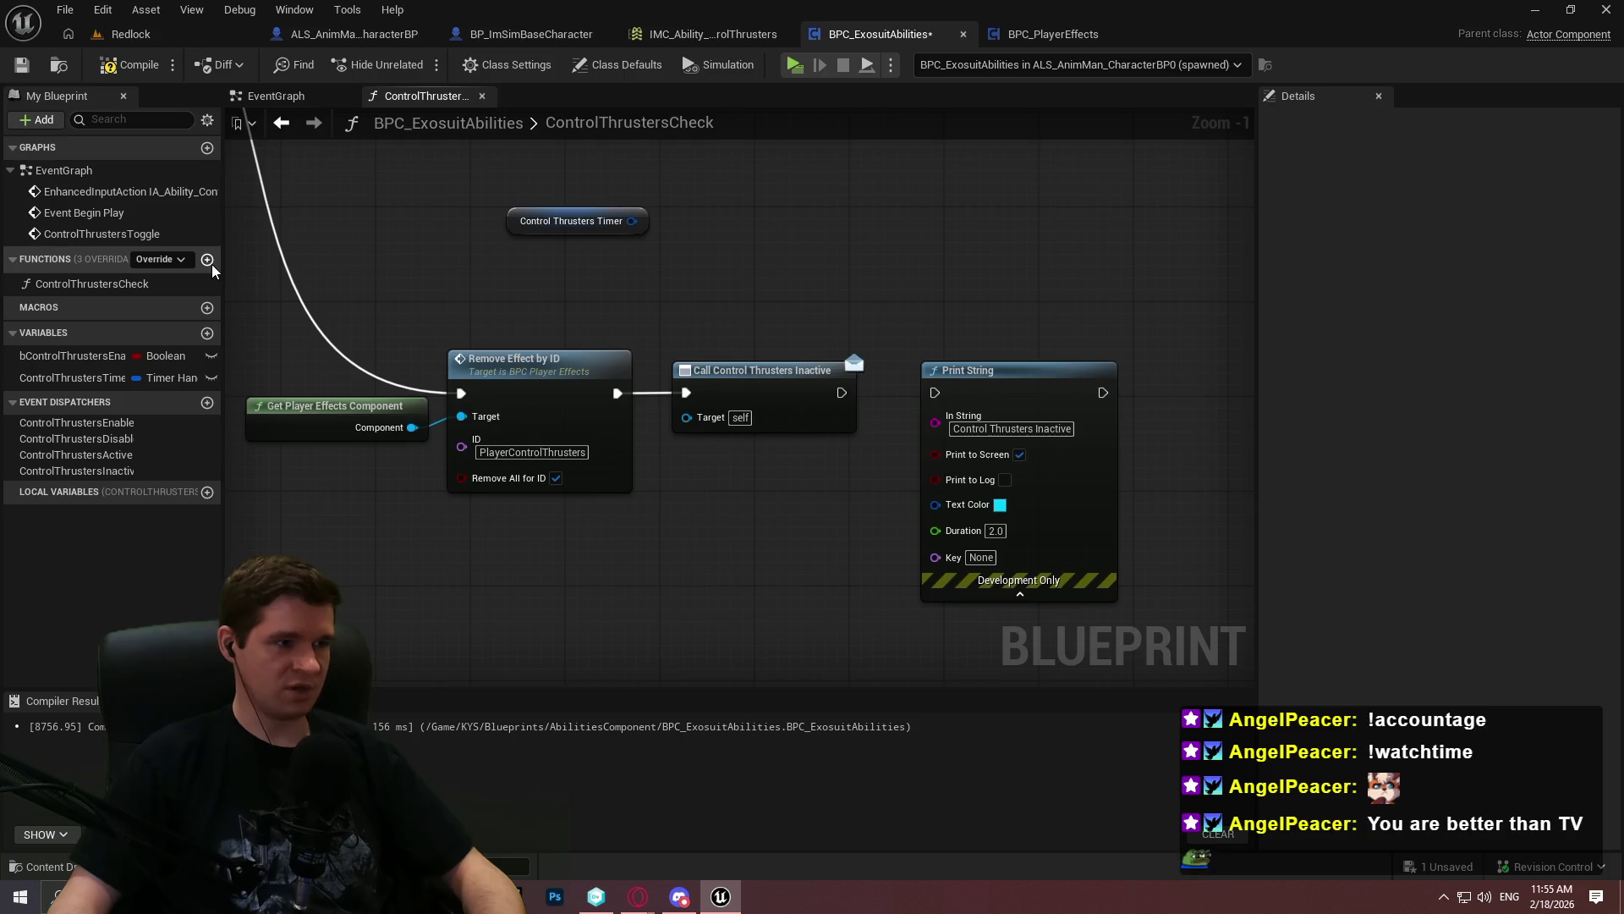
left_click(211, 264)
Name the function InvalidateAndClearThrusterCheck and copy the timer-clearing and effect-removal nodes into it
type("InvalidateAndClear")
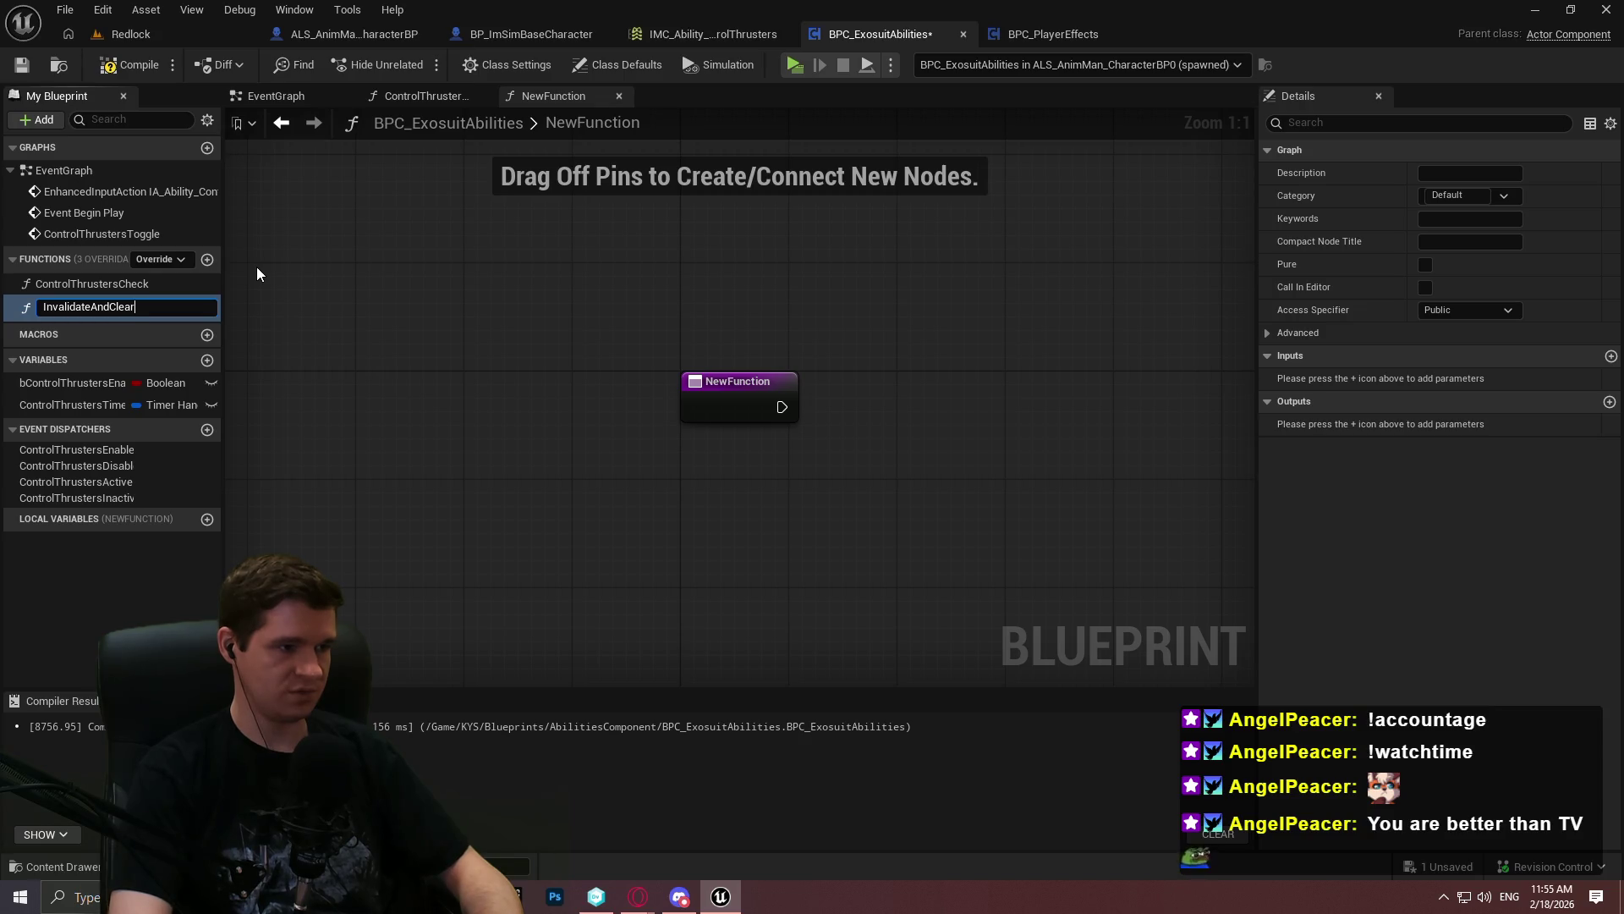
type("ThrusterC")
type("heck")
key("Return")
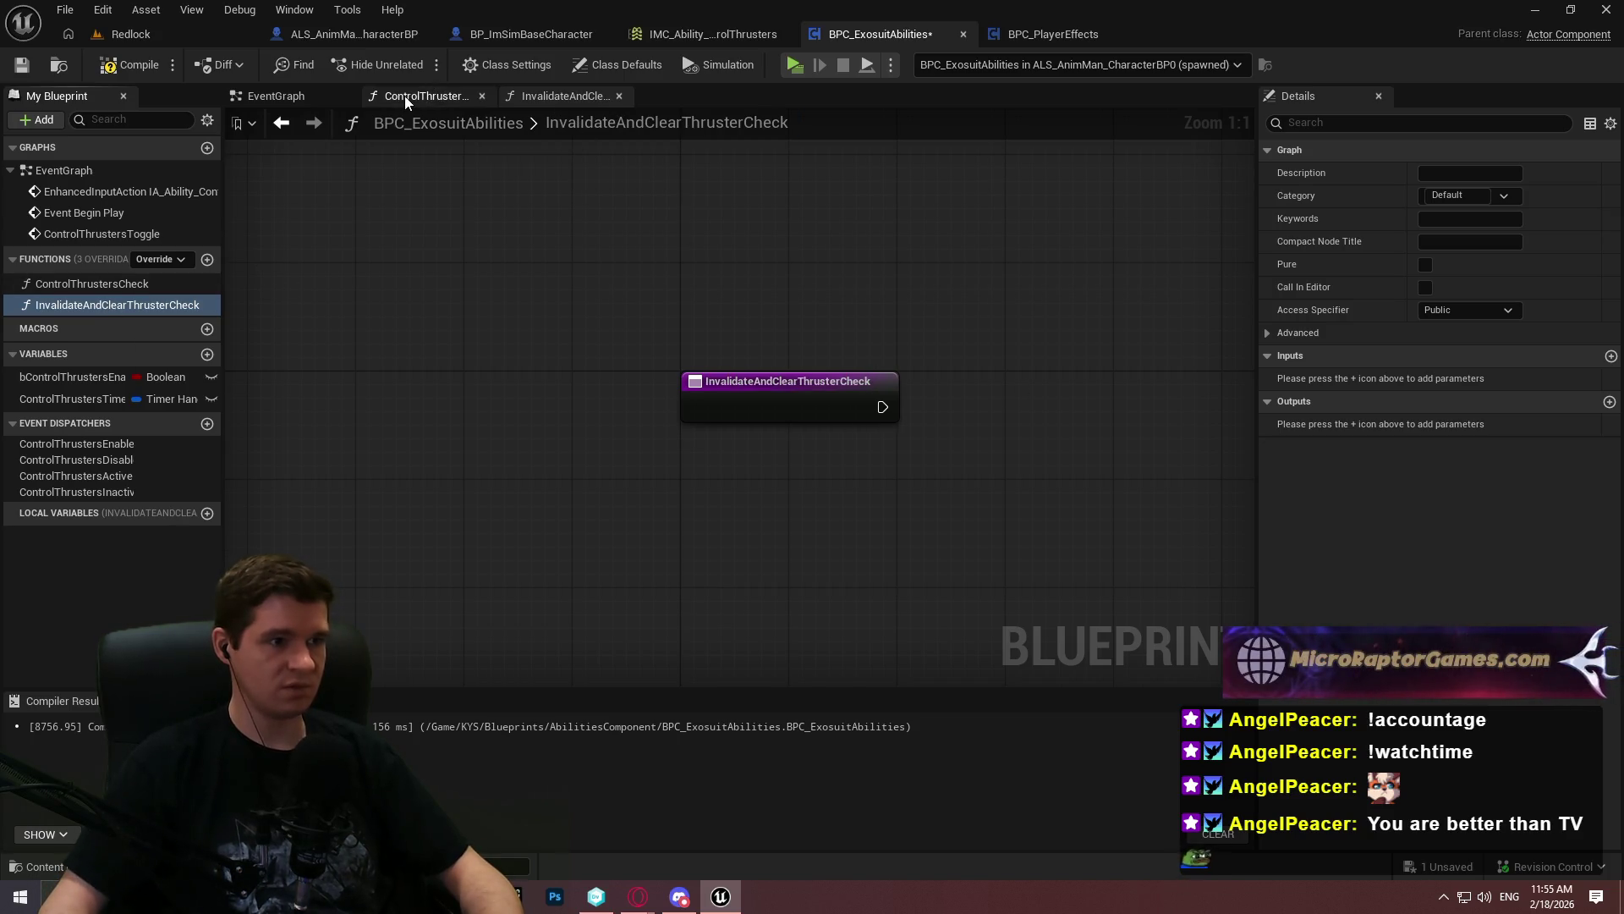
left_click(276, 95)
scroll(496, 205, "down", 4)
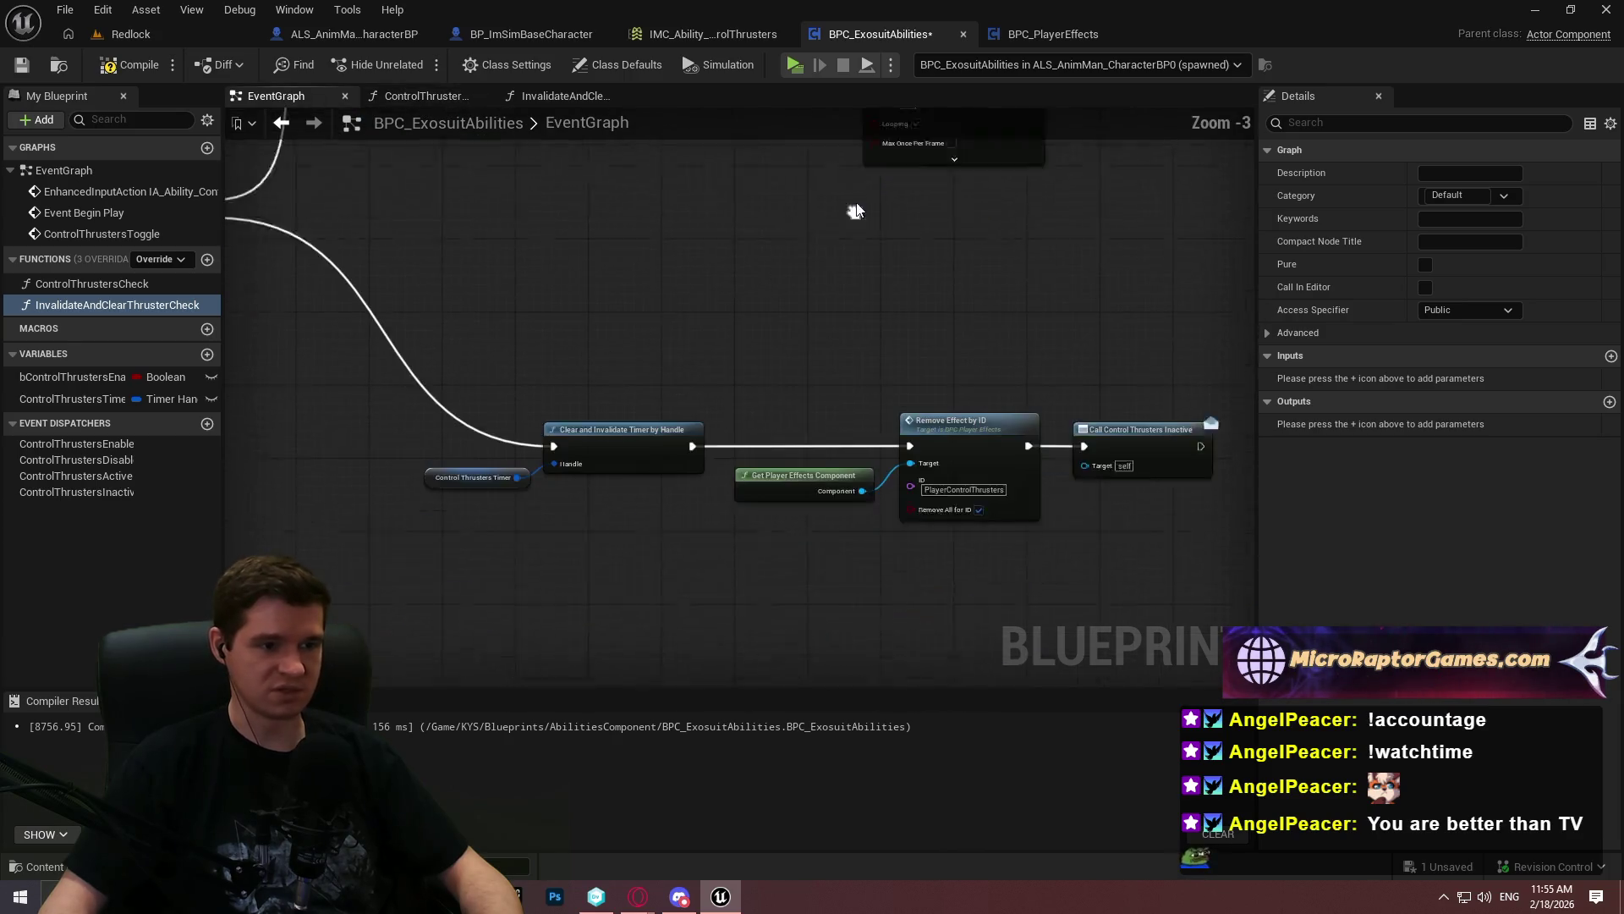
mouse_move(996, 592)
left_mouse_down()
mouse_move(289, 362)
mouse_move(440, 372)
left_mouse_up()
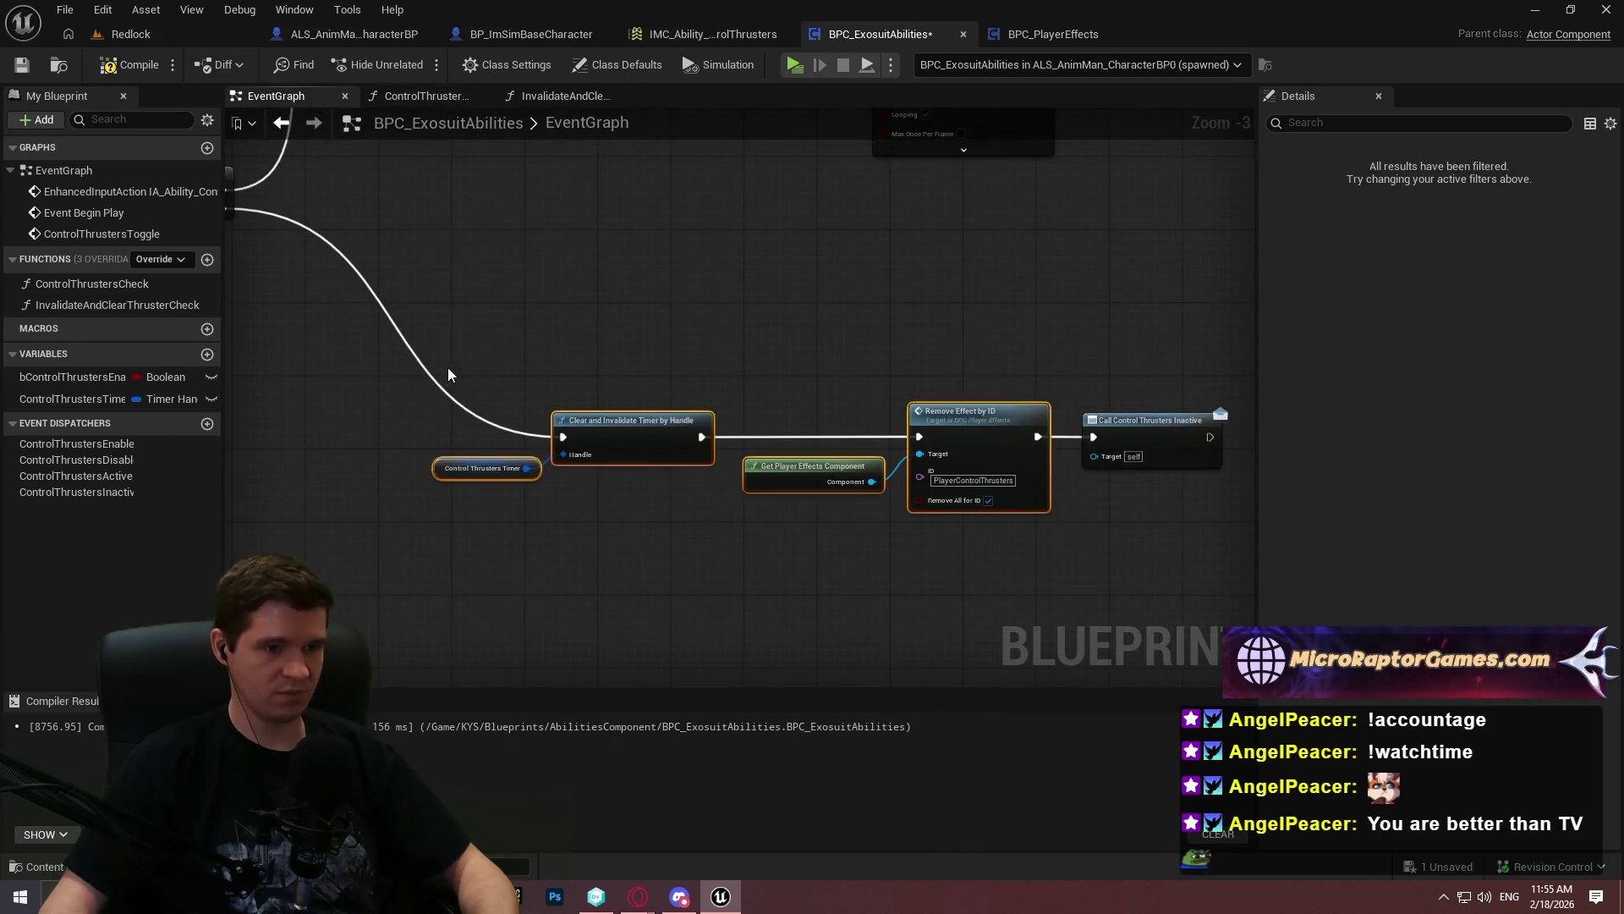
key("ctrl+c")
left_click(576, 96)
key("ctrl+v")
left_click_drag(1077, 482, 751, 467)
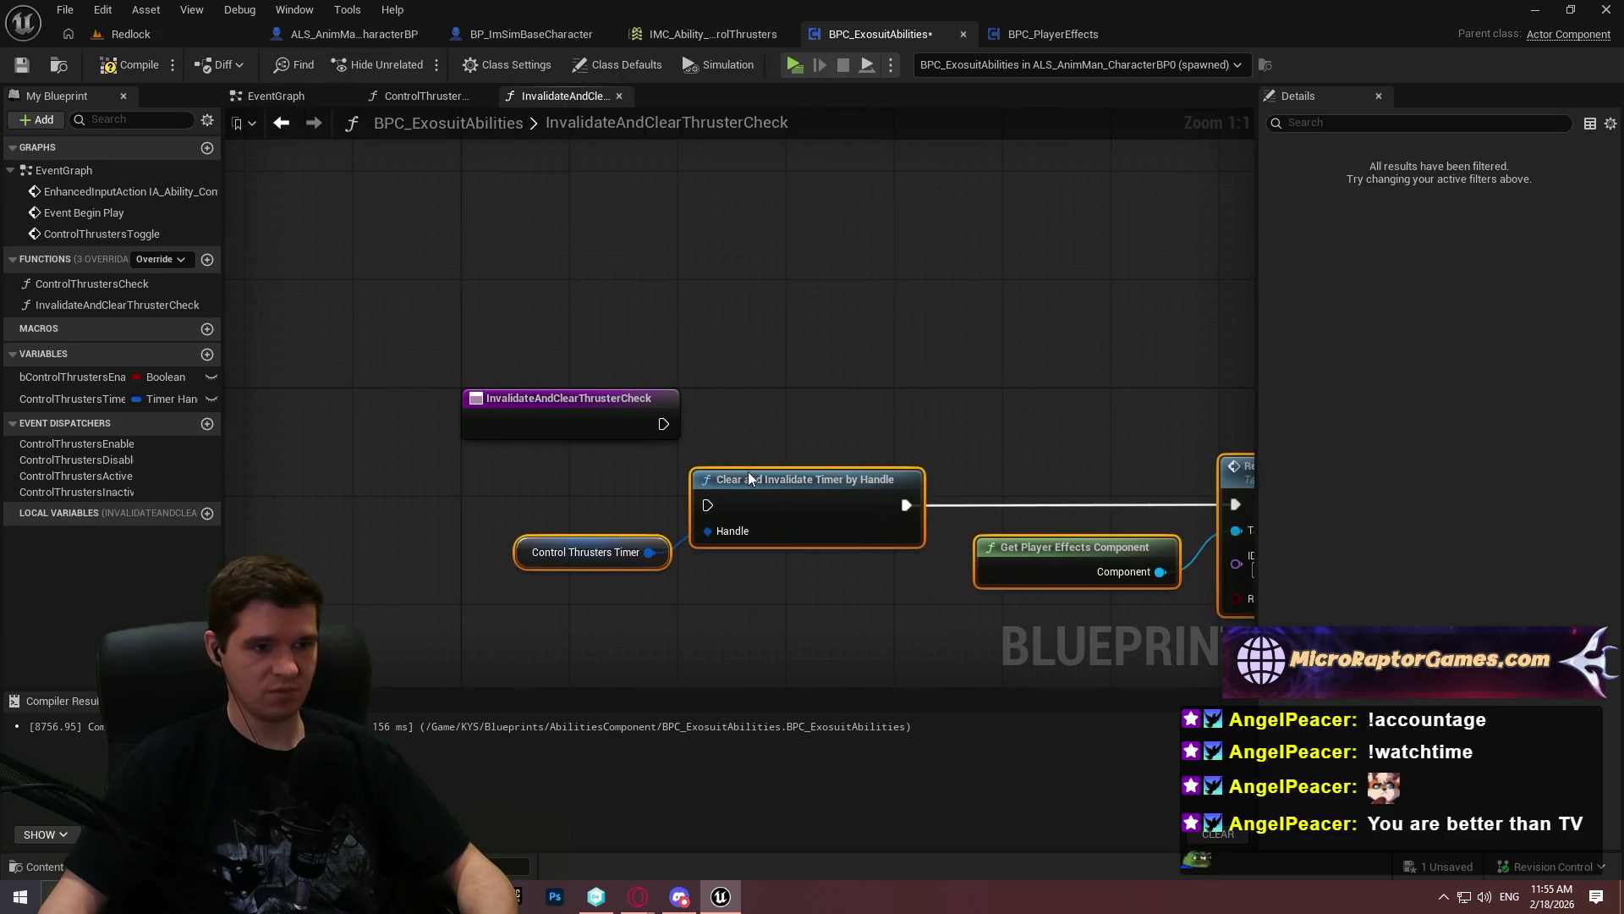
Add a Return Node after Remove Effect by ID, compile and save, then call InvalidateAndClearThrusterCheck in the EventGraph
scroll(804, 410, "up", 2)
mouse_move(954, 585)
left_mouse_down()
mouse_move(554, 518)
mouse_move(273, 512)
left_mouse_up()
left_click_drag(779, 364, 931, 344)
type("return")
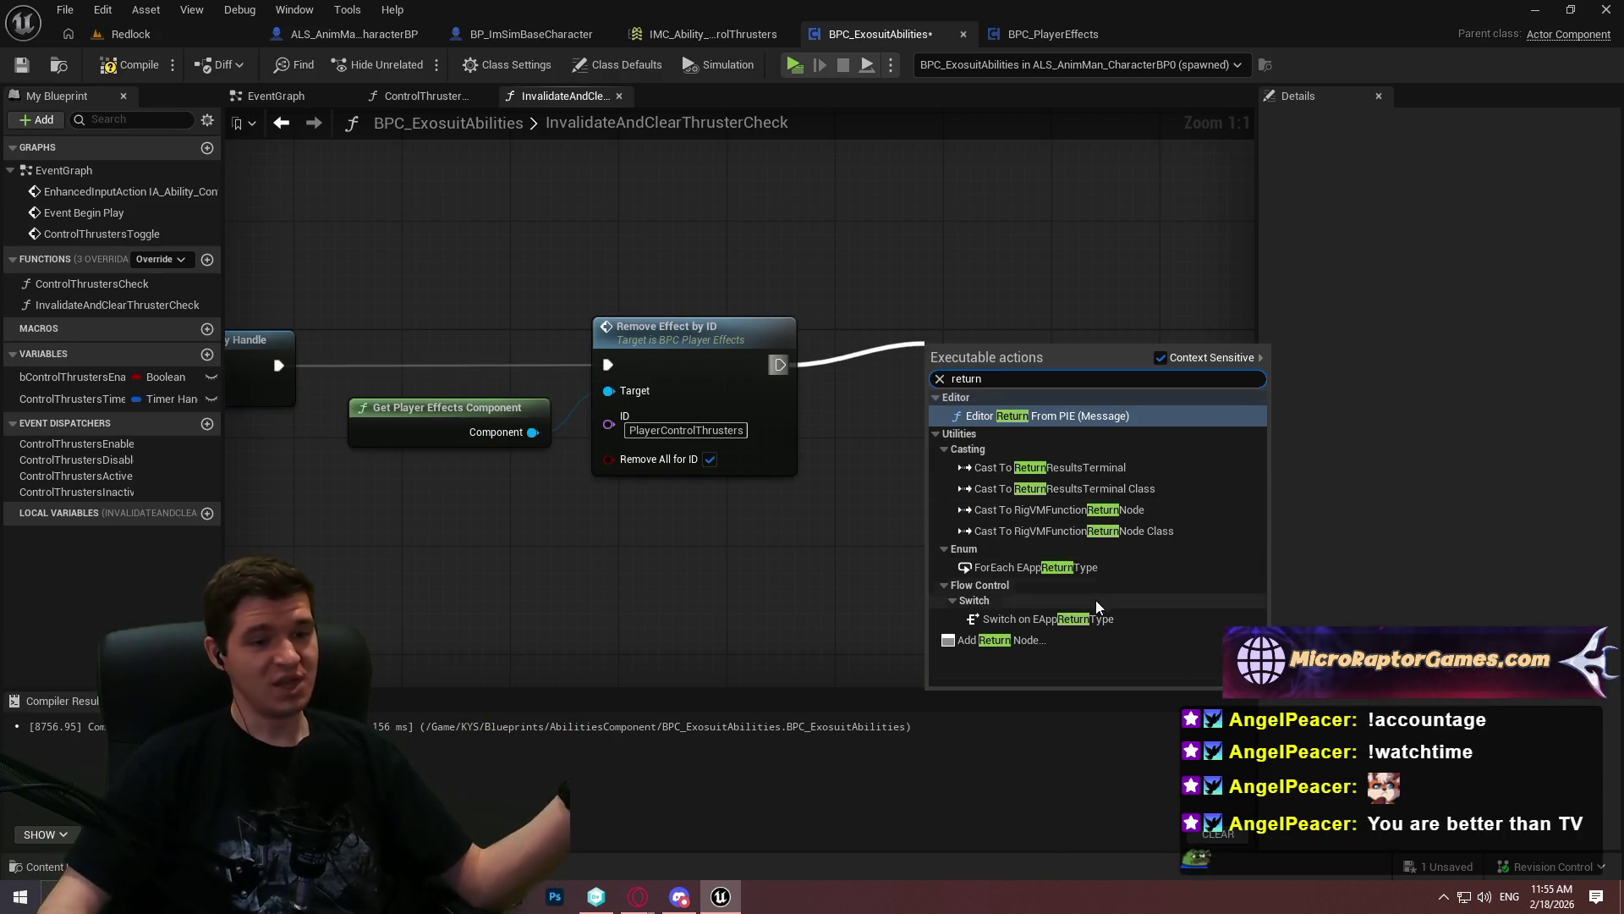
left_click(1061, 640)
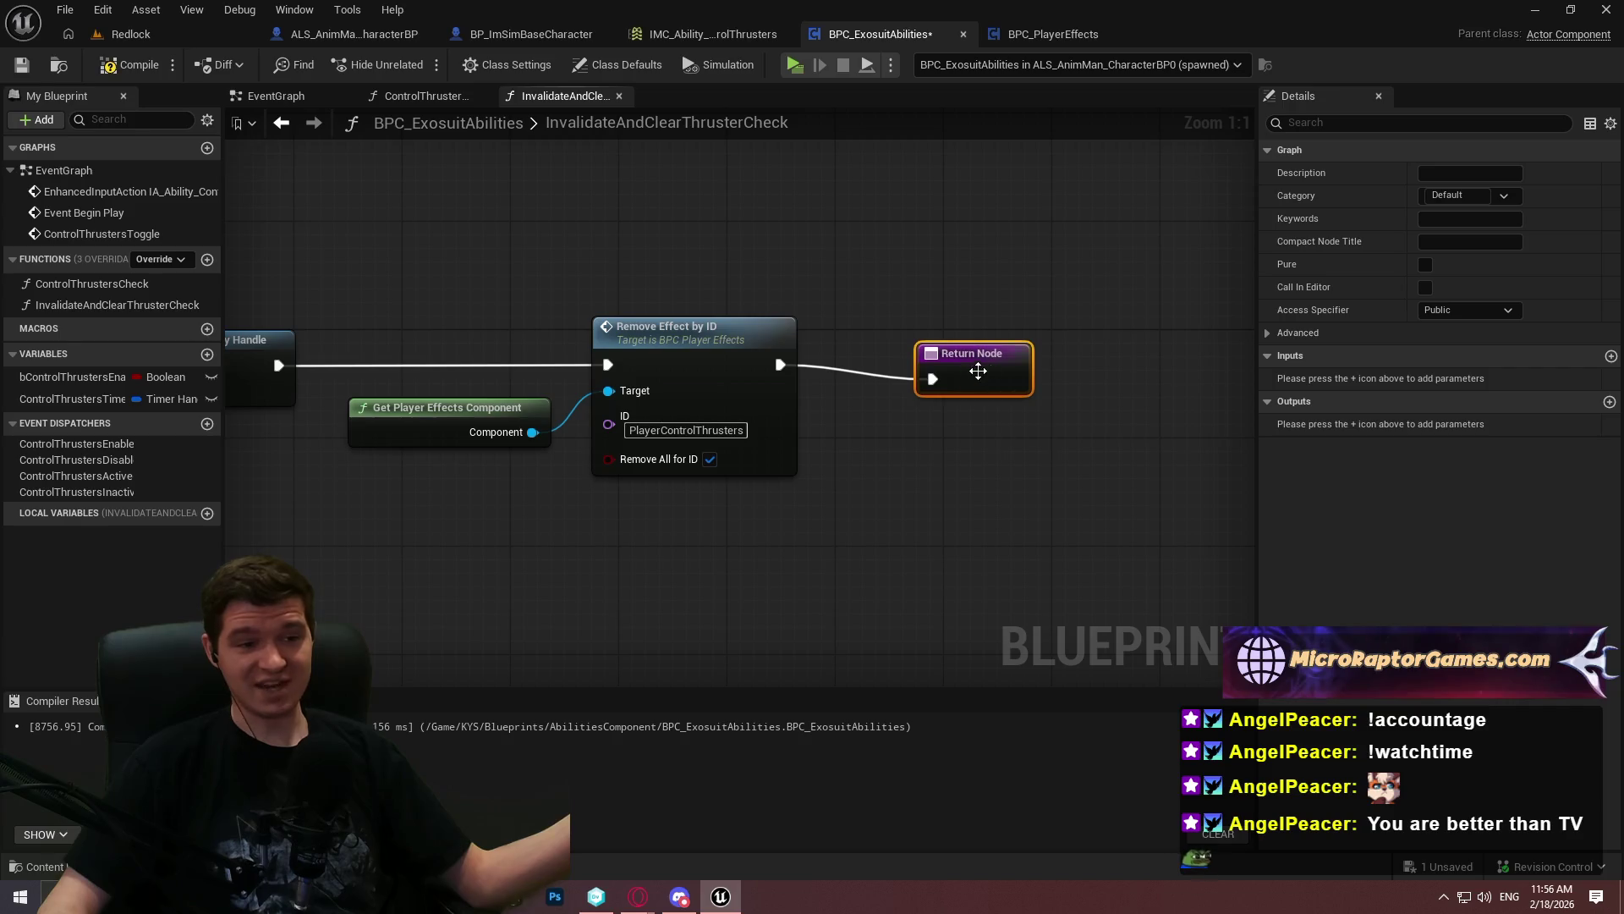
left_click(920, 450)
left_click(131, 64)
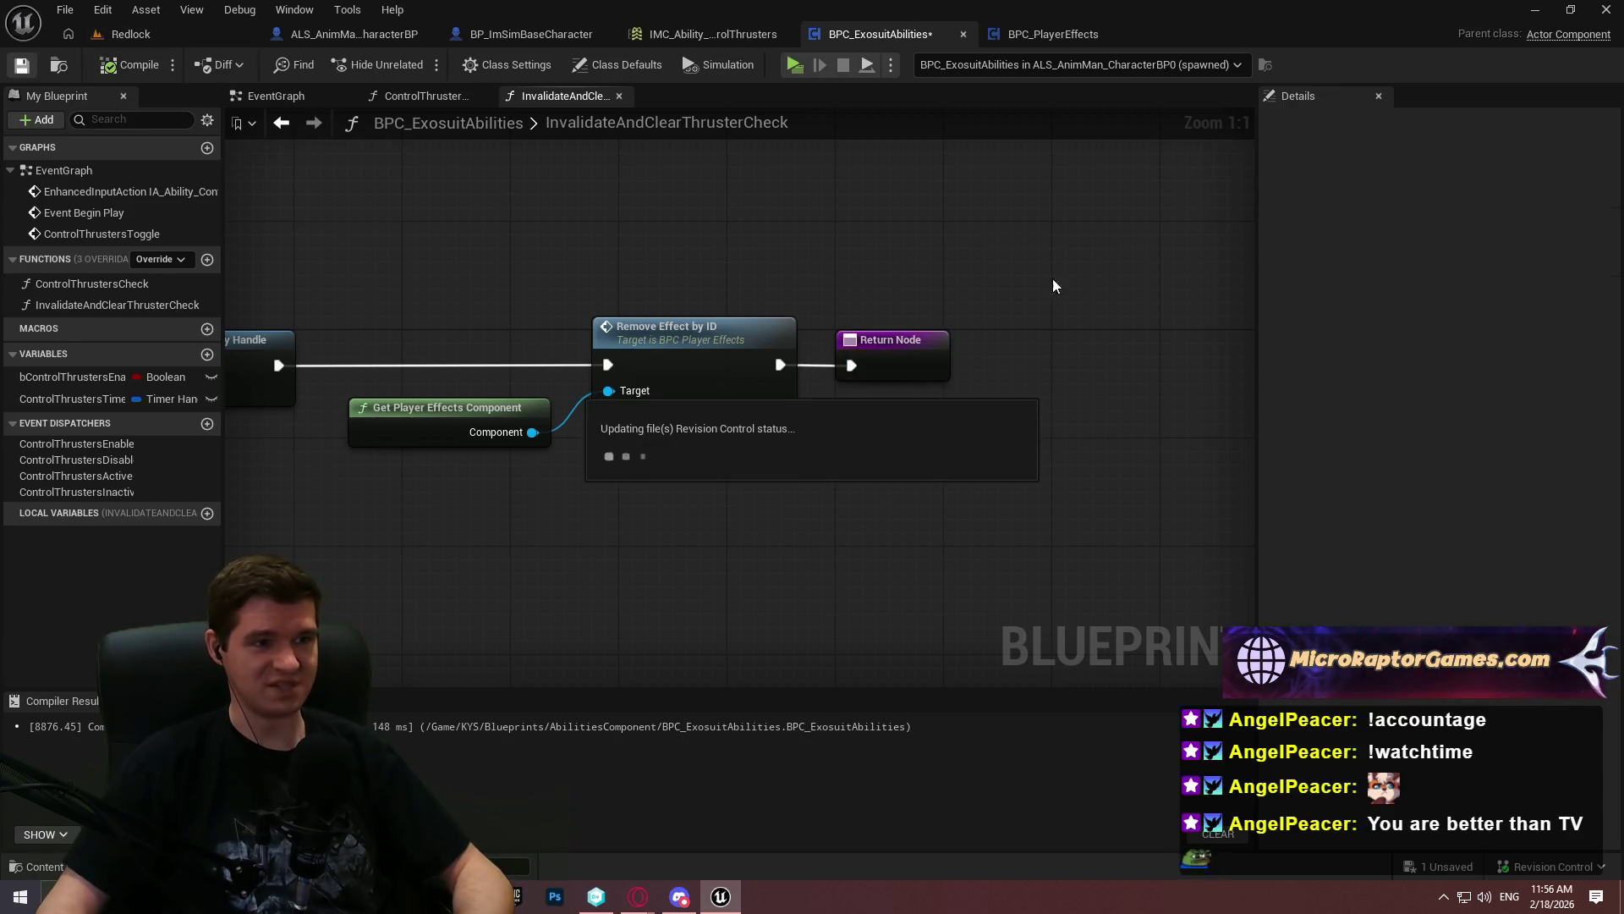
left_click(254, 98)
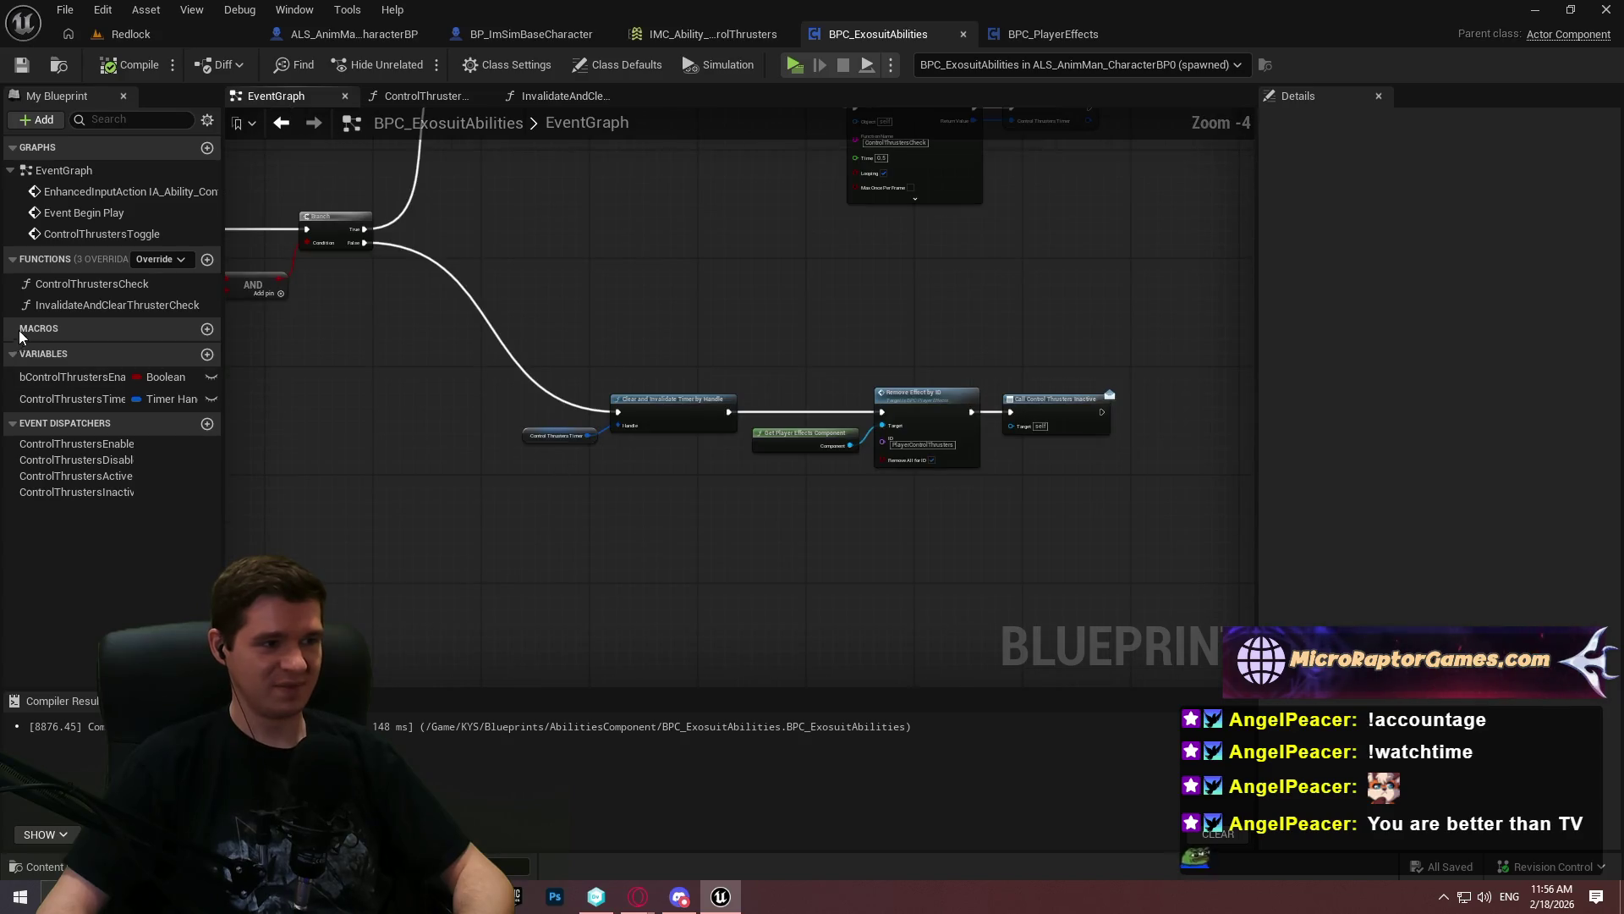
mouse_move(84, 304)
left_mouse_down()
mouse_move(765, 541)
mouse_move(500, 374)
mouse_move(352, 207)
mouse_move(252, 241)
left_mouse_up()
In EventGraph, wire InvalidateAndClearThrusterCheck to the Branch False output in place of the deleted old nodes, followed by Control Thrusters Inactive
scroll(761, 542, "up", 1)
mouse_move(359, 423)
left_mouse_down()
mouse_move(1058, 599)
mouse_move(1035, 560)
left_mouse_up()
key("Delete")
mouse_move(833, 630)
left_mouse_down()
mouse_move(799, 454)
mouse_move(769, 473)
left_mouse_up()
mouse_move(1120, 468)
left_mouse_down()
mouse_move(253, 239)
mouse_move(844, 486)
left_mouse_up()
mouse_move(1167, 470)
left_mouse_down()
mouse_move(930, 482)
mouse_move(944, 489)
mouse_move(739, 479)
left_mouse_up()
left_click_drag(845, 471, 582, 489)
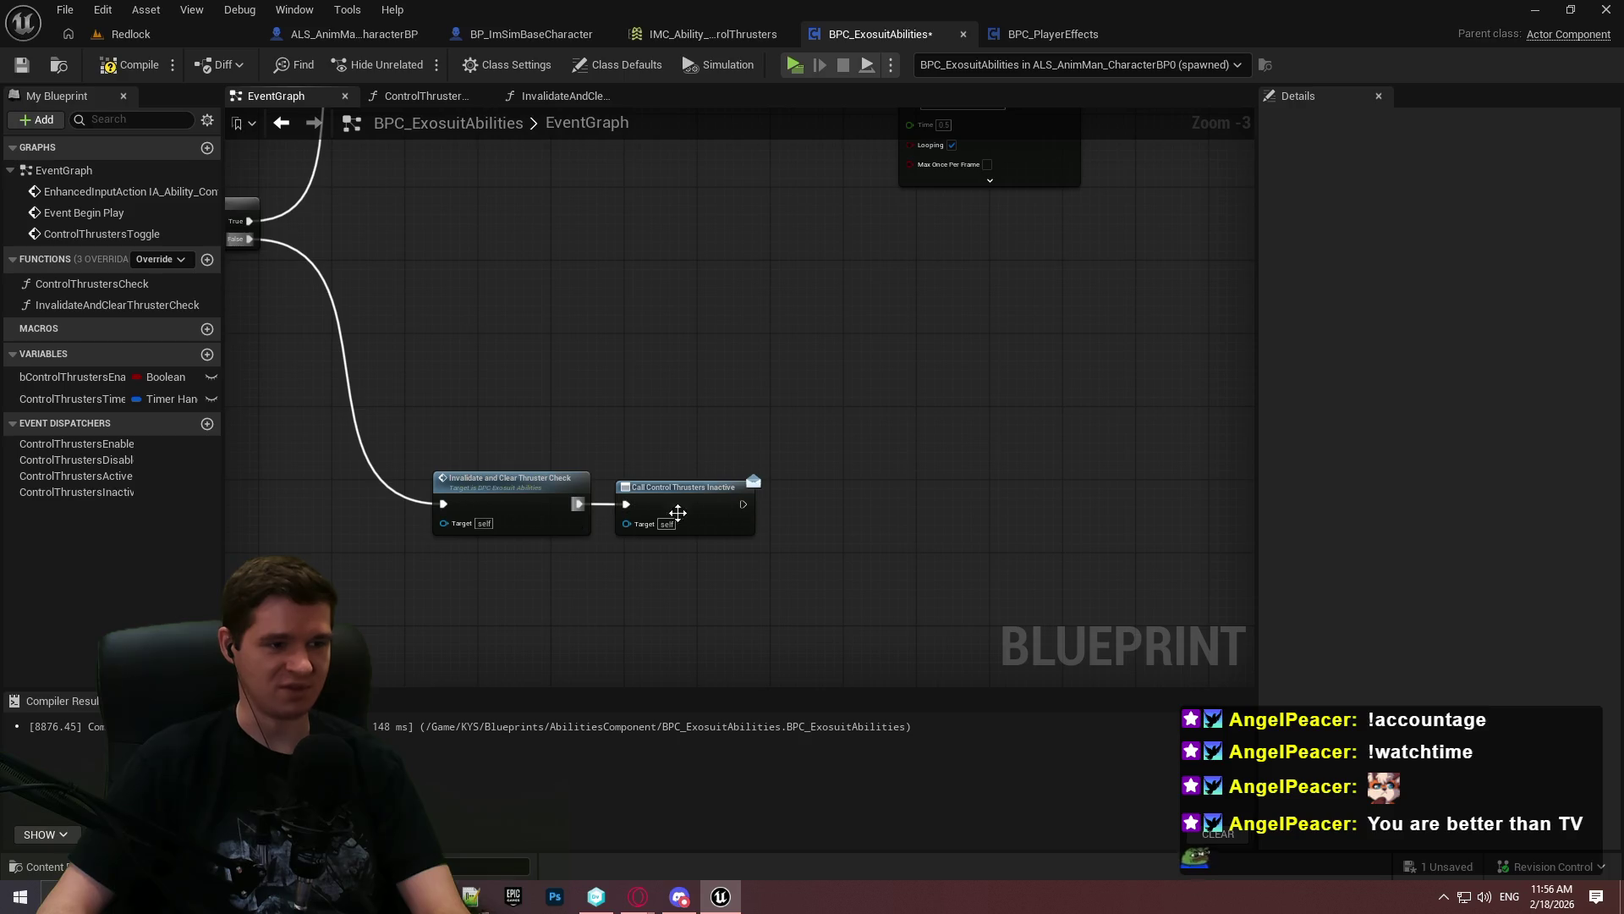
Compile and save the BPC_ExosuitAbilities blueprint
scroll(595, 550, "down", 1)
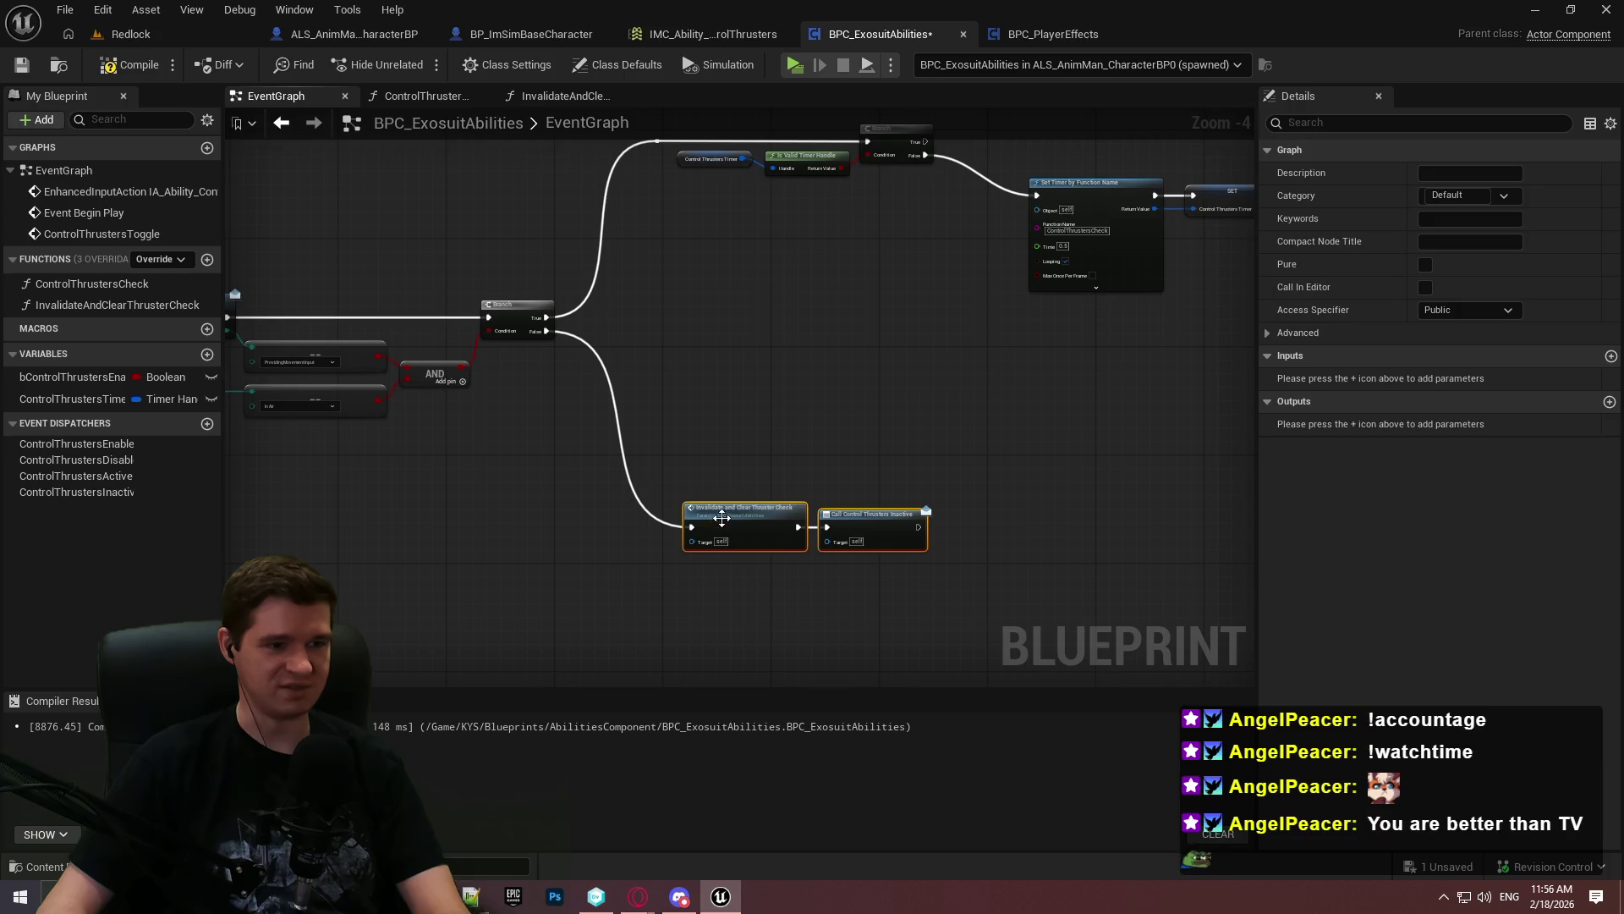
scroll(687, 512, "up", 1)
scroll(754, 345, "down", 1)
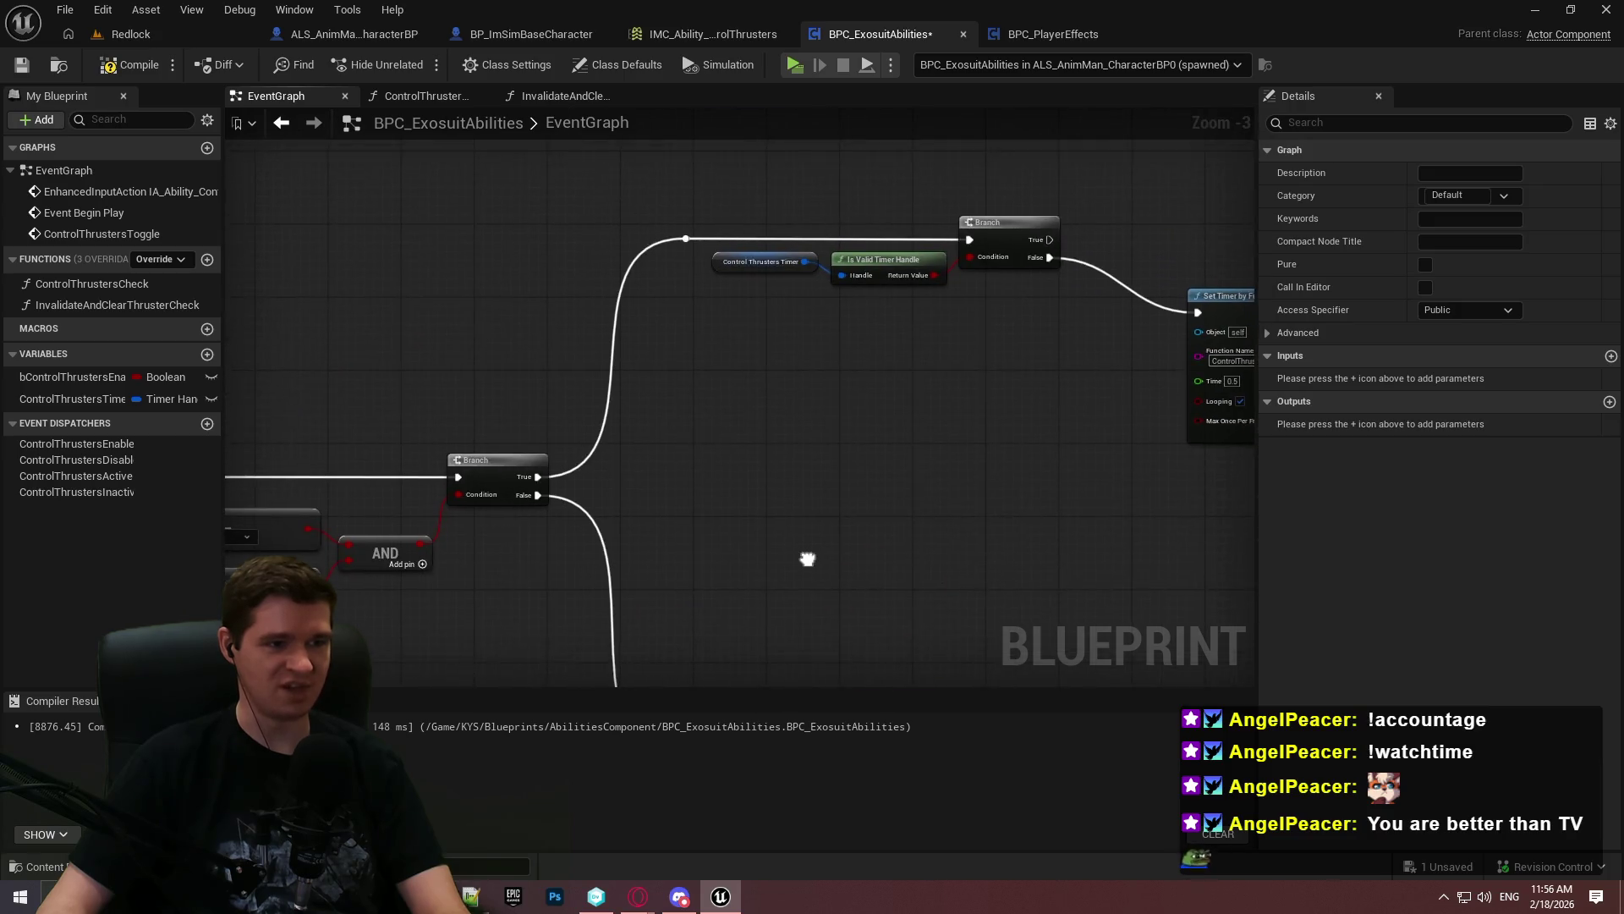
scroll(725, 317, "up", 1)
scroll(858, 403, "down", 1)
scroll(750, 344, "up", 1)
left_click(118, 66)
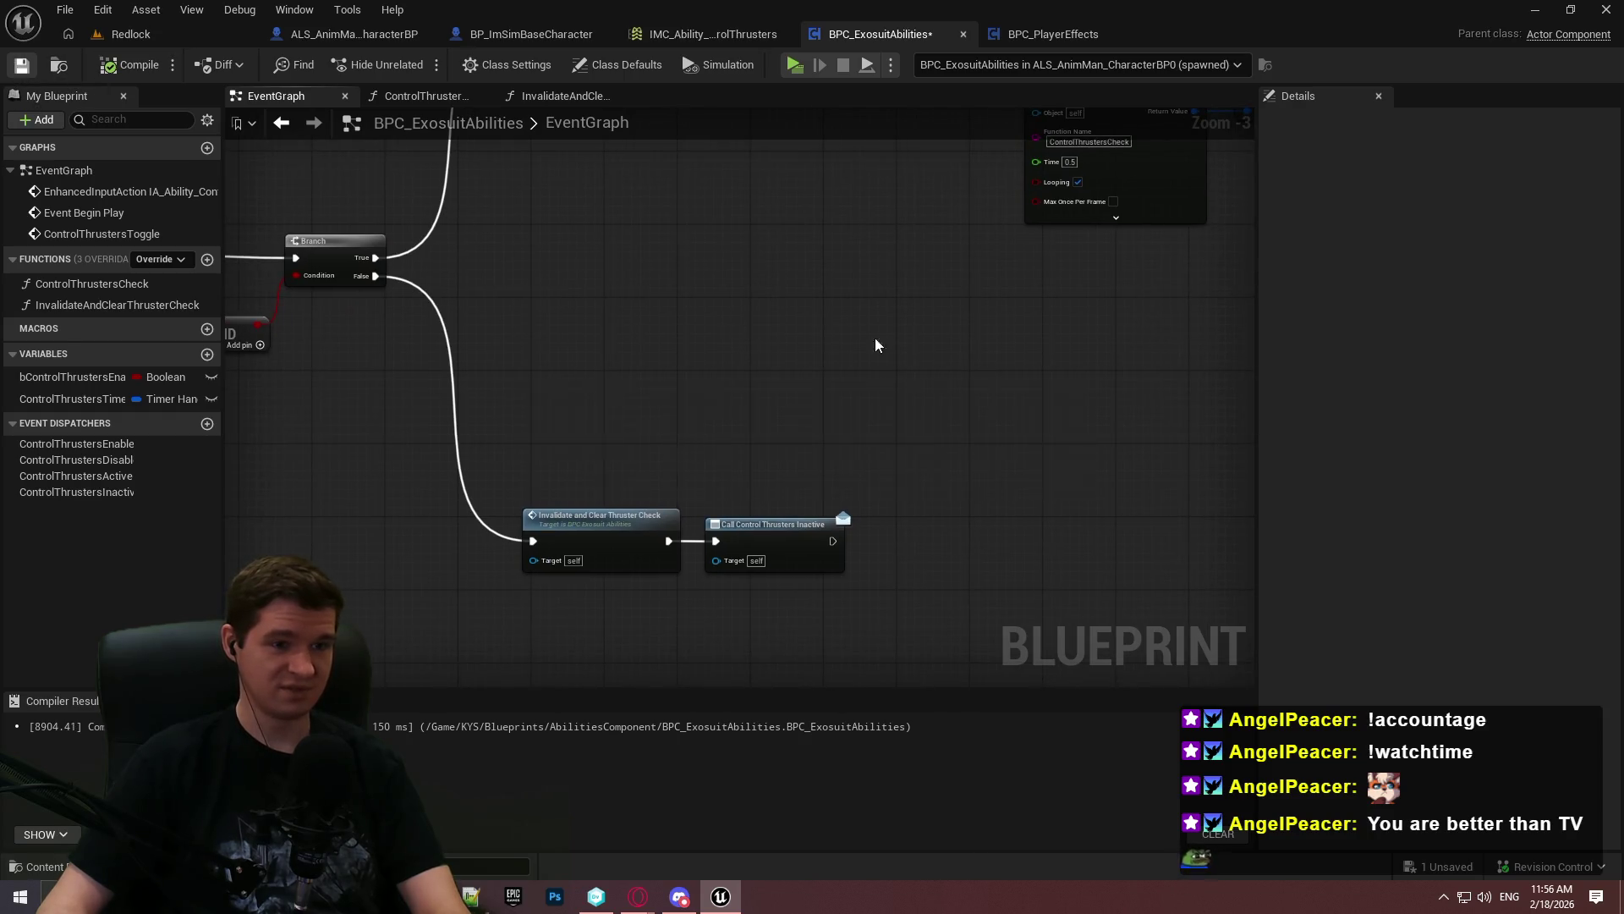
key("ctrl+s")
Shift the Set Timer and SET nodes left to tidy the EventGraph, then save again
scroll(829, 341, "down", 1)
scroll(1010, 345, "up", 1)
left_click_drag(991, 365, 728, 271)
left_click_drag(628, 256, 550, 245)
scroll(559, 262, "down", 2)
mouse_move(573, 448)
left_mouse_down()
mouse_move(804, 409)
mouse_move(684, 307)
left_mouse_up()
scroll(684, 307, "up", 2)
left_click(22, 65)
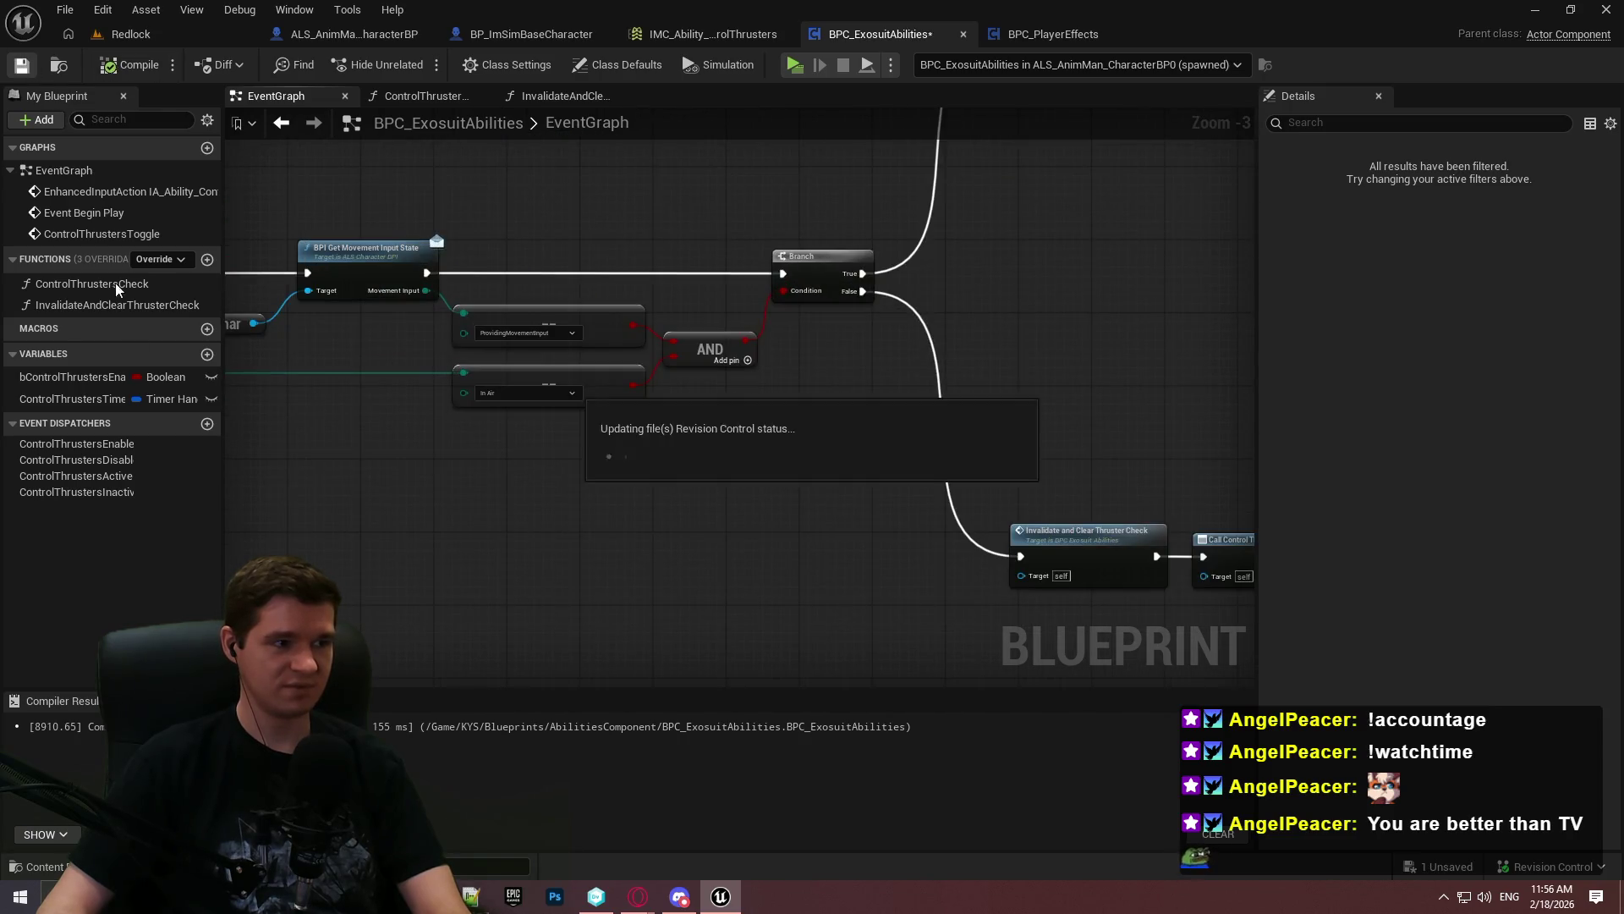
In ControlThrustersCheck, route the False path through InvalidateAndClearThrusterCheck into Control Thrusters Inactive, and delete the unused Control Thrusters Timer node
left_click(559, 96)
scroll(809, 355, "down", 2)
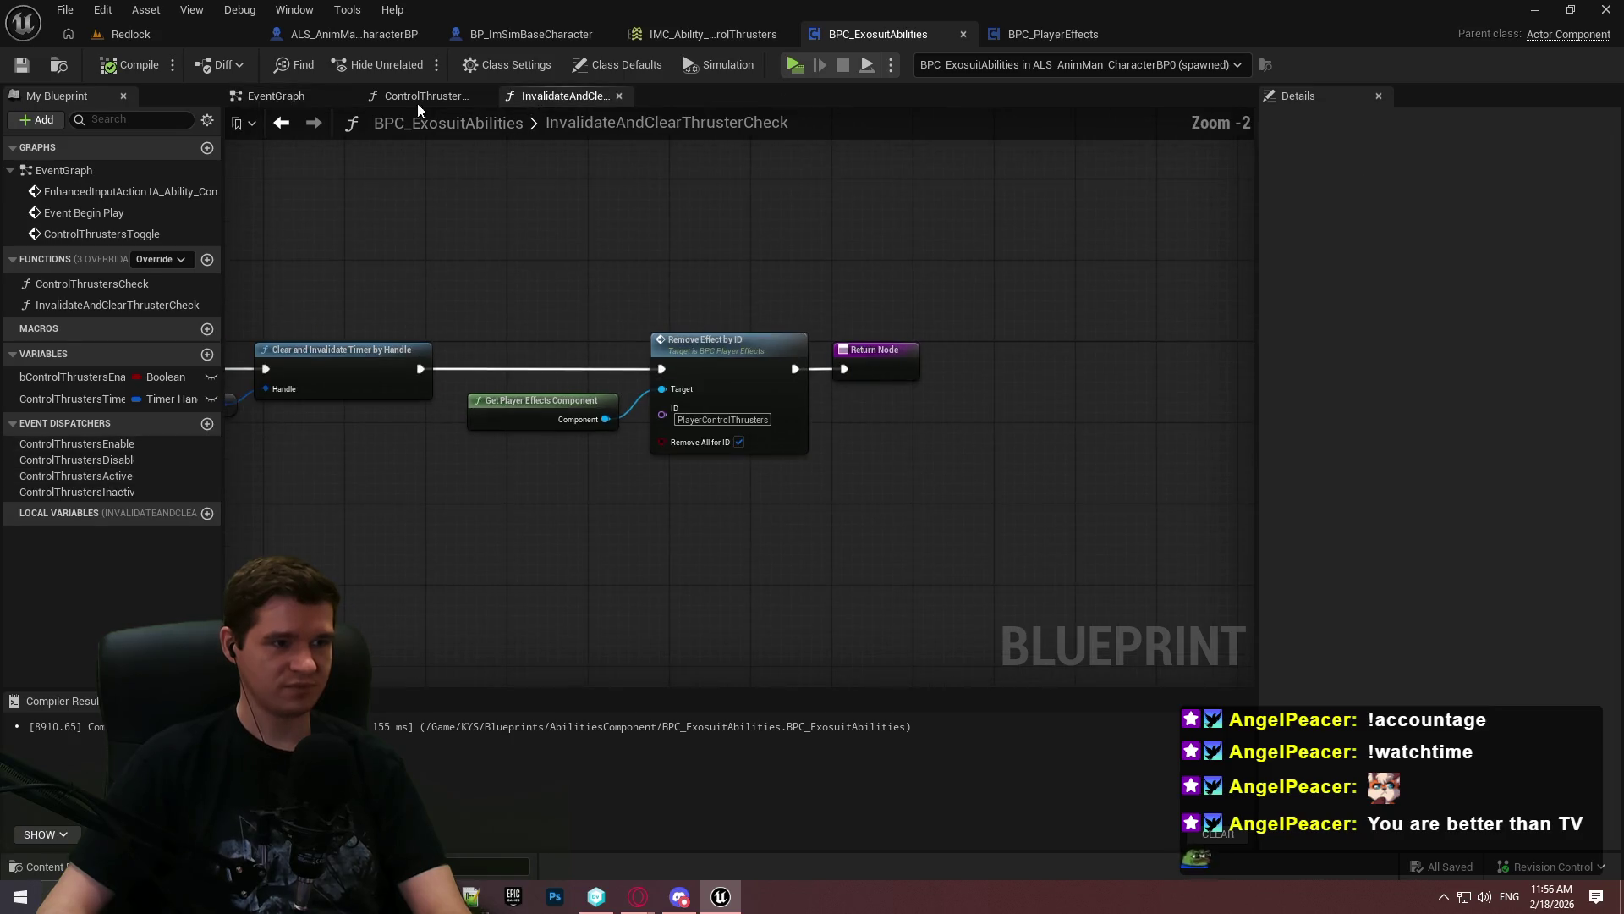
left_click(415, 96)
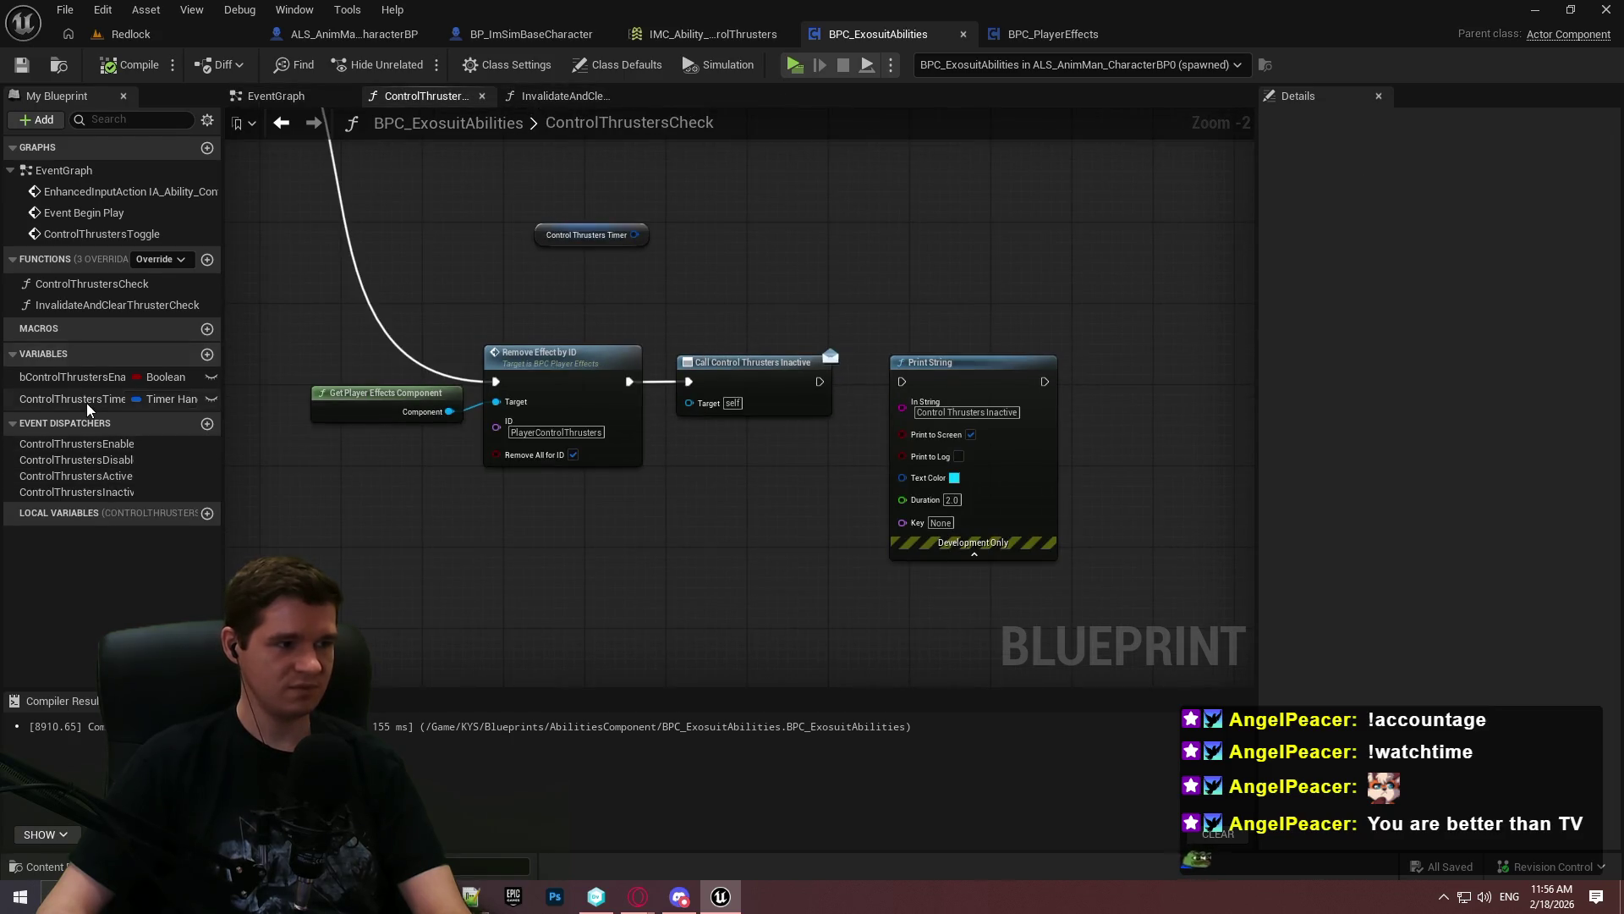
mouse_move(117, 305)
left_mouse_down()
mouse_move(519, 515)
mouse_move(402, 406)
mouse_move(252, 347)
mouse_move(484, 358)
mouse_move(582, 343)
mouse_move(607, 305)
mouse_move(719, 312)
left_mouse_up()
left_click(891, 459)
left_click_drag(872, 444, 1023, 435)
left_click(677, 296)
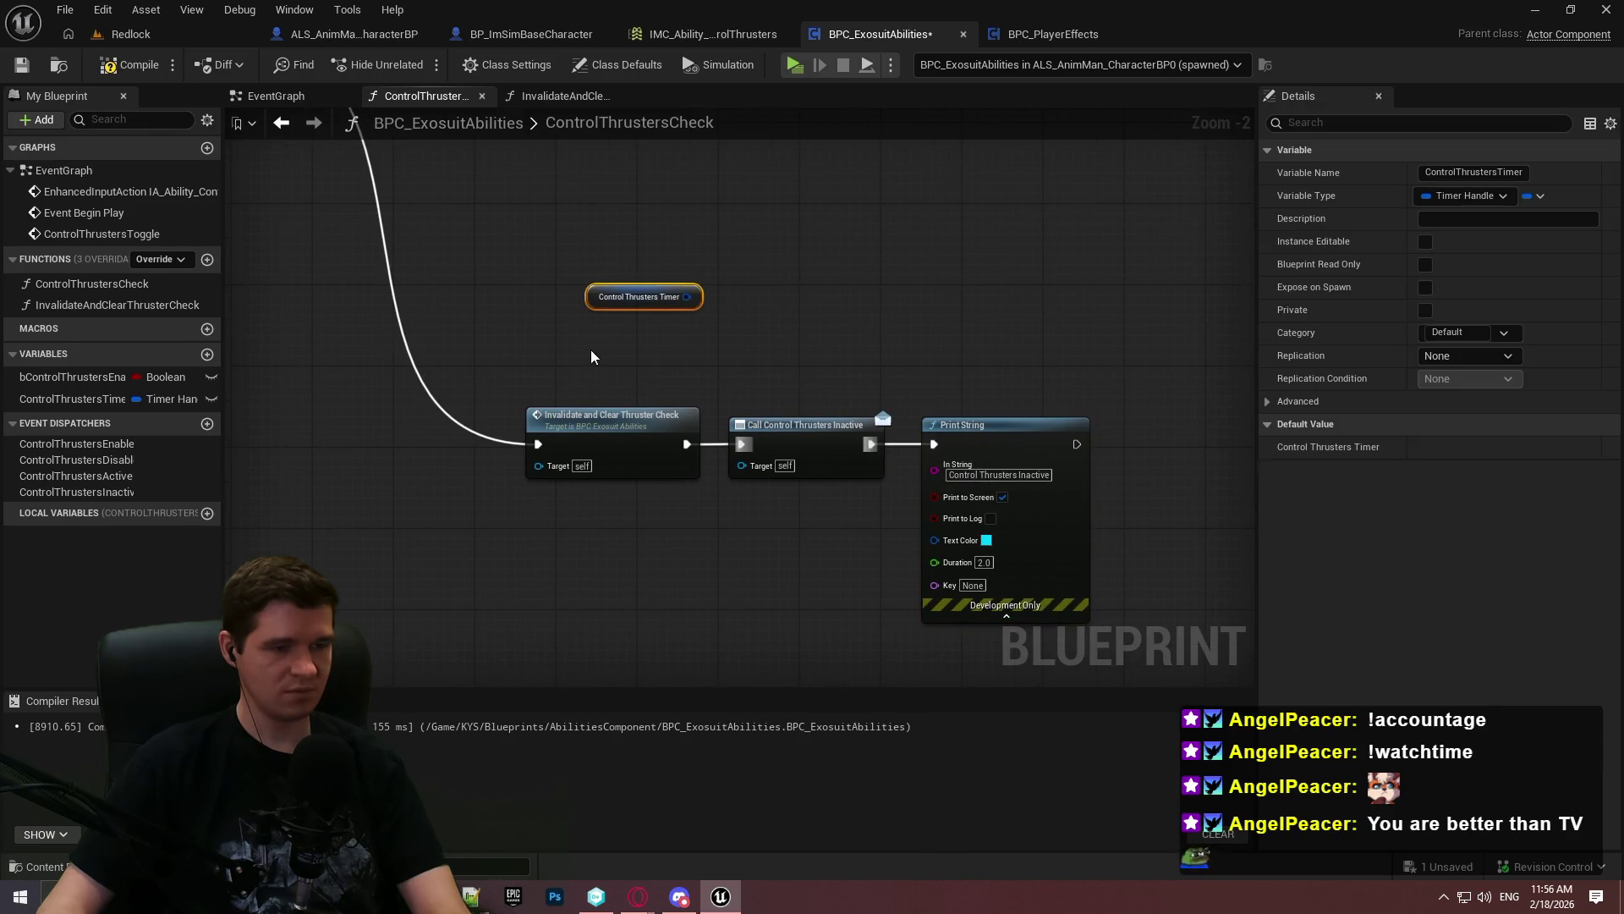
key("Delete")
scroll(838, 372, "down", 4)
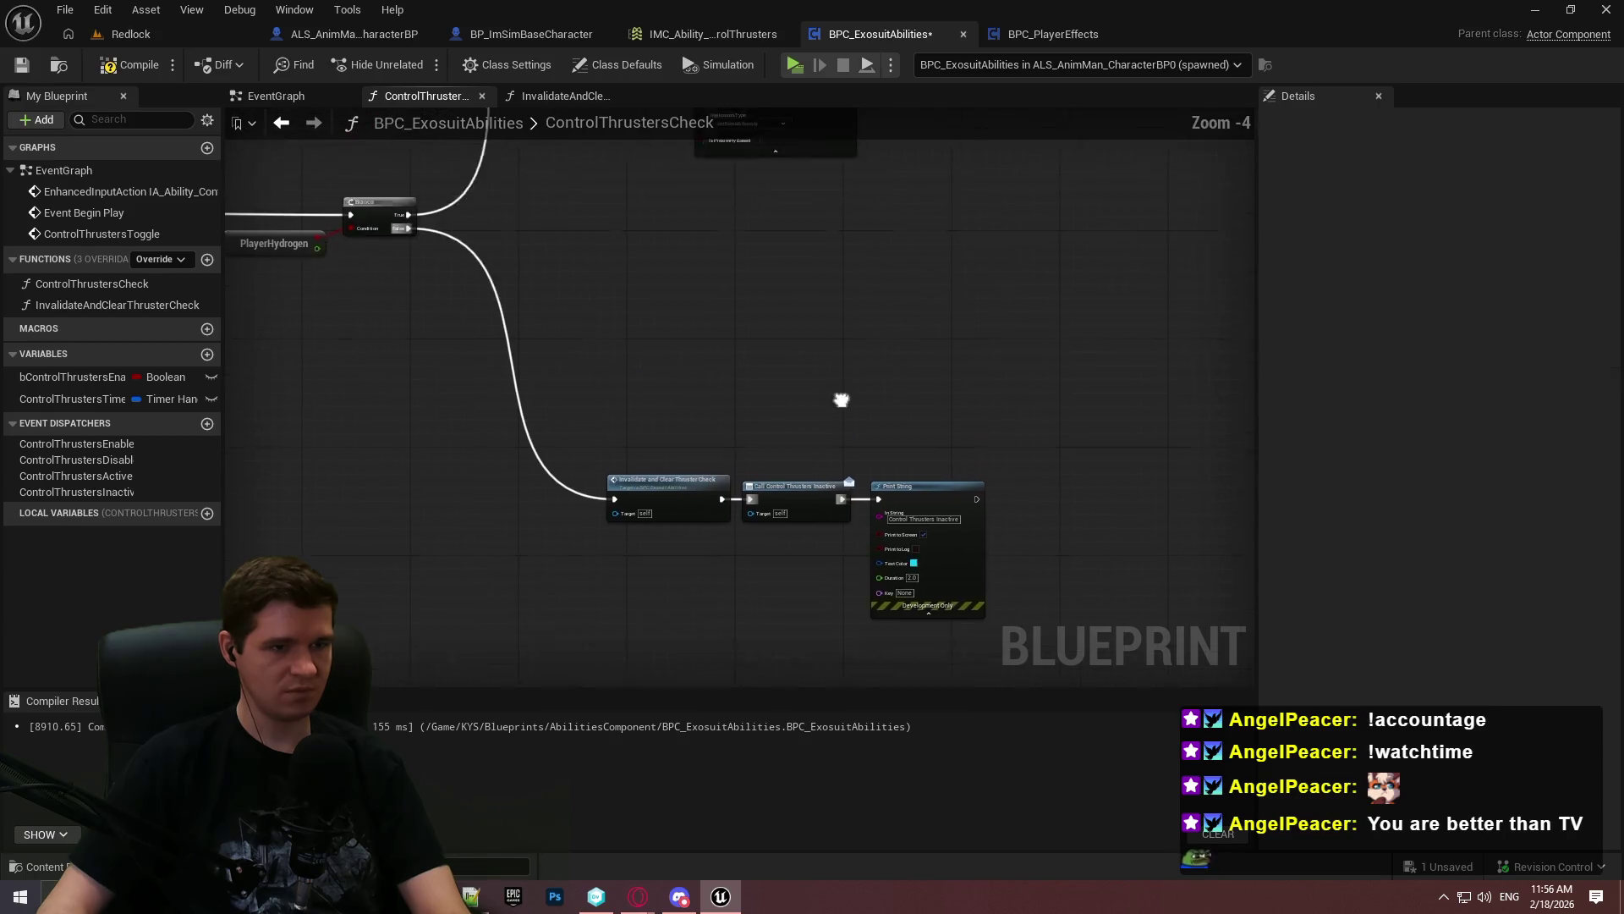
mouse_move(755, 462)
left_mouse_down()
mouse_move(888, 428)
mouse_move(733, 494)
left_mouse_up()
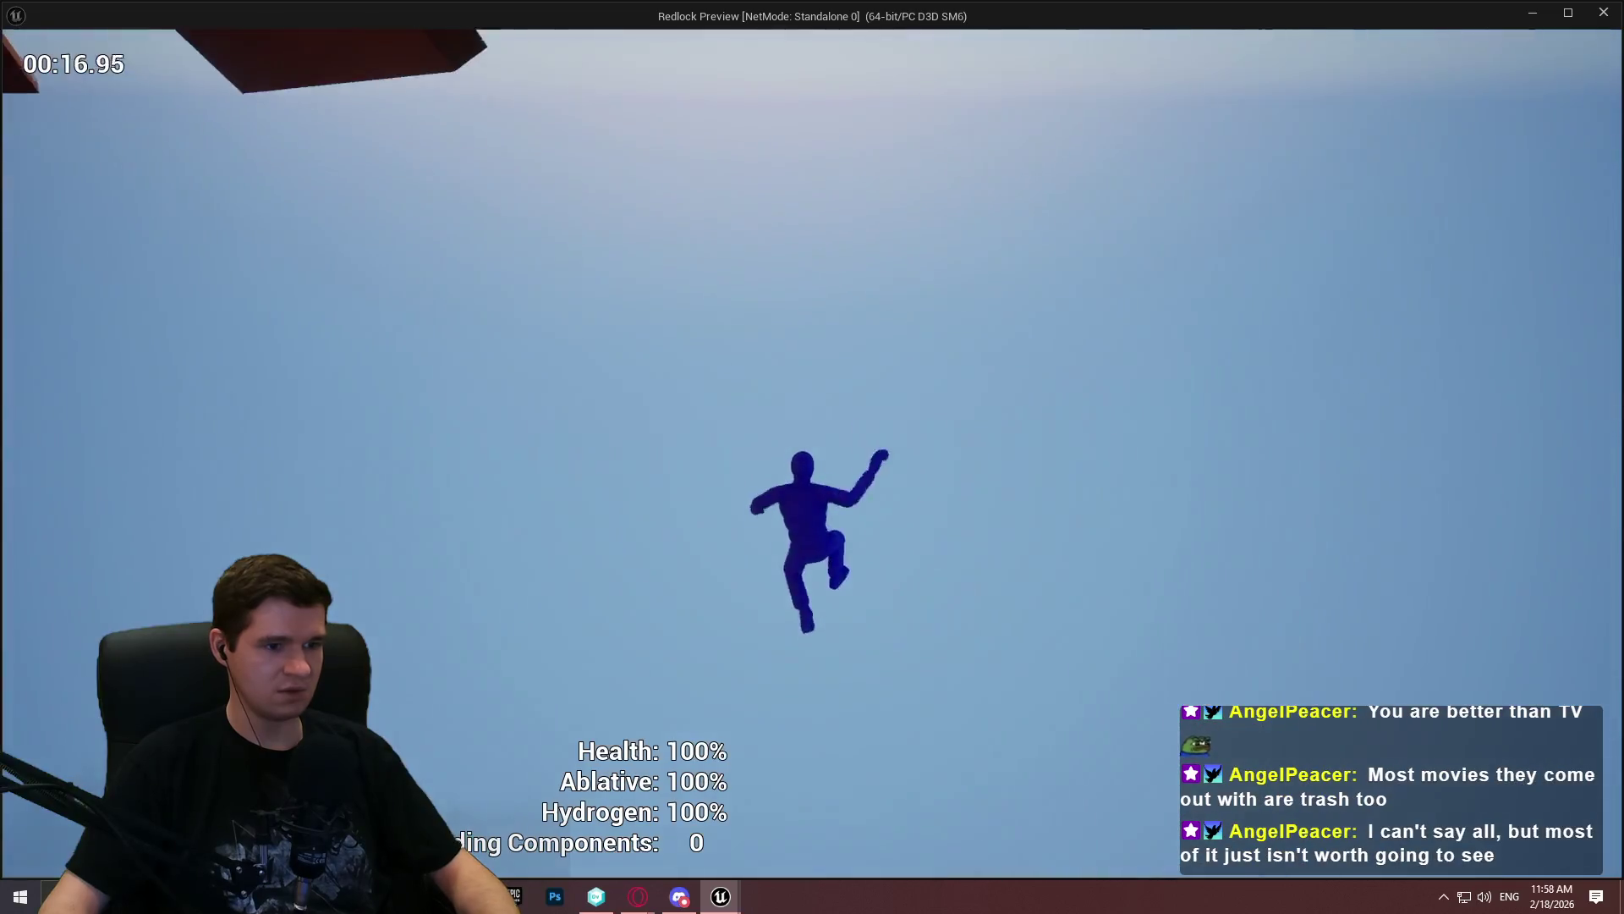
Stop the play-test, enable Max Once Per Frame on the thruster timer, and delete the loose Control Thrusters Check node
key("Escape")
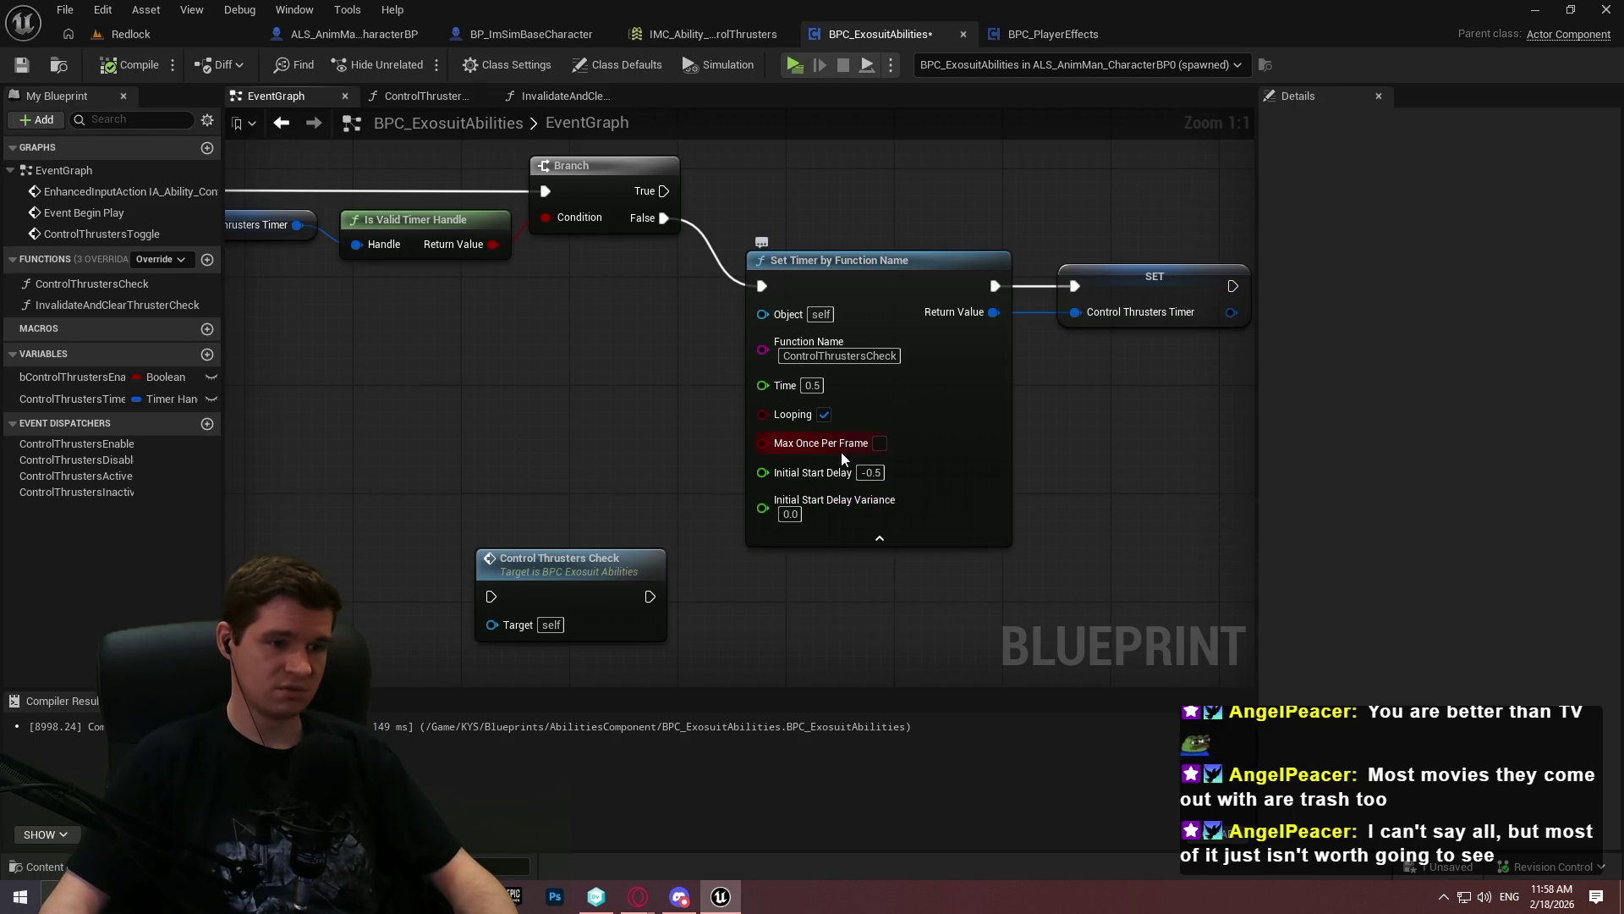
left_click(880, 444)
left_click(553, 582)
key("Delete")
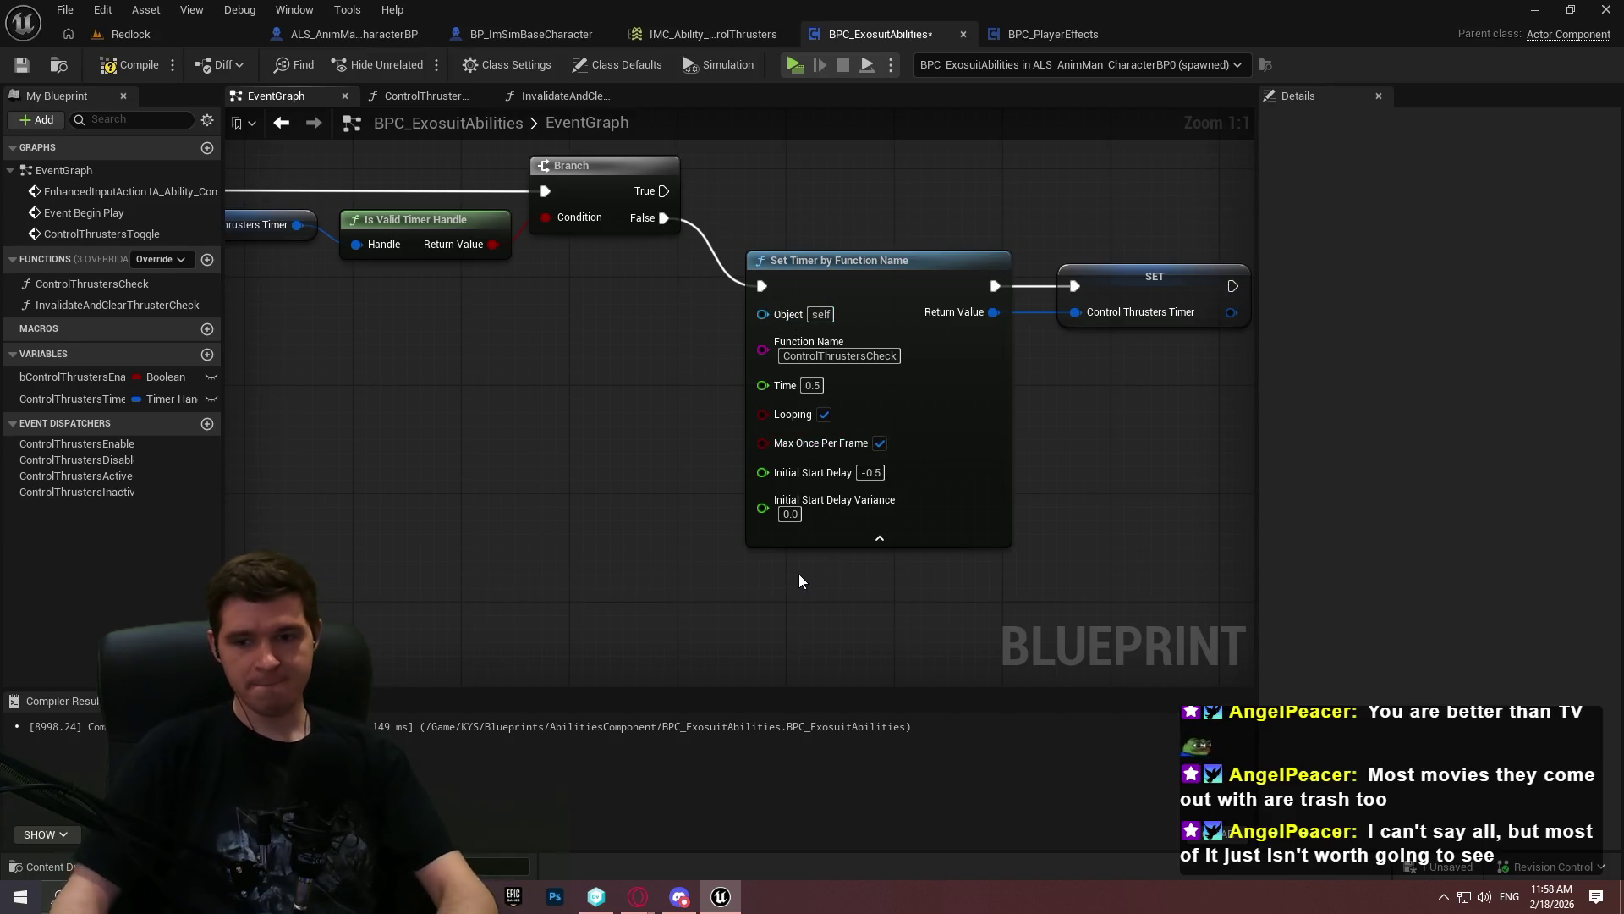
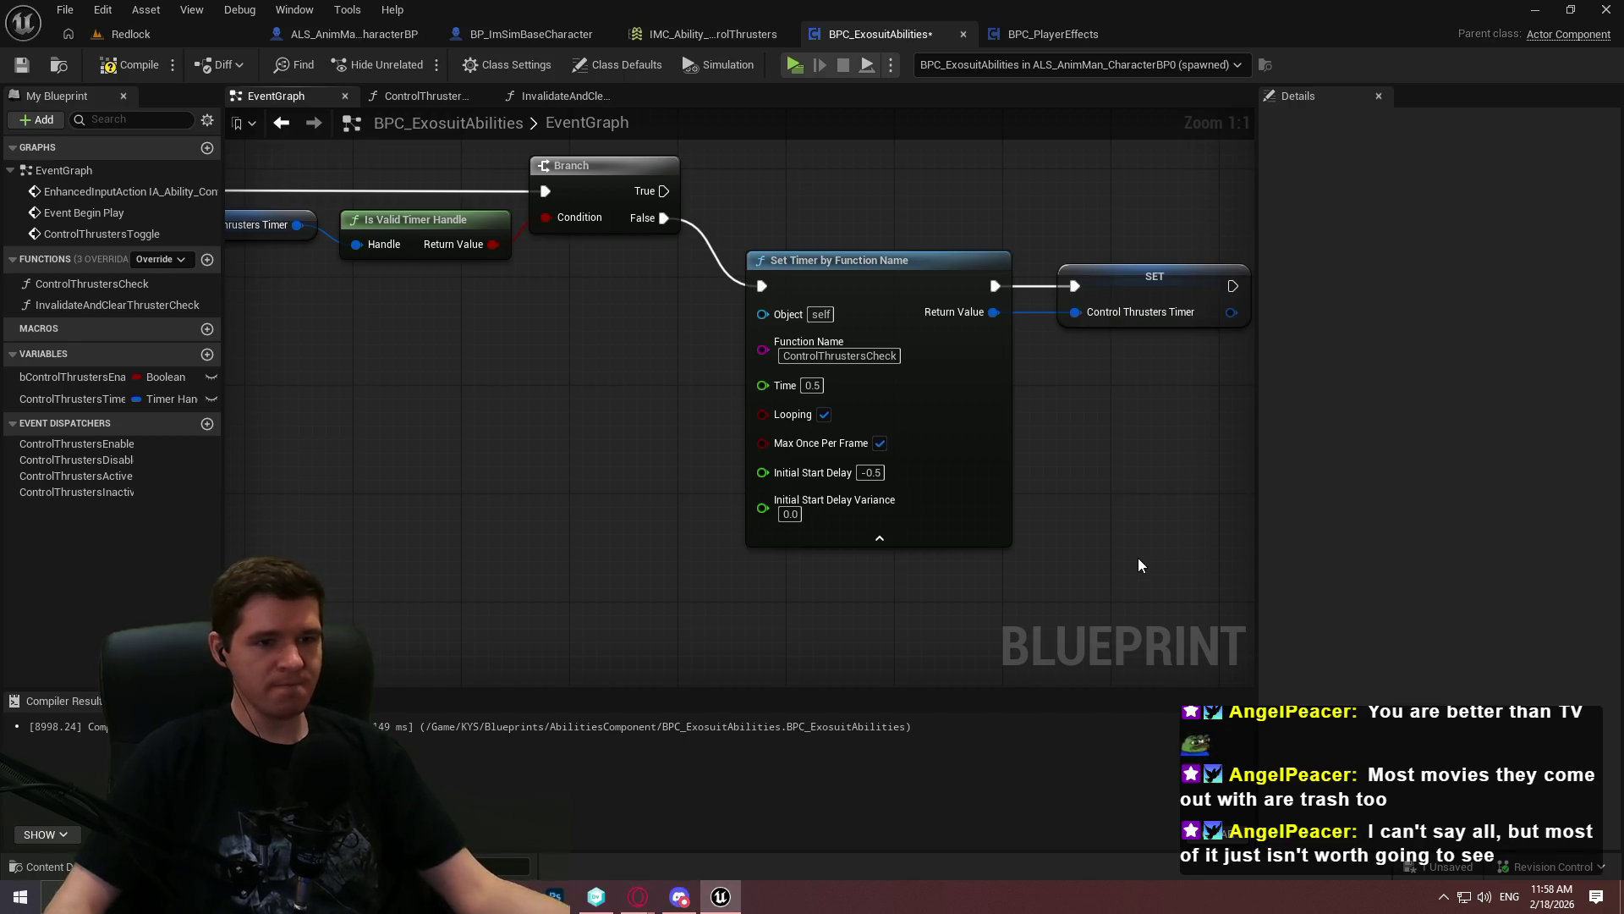
Run two quick in-editor play sessions to test the thrusters, stopping each with Escape
scroll(1137, 560, "down", 4)
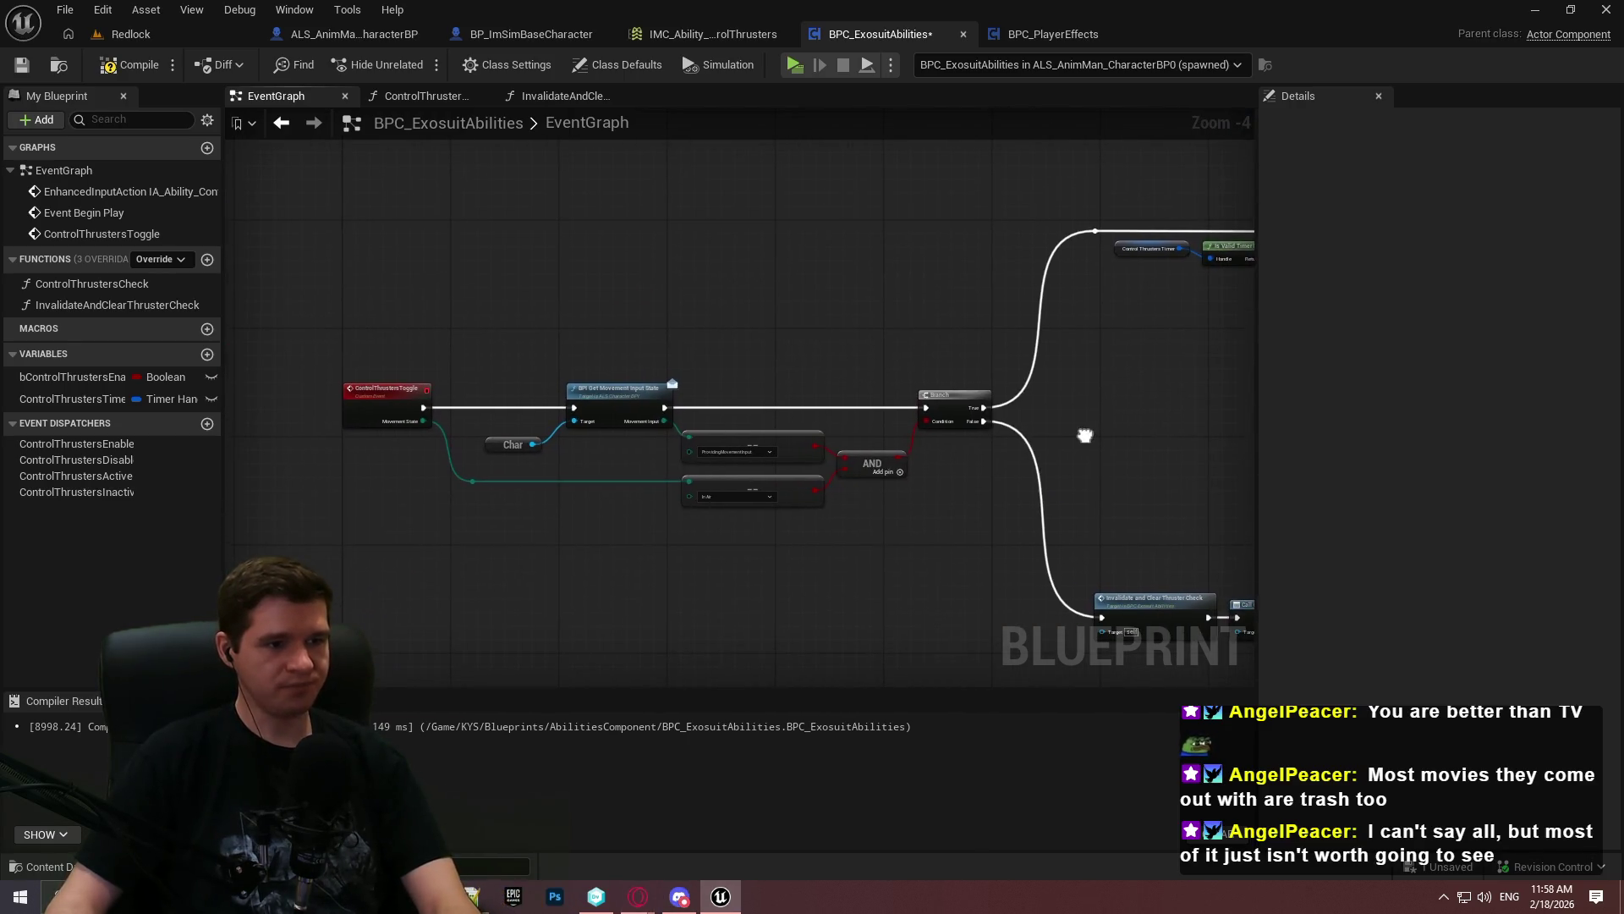
scroll(473, 431, "up", 2)
scroll(778, 399, "down", 2)
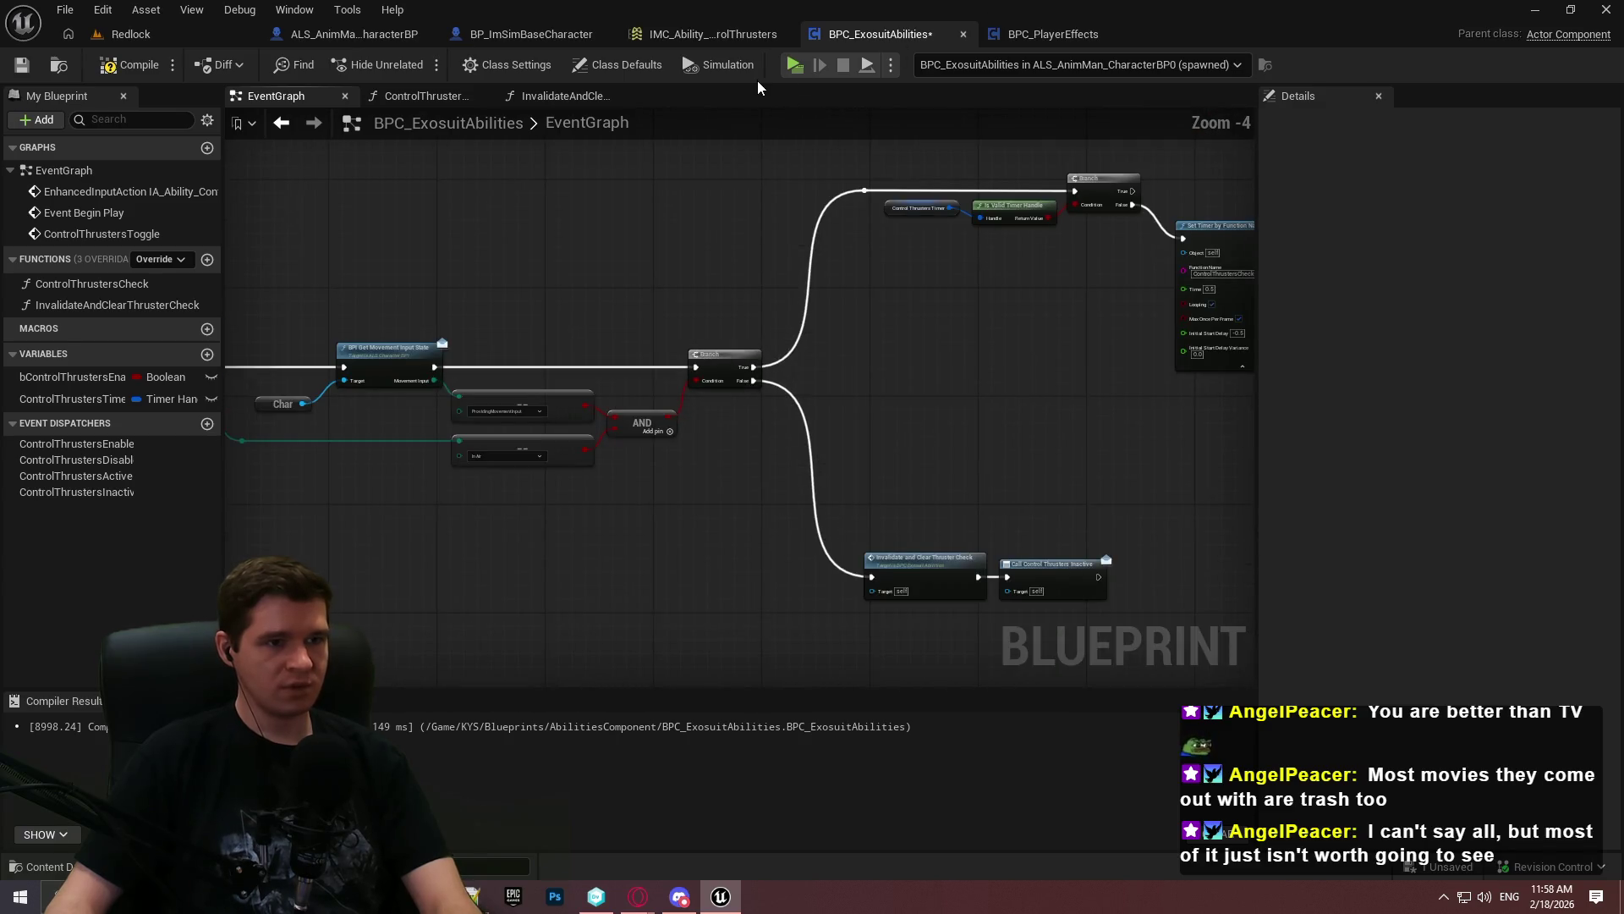
key("alt+p")
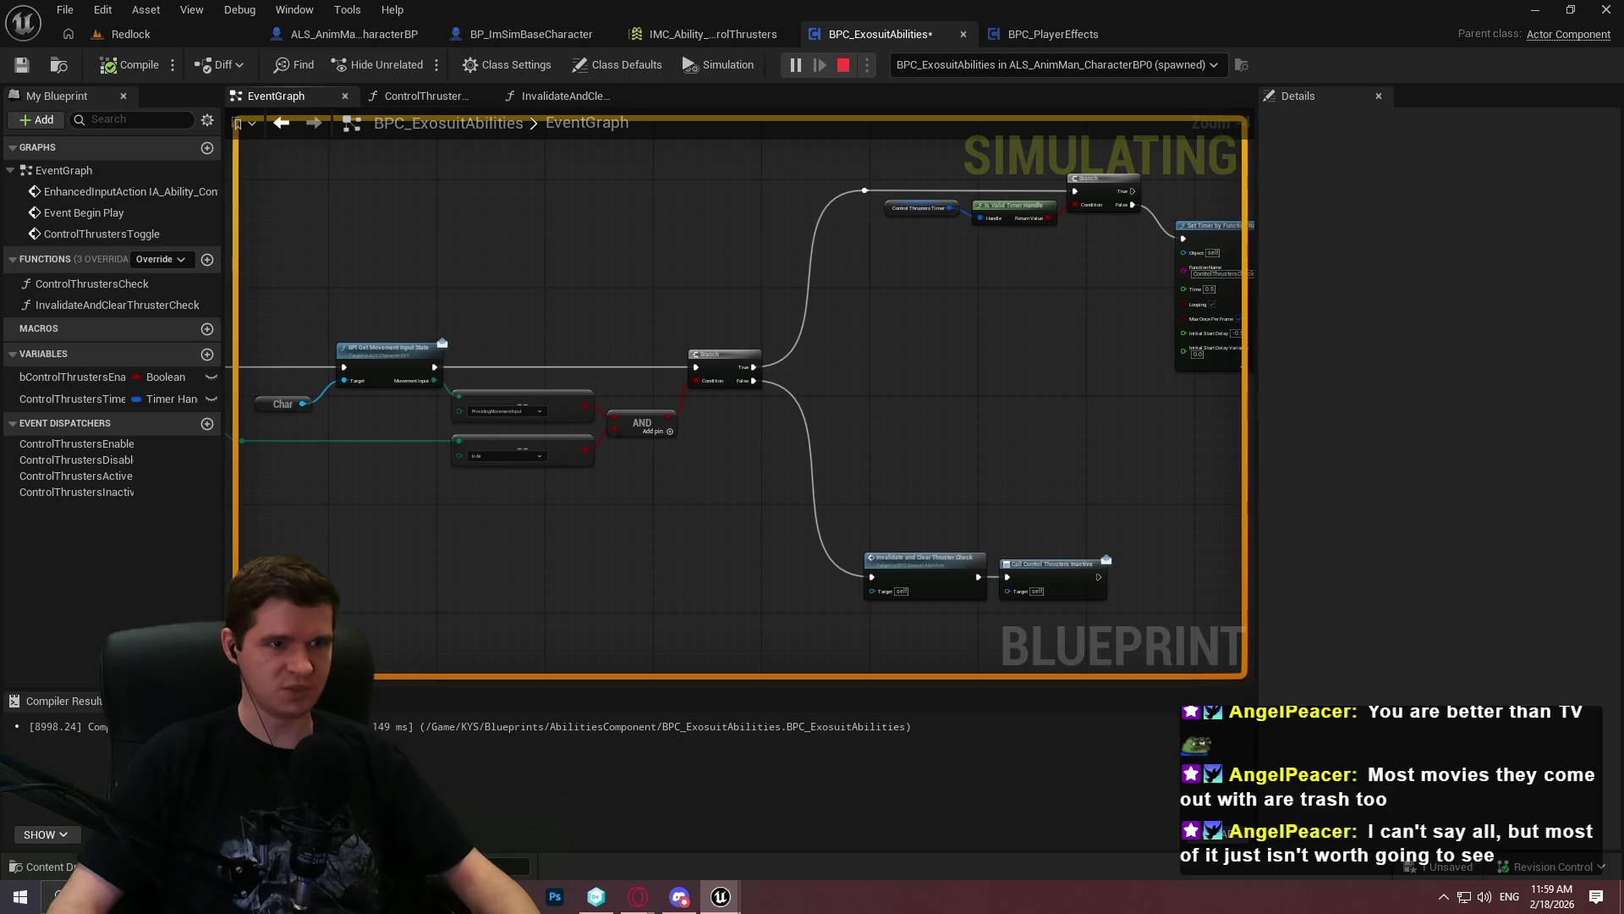
key("Escape")
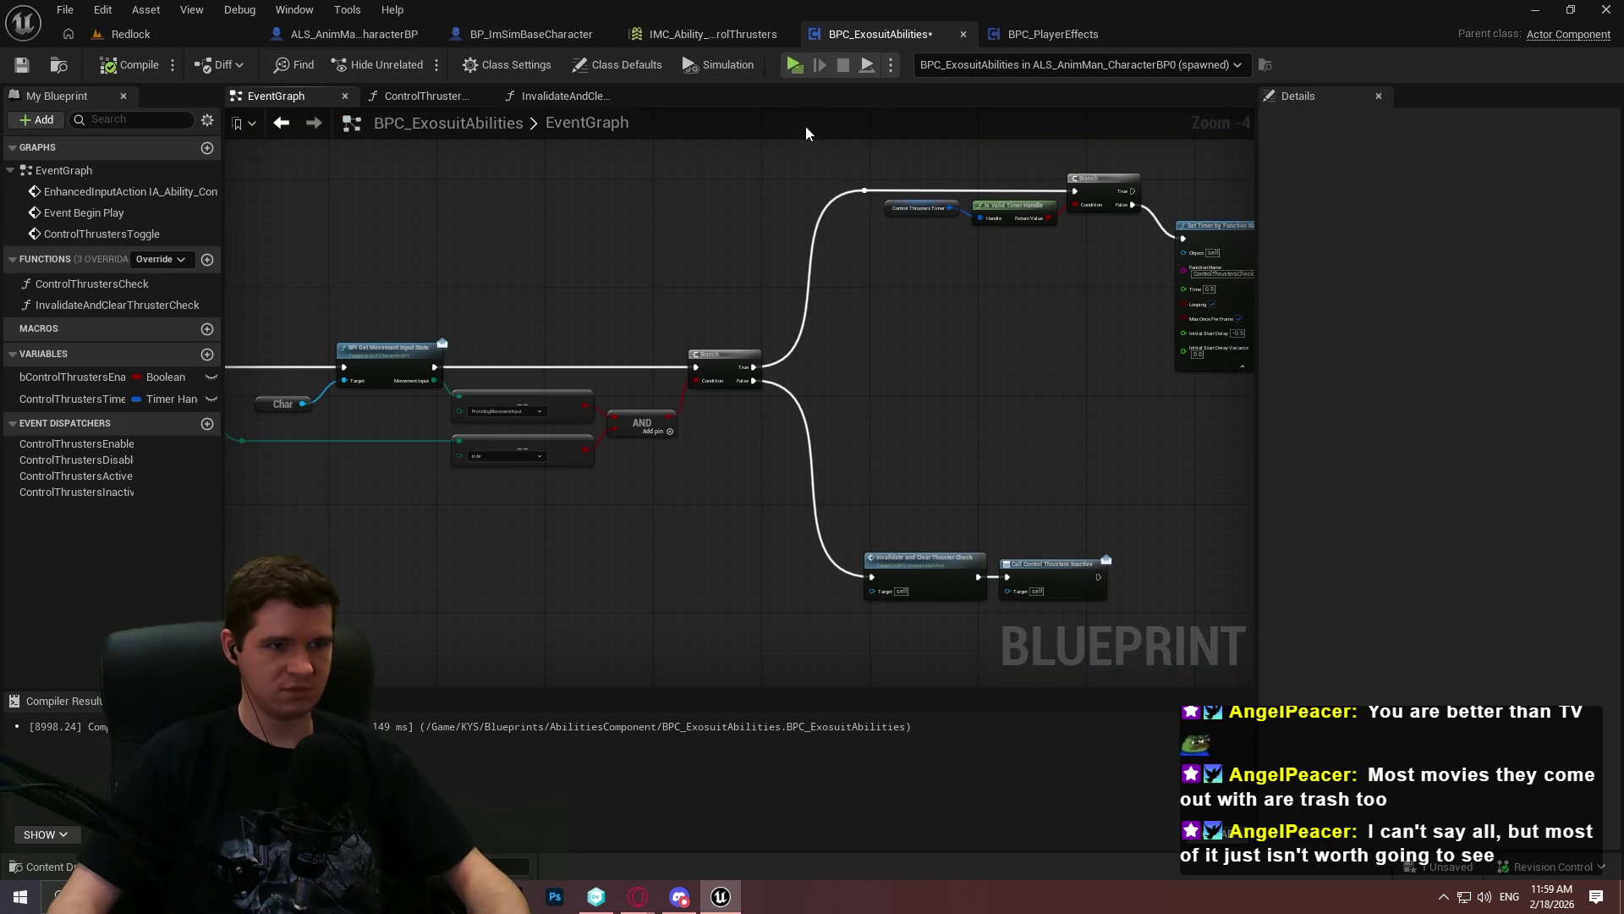
left_click(795, 65)
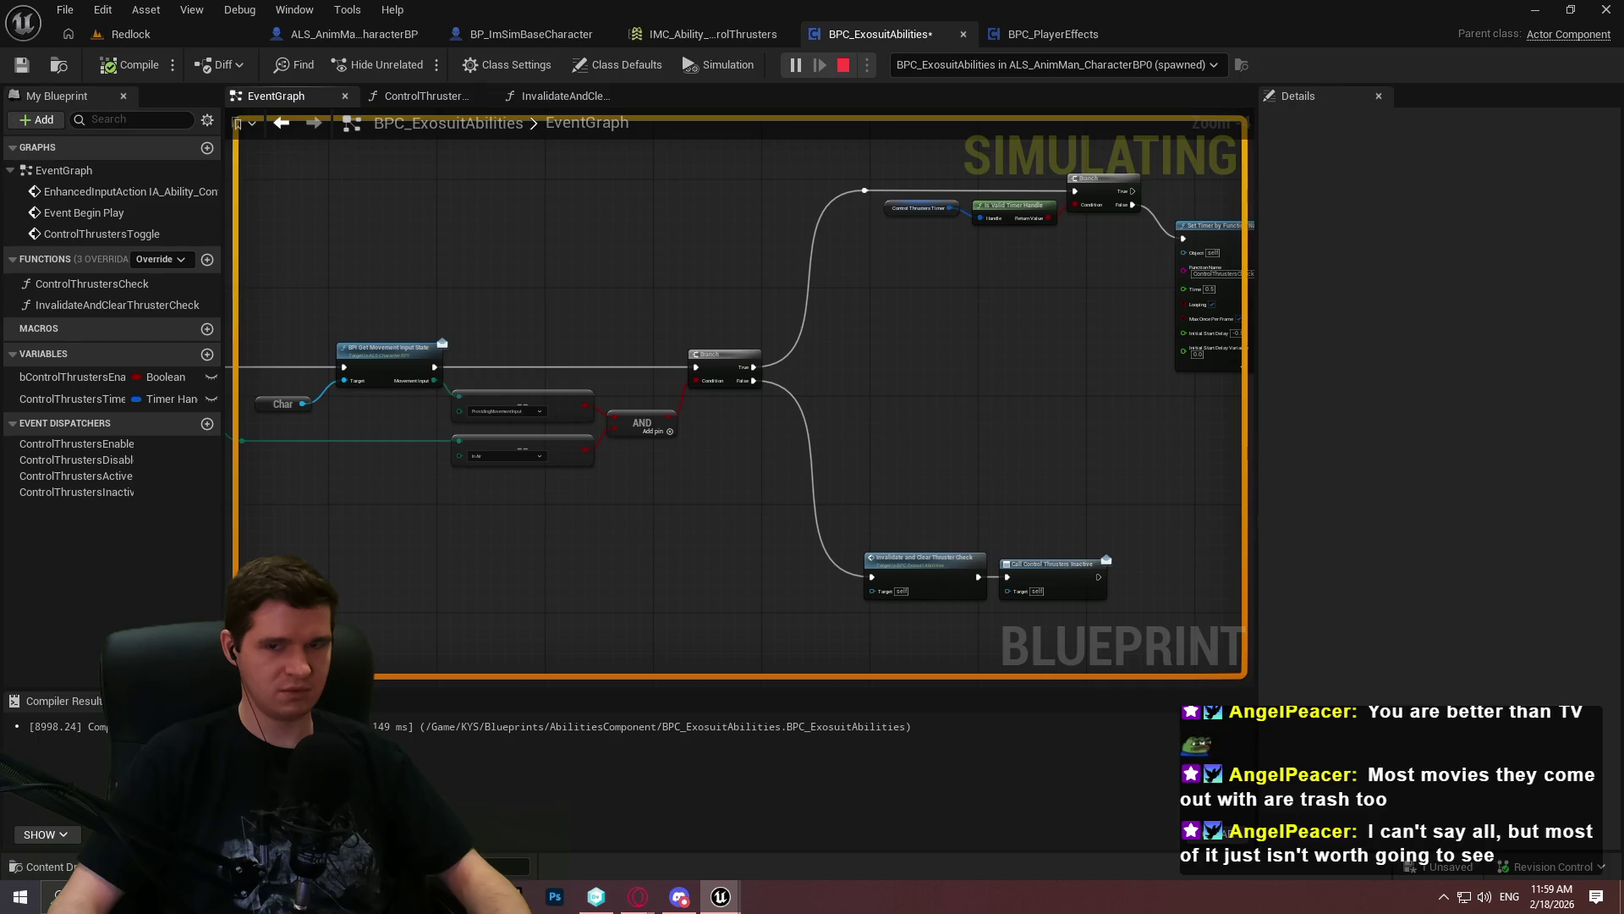
key("Escape")
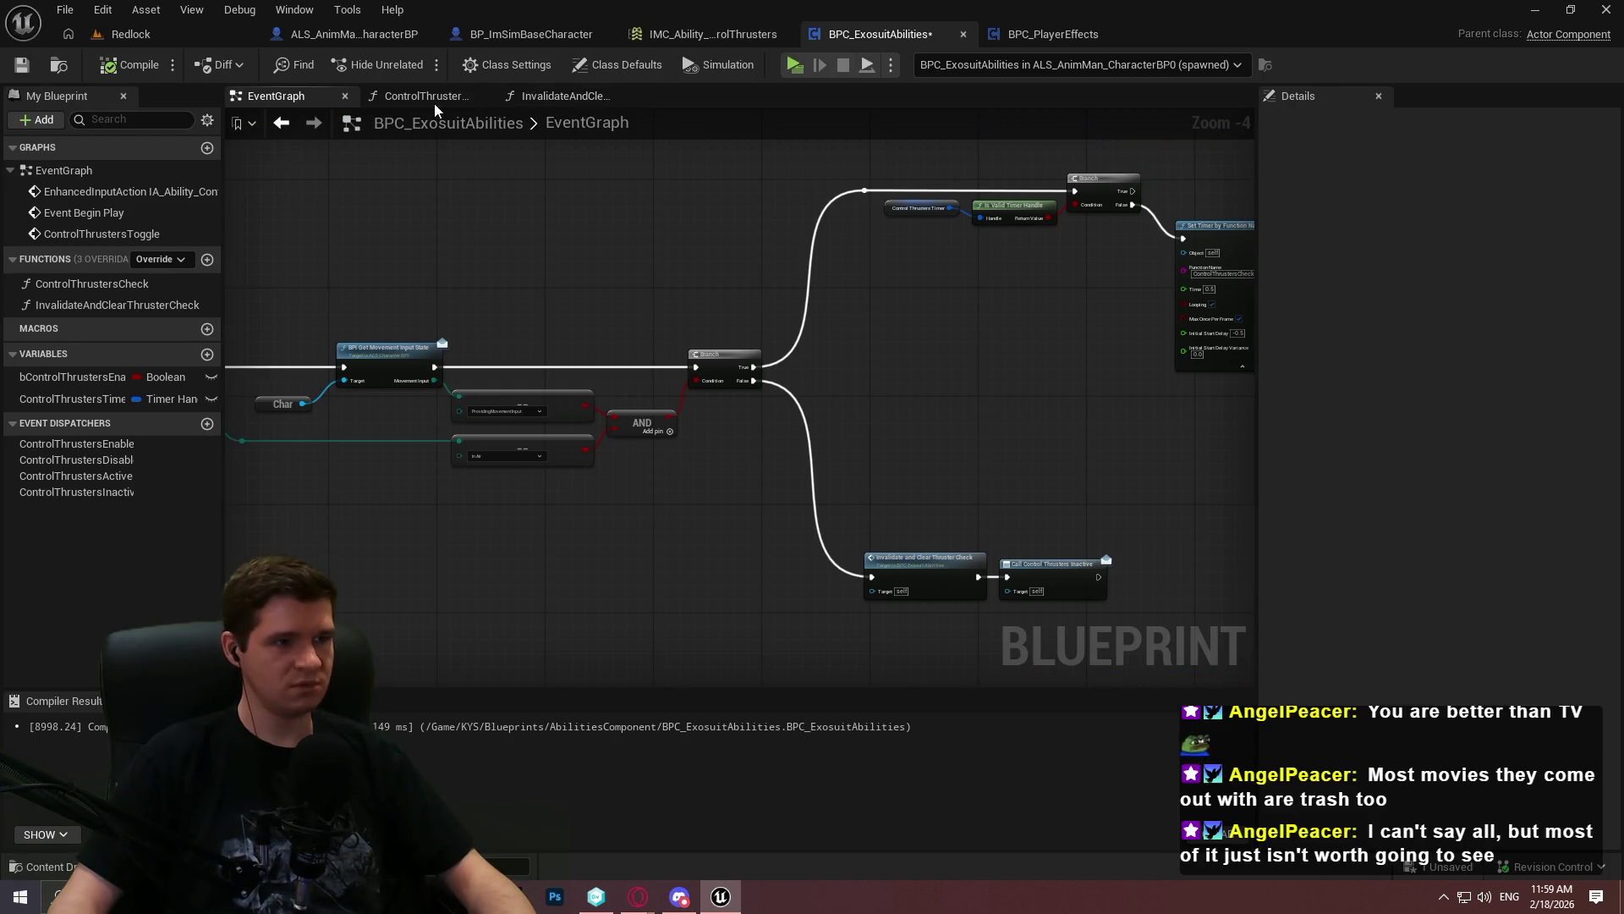
Review the Event Begin Play Create Event and Bind Event nodes, then launch Redlock as a Standalone Game
left_click(423, 96)
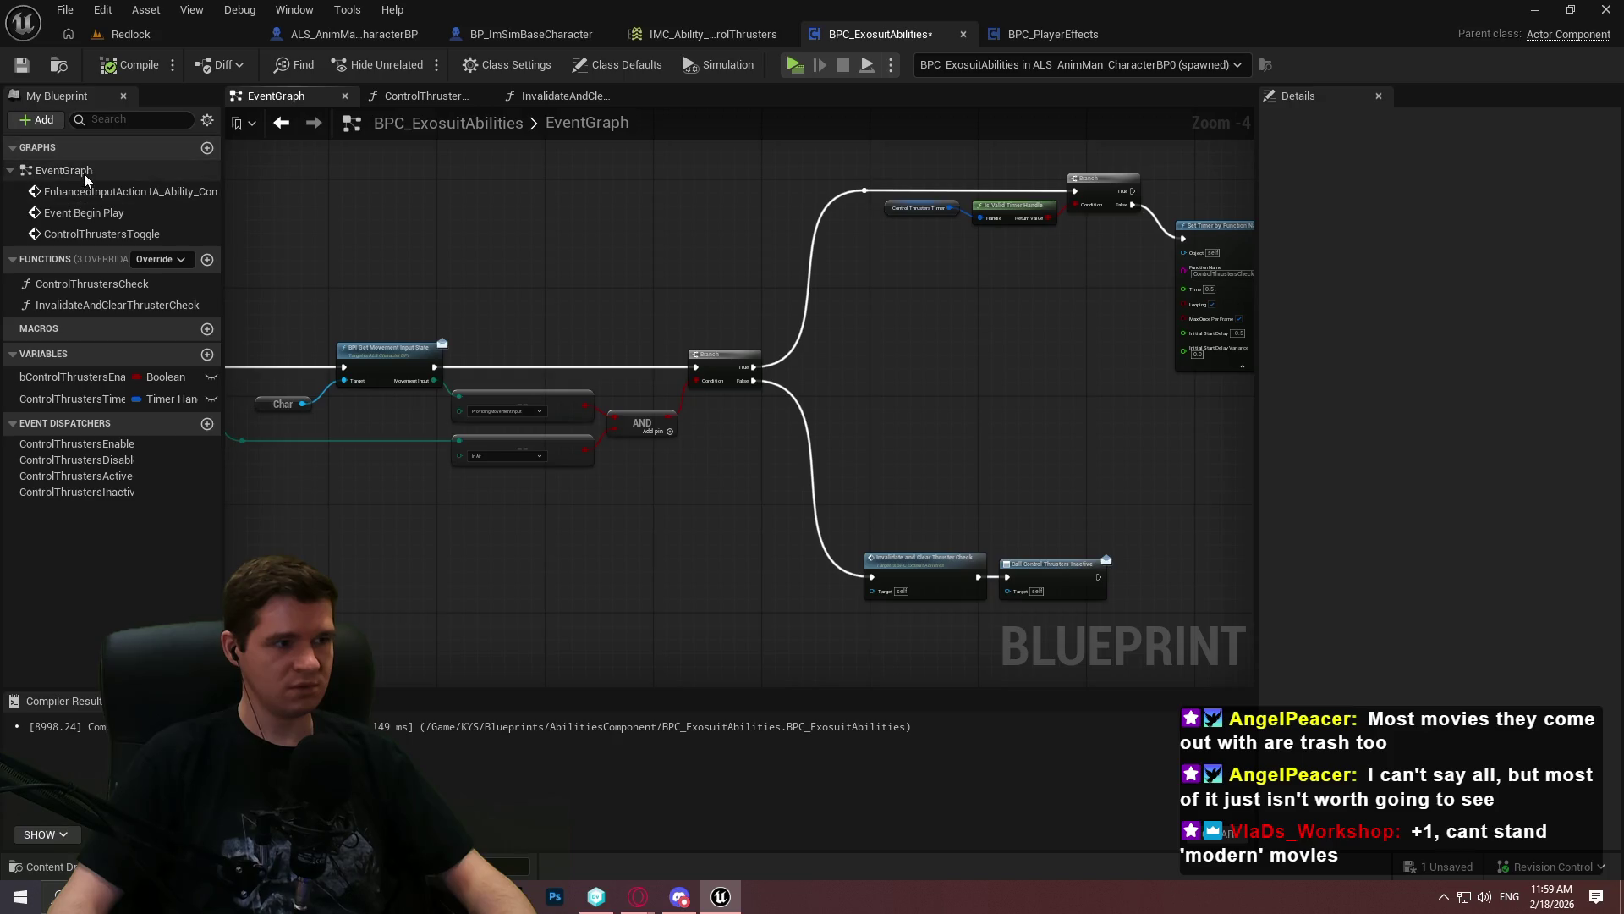
mouse_move(392, 244)
left_mouse_down()
mouse_move(1036, 378)
mouse_move(646, 304)
left_mouse_up()
scroll(731, 242, "down", 1)
mouse_move(731, 241)
left_mouse_down()
mouse_move(616, 552)
mouse_move(432, 277)
left_mouse_up()
scroll(557, 570, "up", 2)
left_click_drag(558, 572, 965, 564)
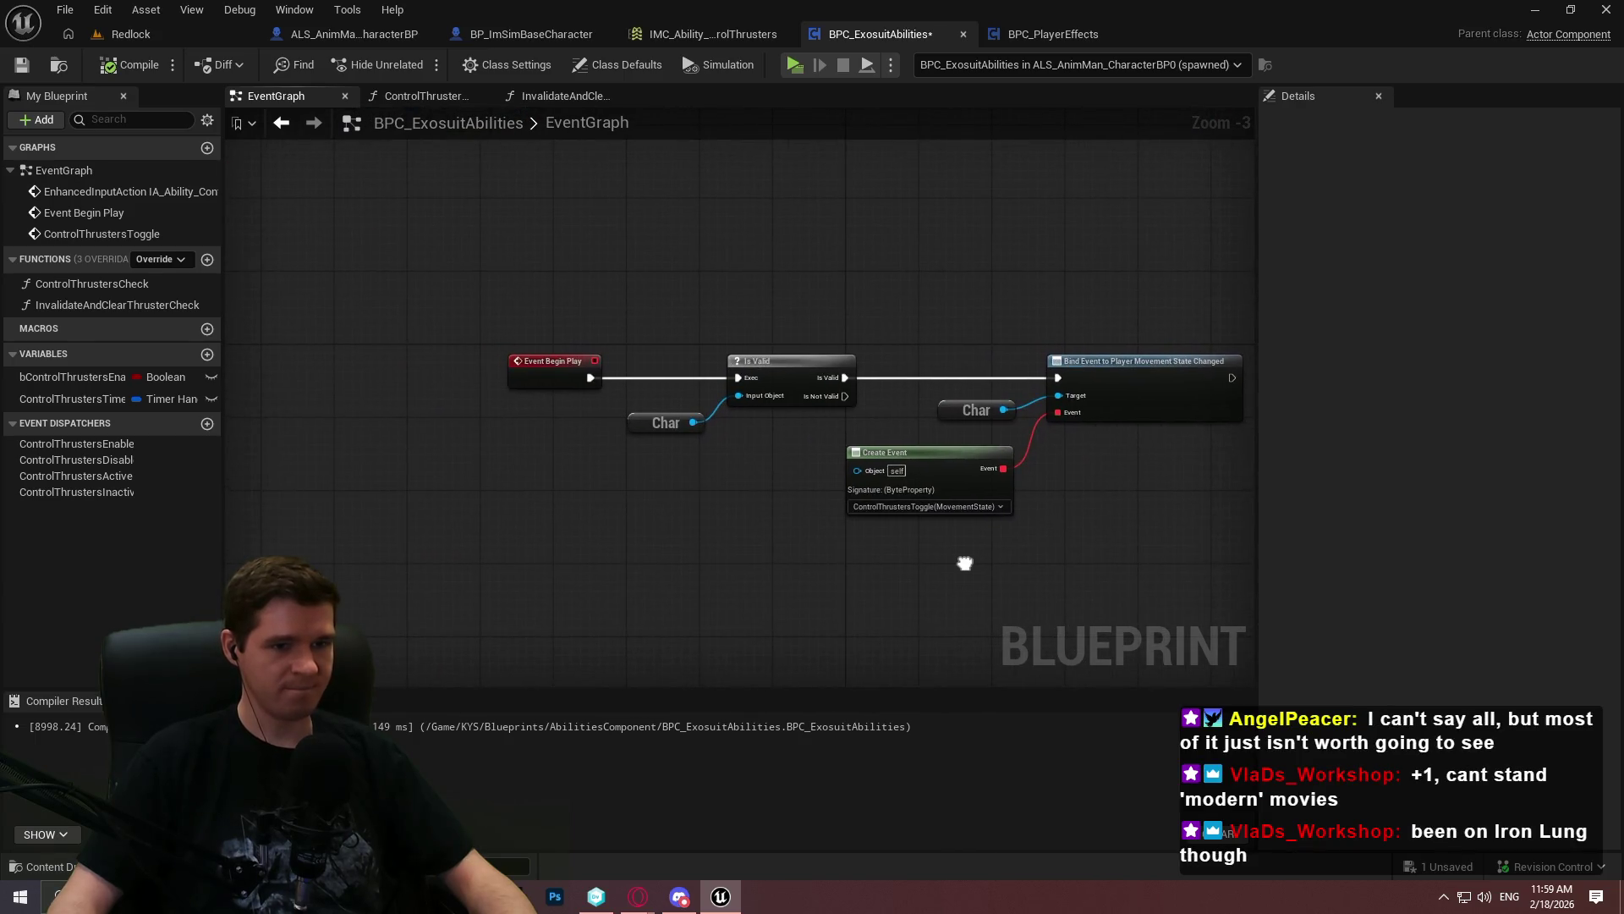
scroll(985, 546, "up", 2)
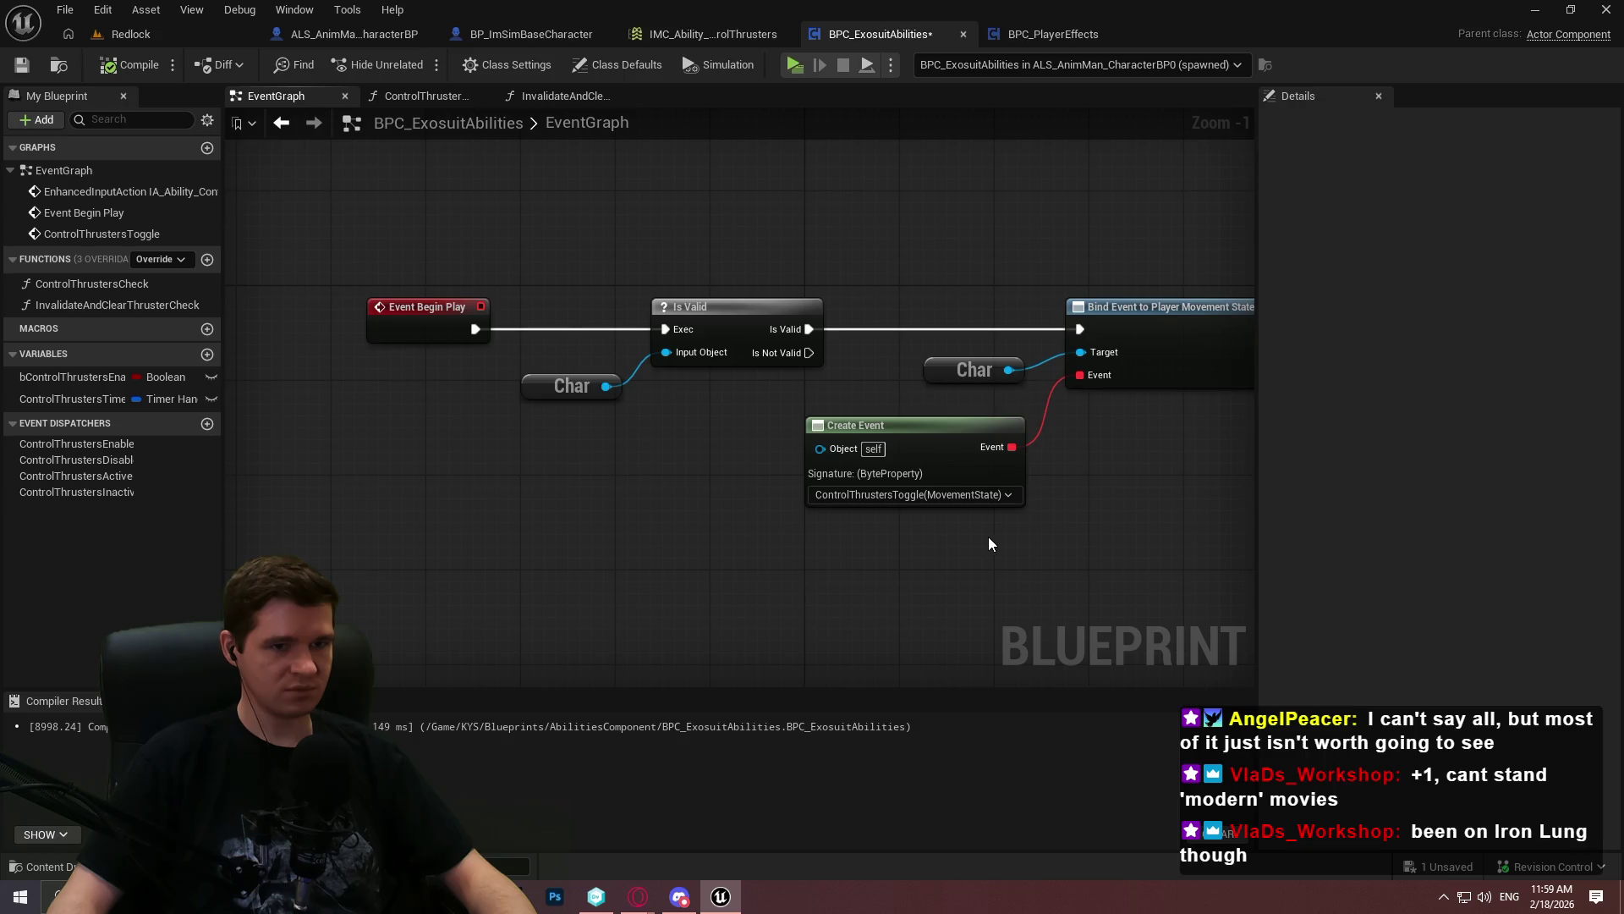
scroll(988, 542, "down", 1)
left_click_drag(1156, 531, 890, 270)
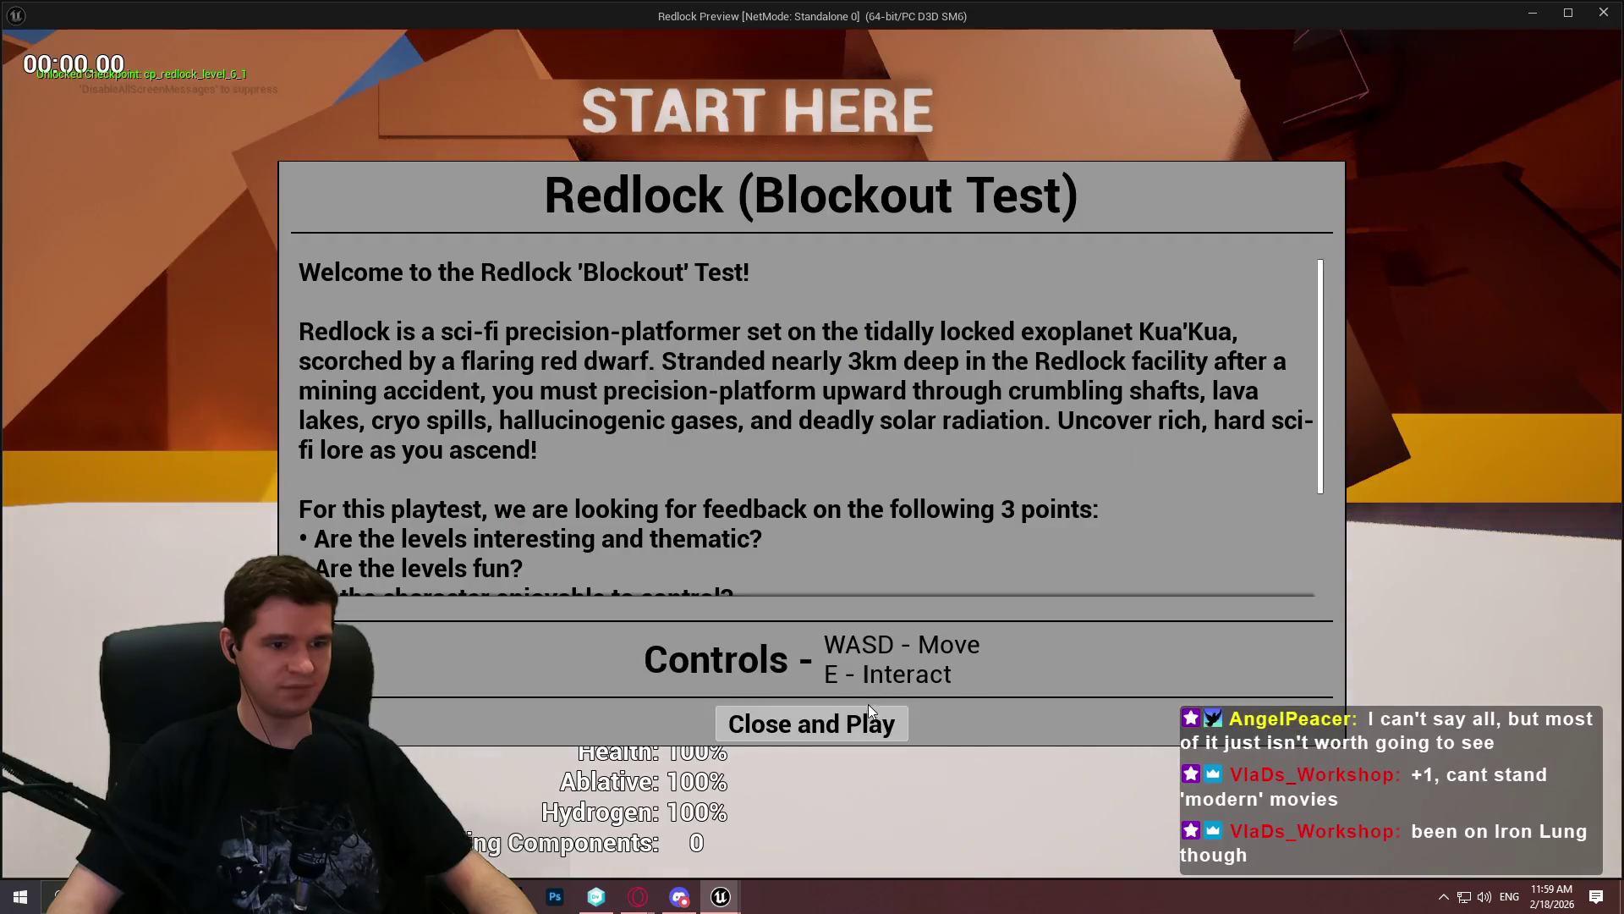
left_click(812, 722)
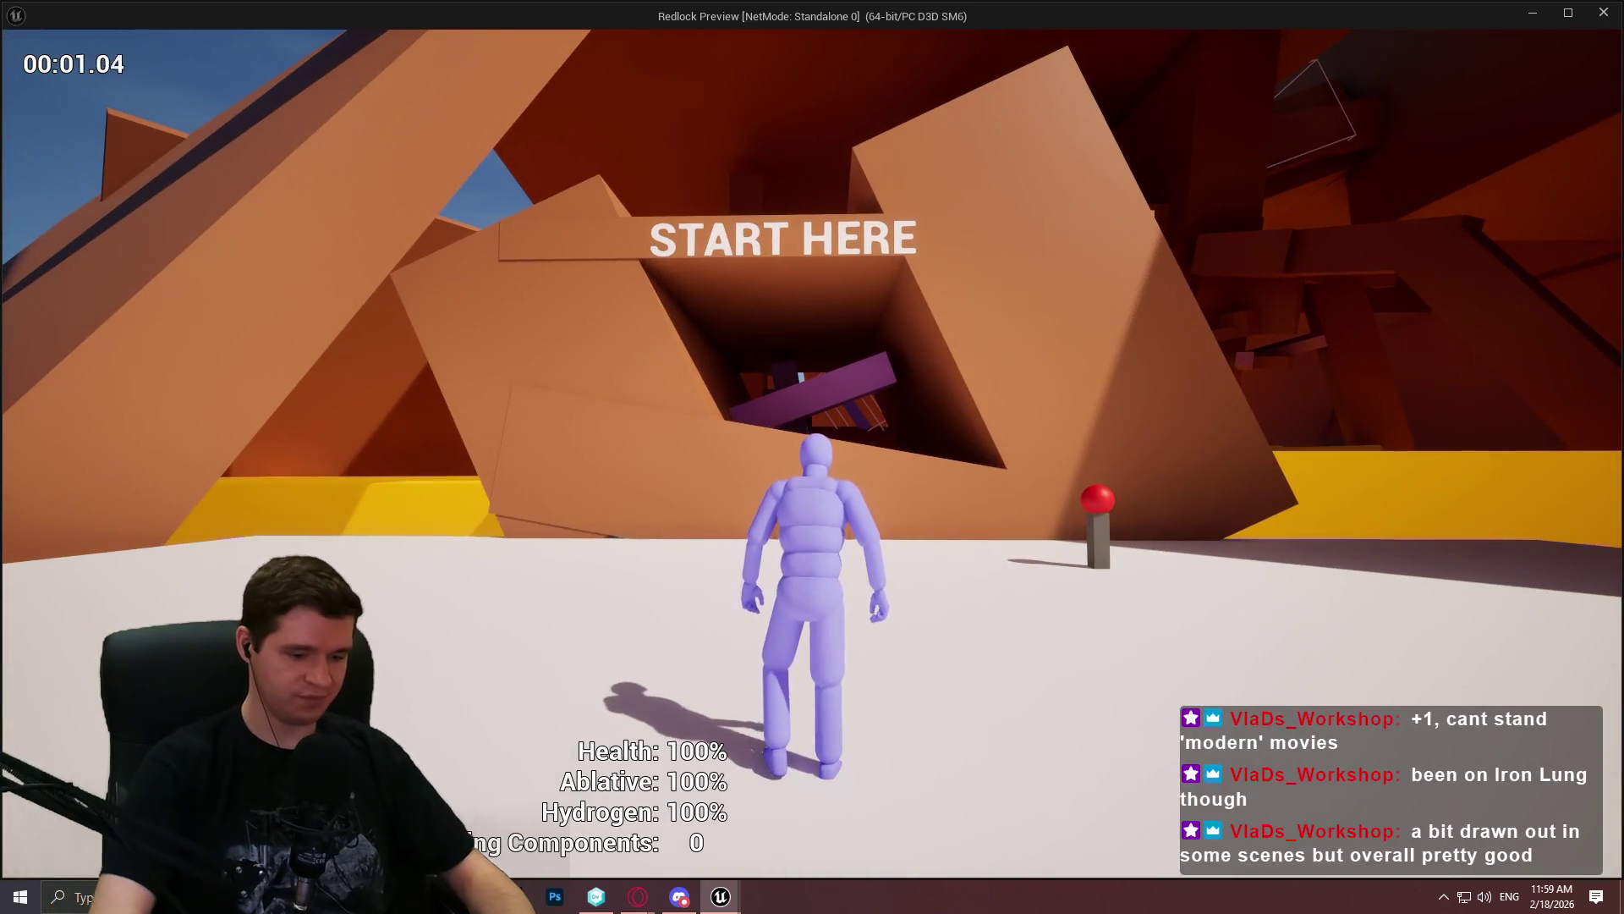
Leave the running Redlock game and return to the Blueprint editor
key("super")
key("Escape")
key("alt+Tab")
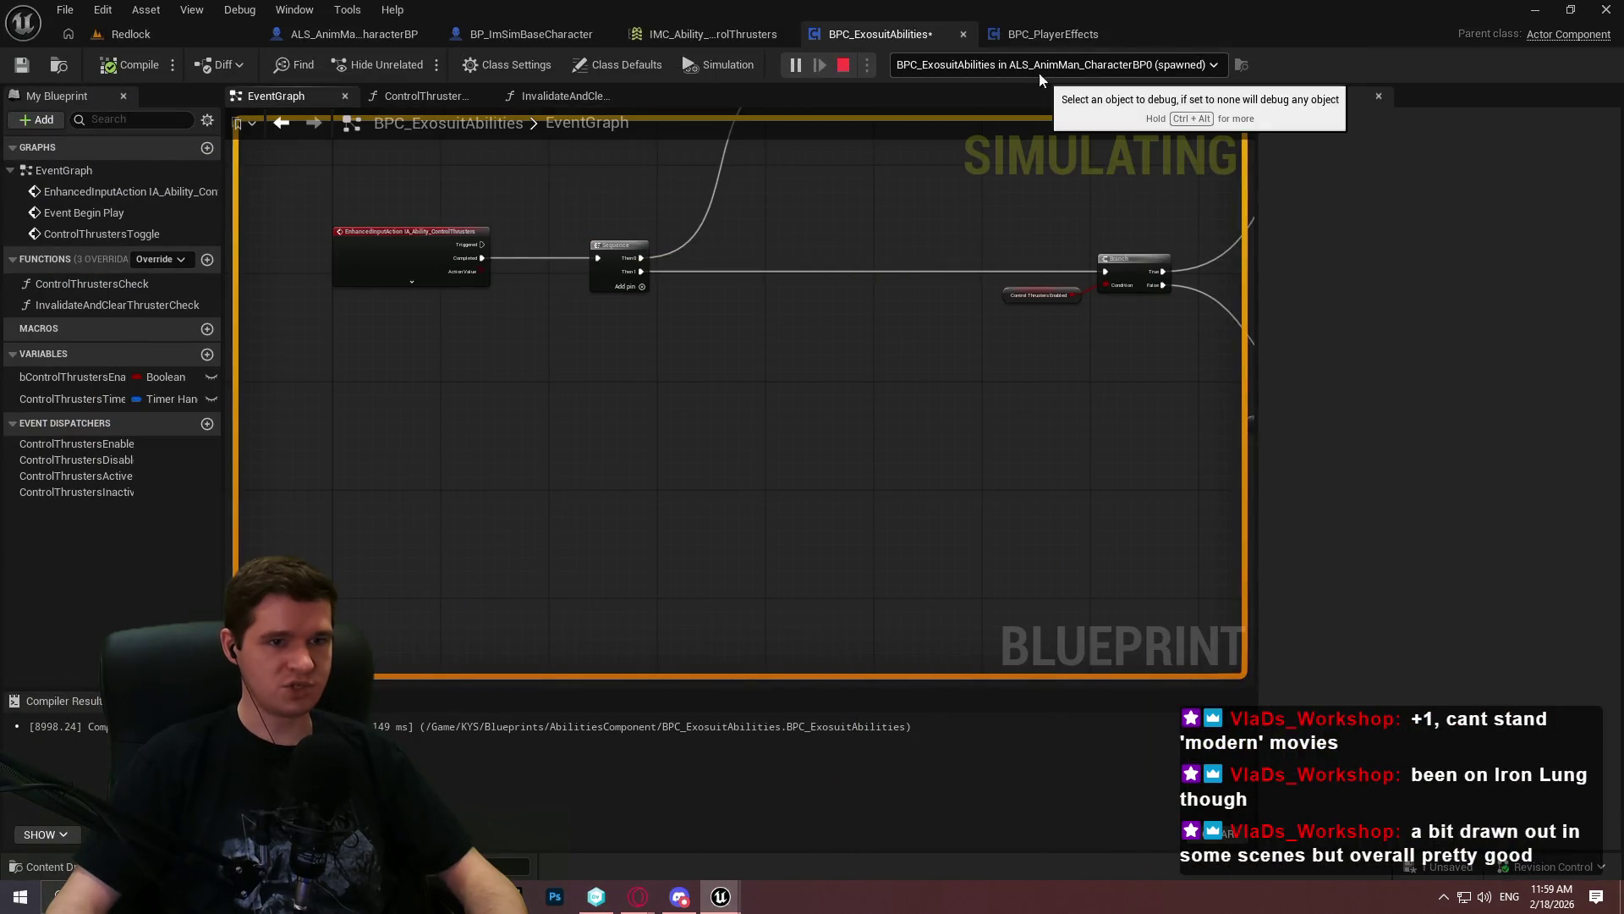
scroll(885, 451, "down", 3)
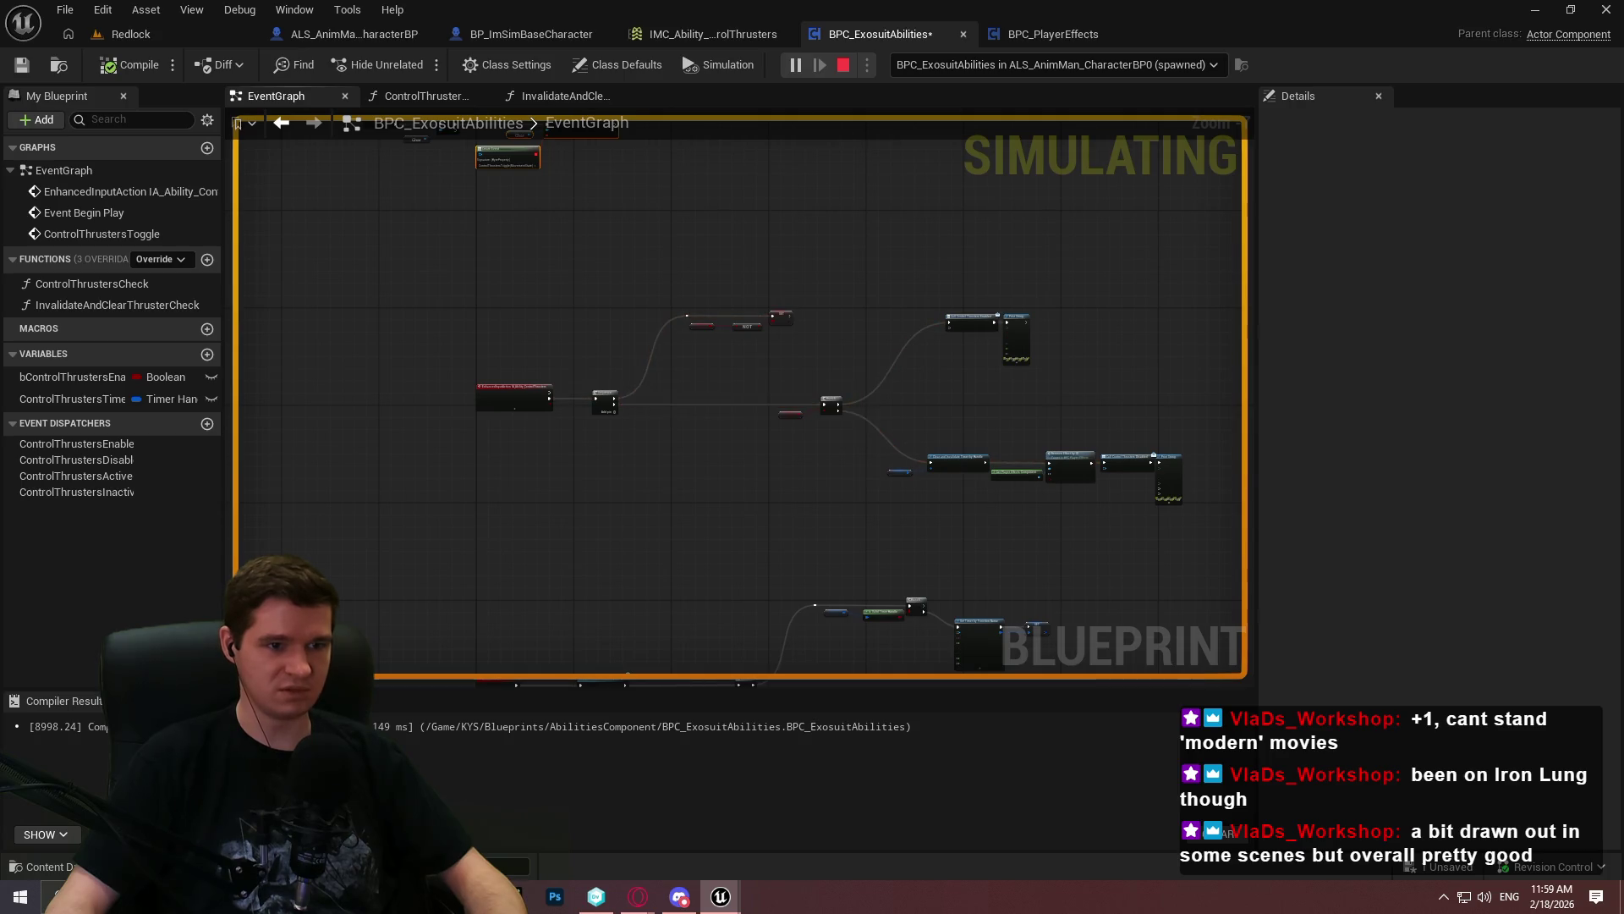
key("super")
key("super")
Inspect the ControlThrustersToggle, Branch/Print String and Set Timer by Function Name nodes during play
left_click_drag(950, 491, 916, 242)
scroll(916, 242, "up", 4)
left_click_drag(757, 232, 555, 314)
mouse_move(396, 508)
left_mouse_down()
mouse_move(798, 217)
mouse_move(677, 355)
left_mouse_up()
scroll(677, 355, "up", 2)
mouse_move(663, 345)
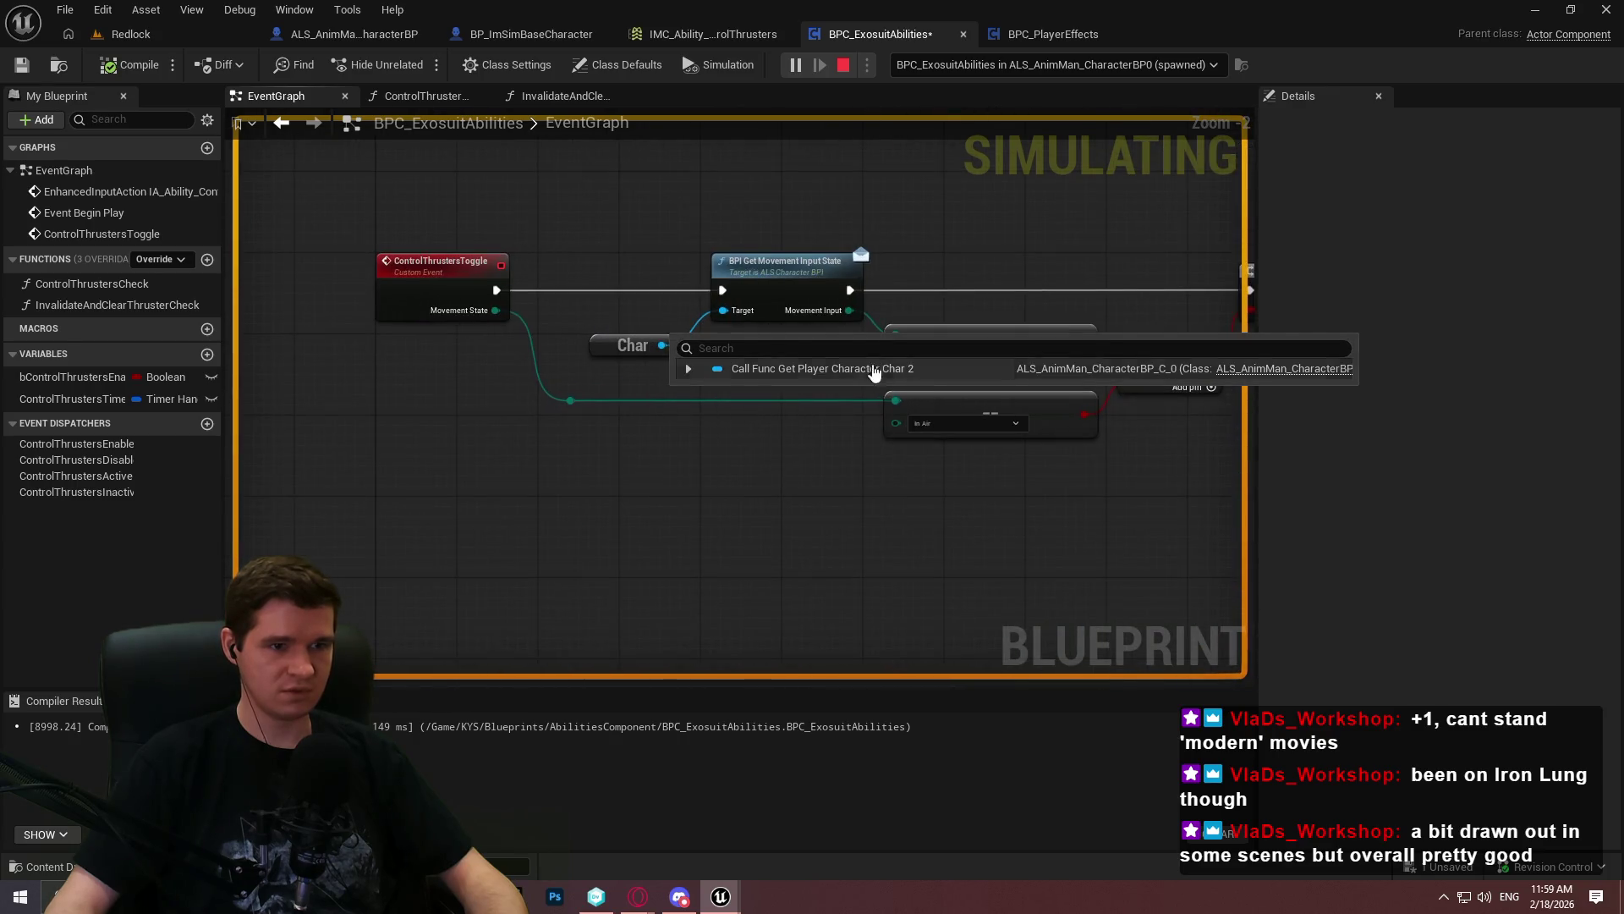
scroll(647, 242, "down", 2)
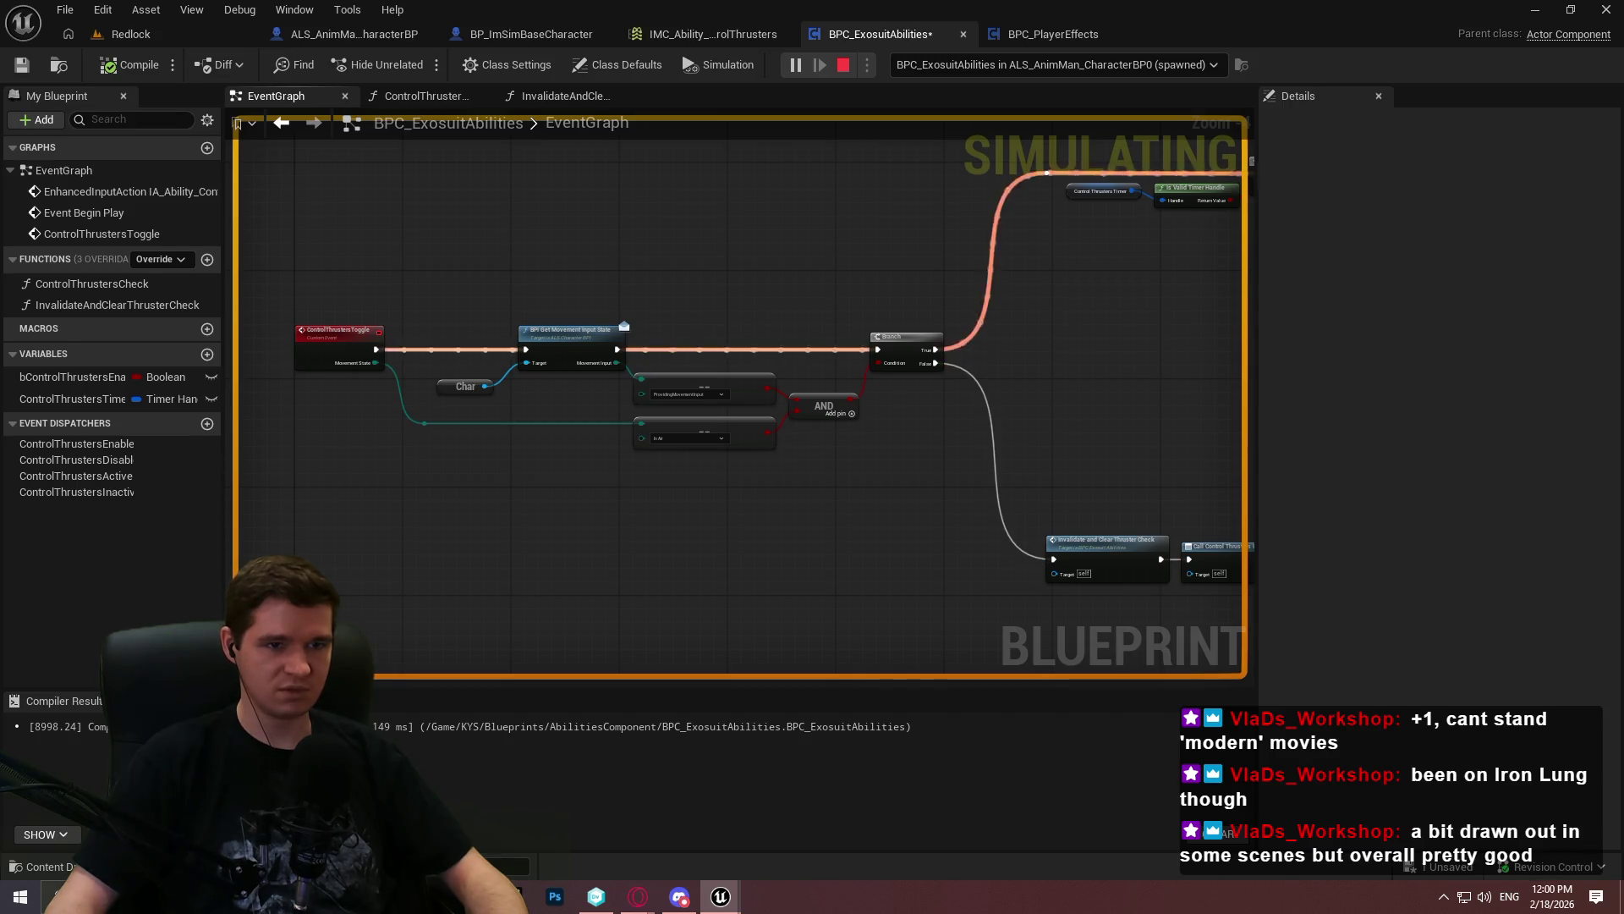
left_click_drag(1114, 290, 1565, 355)
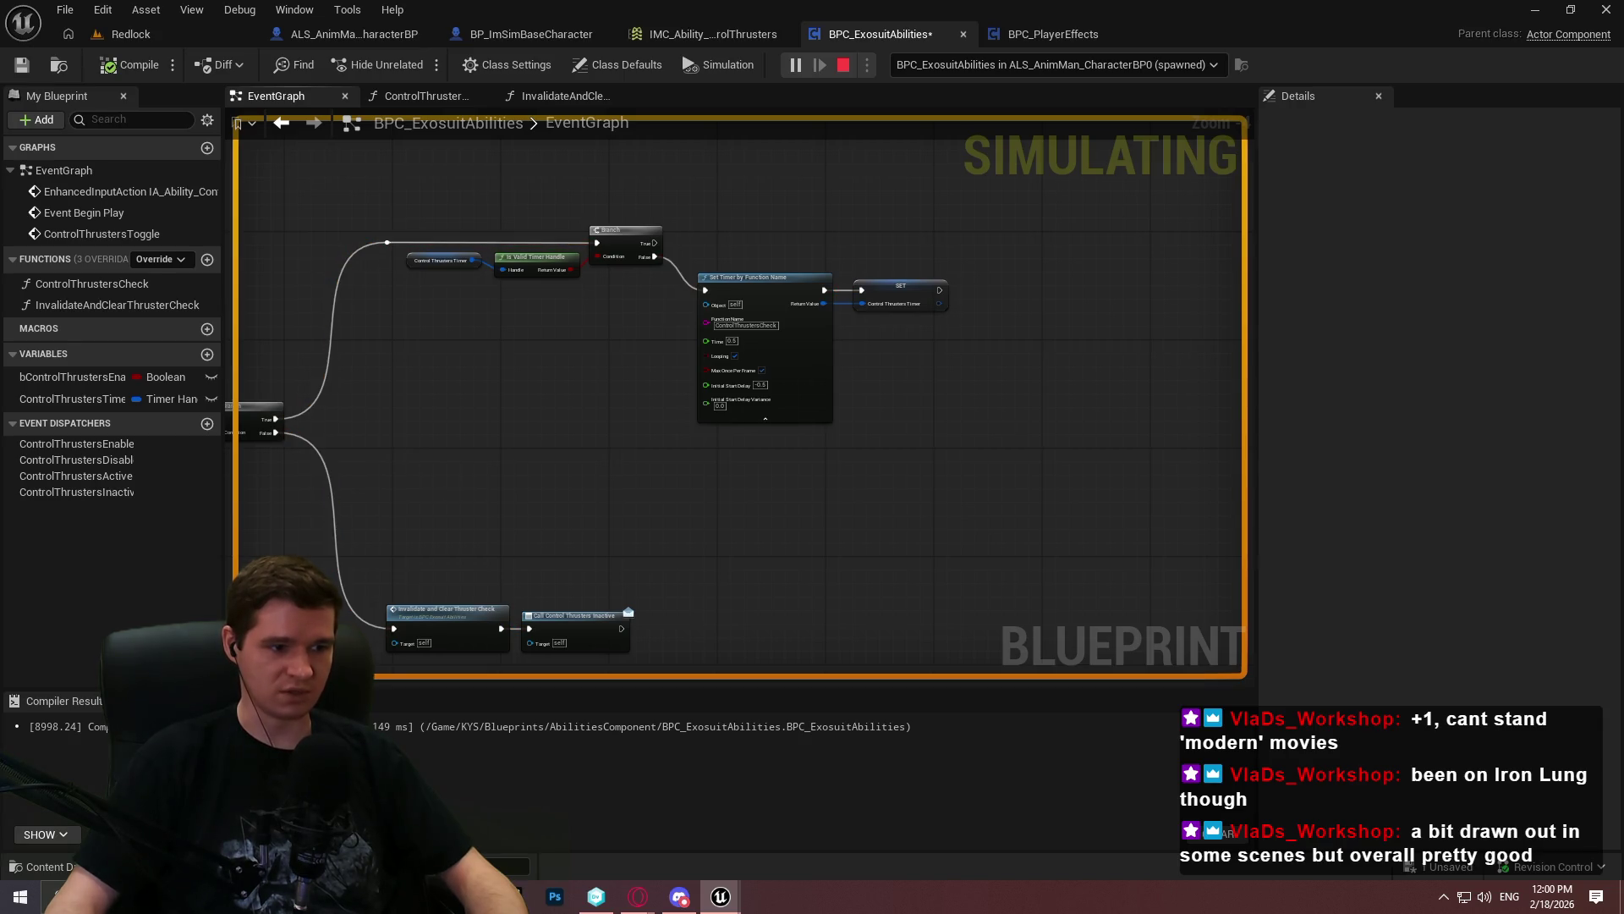
key("super")
key("Escape")
scroll(795, 329, "up", 3)
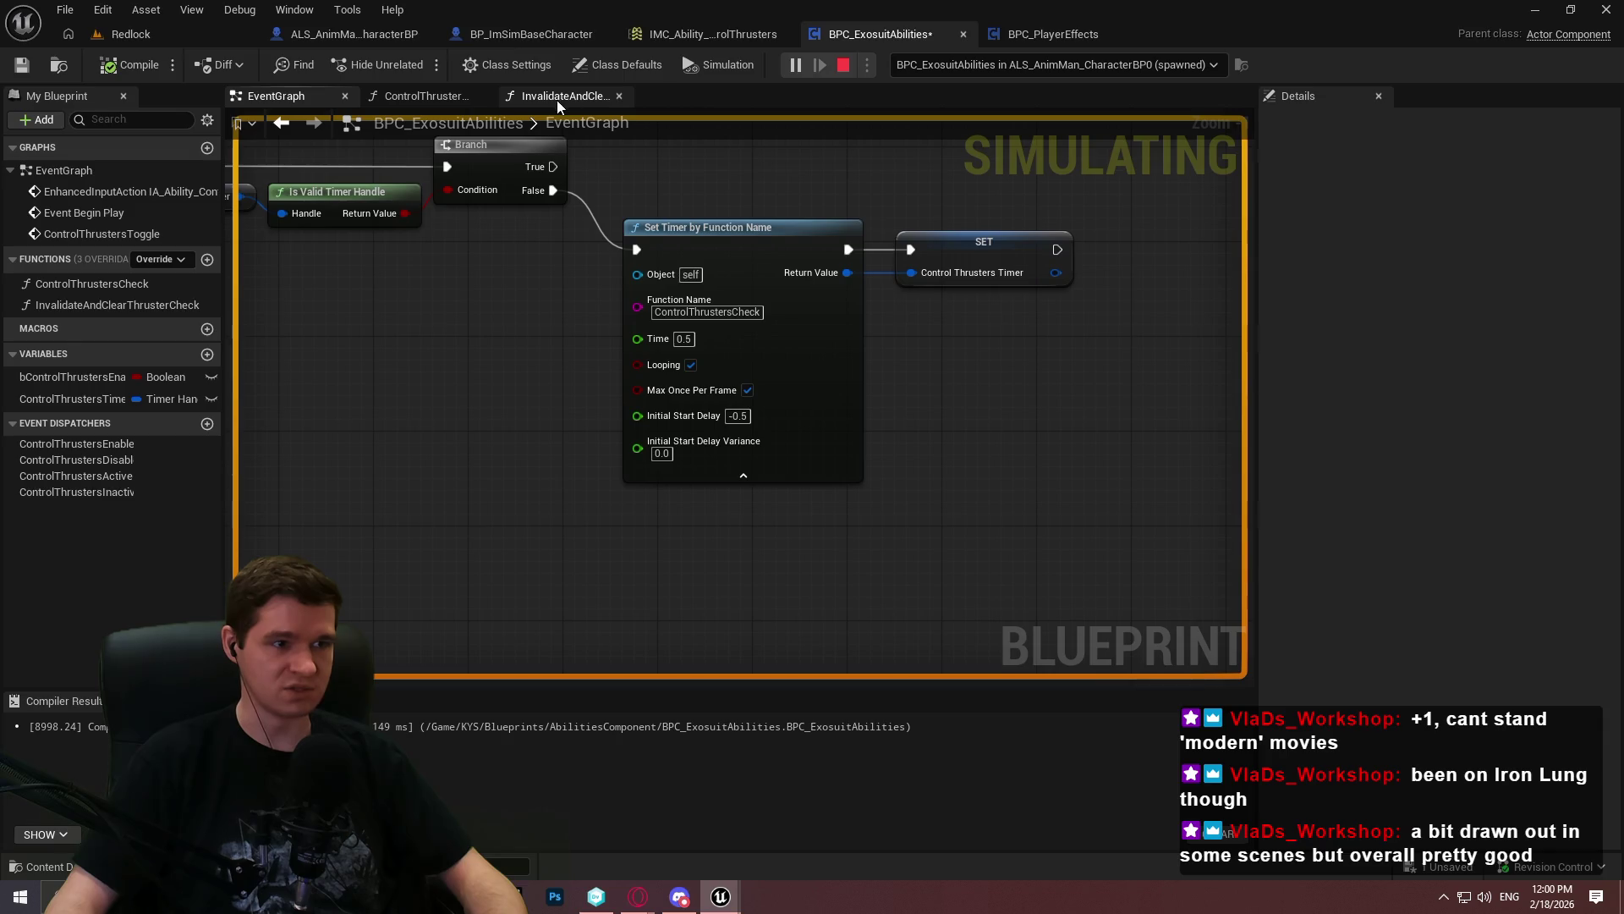
Show the ControlThrustersCheck function graph and stop the play session
left_click(428, 102)
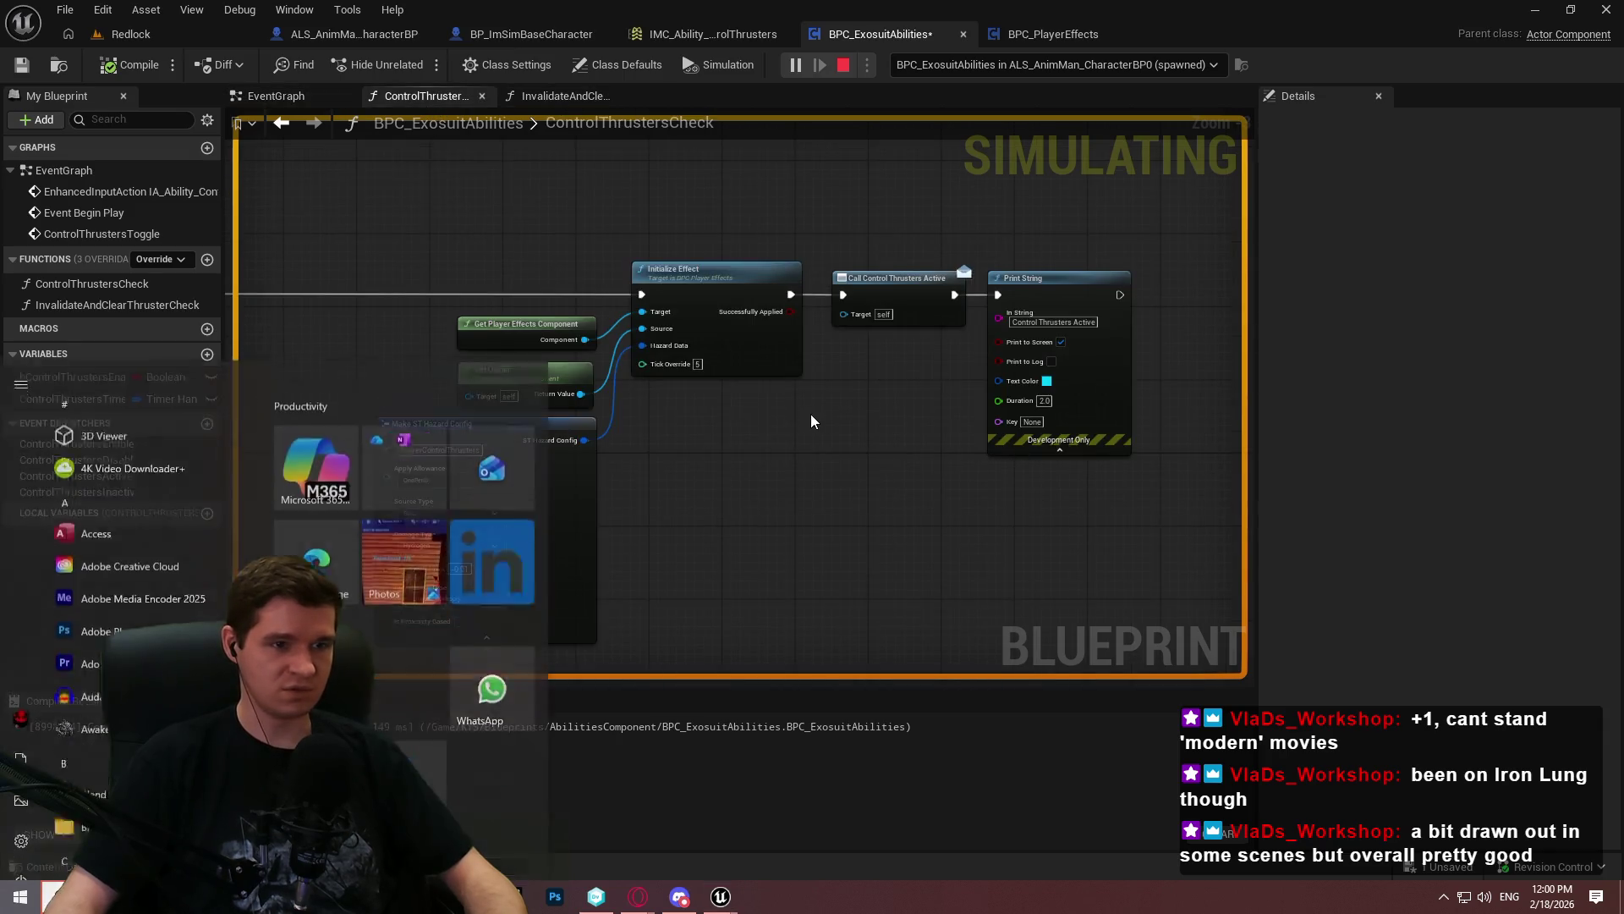
scroll(809, 417, "down", 6)
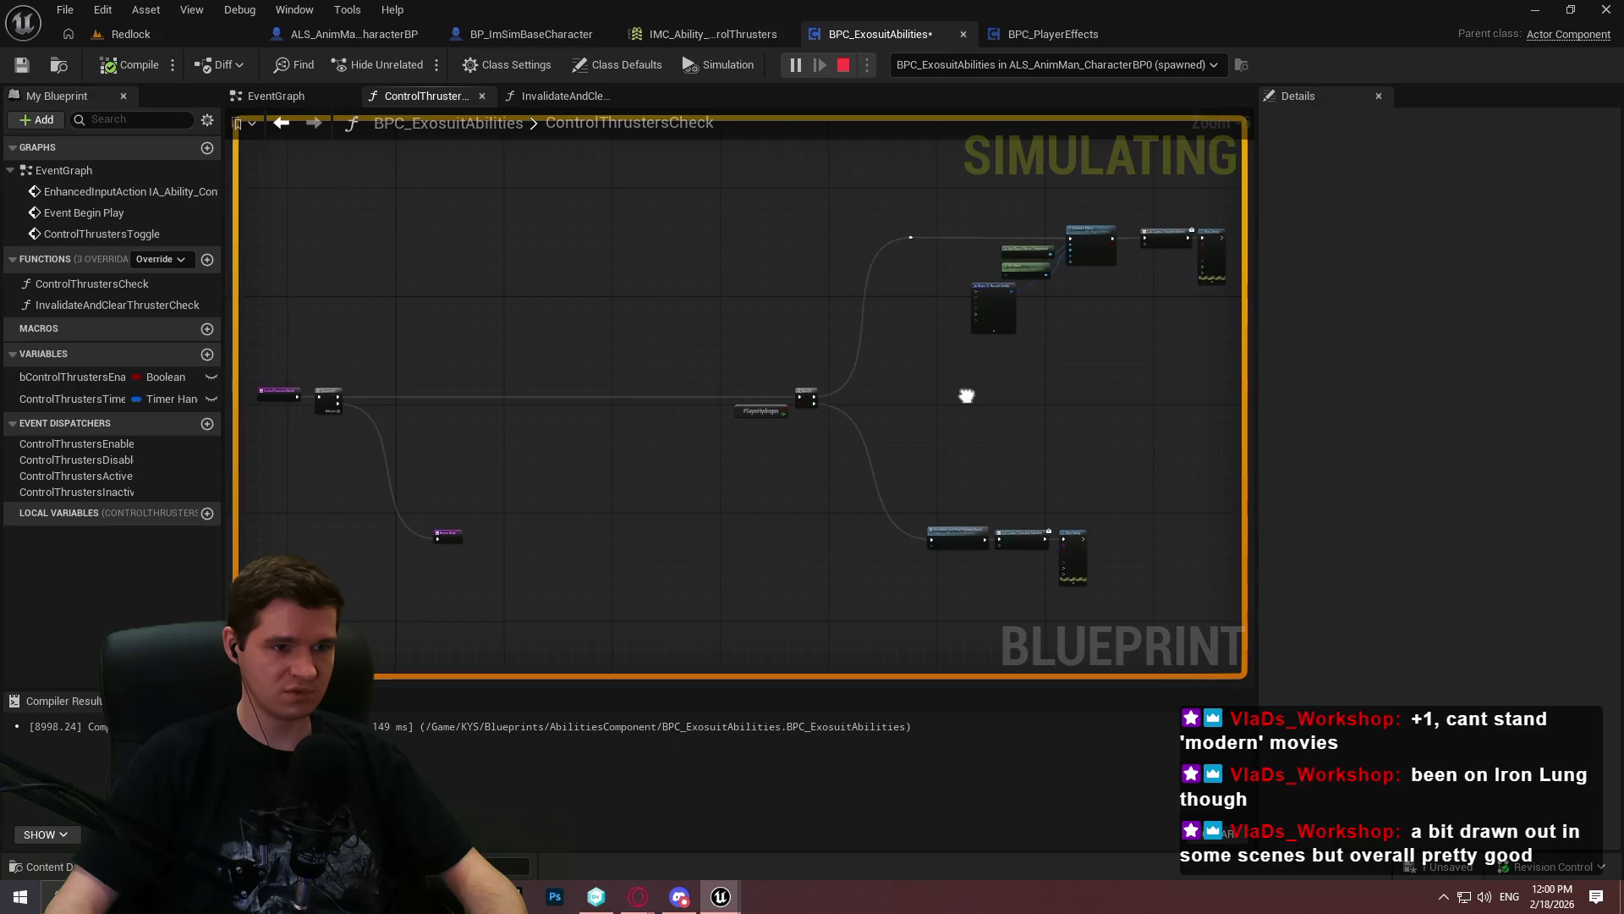
scroll(1154, 433, "up", 1)
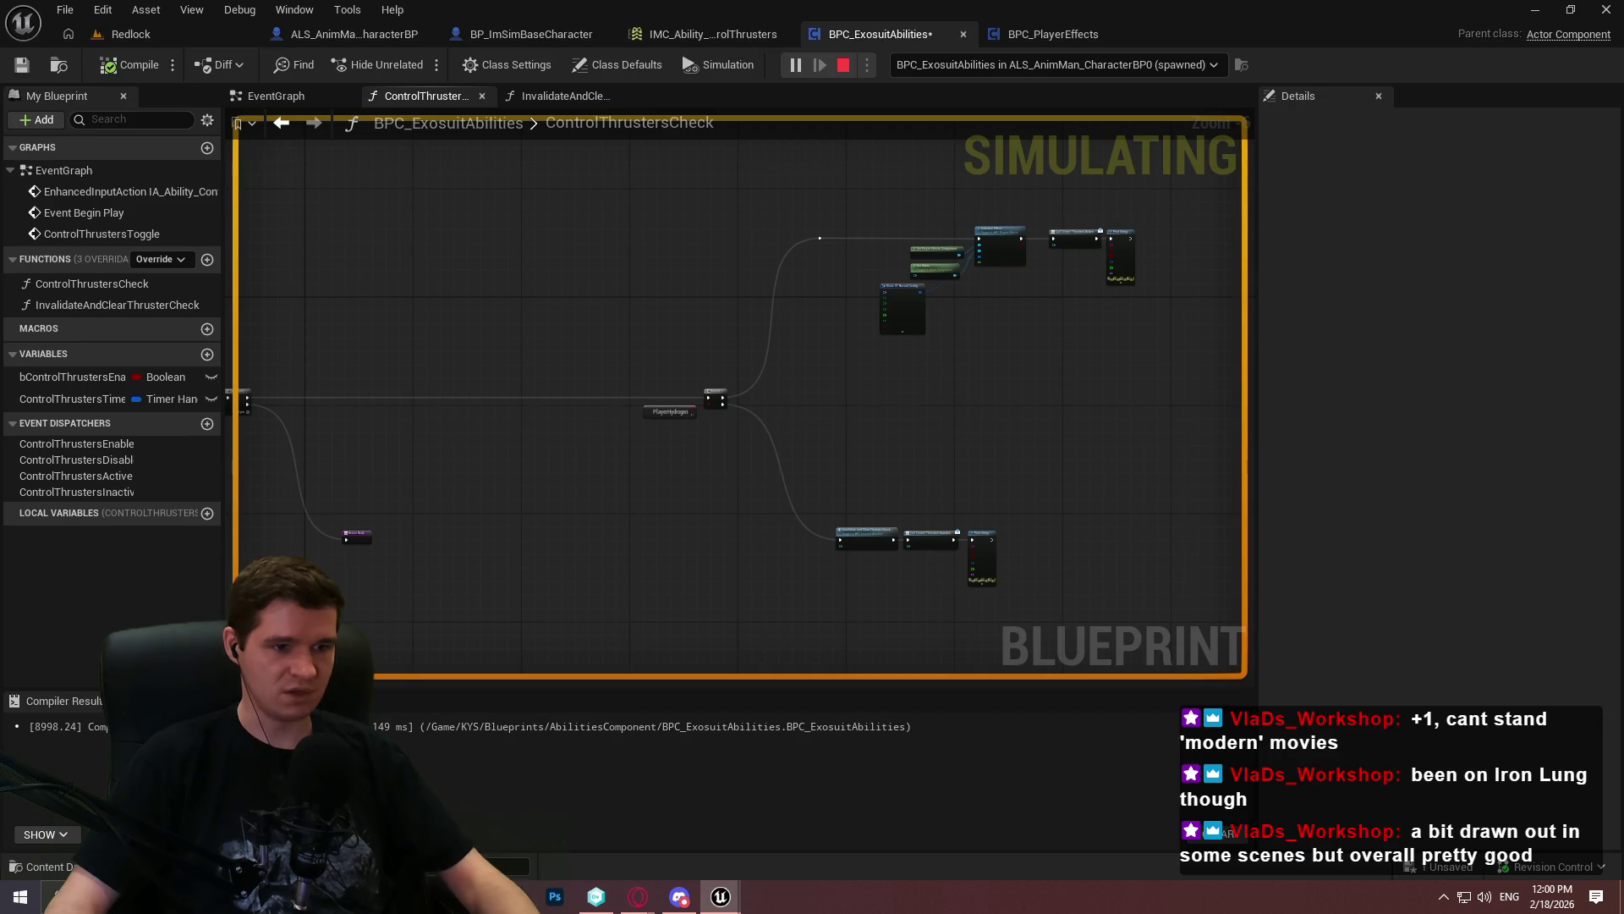
key("Escape")
scroll(688, 408, "up", 4)
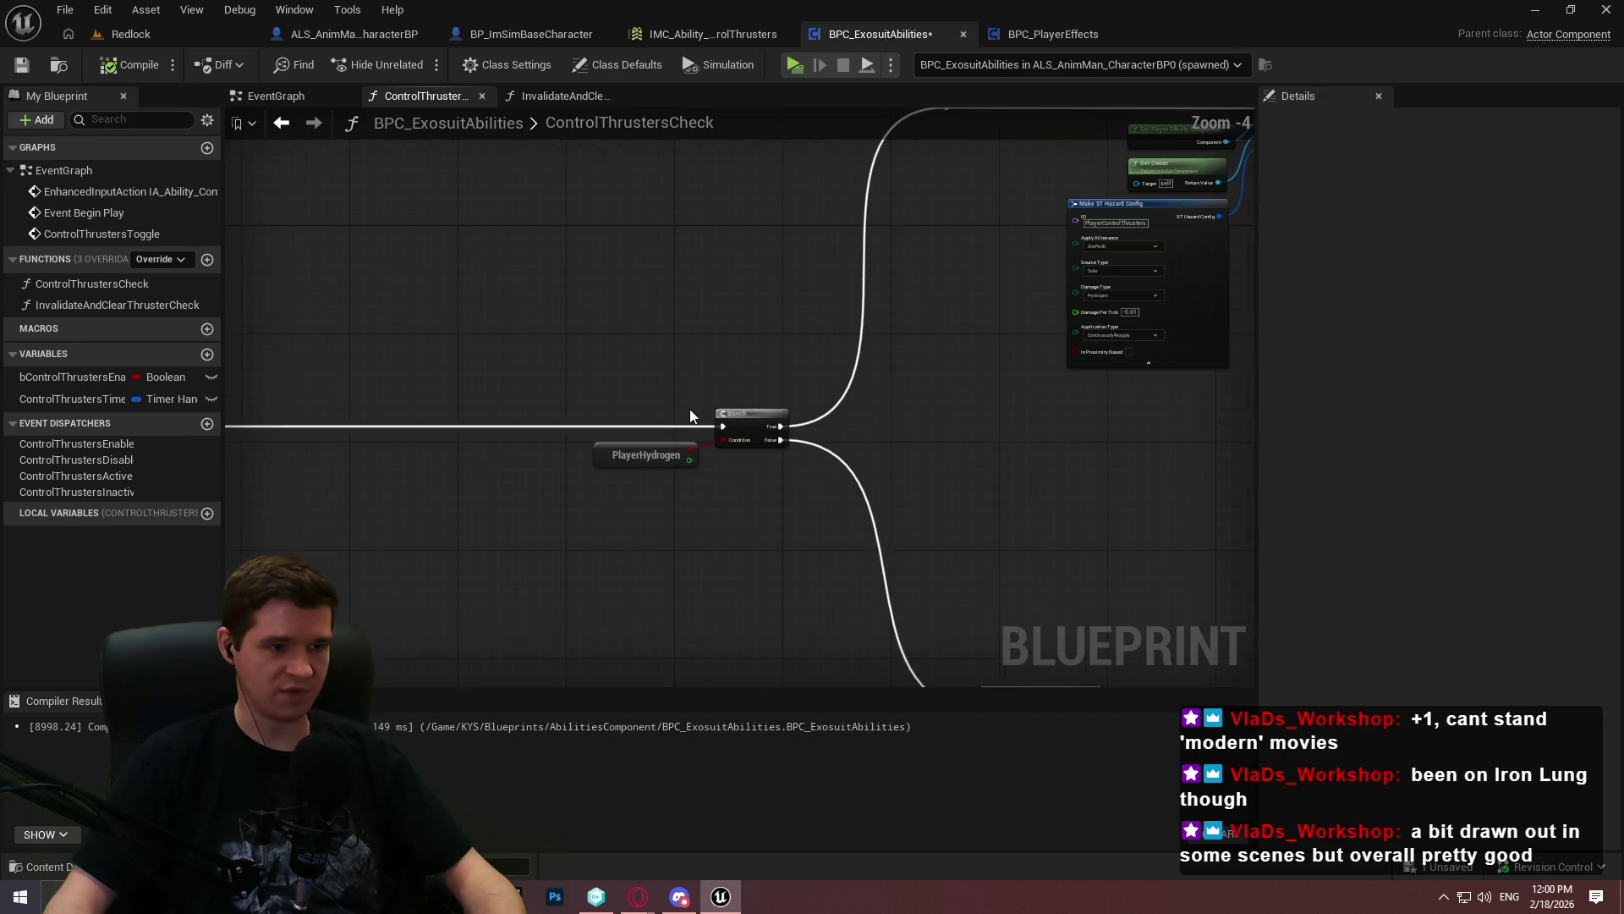
Open the GetPlayerHydrogen function from the PlayerHydrogen node and frame its nodes
double_click(626, 463)
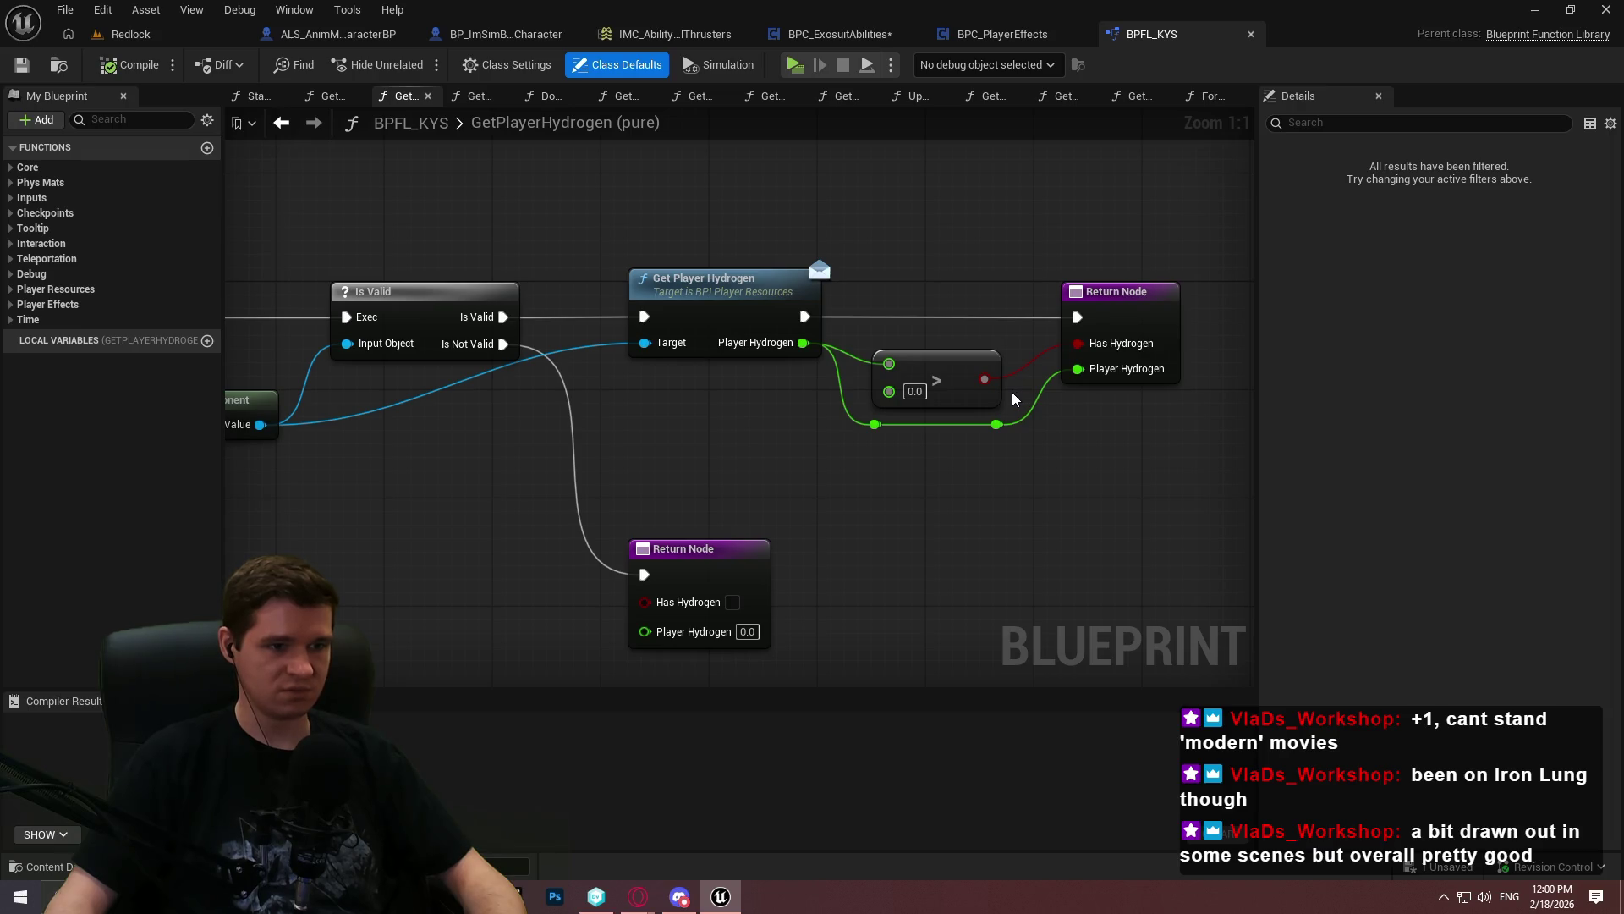
mouse_move(901, 433)
left_mouse_down()
mouse_move(899, 366)
mouse_move(942, 377)
left_mouse_up()
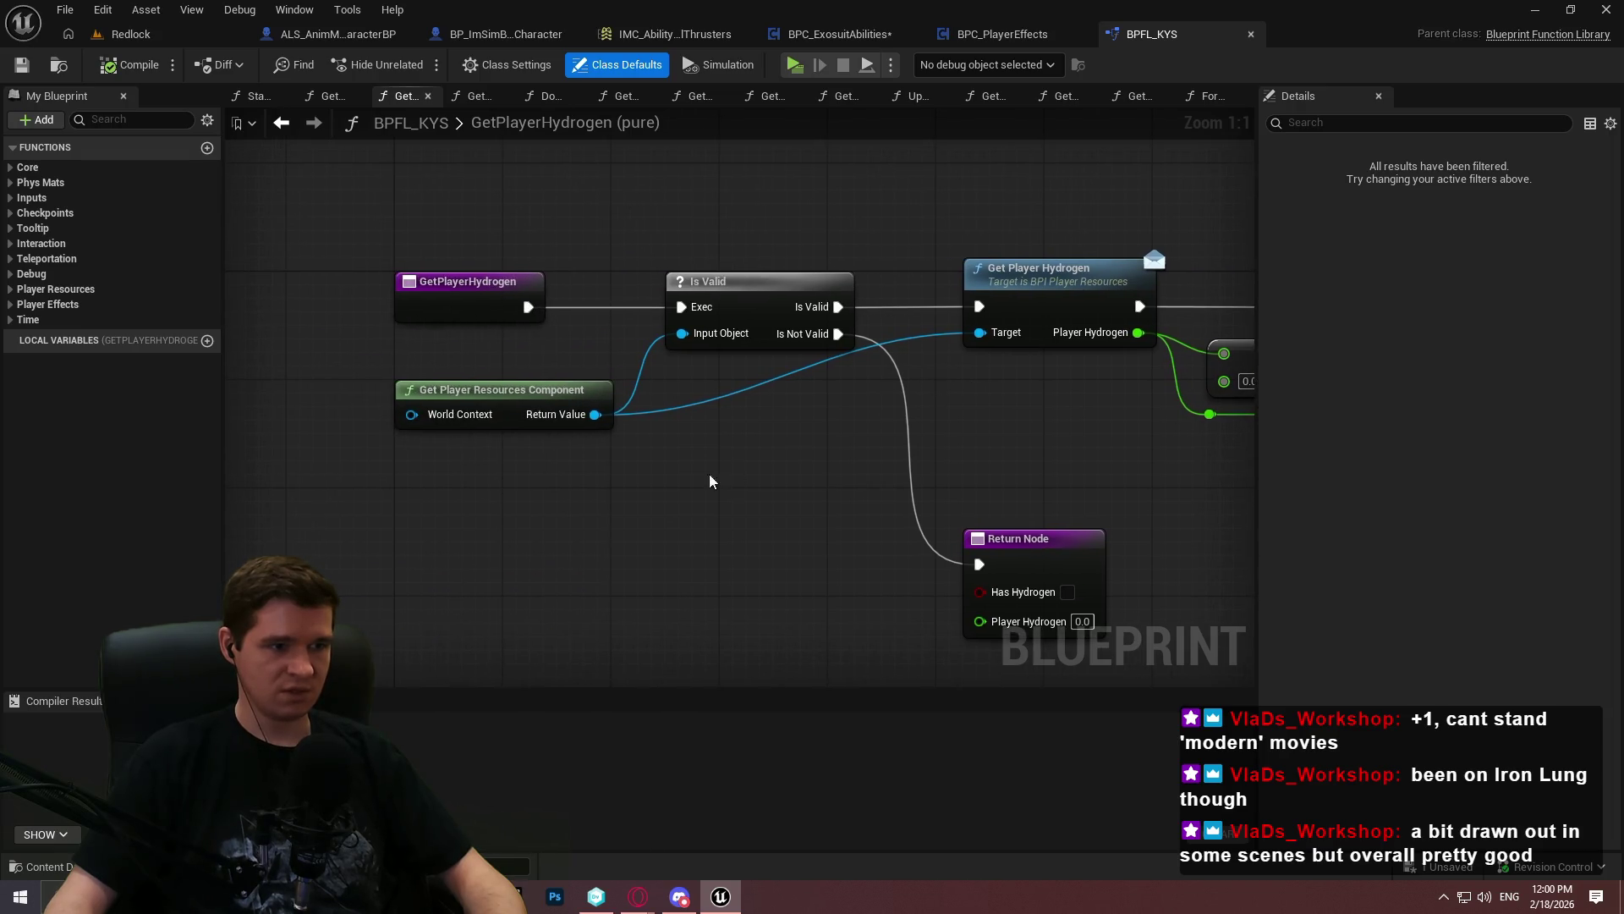
left_click_drag(373, 377, 373, 376)
key("Home")
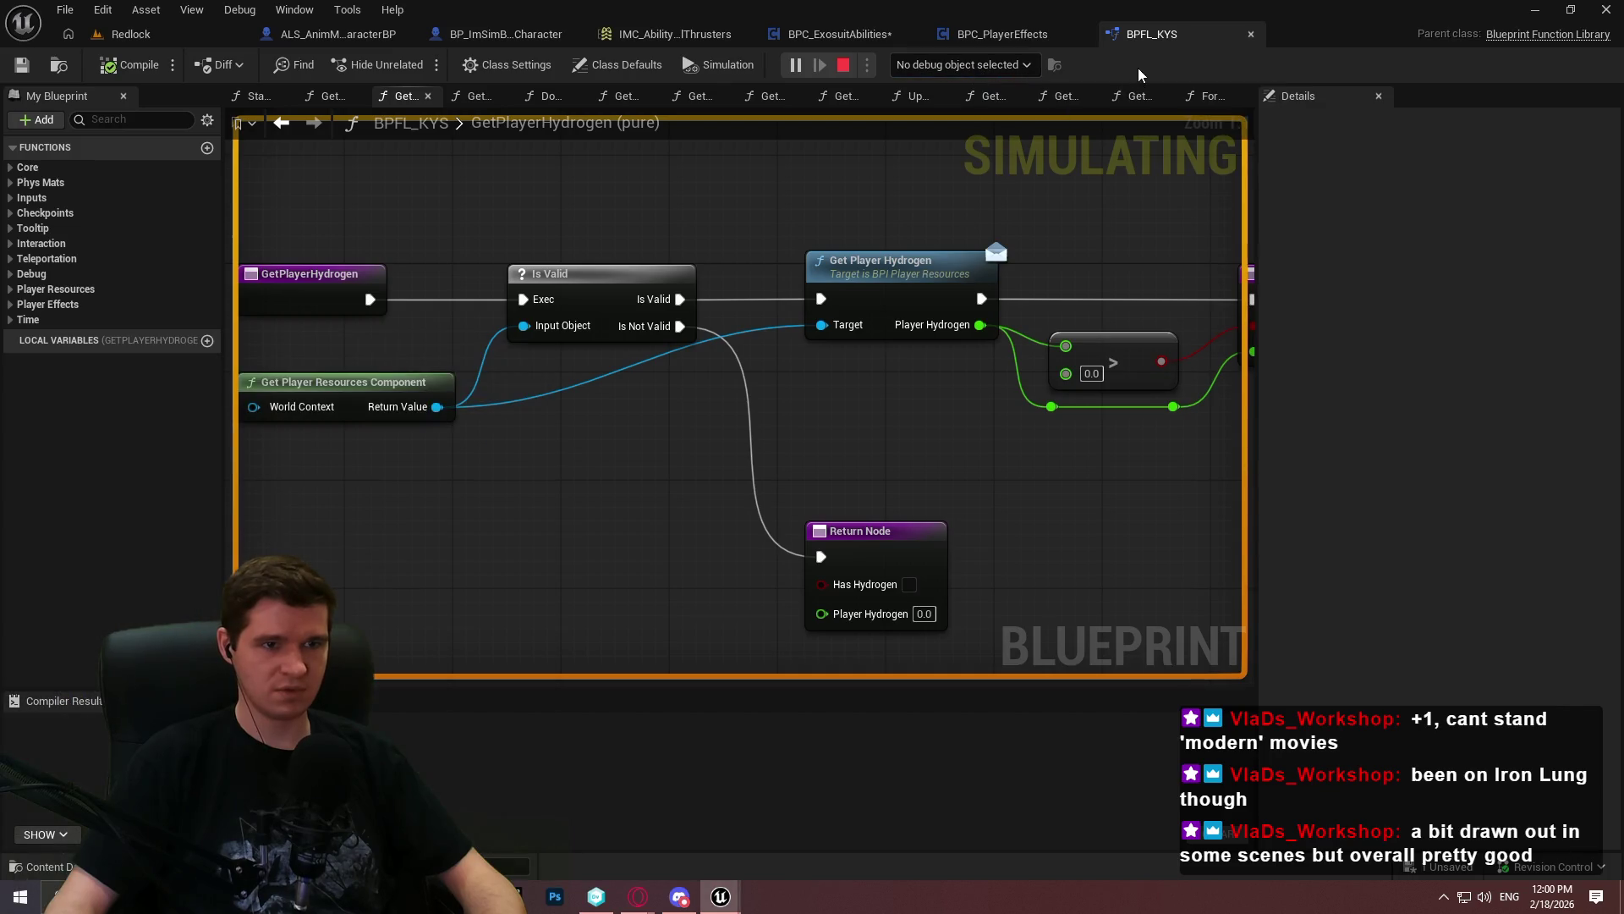
scroll(947, 294, "down", 2)
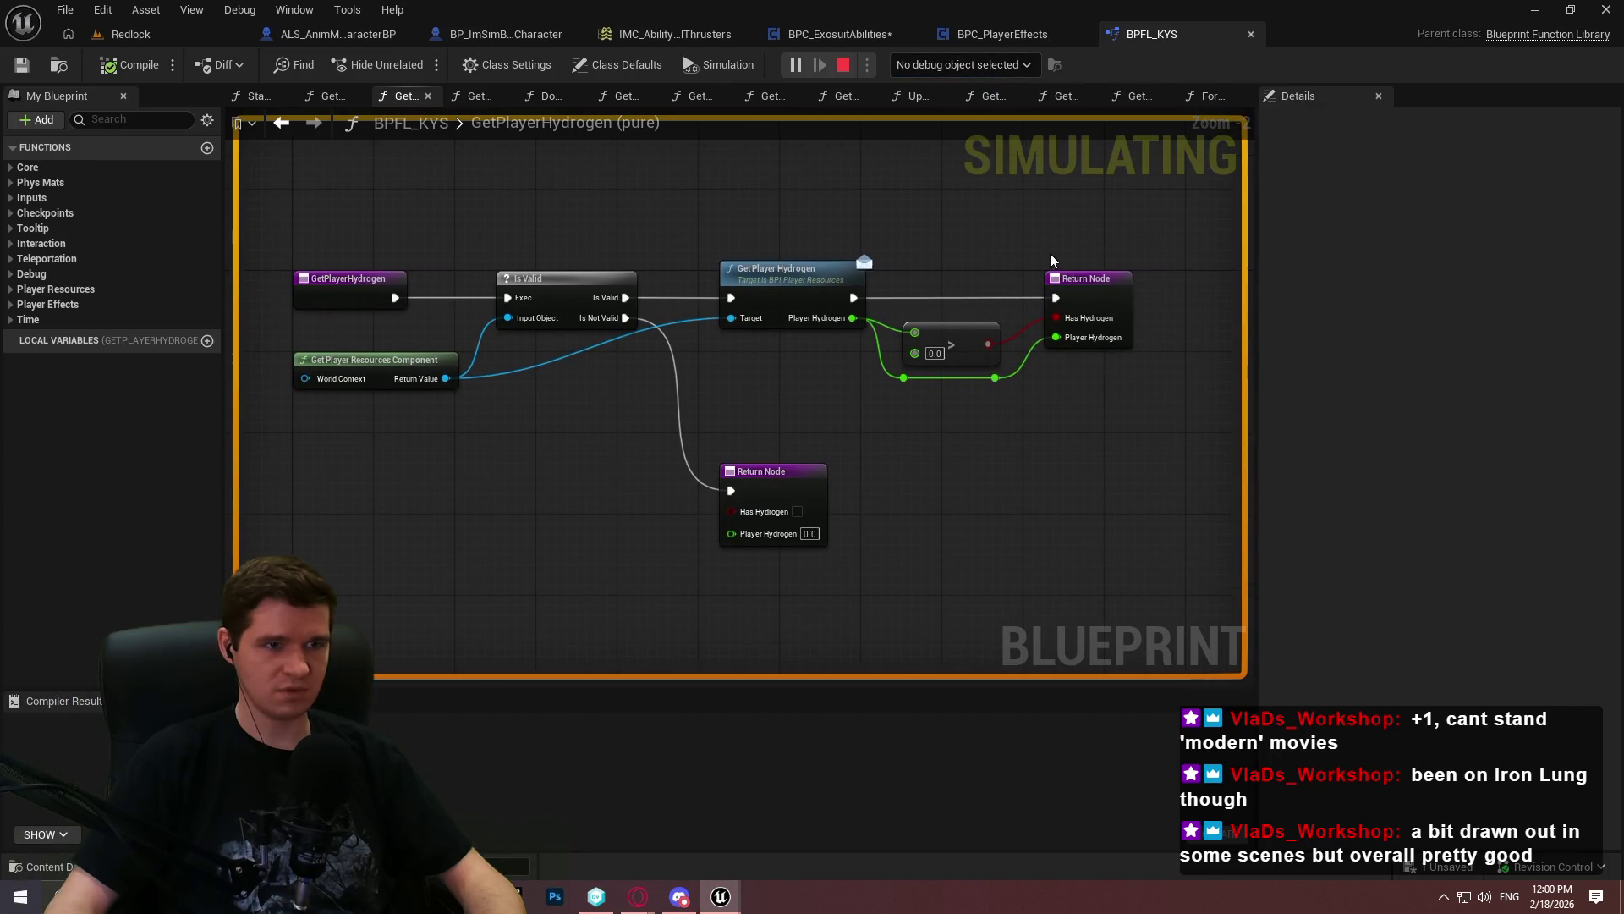
Add a breakpoint on Get Player Hydrogen and step into the call with F11
right_click(783, 286)
left_click(836, 667)
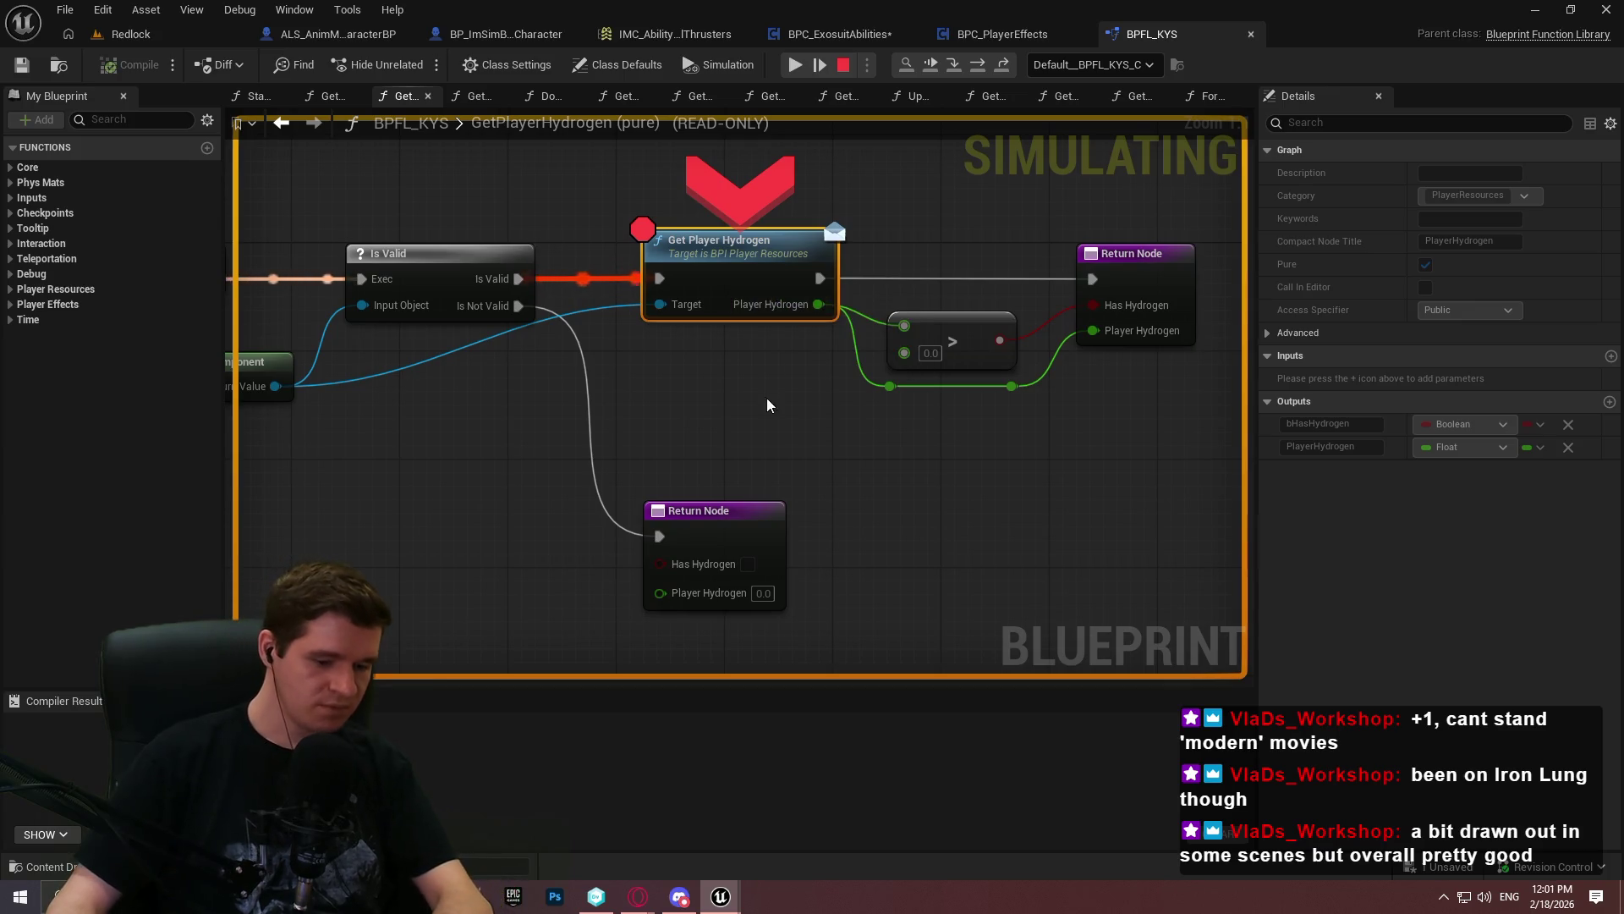
key("F11")
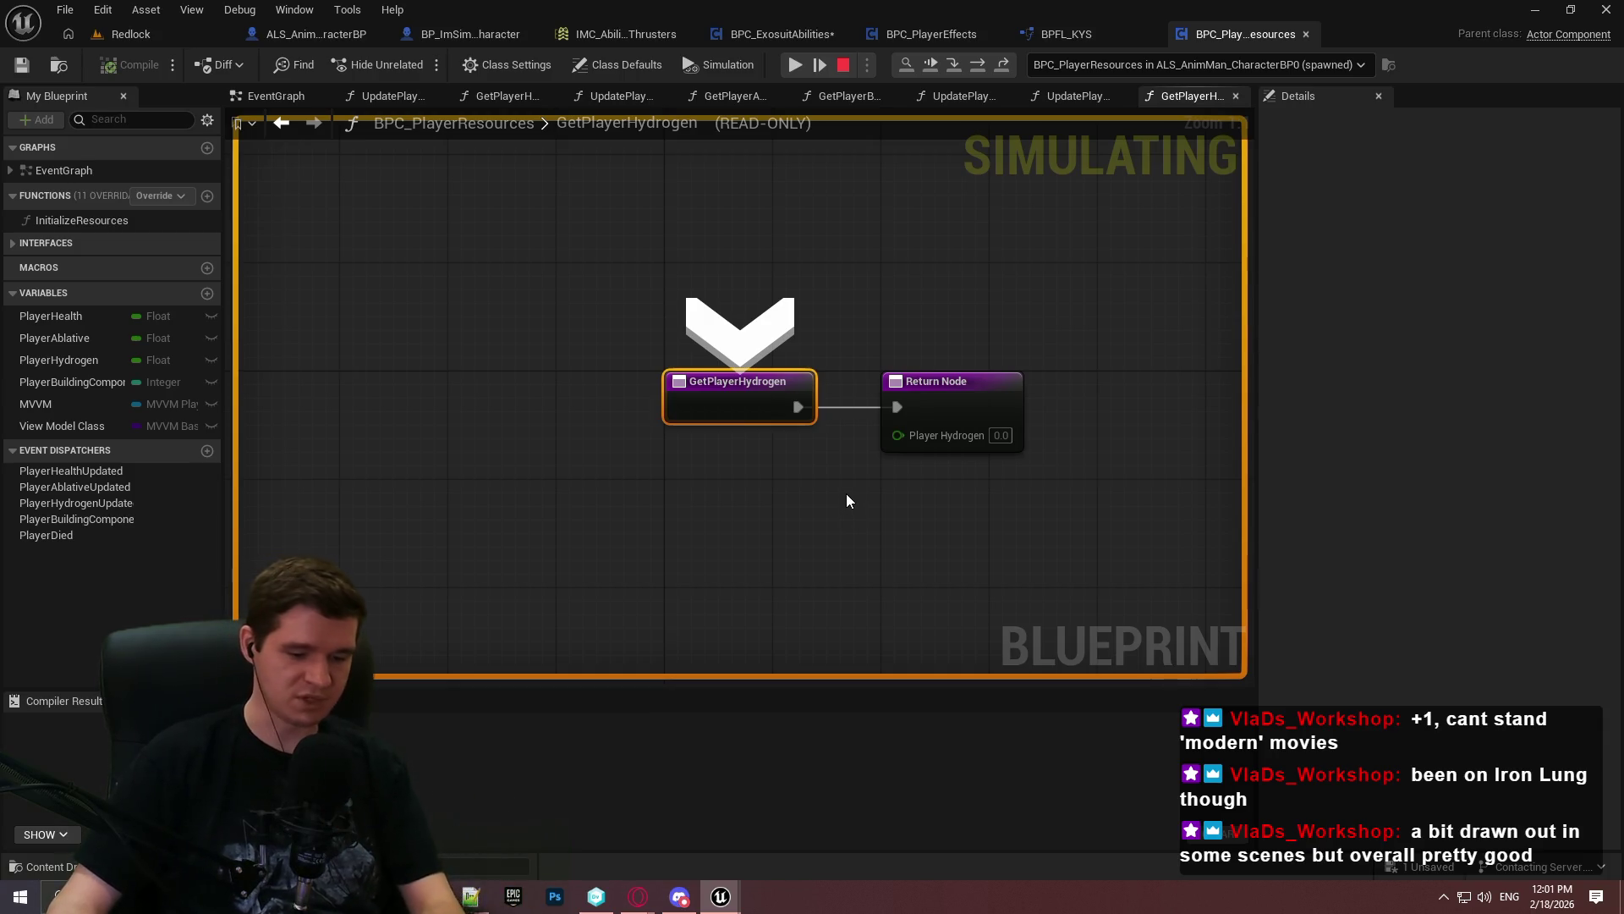
Stop debugging, wire PlayerHydrogen into the return output, and compile and save BPC_PlayerResources
left_click(845, 66)
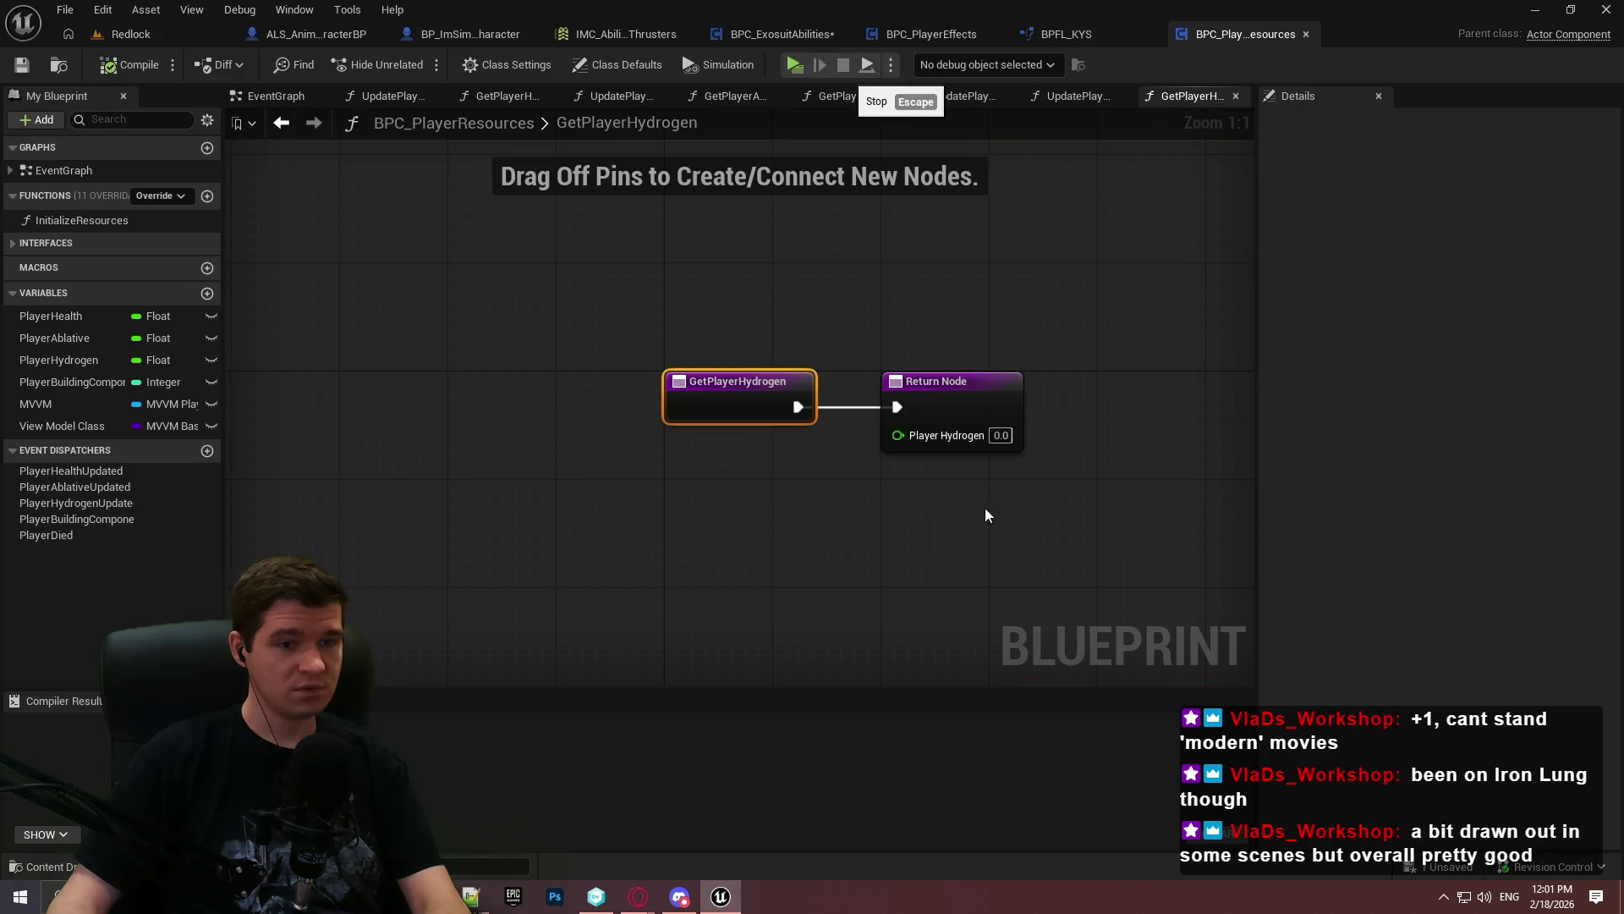
left_click_drag(53, 354, 743, 406)
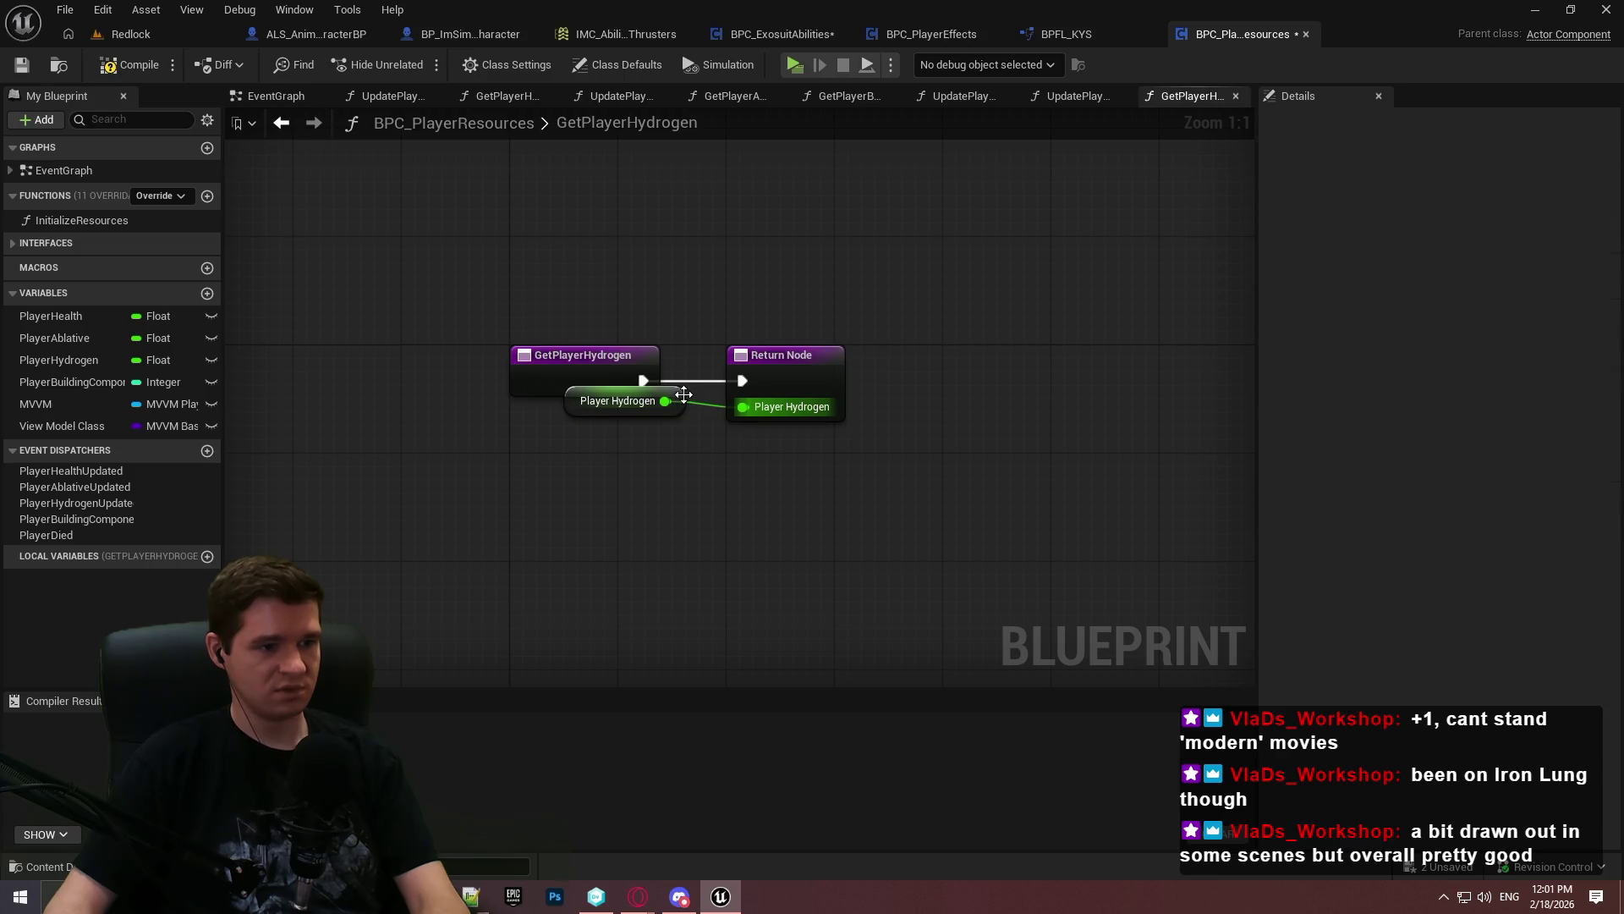
left_click_drag(618, 401, 591, 442)
left_click(474, 398)
left_click(33, 71)
left_click(837, 639)
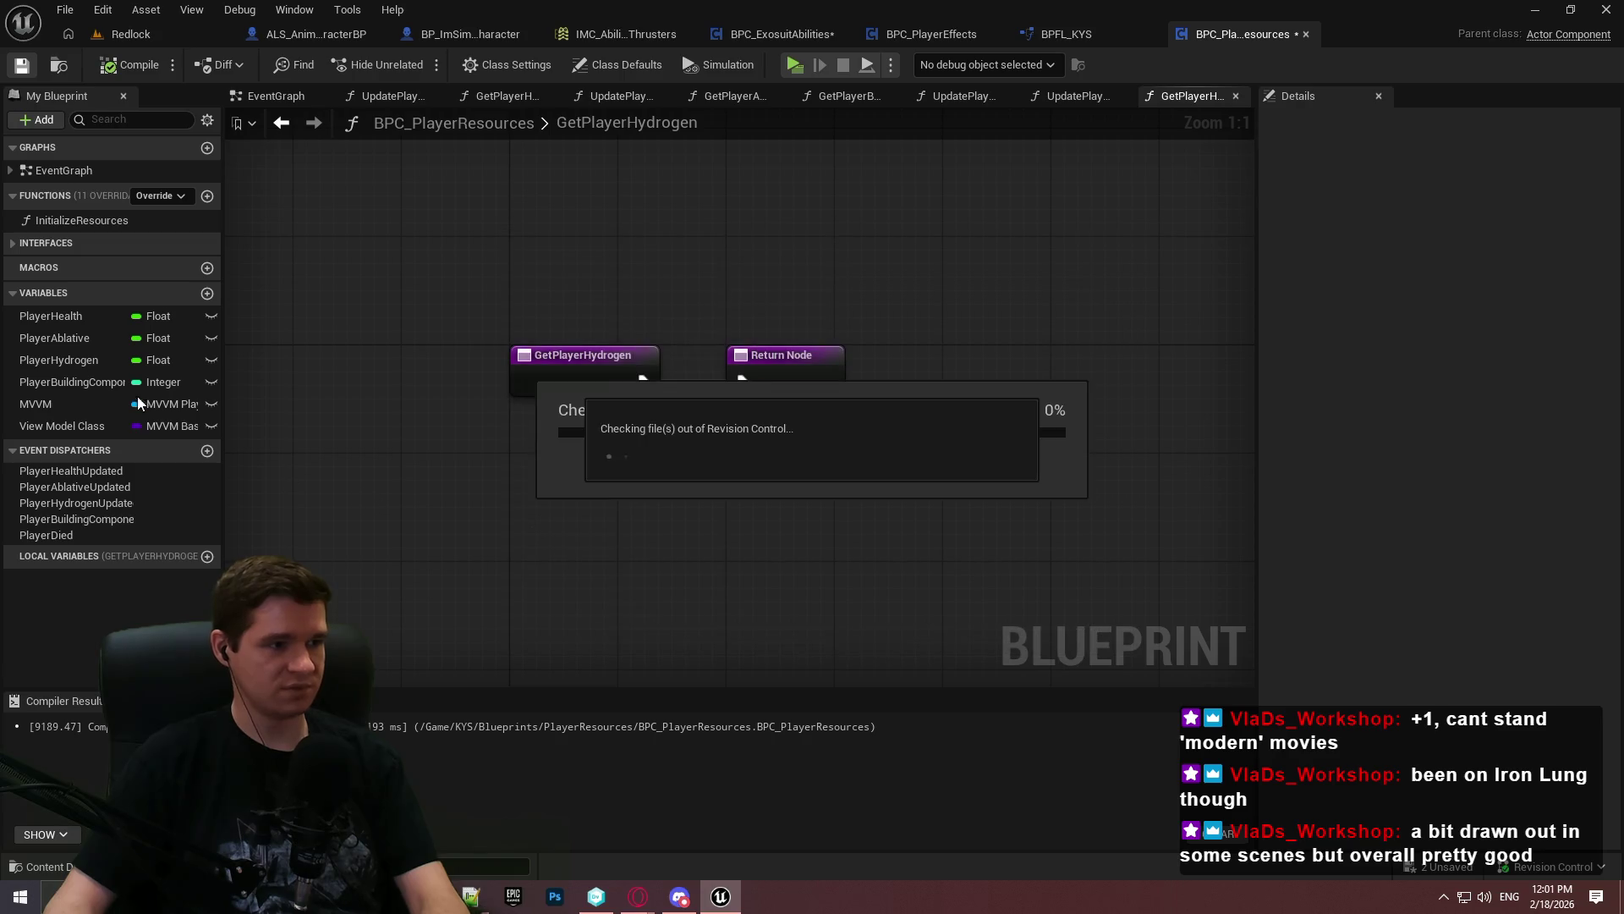
Browse the UpdatePlayerHydrogen, GetPlayerHydrogen, GetPlayerAblative and GetPlayerHealth interface functions, then return to ControlThrustersCheck
left_click(29, 245)
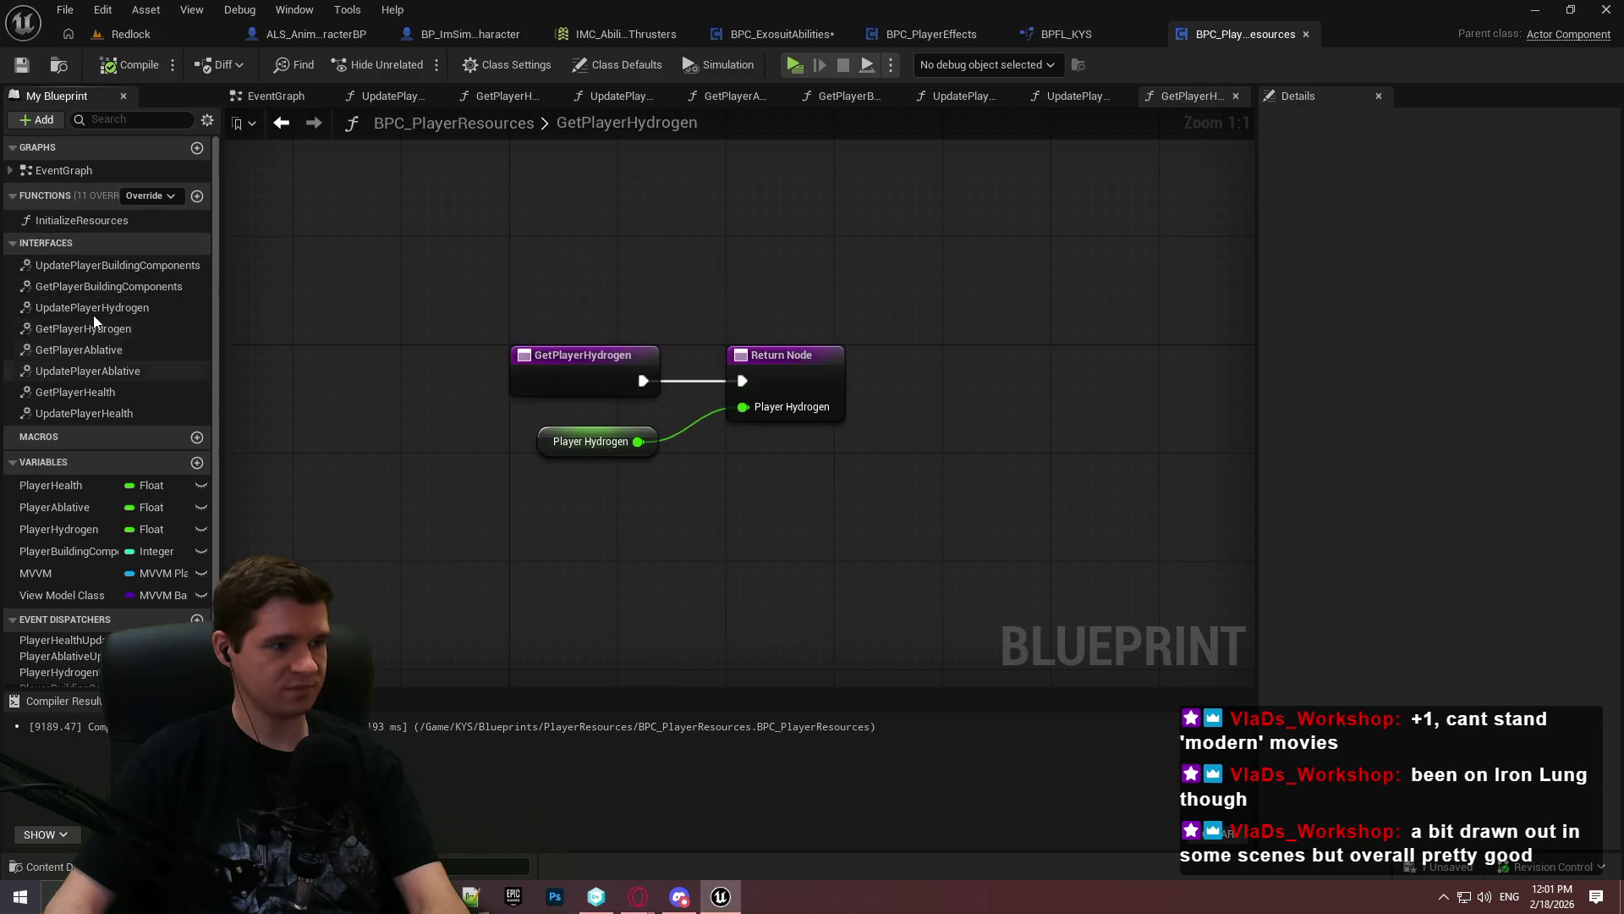
double_click(79, 305)
double_click(69, 329)
double_click(66, 350)
double_click(76, 394)
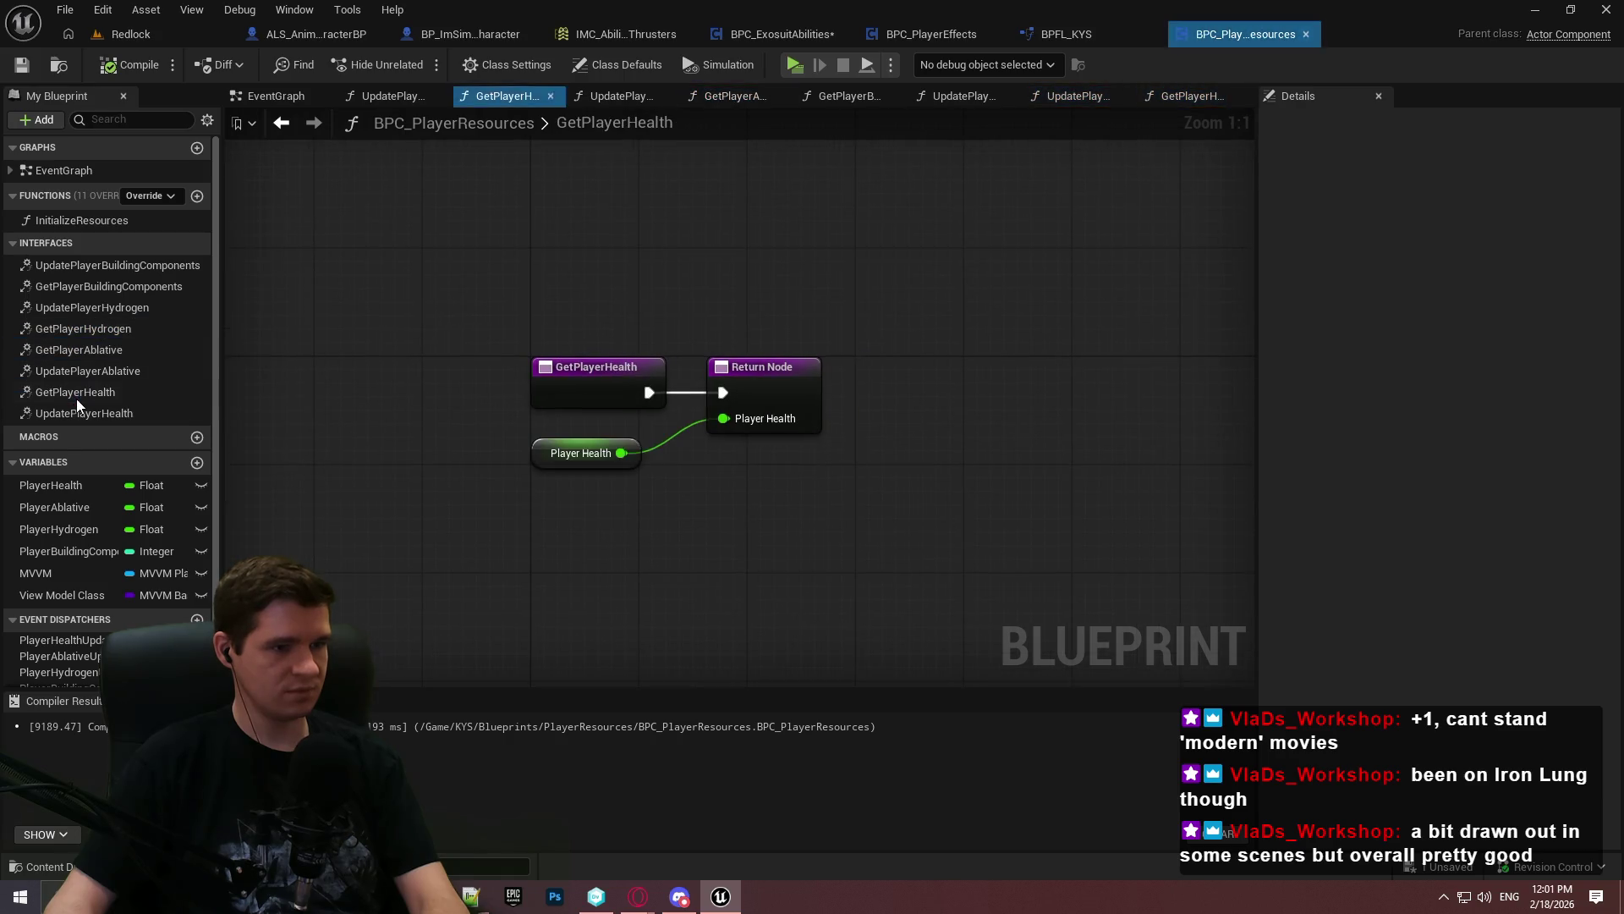
left_click(145, 34)
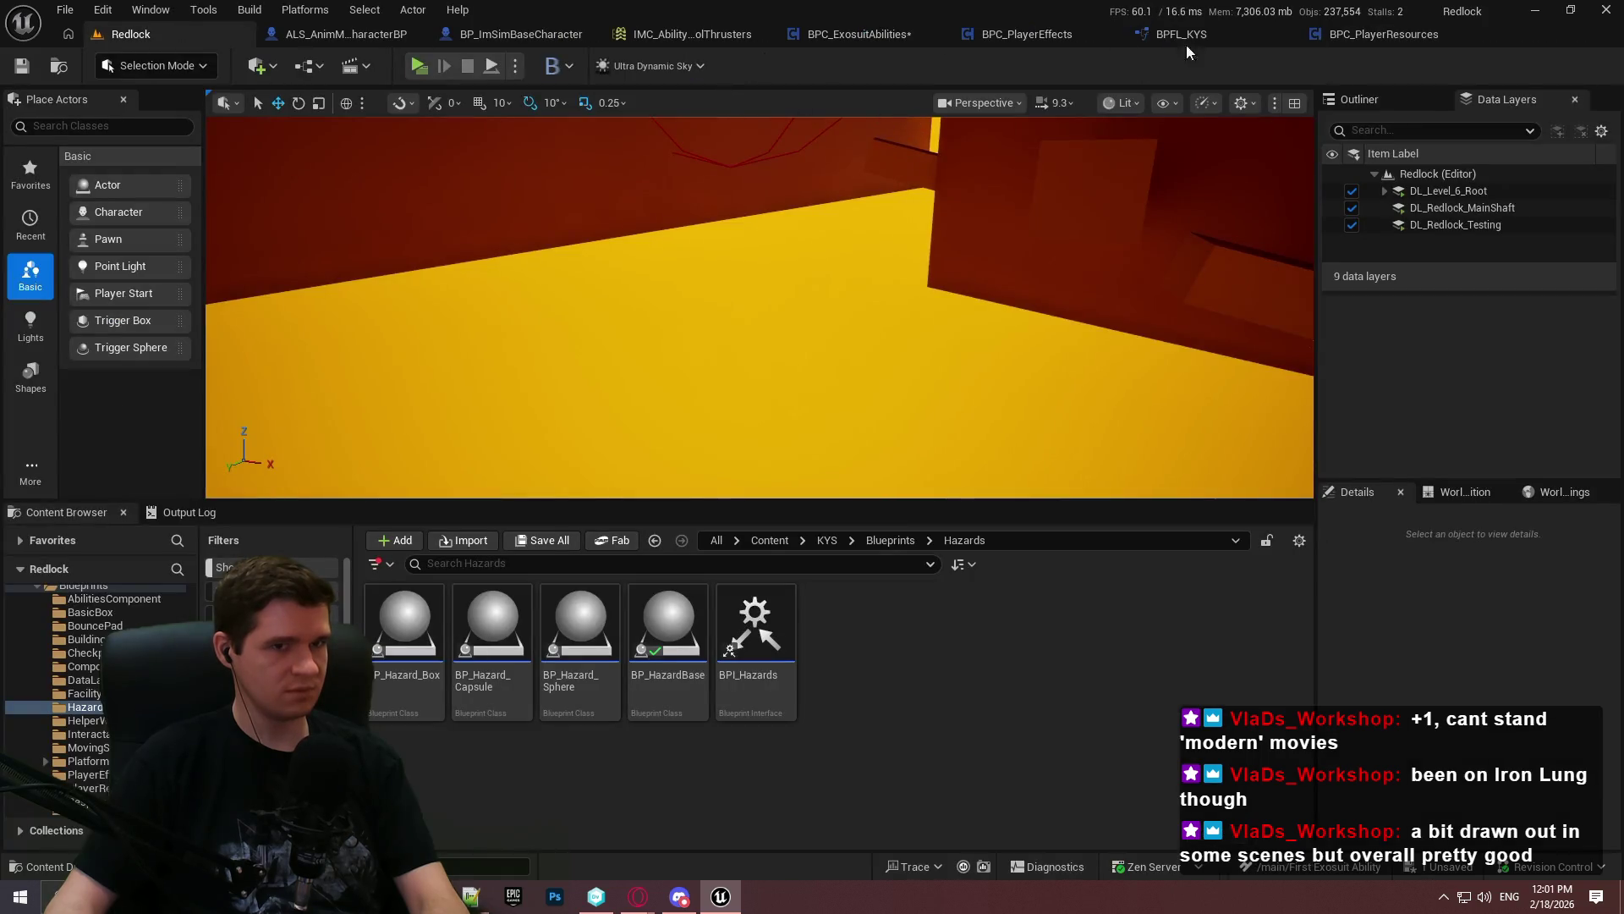
left_click(856, 34)
scroll(1056, 438, "down", 3)
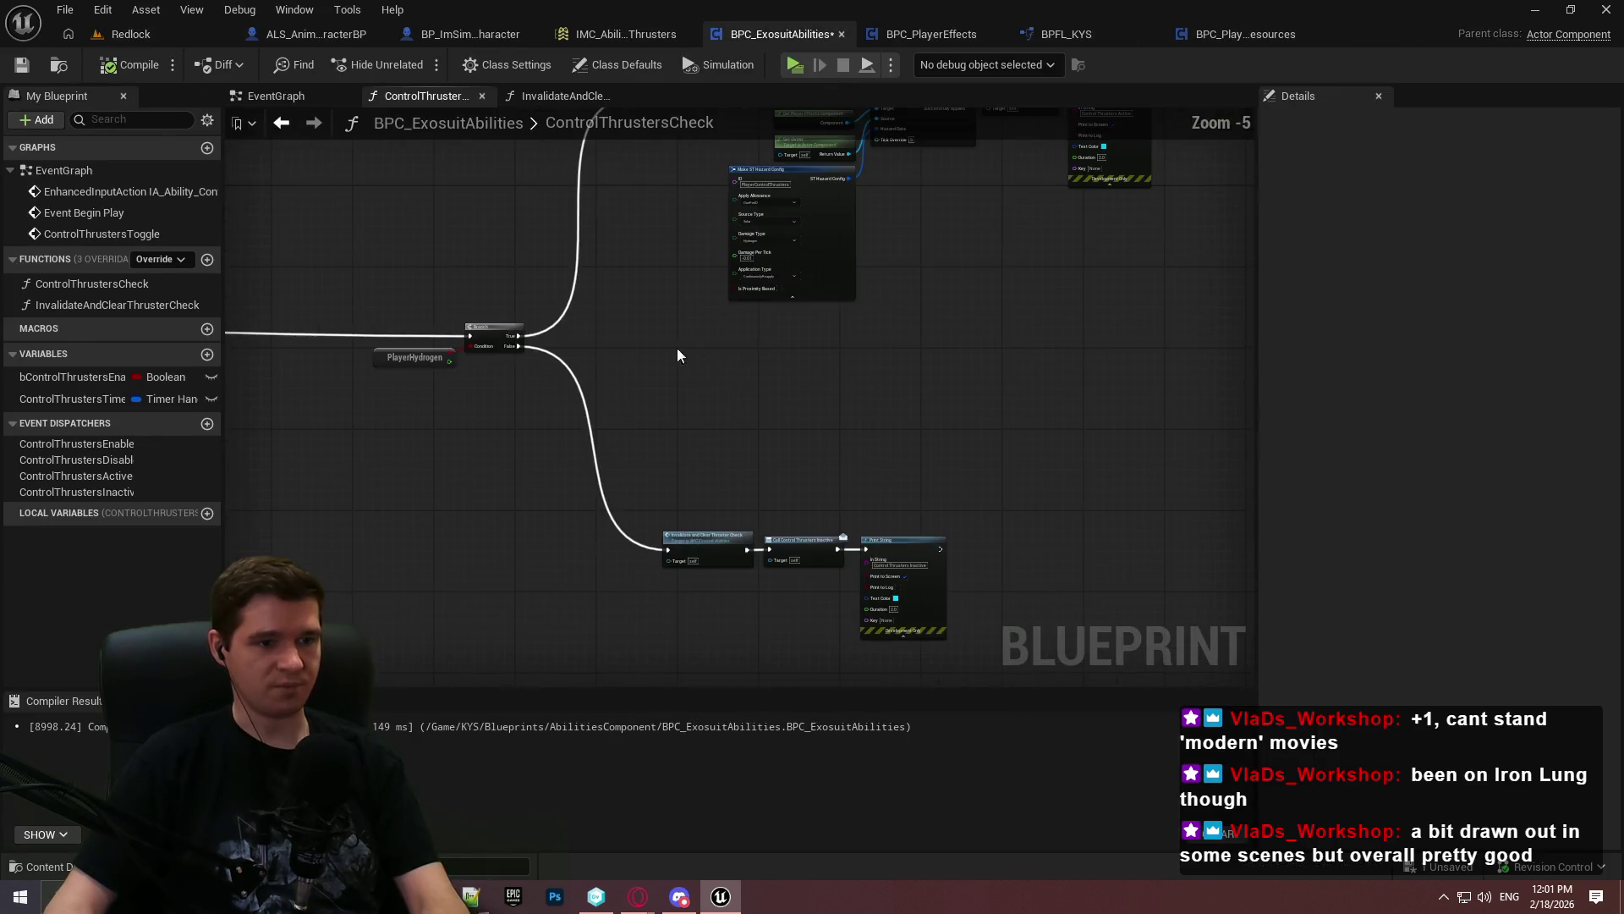
Launch Redlock in standalone preview, dismiss the welcome text, and resume past the breakpoint
left_click(795, 65)
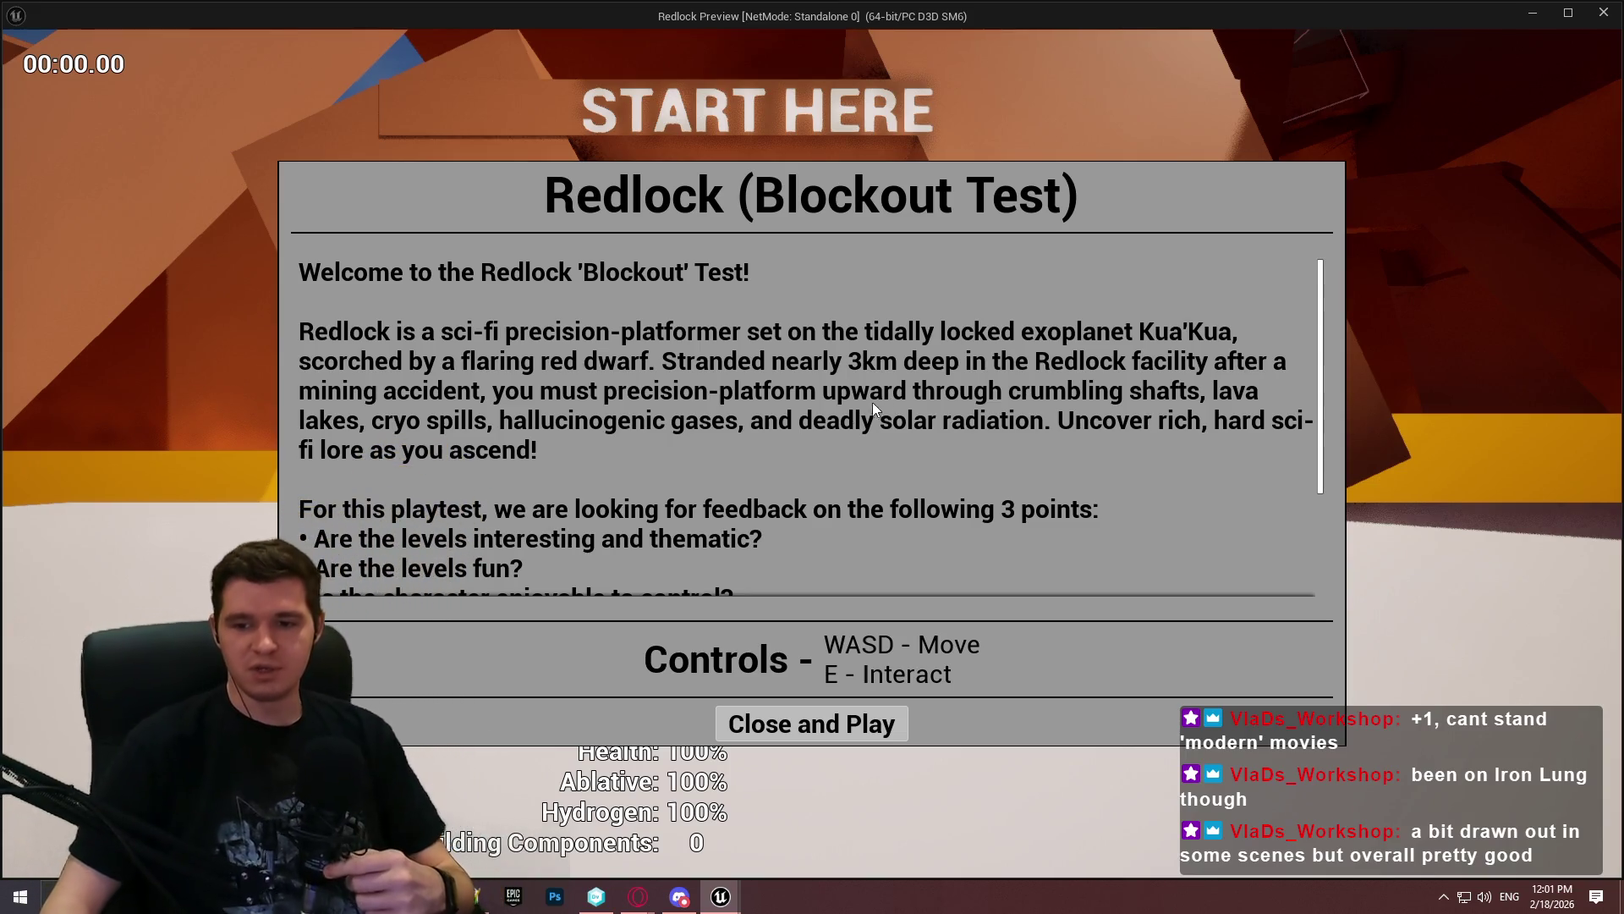
left_click(804, 716)
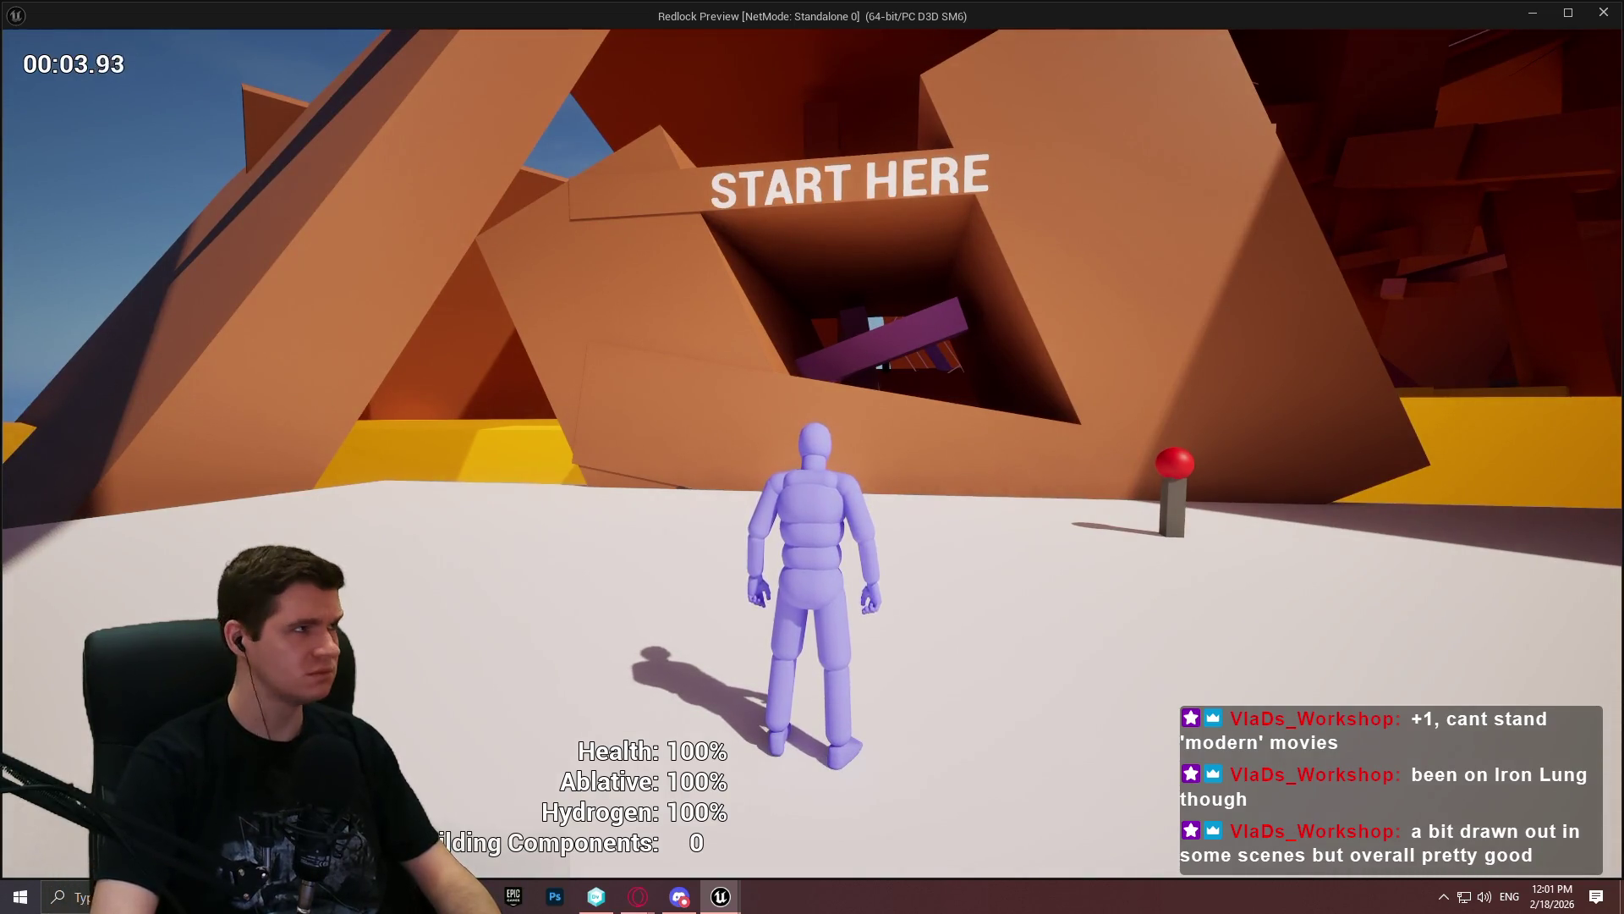
key("a")
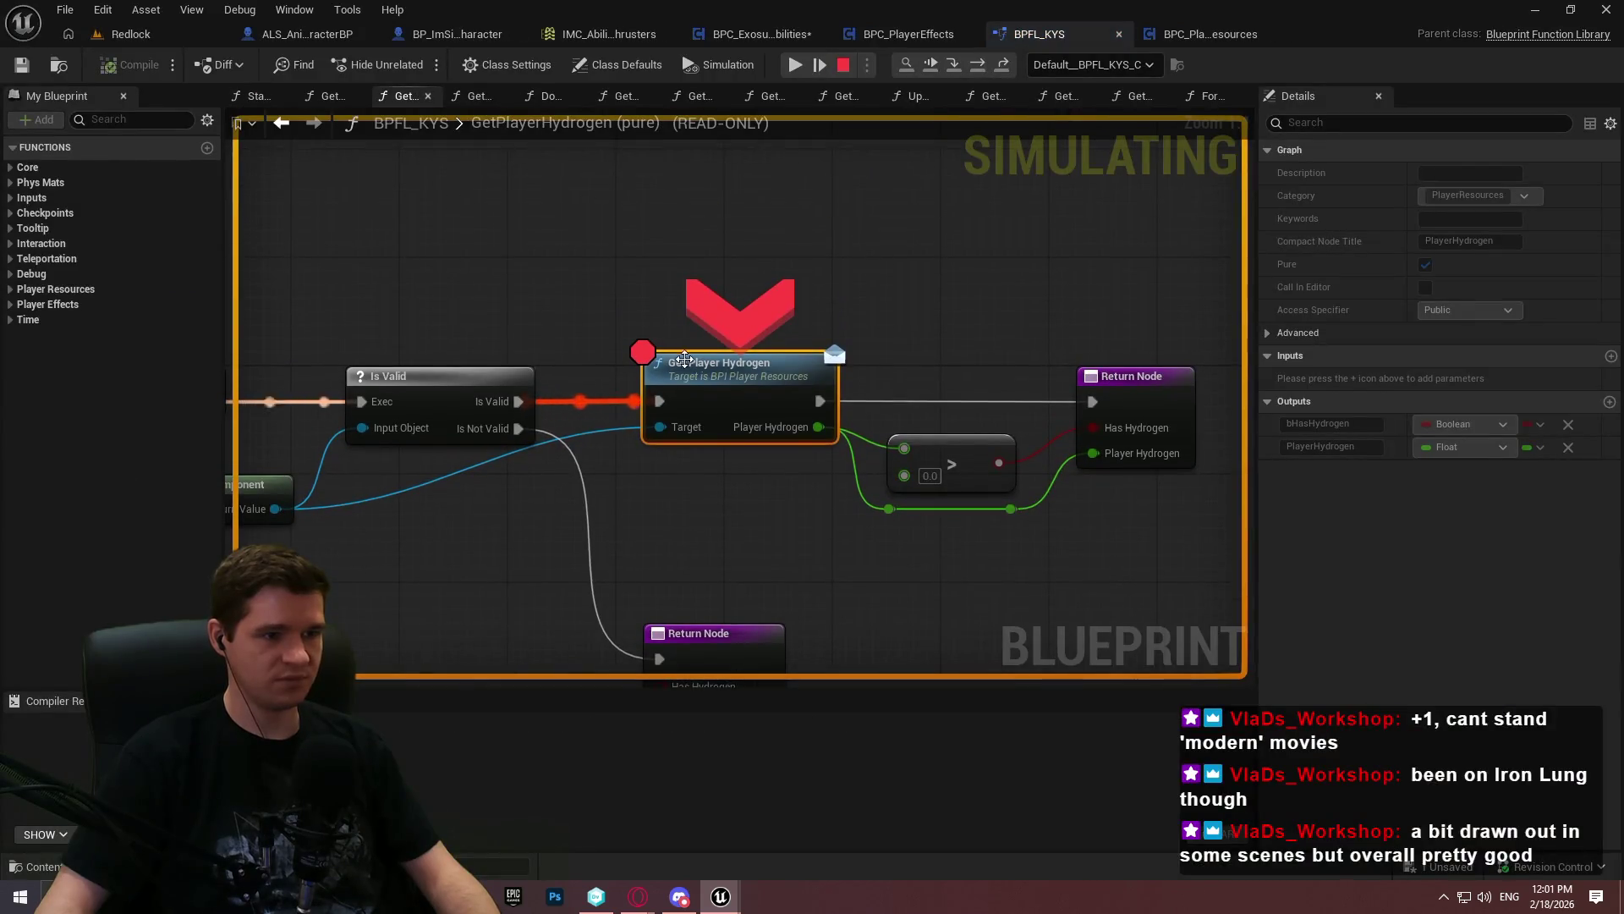
right_click(649, 362)
key("Escape")
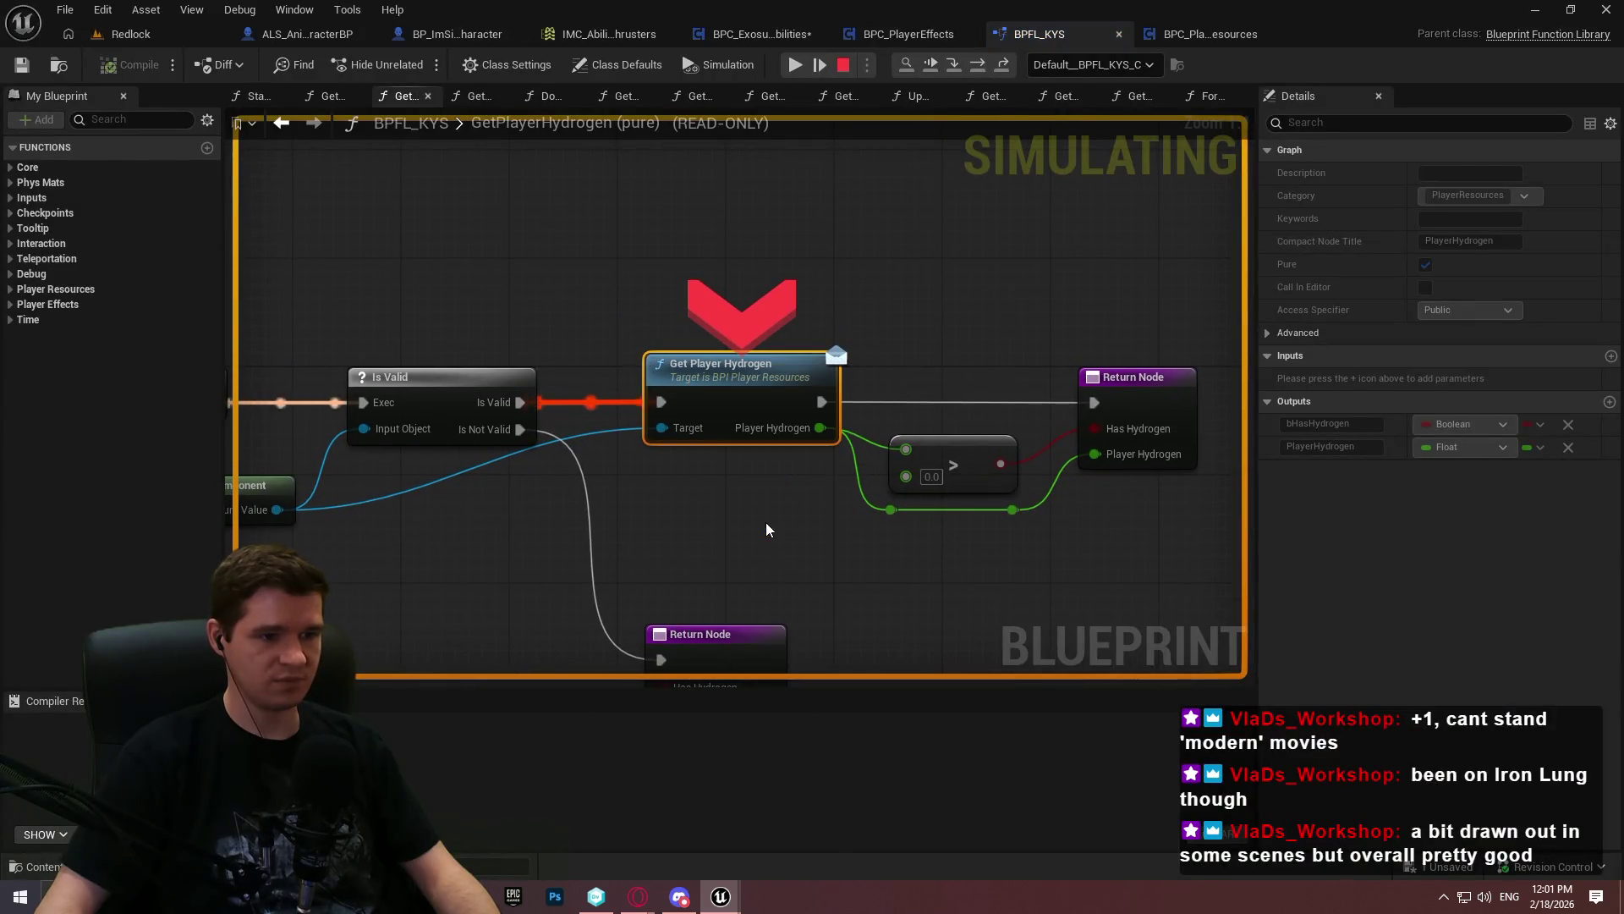
left_click(796, 65)
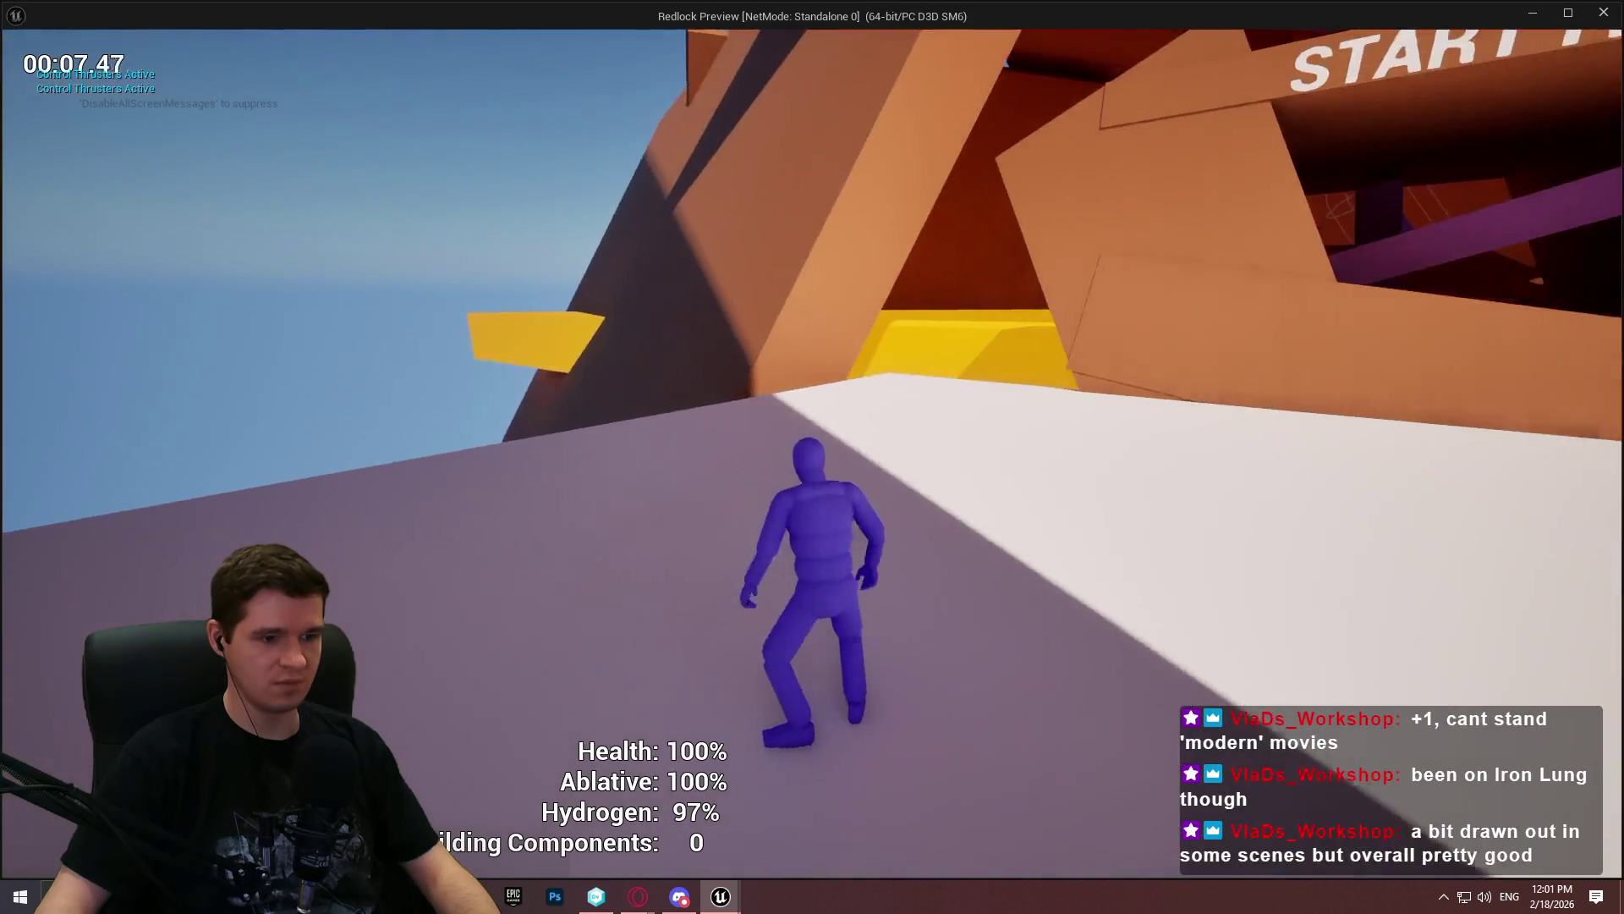
Fly around the START HERE area on thrusters, draining Hydrogen to 44%, then stop the preview
key("space")
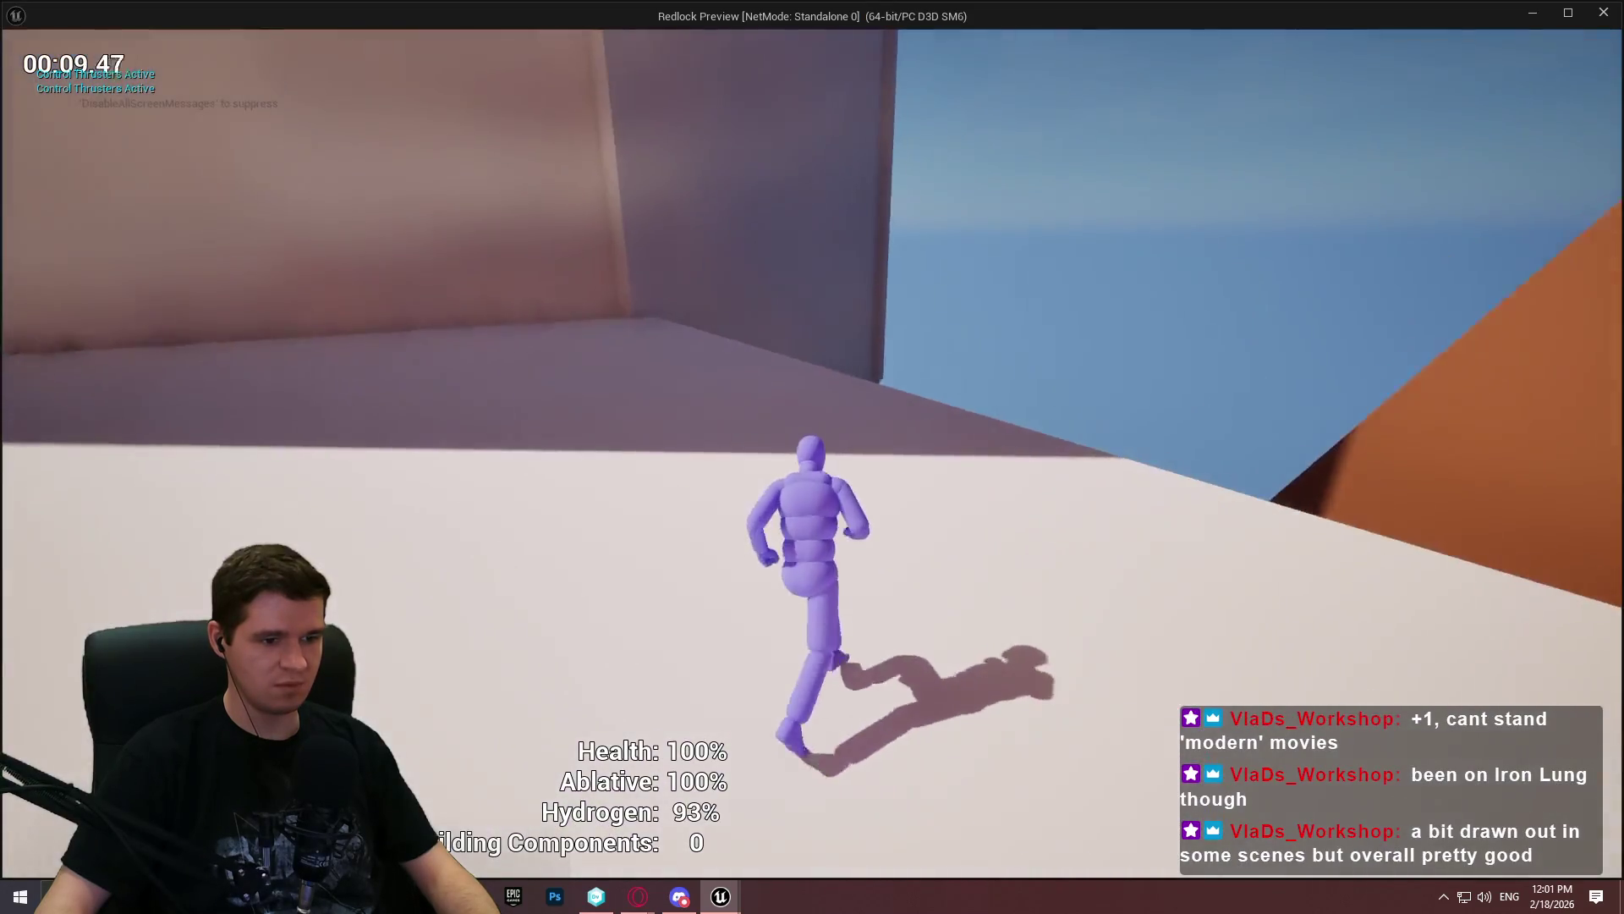
key("space")
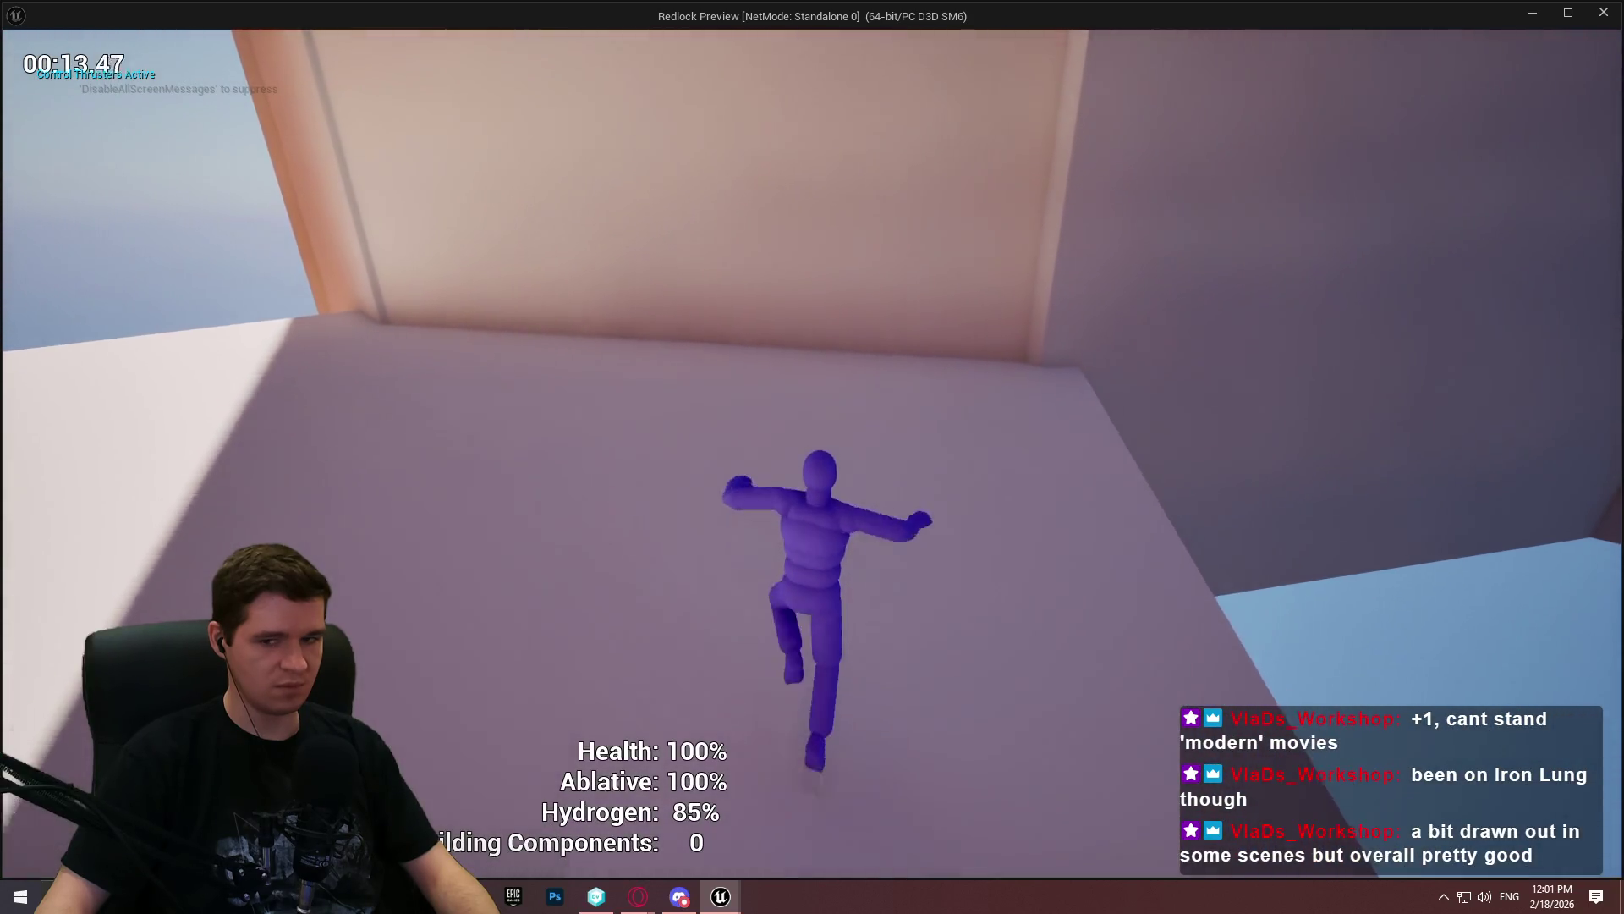
key("w")
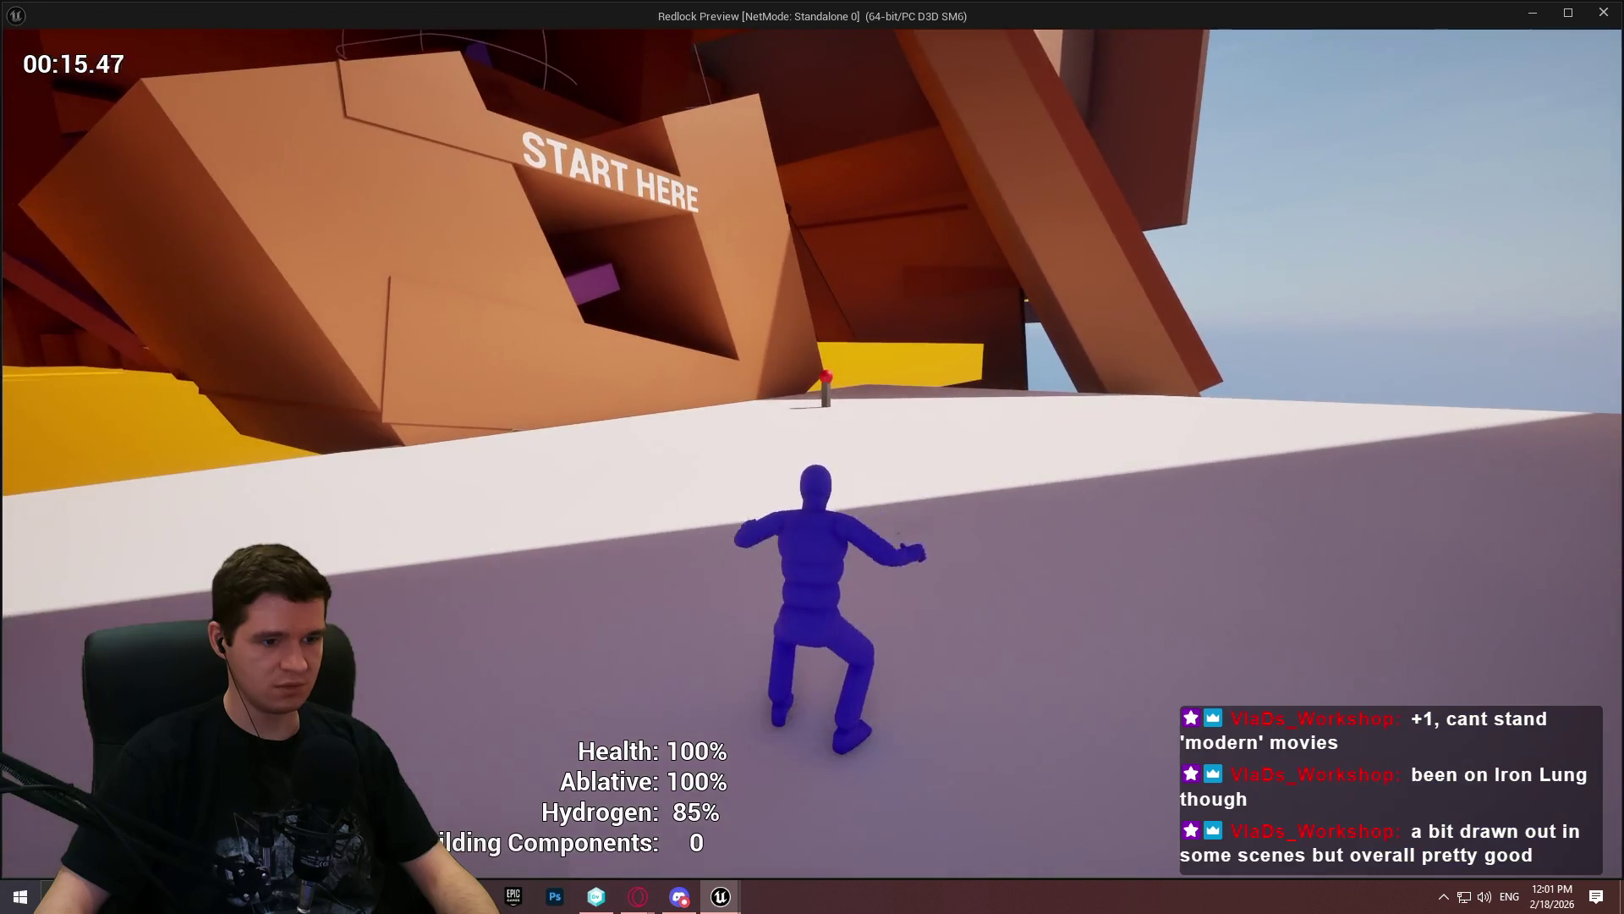
key("w")
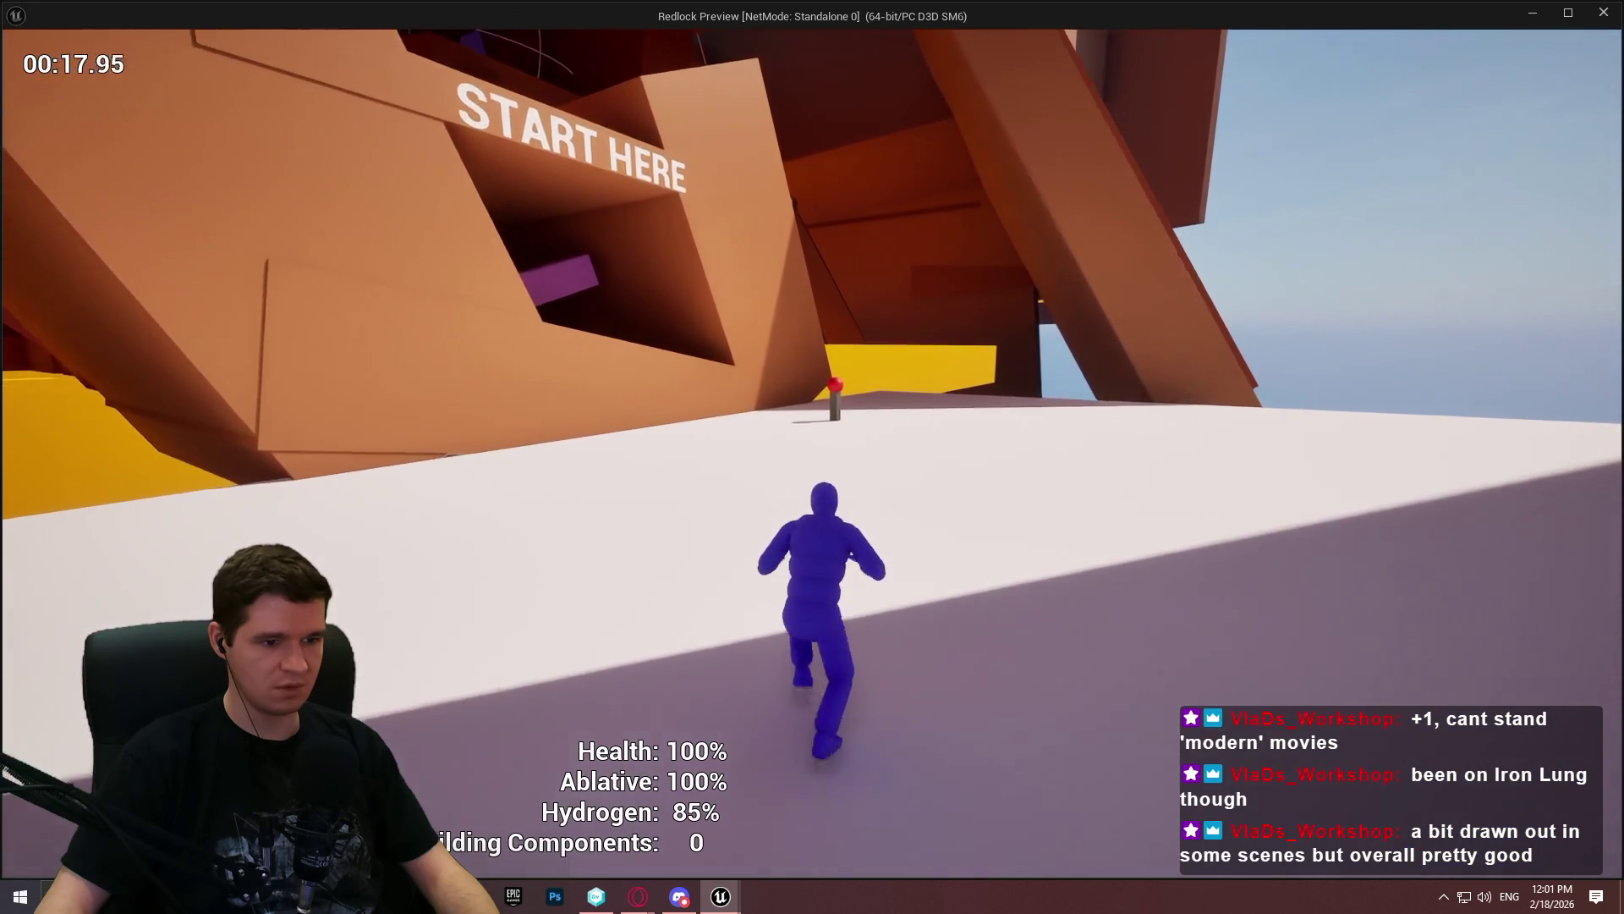
key("space")
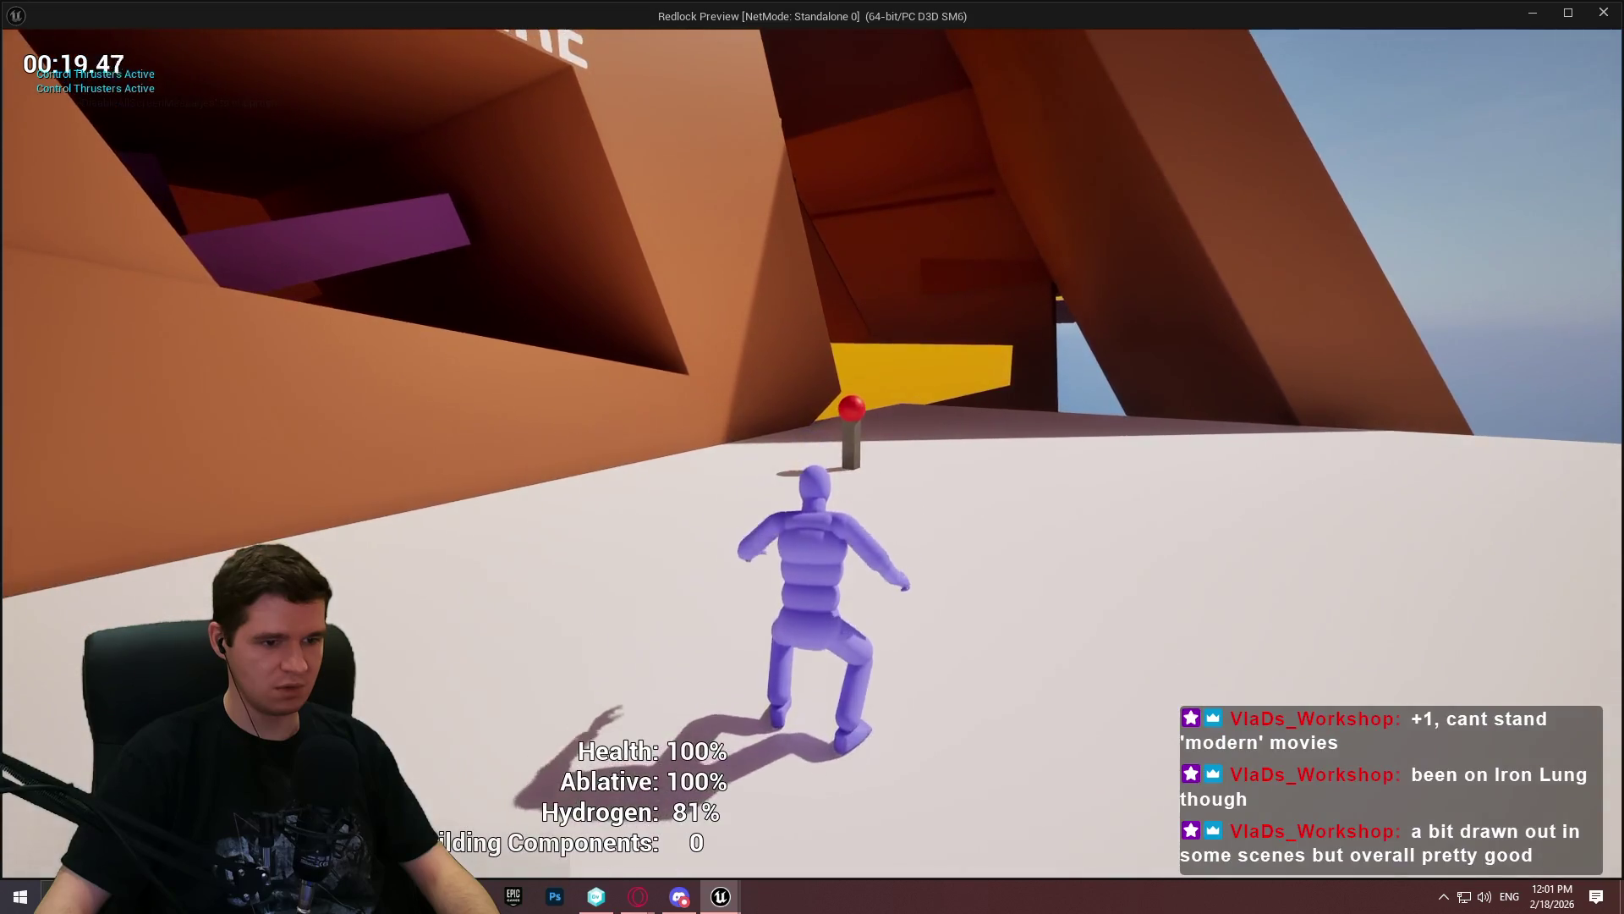
key("space")
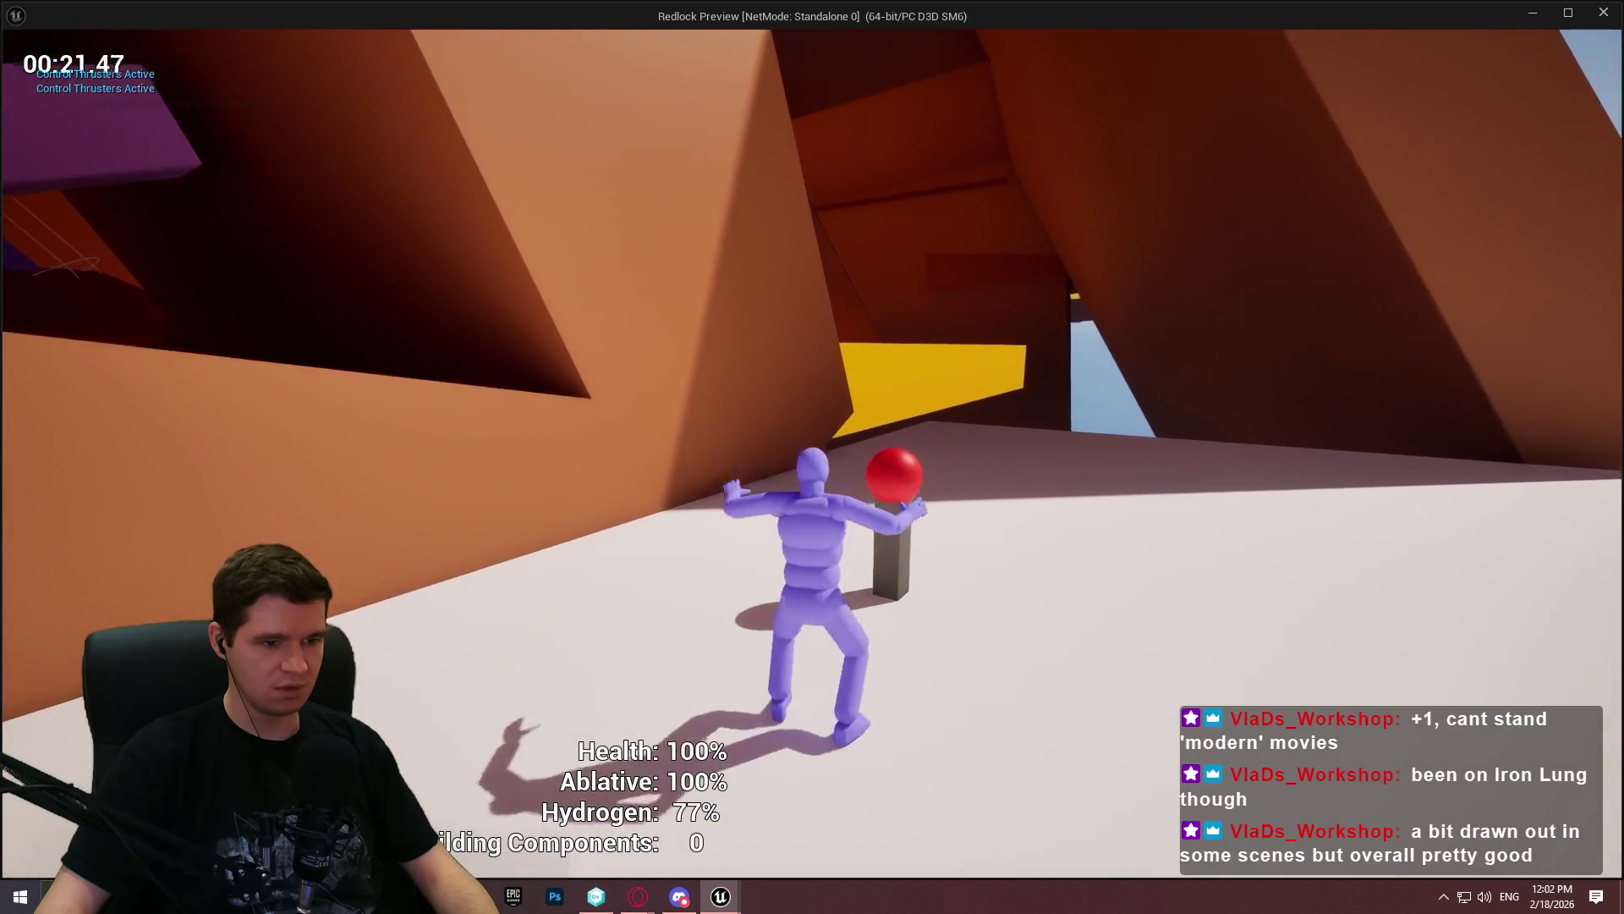
key("s")
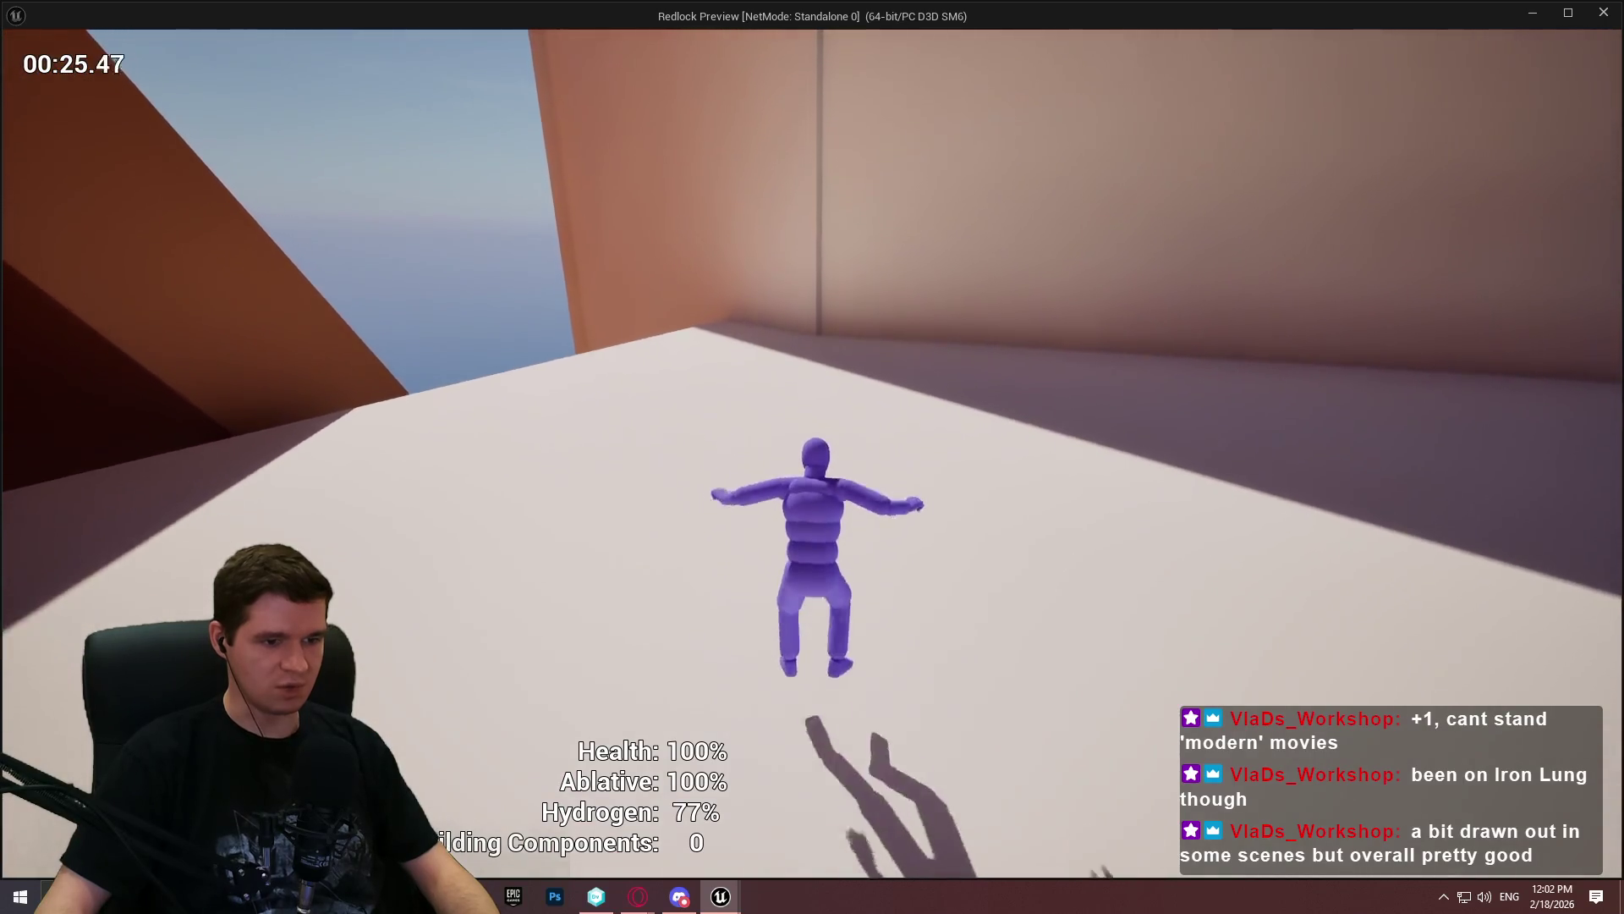
key("w")
key("space")
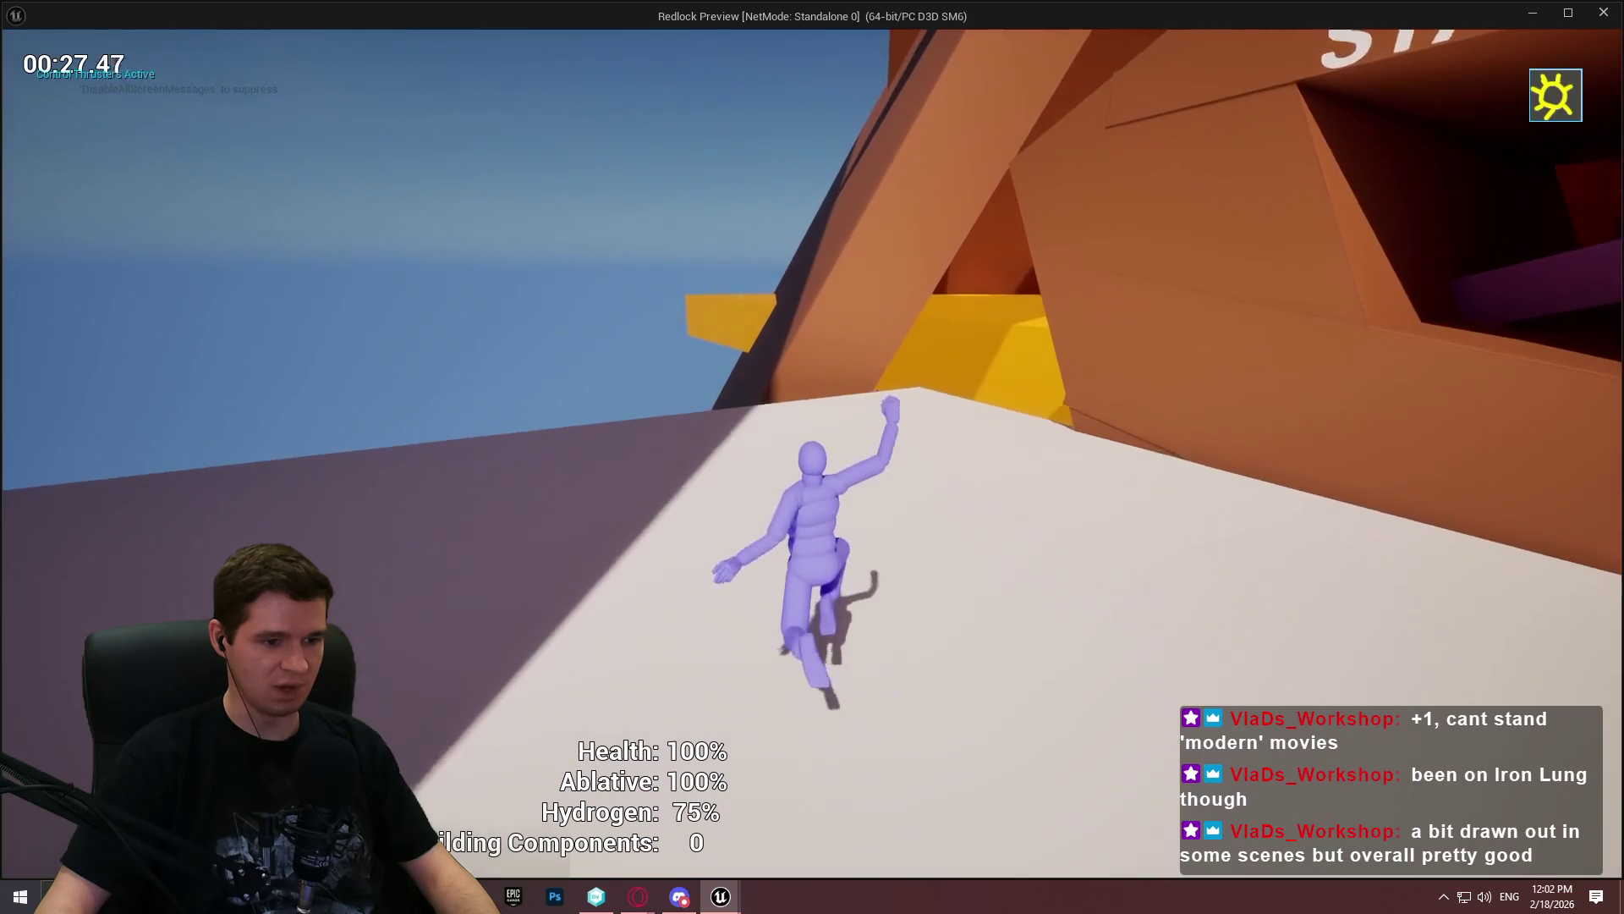
key("space")
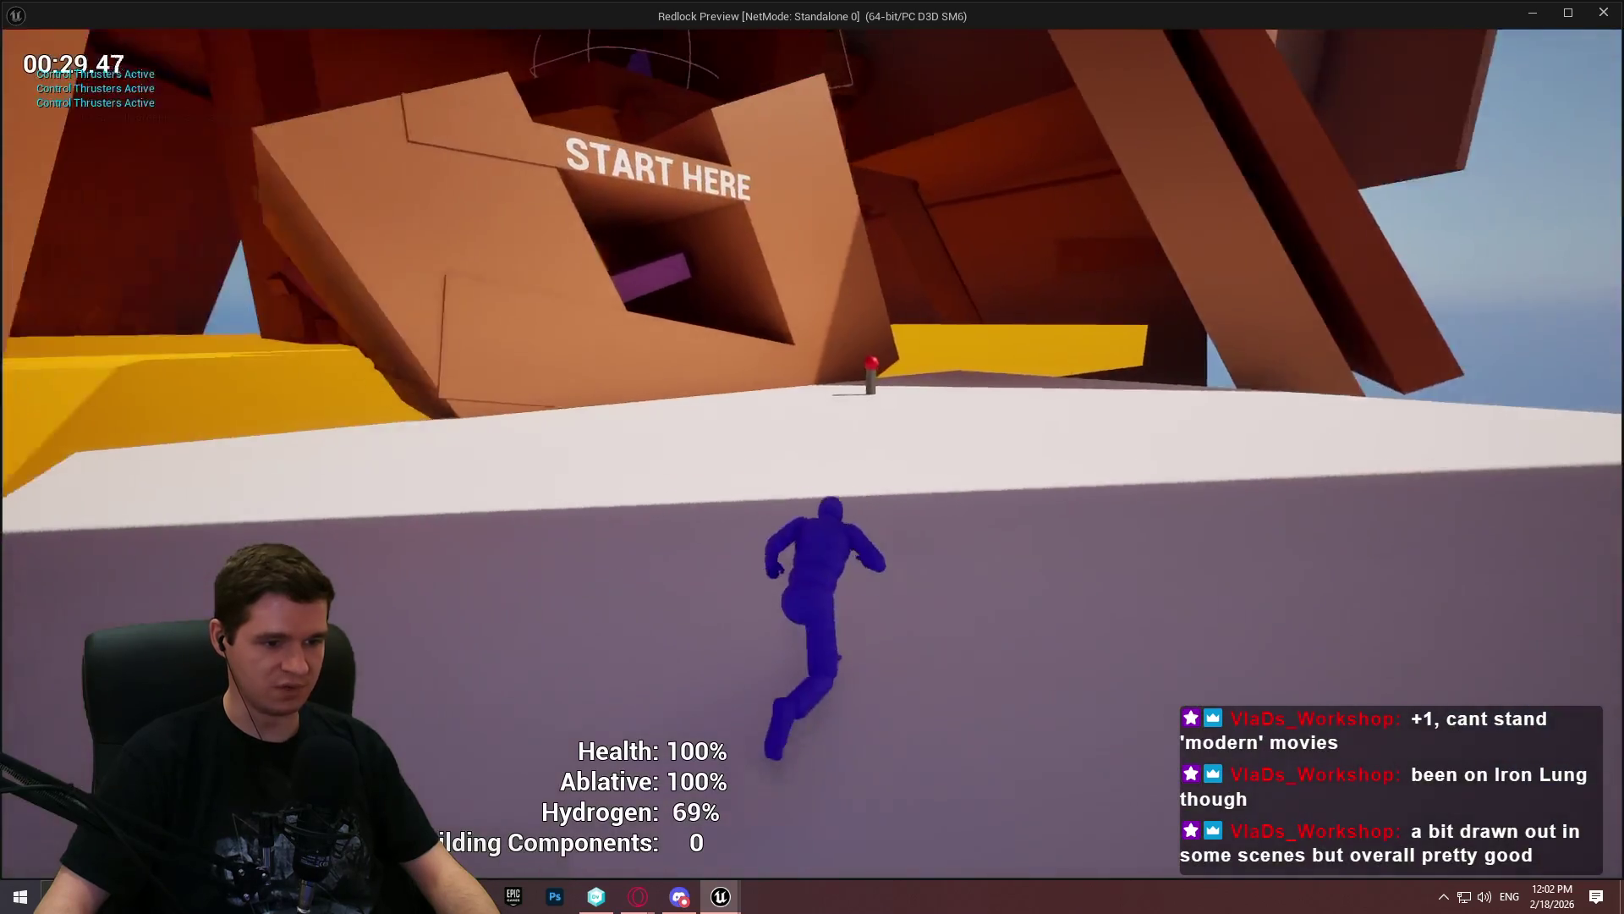
key("space")
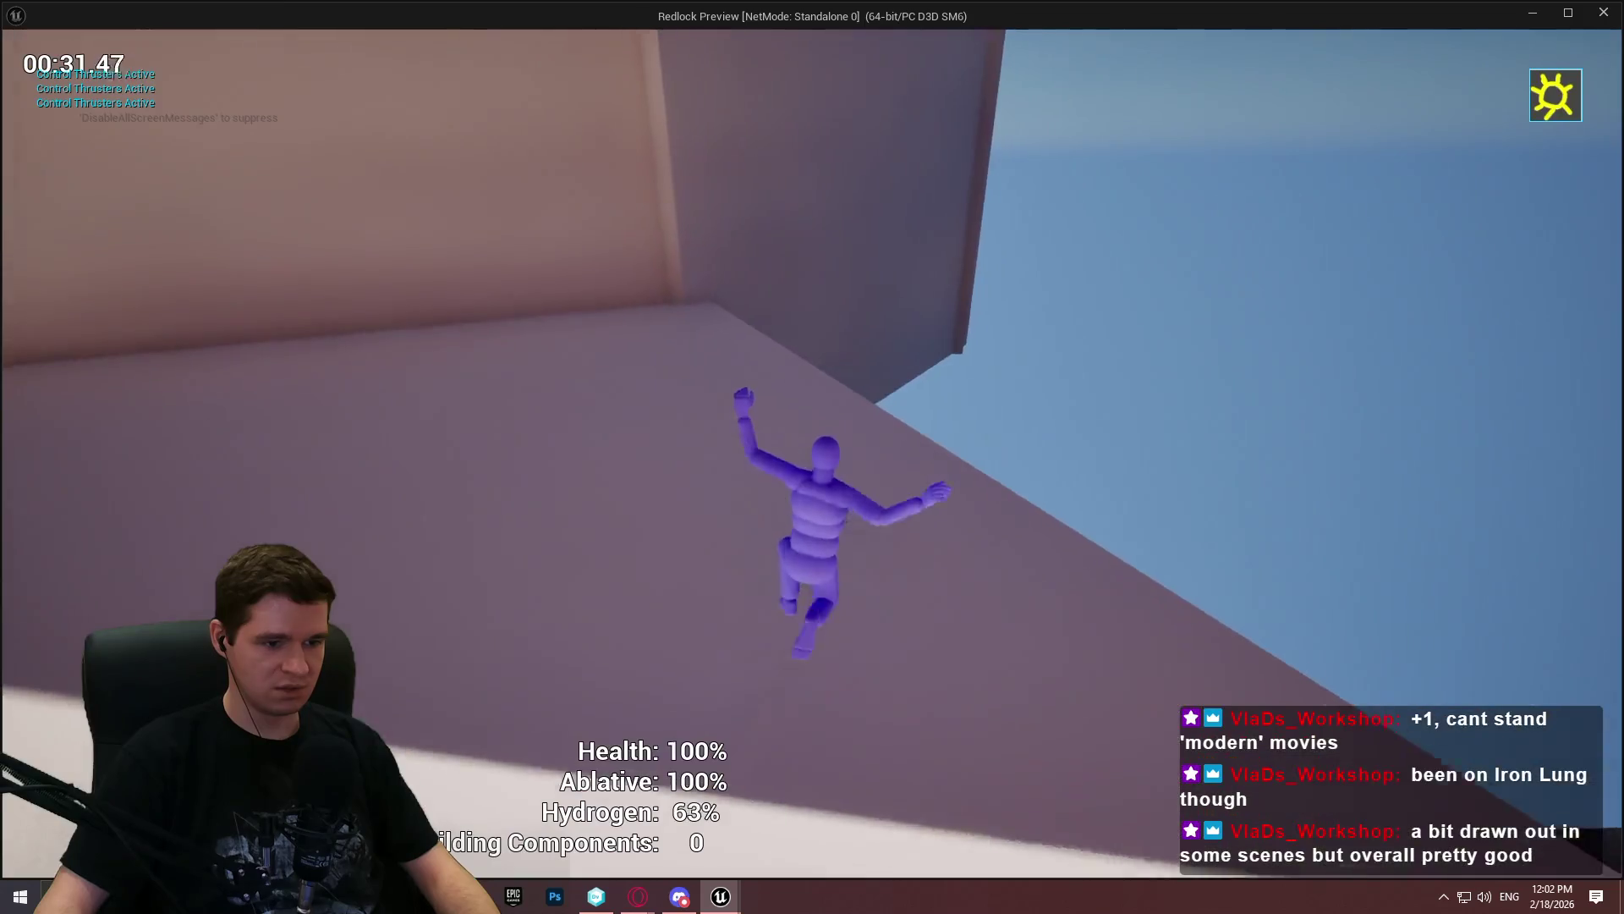
key("space")
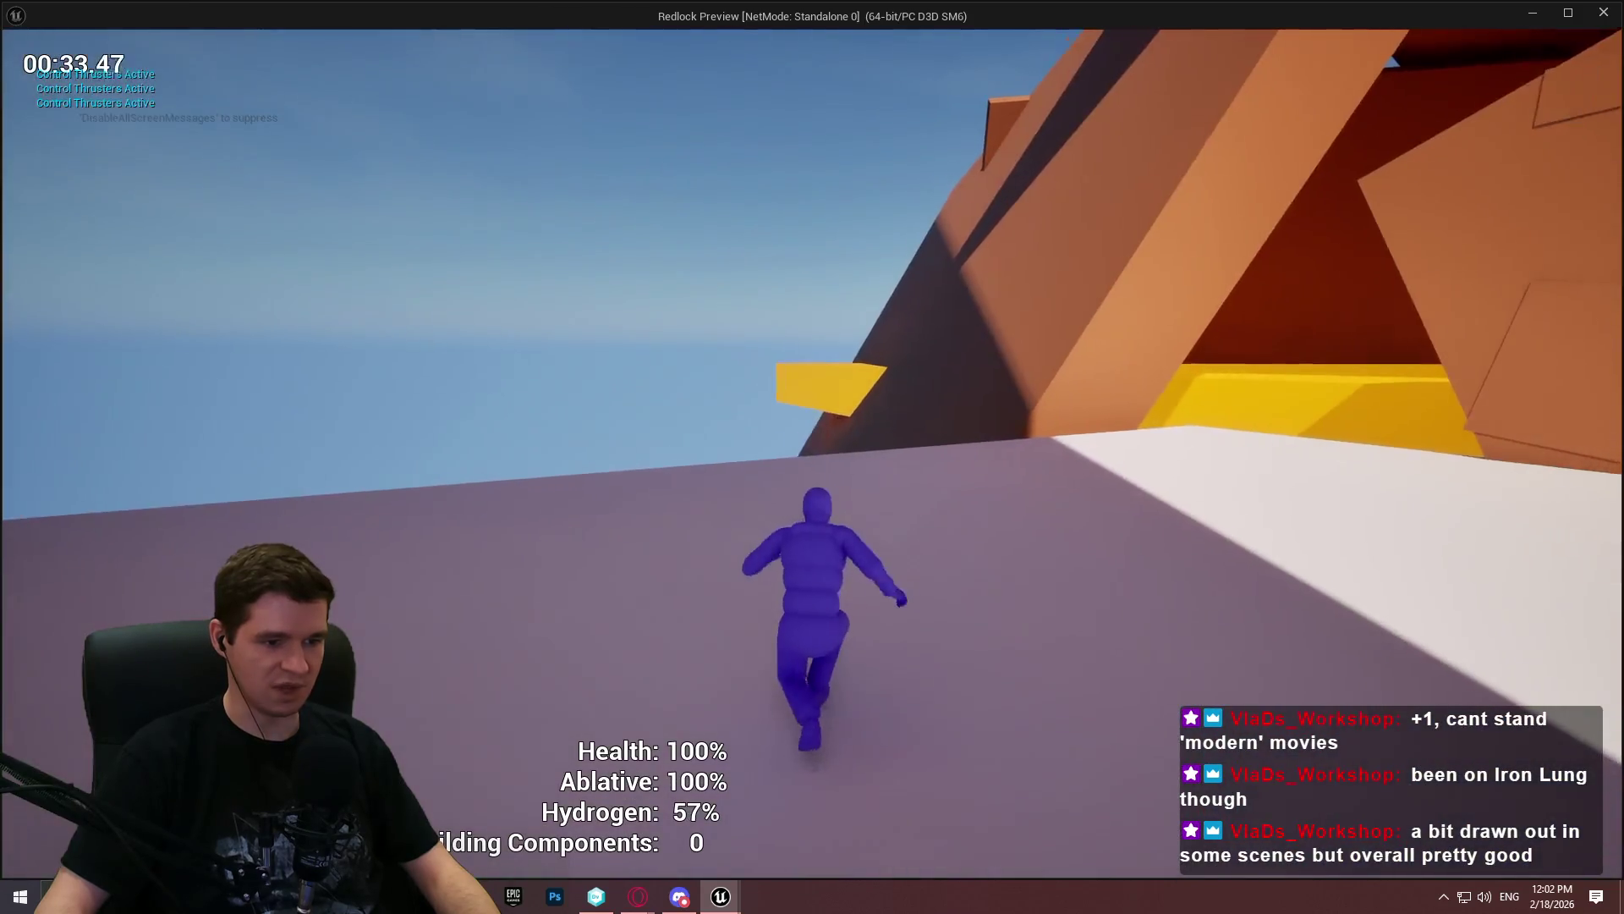
key("space")
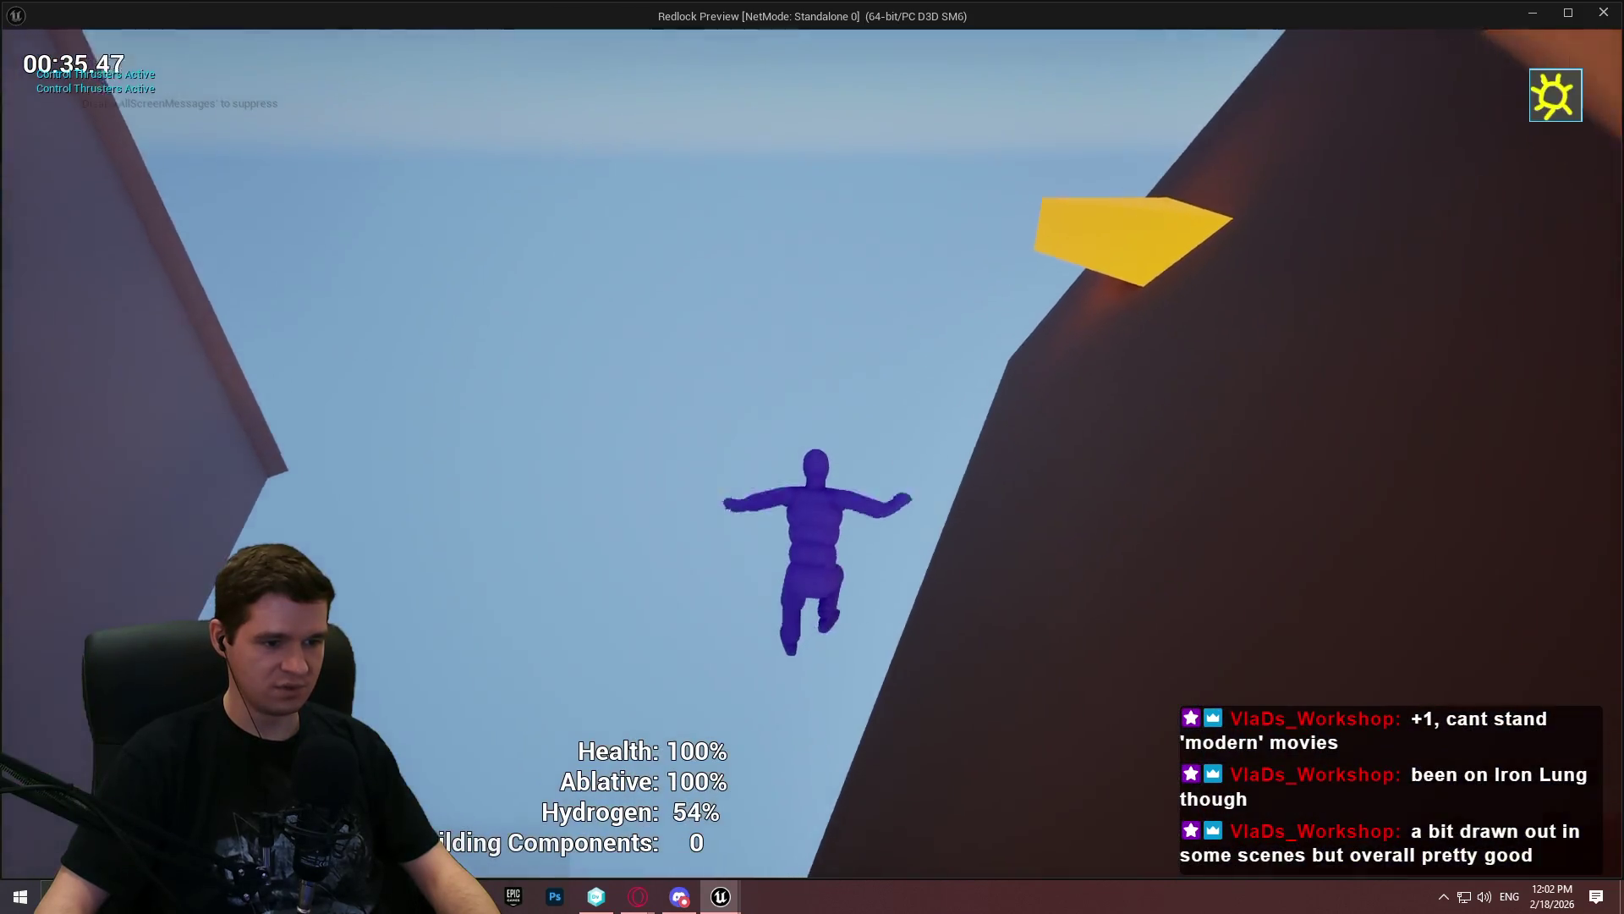
key("space")
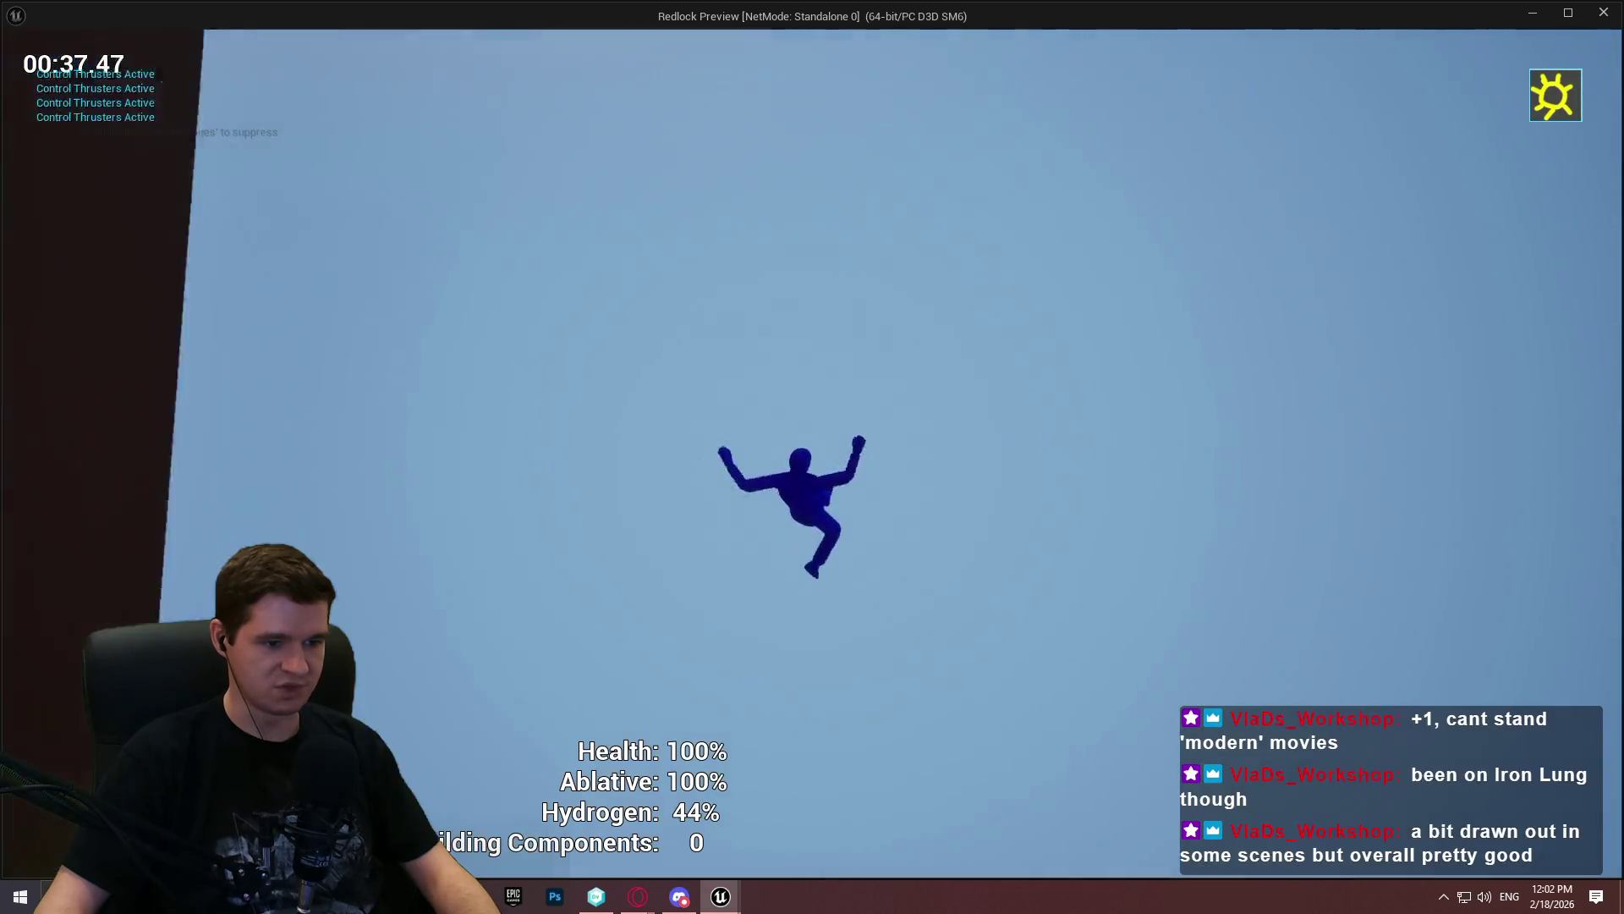
key("Escape")
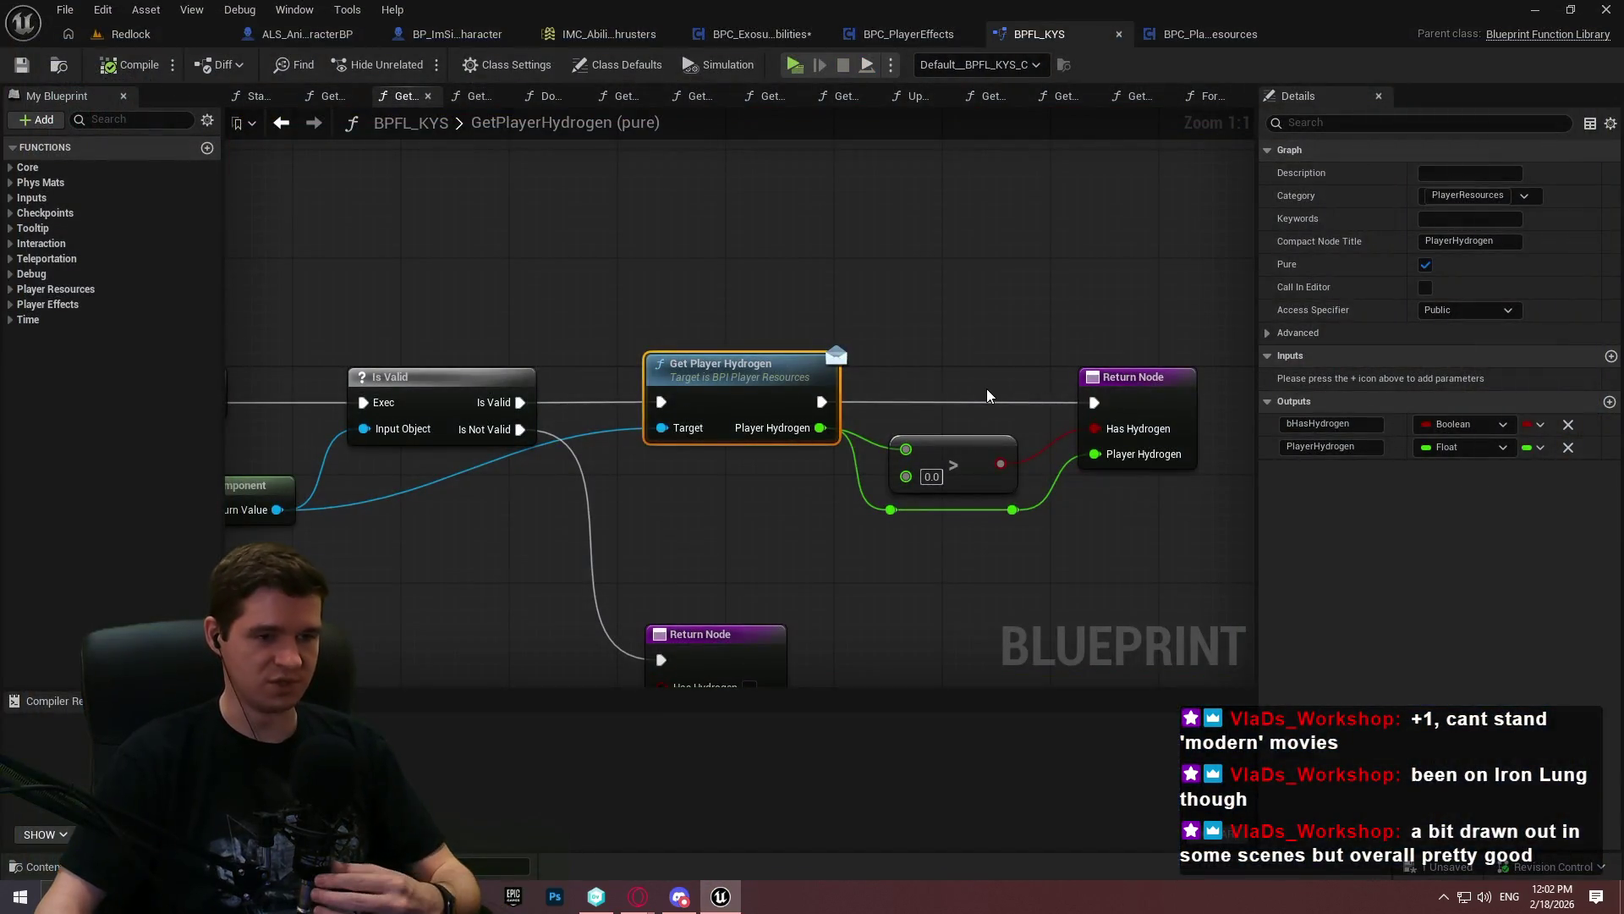
Return to the ControlThrustersCheck graph, fit all nodes, and save all changed assets
left_click(827, 541)
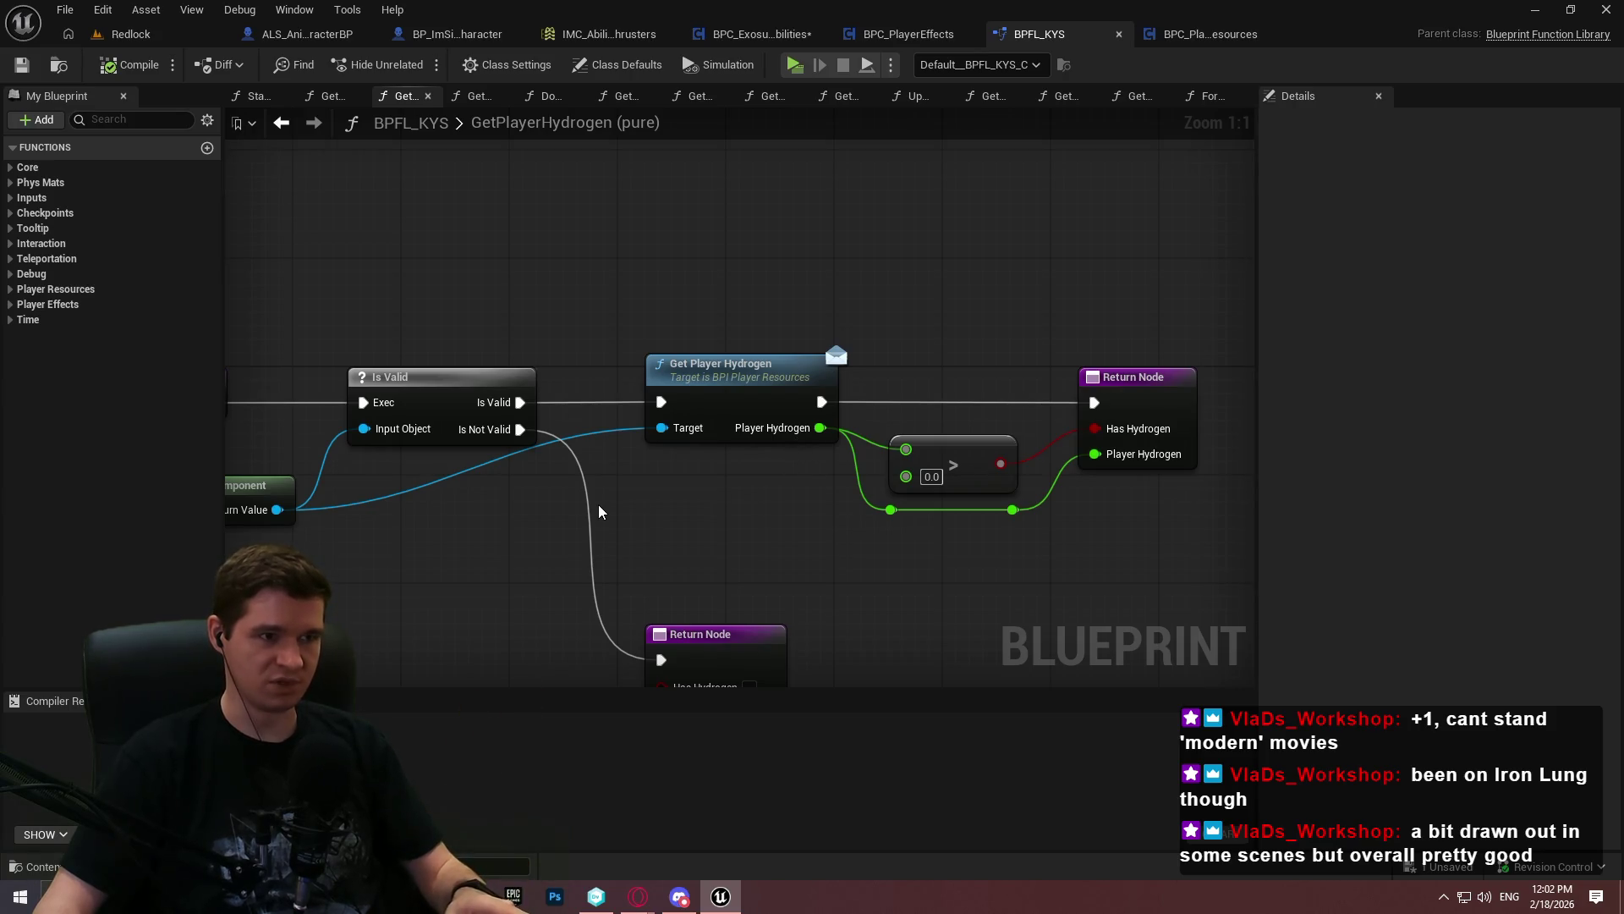
mouse_move(543, 496)
left_mouse_down()
mouse_move(809, 471)
mouse_move(1107, 474)
left_mouse_up()
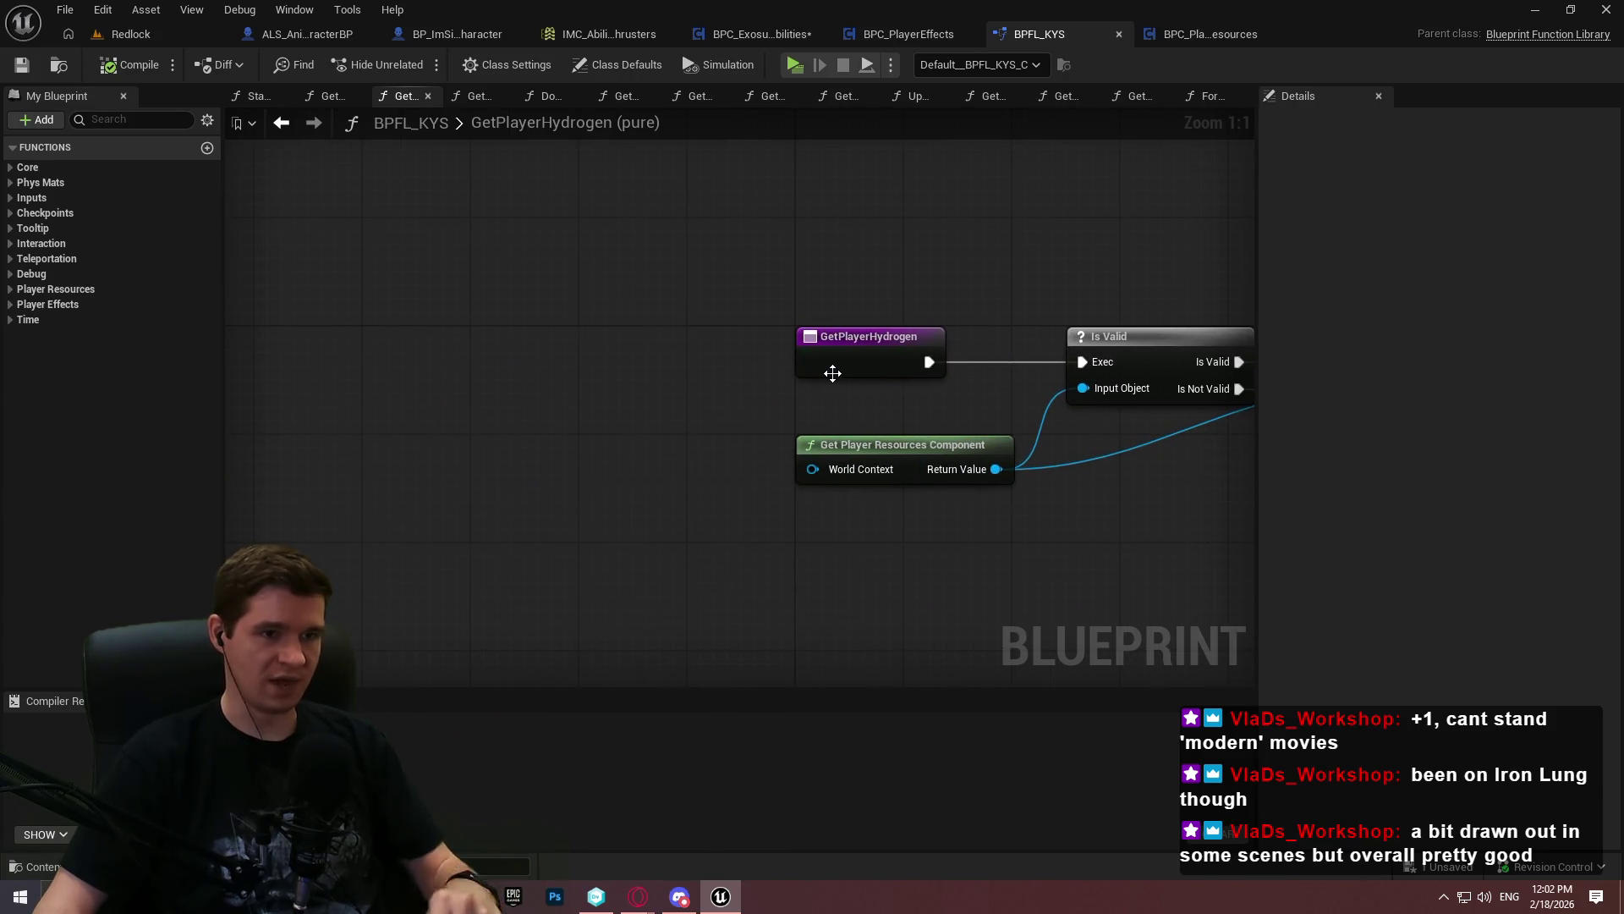
left_click(721, 35)
scroll(642, 362, "down", 5)
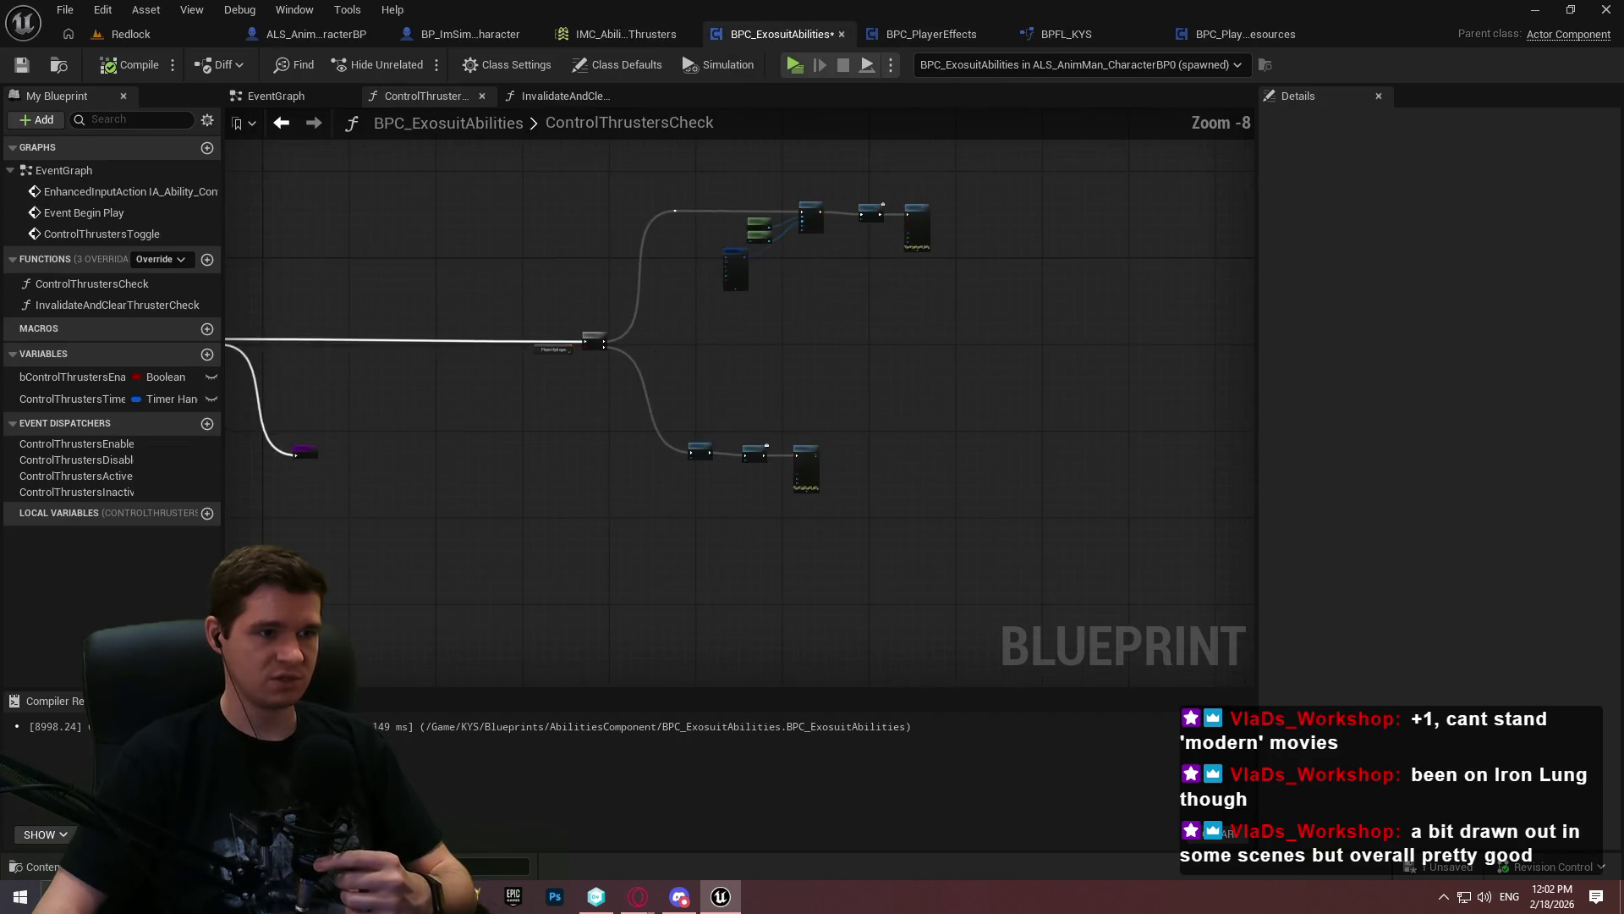
key("Home")
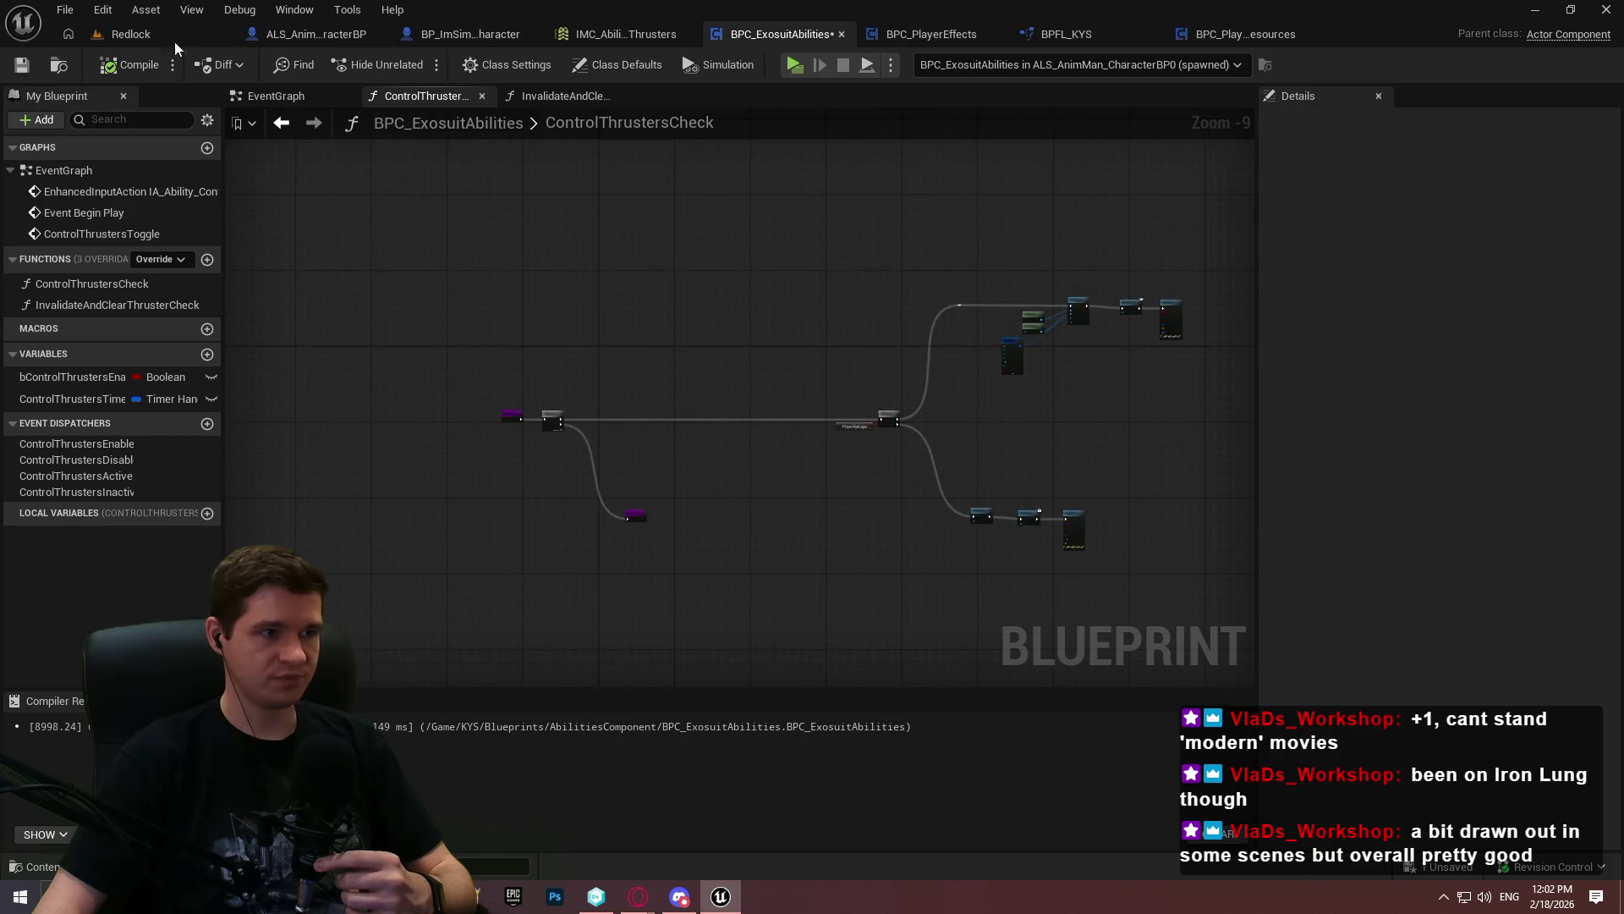
left_click(64, 10)
left_click(130, 127)
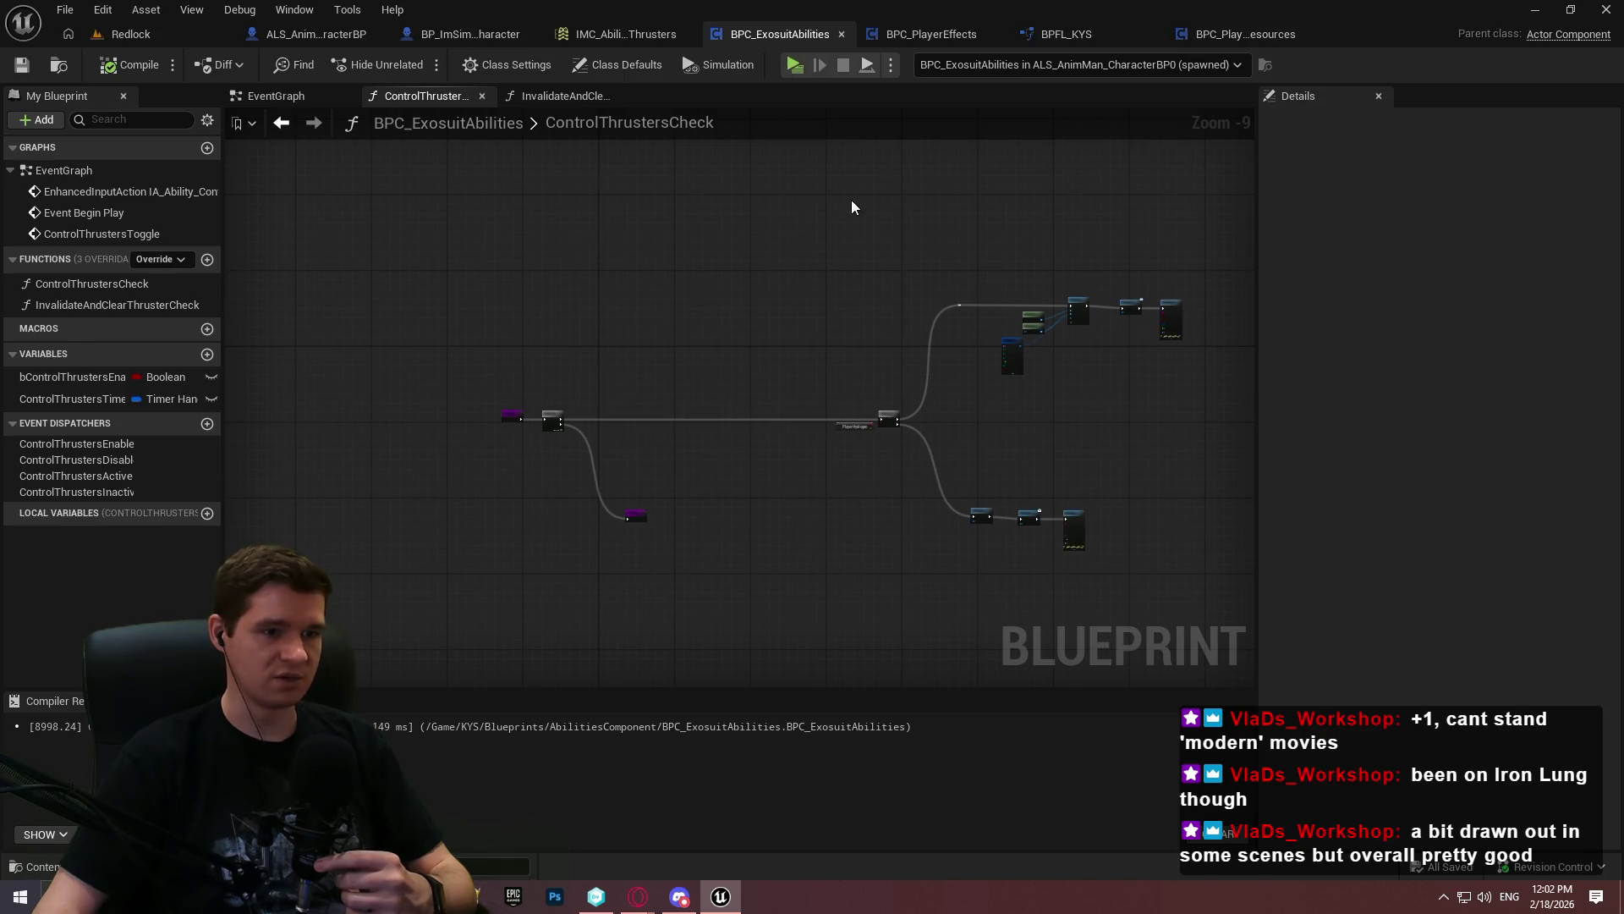
Glance at InvalidateAndClearThrusterCheck, then view the EventGraph's ControlThrustersToggle node chain
left_click(518, 97)
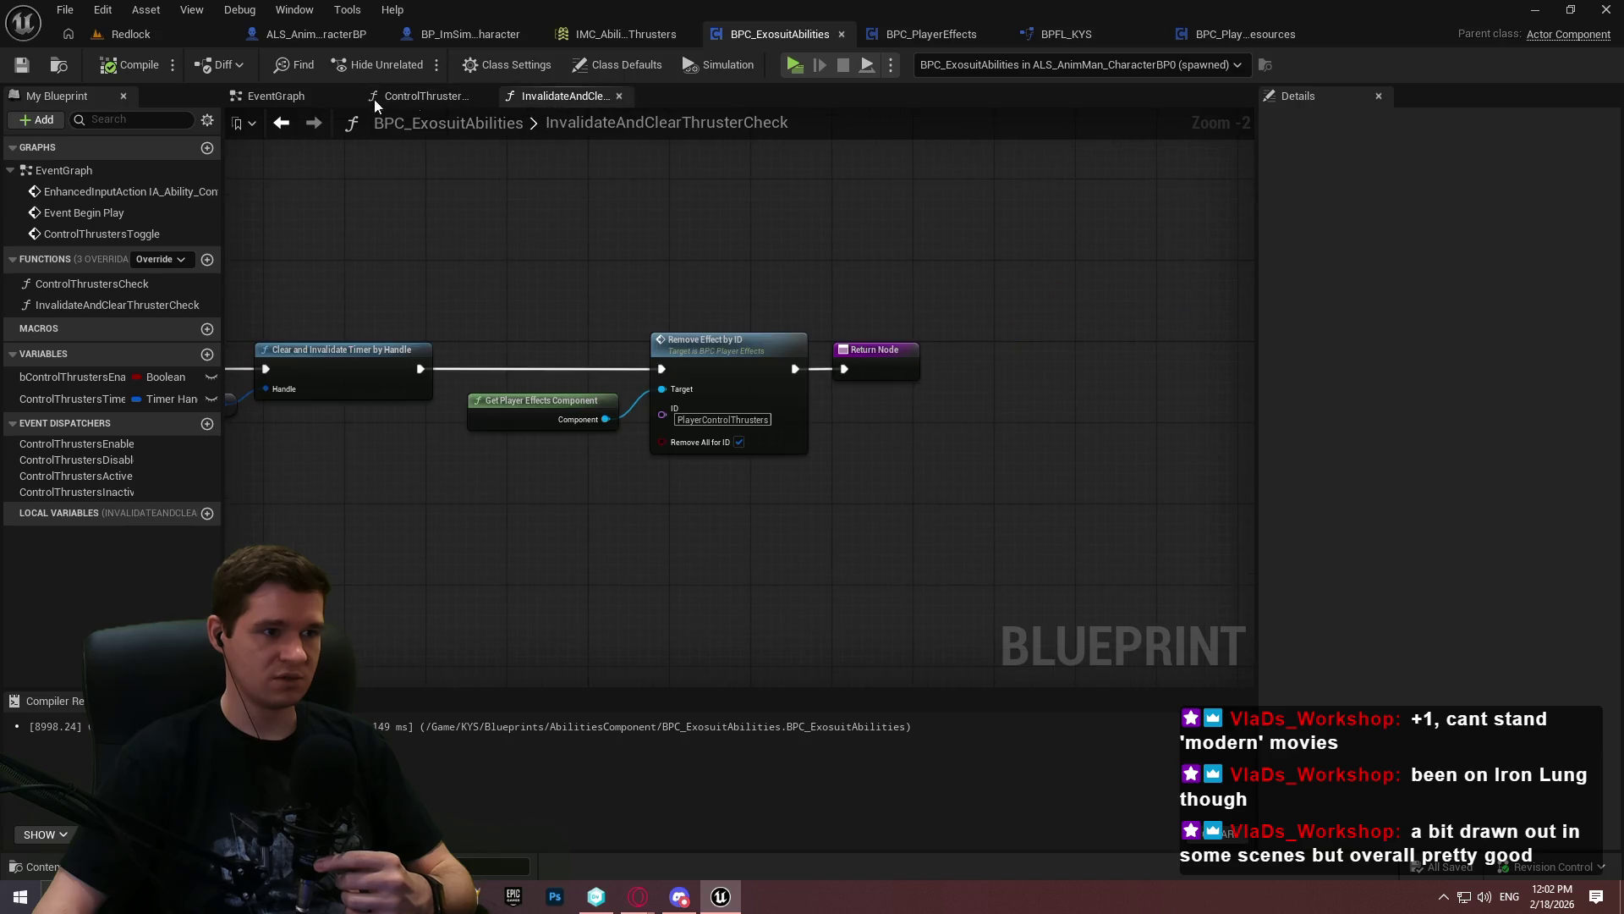
left_click(422, 96)
scroll(679, 415, "up", 3)
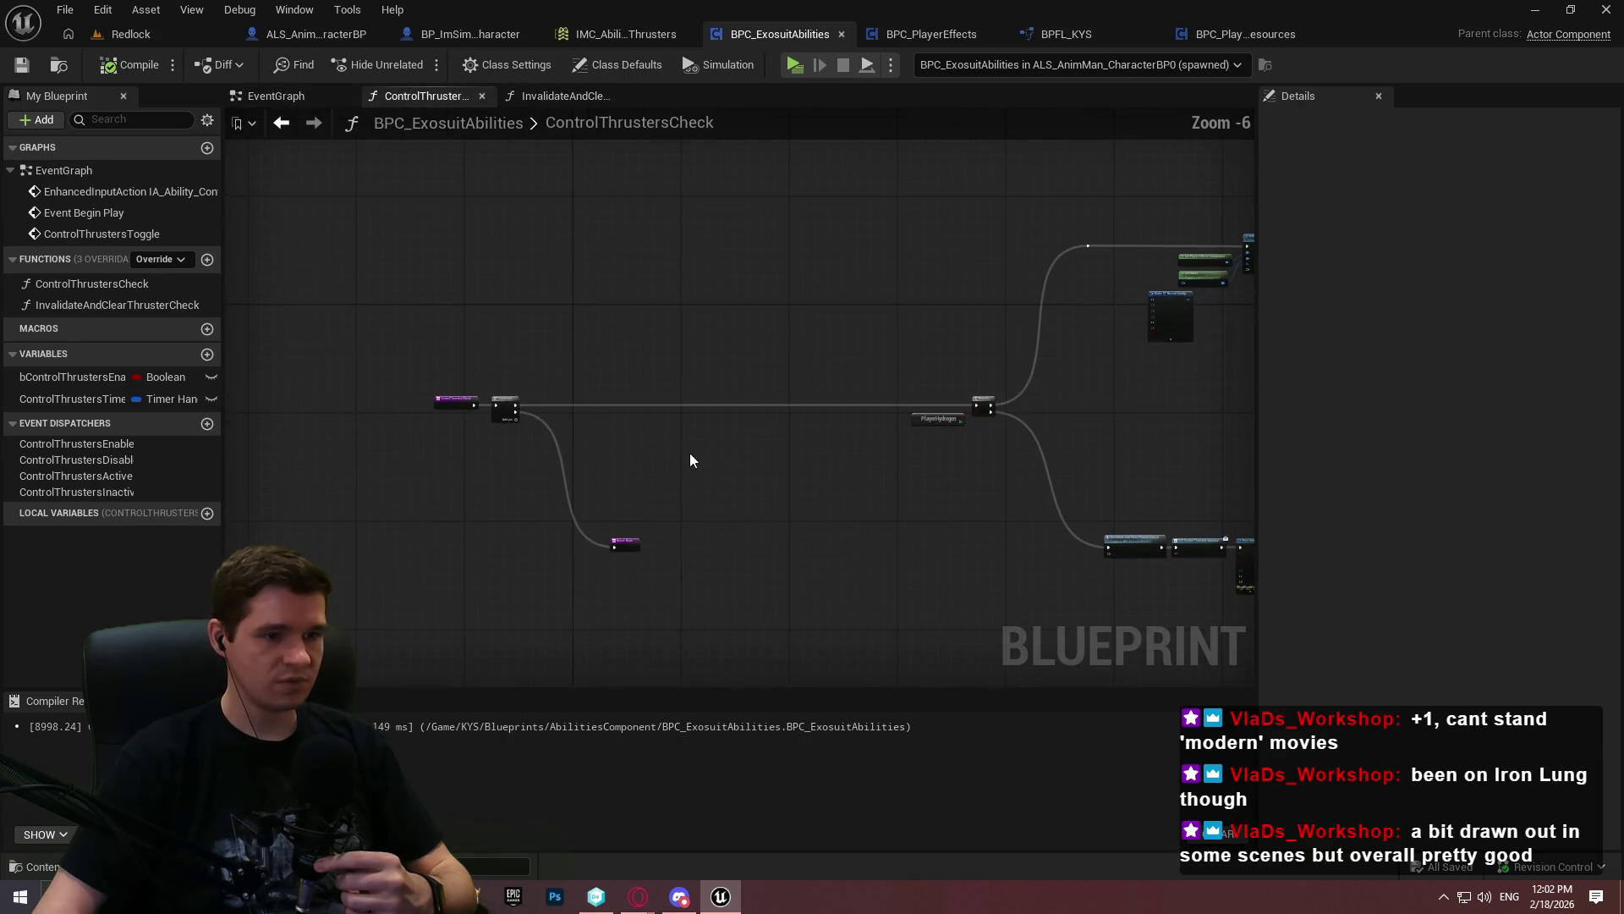
left_click(269, 95)
scroll(1205, 479, "down", 2)
left_click_drag(716, 639, 992, 394)
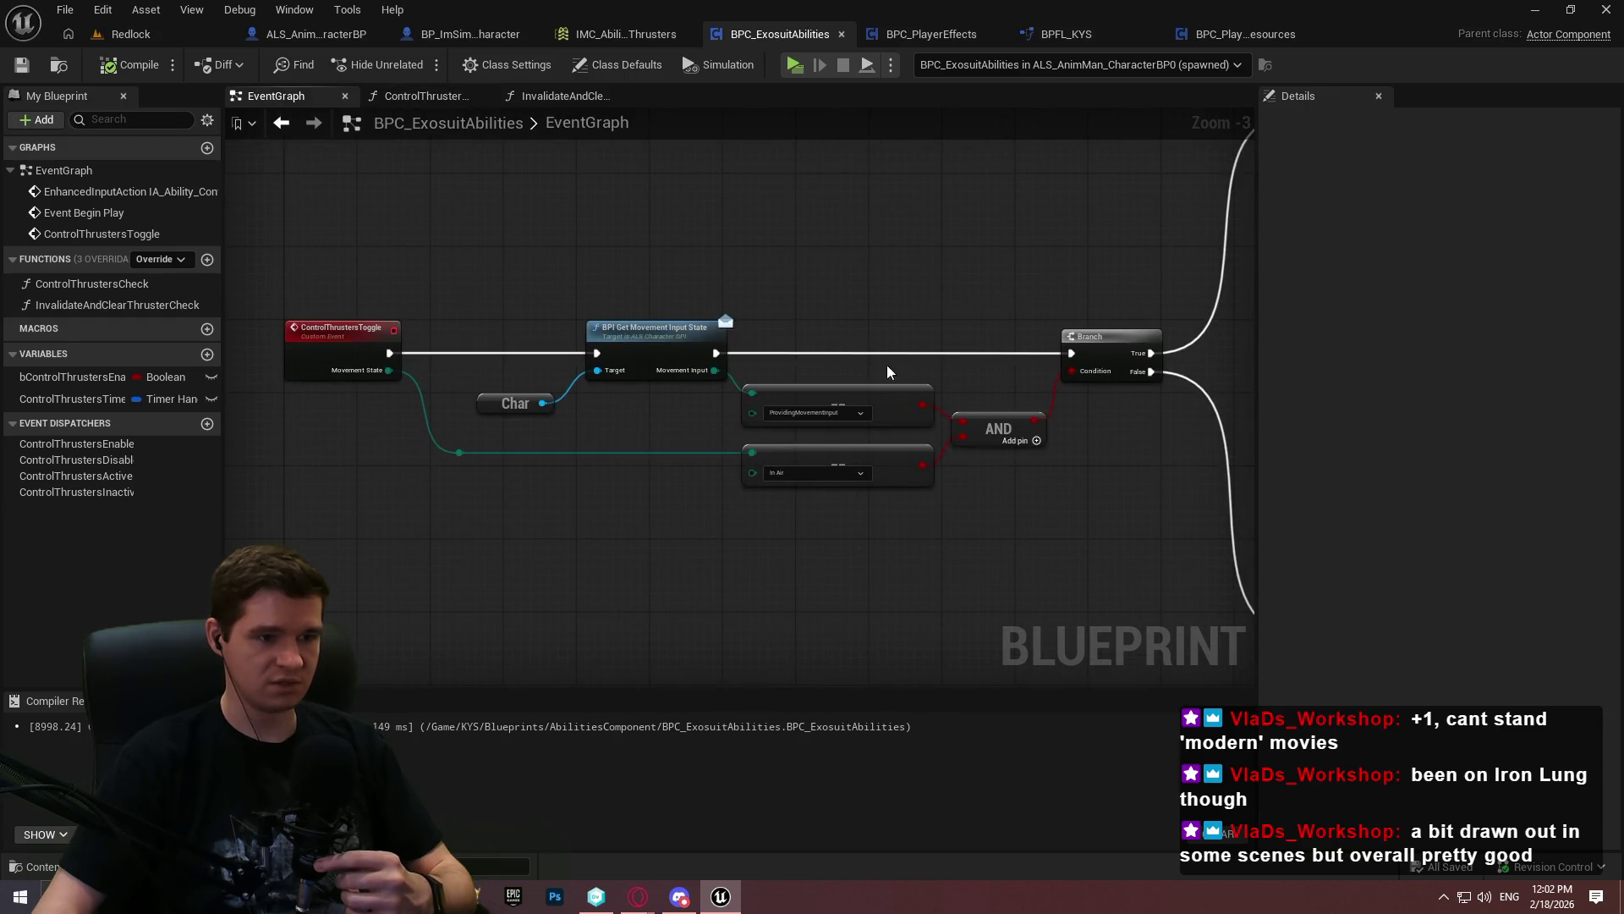
Delete the movement-input check nodes and the leftover AND node from ControlThrustersToggle
left_click_drag(491, 301, 900, 410)
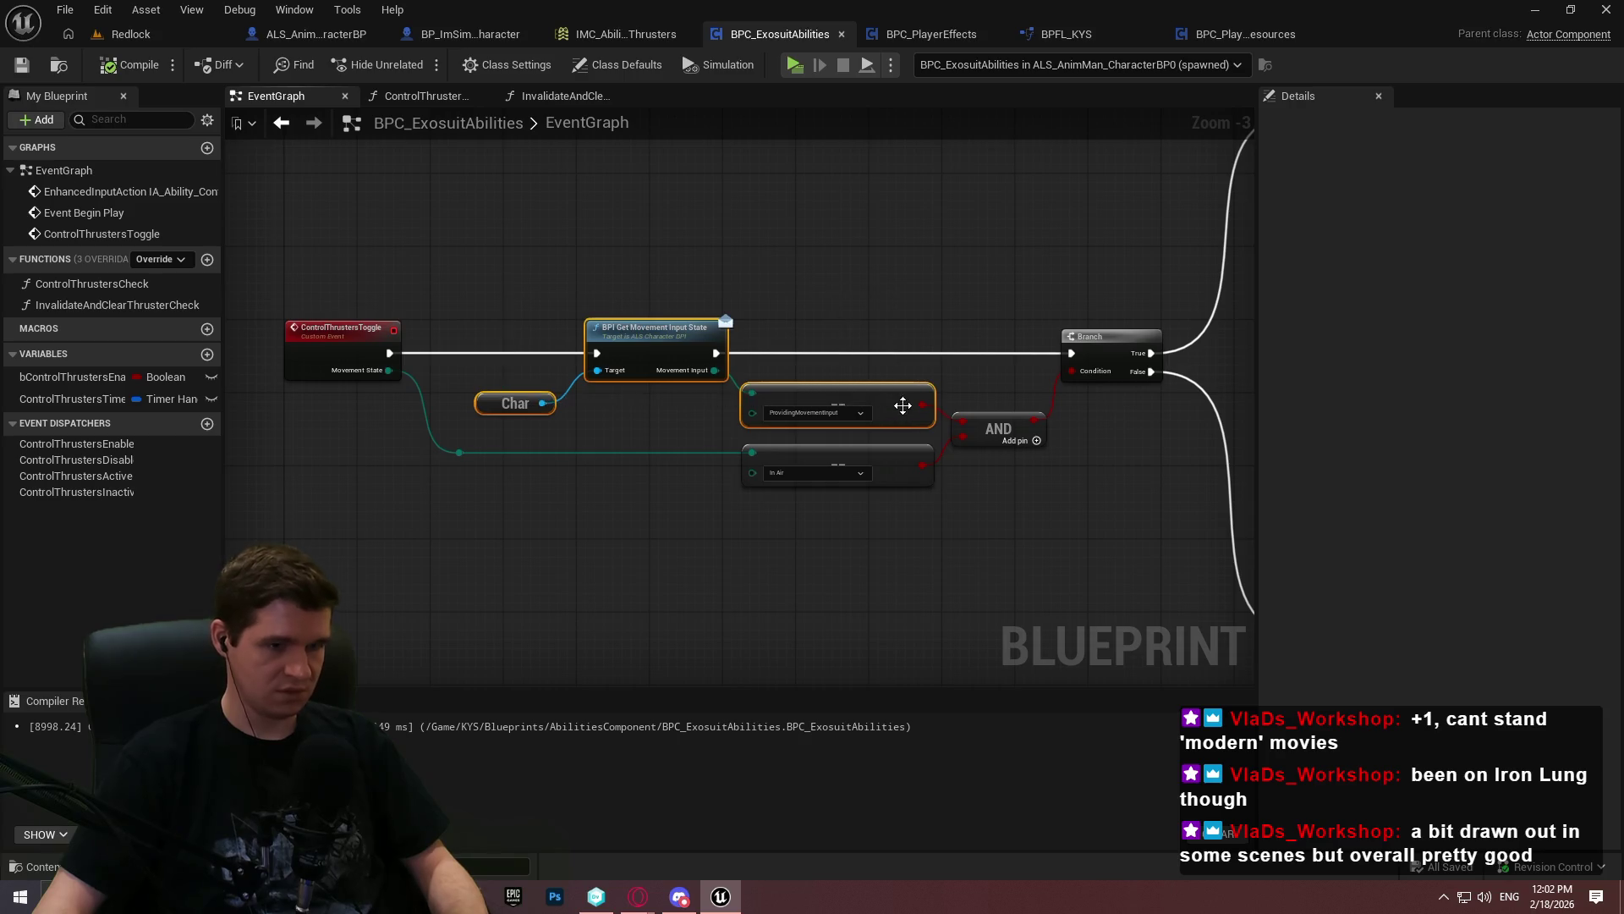
key("Delete")
mouse_move(1072, 371)
left_mouse_down()
mouse_move(927, 393)
mouse_move(877, 429)
mouse_move(1073, 371)
left_mouse_up()
left_click_drag(1099, 472, 1005, 435)
key("Delete")
Compare Movement State == In Air and wire the toggle event into the Branch
mouse_move(389, 370)
left_mouse_down()
mouse_move(592, 385)
mouse_move(748, 459)
left_mouse_up()
key("Escape")
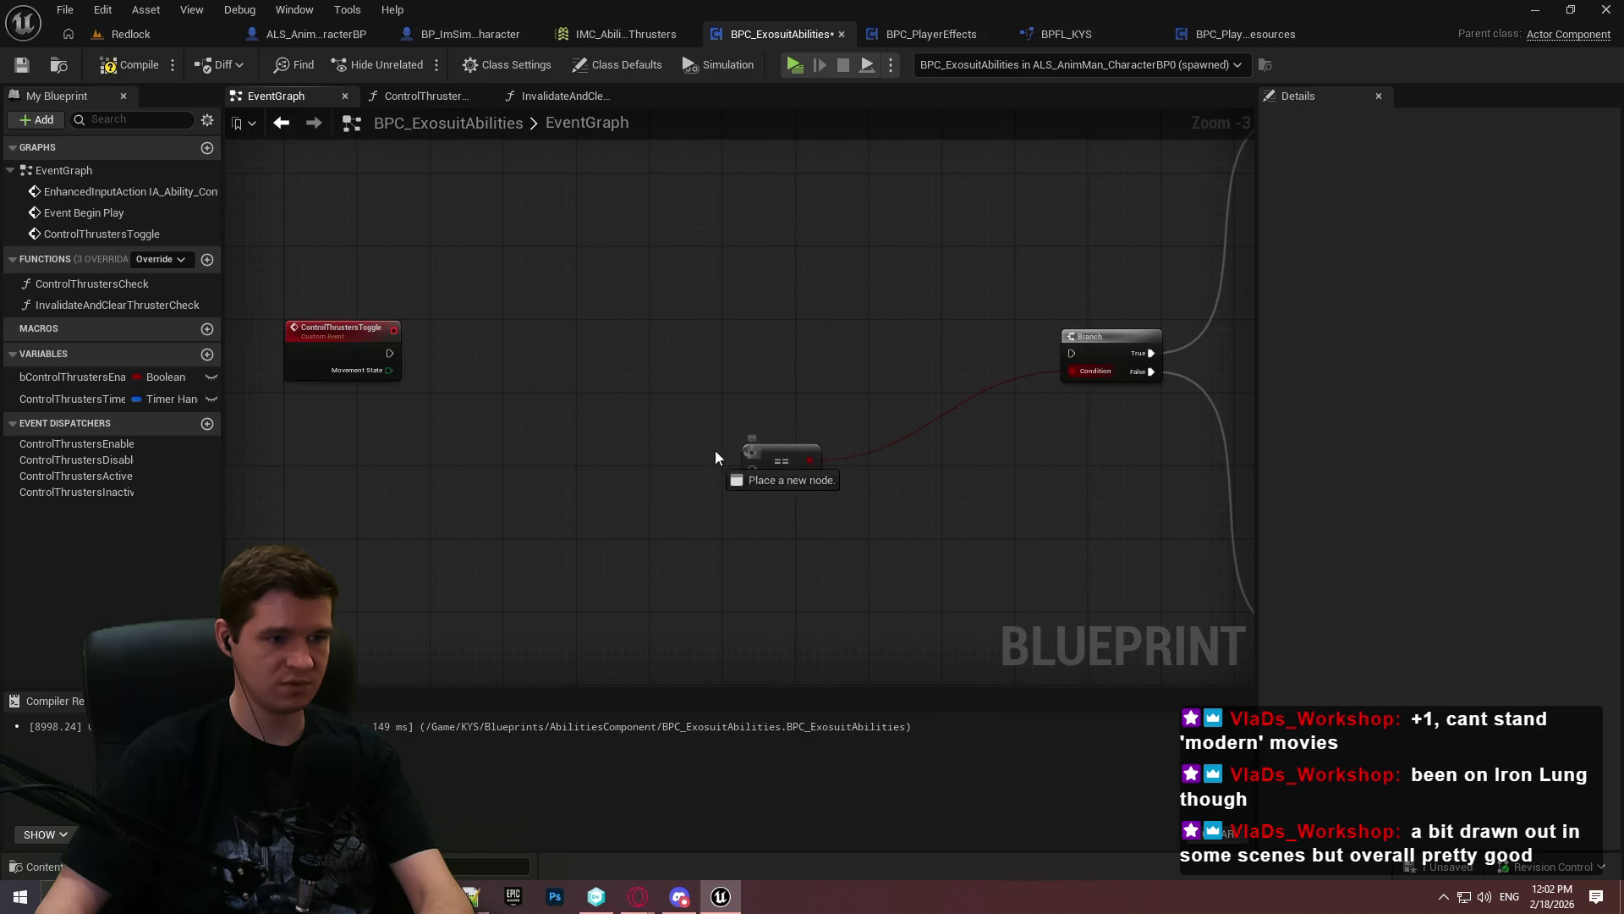
left_click_drag(367, 381, 368, 381)
scroll(780, 473, "up", 2)
left_click(795, 470)
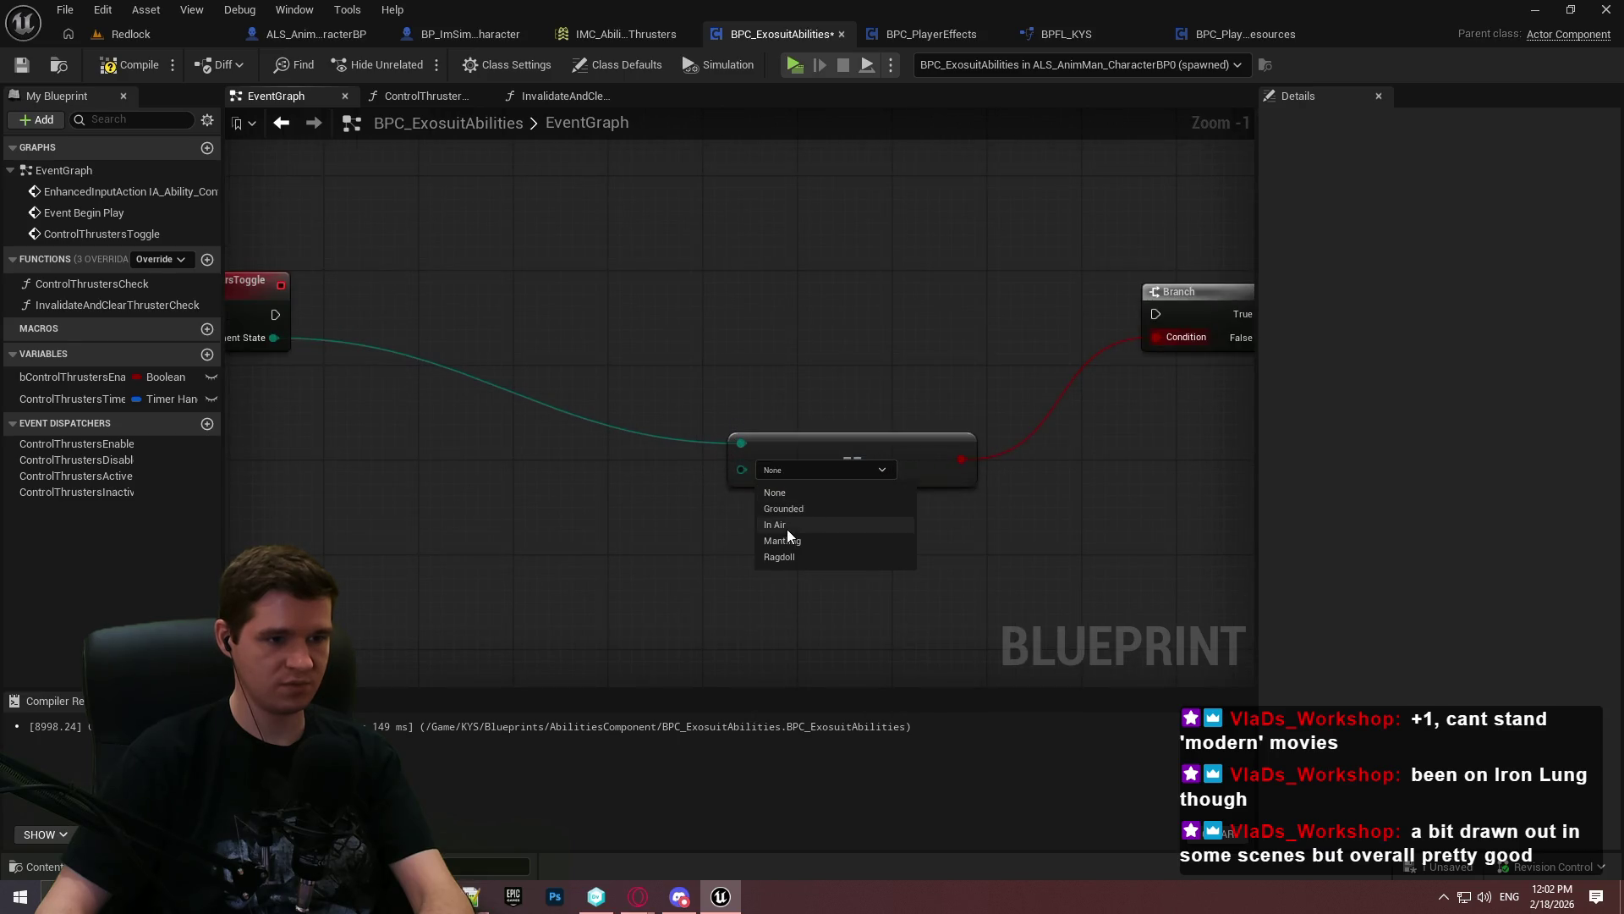
left_click(787, 525)
mouse_move(848, 450)
left_mouse_down()
mouse_move(992, 368)
mouse_move(971, 380)
left_mouse_up()
left_click(869, 305)
left_click_drag(273, 314, 1064, 314)
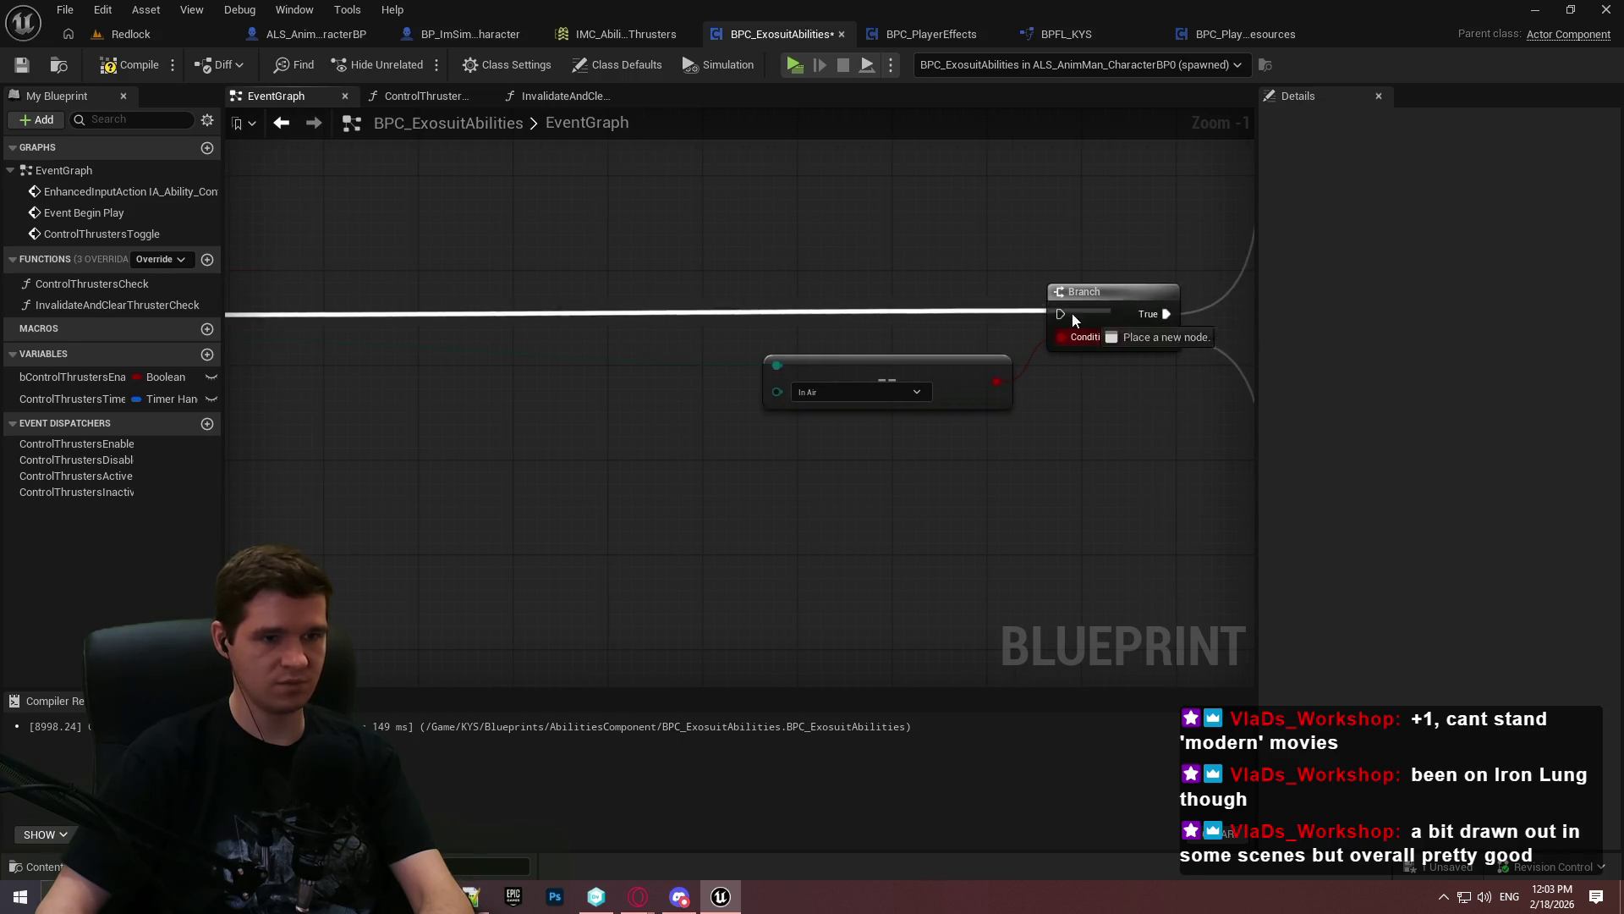
Reposition the ControlThrustersToggle node, compile, and show the ControlThrustersCheck function
left_click_drag(438, 280, 956, 273)
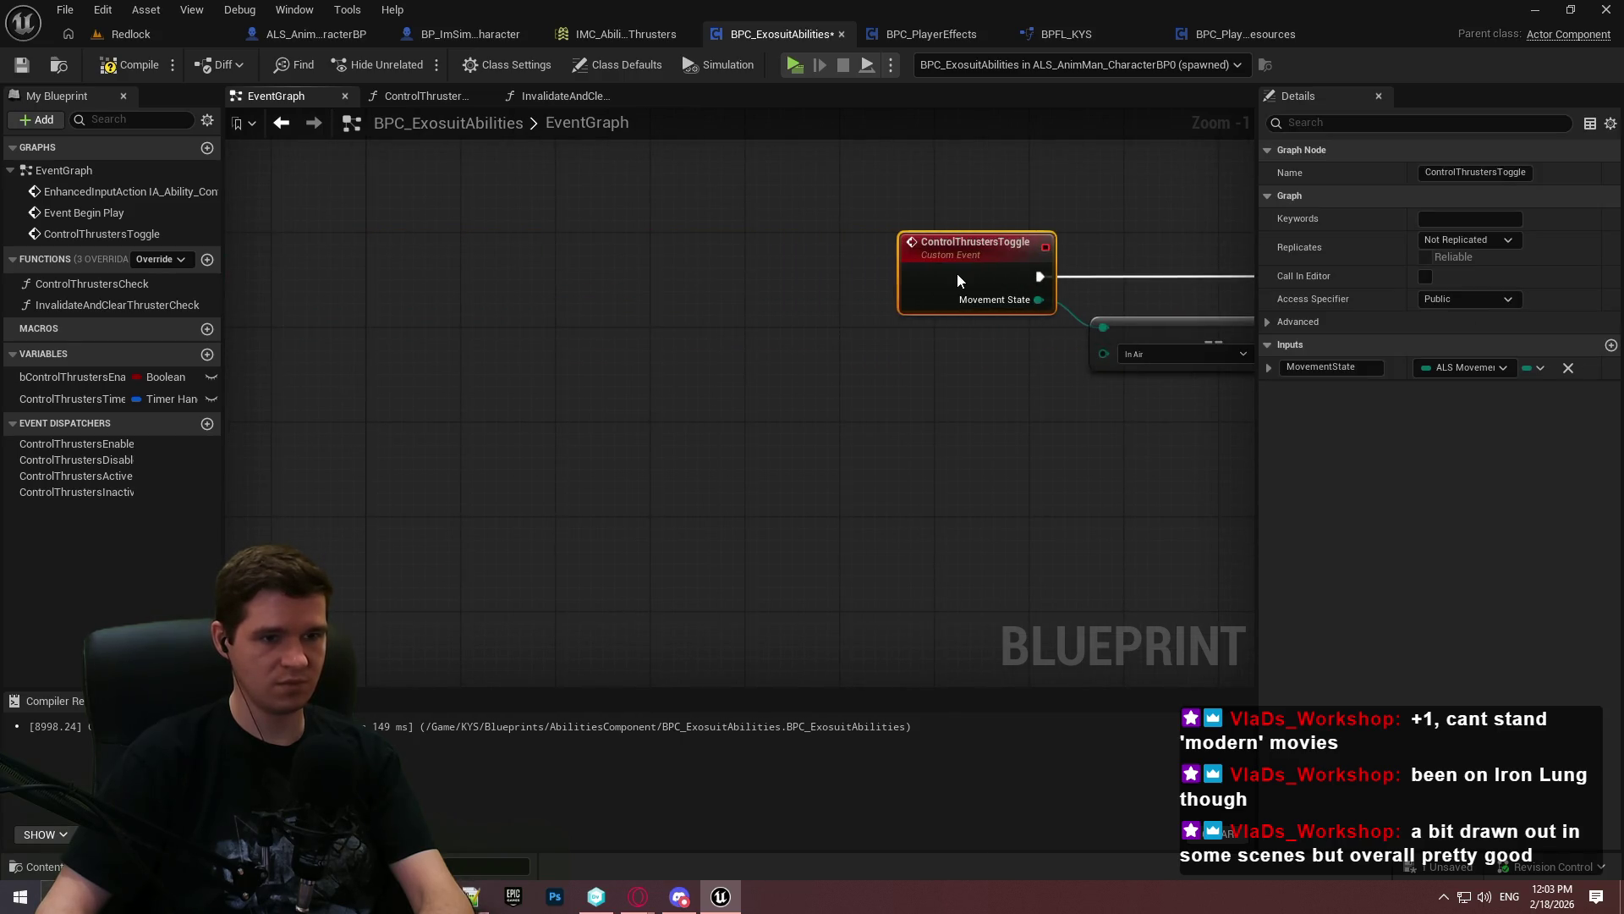
left_click(518, 428)
left_click(22, 65)
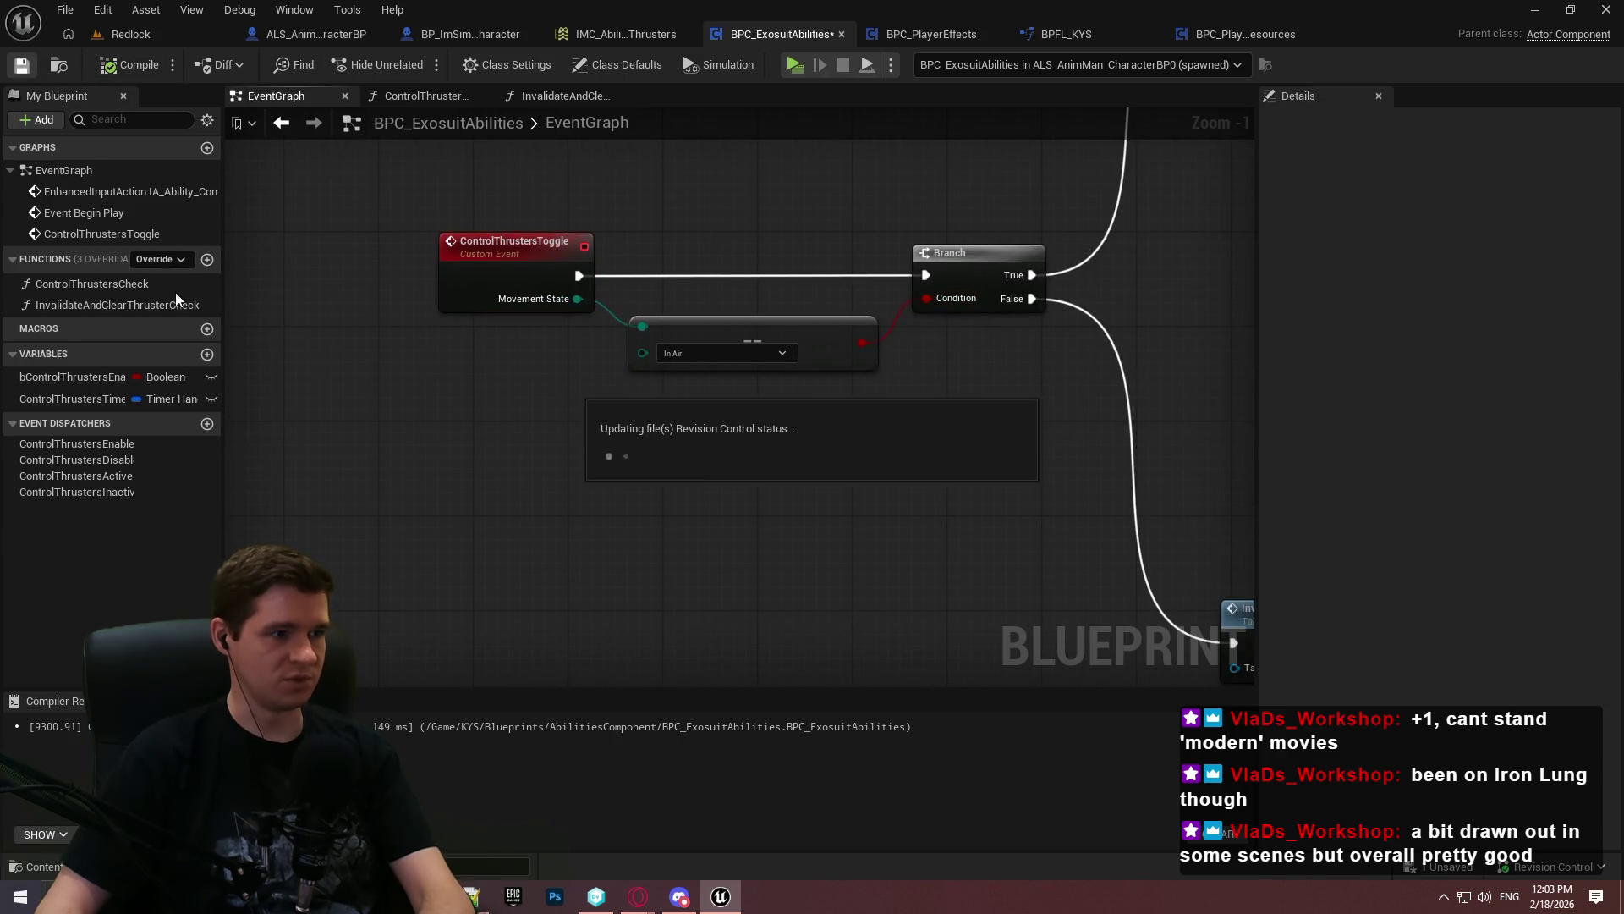
double_click(92, 285)
scroll(606, 438, "up", 4)
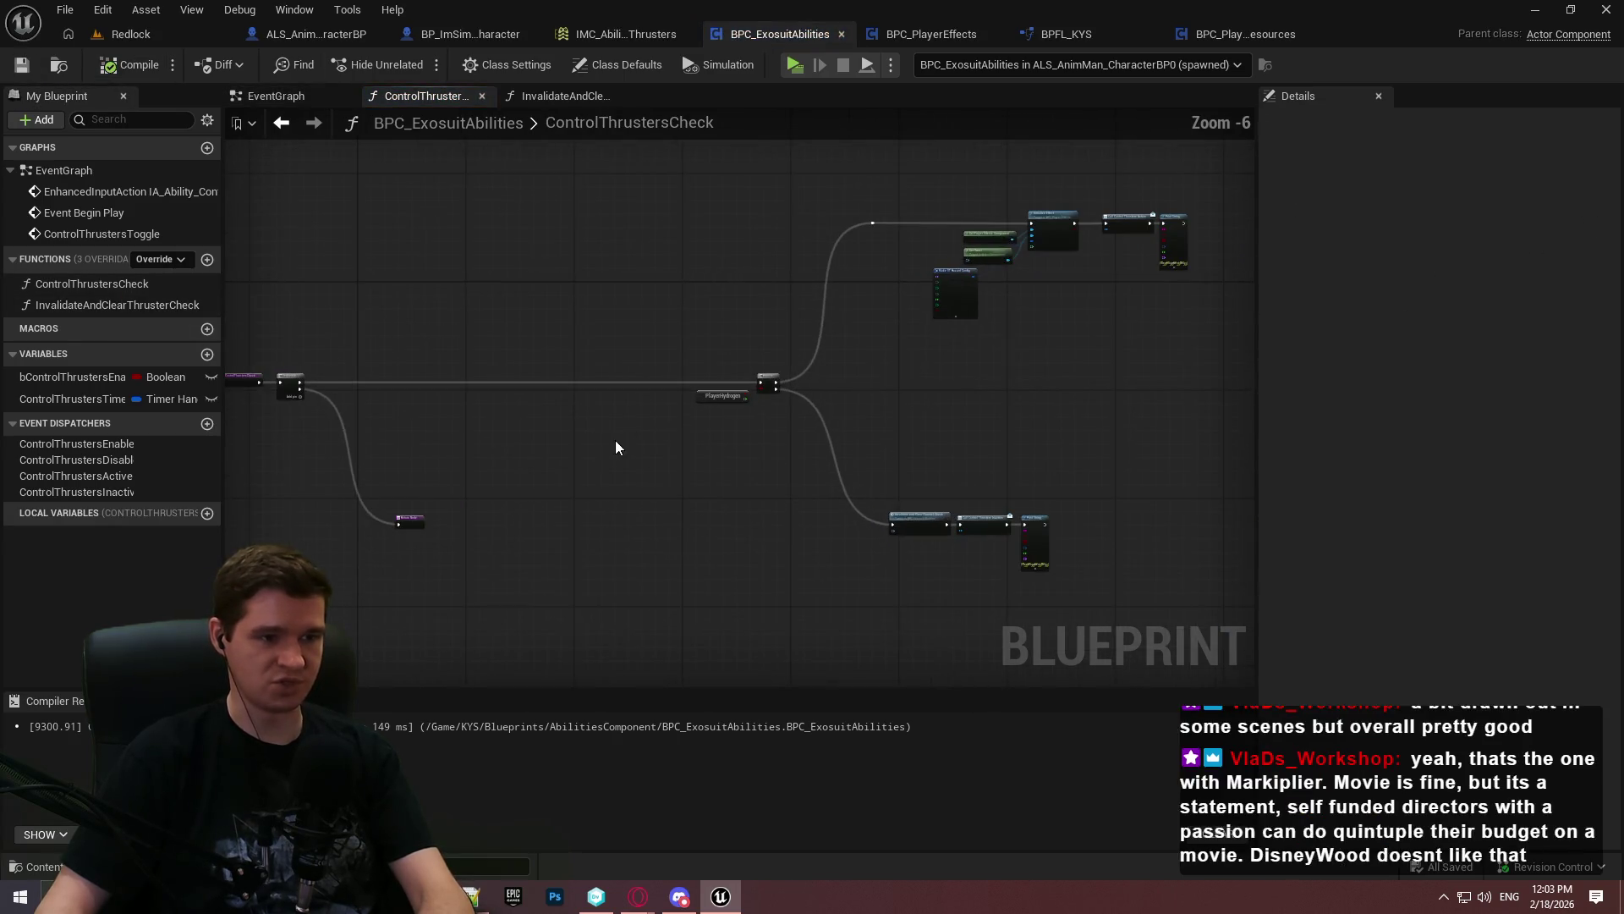
Paste the movement-input nodes and add an AND Boolean node on the Branch condition
key("ctrl+v")
scroll(890, 465, "up", 2)
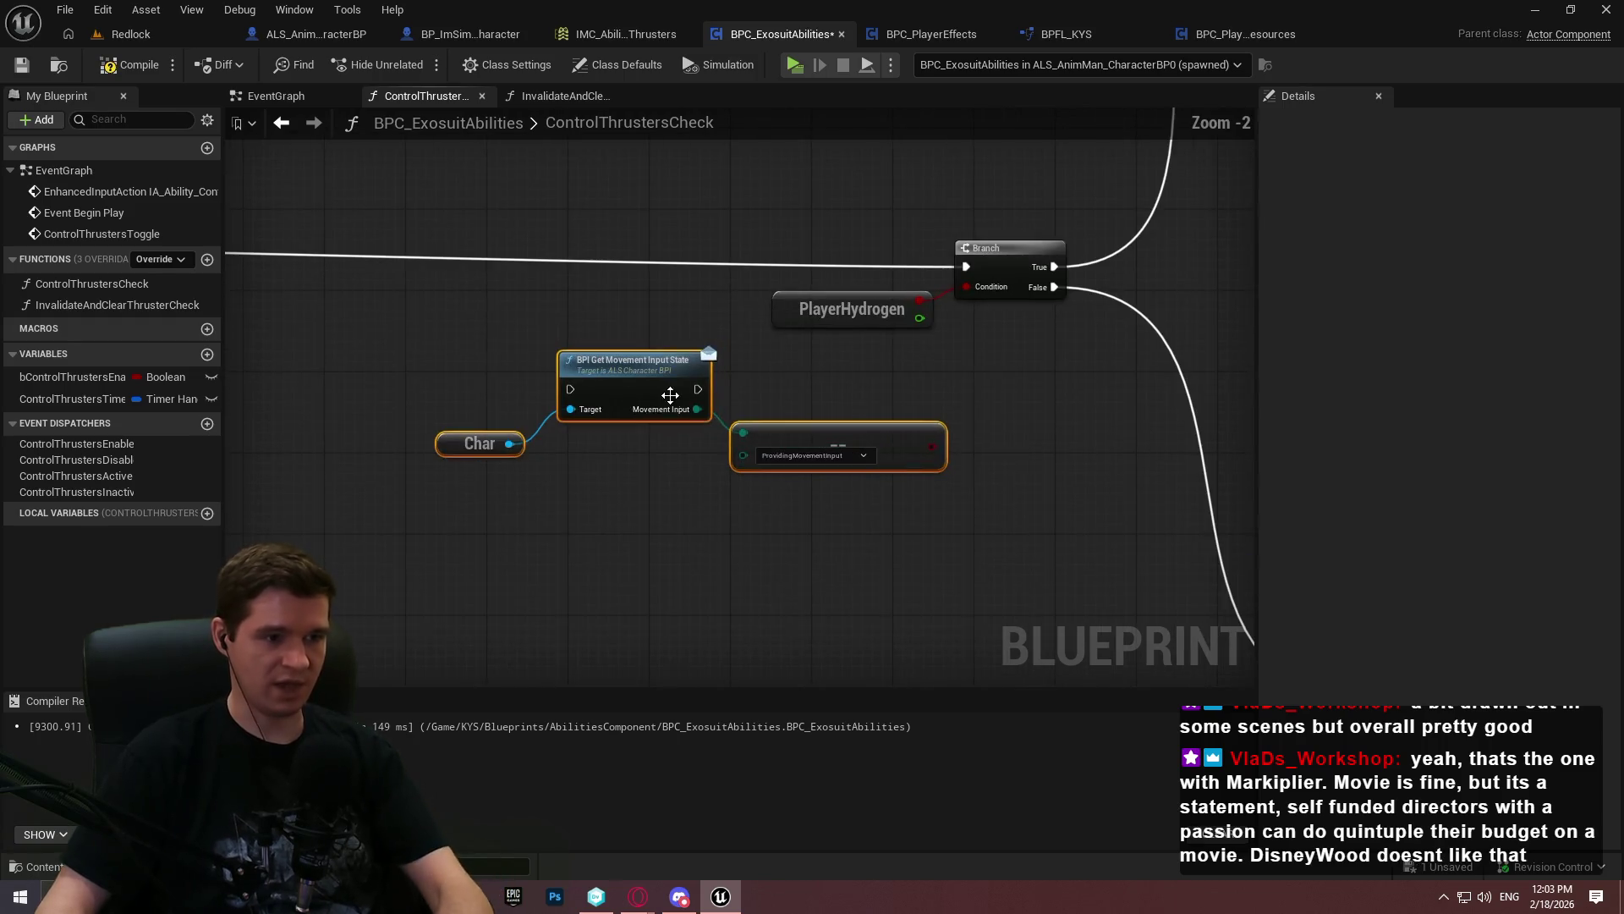
mouse_move(568, 391)
left_mouse_down()
mouse_move(25, 298)
mouse_move(353, 266)
left_mouse_up()
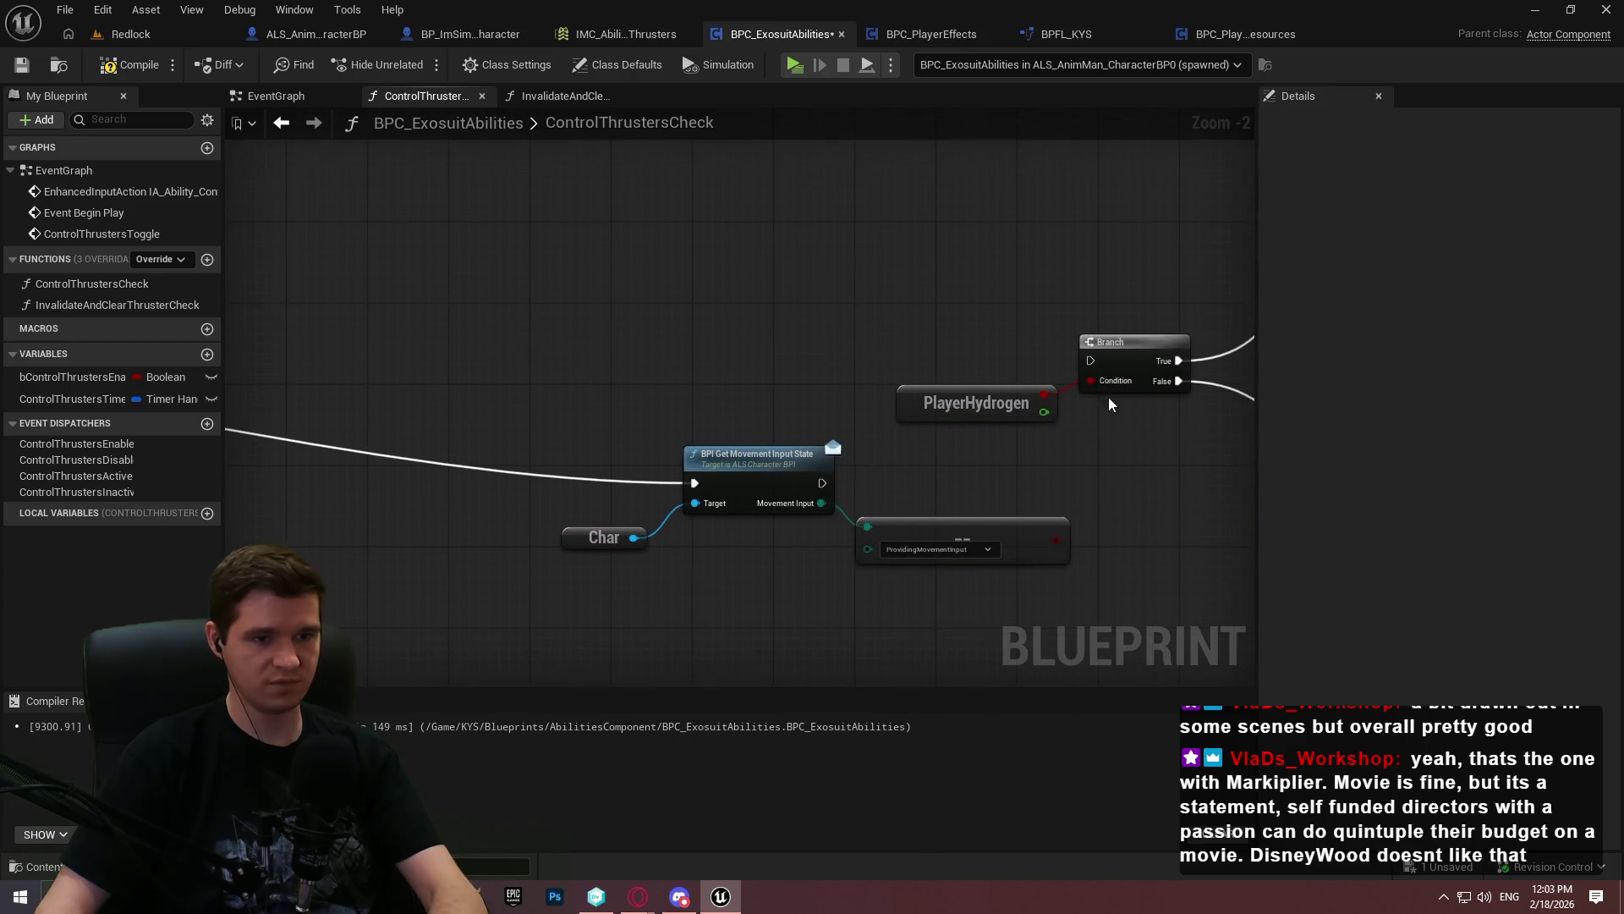
left_click_drag(1093, 381, 1108, 459)
type("and")
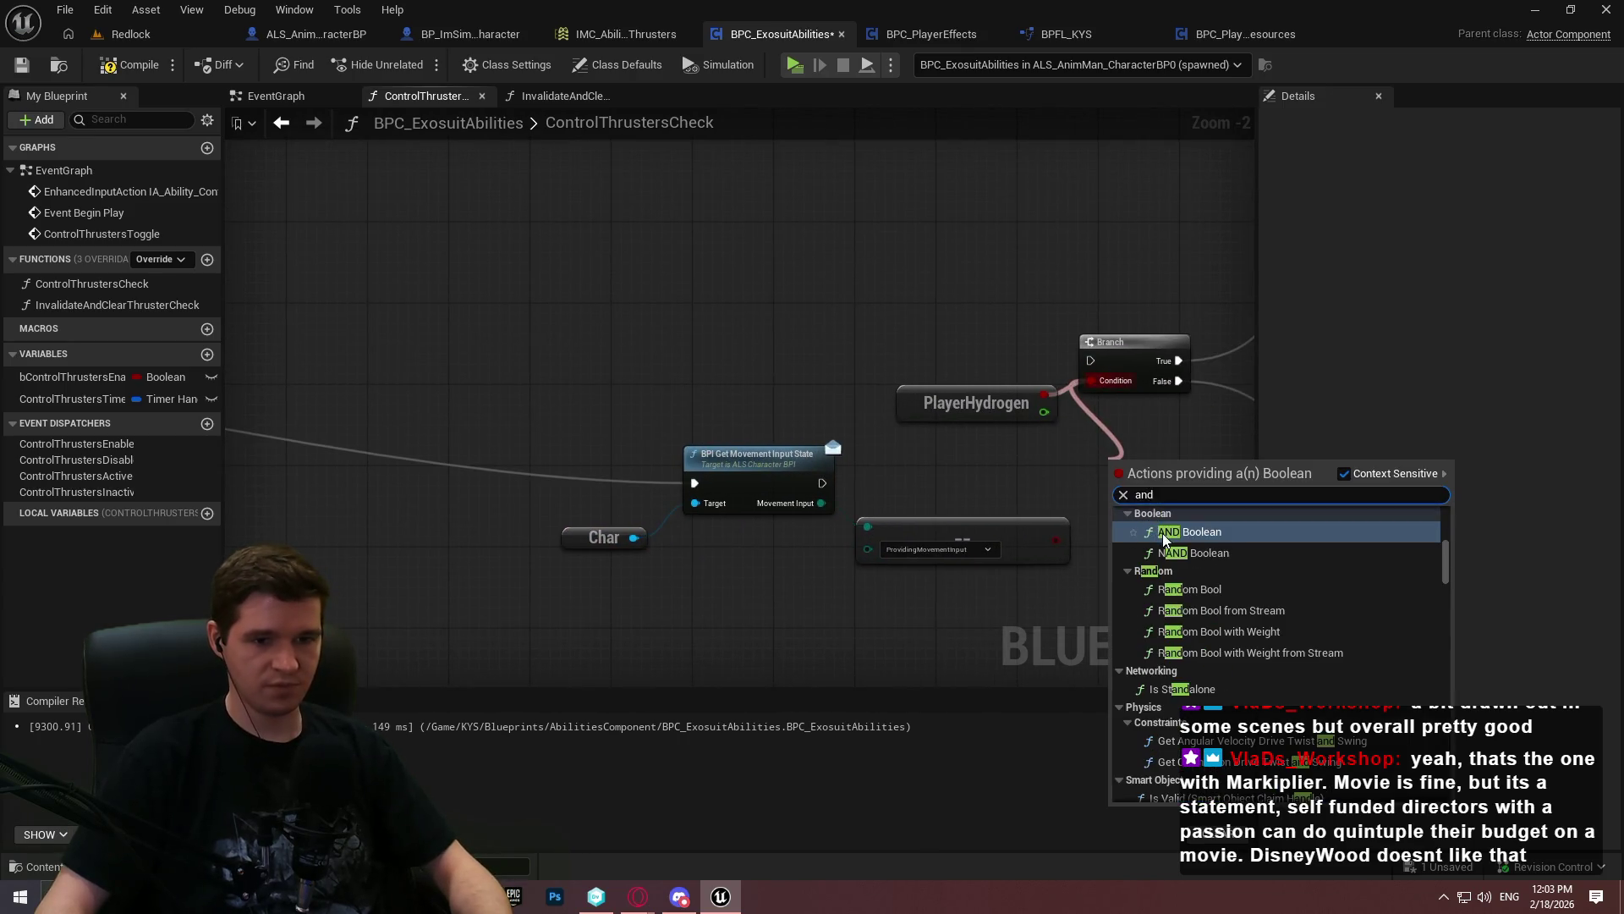
key("Return")
Wire the BPI node's execution into the Branch and feed == and PlayerHydrogen into the AND
mouse_move(932, 582)
left_mouse_down()
mouse_move(745, 486)
mouse_move(586, 347)
mouse_move(540, 353)
left_mouse_up()
left_click_drag(639, 362, 1091, 361)
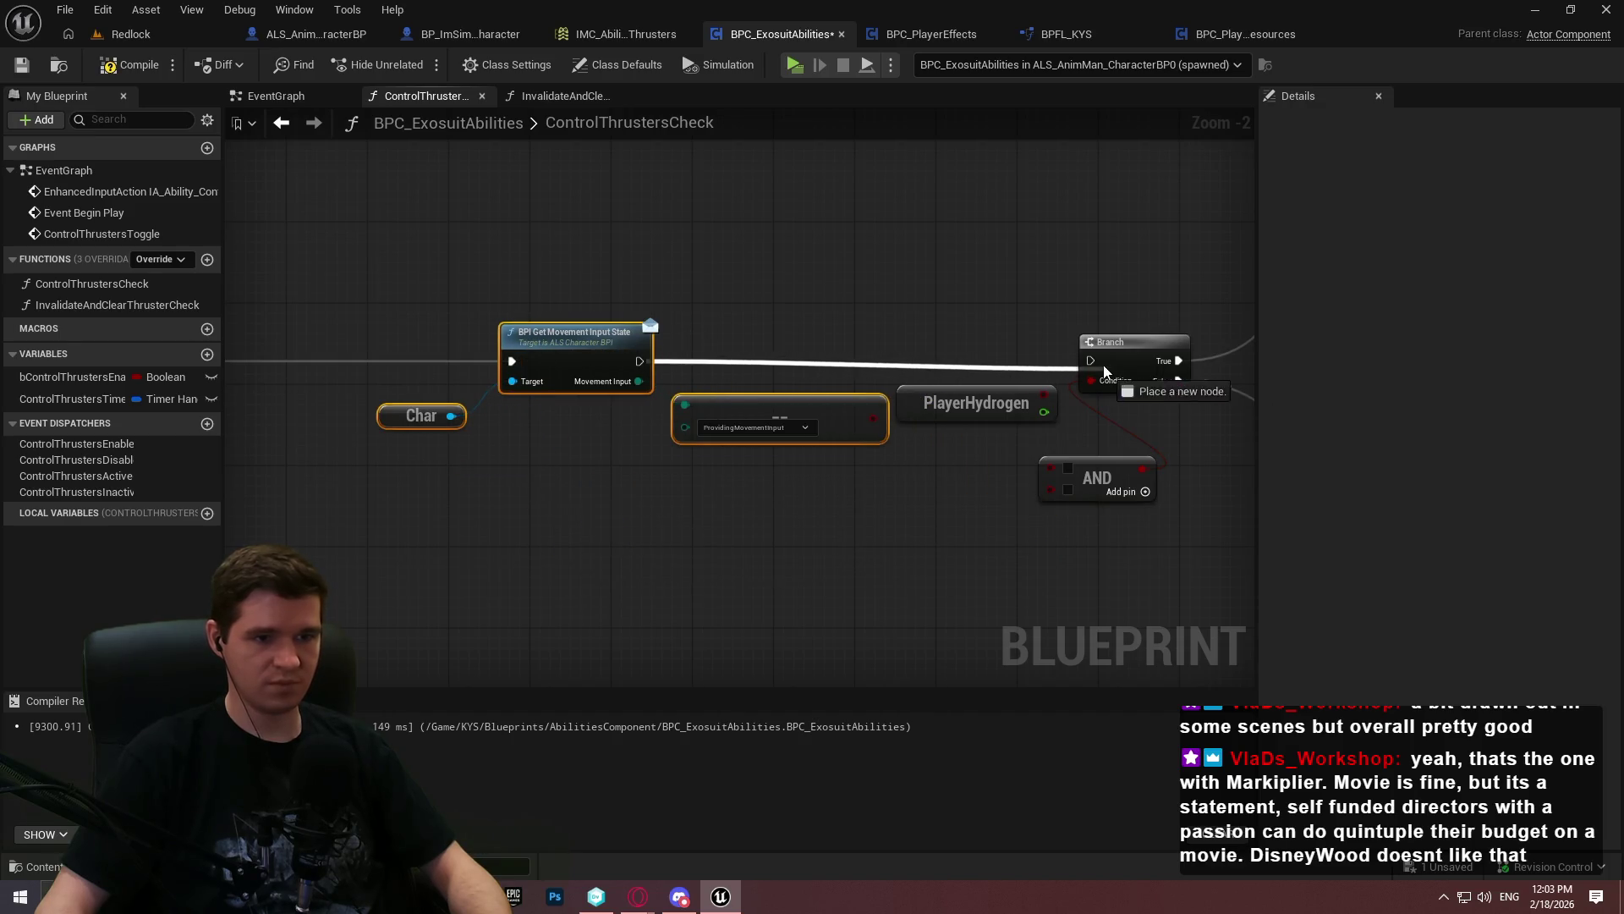
left_click_drag(949, 402, 807, 483)
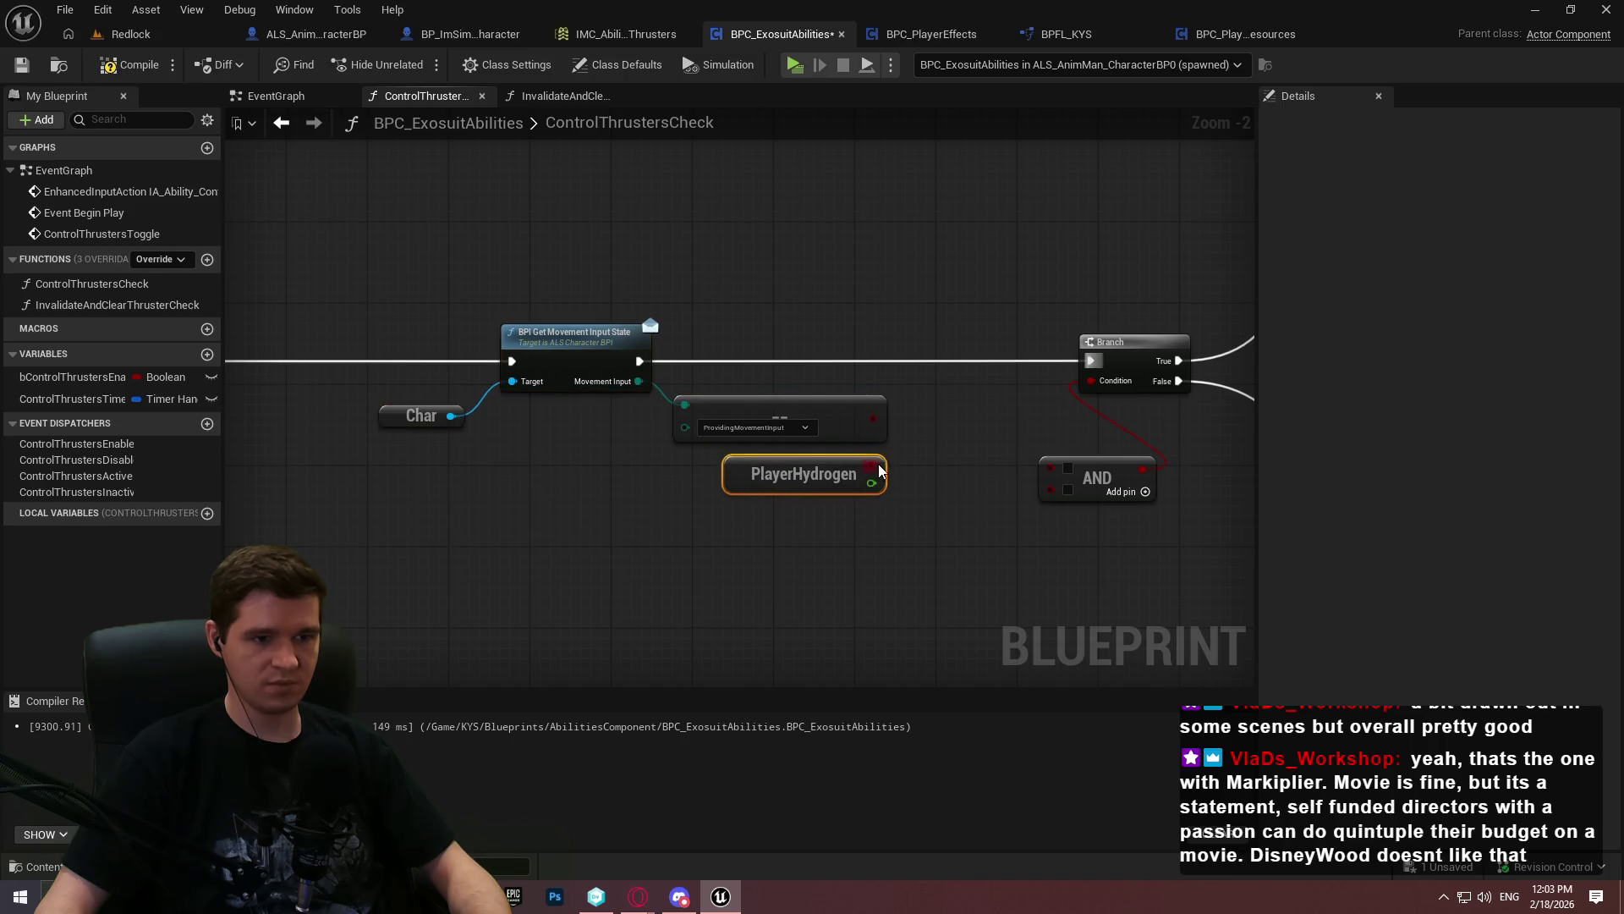
mouse_move(873, 418)
left_mouse_down()
mouse_move(1050, 467)
mouse_move(863, 464)
left_mouse_up()
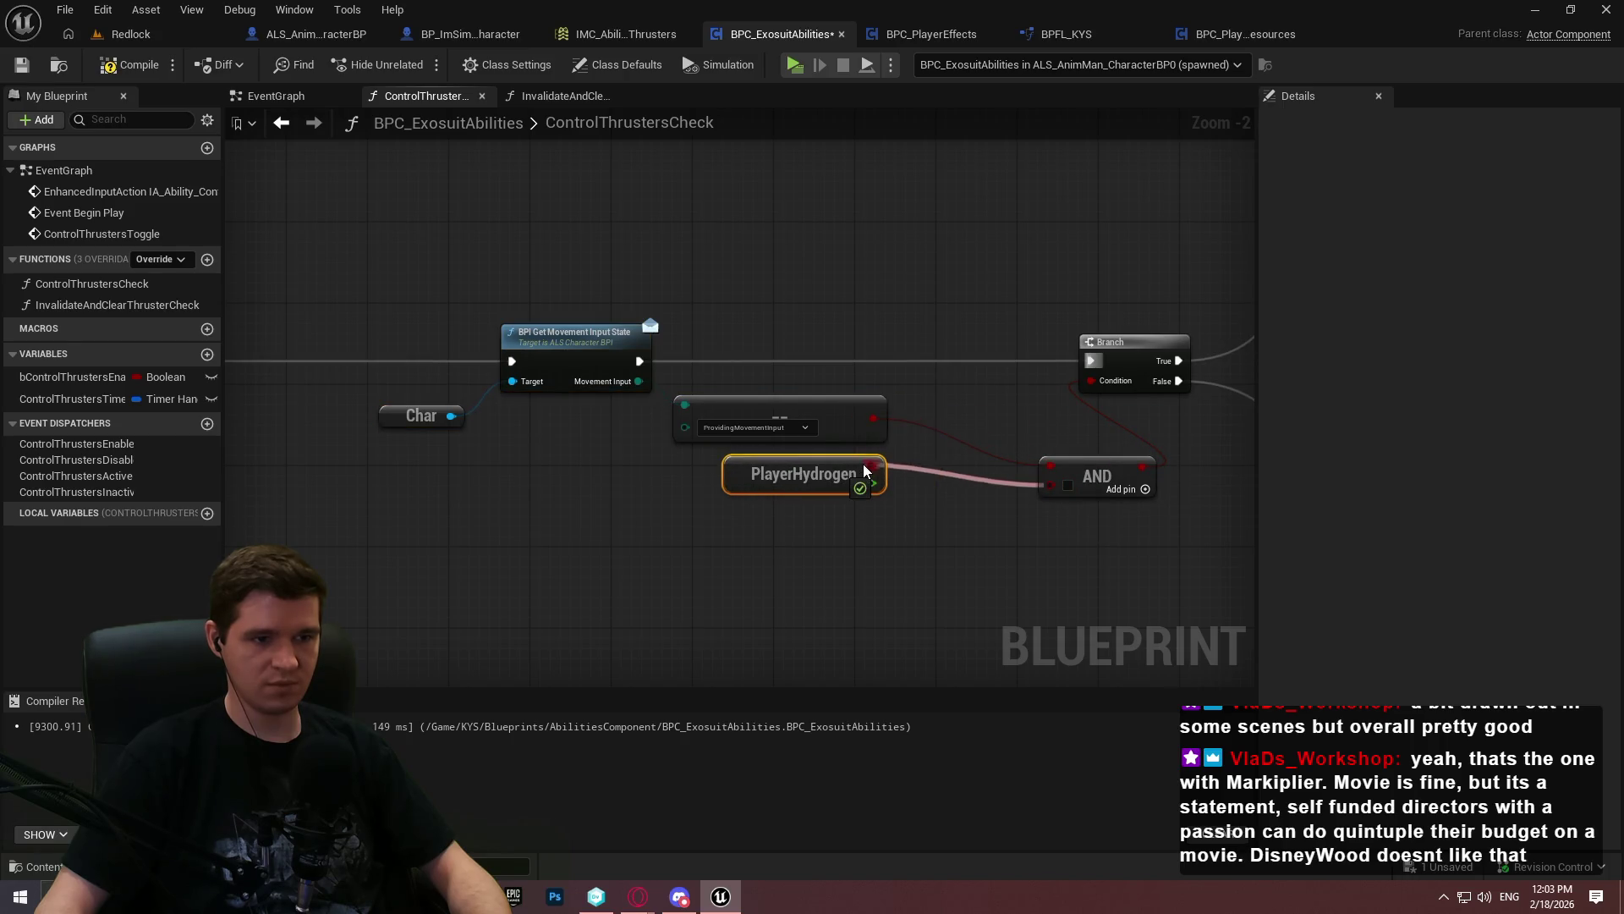
mouse_move(1038, 453)
left_mouse_down()
mouse_move(942, 411)
mouse_move(953, 433)
left_mouse_up()
left_click(914, 501)
Review the Make ST Hazard Config and Initialize Effect nodes, compile and save, and return to the level editor
mouse_move(993, 547)
left_mouse_down()
mouse_move(1235, 524)
mouse_move(322, 470)
mouse_move(473, 643)
left_mouse_up()
scroll(765, 565, "up", 1)
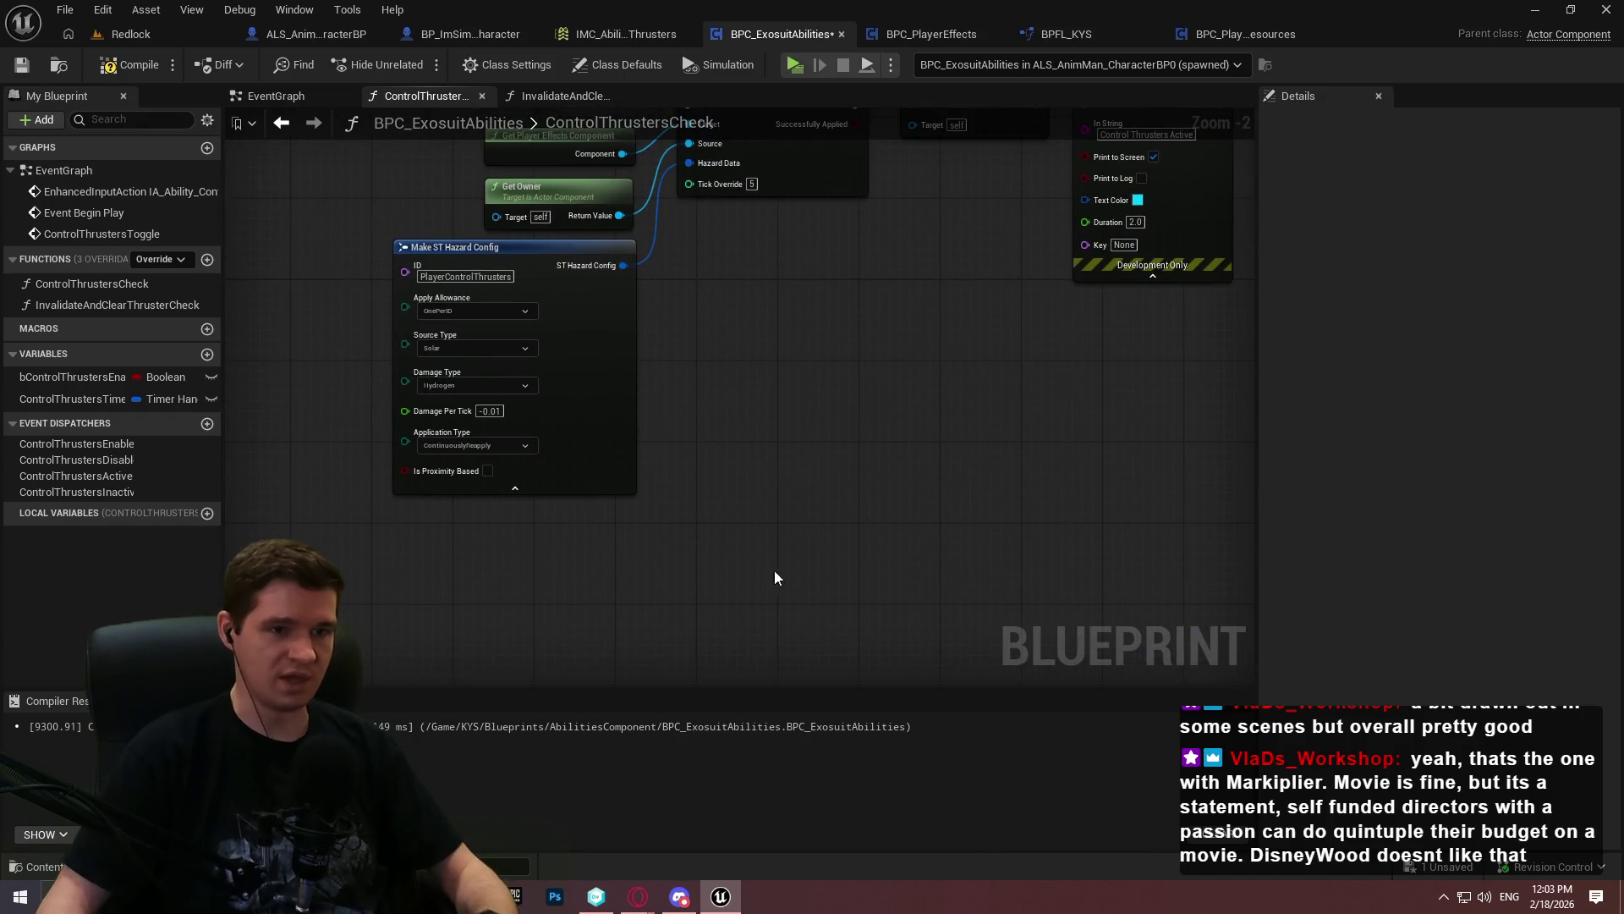
left_click_drag(765, 565, 554, 631)
scroll(934, 452, "down", 1)
scroll(886, 364, "up", 1)
left_click_drag(887, 364, 931, 195)
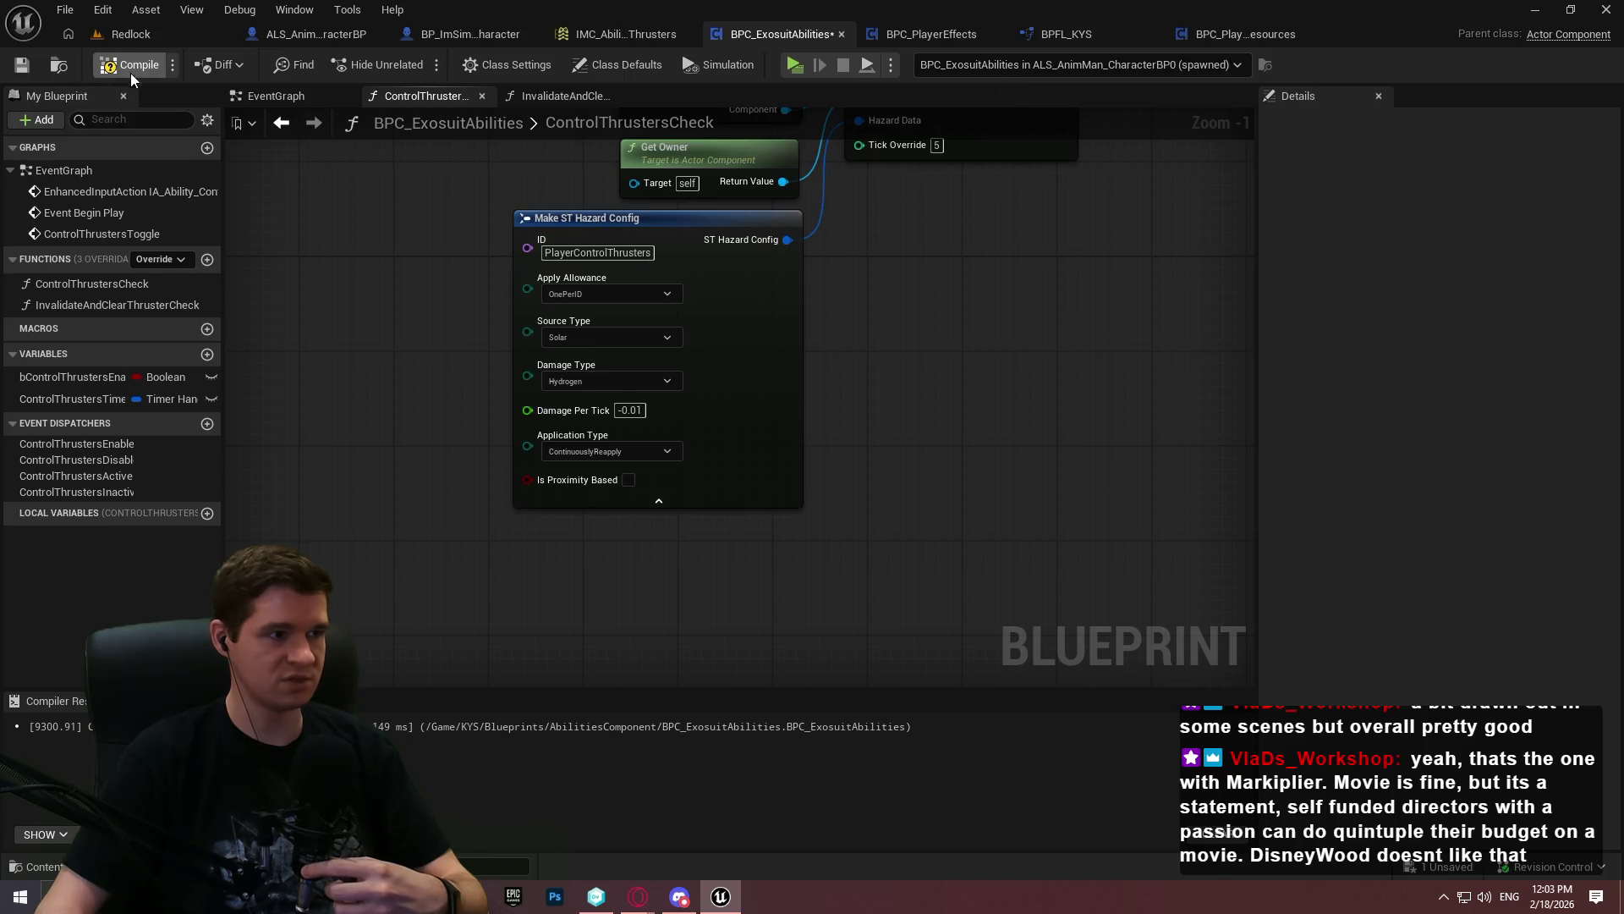
left_click(21, 68)
left_click_drag(1105, 327, 1007, 453)
right_click(1006, 453)
left_click(890, 359)
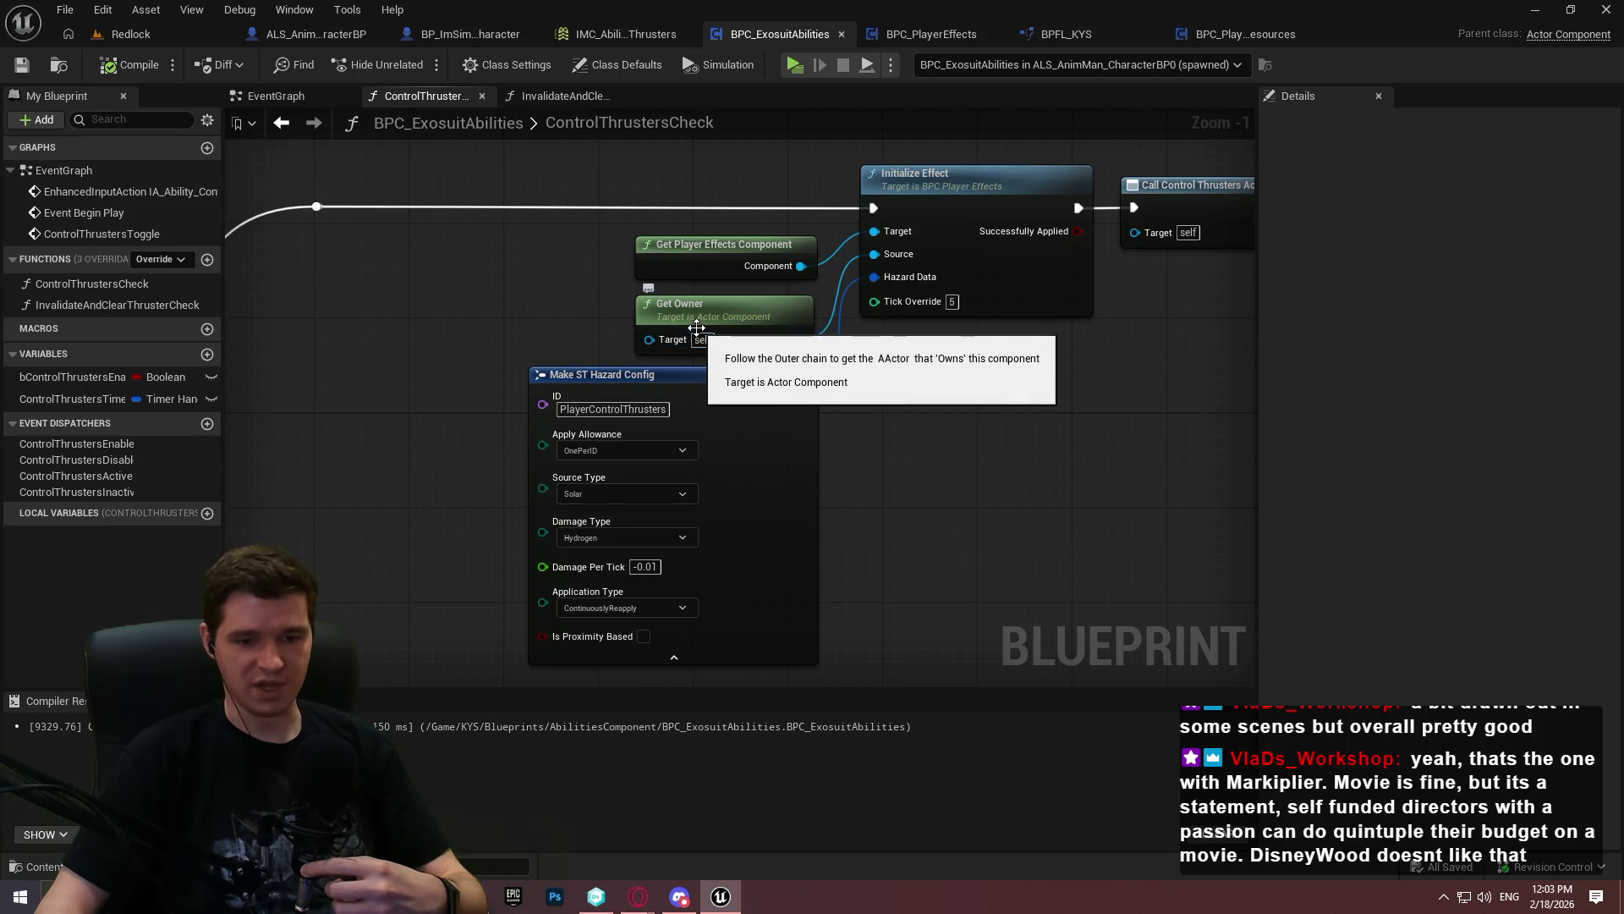
left_click(155, 35)
Playtest thrusters in a standalone Redlock Preview, running and jumping until Hydrogen hits 92%, then exit
left_click(423, 68)
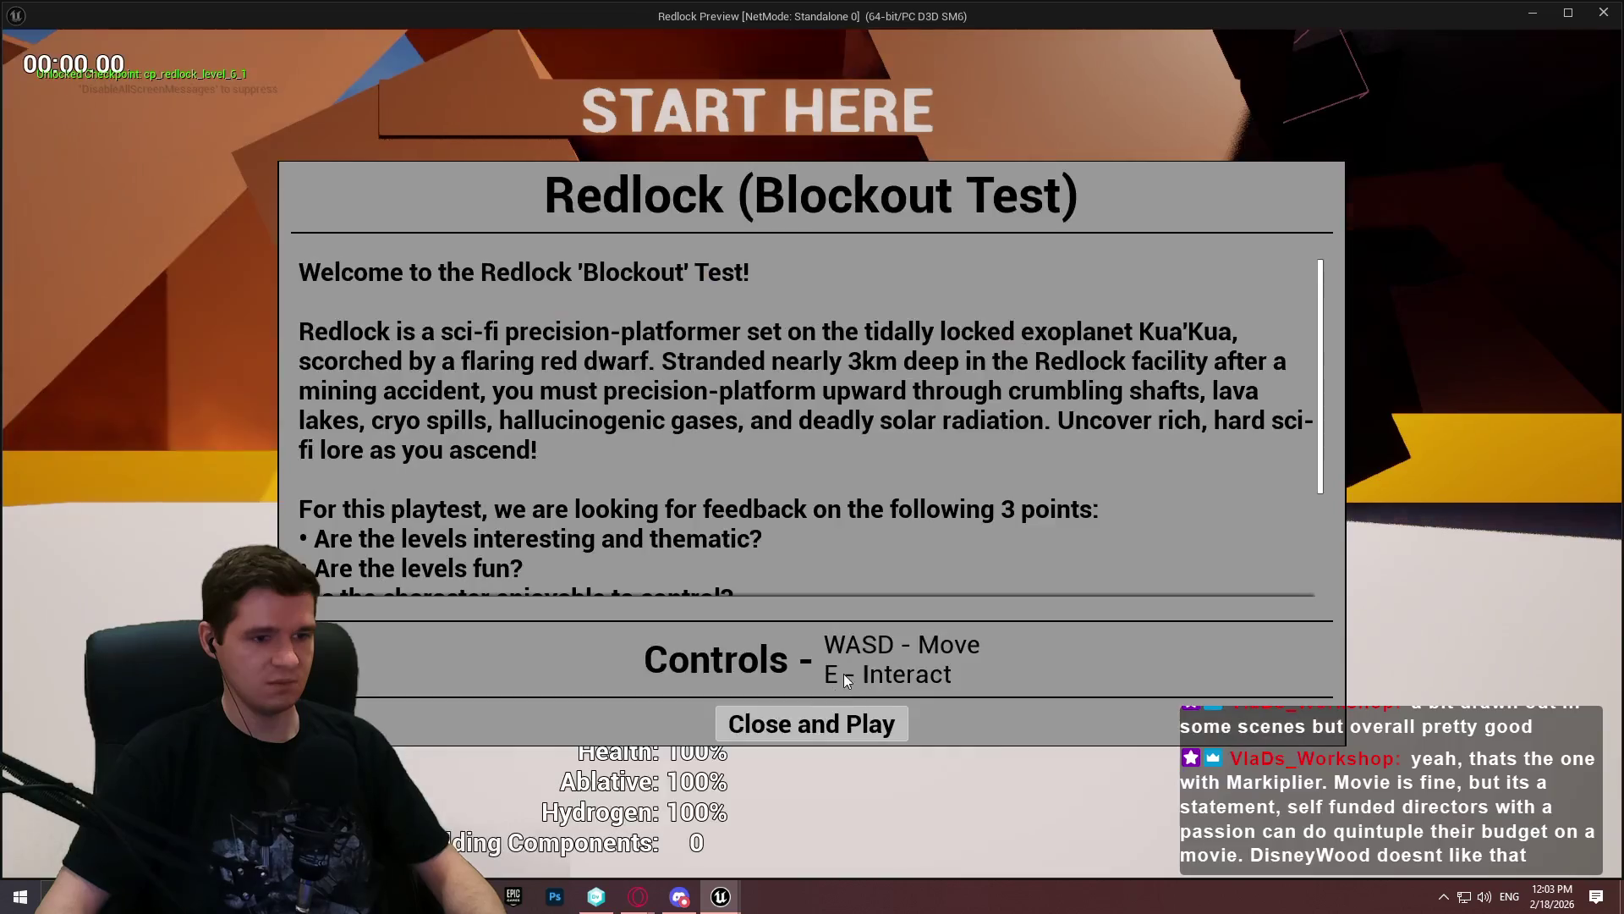
left_click(844, 724)
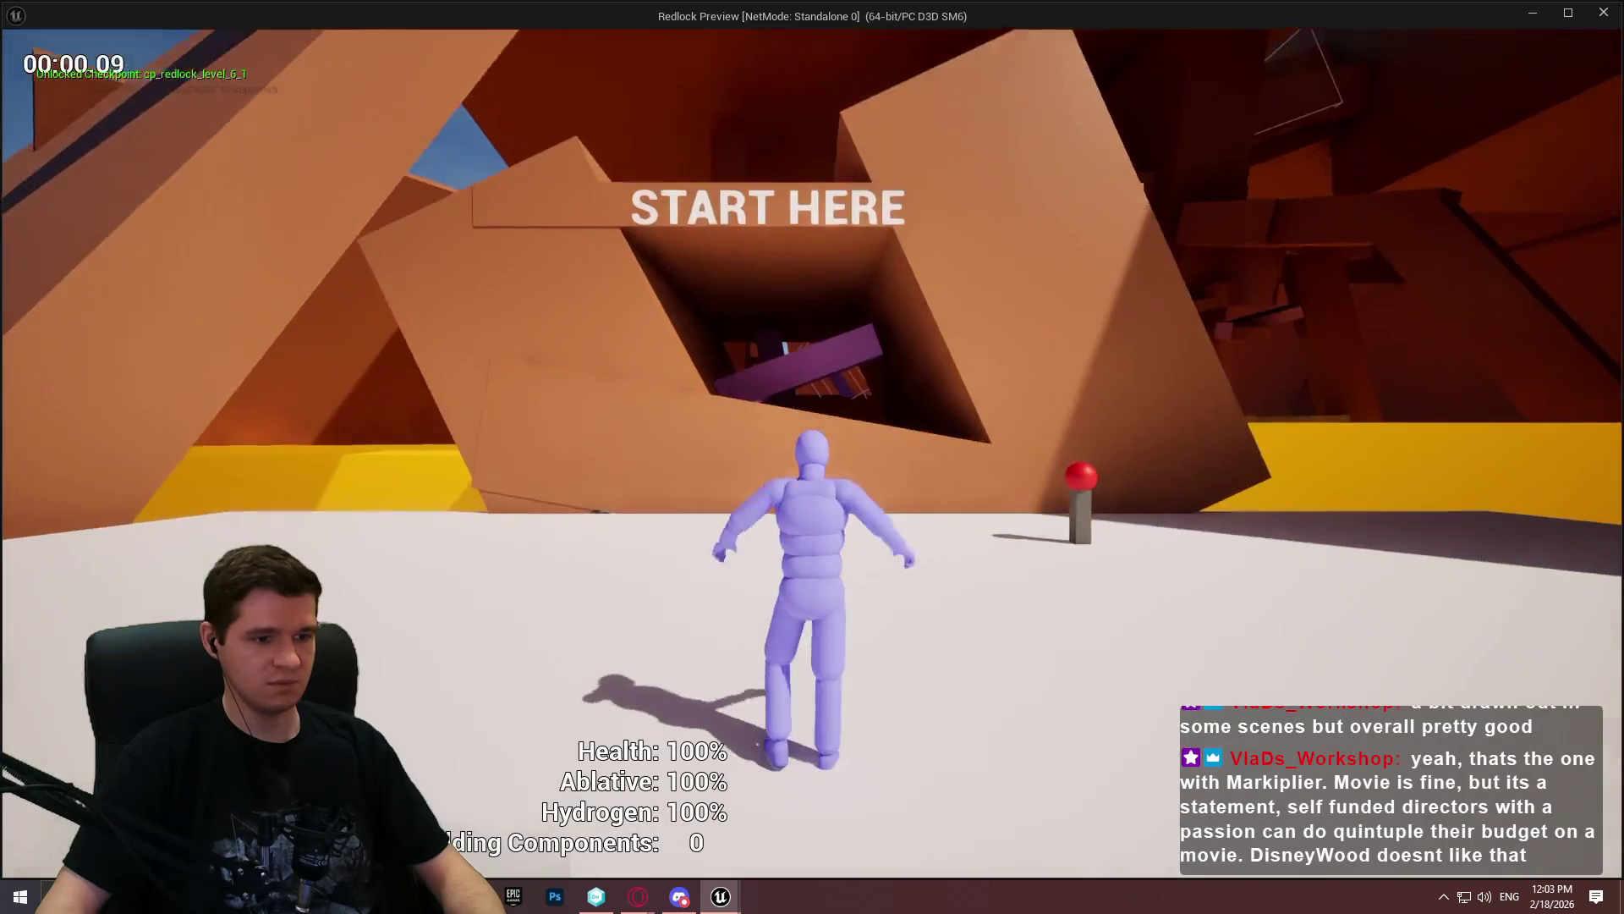
key("w")
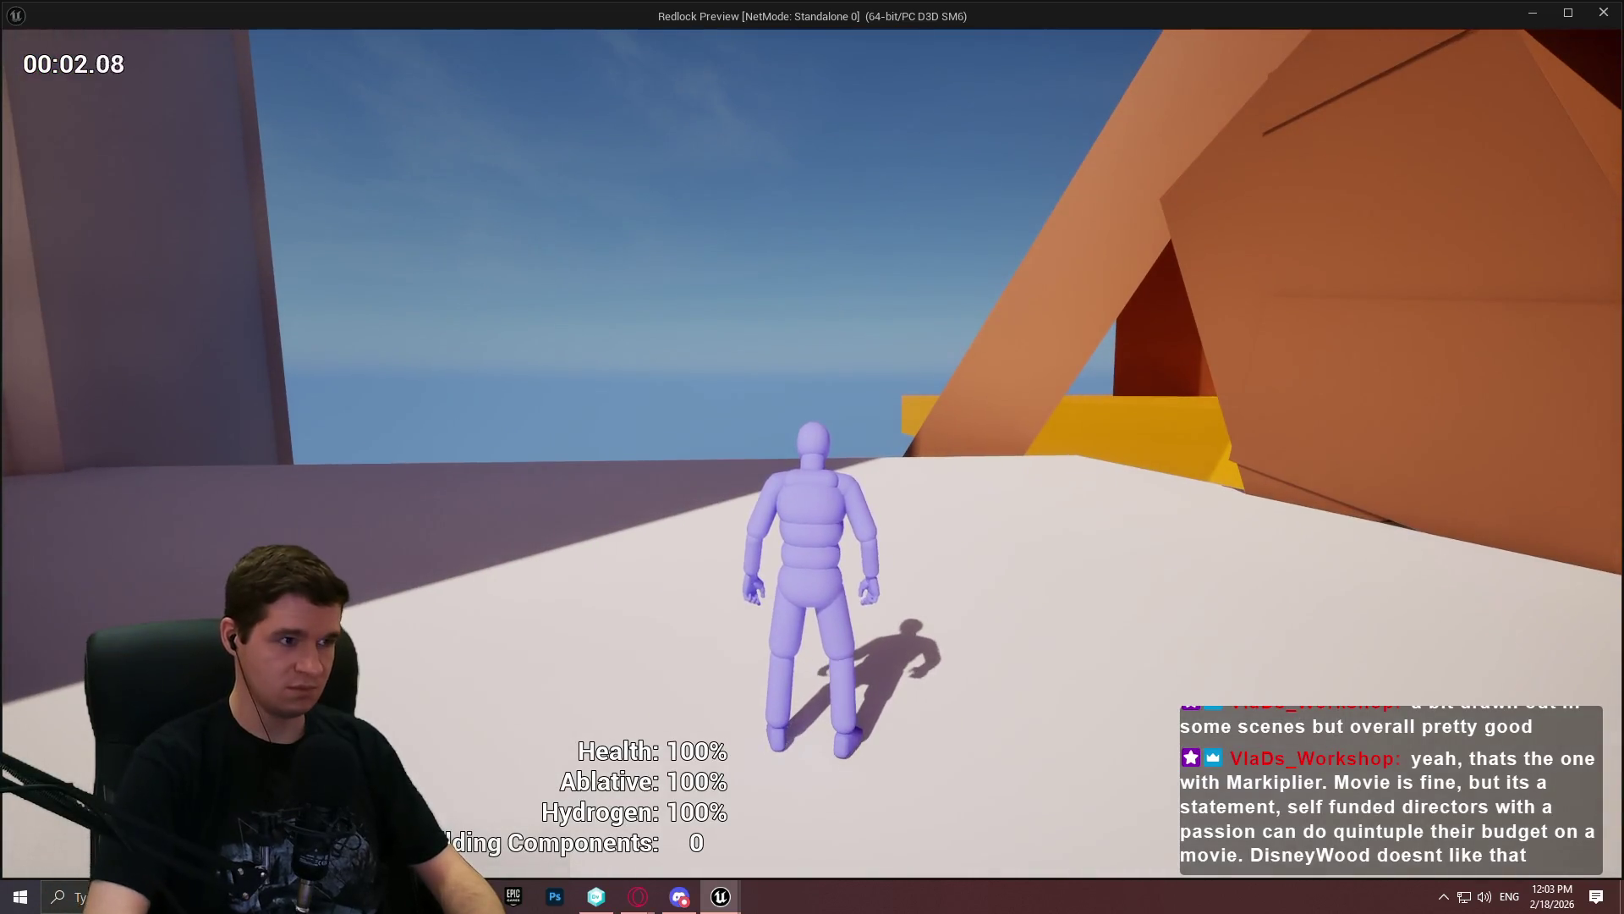
key("w")
key("space")
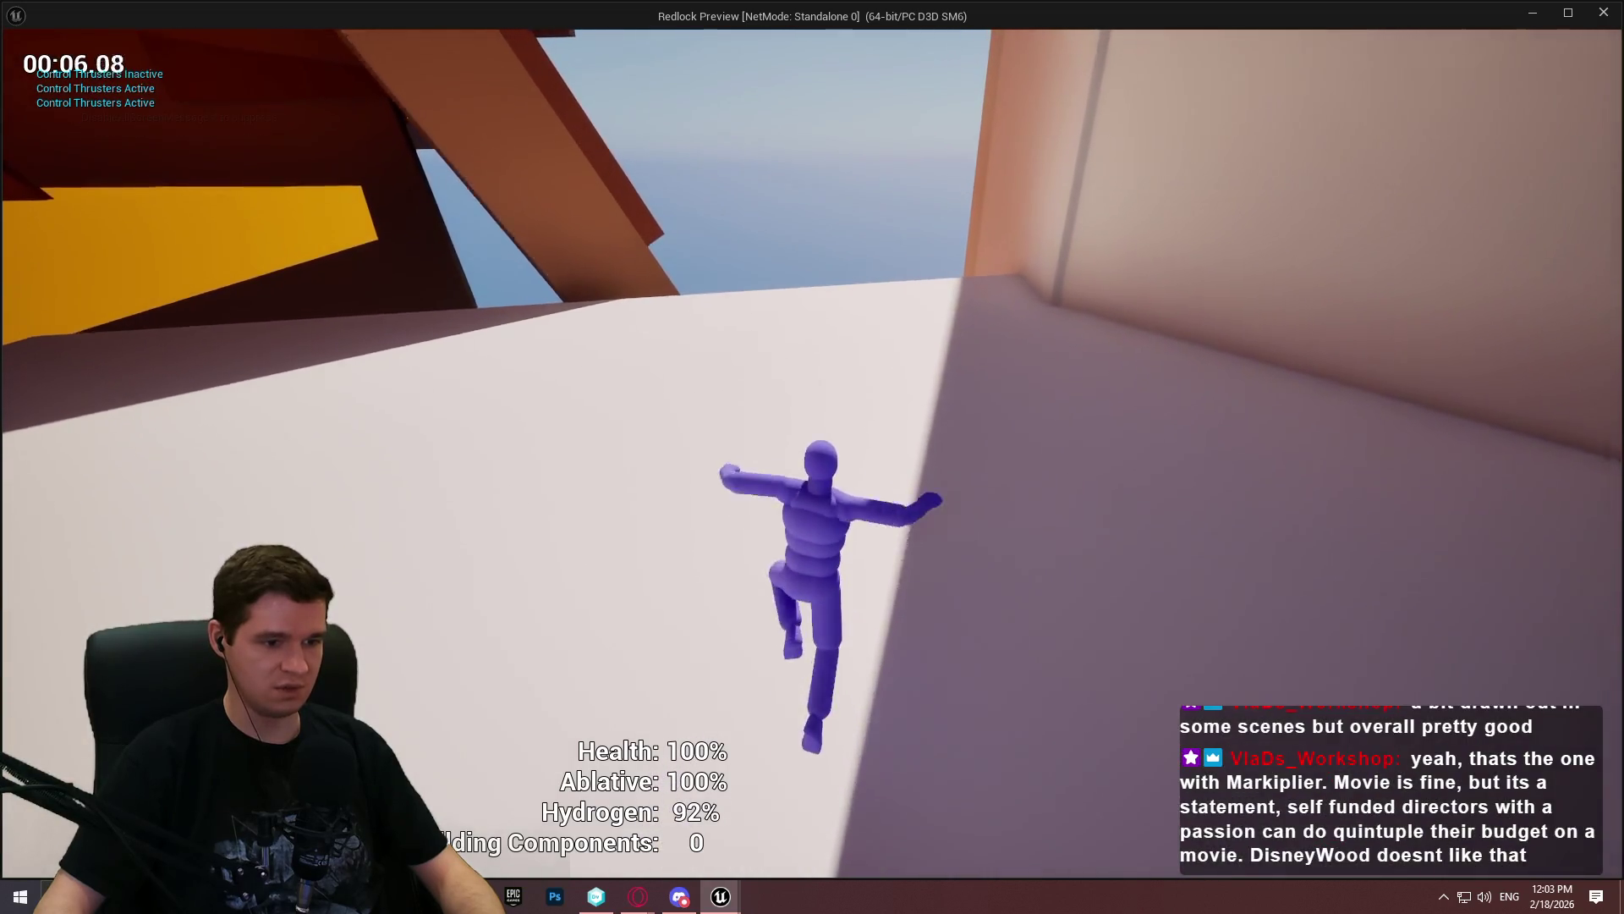
key("space")
key("space")
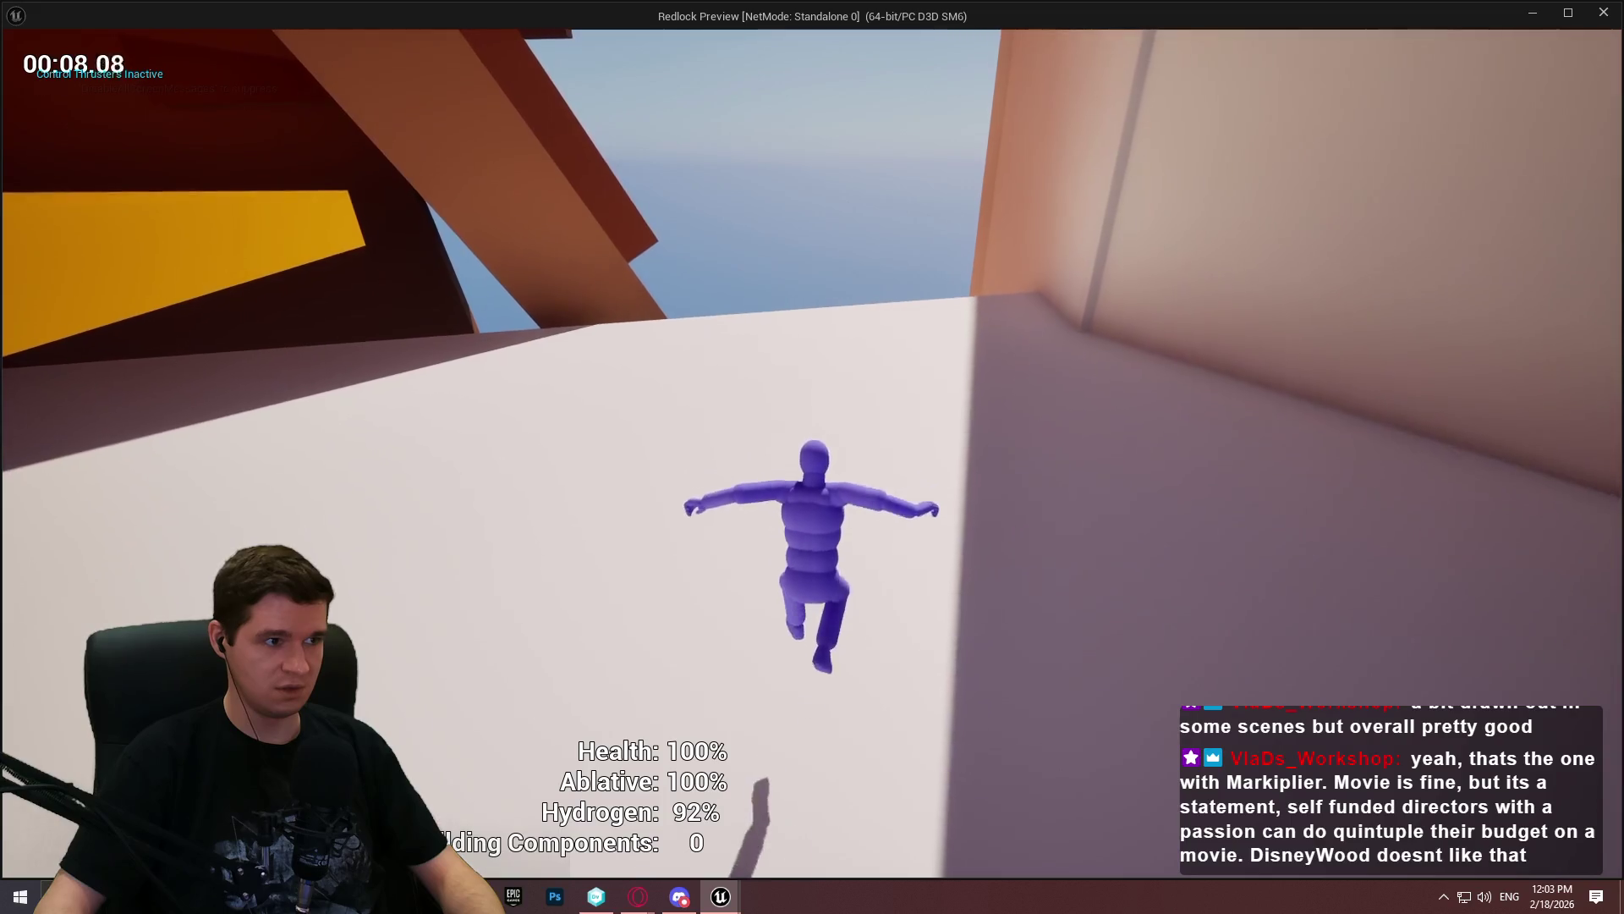
key("w")
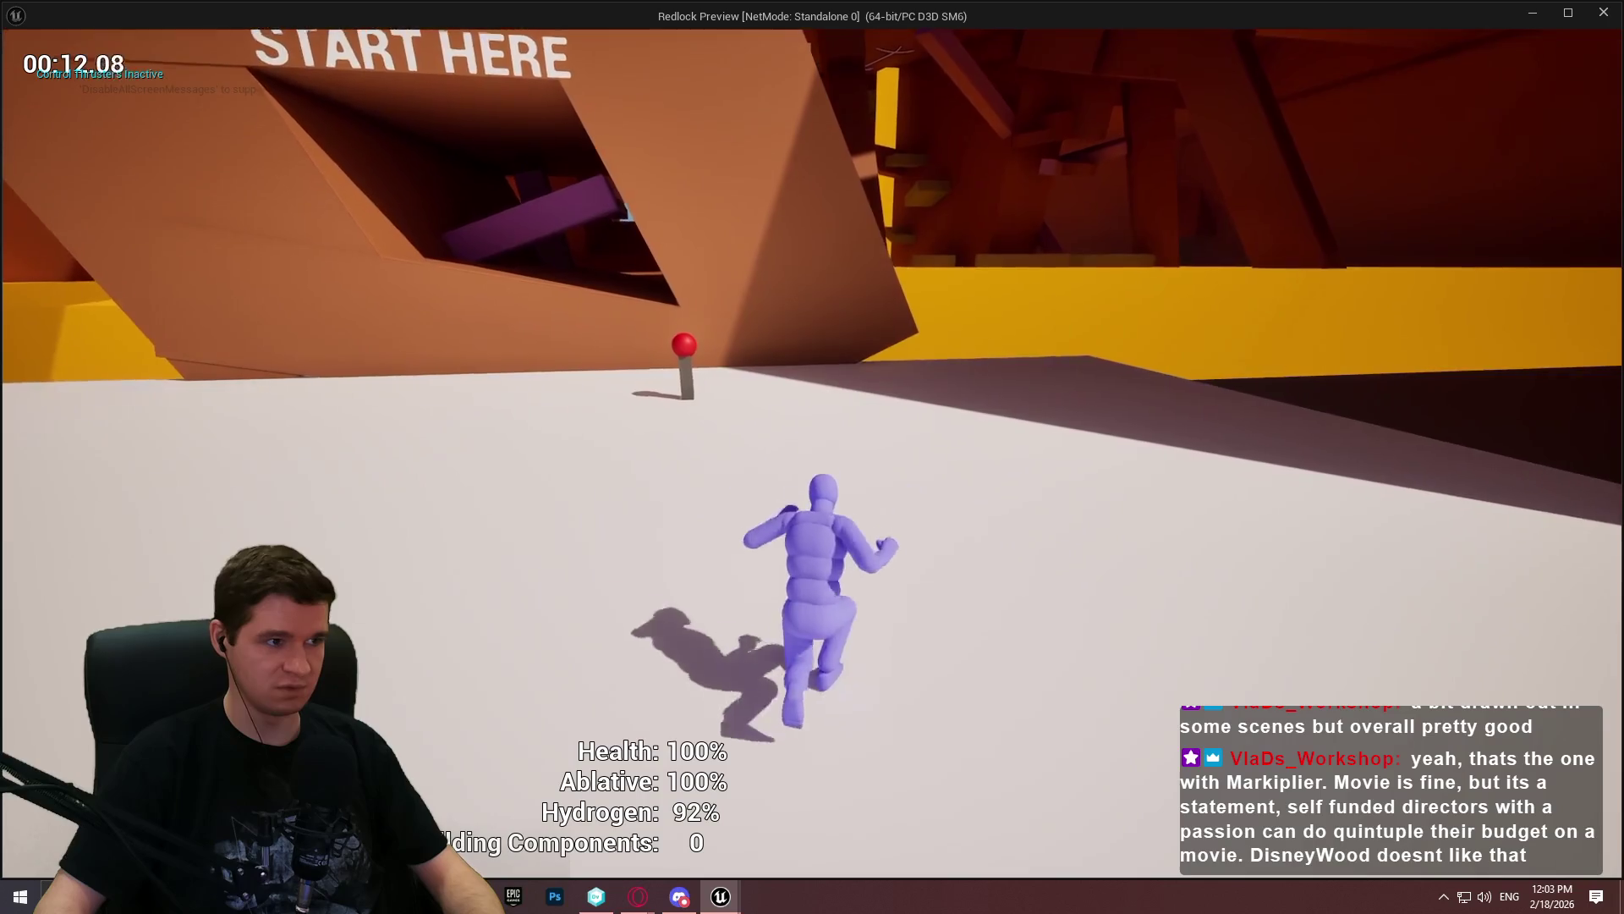
key("Escape")
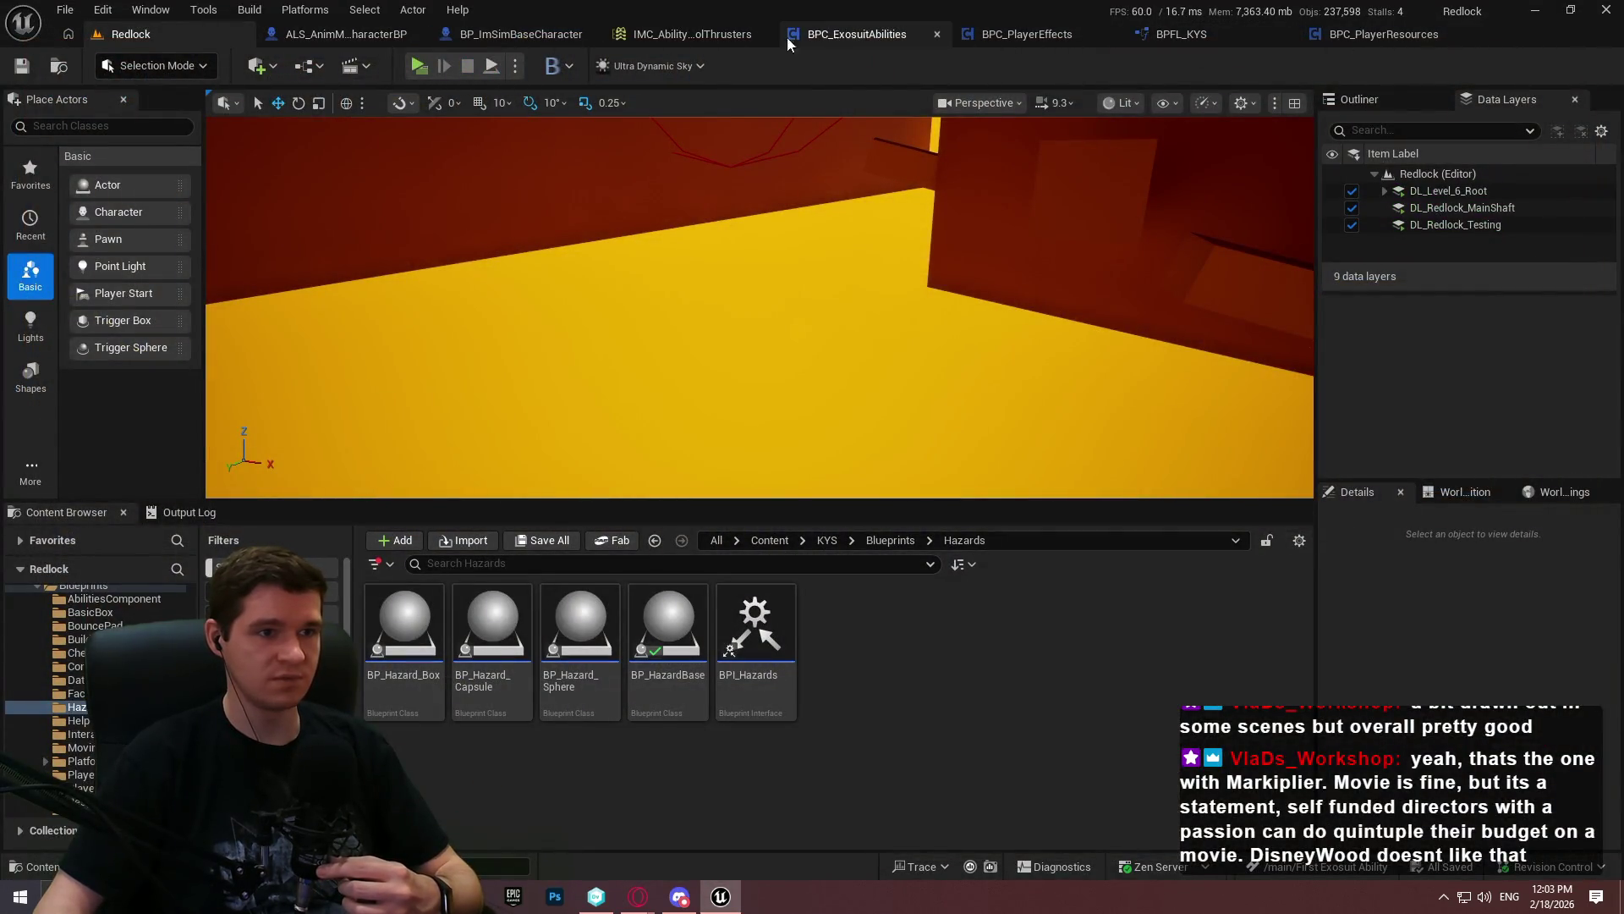
Return to BPC_ExosuitAbilities and pan over the Branch, AND and ControlThrustersCheck entry nodes
left_click(842, 35)
scroll(570, 291, "up", 2)
mouse_move(566, 232)
left_mouse_down()
mouse_move(418, 326)
mouse_move(127, 330)
mouse_move(905, 178)
left_mouse_up()
mouse_move(846, 254)
left_mouse_down()
mouse_move(674, 349)
mouse_move(1218, 42)
mouse_move(555, 333)
mouse_move(741, 133)
left_mouse_up()
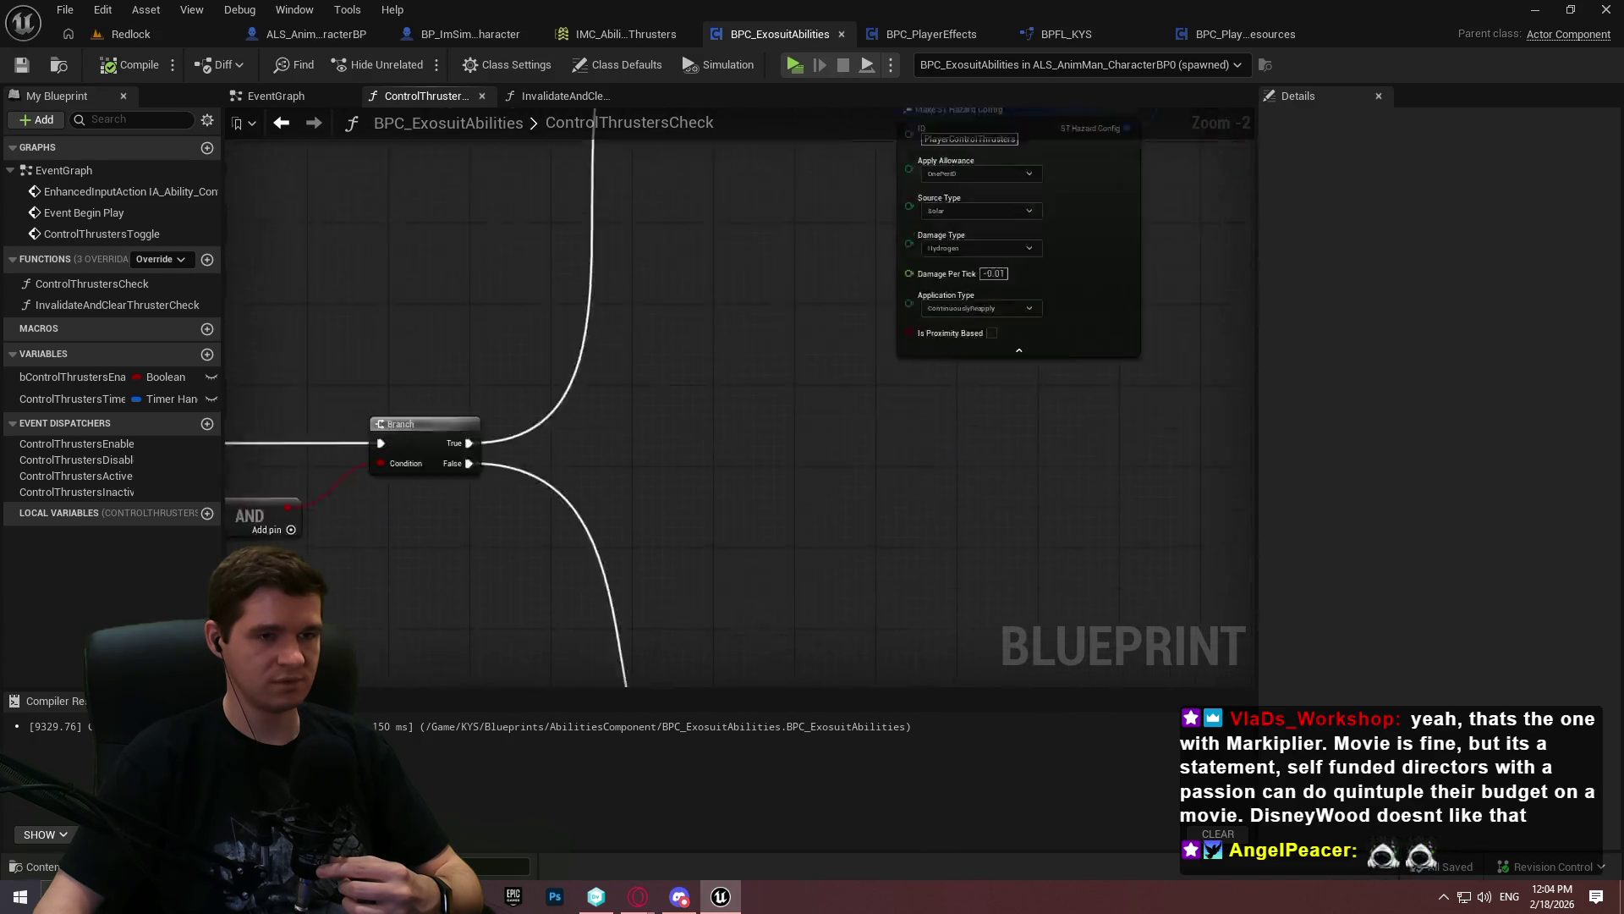
left_click_drag(592, 474, 991, 245)
mouse_move(762, 593)
left_mouse_down()
mouse_move(645, 352)
mouse_move(736, 635)
mouse_move(760, 627)
left_mouse_up()
mouse_move(339, 339)
left_mouse_down()
mouse_move(791, 360)
mouse_move(1252, 414)
left_mouse_up()
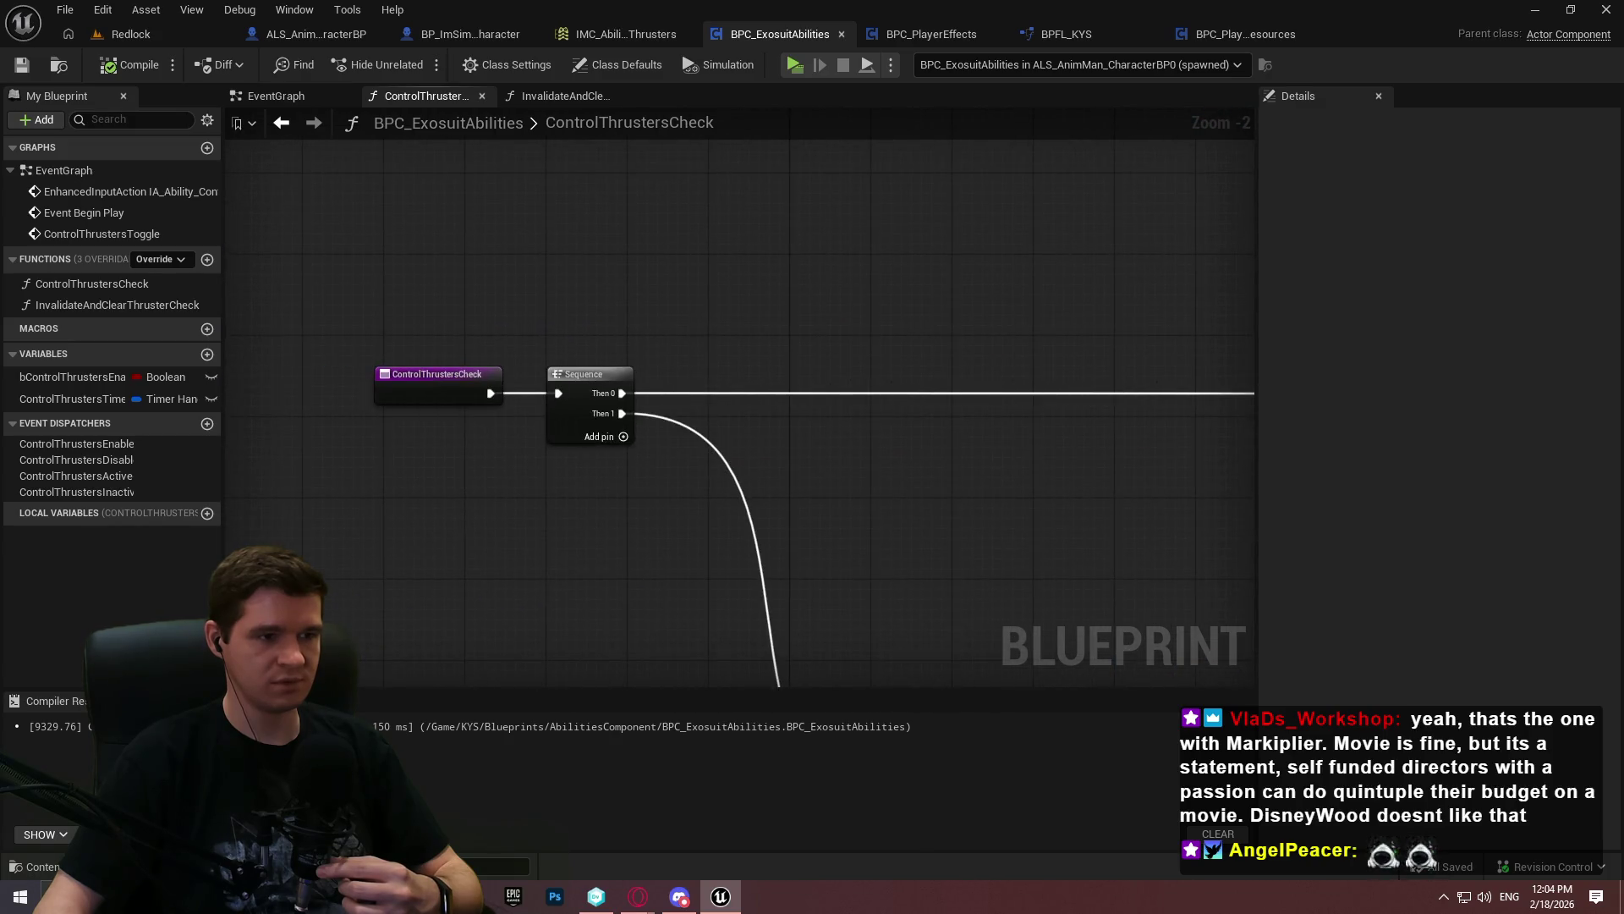
left_click_drag(846, 381, 102, 355)
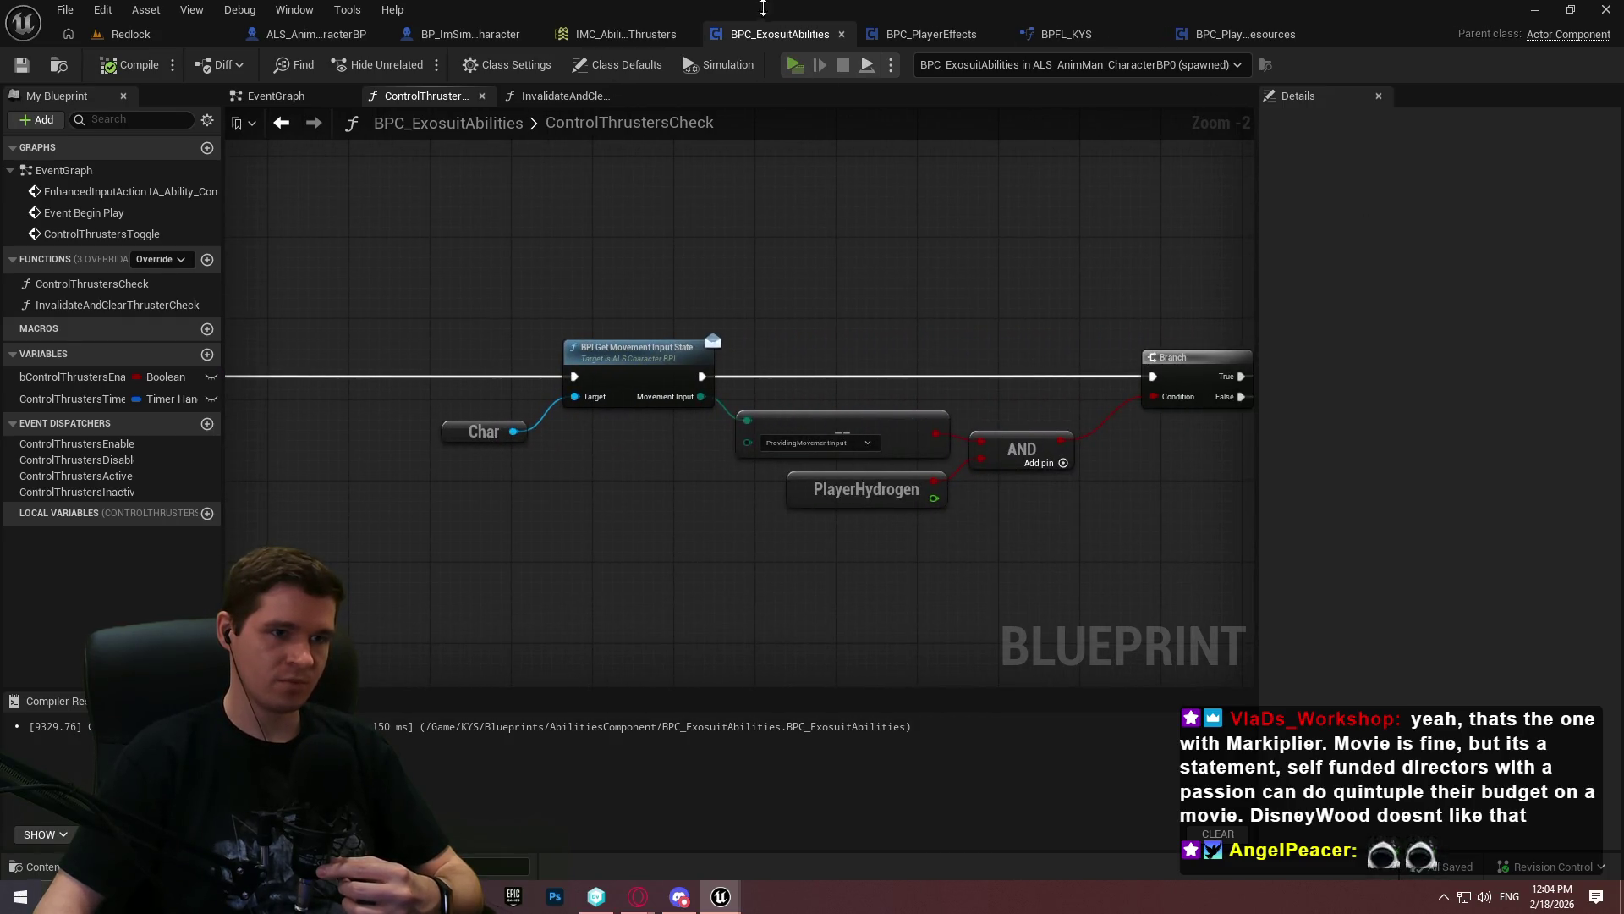
key("Escape")
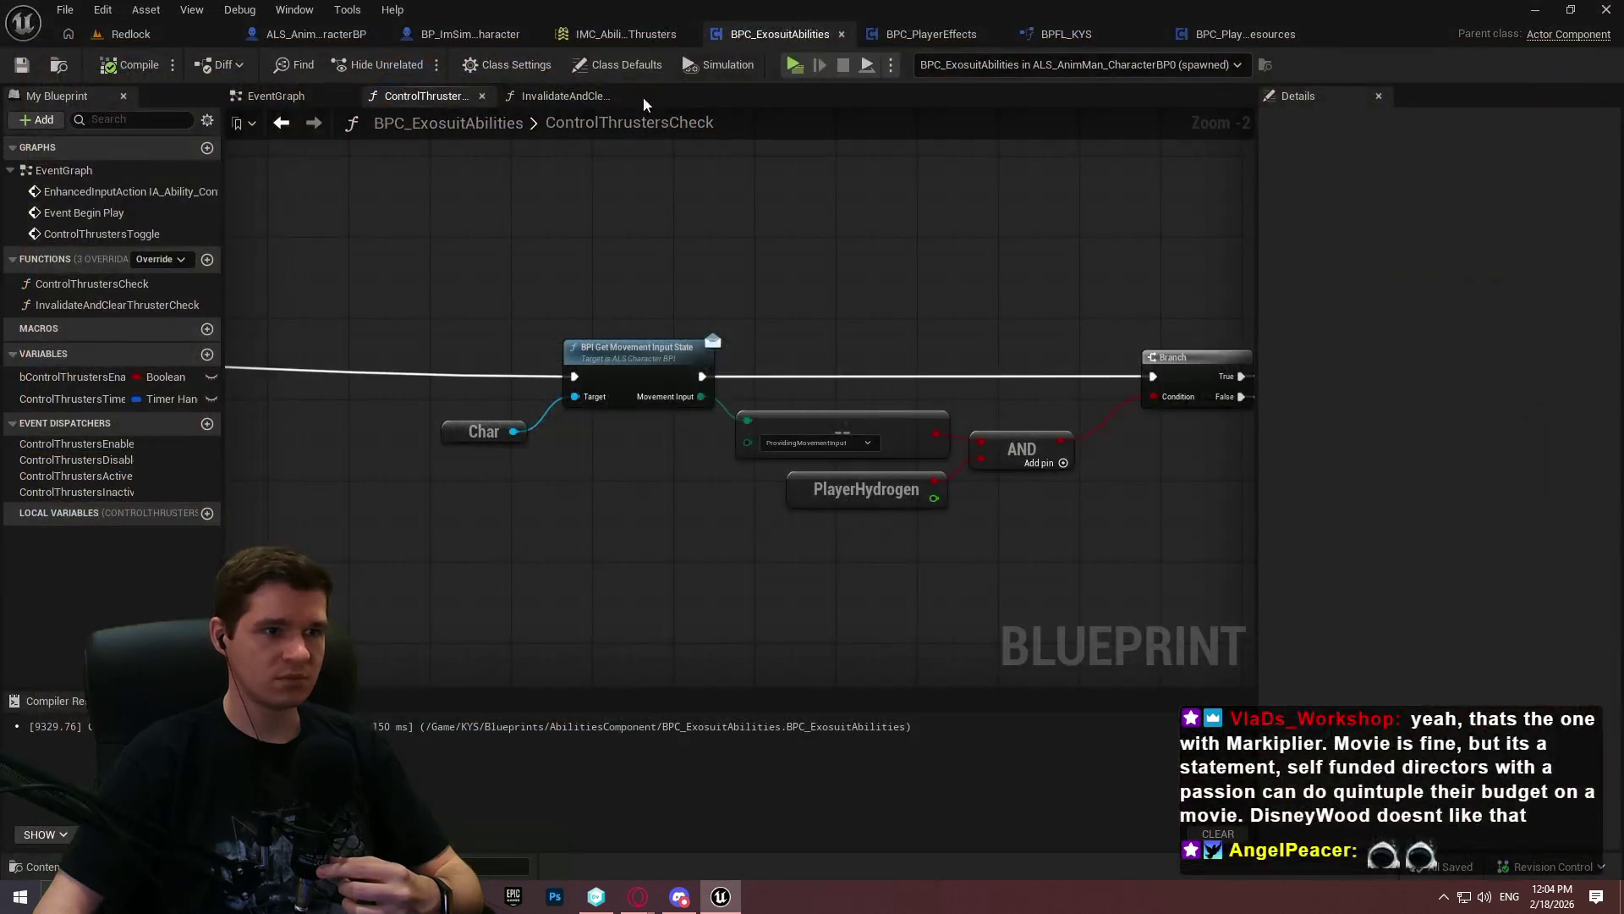
Look over InvalidateAndClearThrusterCheck and the EventGraph, then open ControlThrustersCheck and start a simulation
left_click(558, 96)
mouse_move(456, 240)
left_mouse_down()
mouse_move(834, 252)
mouse_move(624, 410)
mouse_move(367, 338)
mouse_move(534, 249)
left_mouse_up()
left_click(276, 96)
scroll(805, 236, "down", 1)
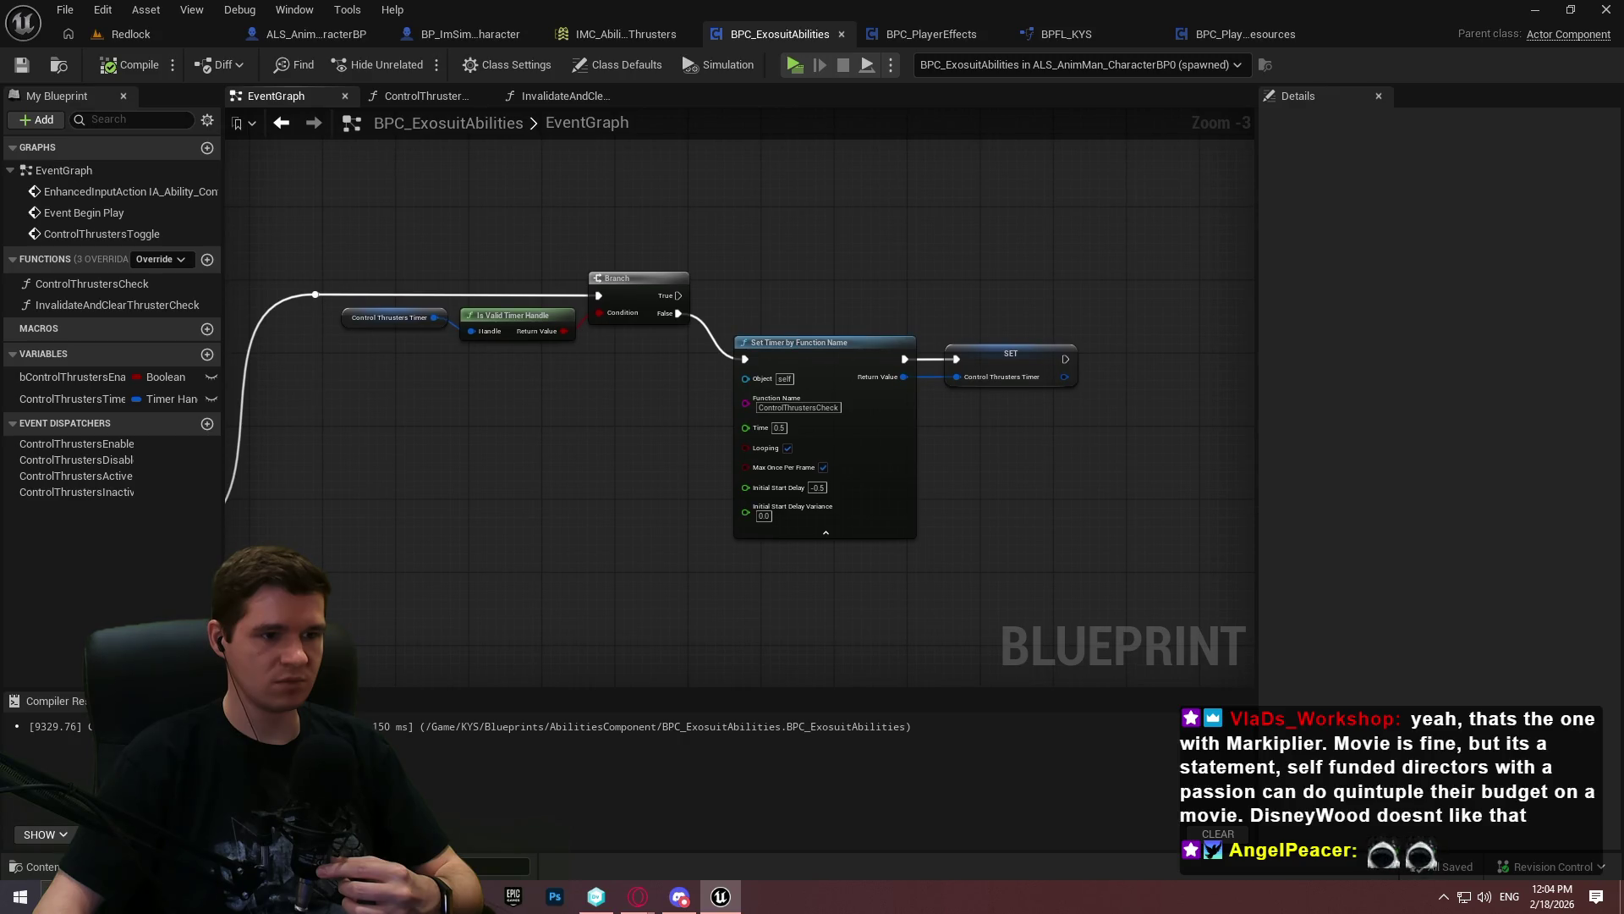
left_click_drag(307, 446, 306, 444)
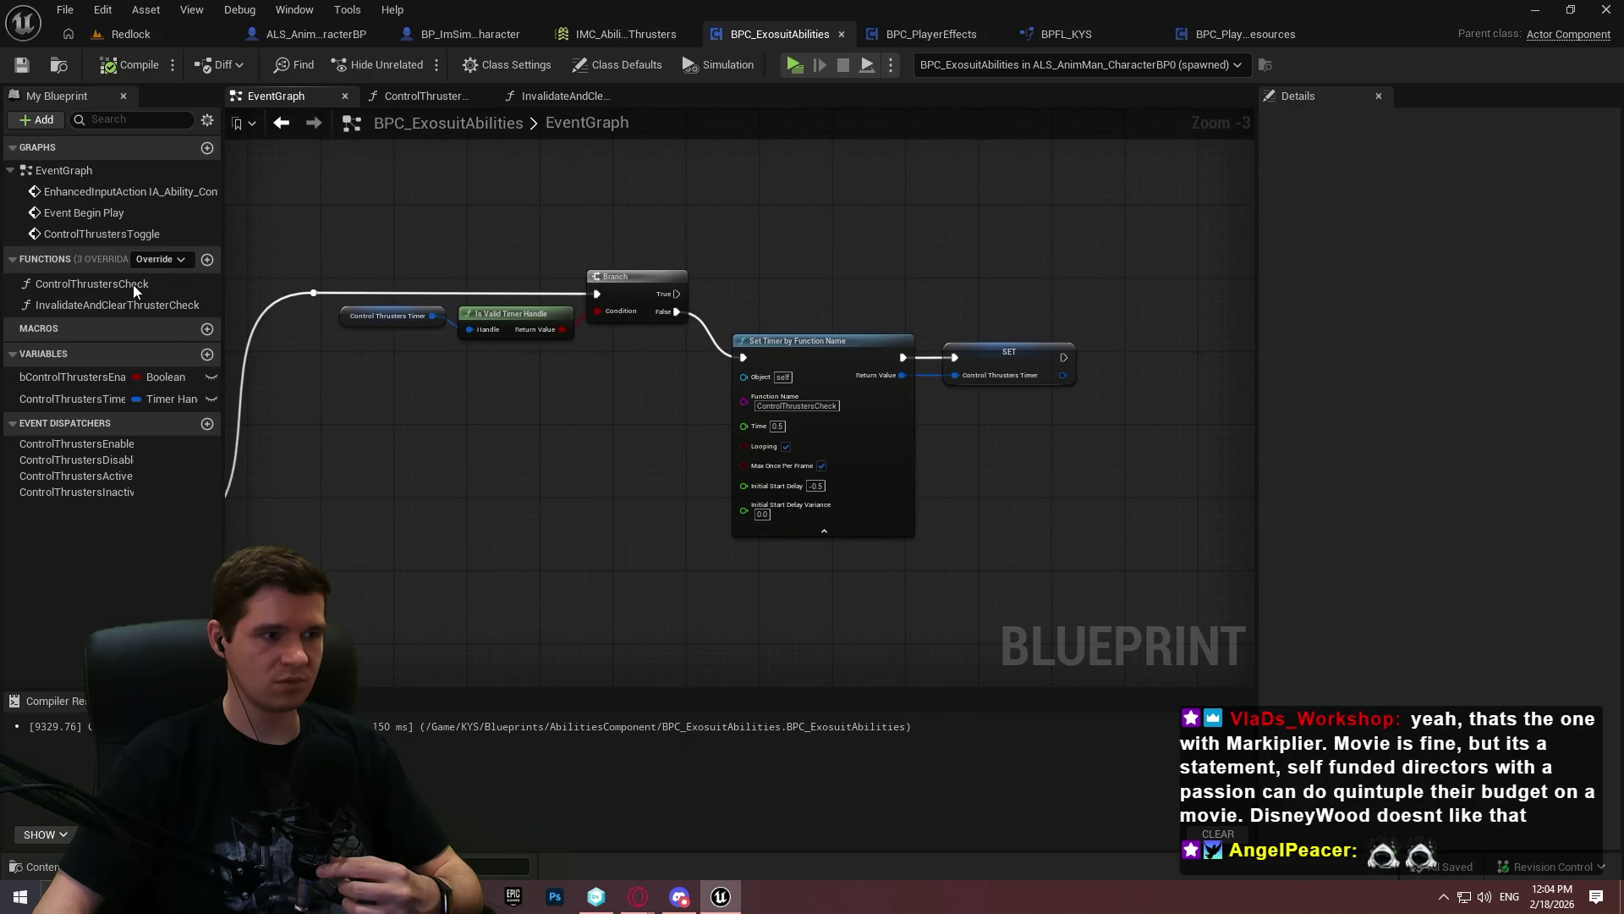
left_click(597, 99)
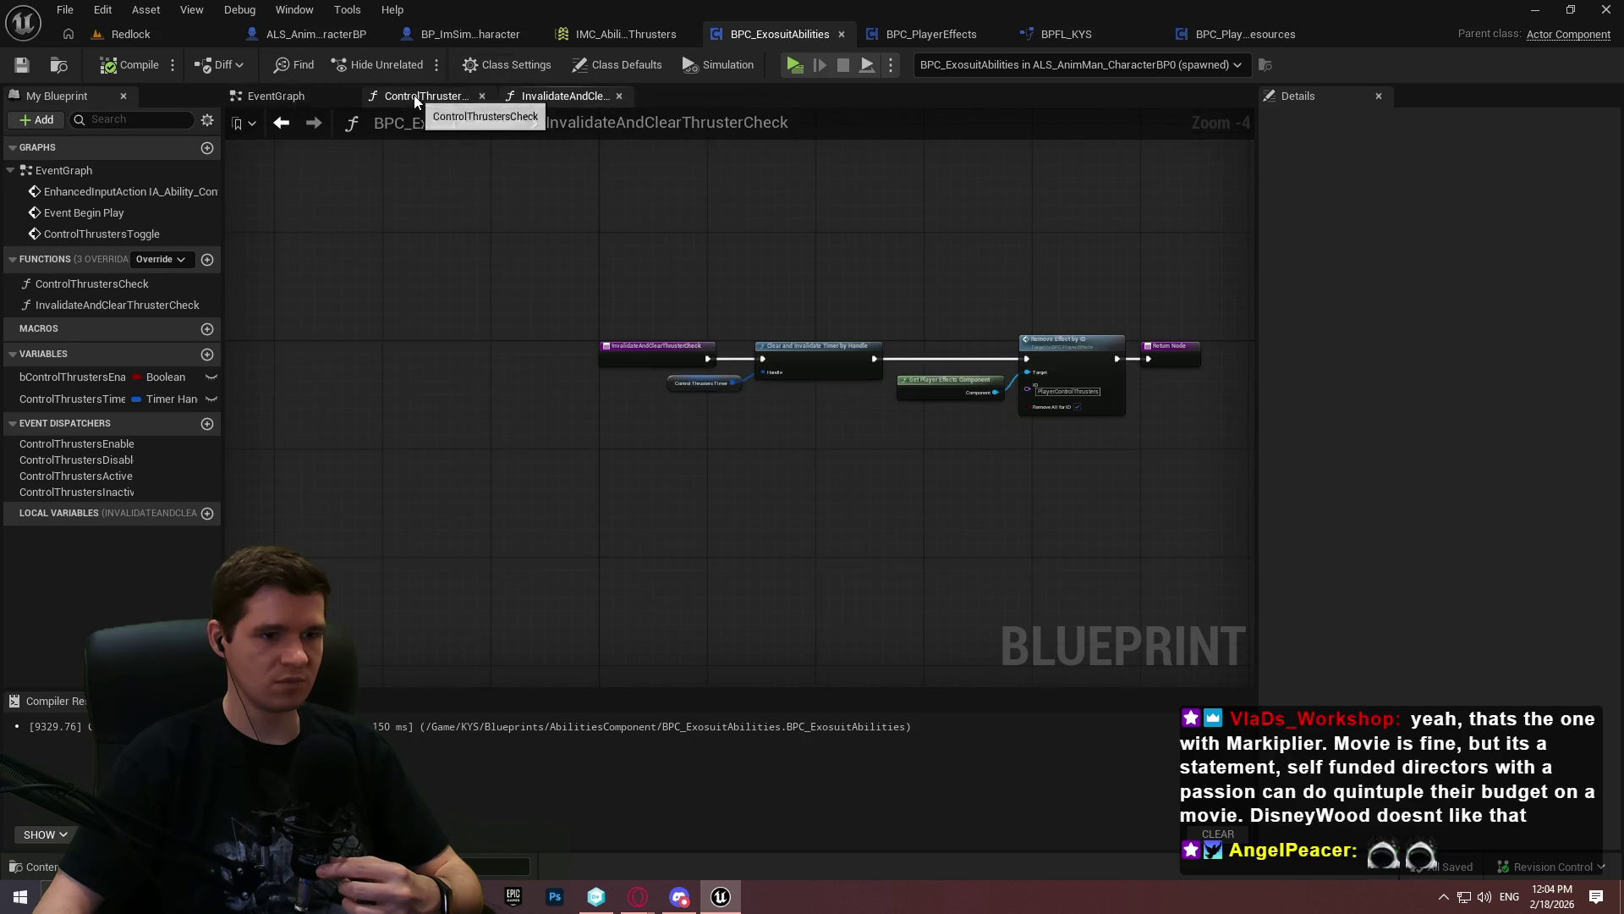
left_click(414, 94)
scroll(832, 313, "down", 2)
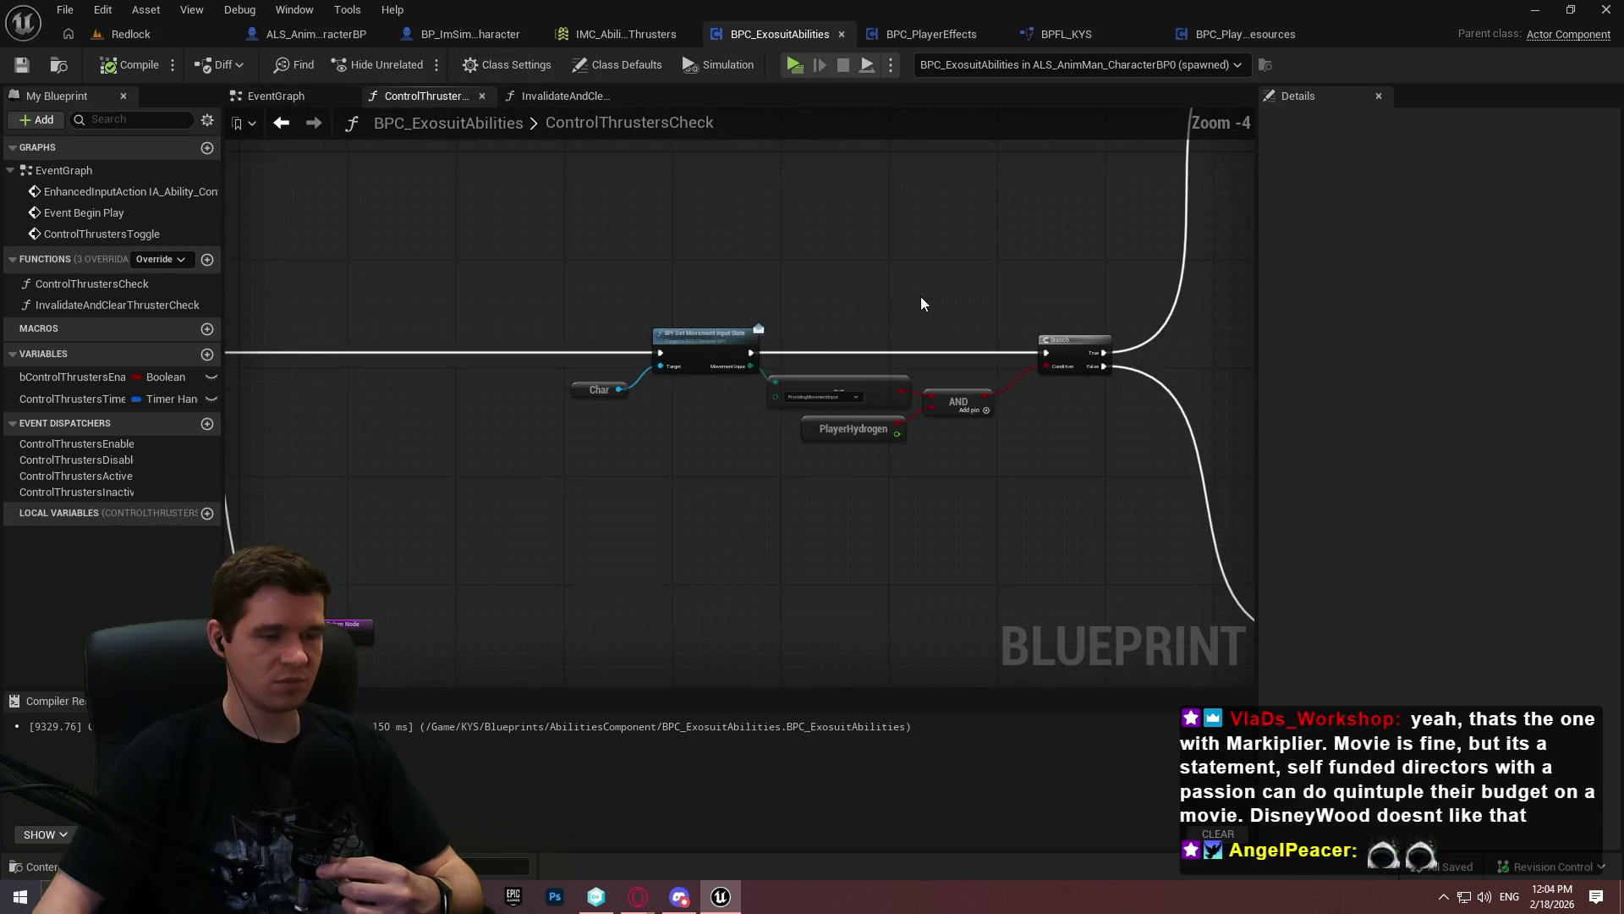
scroll(920, 301, "down", 1)
left_click(867, 64)
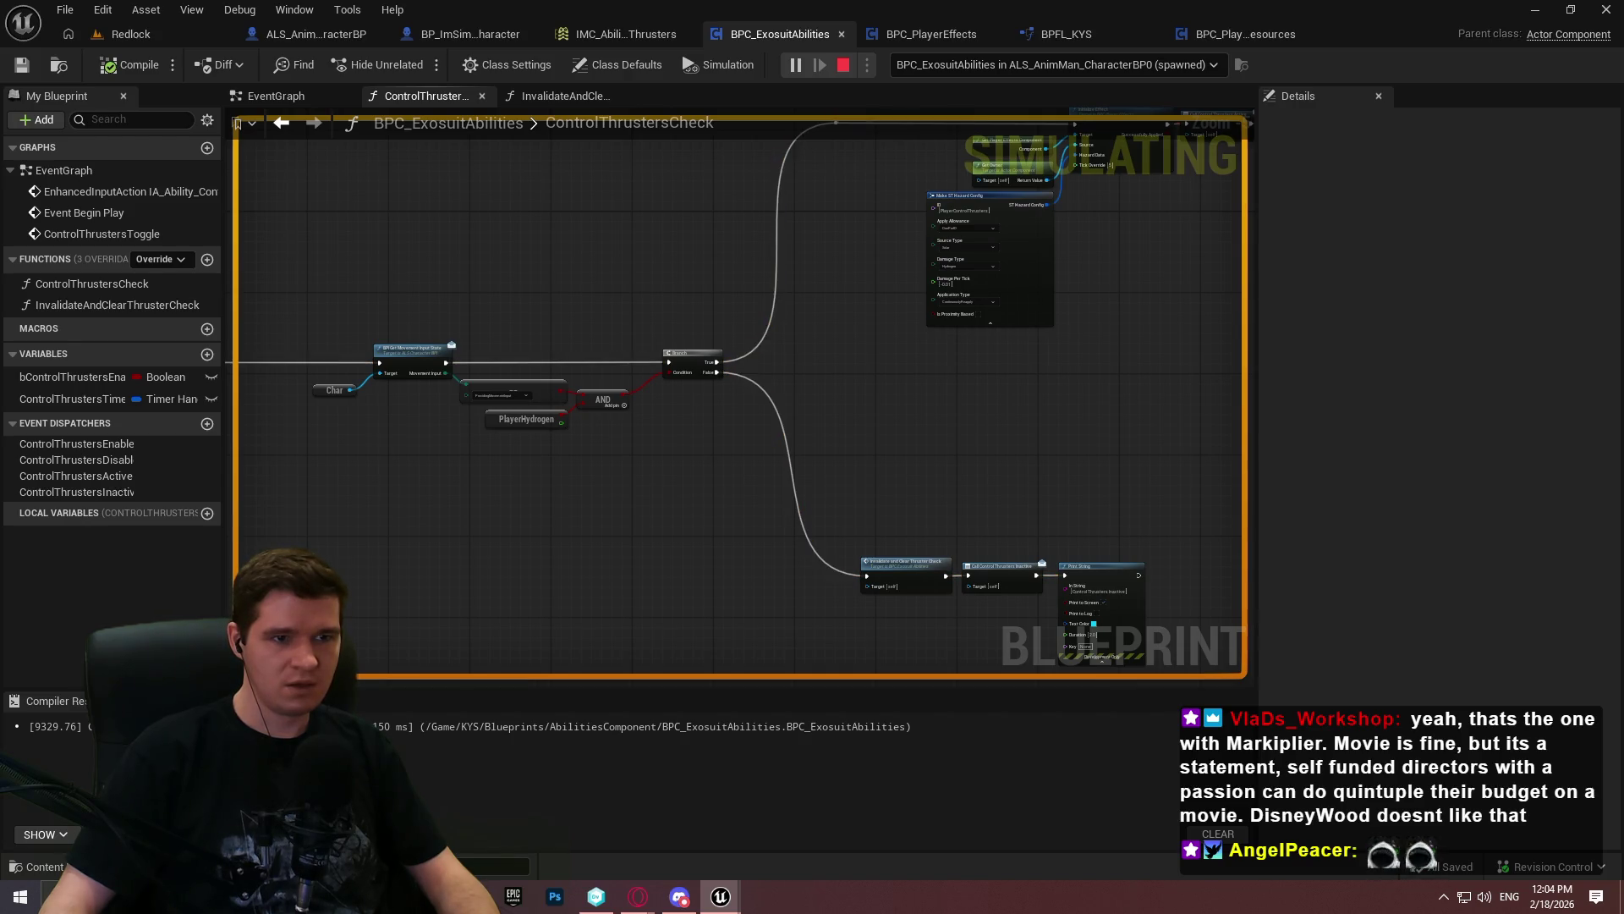
key("Escape")
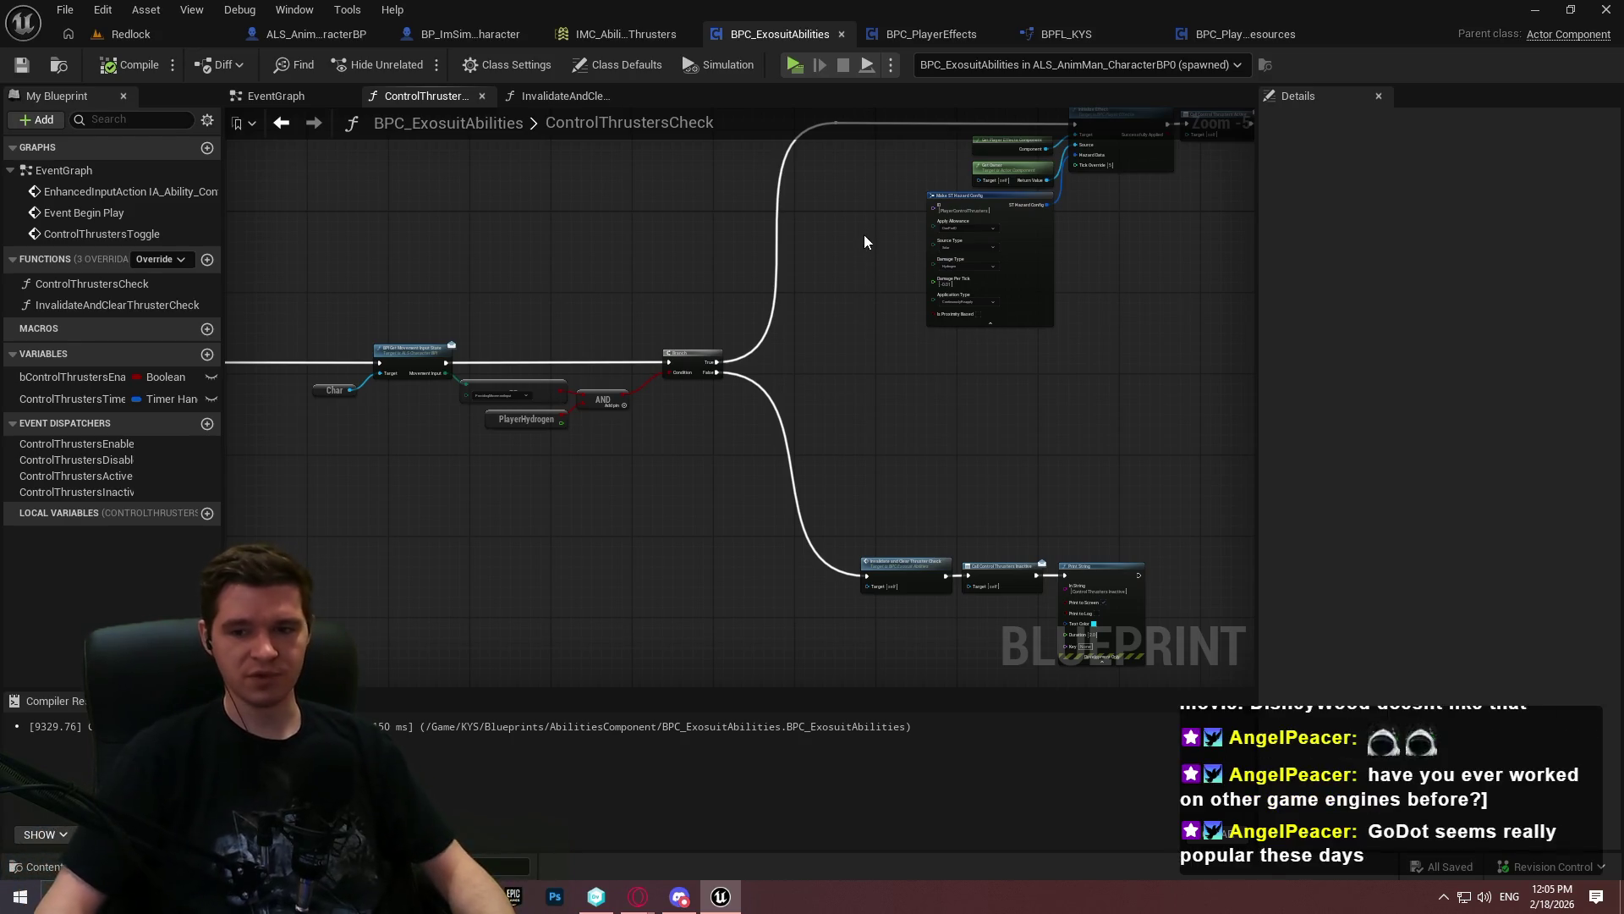
Inspect the true-branch effect nodes and Make ST Hazard Config, then go back to the EventGraph
mouse_move(934, 322)
left_mouse_down()
mouse_move(855, 377)
mouse_move(759, 406)
left_mouse_up()
scroll(845, 262, "up", 2)
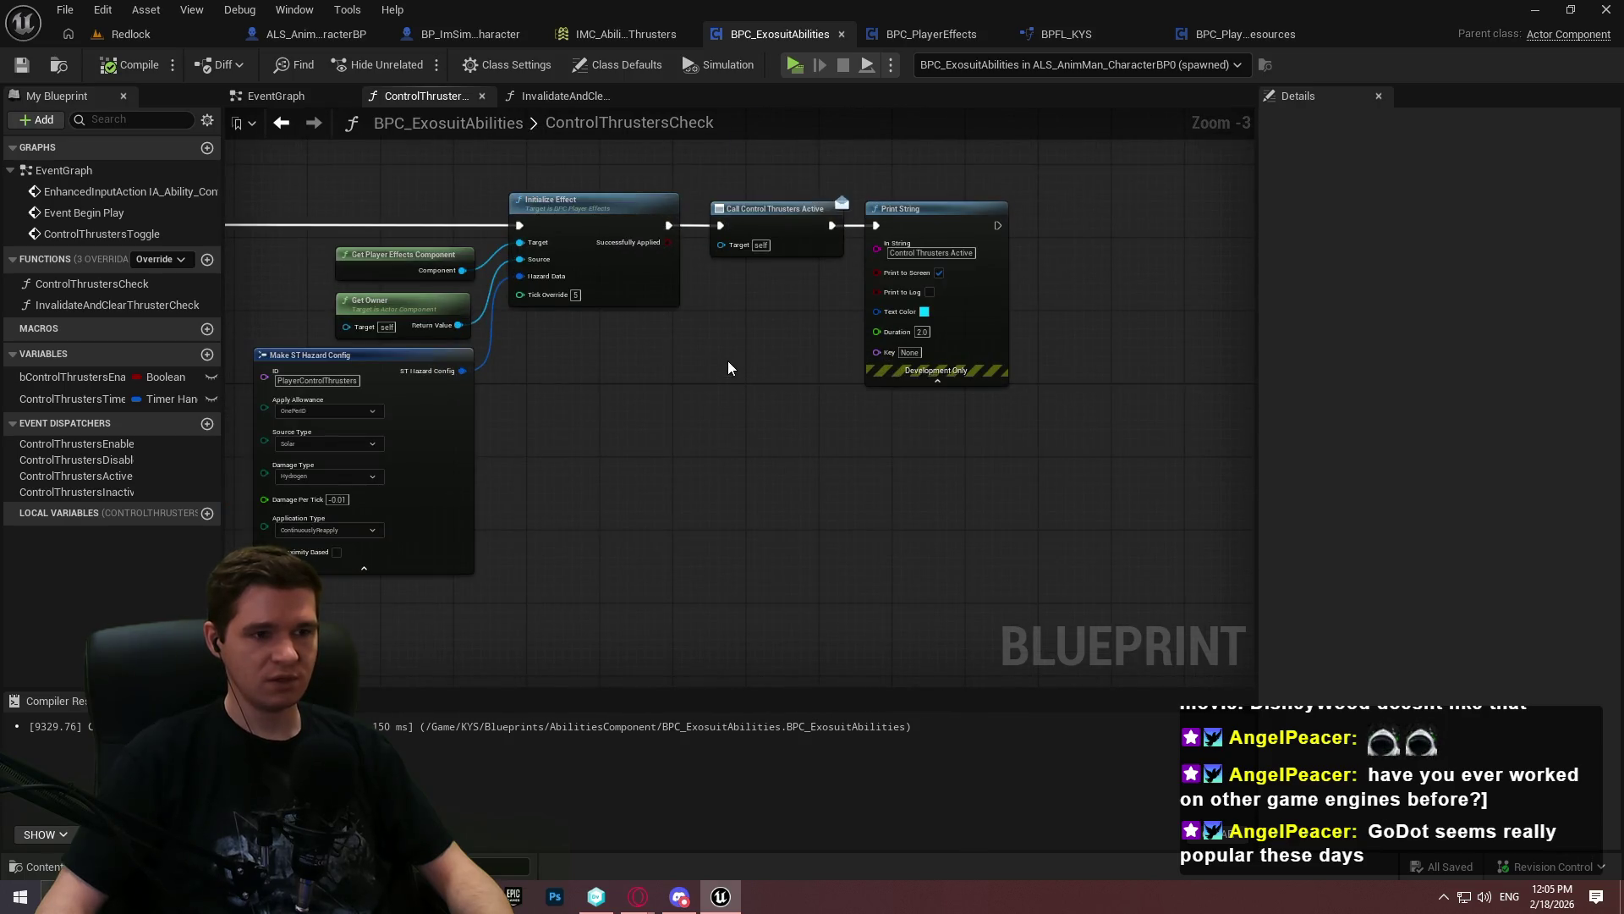
mouse_move(702, 352)
left_mouse_down()
mouse_move(1088, 316)
mouse_move(1094, 297)
left_mouse_up()
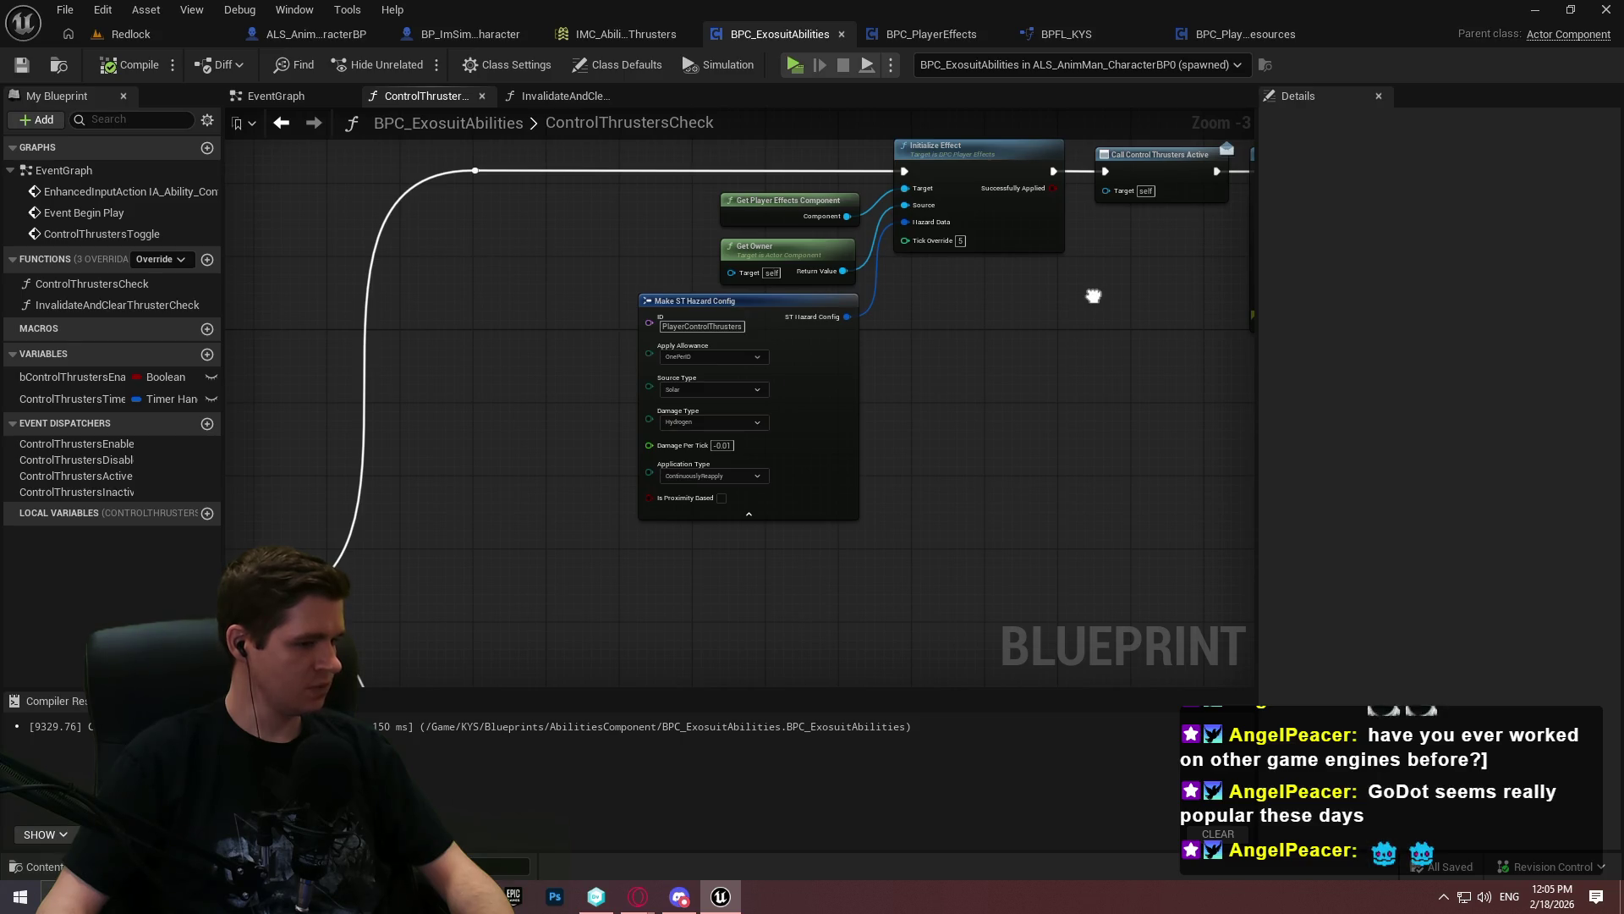
left_click(276, 95)
scroll(592, 403, "down", 2)
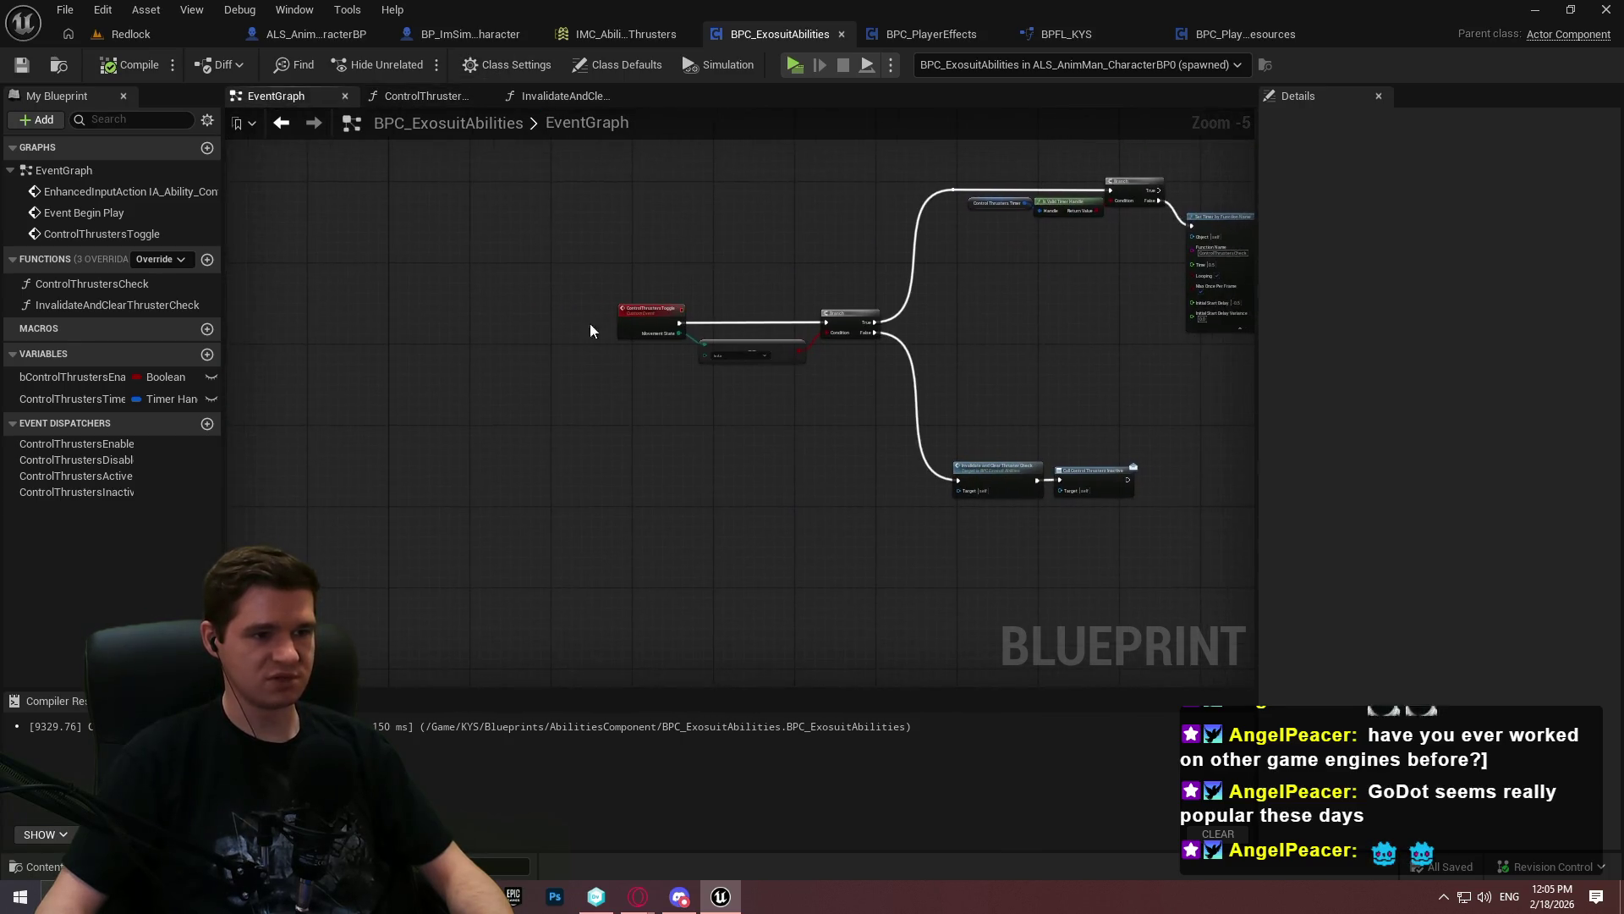
Look over the ControlThrustersToggle branch, its Set Timer and SET nodes, and the lower Invalidate nodes
scroll(628, 342, "up", 3)
scroll(870, 494, "down", 1)
mouse_move(870, 494)
left_mouse_down()
mouse_move(648, 494)
mouse_move(638, 474)
mouse_move(287, 555)
mouse_move(283, 536)
mouse_move(554, 283)
mouse_move(525, 450)
left_mouse_up()
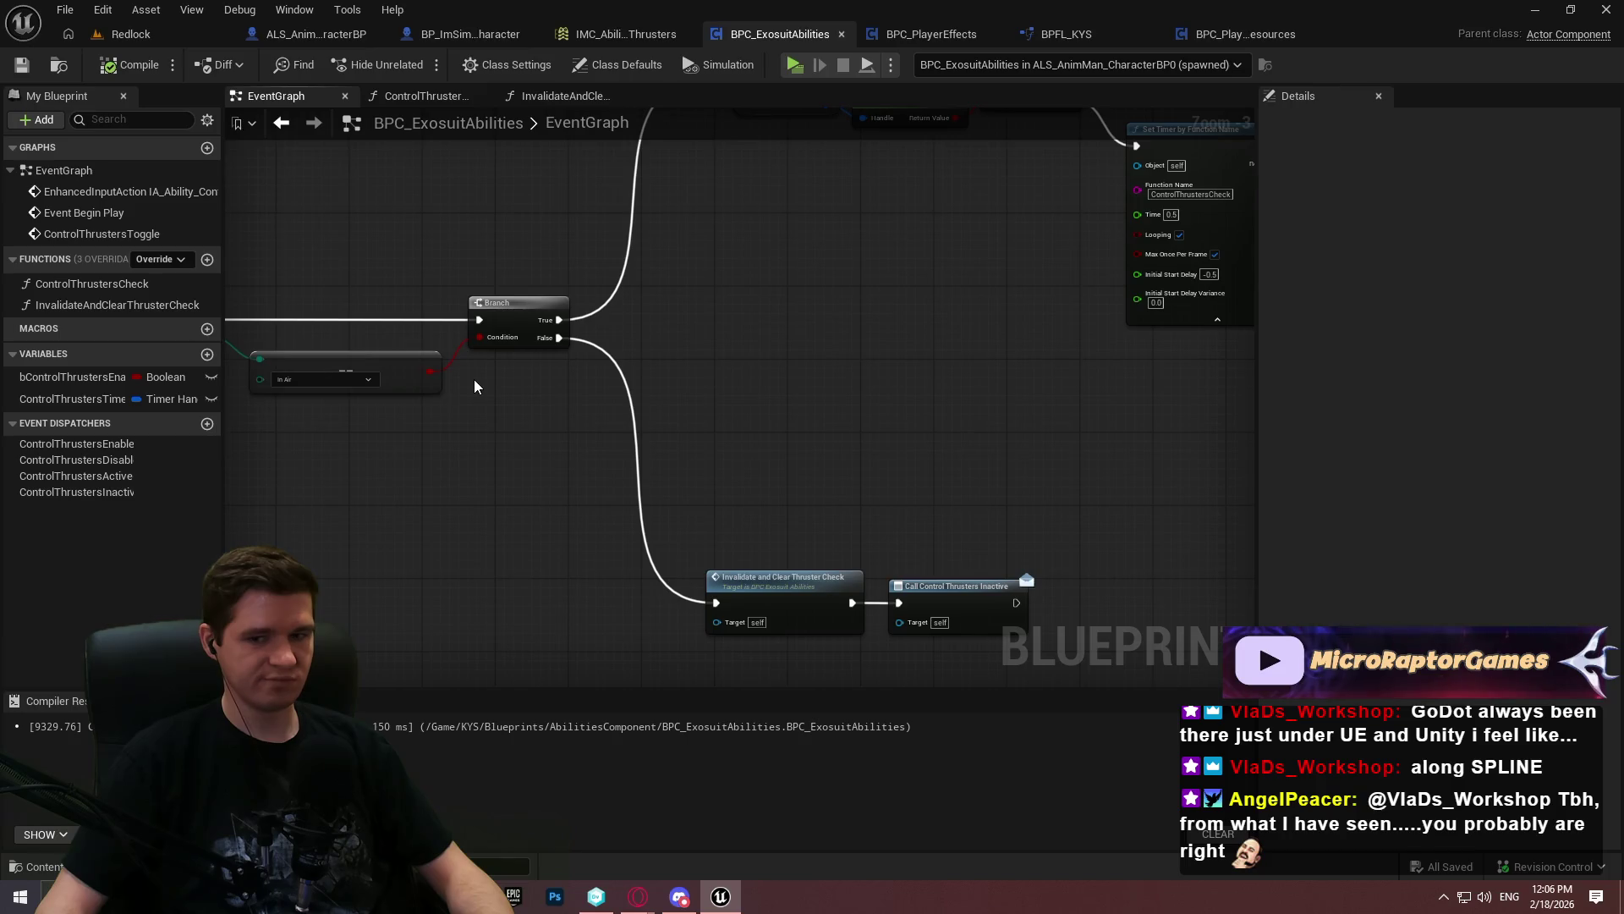
mouse_move(473, 387)
left_mouse_down()
mouse_move(471, 464)
mouse_move(456, 449)
left_mouse_up()
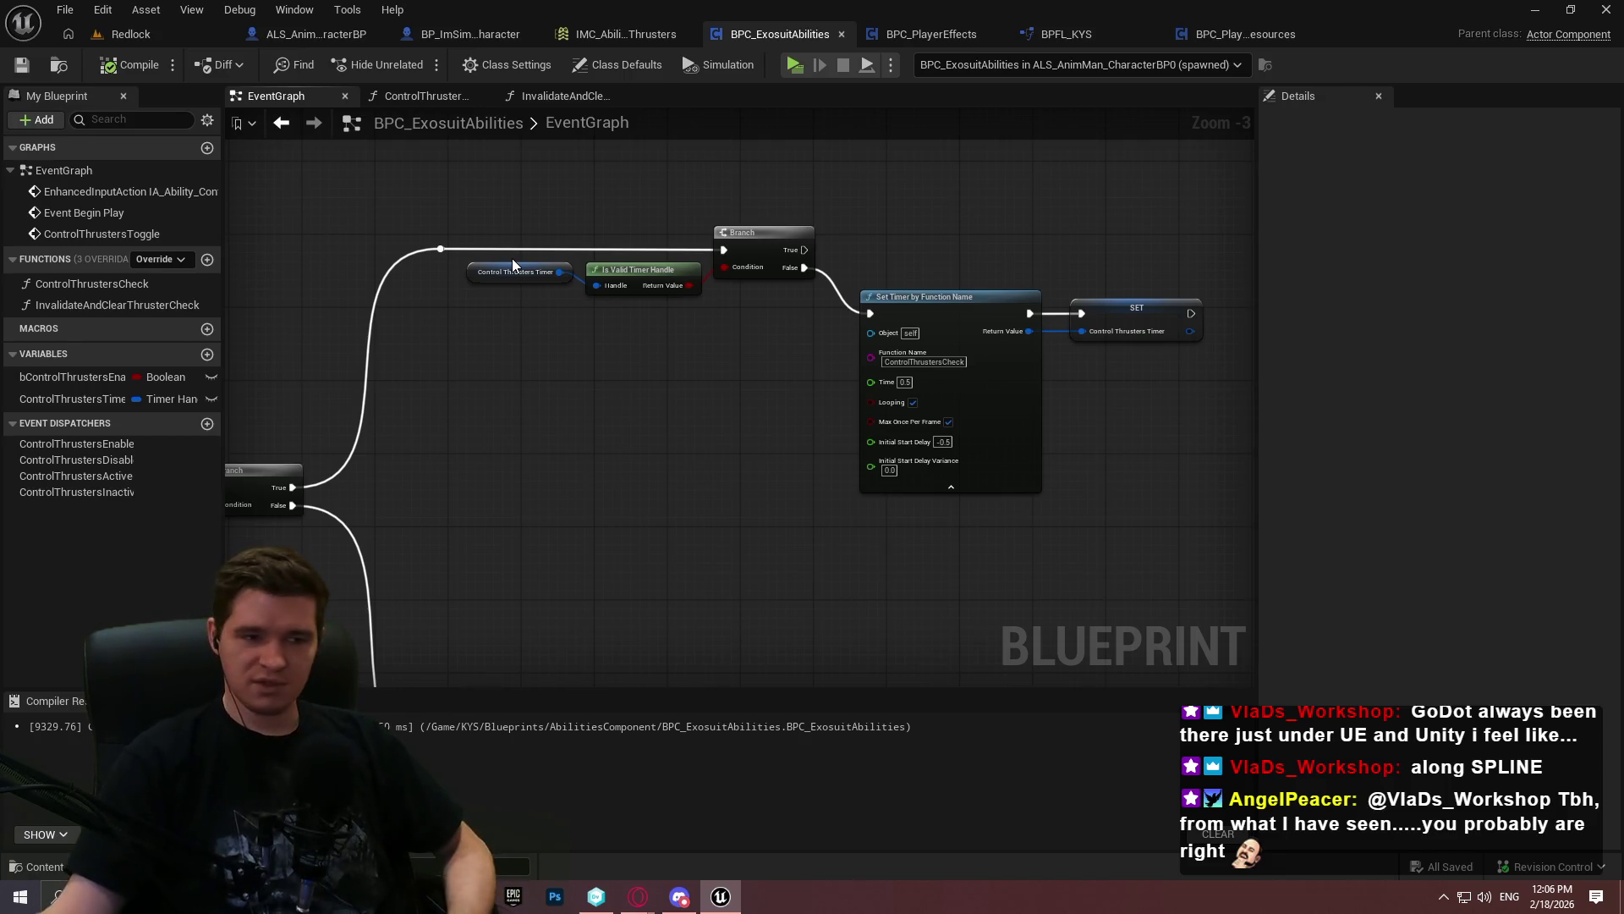
mouse_move(555, 242)
left_mouse_down()
mouse_move(930, 281)
mouse_move(1267, 345)
mouse_move(1454, 327)
left_mouse_up()
Nudge the Event Begin Play, Is Valid and Bind Event nodes slightly up and left
scroll(939, 287, "down", 3)
mouse_move(939, 287)
left_mouse_down()
mouse_move(830, 471)
mouse_move(812, 541)
mouse_move(823, 591)
mouse_move(527, 230)
left_mouse_up()
scroll(526, 231, "up", 3)
left_click_drag(554, 318, 935, 318)
left_click_drag(832, 305, 815, 282)
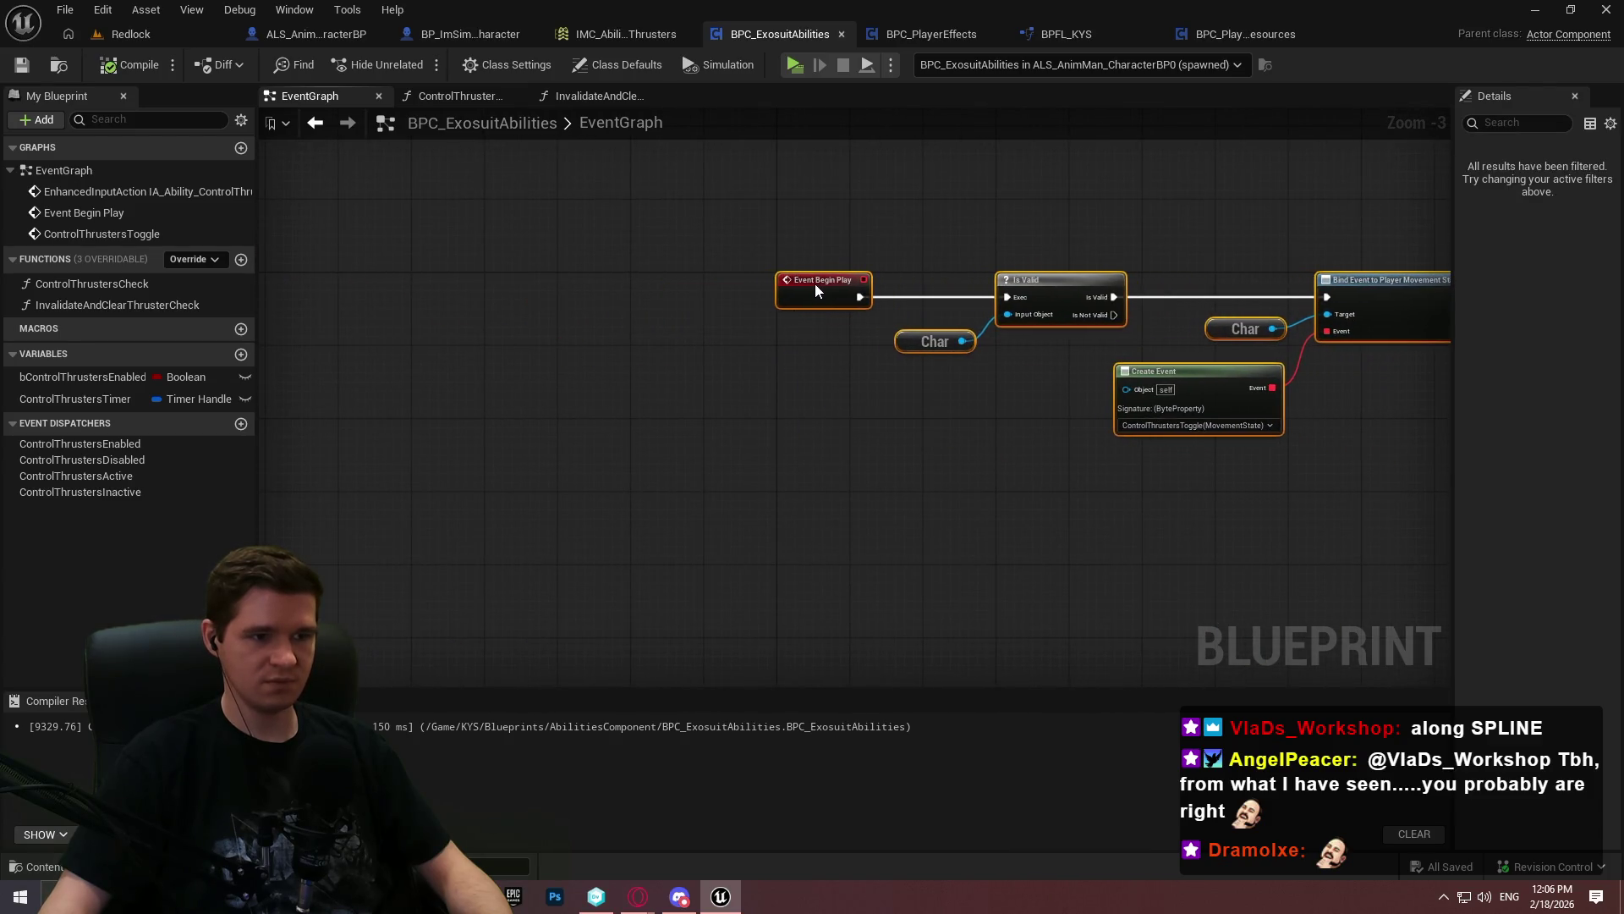
left_click(854, 413)
scroll(1125, 532, "down", 2)
scroll(790, 282, "up", 4)
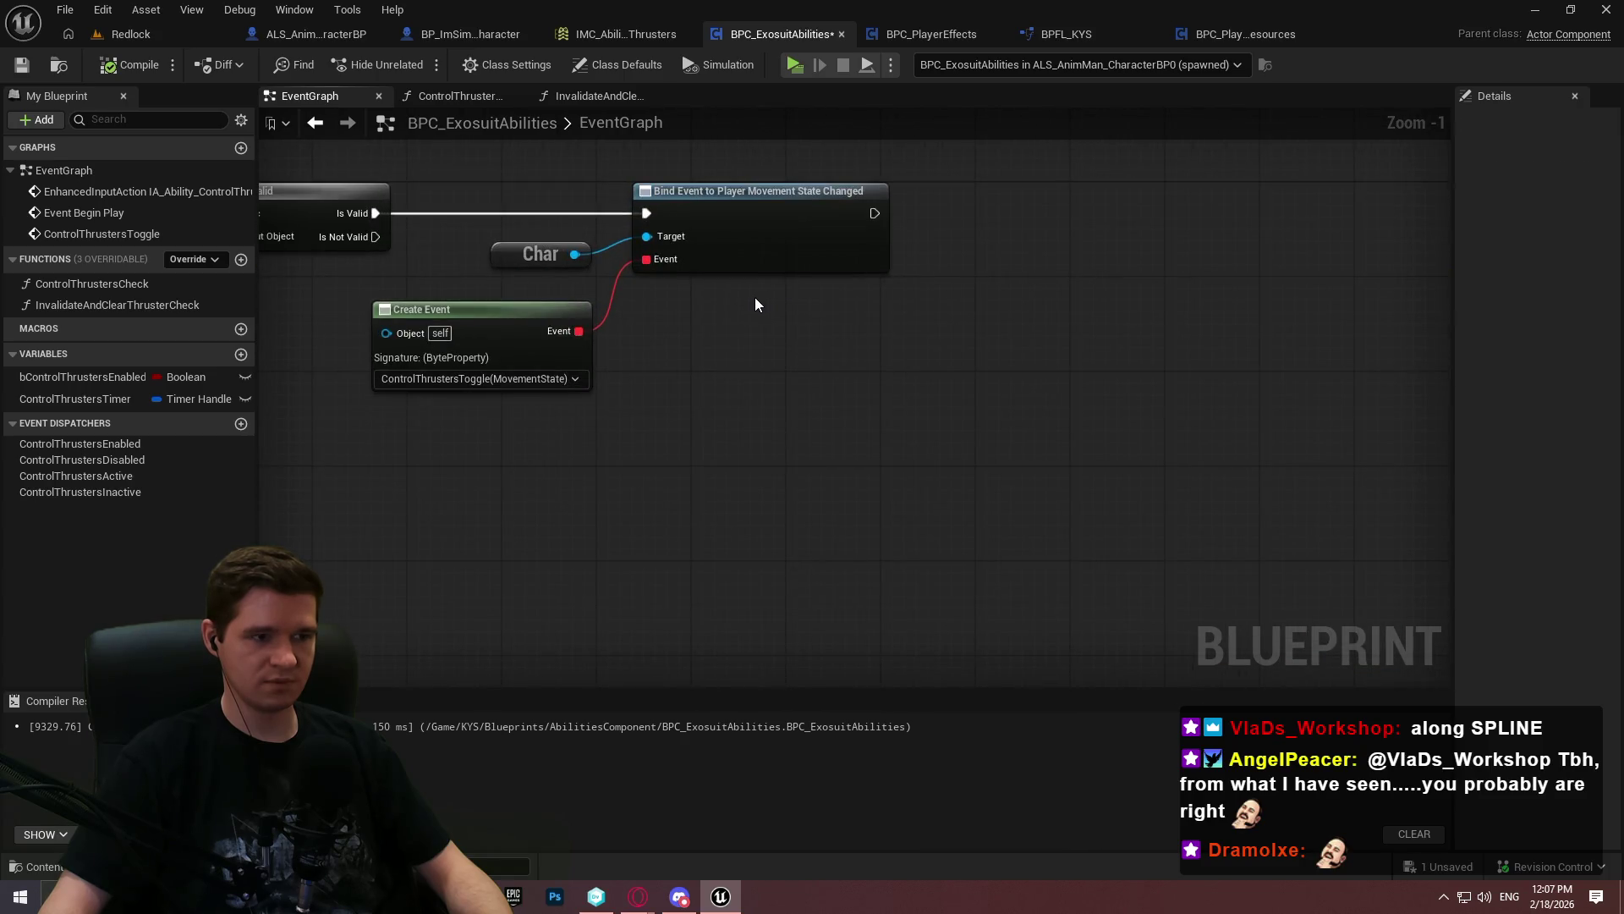
scroll(752, 300, "down", 3)
mouse_move(1070, 466)
left_mouse_down()
mouse_move(1053, 358)
mouse_move(609, 315)
left_mouse_up()
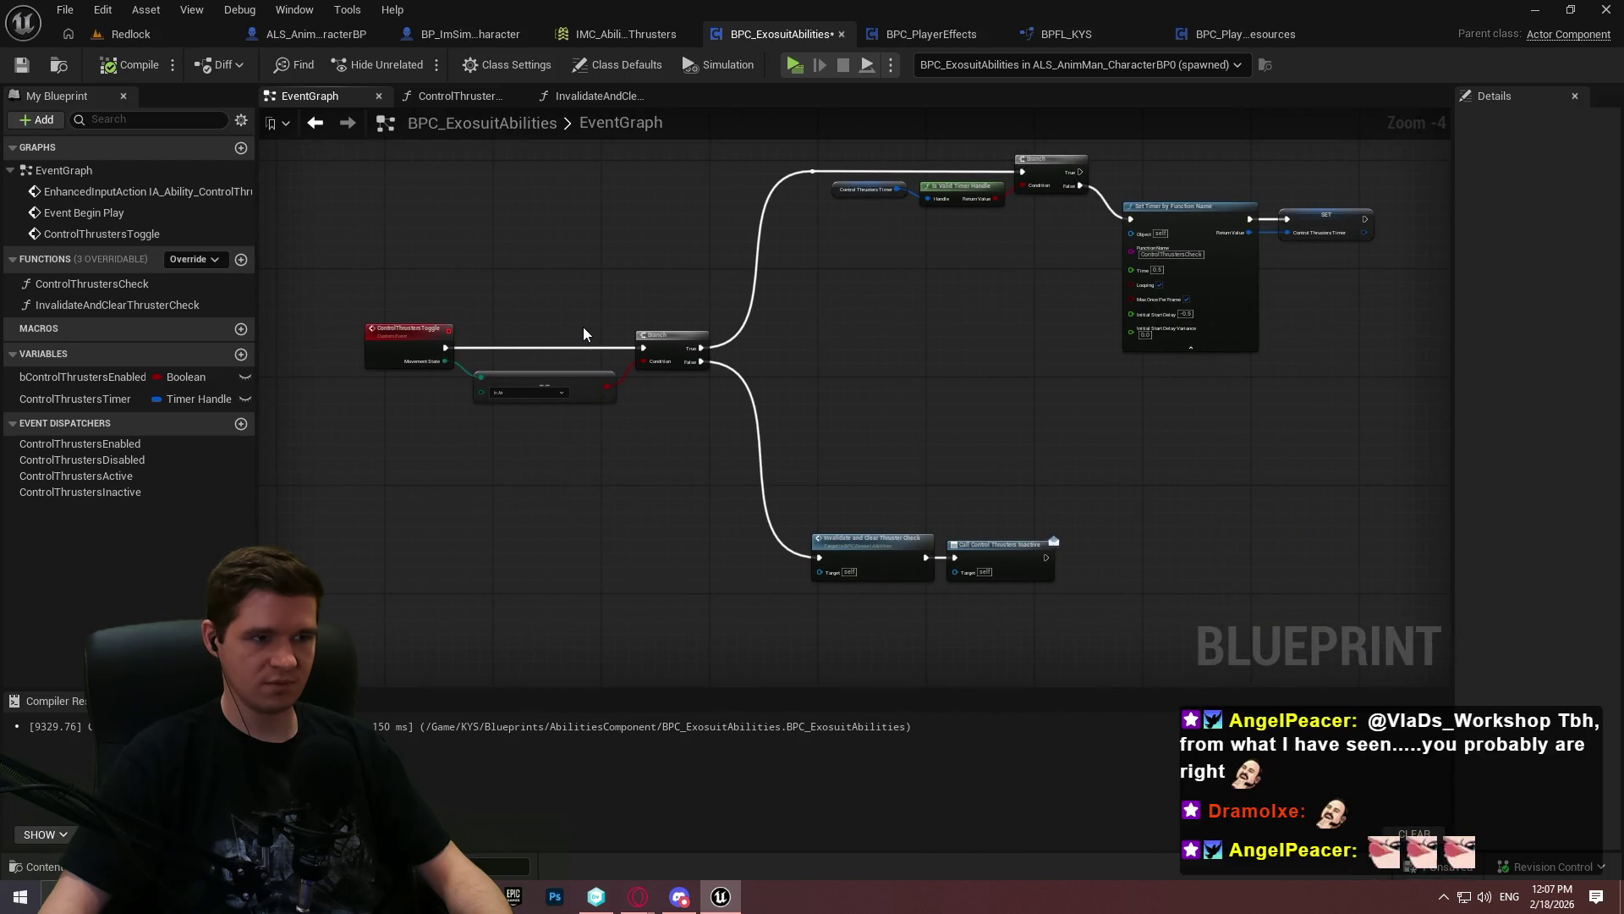
scroll(392, 340, "up", 3)
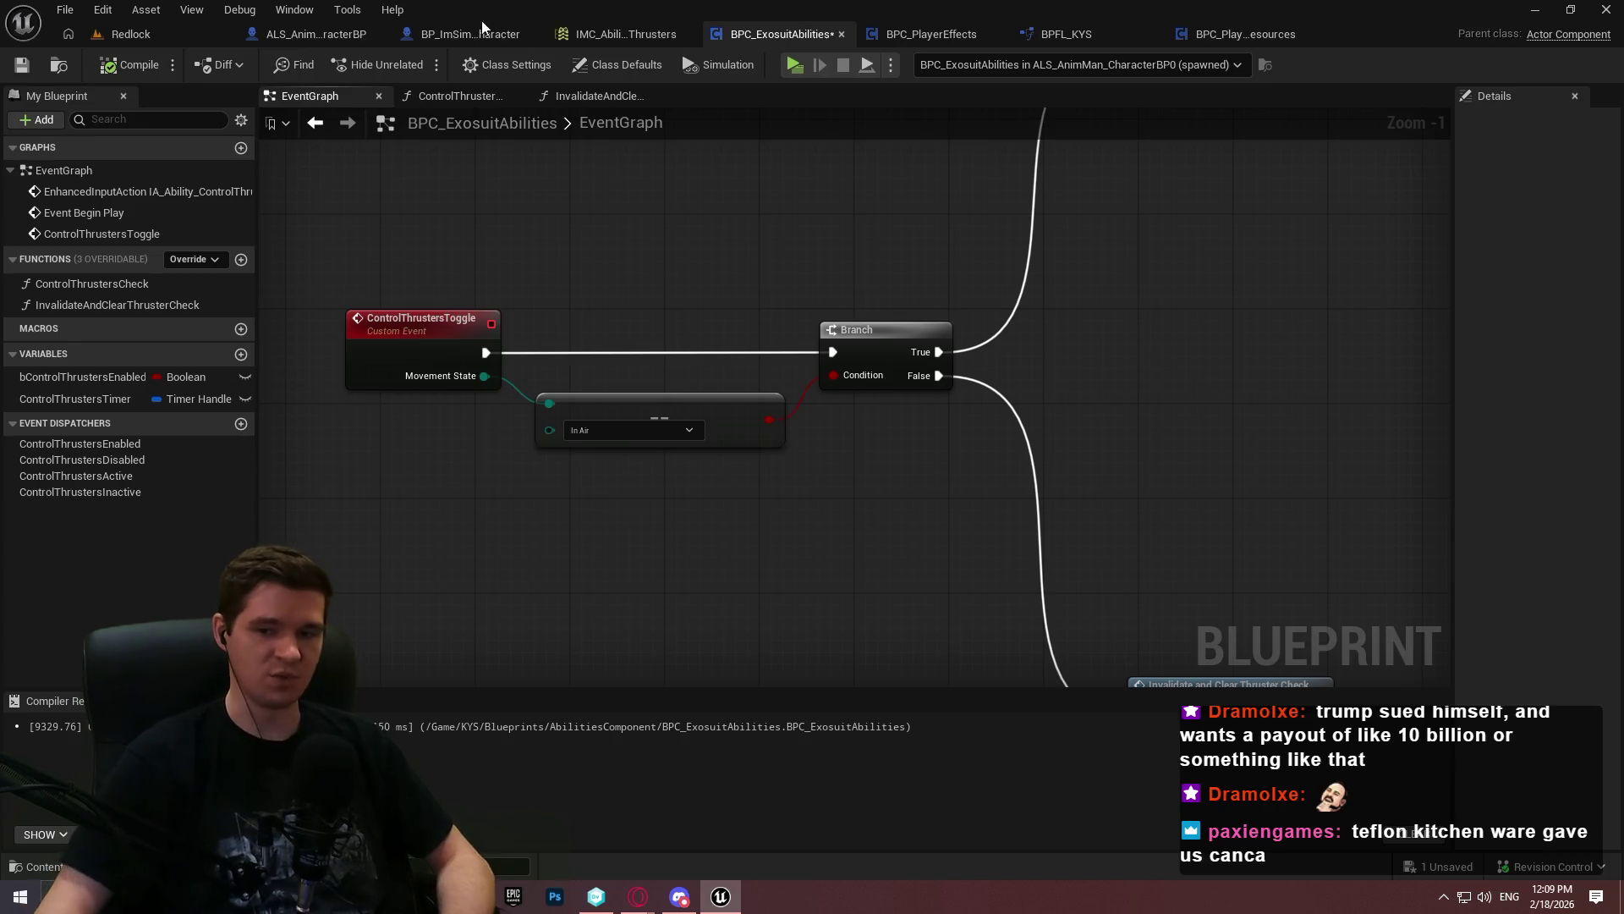
Inspect the ControlThrustersToggle event, its Invalidate, Call Inactive and Set Timer nodes in the EventGraph
scroll(1181, 318, "down", 4)
scroll(651, 256, "up", 2)
mouse_move(652, 262)
left_mouse_down()
mouse_move(652, 186)
mouse_move(680, 114)
left_mouse_up()
left_click_drag(369, 440, 587, 317)
scroll(586, 316, "up", 4)
mouse_move(410, 192)
left_mouse_down()
mouse_move(1205, 511)
mouse_move(1206, 531)
left_mouse_up()
left_click_drag(491, 193, 674, 465)
left_click(673, 465)
scroll(829, 508, "down", 3)
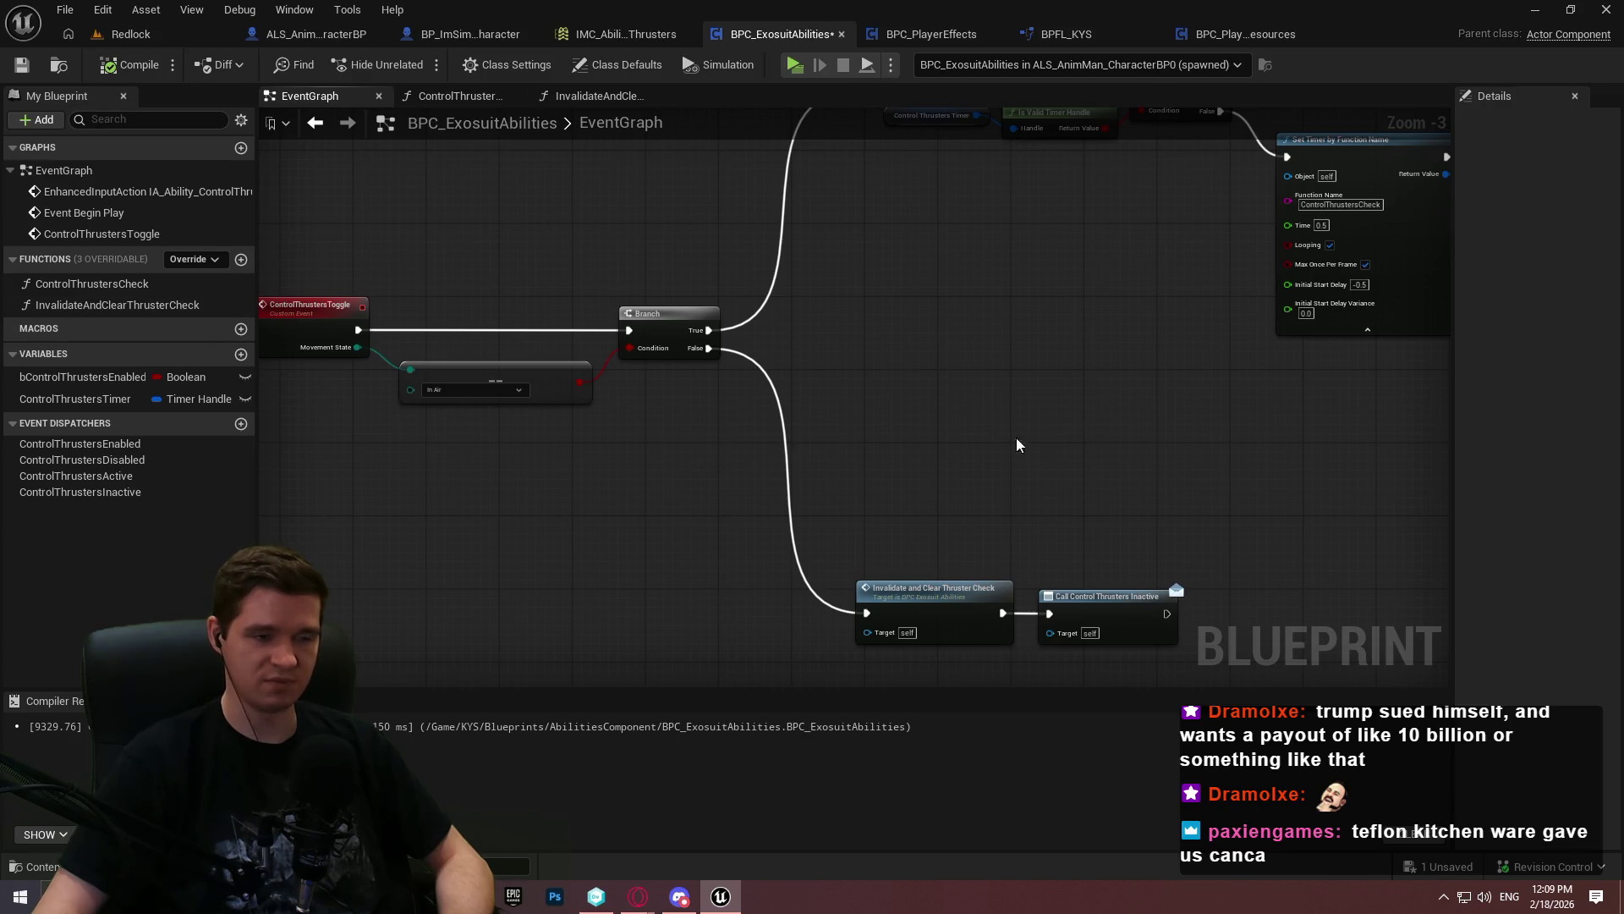
mouse_move(673, 427)
left_mouse_down()
mouse_move(787, 555)
mouse_move(810, 519)
mouse_move(653, 290)
mouse_move(632, 329)
left_mouse_up()
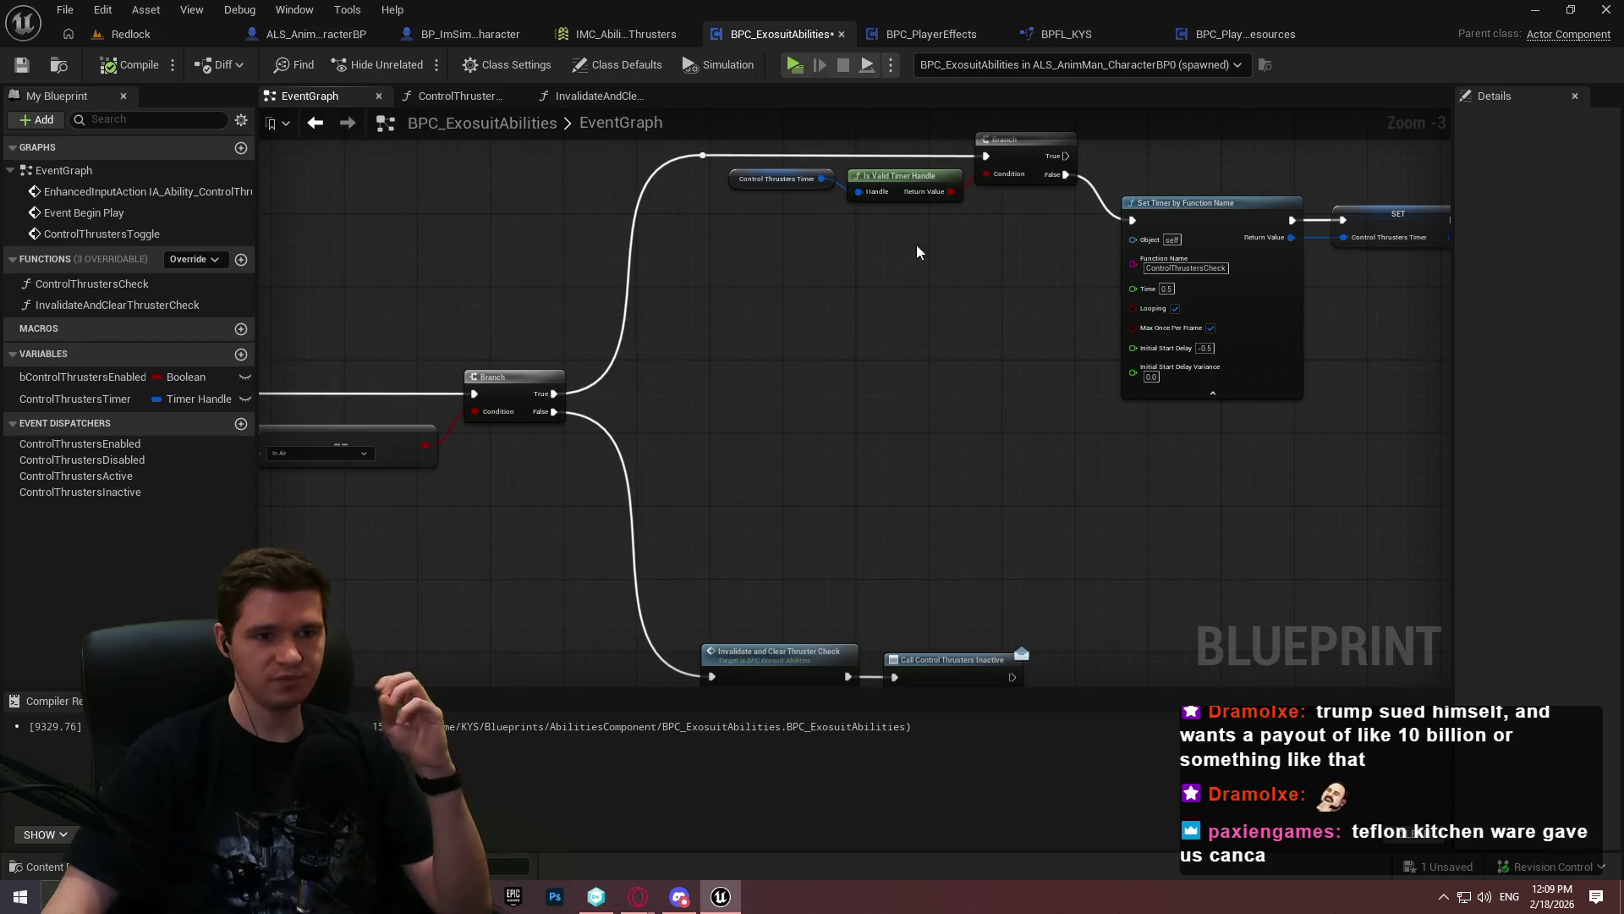
Open the ControlThrustersCheck function from My Blueprint and center its Branch and Invalidate chain
double_click(95, 291)
scroll(627, 403, "down", 1)
mouse_move(546, 449)
left_mouse_down()
mouse_move(1087, 156)
mouse_move(1052, 122)
left_mouse_up()
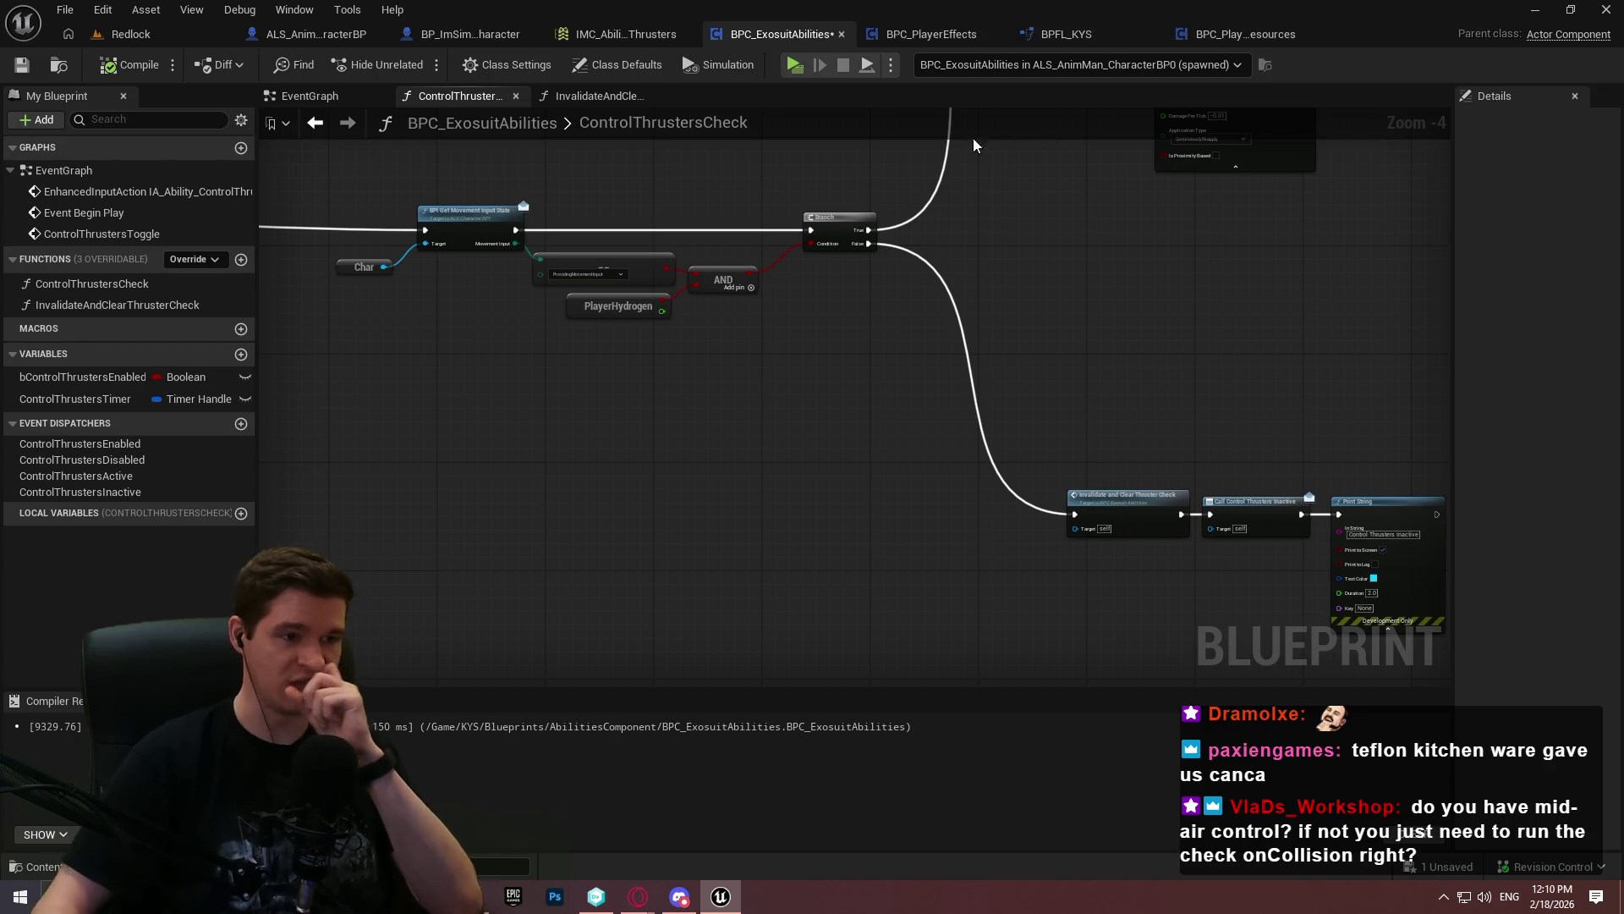
Review the Return Node, Initialize Effect, movement-input and hydrogen checks, then bring up the Notepad++ notes
left_click_drag(579, 371, 958, 511)
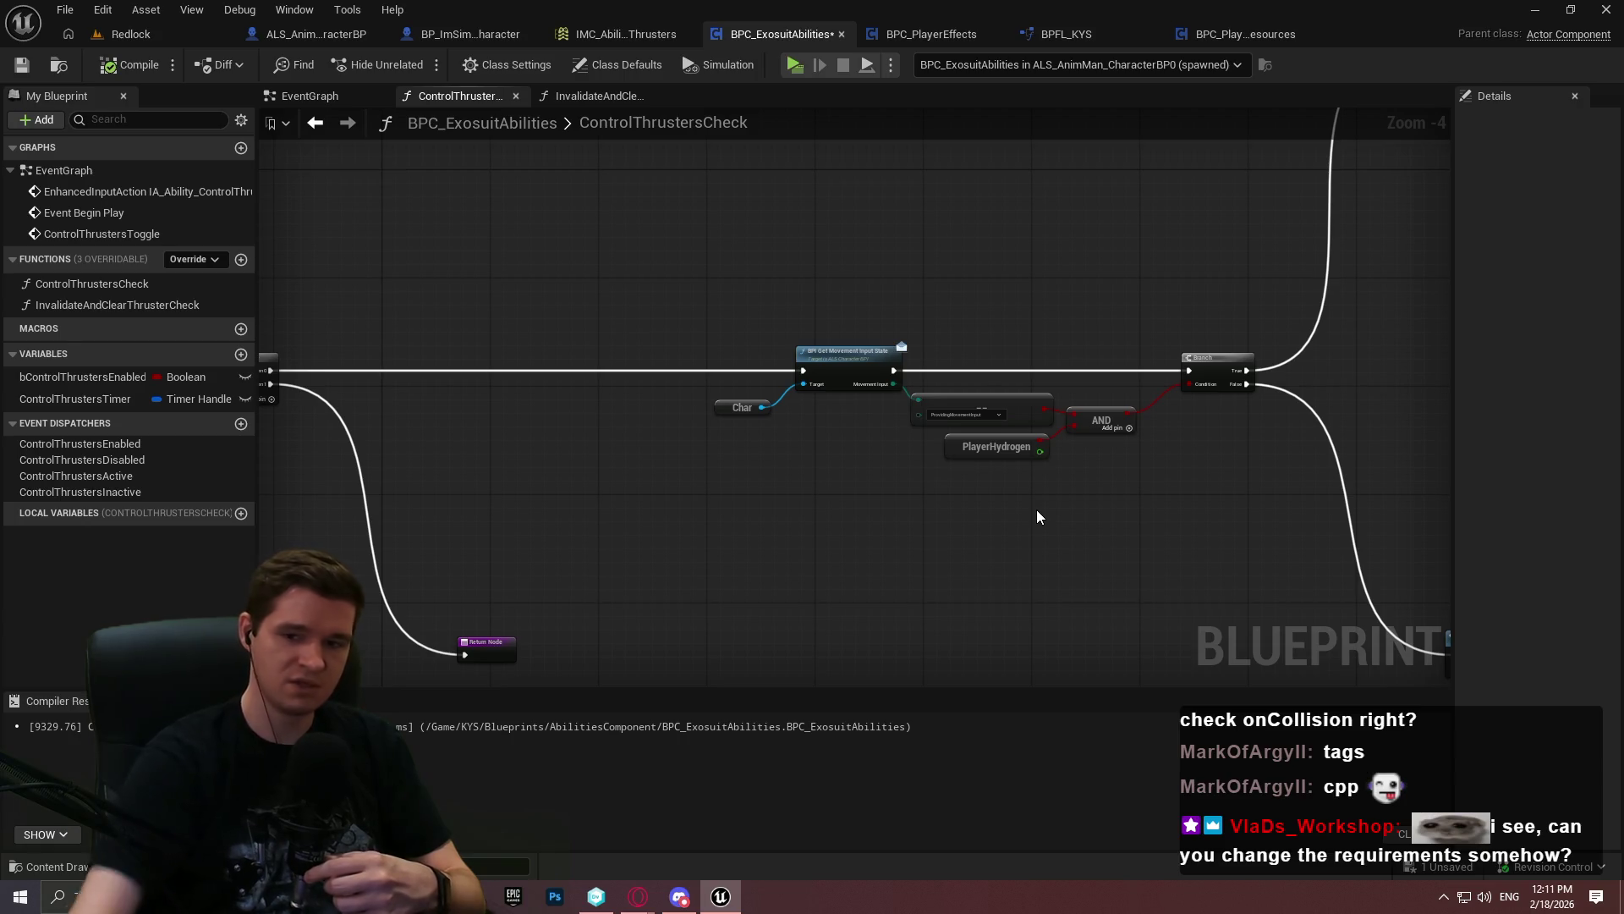
left_click_drag(1222, 312, 1033, 297)
scroll(825, 241, "up", 3)
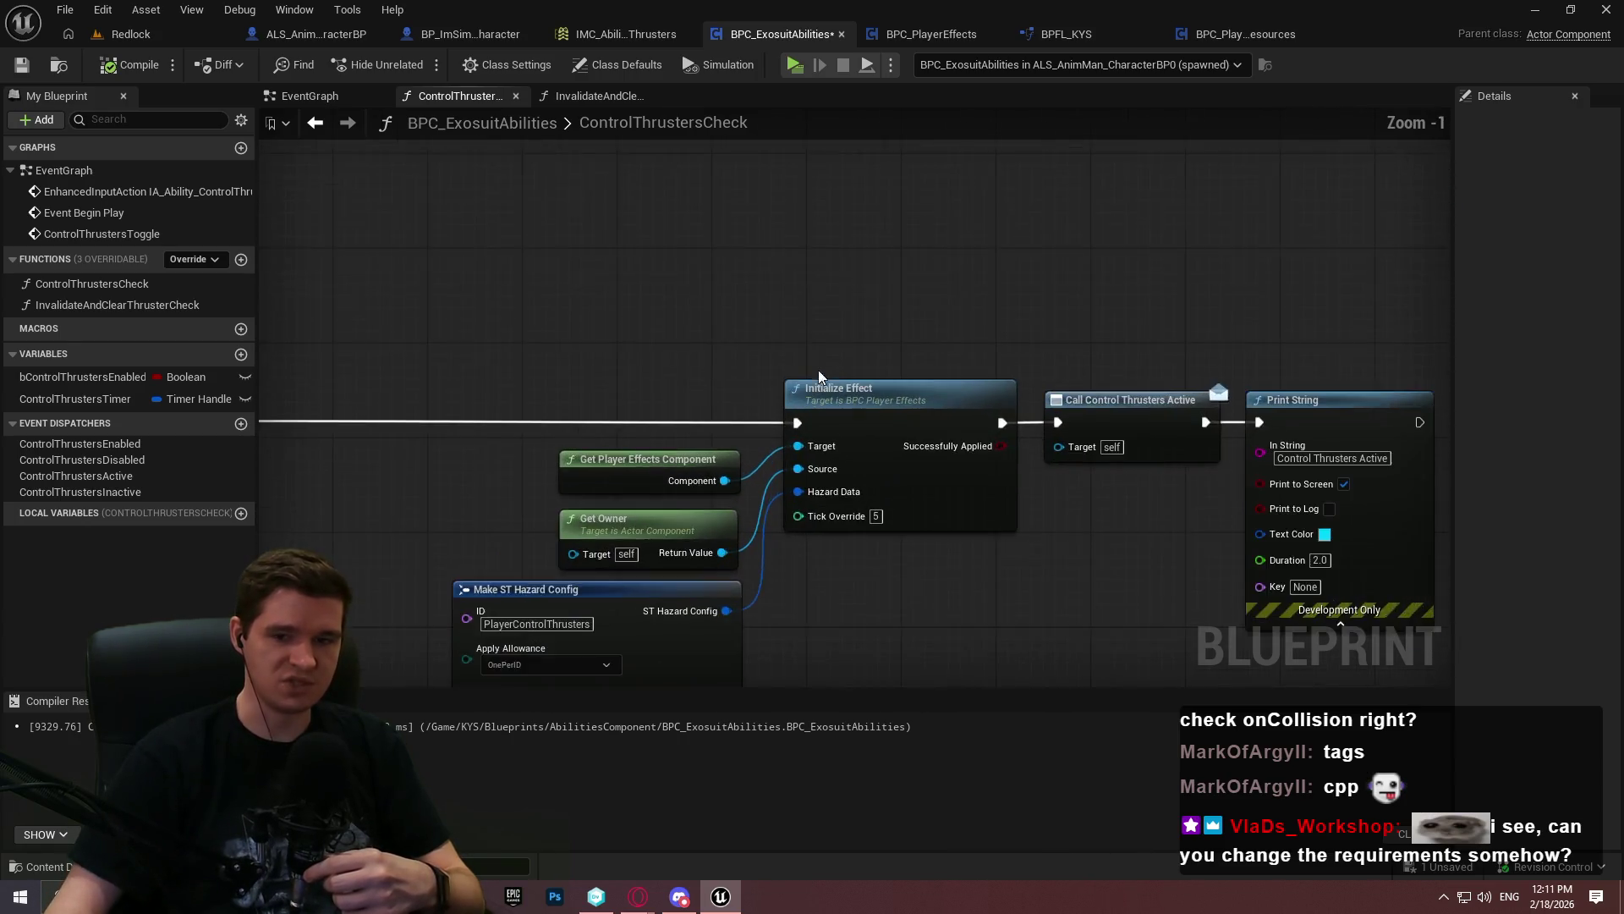
mouse_move(623, 155)
left_mouse_down()
mouse_move(947, 379)
mouse_move(778, 171)
mouse_move(734, 187)
left_mouse_up()
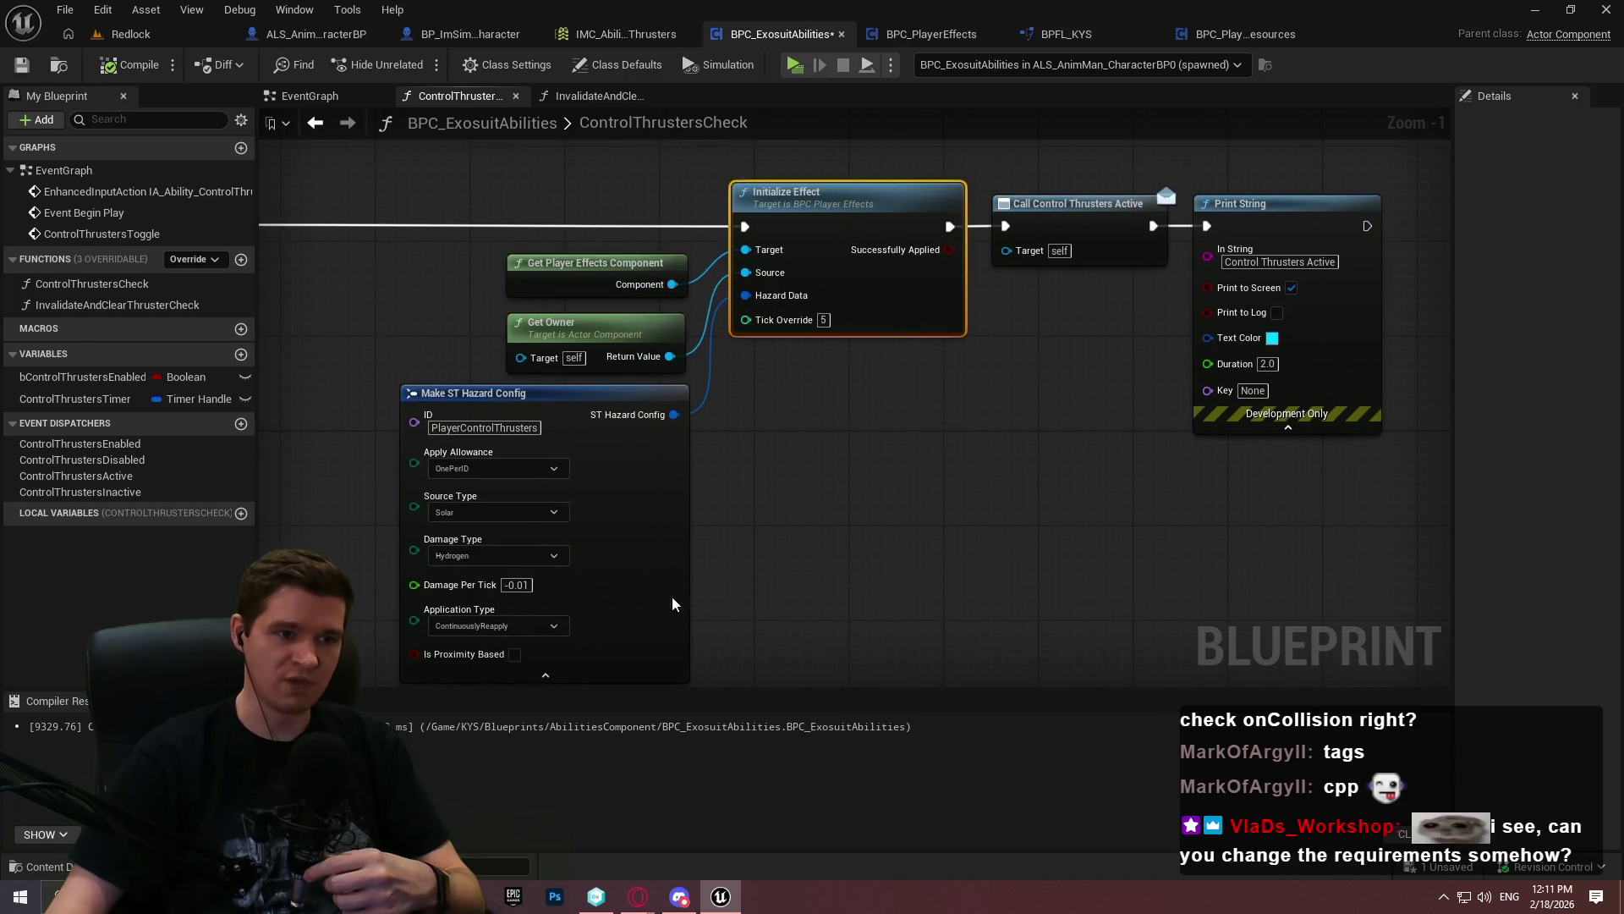
left_click_drag(728, 364, 1125, 583)
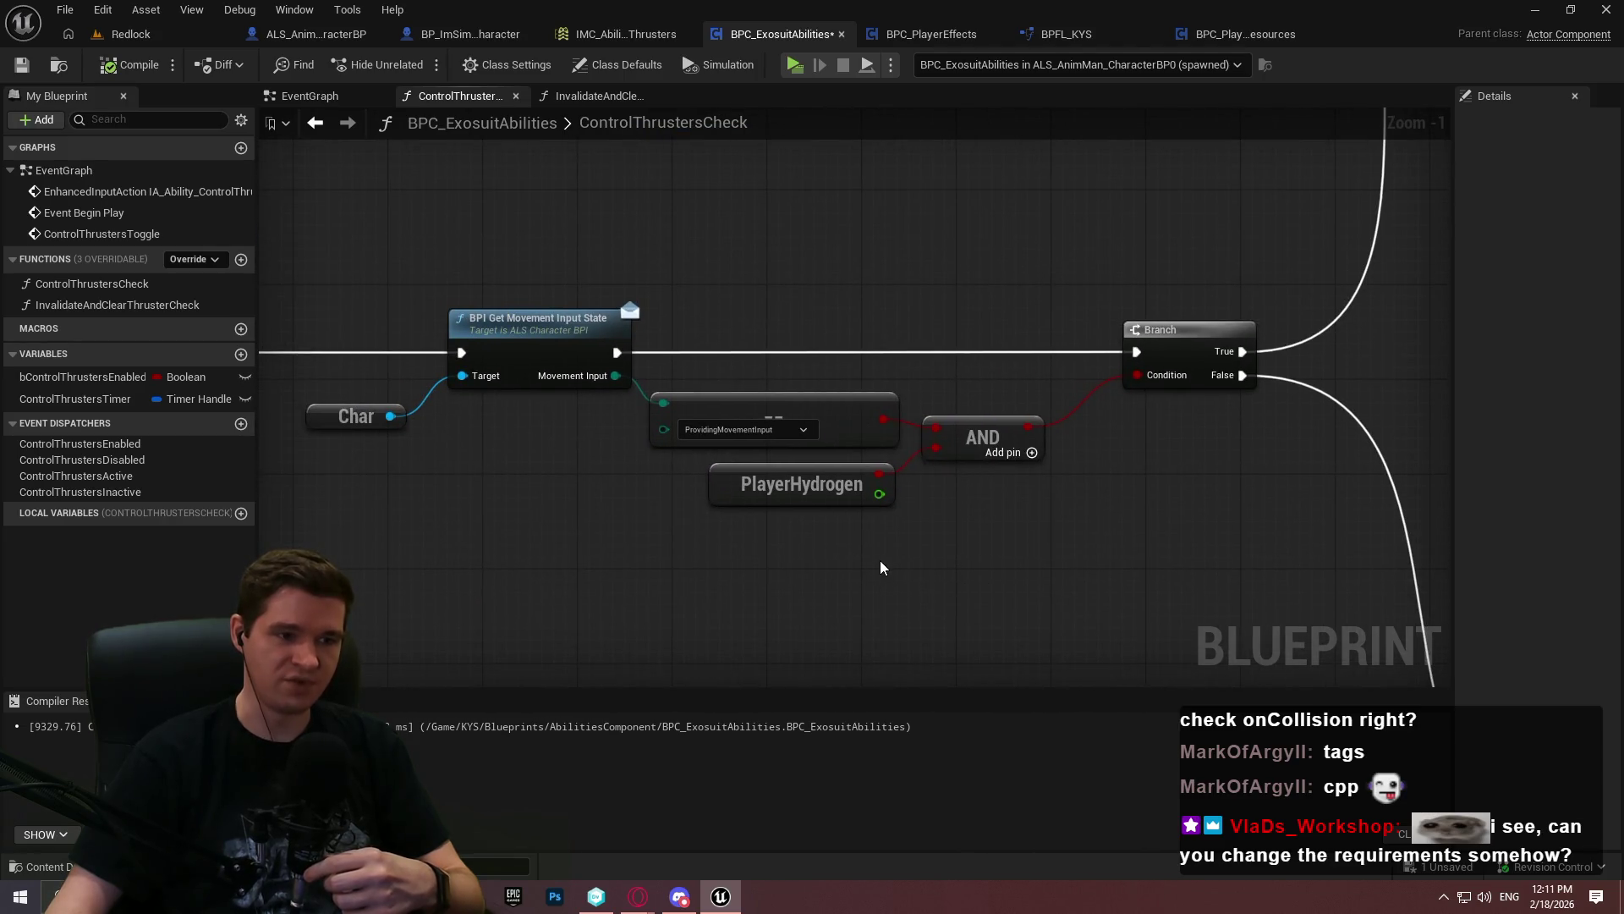
key("alt+Tab")
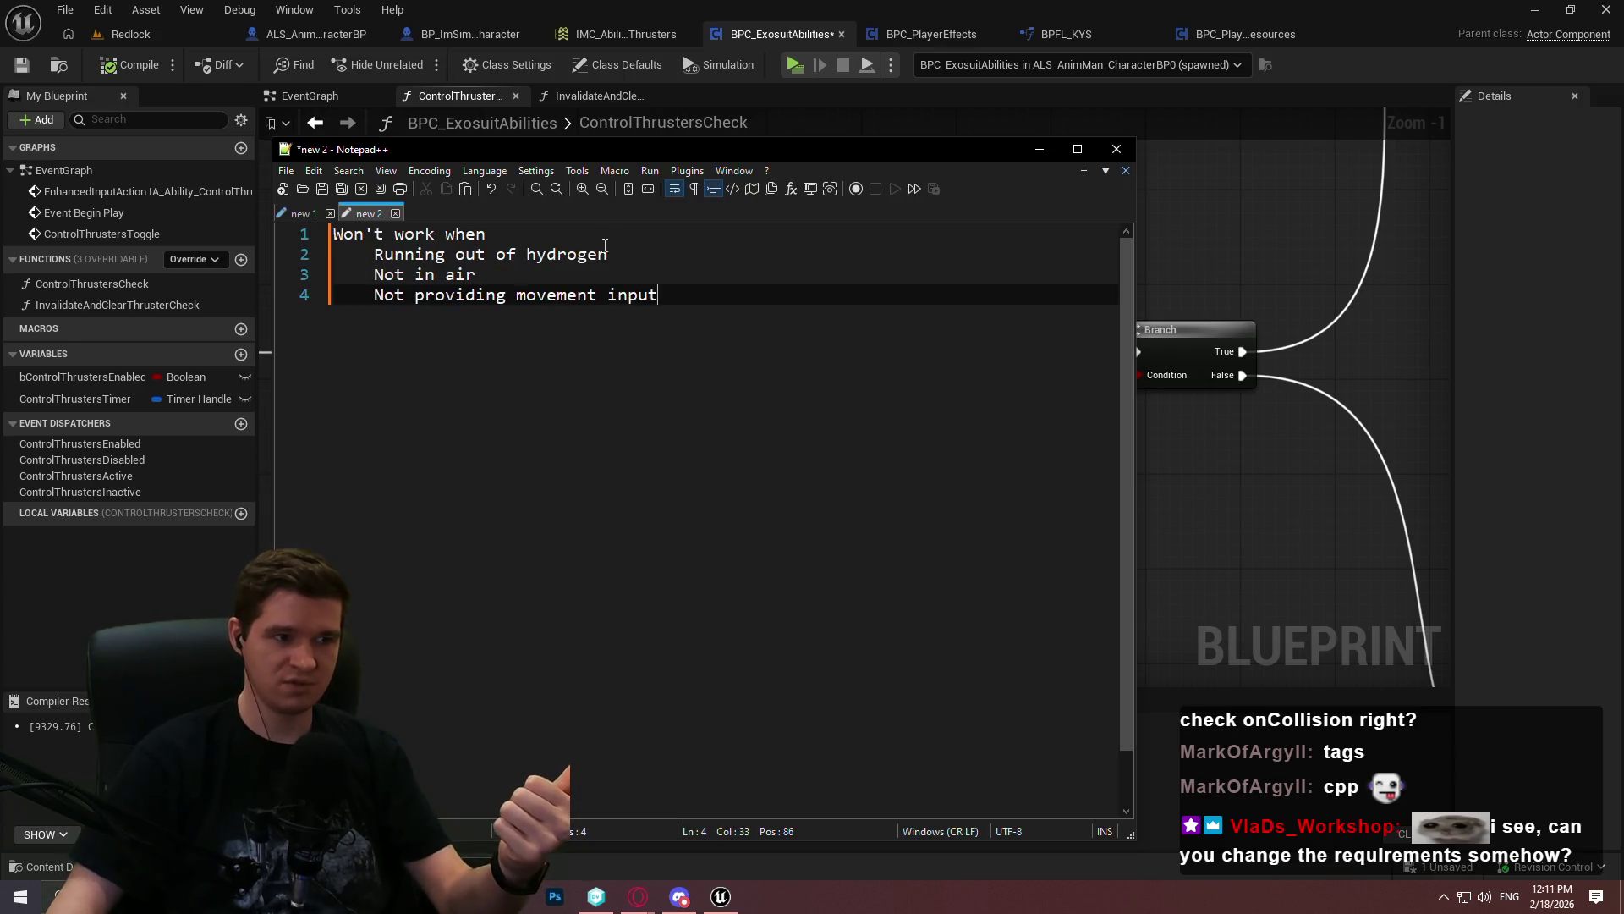
Put the thruster-conditions notes away and return to the Unreal ControlThrustersCheck graph
left_click(1325, 518)
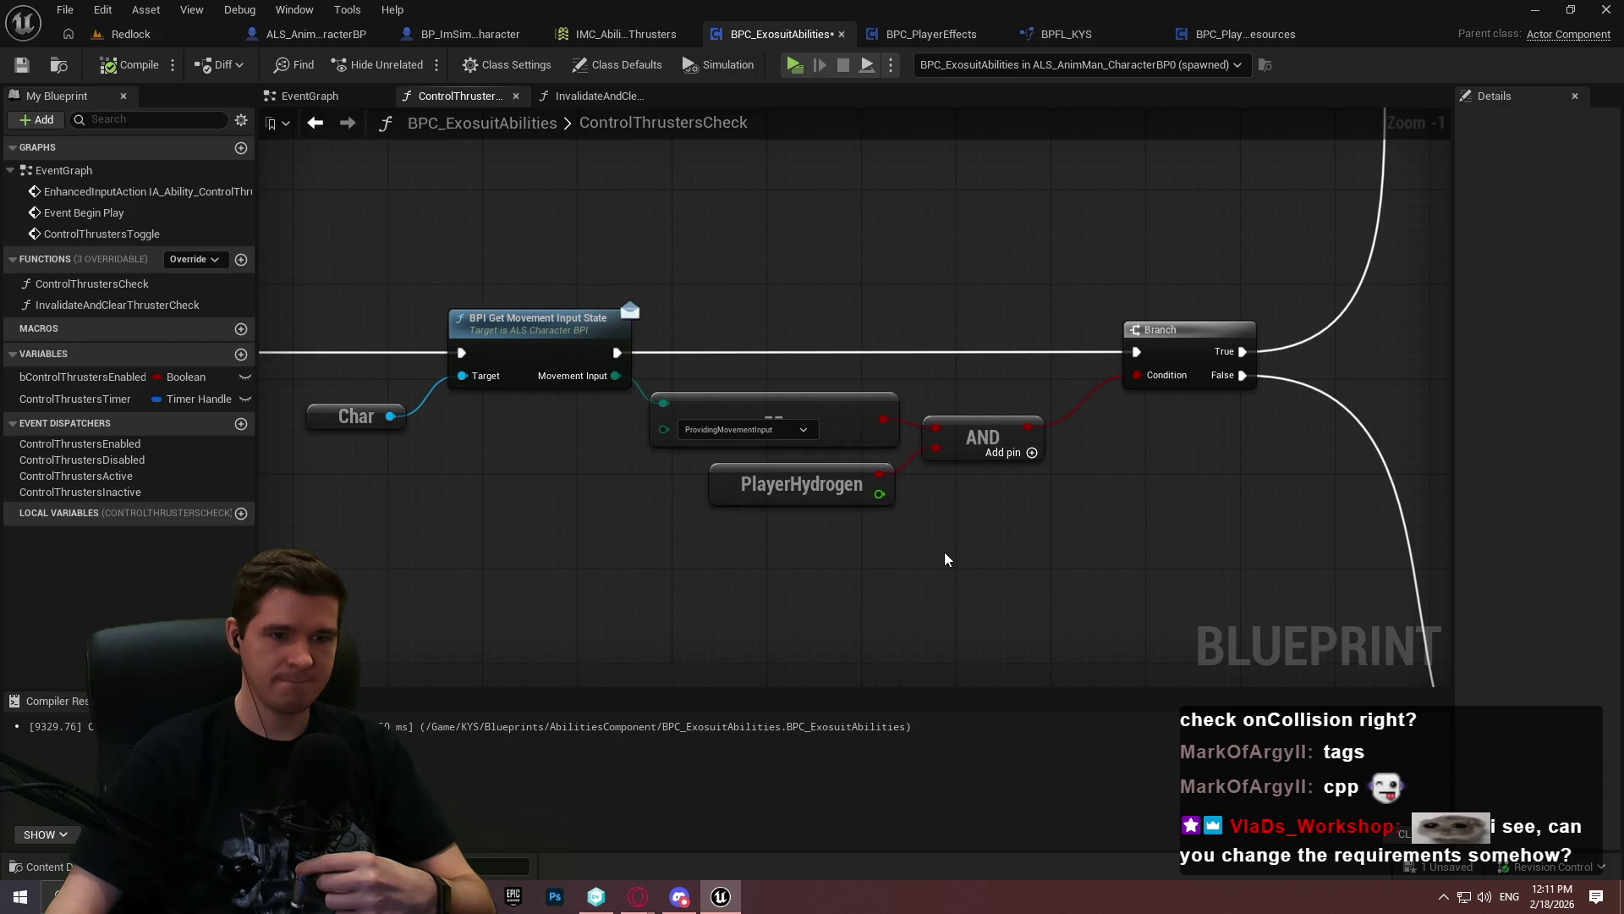
mouse_move(1370, 220)
left_mouse_down()
mouse_move(869, 338)
mouse_move(574, 487)
mouse_move(621, 437)
mouse_move(1450, 116)
left_mouse_up()
mouse_move(880, 388)
left_mouse_down()
mouse_move(1296, 342)
mouse_move(796, 355)
left_mouse_up()
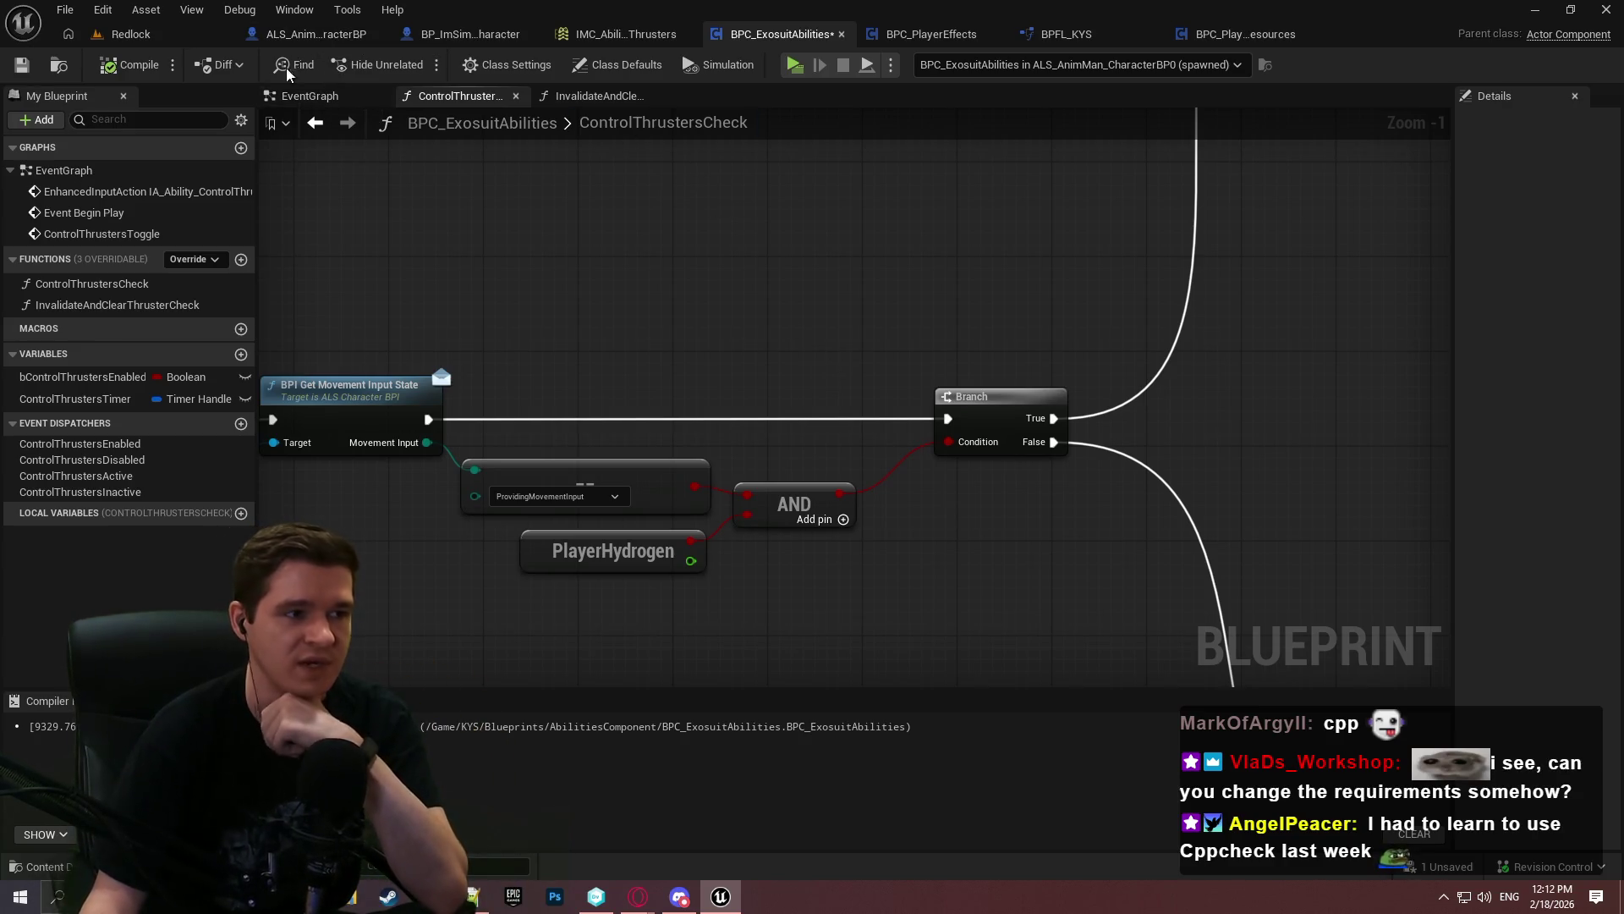
left_click(283, 99)
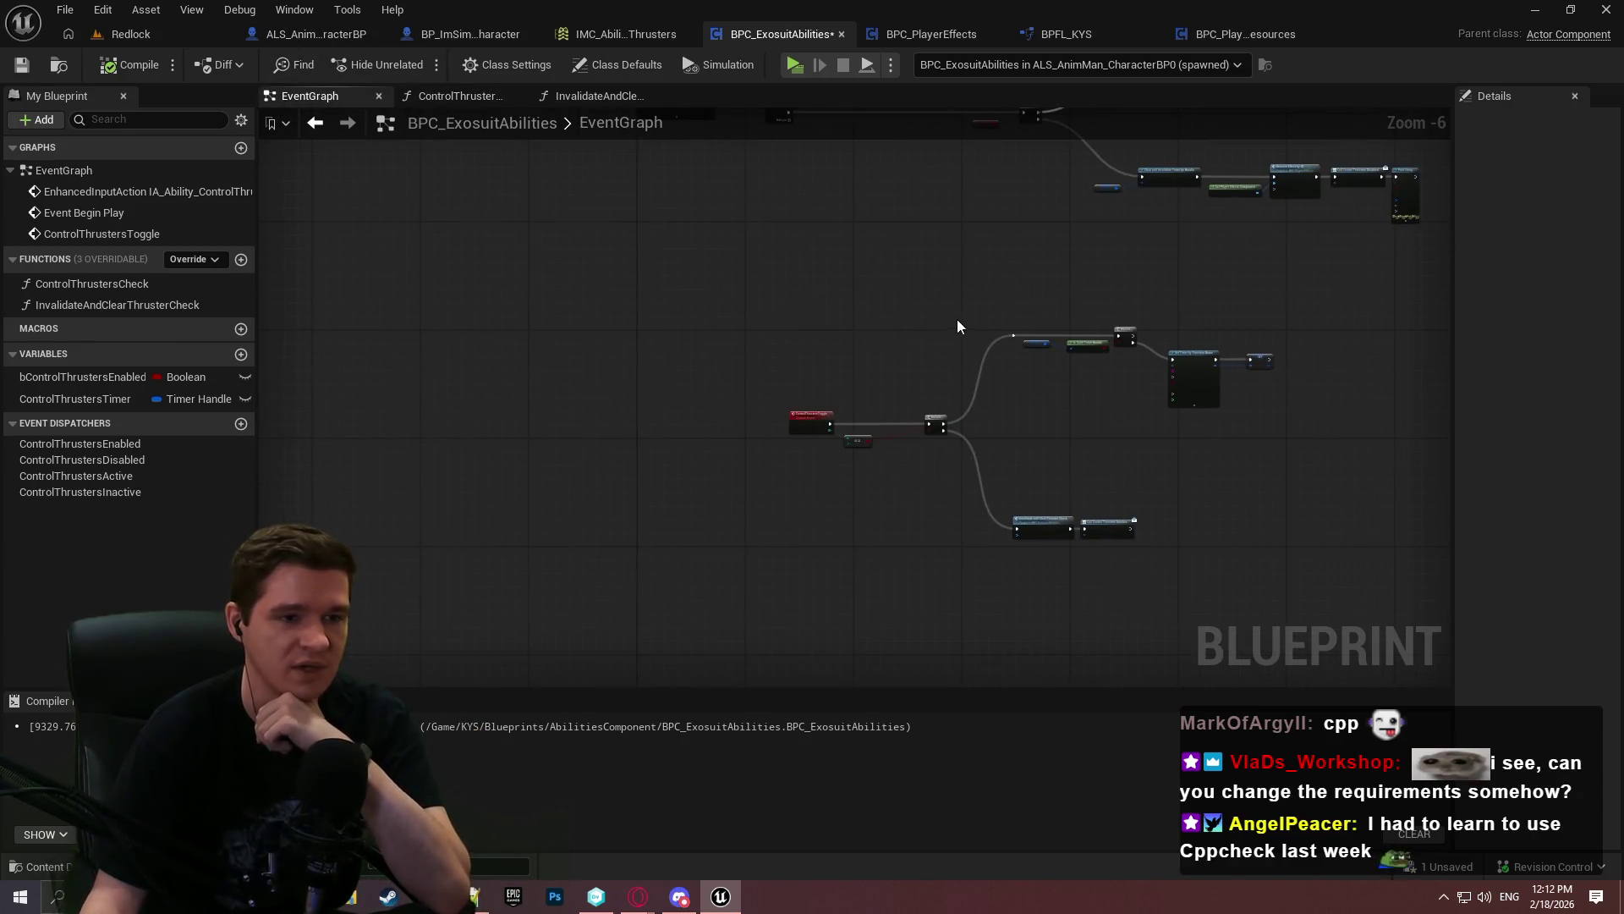
Inspect ControlThrustersToggle's branches, timer setup and Begin Play binding, then open the All Actions list
scroll(652, 282, "up", 3)
left_click_drag(858, 440, 732, 241)
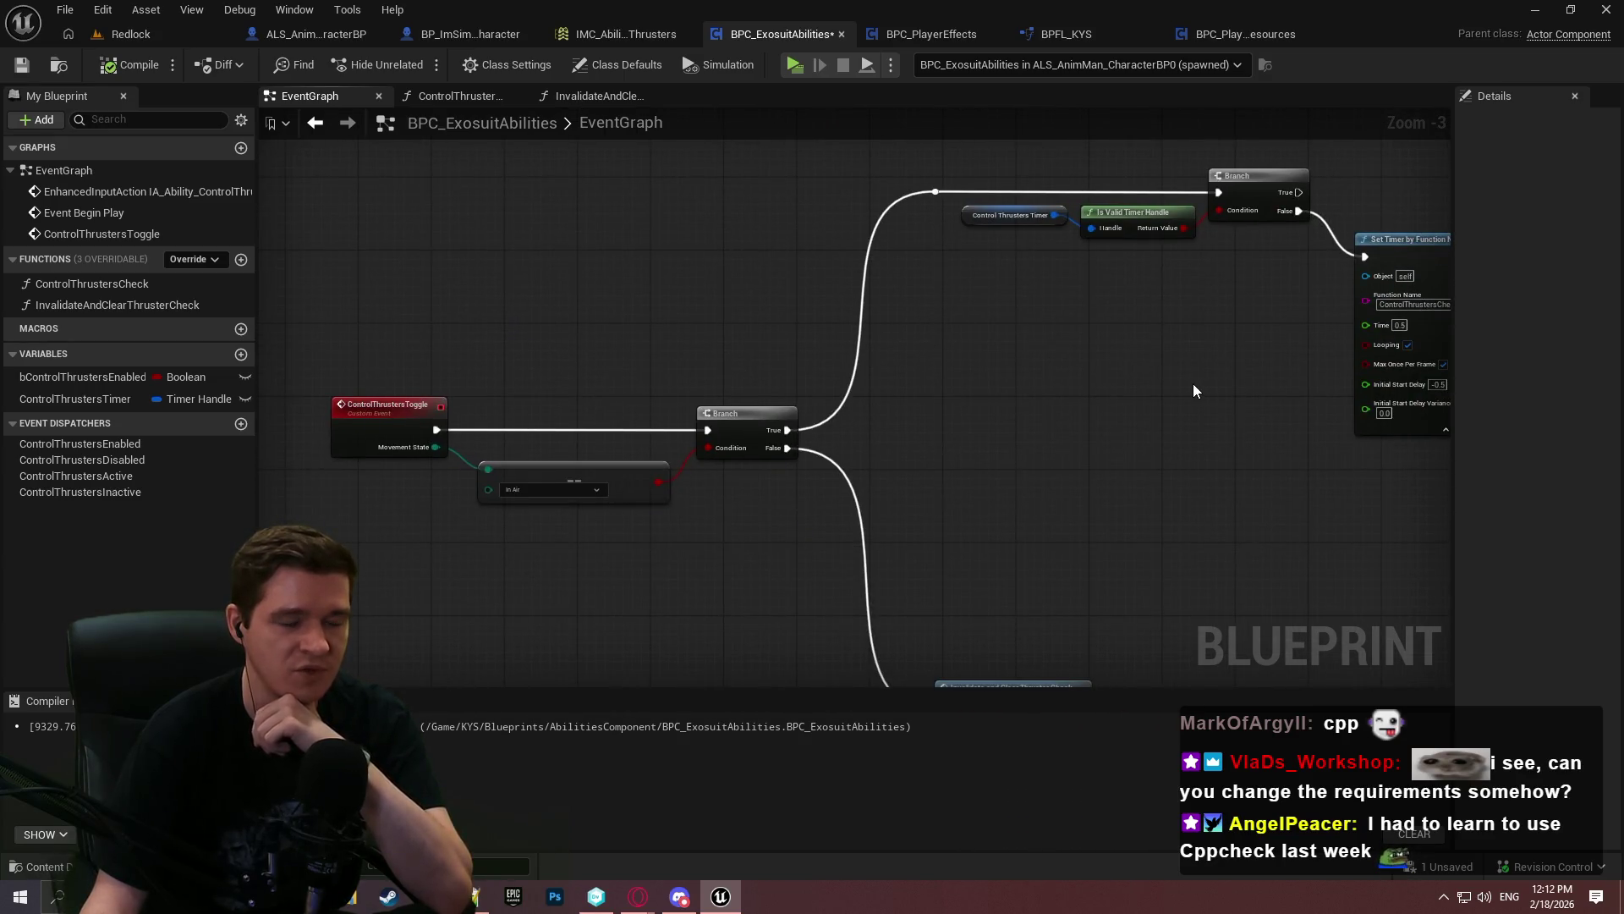
left_click_drag(1174, 386, 721, 348)
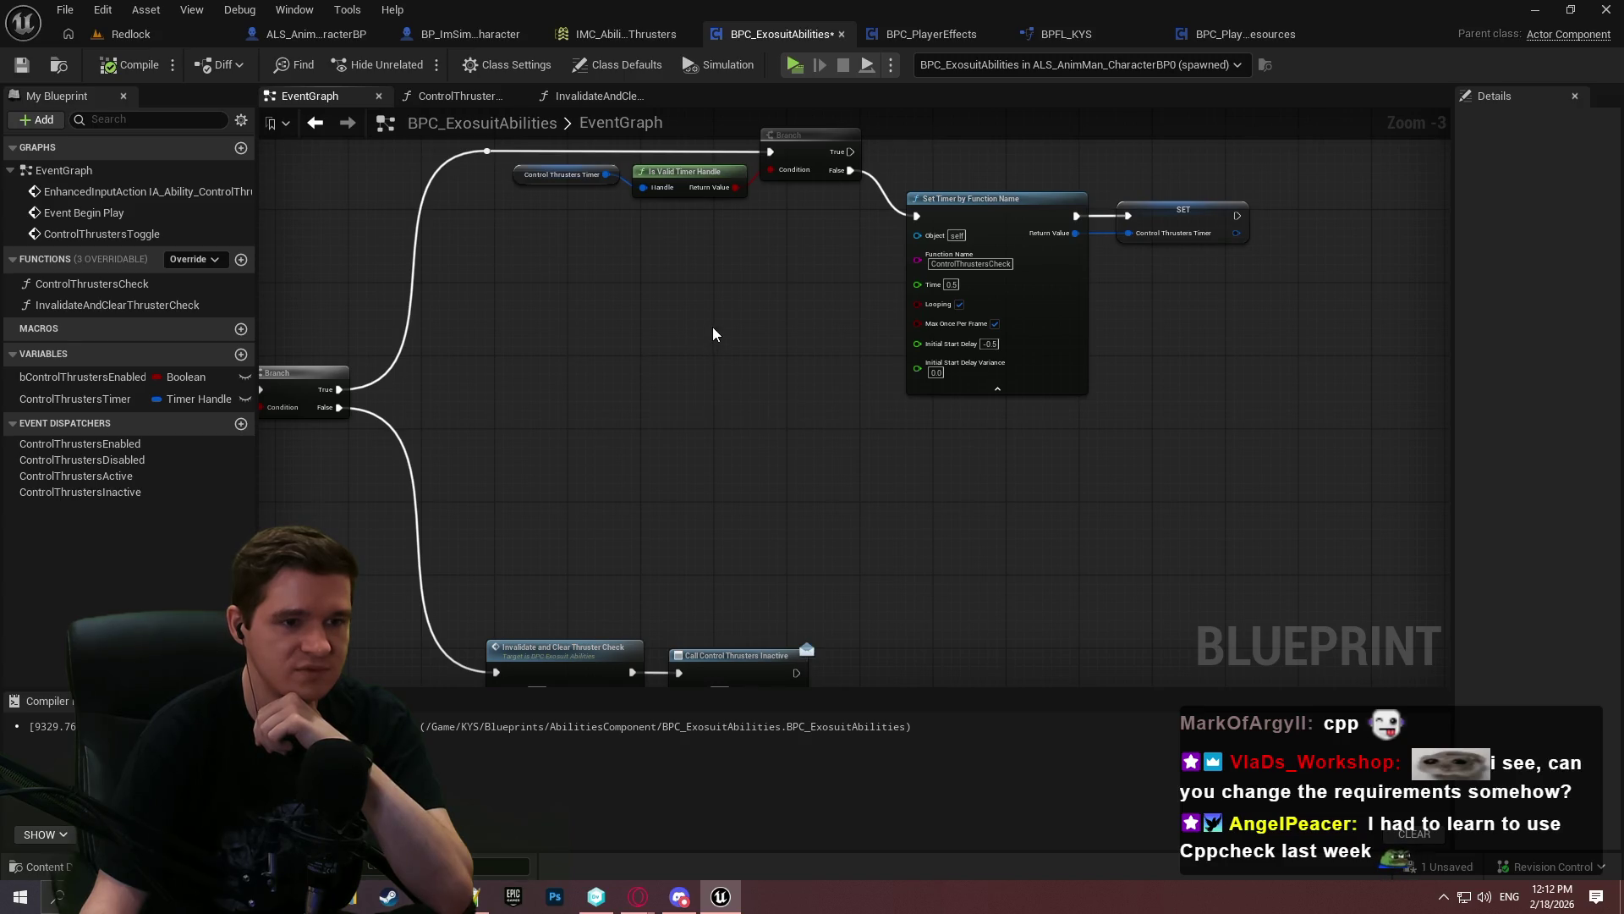
scroll(709, 324, "up", 2)
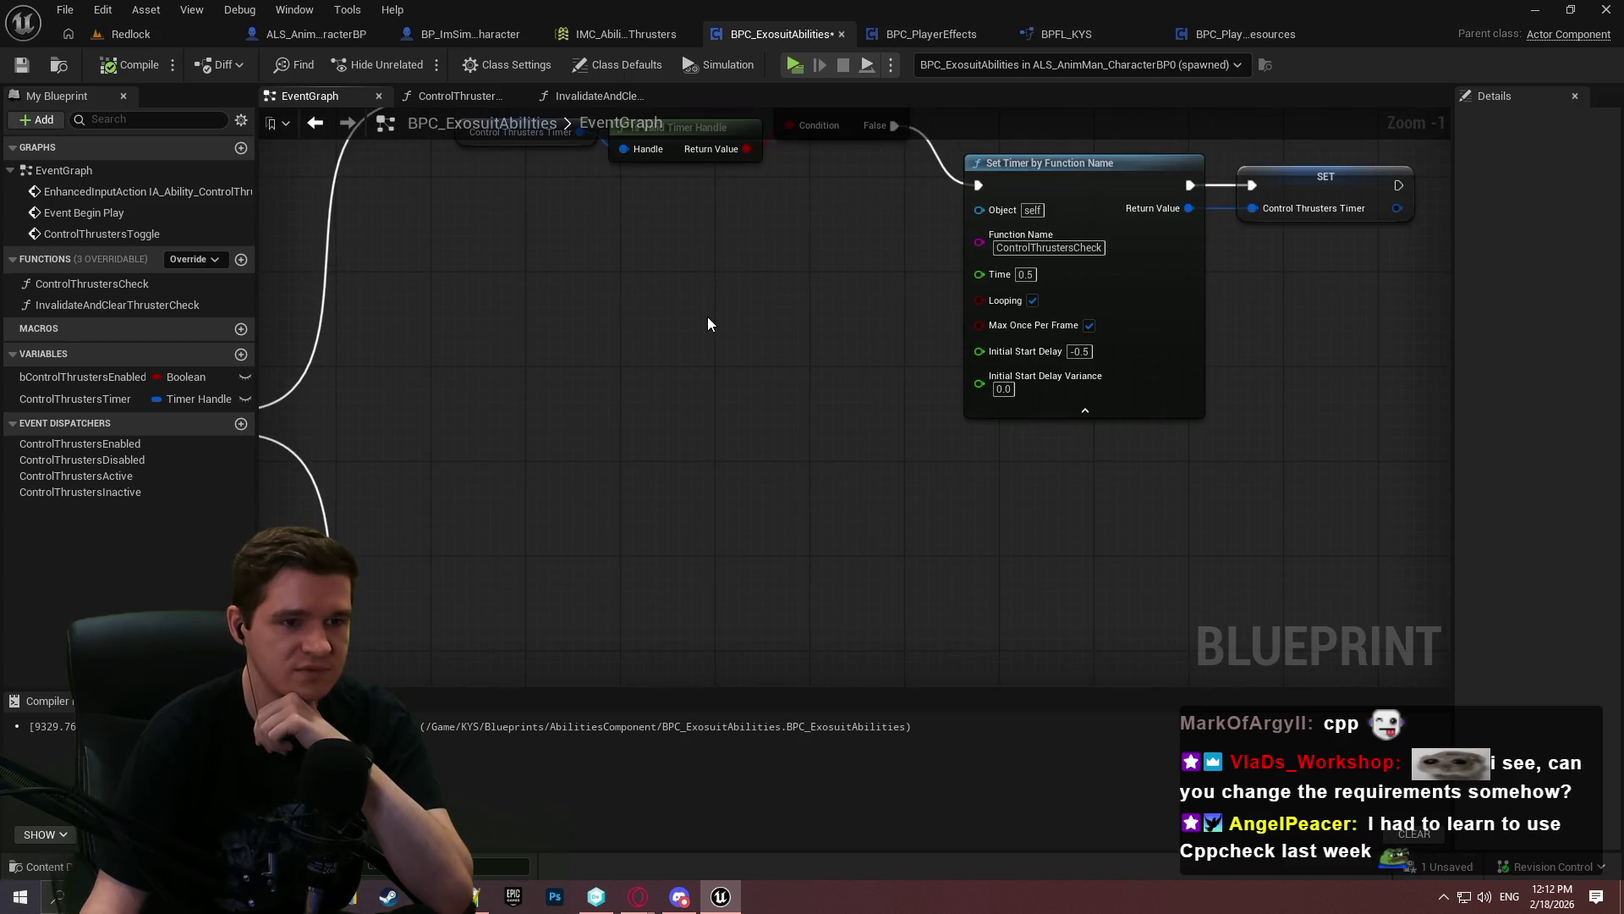
mouse_move(706, 323)
left_mouse_down()
mouse_move(714, 417)
mouse_move(1367, 388)
mouse_move(1322, 412)
left_mouse_up()
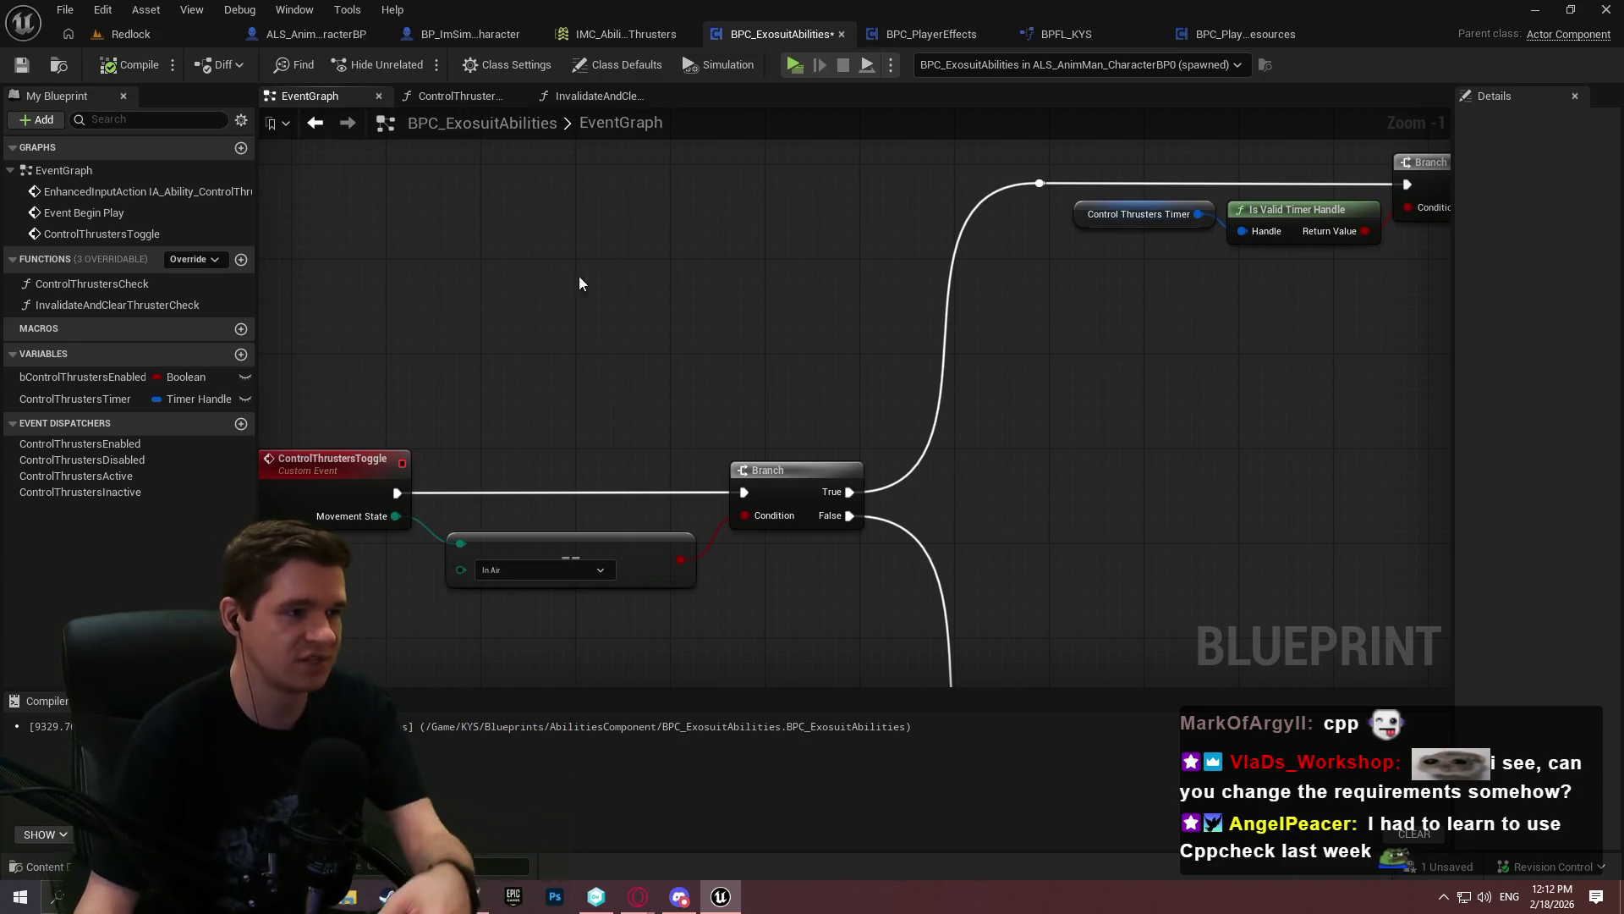
scroll(792, 273, "down", 1)
mouse_move(792, 273)
left_mouse_down()
mouse_move(837, 494)
mouse_move(763, 551)
mouse_move(769, 450)
left_mouse_up()
scroll(708, 391, "down", 1)
mouse_move(707, 392)
left_mouse_down()
mouse_move(787, 352)
mouse_move(673, 358)
left_mouse_up()
right_click(504, 416)
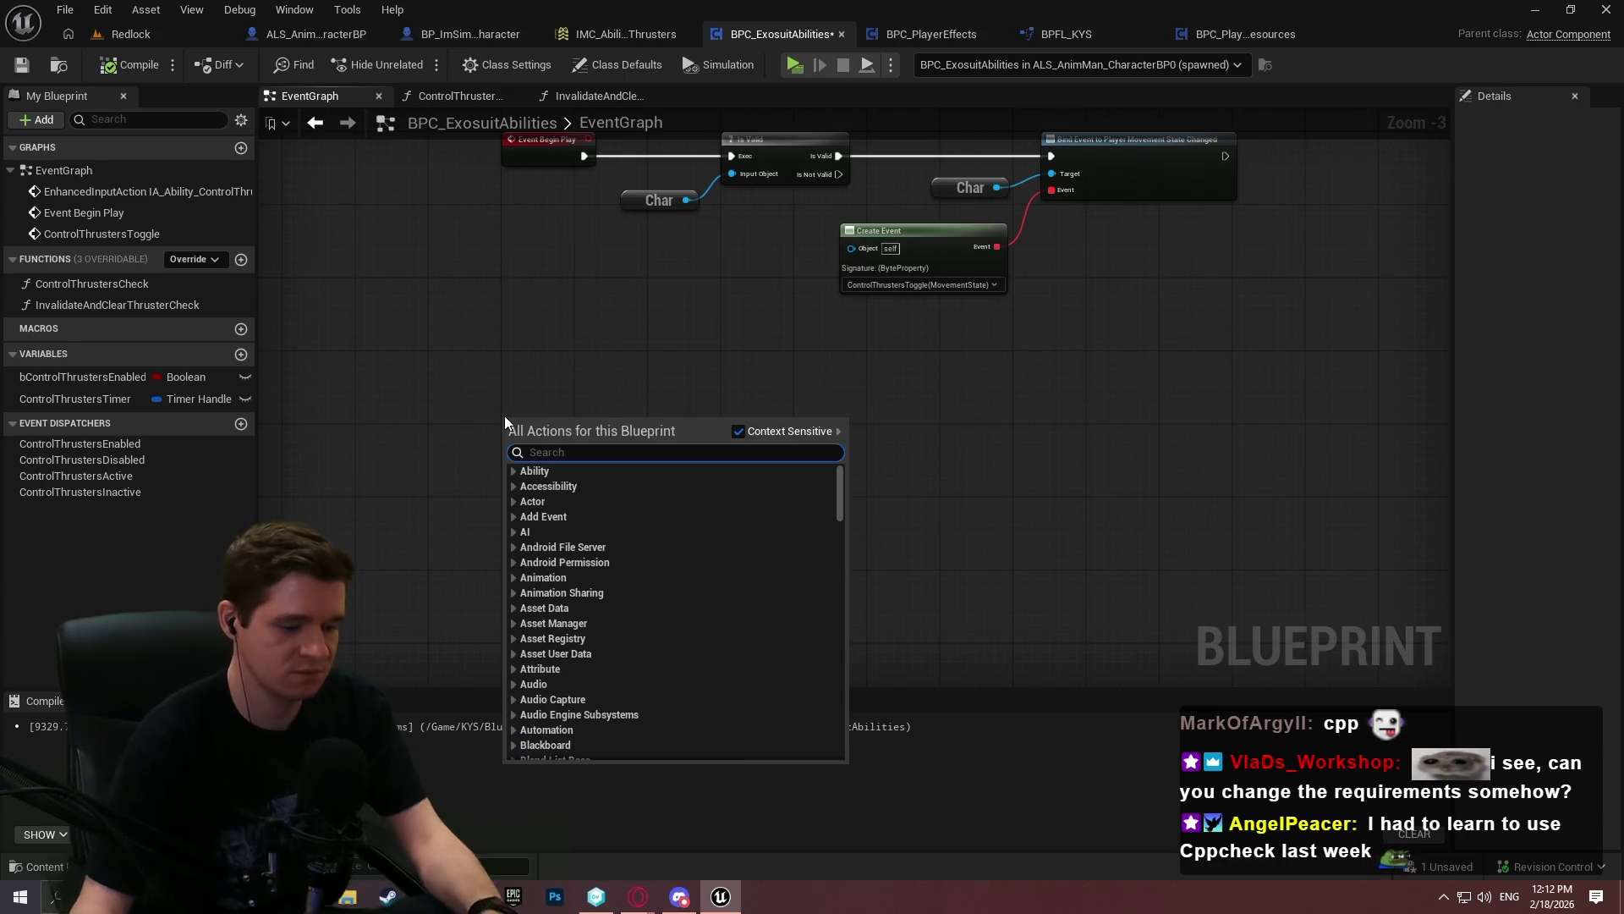
Add an Event Tick node to the EventGraph and move it lower
type("tick")
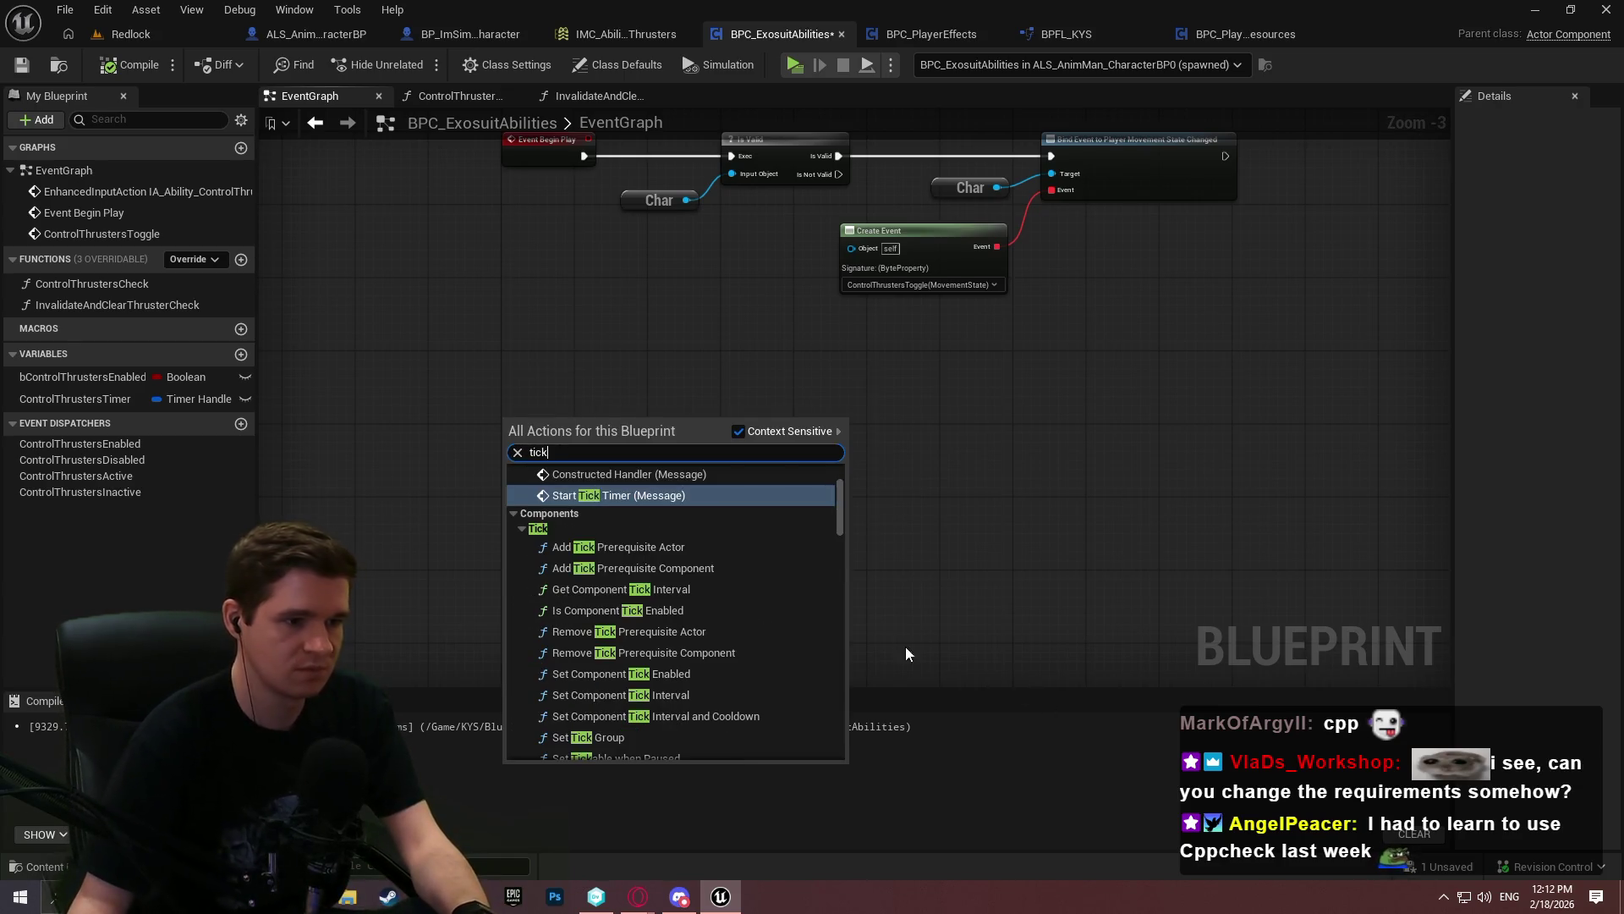
scroll(845, 583, "up", 1)
scroll(684, 510, "up", 1)
left_click(592, 486)
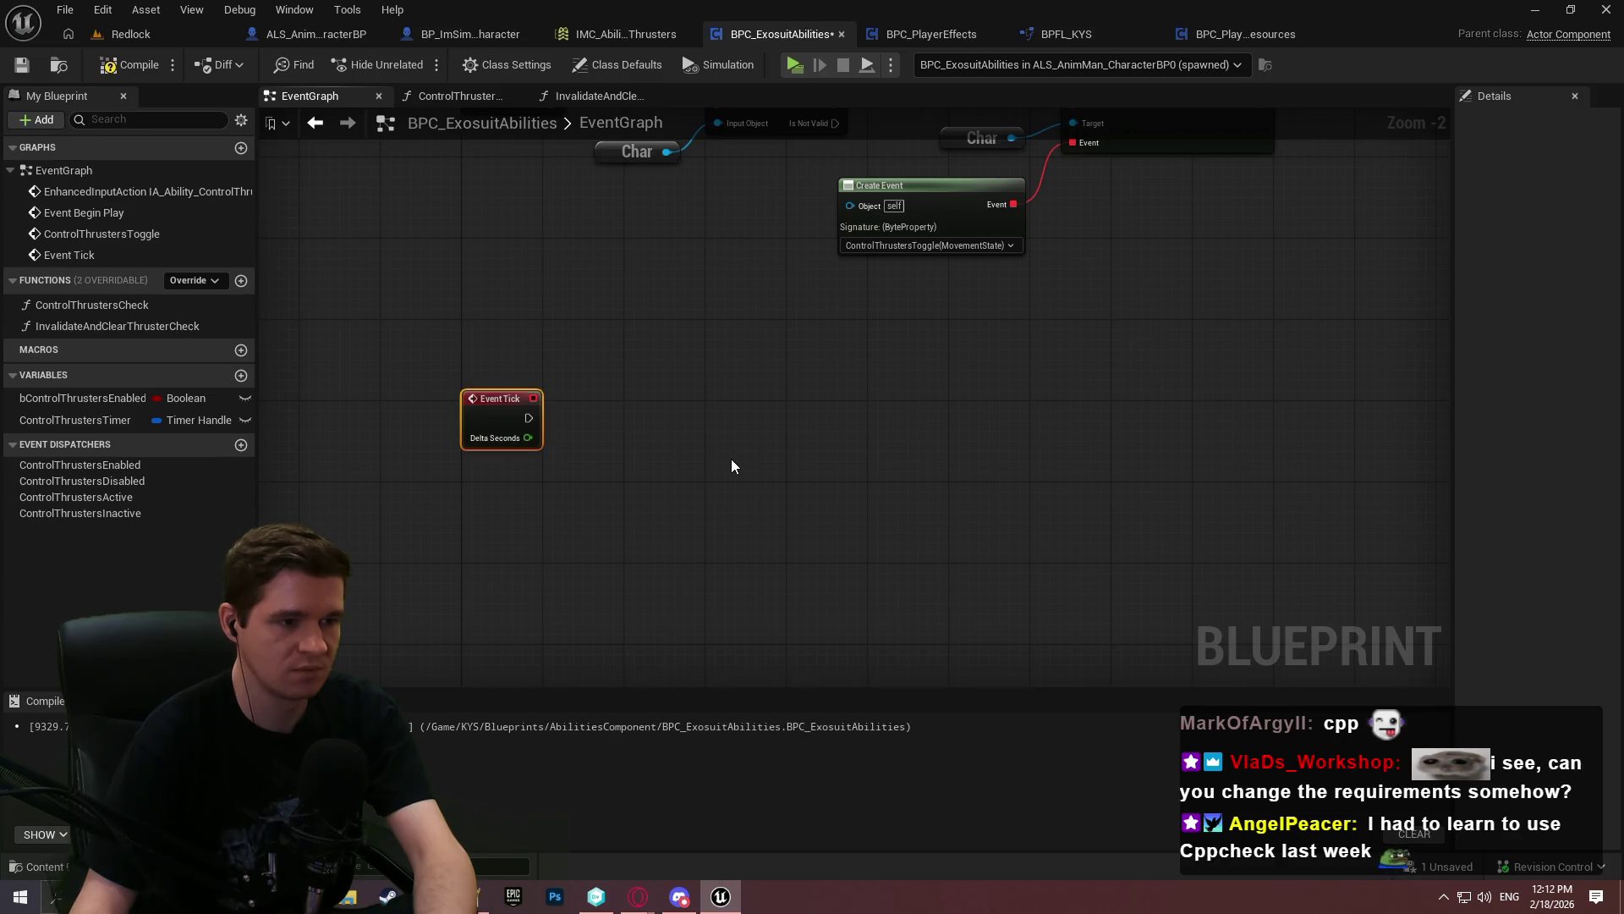
left_click_drag(488, 414, 487, 498)
Place a Control Thrusters Check call from My Blueprint beside it, then delete it
mouse_move(94, 304)
left_mouse_down()
mouse_move(257, 349)
mouse_move(768, 428)
mouse_move(656, 352)
mouse_move(684, 377)
left_mouse_up()
scroll(689, 377, "up", 2)
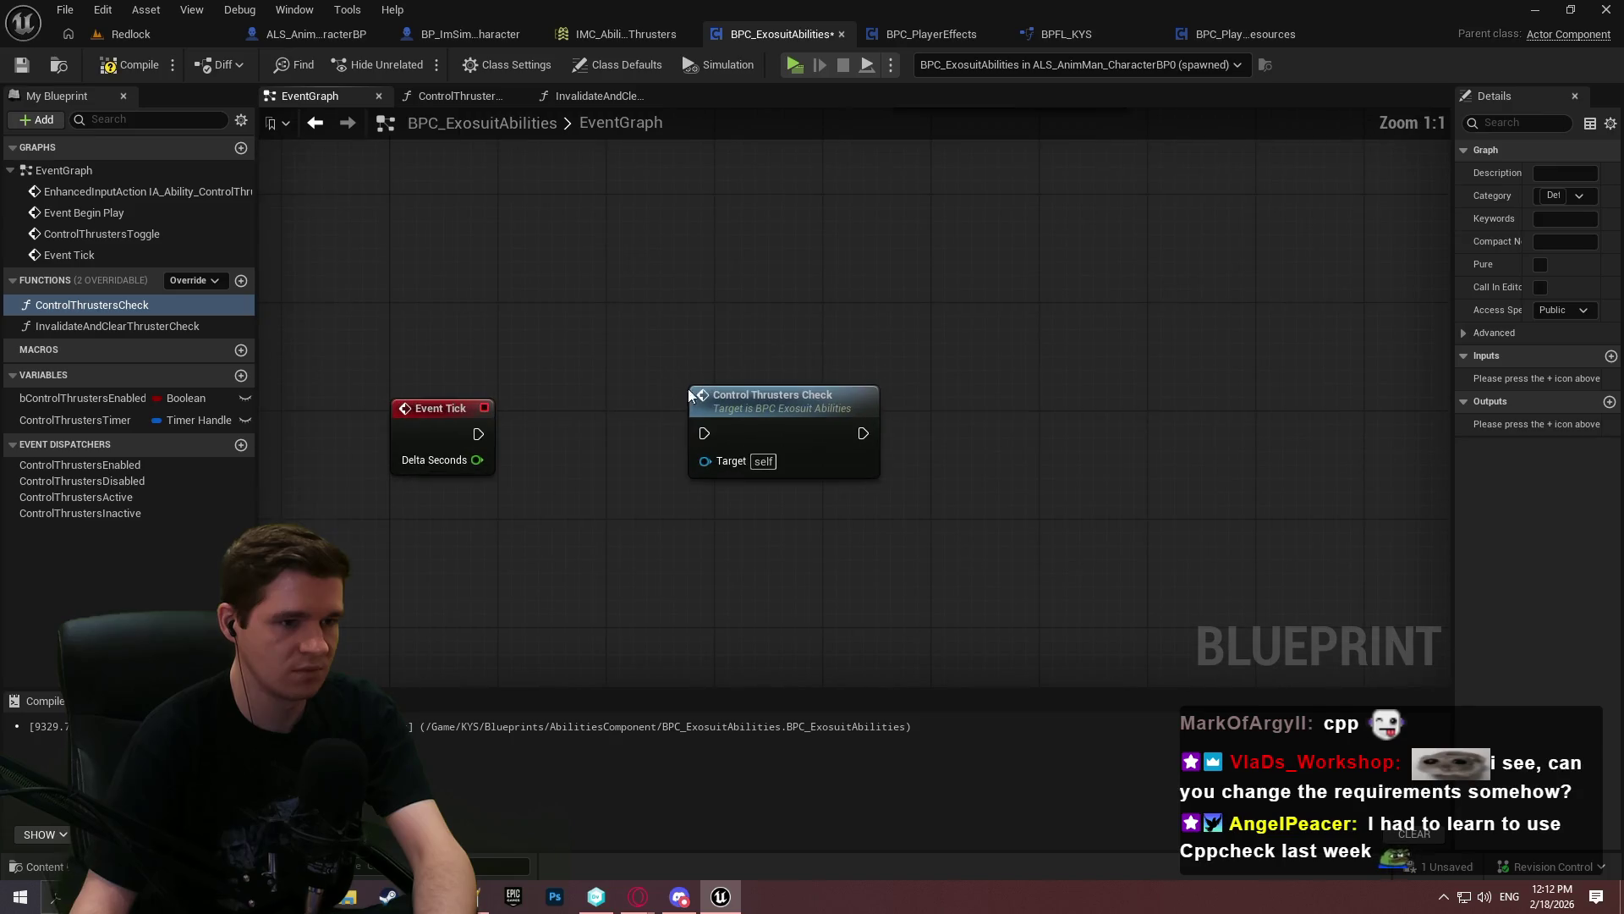
left_click(863, 474)
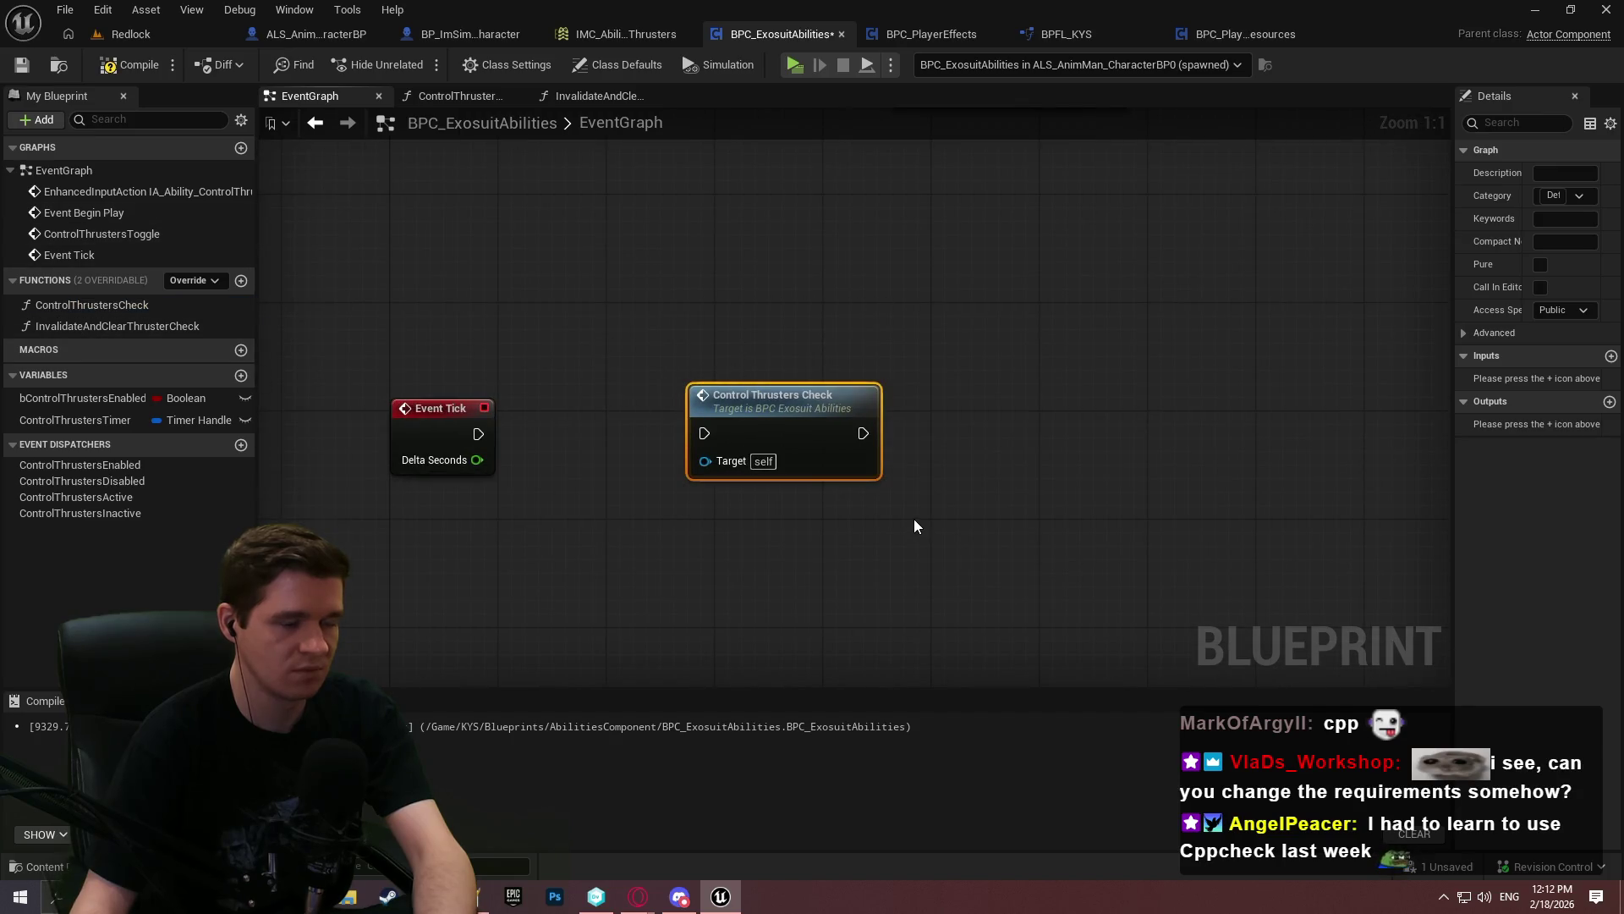
key("Delete")
scroll(929, 525, "down", 3)
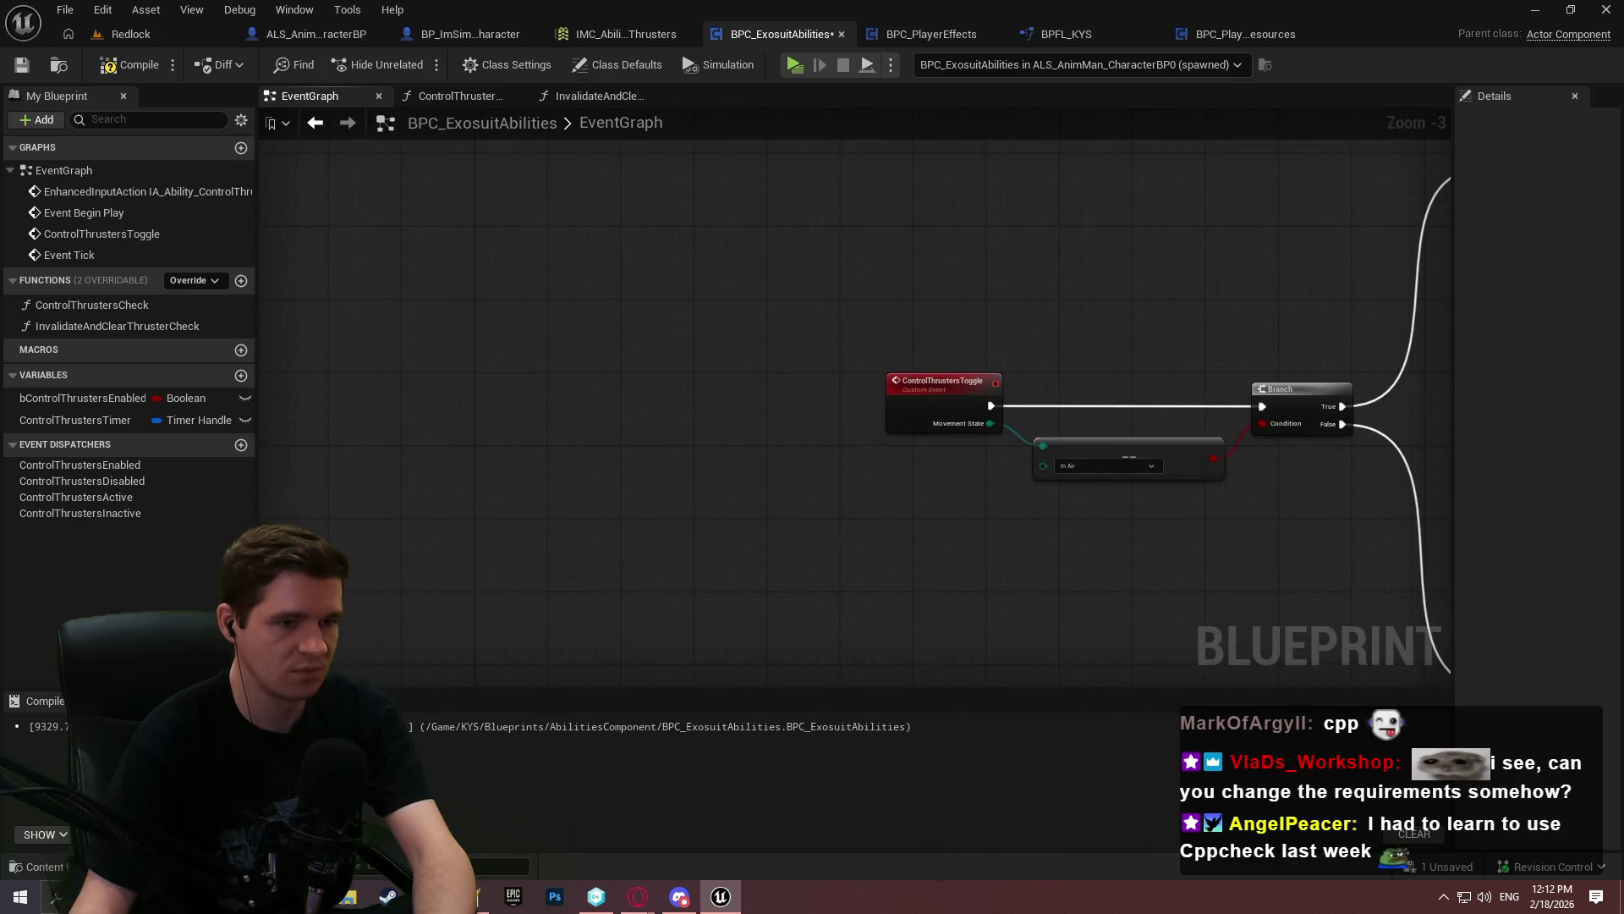
Wire a bControlThrustersEnabled getter into the toggle event's Branch condition
scroll(439, 445, "up", 1)
mouse_move(43, 403)
left_mouse_down()
mouse_move(718, 439)
mouse_move(630, 464)
left_mouse_up()
left_click(687, 494)
mouse_move(735, 466)
left_mouse_down()
mouse_move(791, 413)
mouse_move(1007, 338)
left_mouse_up()
Delete the In Air check and Begin Play's Is Valid, Create Event and Bind nodes, compiling and saving
left_click(794, 396)
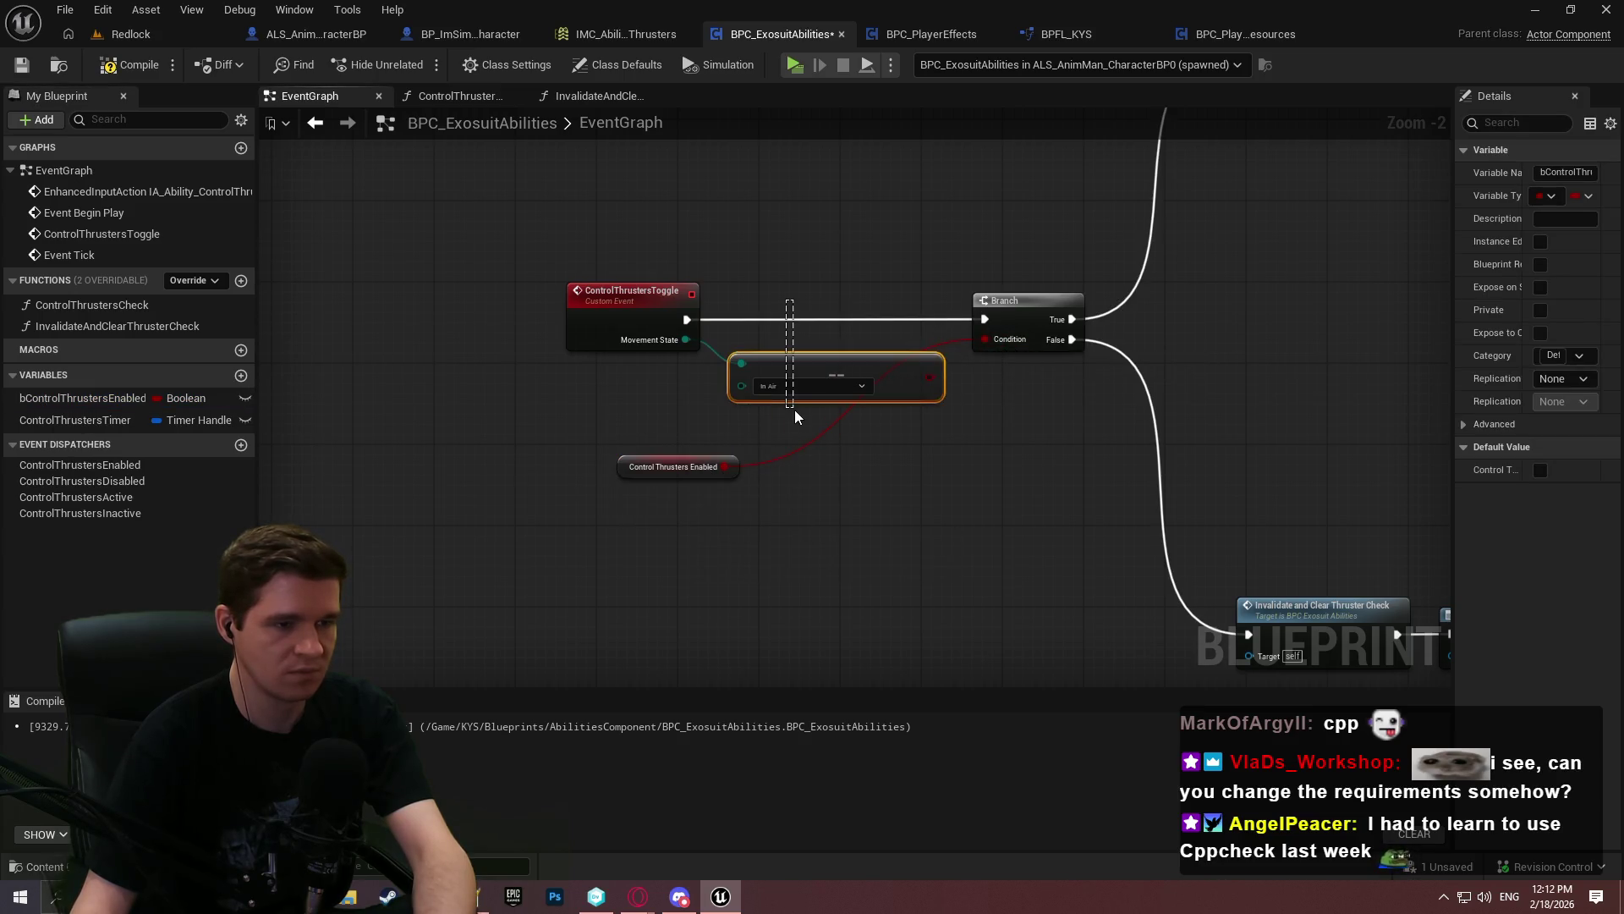
key("Delete")
left_click(636, 292)
scroll(802, 445, "down", 3)
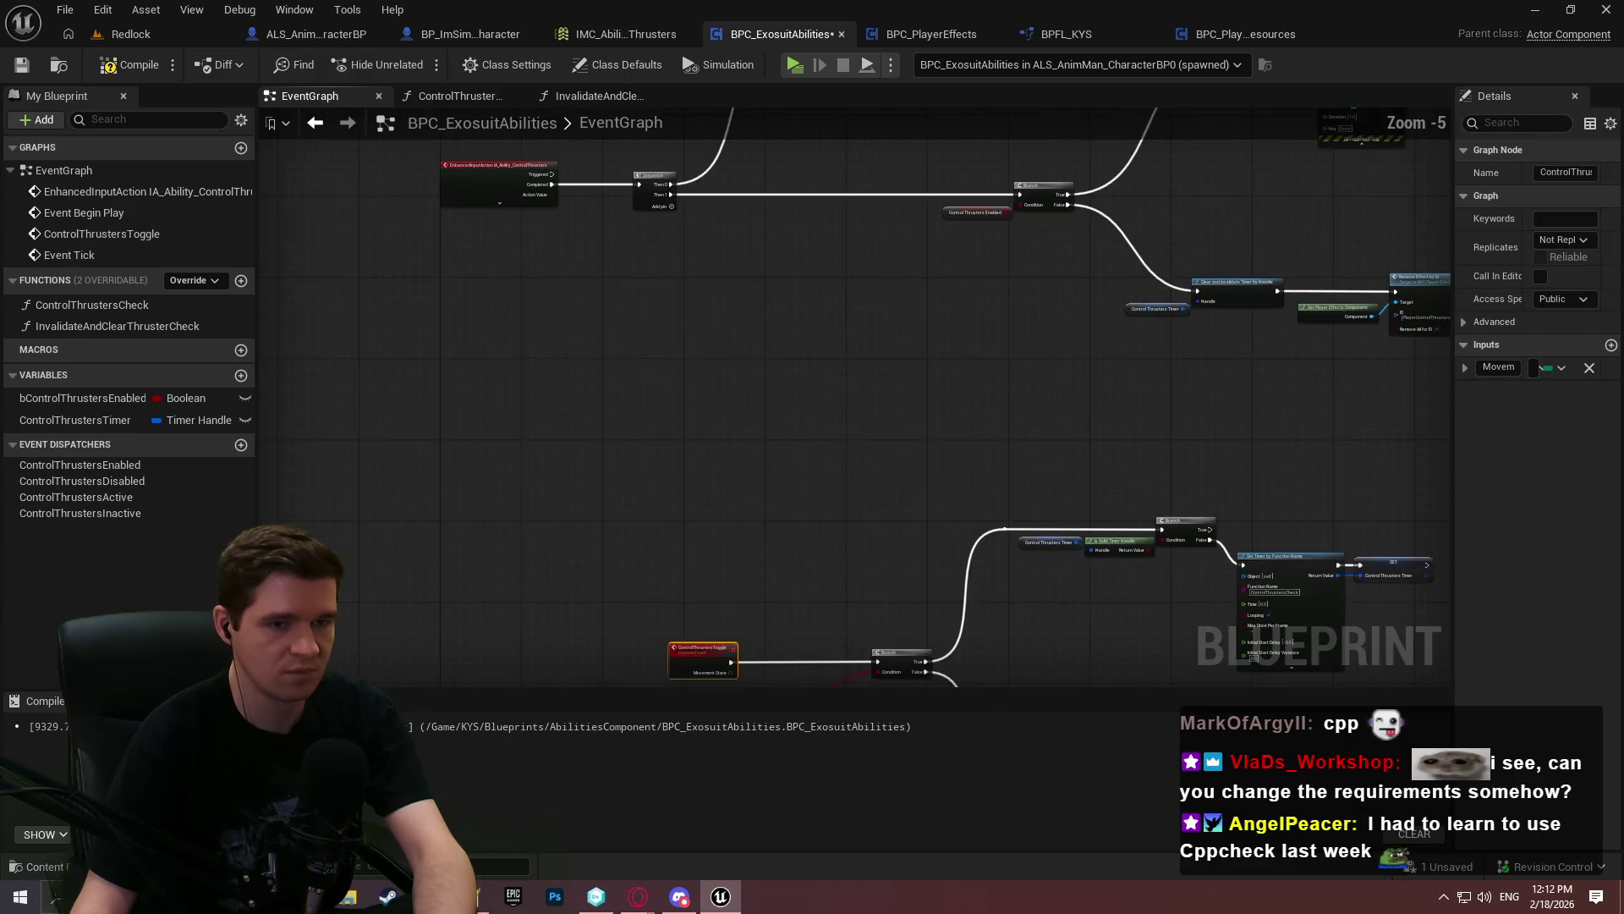
scroll(579, 487, "up", 4)
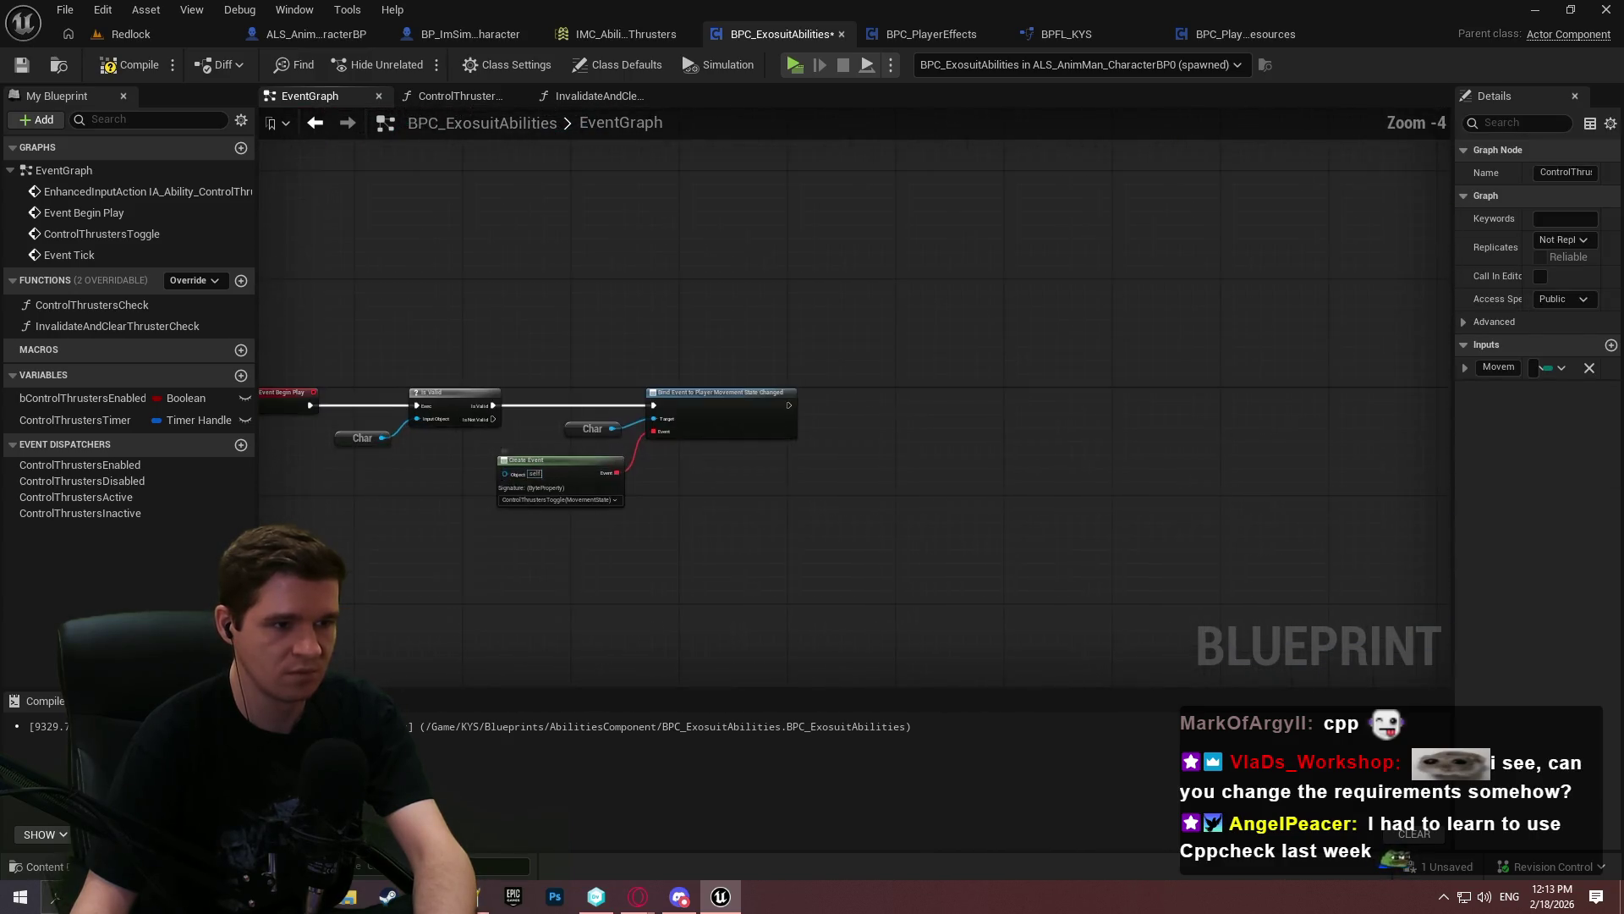
left_click(821, 557)
left_click(29, 68)
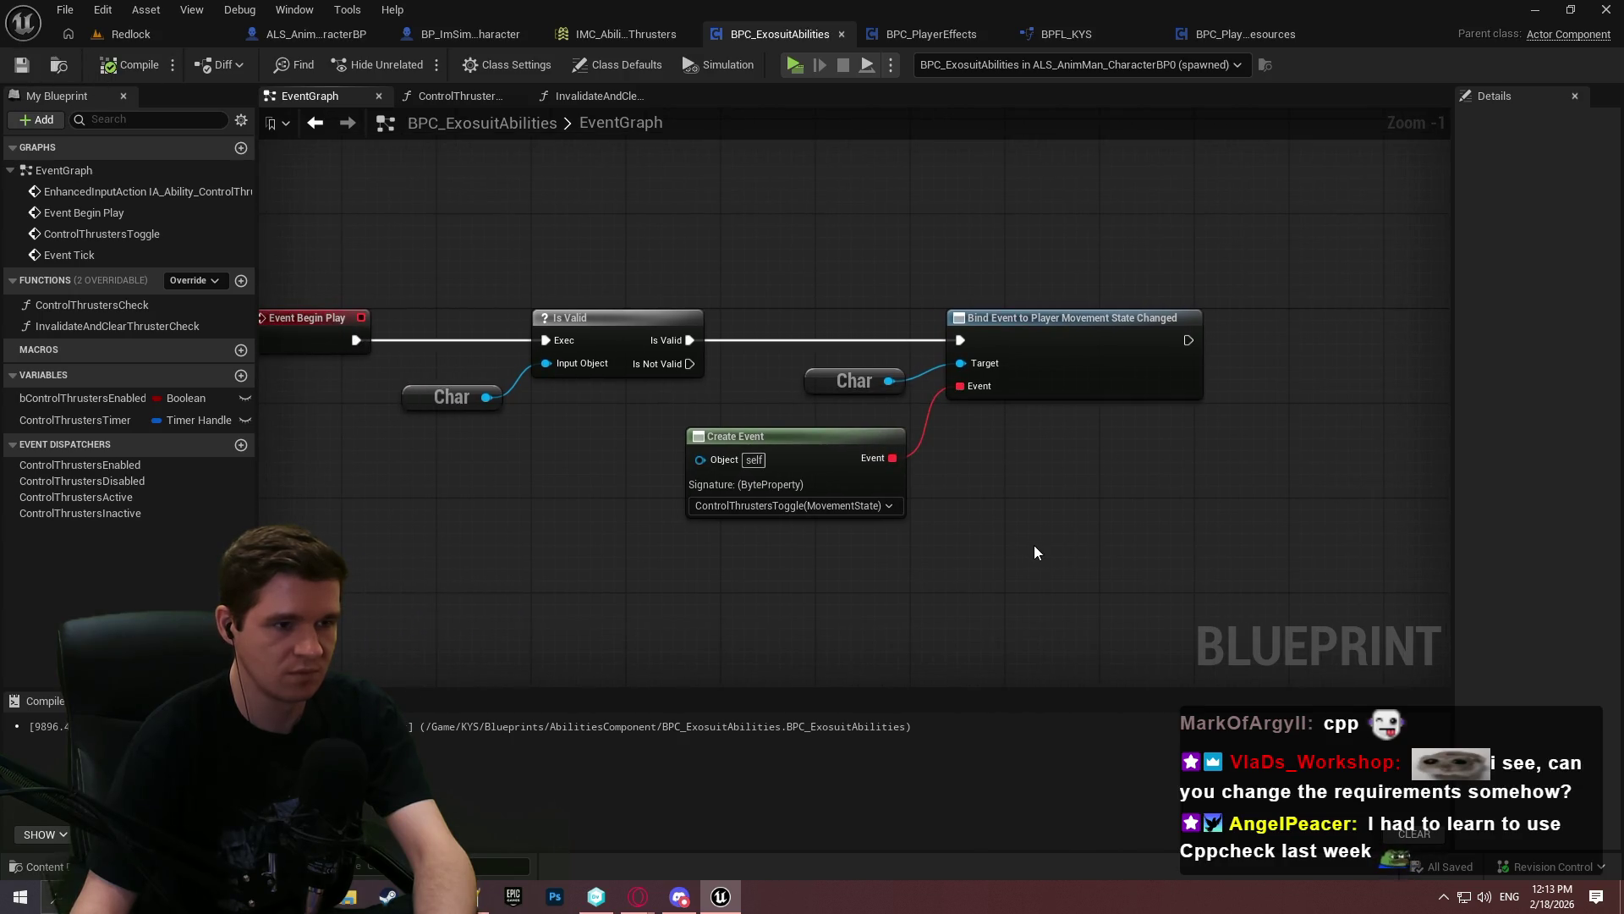
mouse_move(1075, 558)
left_mouse_down()
mouse_move(504, 272)
mouse_move(478, 275)
left_mouse_up()
key("Delete")
left_click(107, 64)
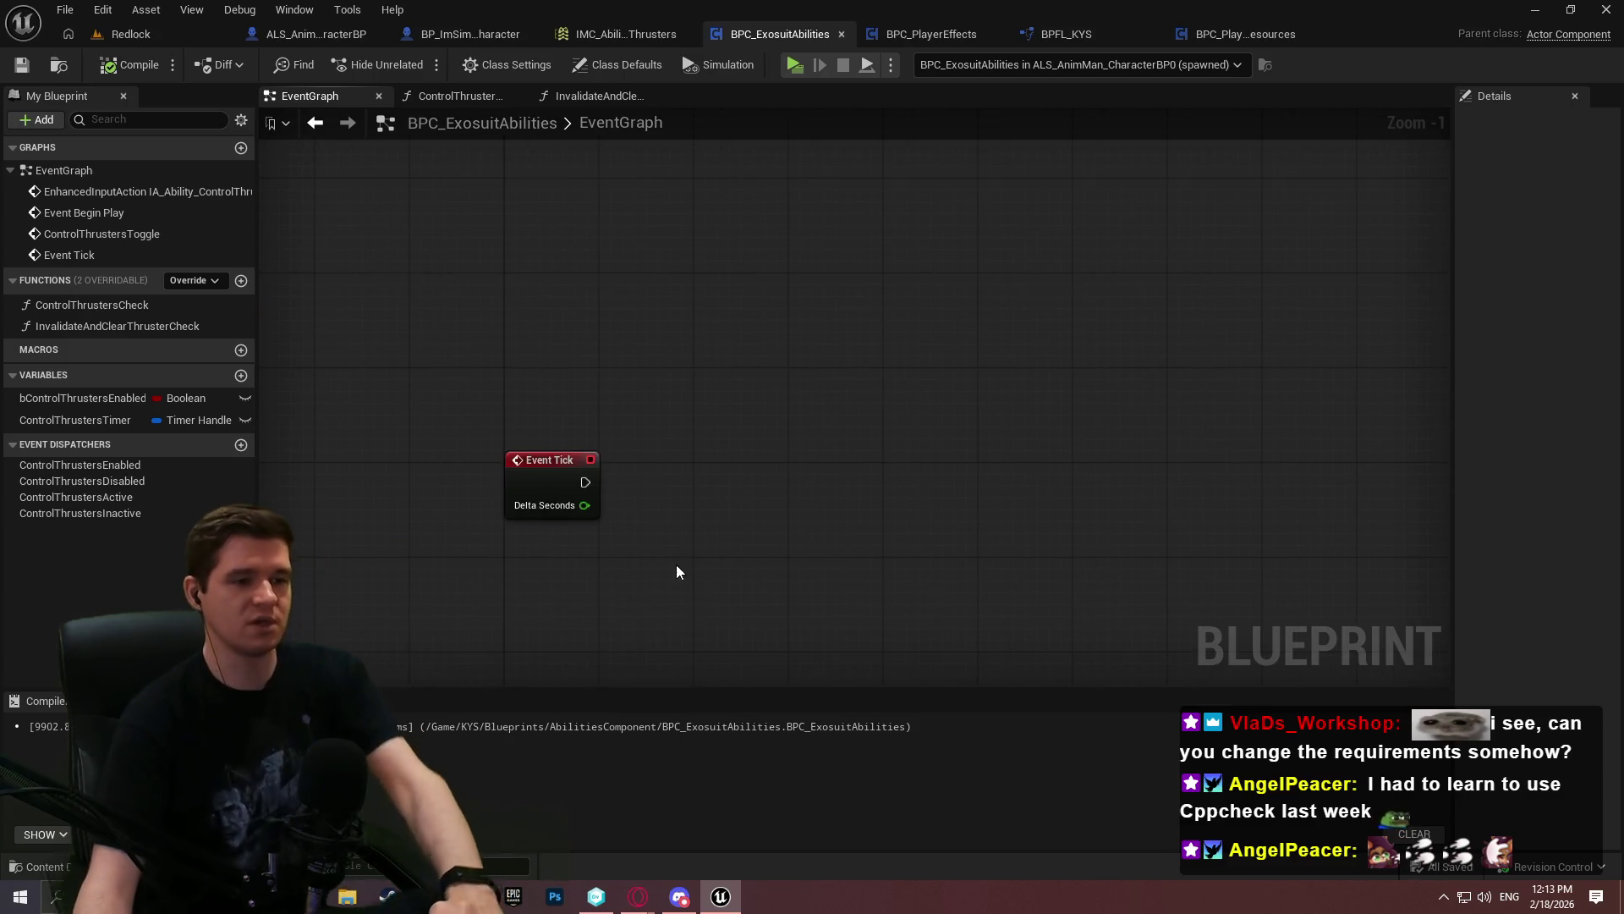
Move Control Thrusters Enabled beside the Branch, shift the lower node group up-left, and compile
scroll(764, 515, "down", 4)
mouse_move(756, 550)
left_mouse_down()
mouse_move(743, 160)
mouse_move(784, 526)
mouse_move(812, 544)
mouse_move(894, 418)
left_mouse_up()
scroll(722, 397, "up", 5)
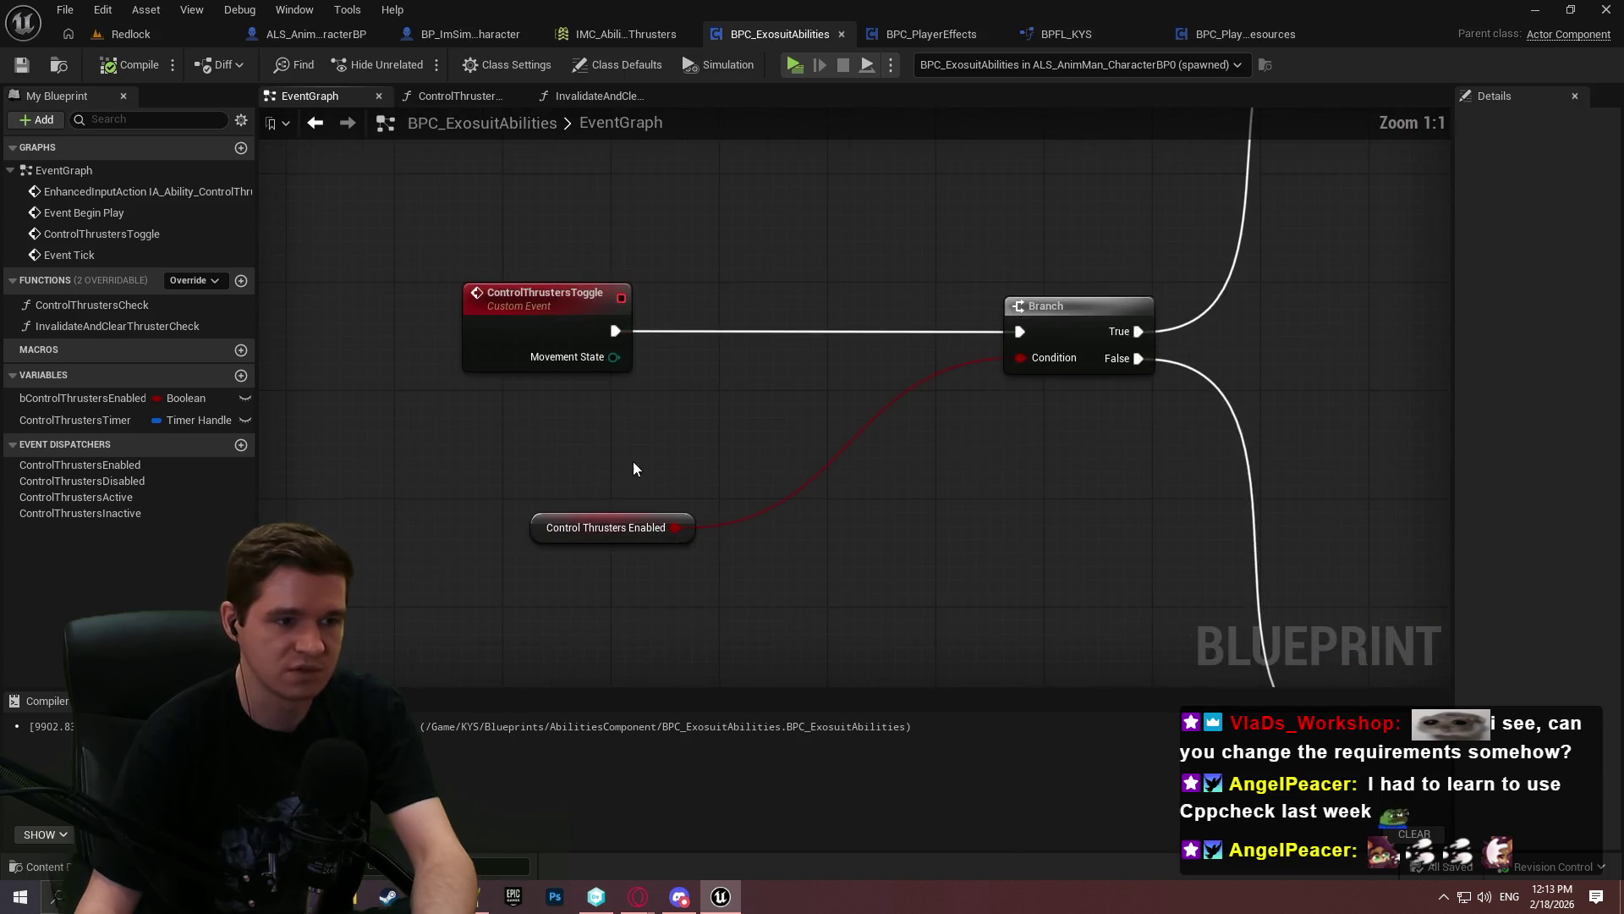
mouse_move(692, 531)
left_mouse_down()
mouse_move(950, 390)
mouse_move(979, 389)
left_mouse_up()
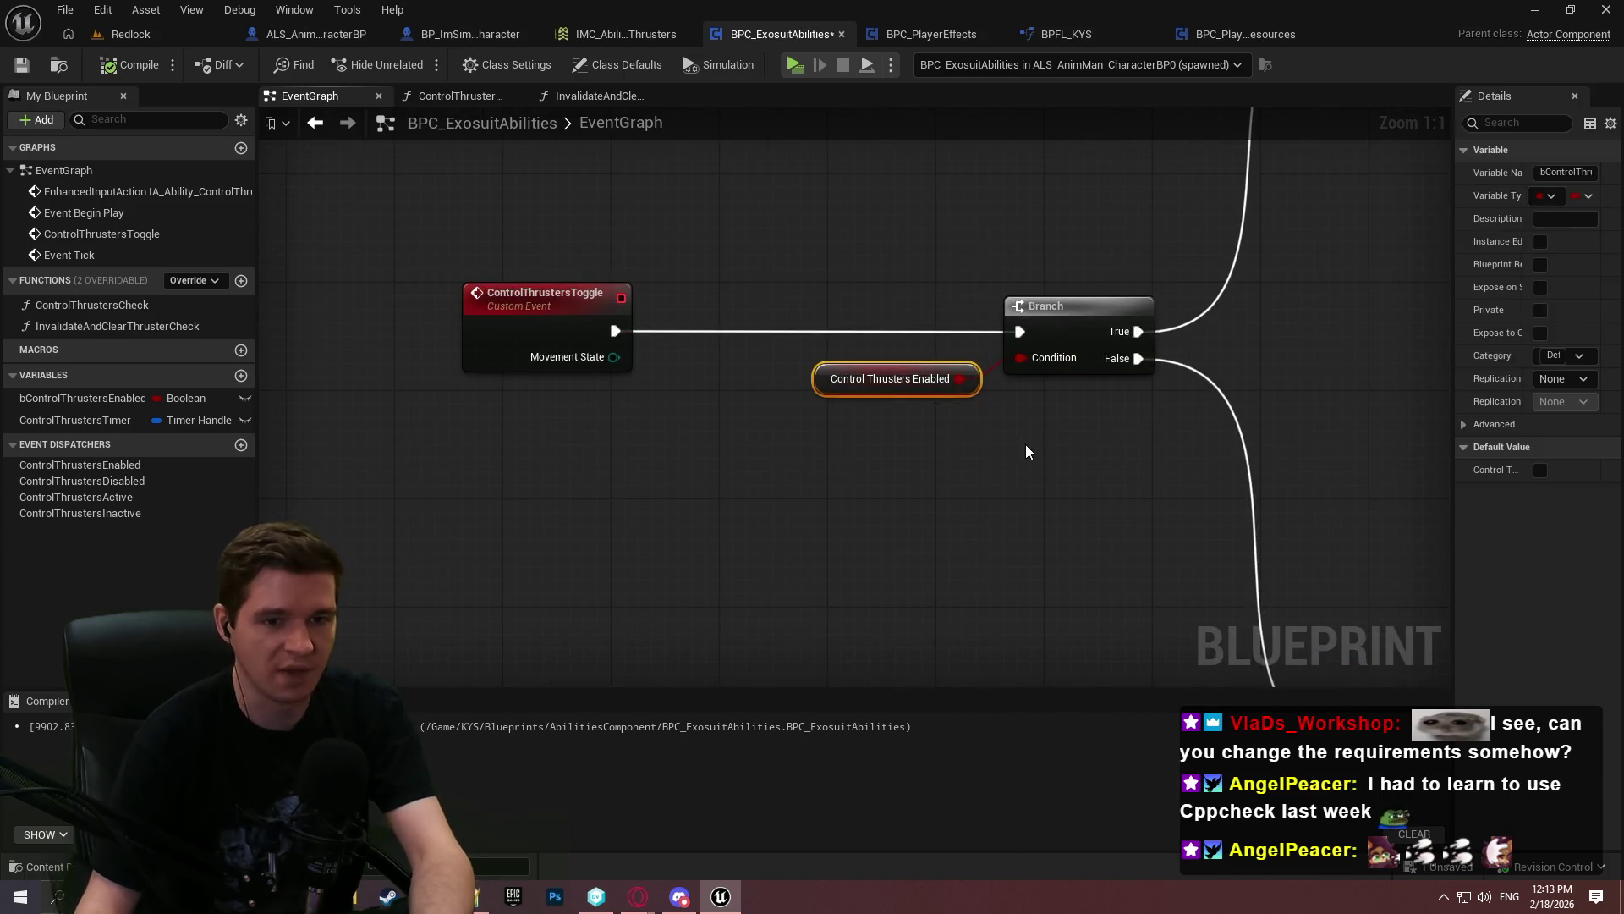
scroll(1017, 433, "down", 7)
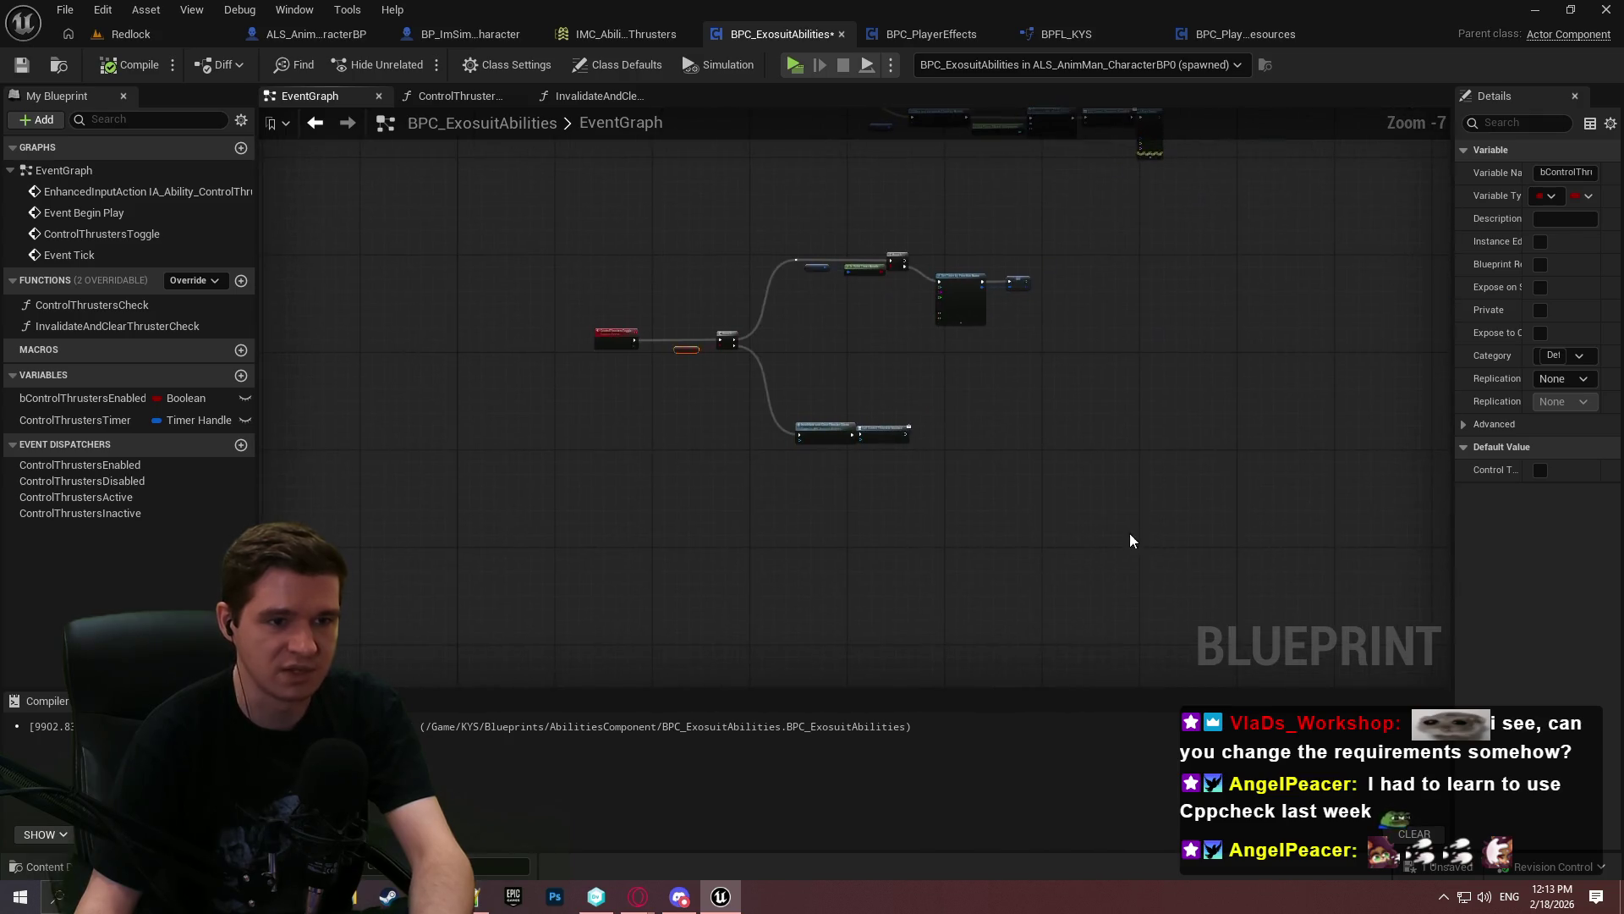
mouse_move(1150, 609)
left_mouse_down()
mouse_move(561, 292)
mouse_move(623, 317)
left_mouse_up()
scroll(764, 474, "up", 2)
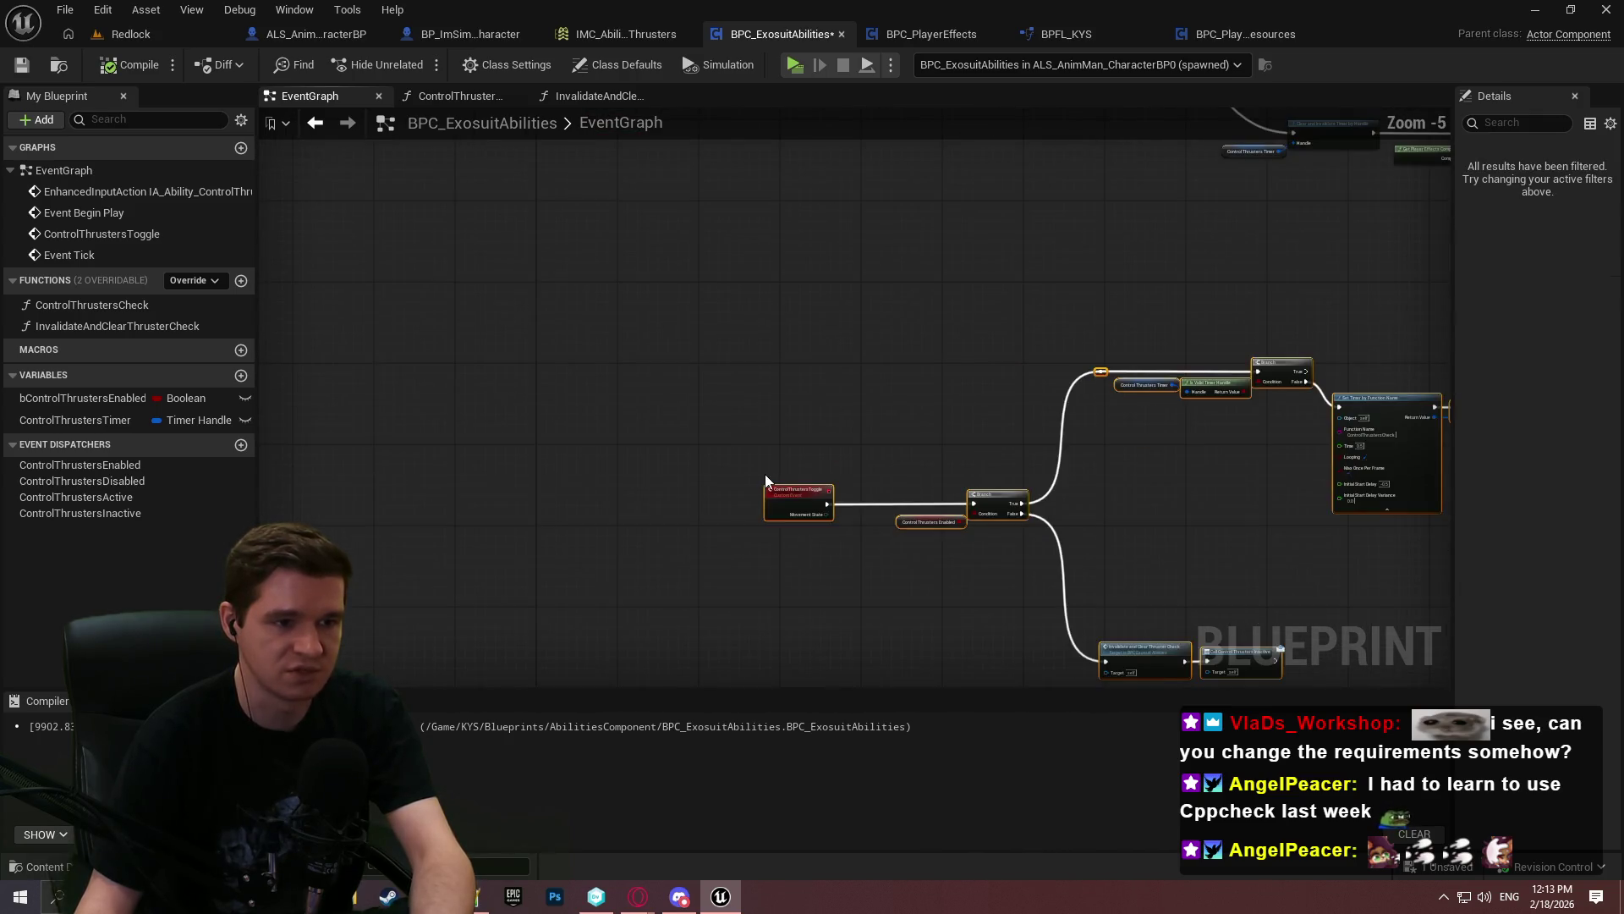
mouse_move(611, 490)
left_mouse_down()
mouse_move(548, 460)
mouse_move(565, 465)
left_mouse_up()
left_click(328, 200)
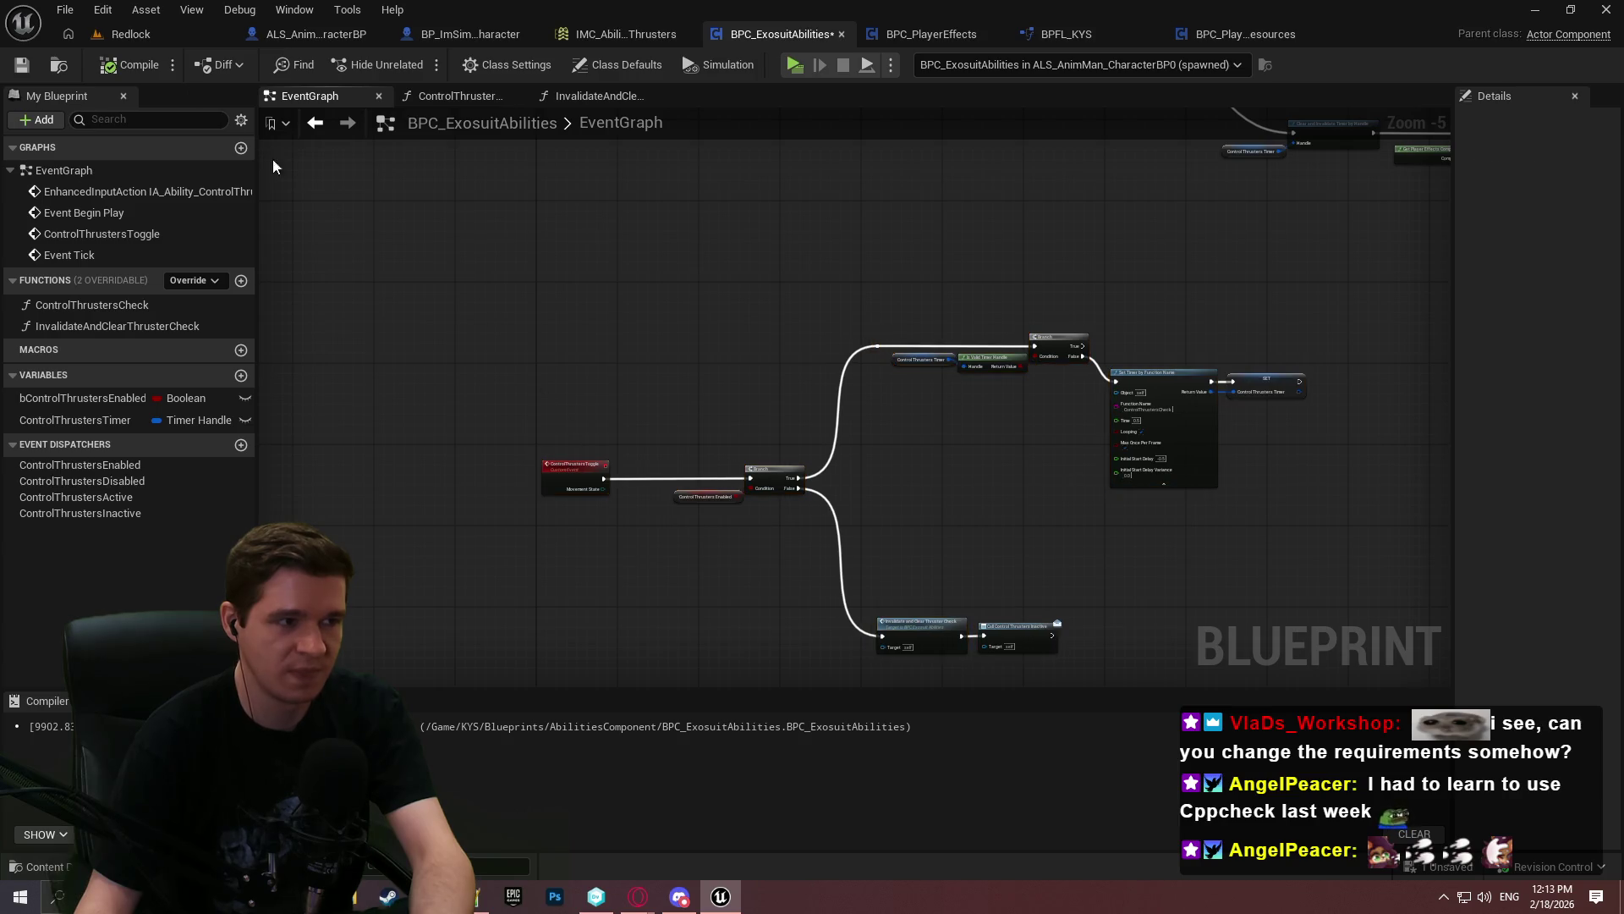
left_click(160, 63)
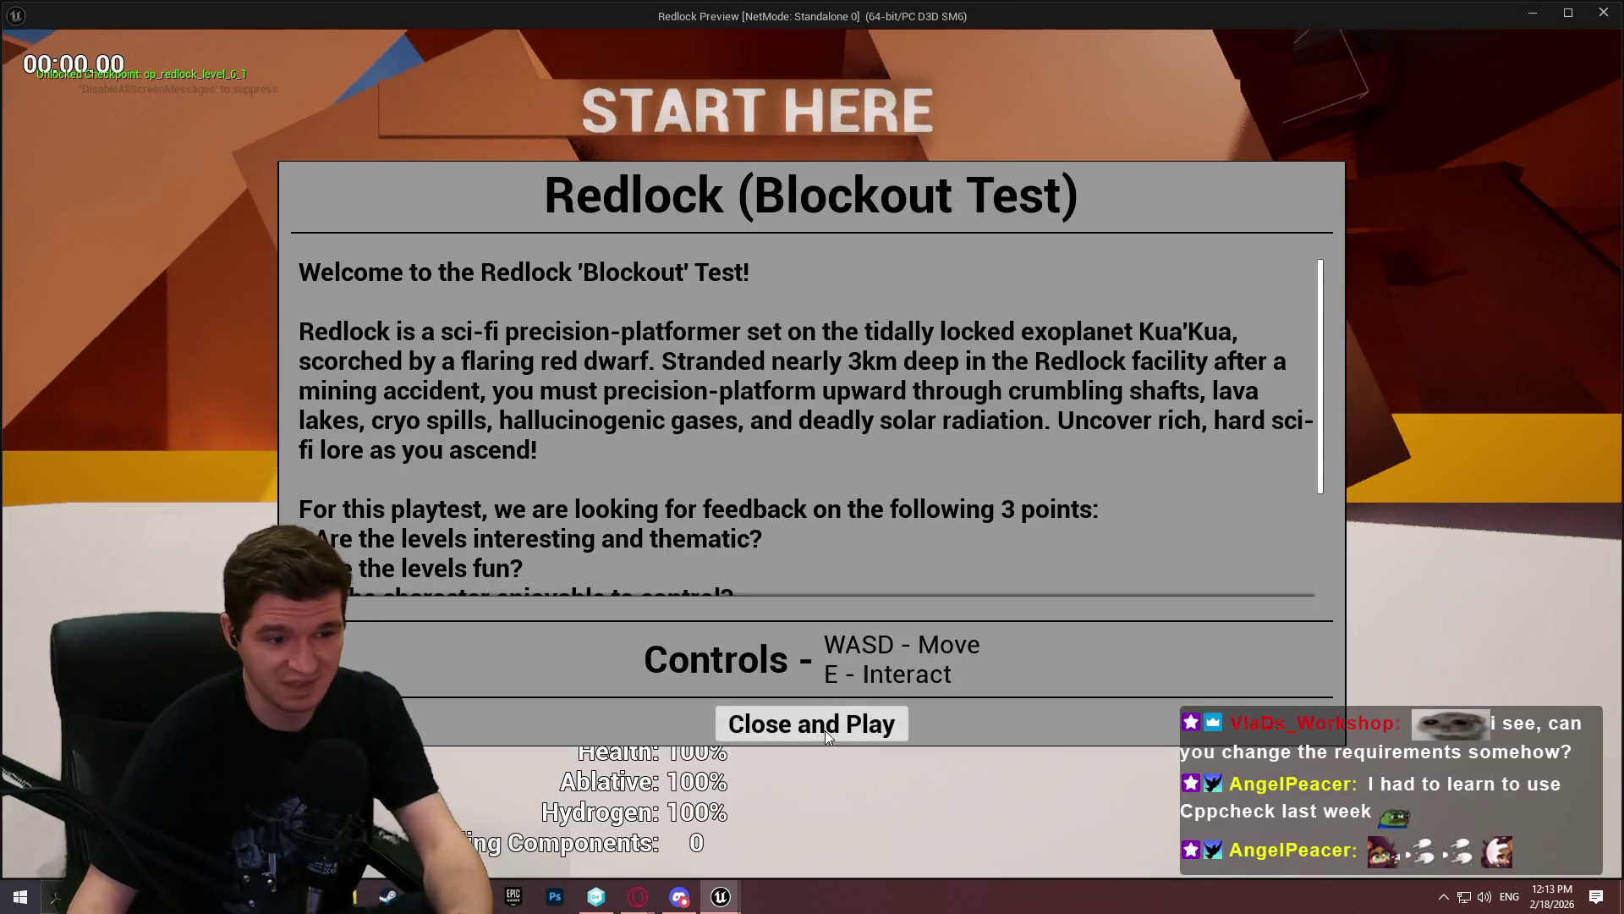
Playtest Redlock in the standalone preview, toggling the 'stat game' profiling overlay on and off, then exit
left_click(825, 724)
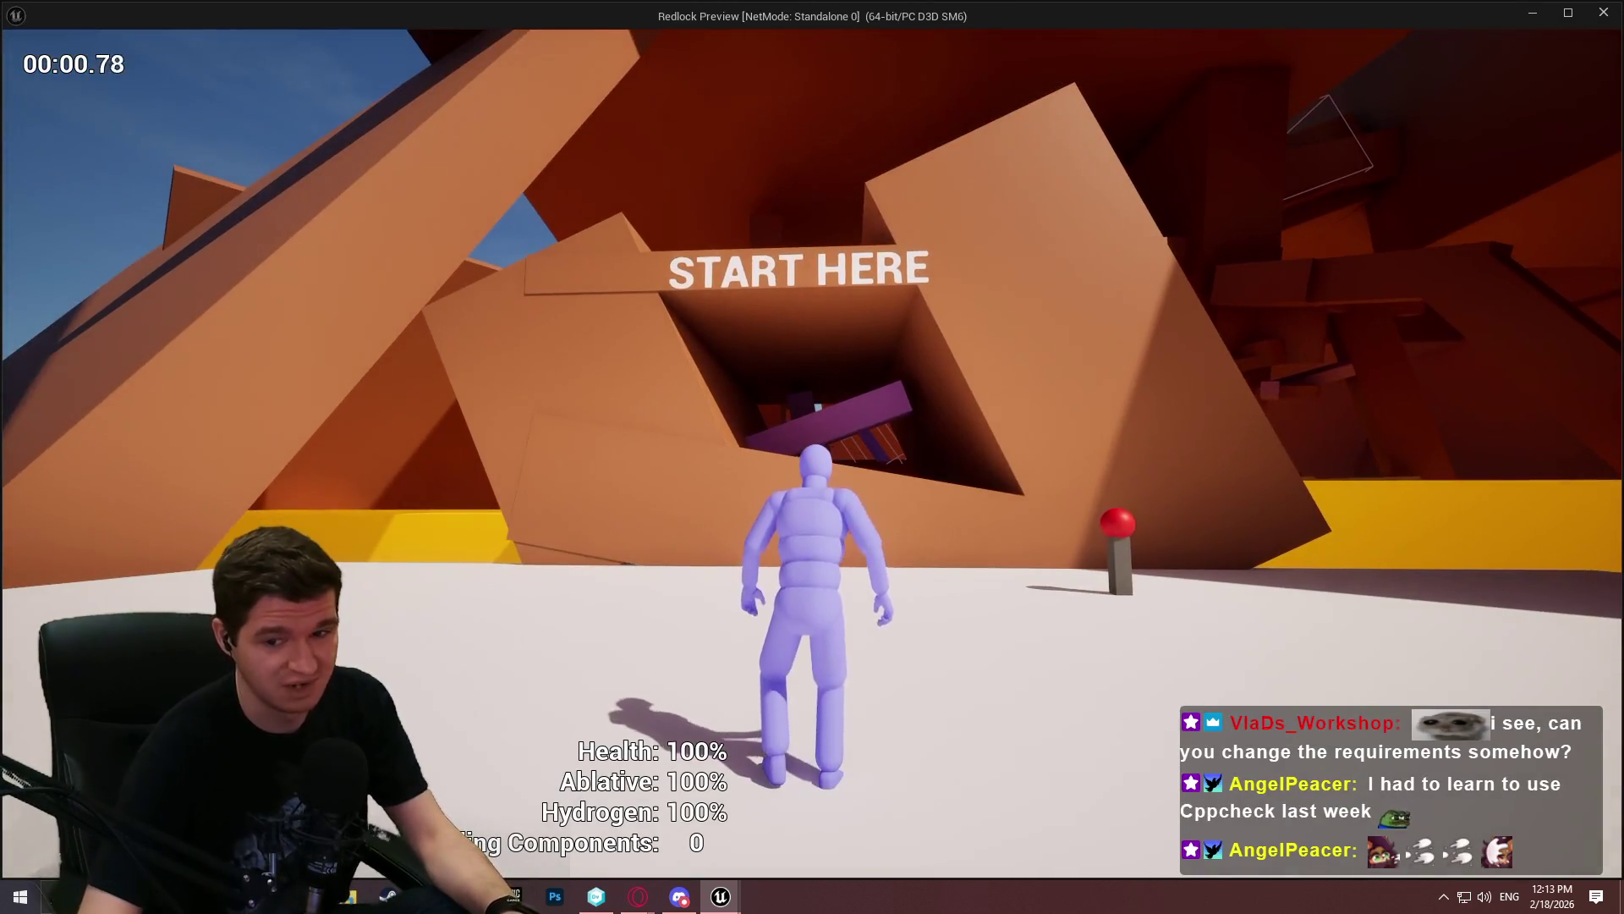
key("grave")
type("stat game")
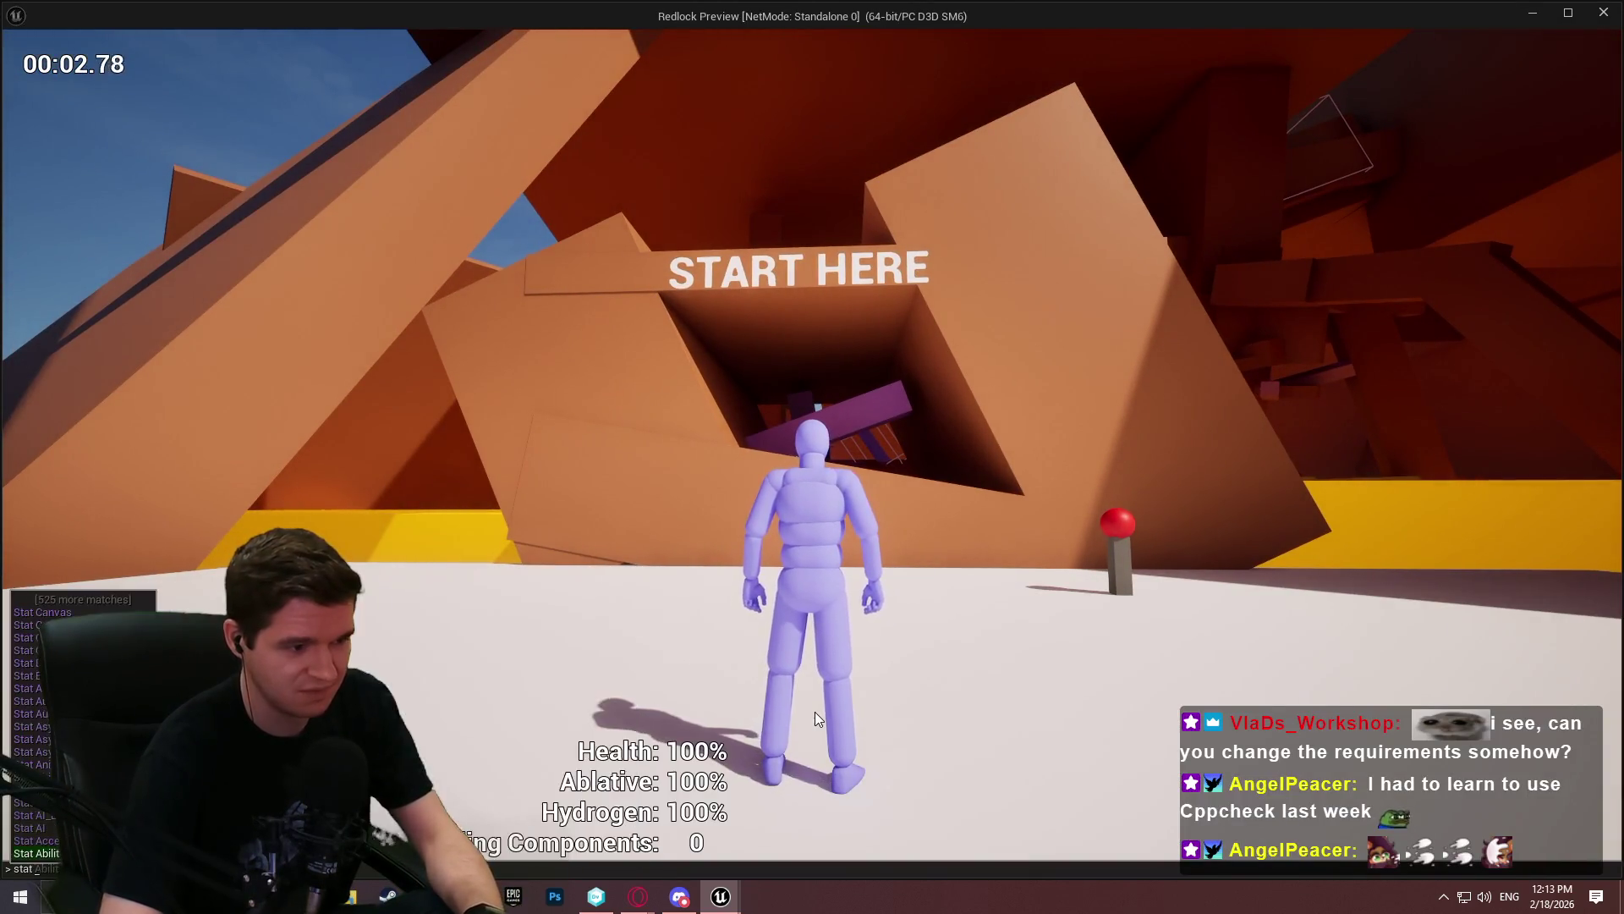
key("Return")
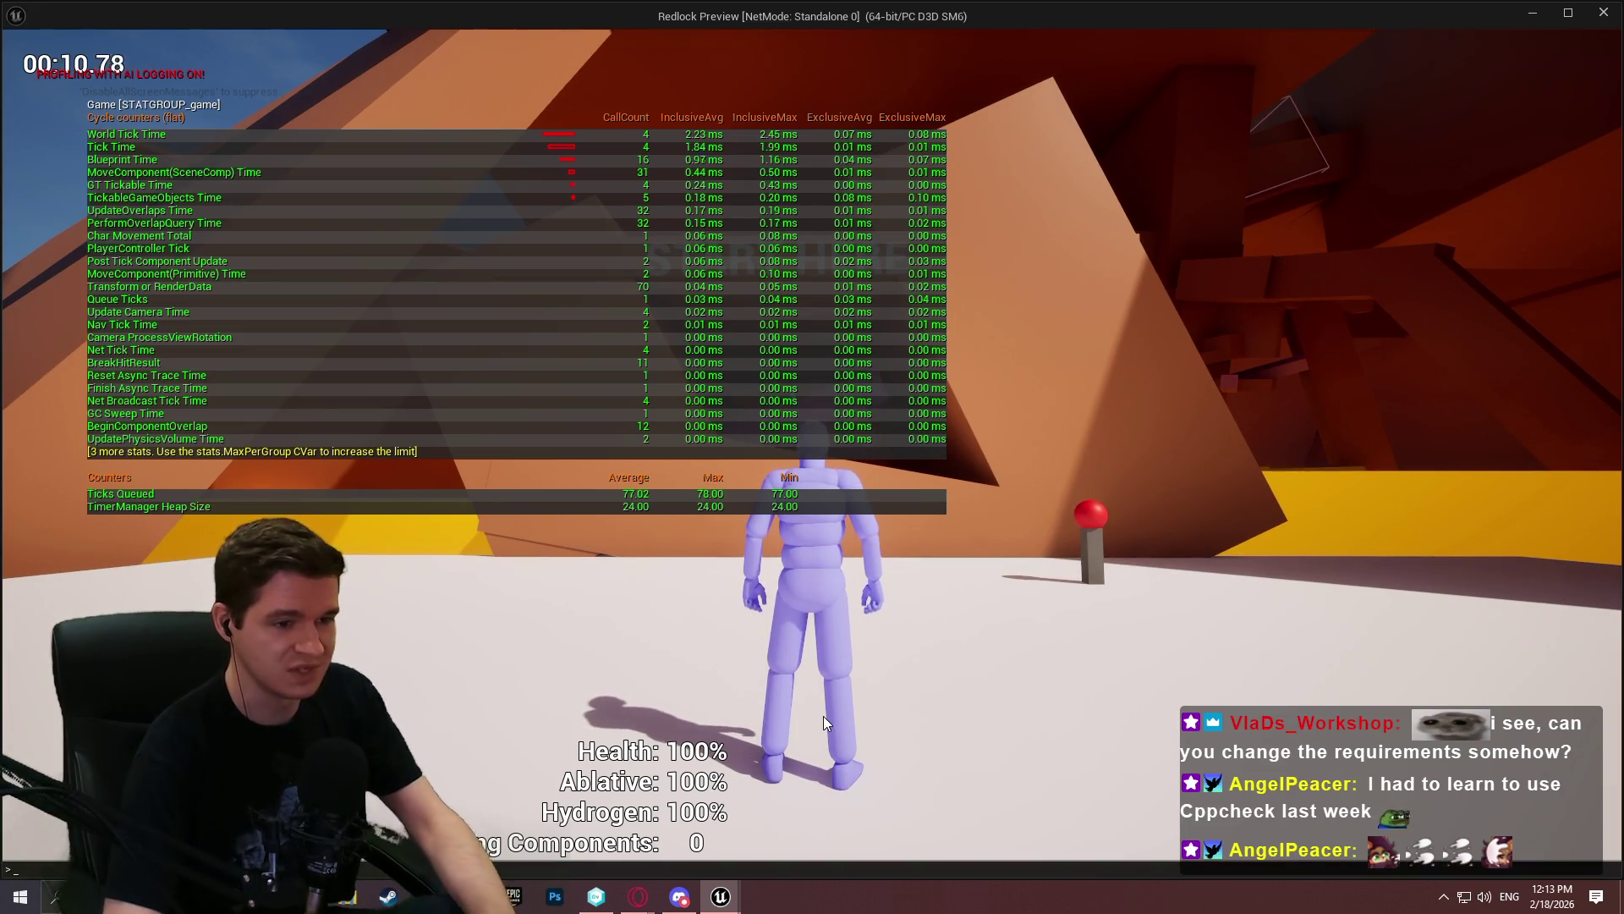
key("grave")
type("stat game_")
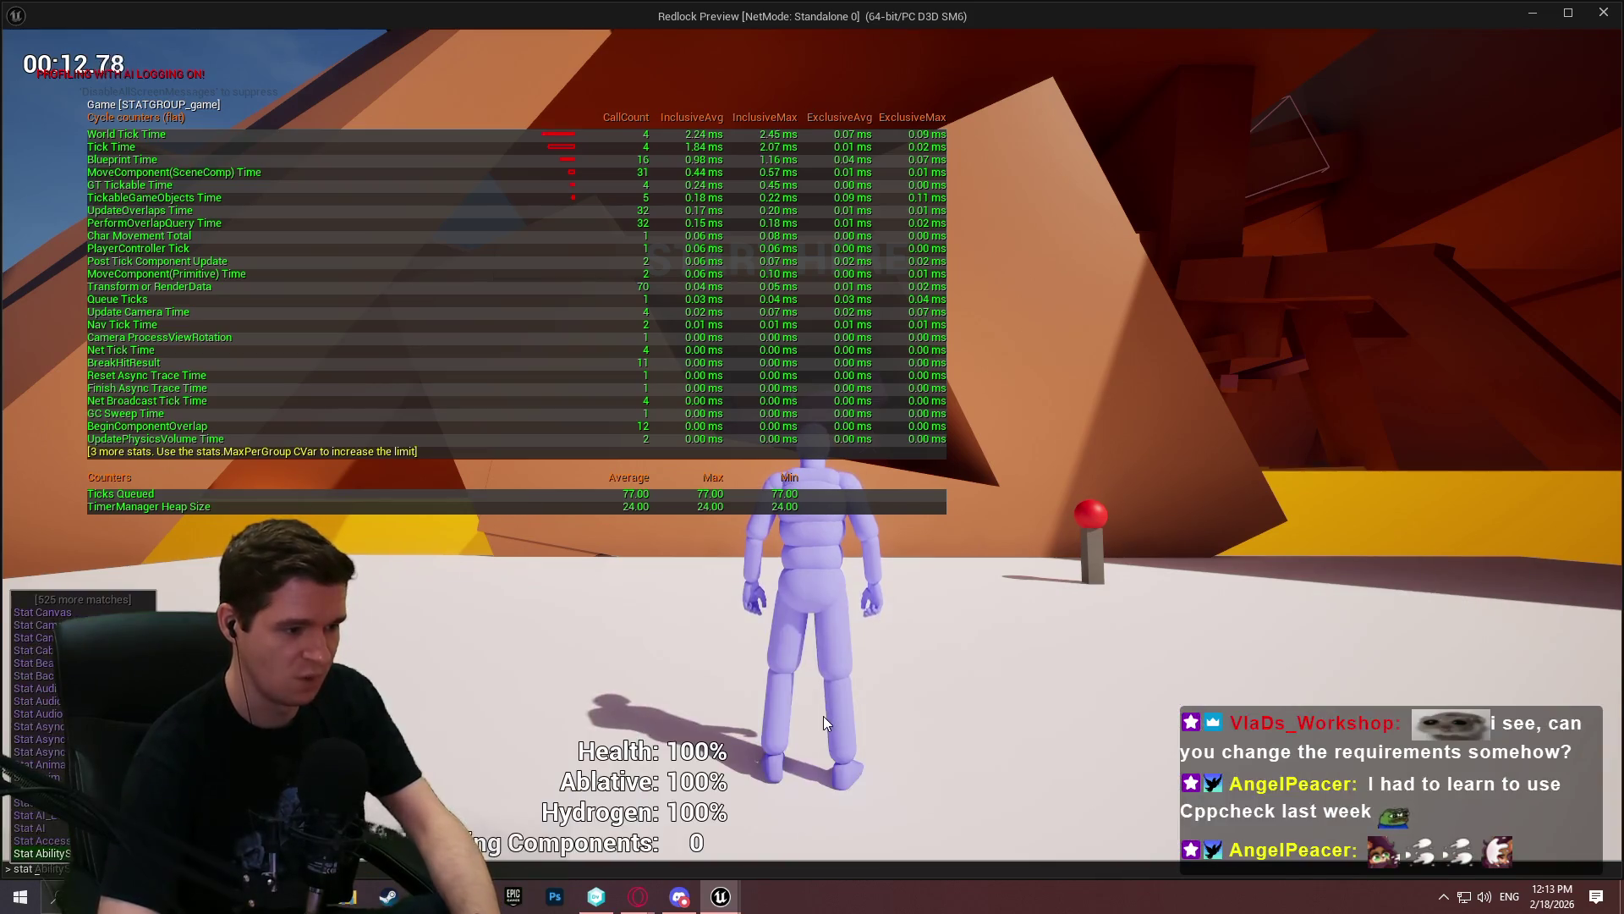
key("Return")
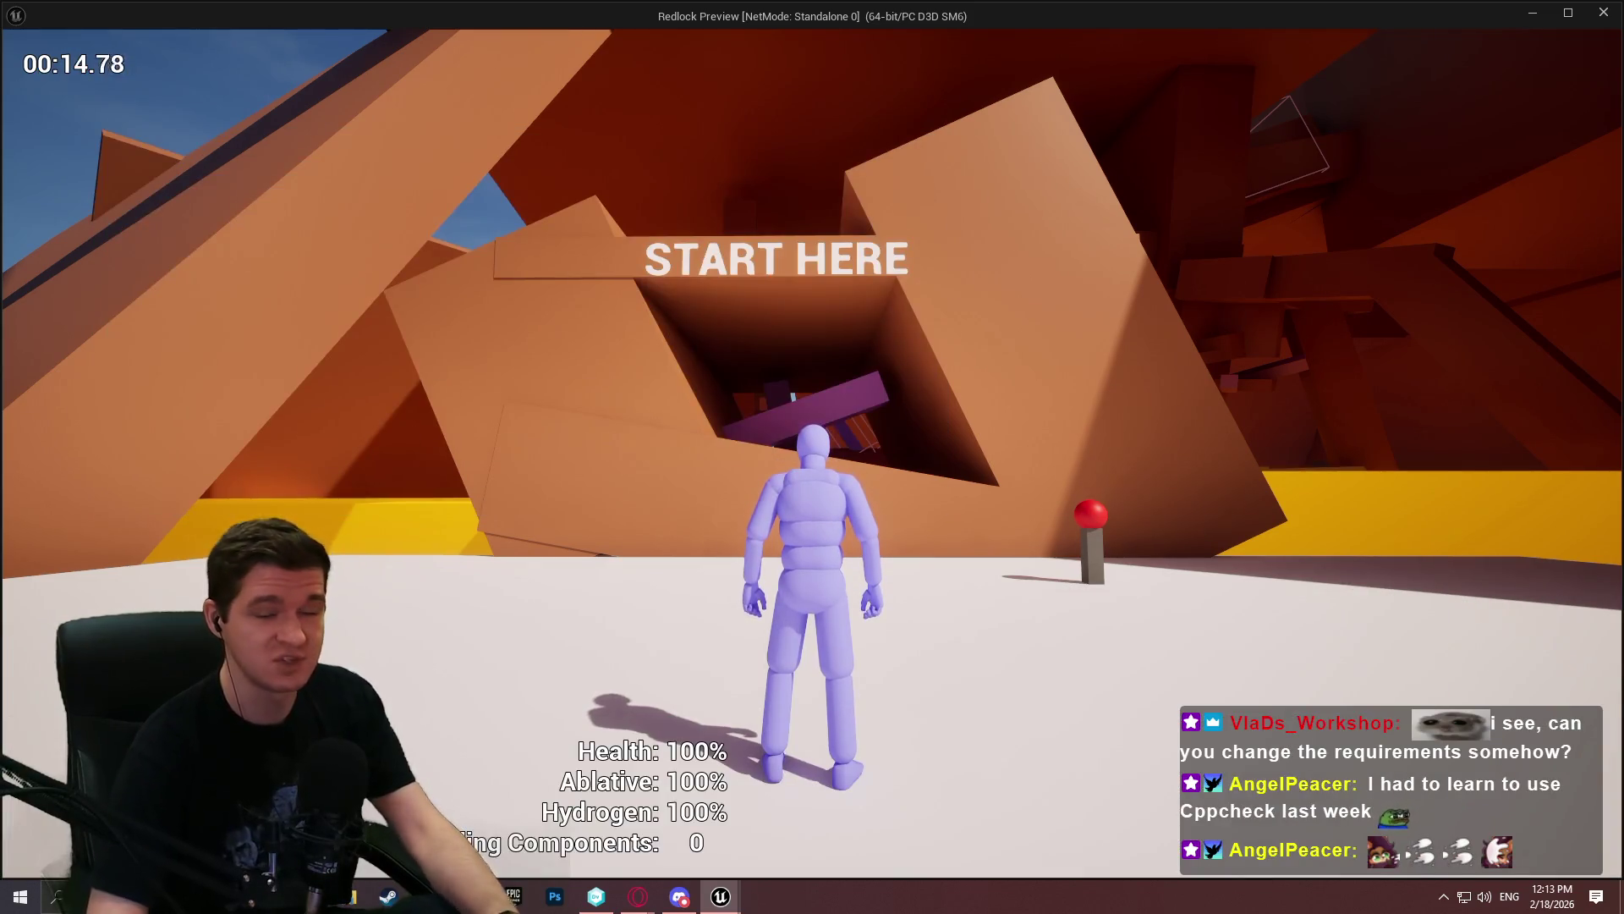
key("Escape")
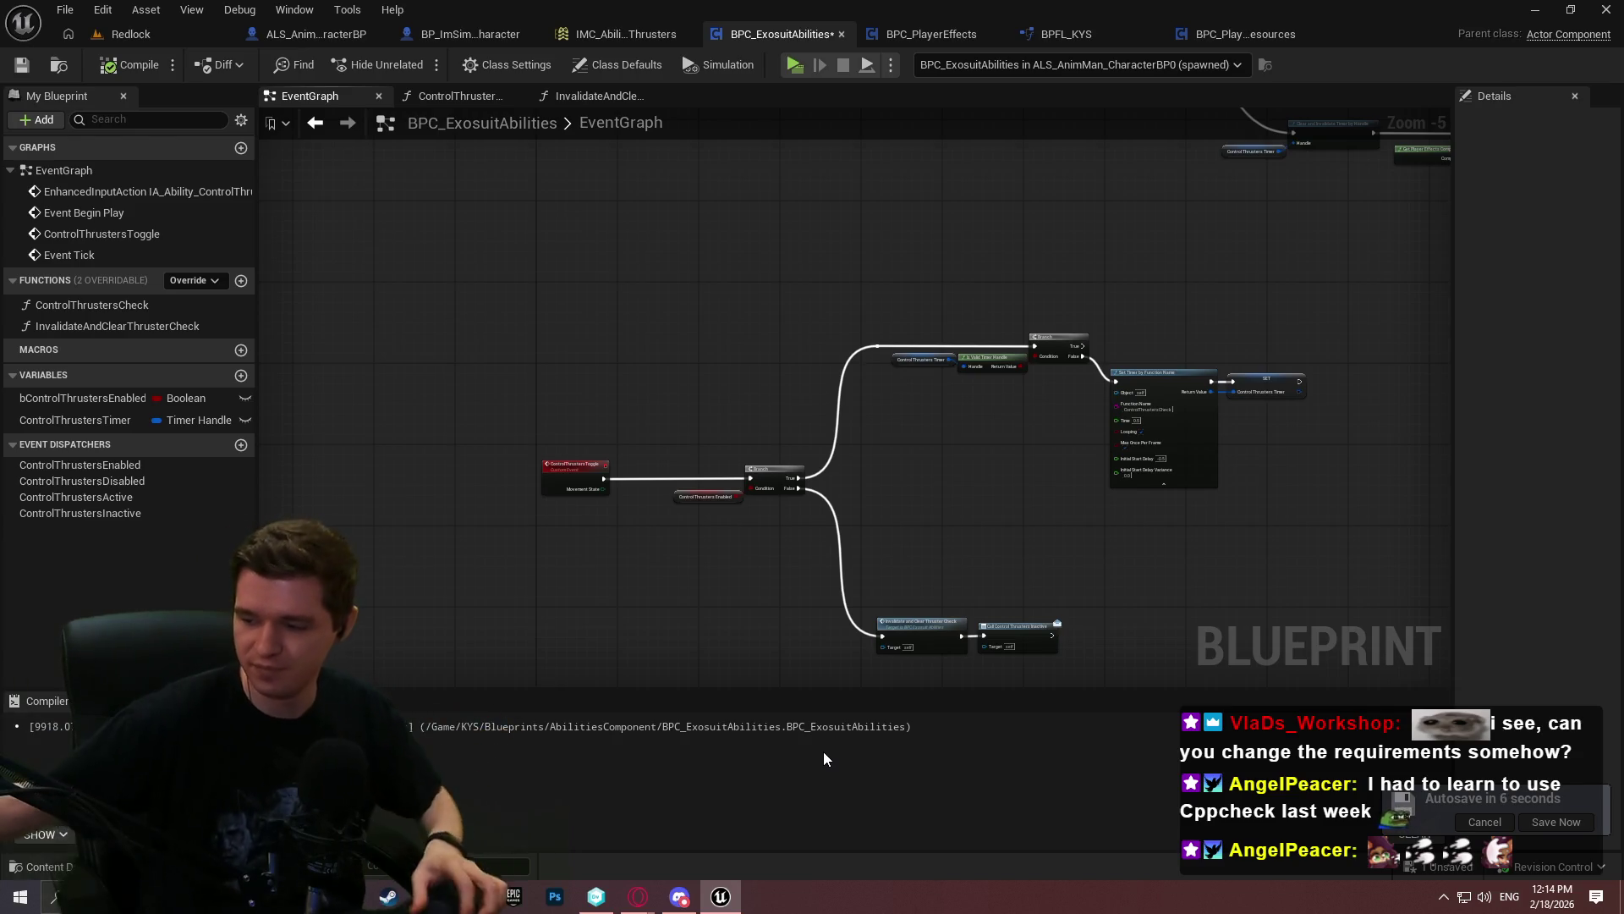
Shift the Branch and Control Thrusters Enabled getter nodes to the left
left_click_drag(1174, 483, 1074, 454)
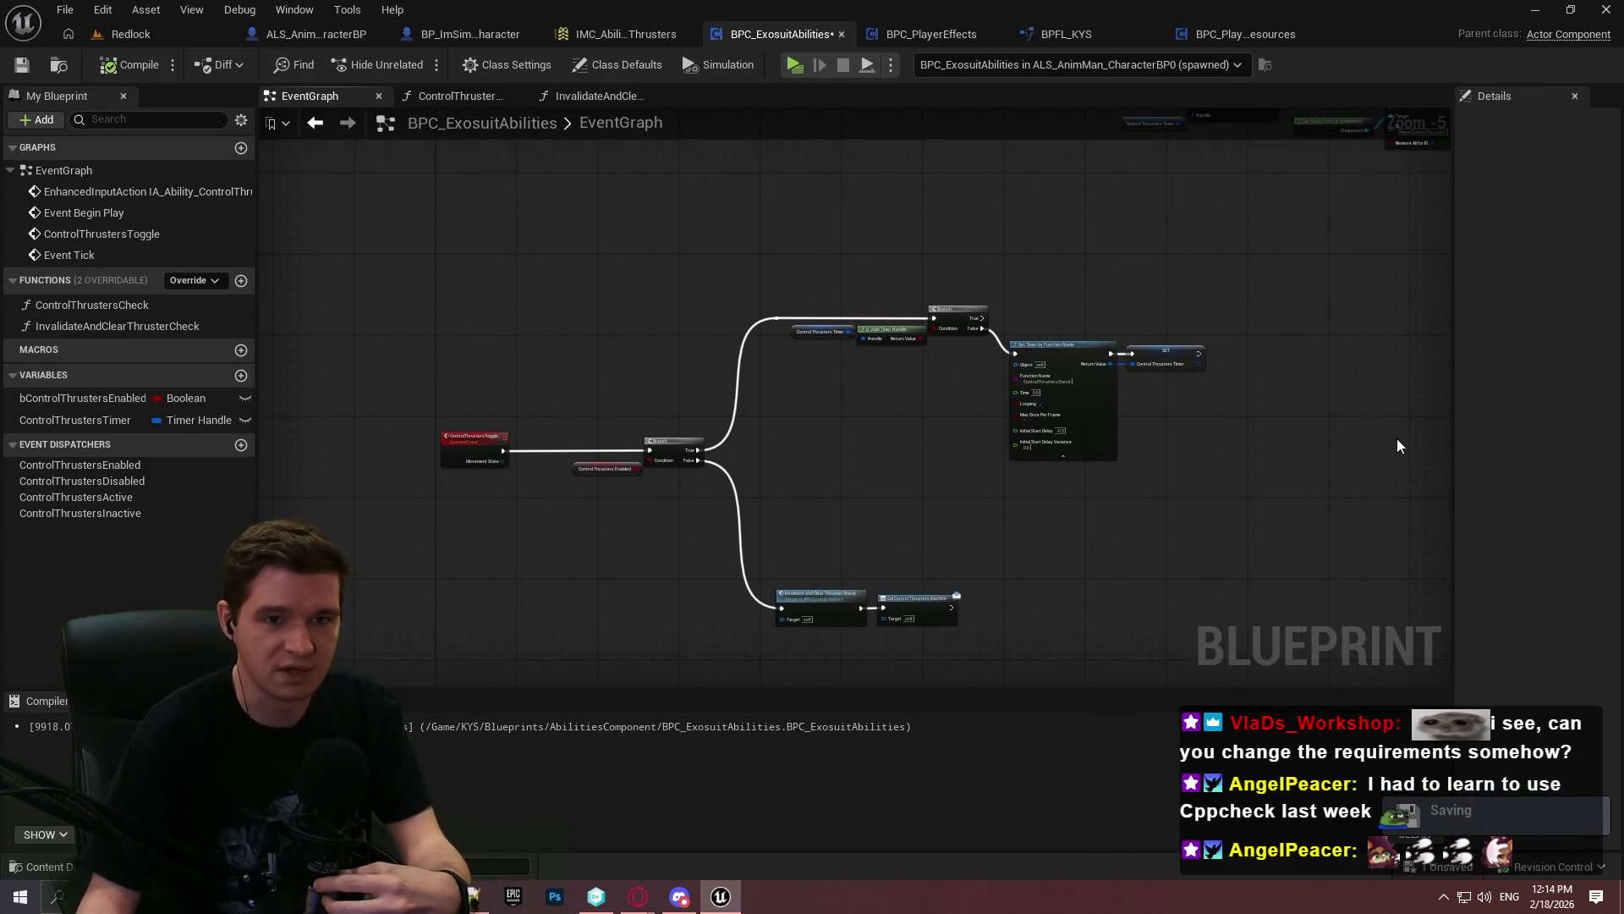
left_click_drag(1452, 325, 1372, 338)
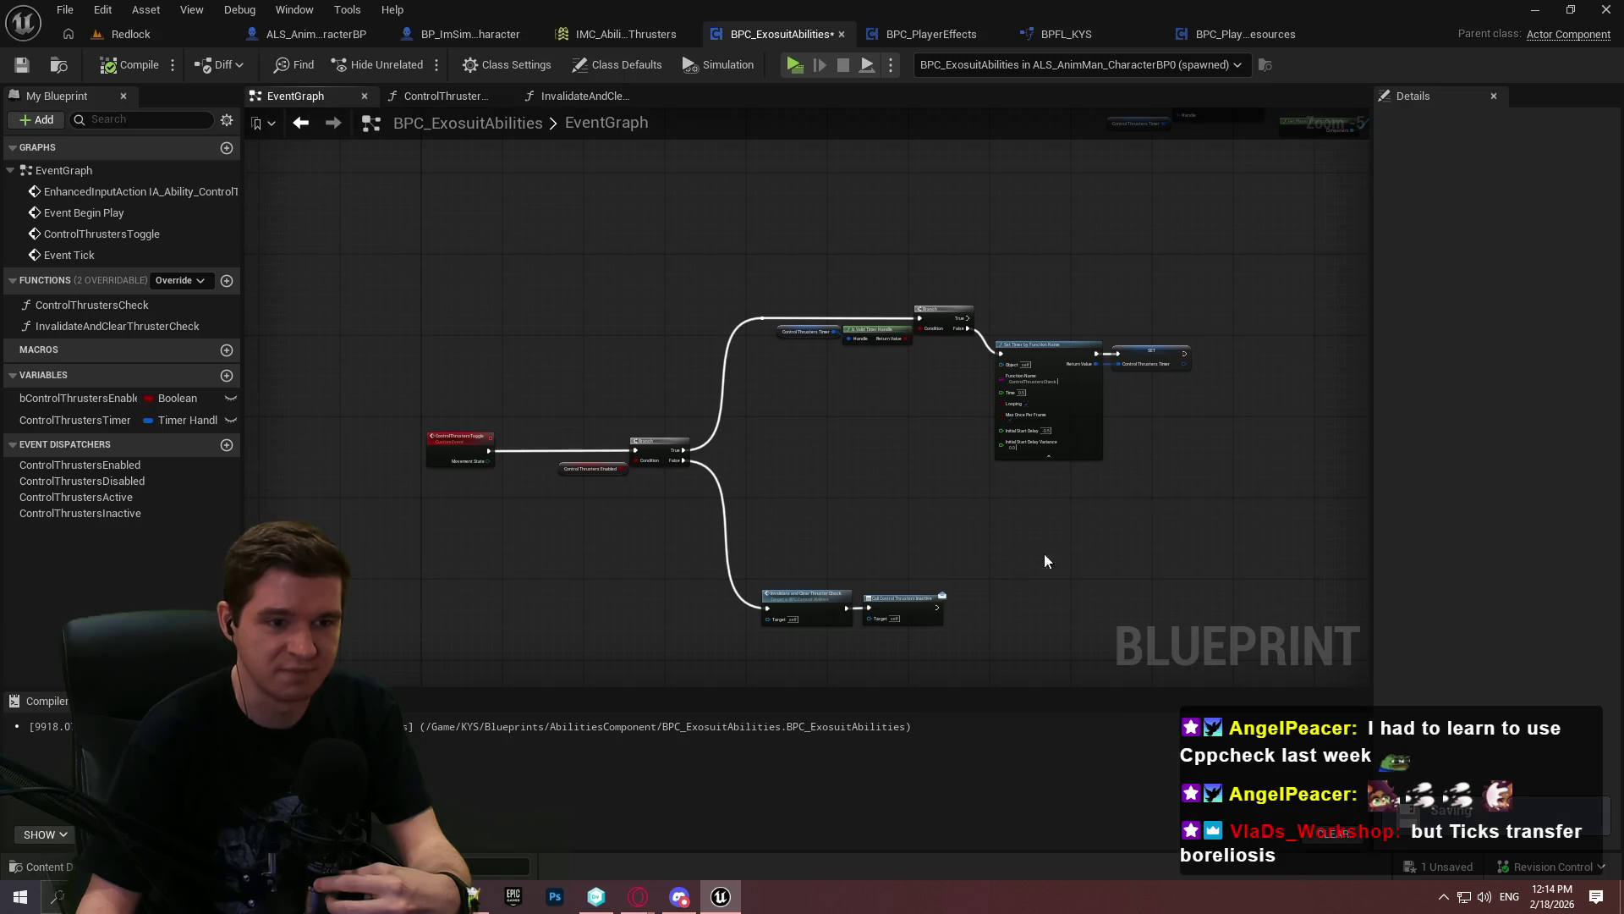
scroll(832, 440, "up", 3)
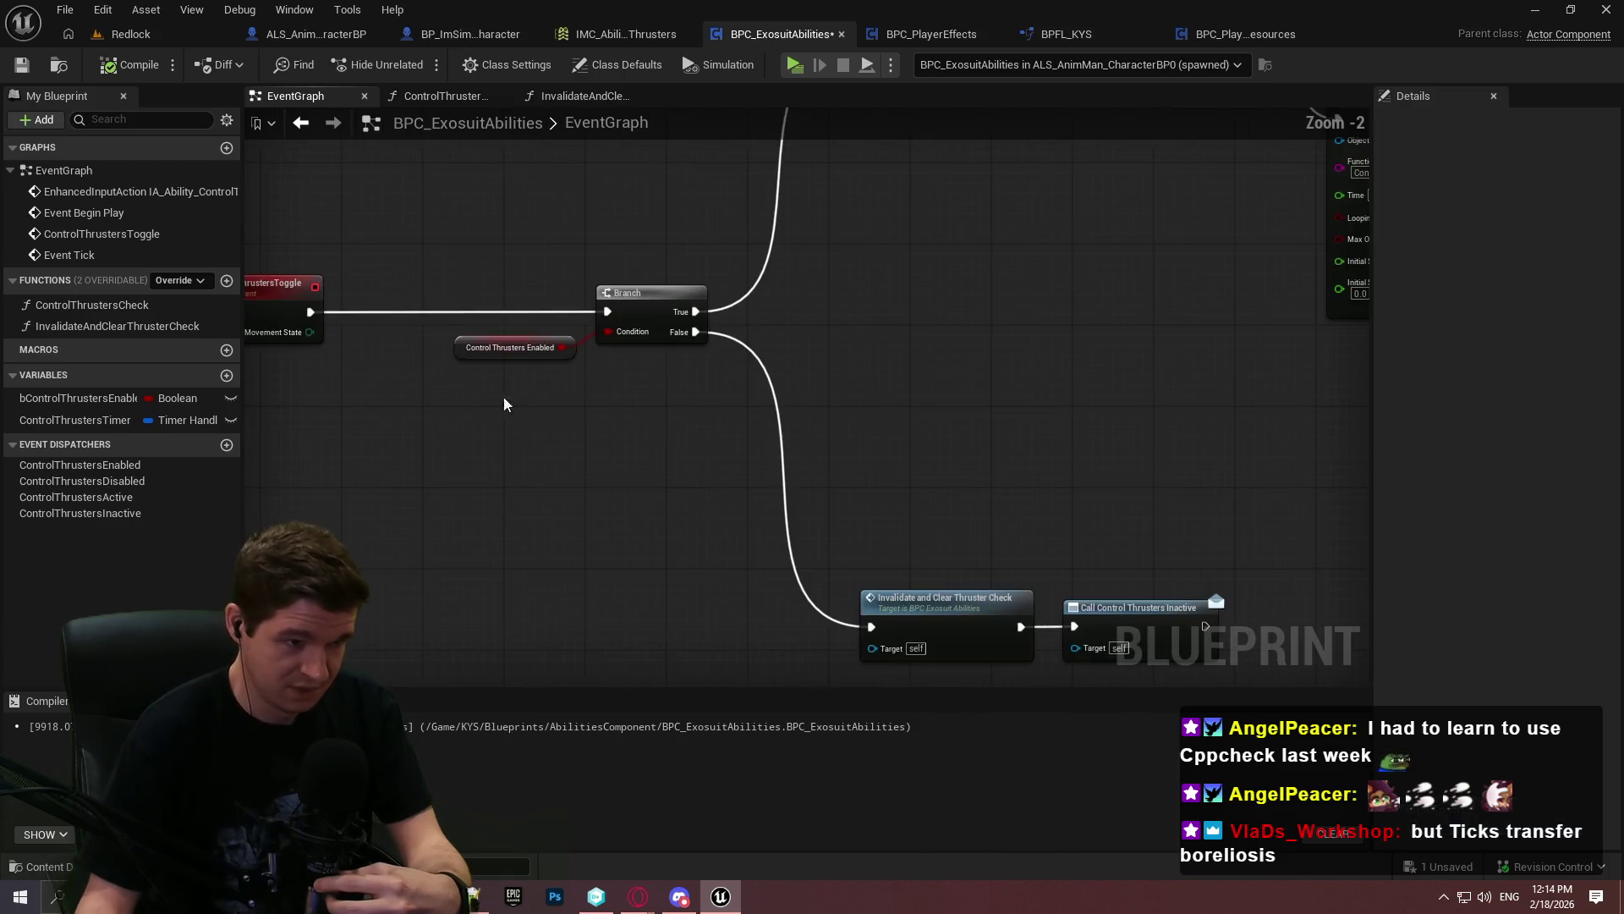
scroll(888, 483, "up", 2)
left_click_drag(894, 381, 1100, 448)
left_click_drag(1138, 365, 1033, 353)
left_click(953, 569)
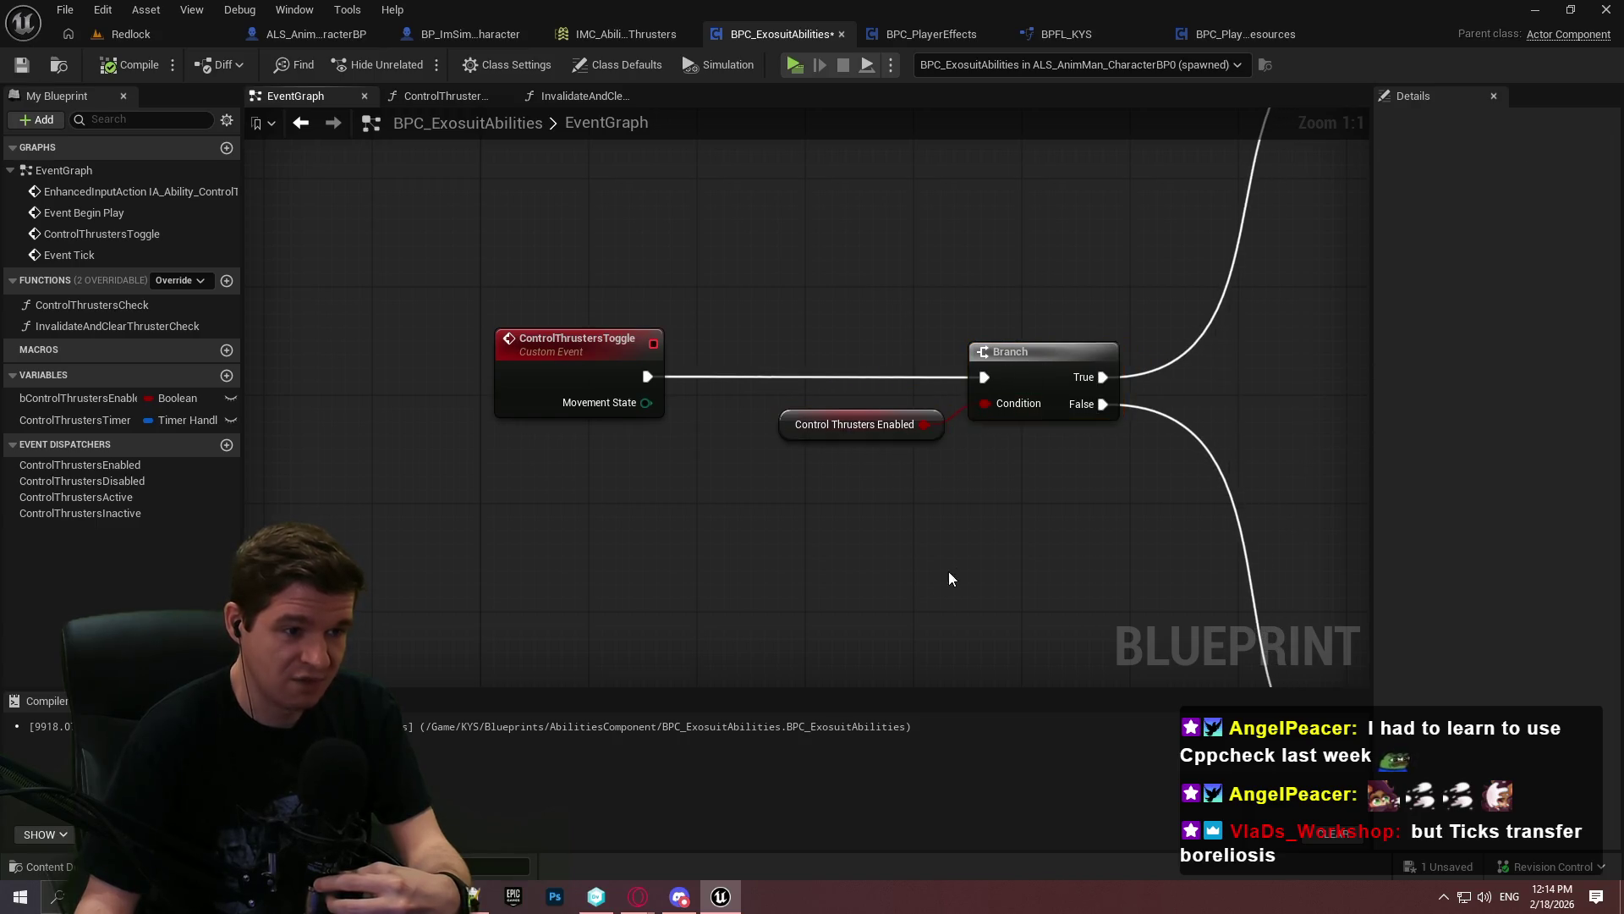
Delete ControlThrustersToggle's MovementState input and save BPC_ExosuitAbilities
left_click(415, 367)
key("ctrl+s")
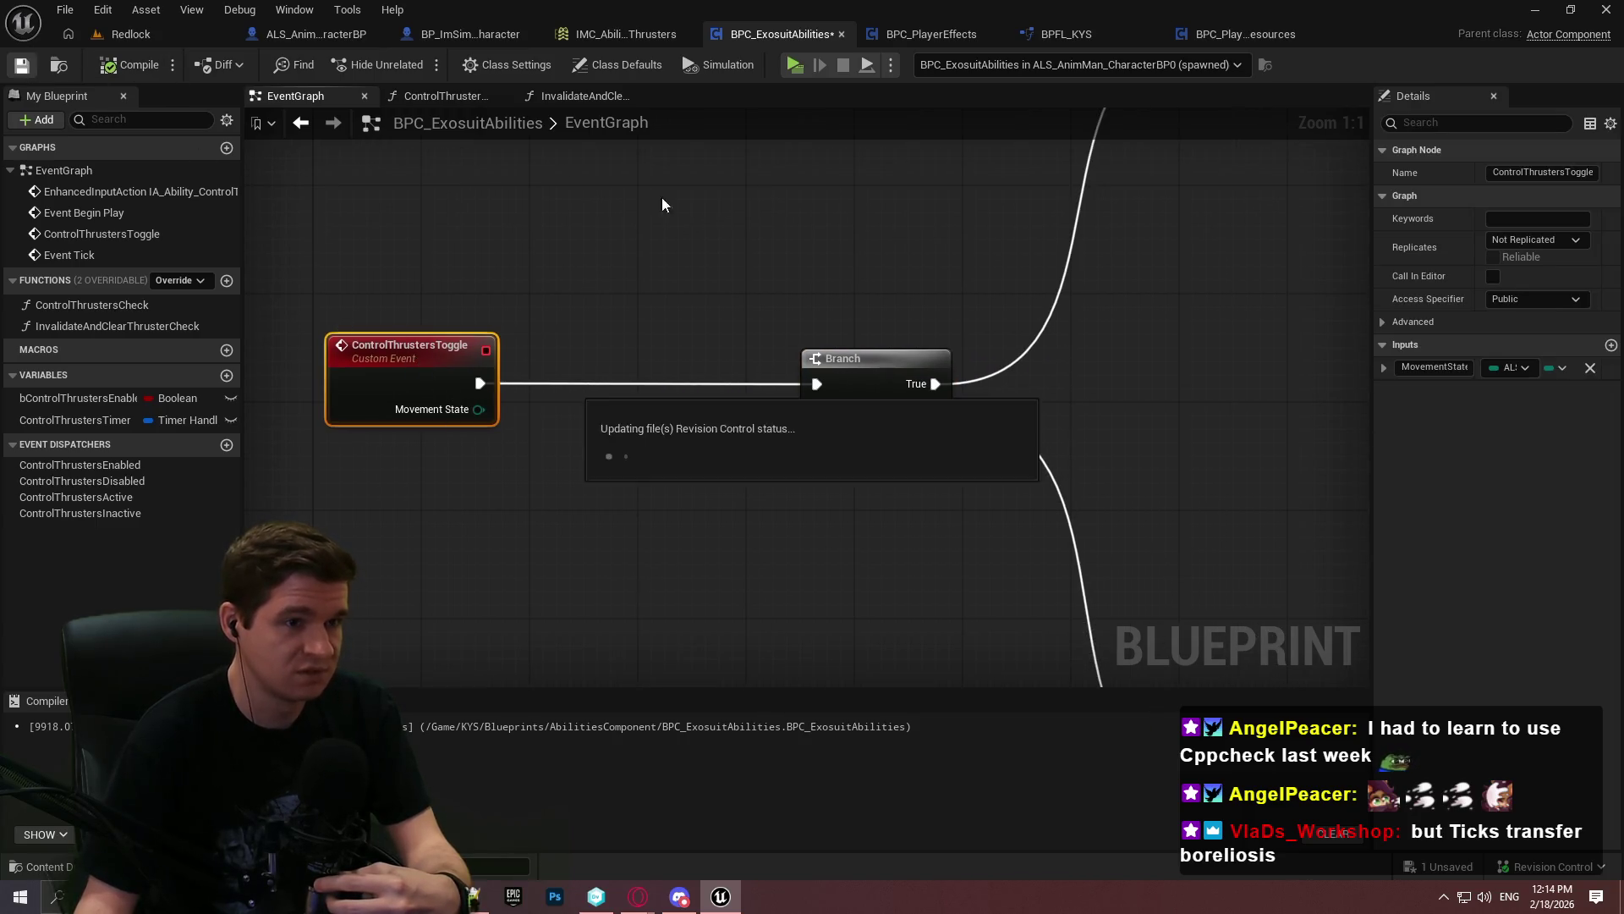
left_click(1589, 370)
left_click_drag(769, 271, 658, 257)
left_click(658, 256)
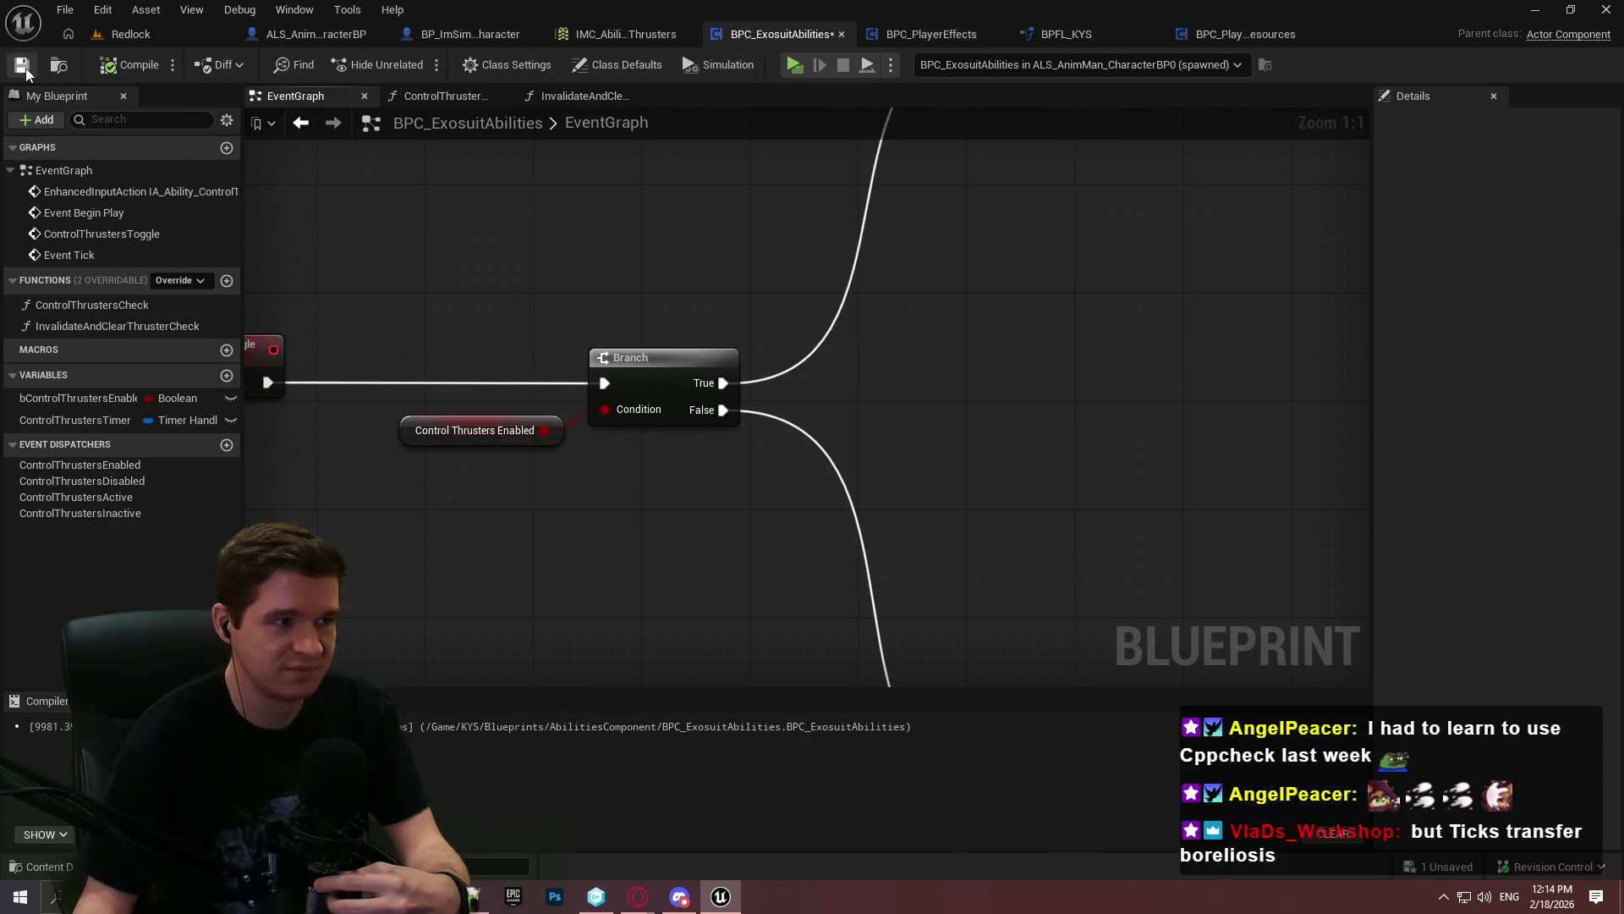
key("ctrl+s")
scroll(778, 343, "down", 5)
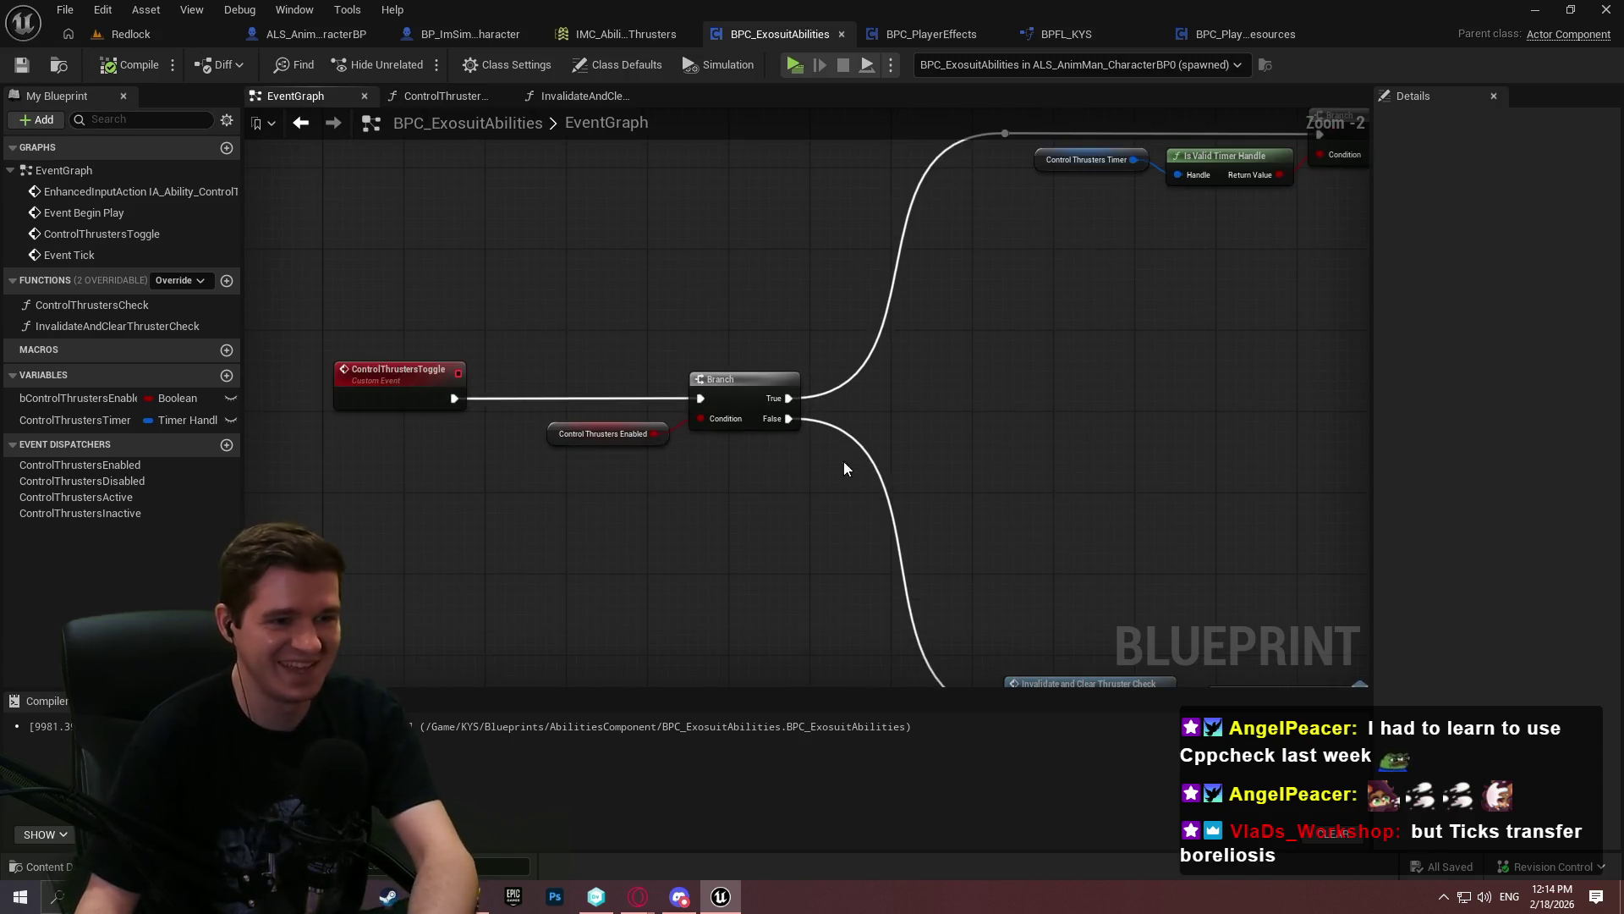
scroll(841, 460, "up", 3)
mouse_move(729, 406)
left_mouse_down()
mouse_move(1066, 406)
mouse_move(1192, 369)
left_mouse_up()
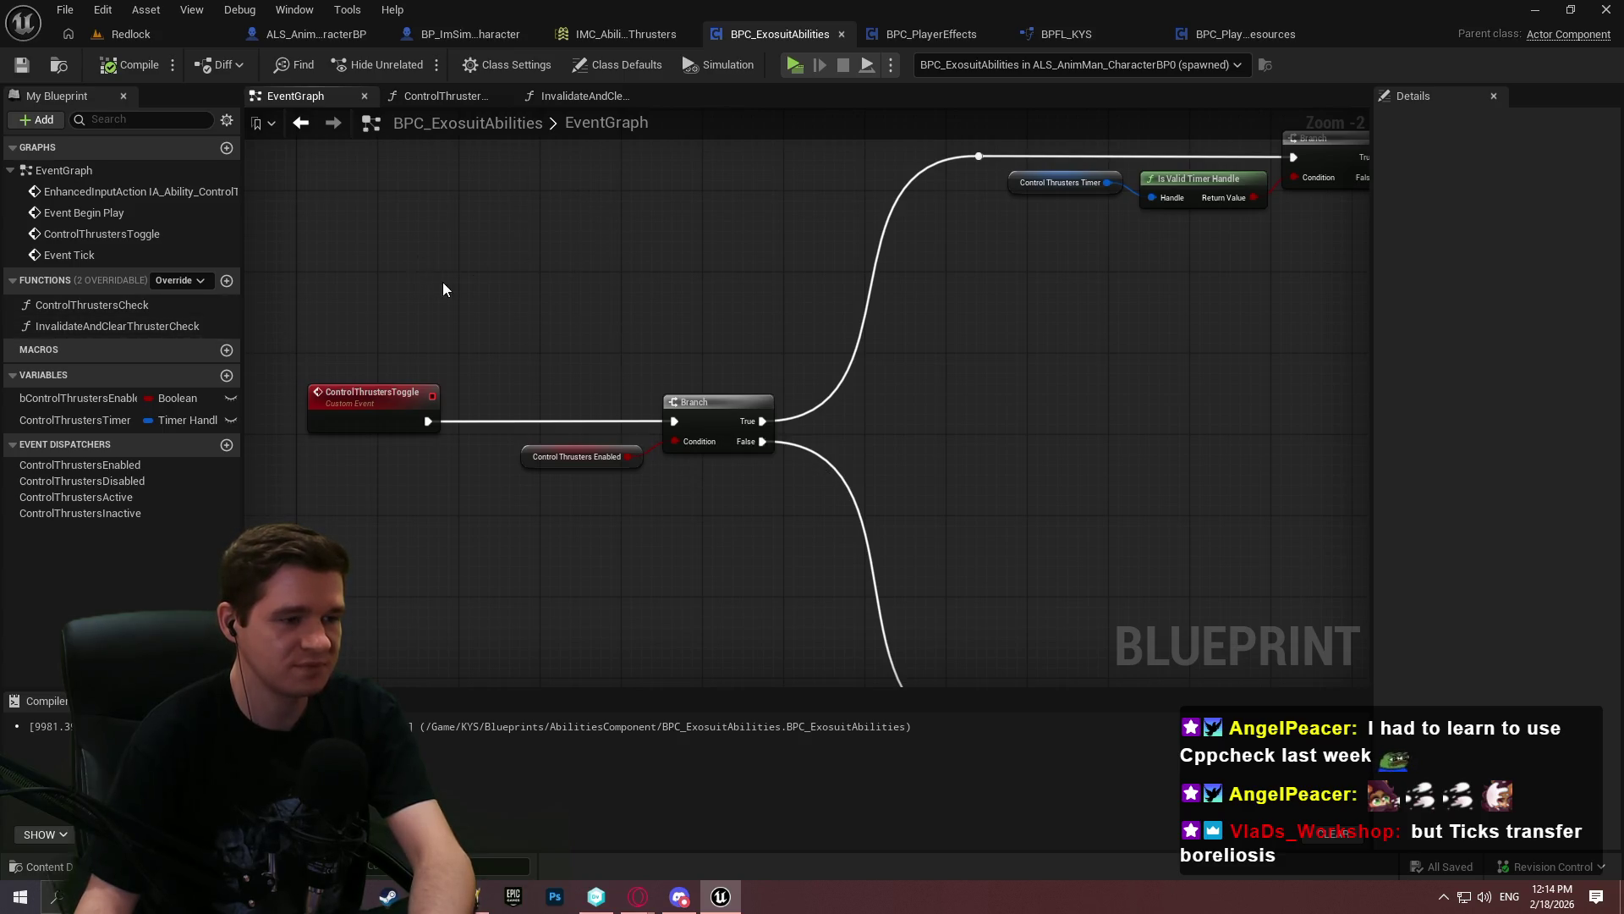
scroll(471, 352, "down", 1)
scroll(433, 370, "up", 3)
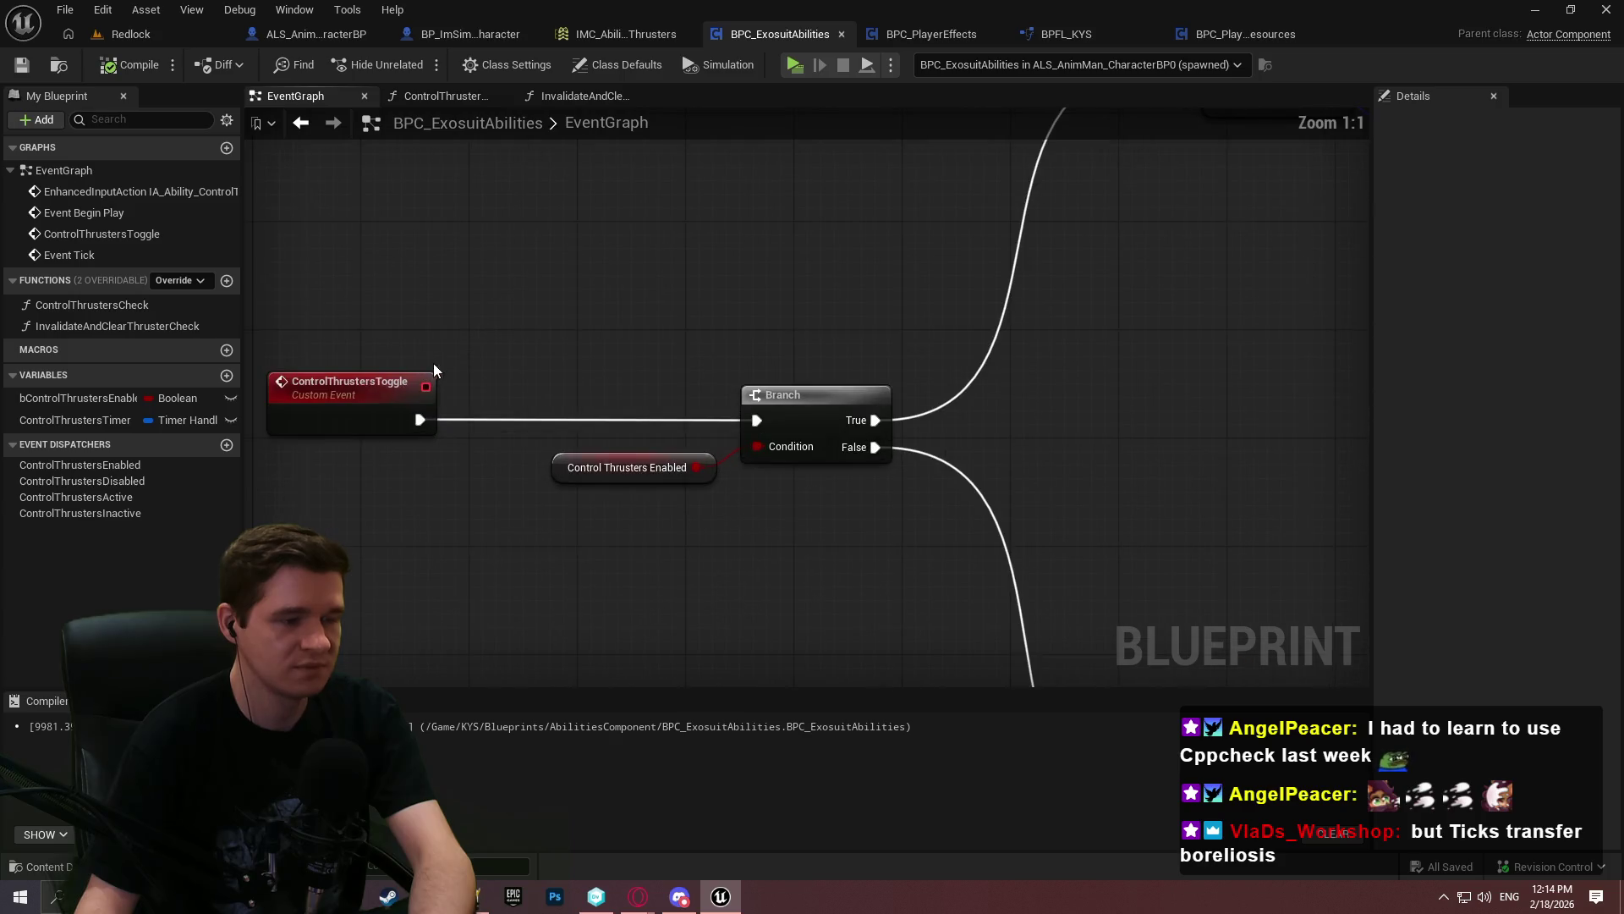
Rename the ControlThrustersToggle custom event to ControlThrustersTickCheck
left_click(375, 381)
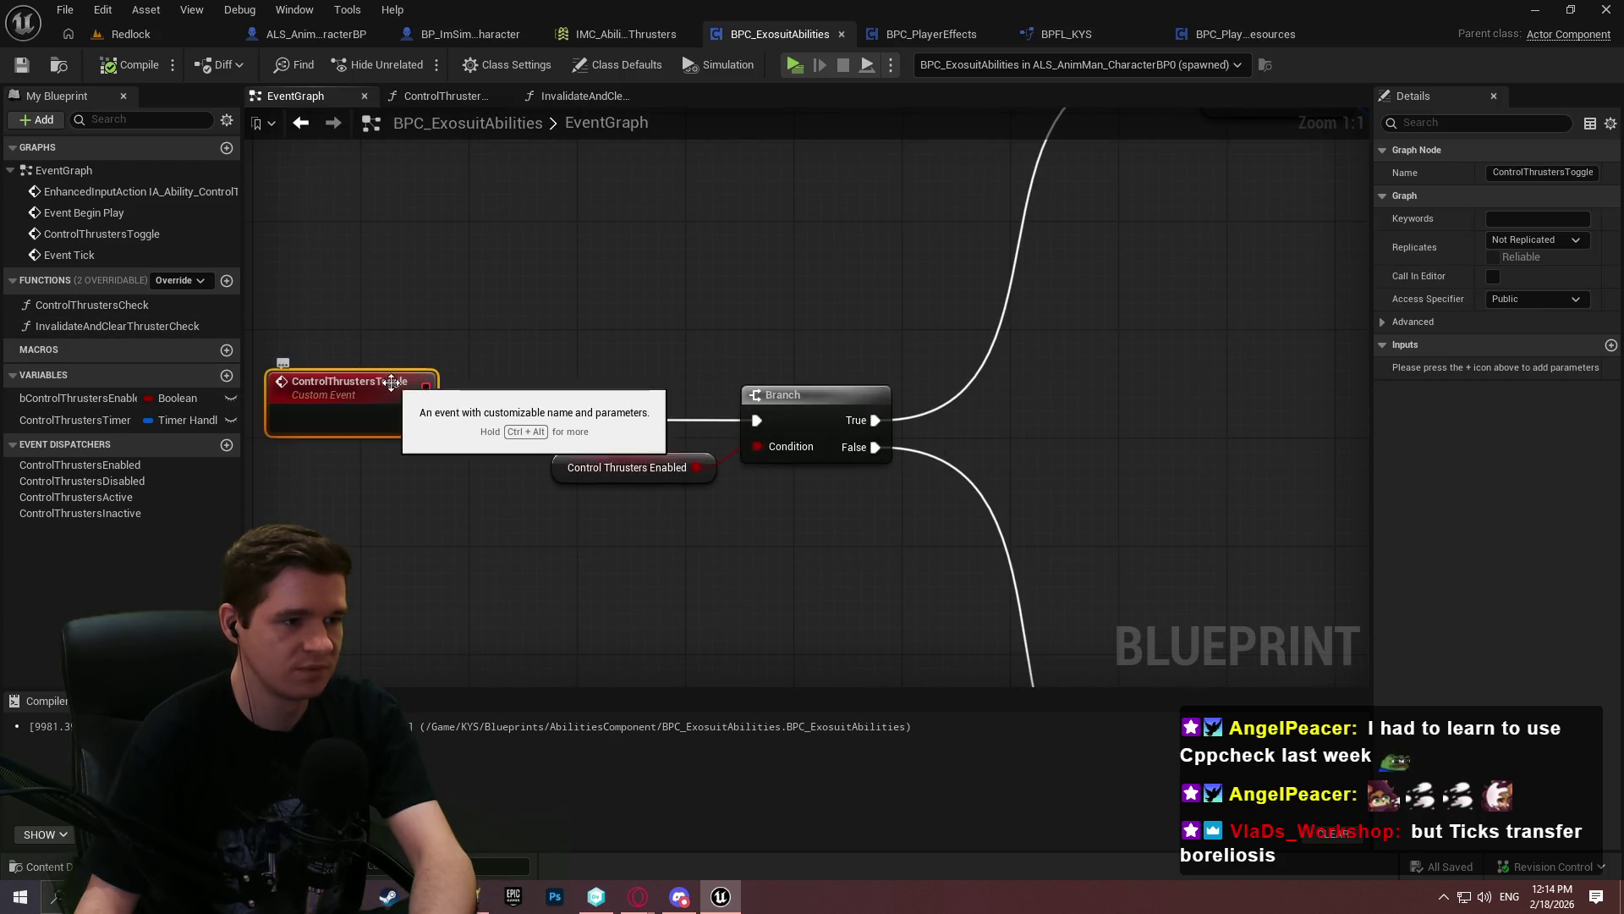
double_click(375, 381)
type("TickCh")
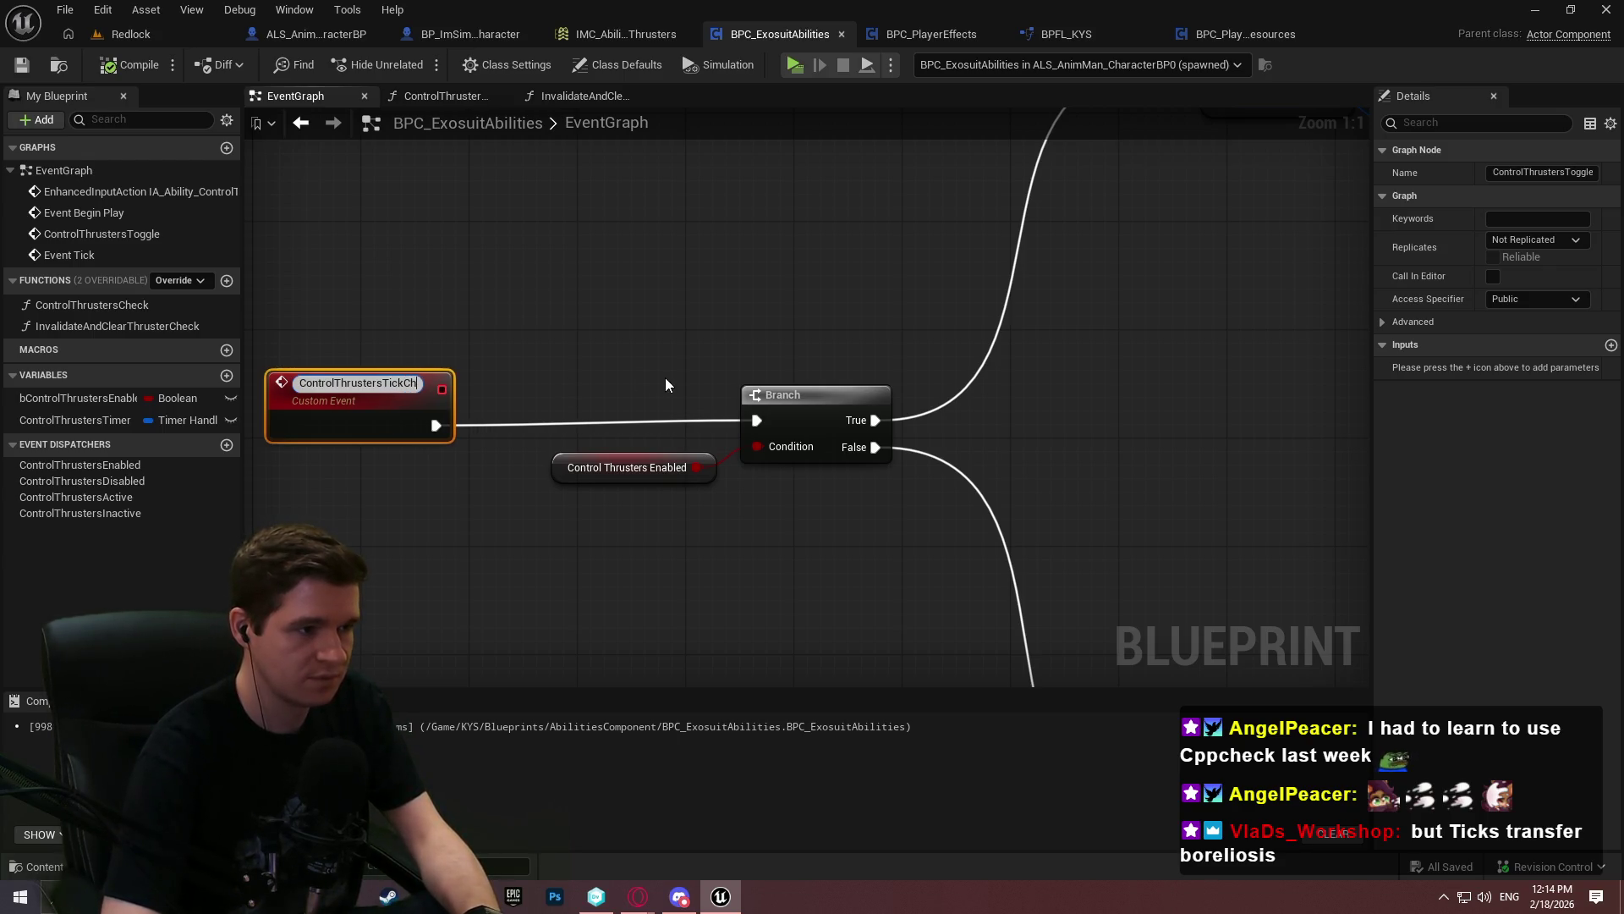
type("eck")
key("Return")
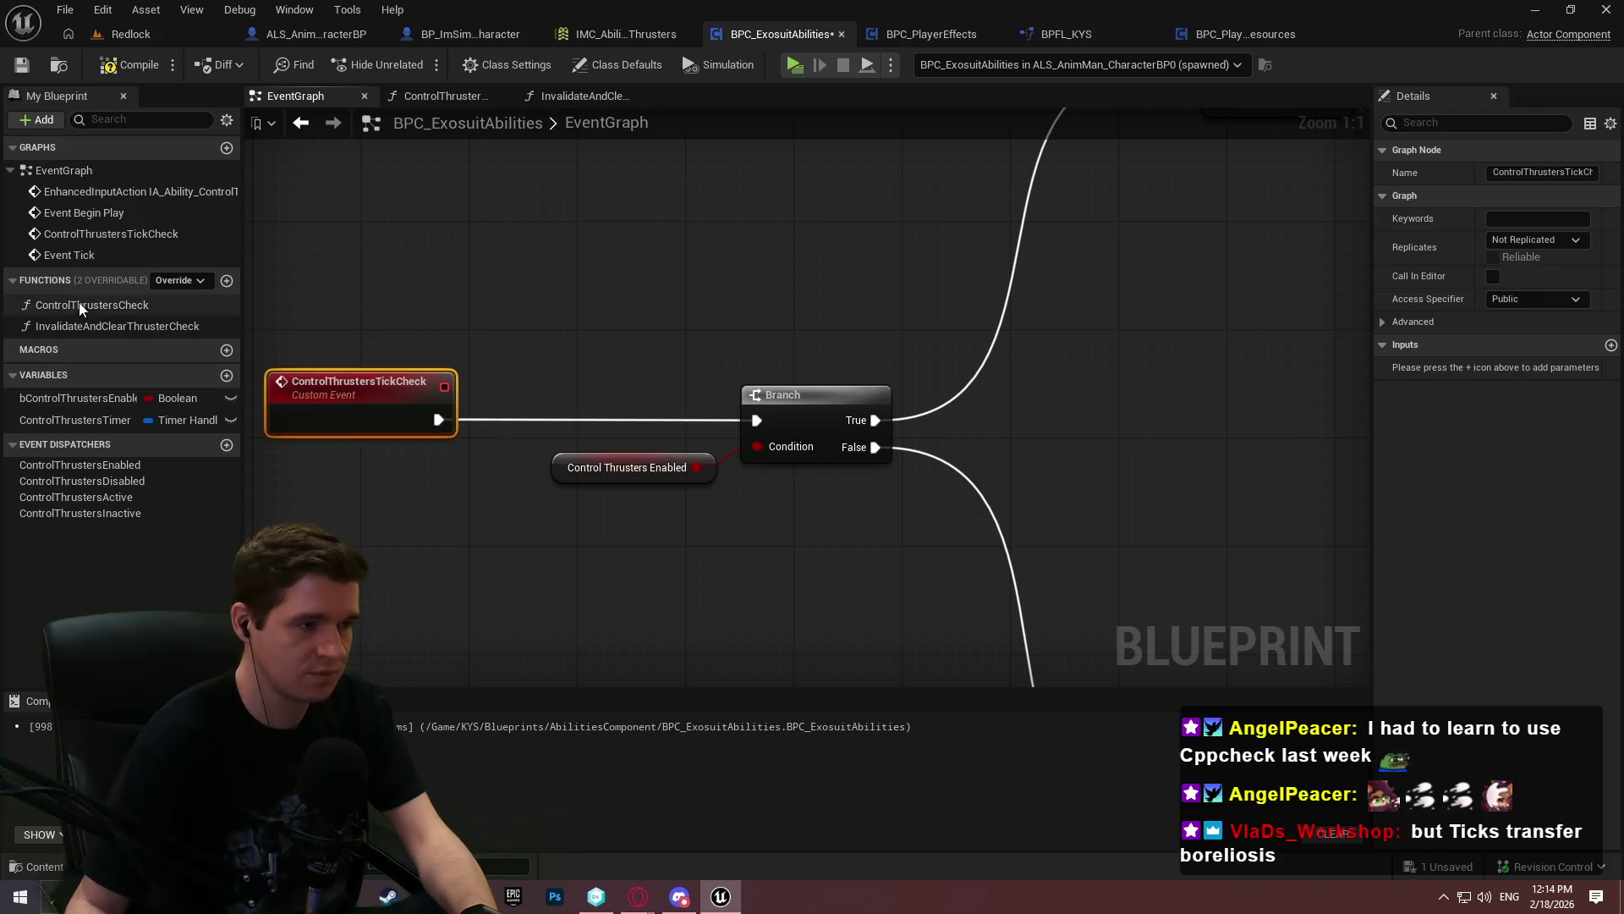
Rename the ControlThrustersCheck function to ControlThrustersUpdate
left_click(78, 302)
key("F2")
key("shift+Left")
key("shift+Left")
key("shift+Left")
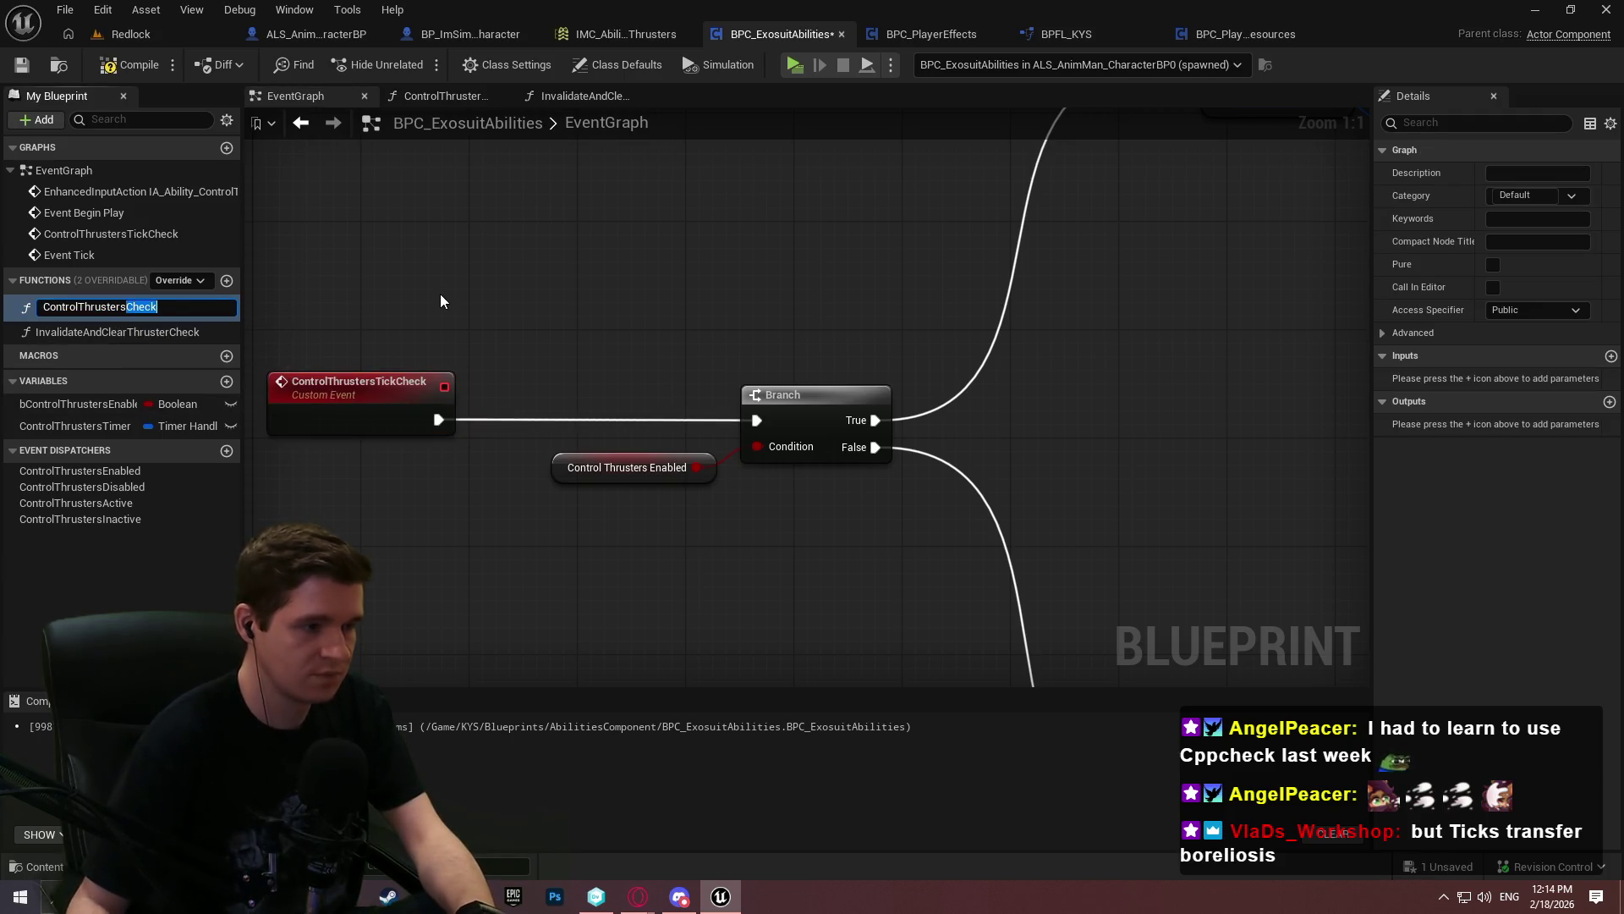
type("Update")
key("Return")
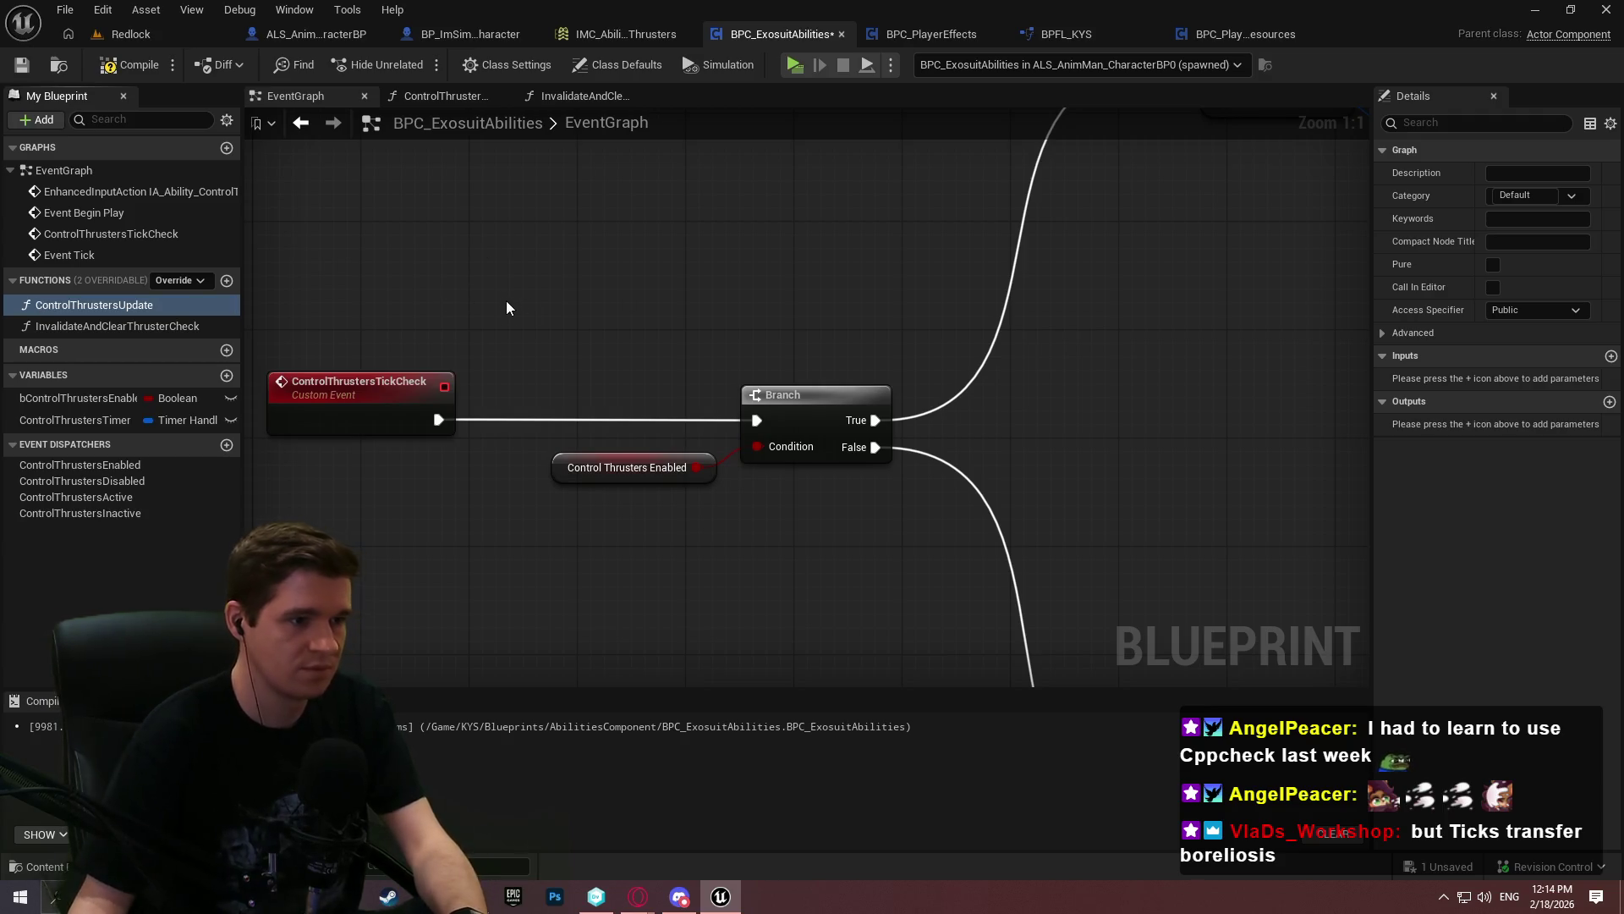
Change Set Timer's Function Name to ControlThrustersUpdate
scroll(506, 300, "down", 2)
scroll(505, 299, "up", 2)
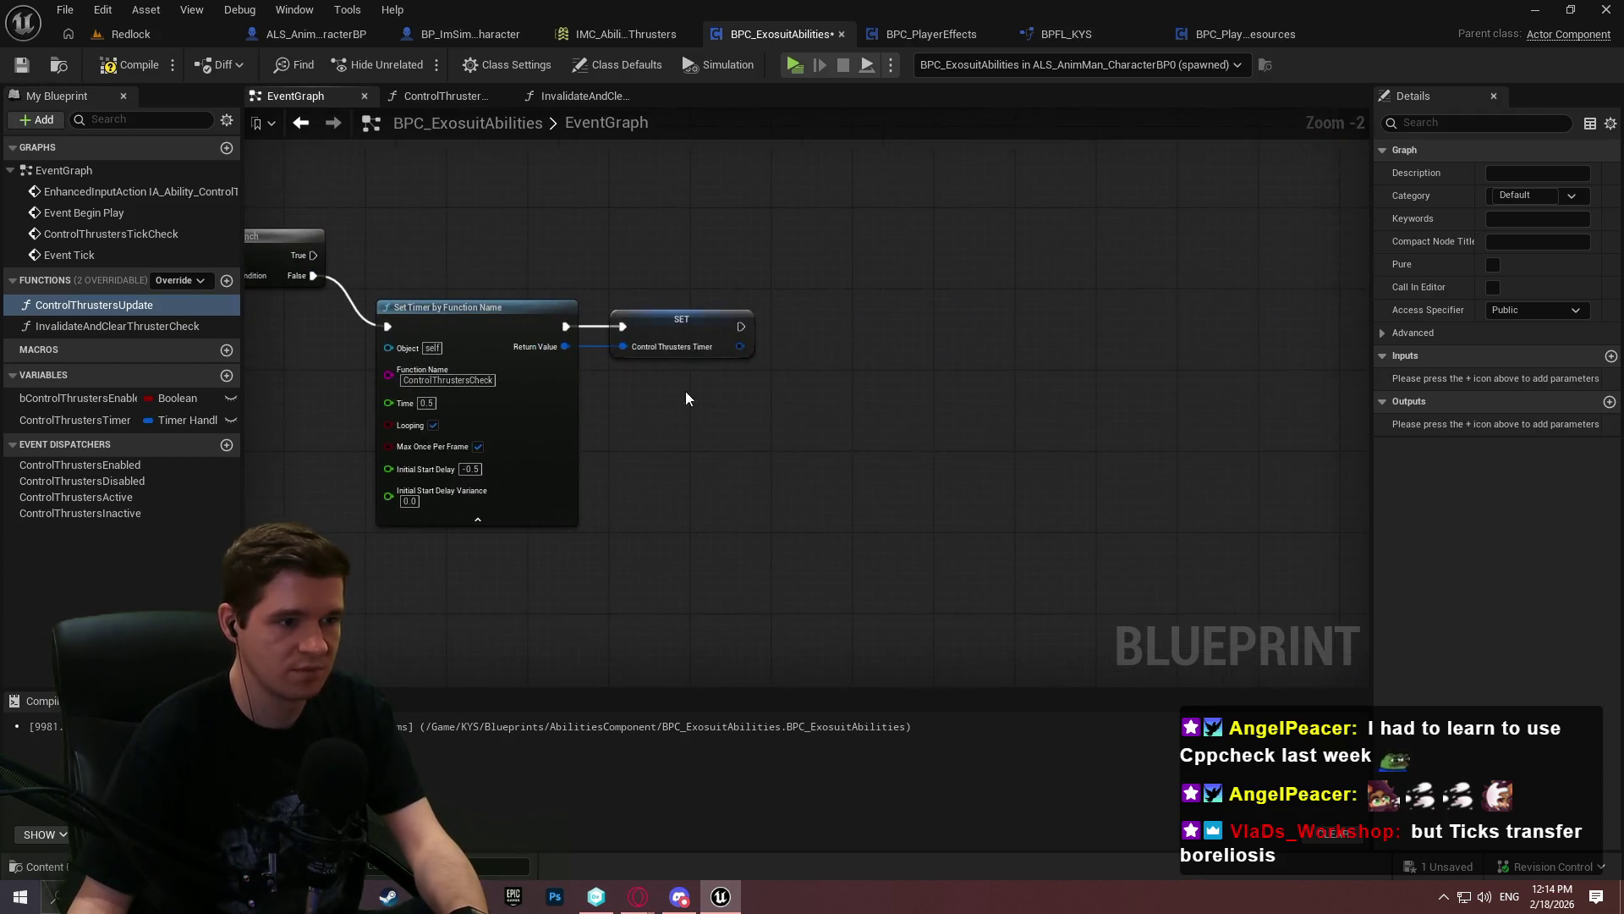
double_click(398, 373)
type("Update")
key("Return")
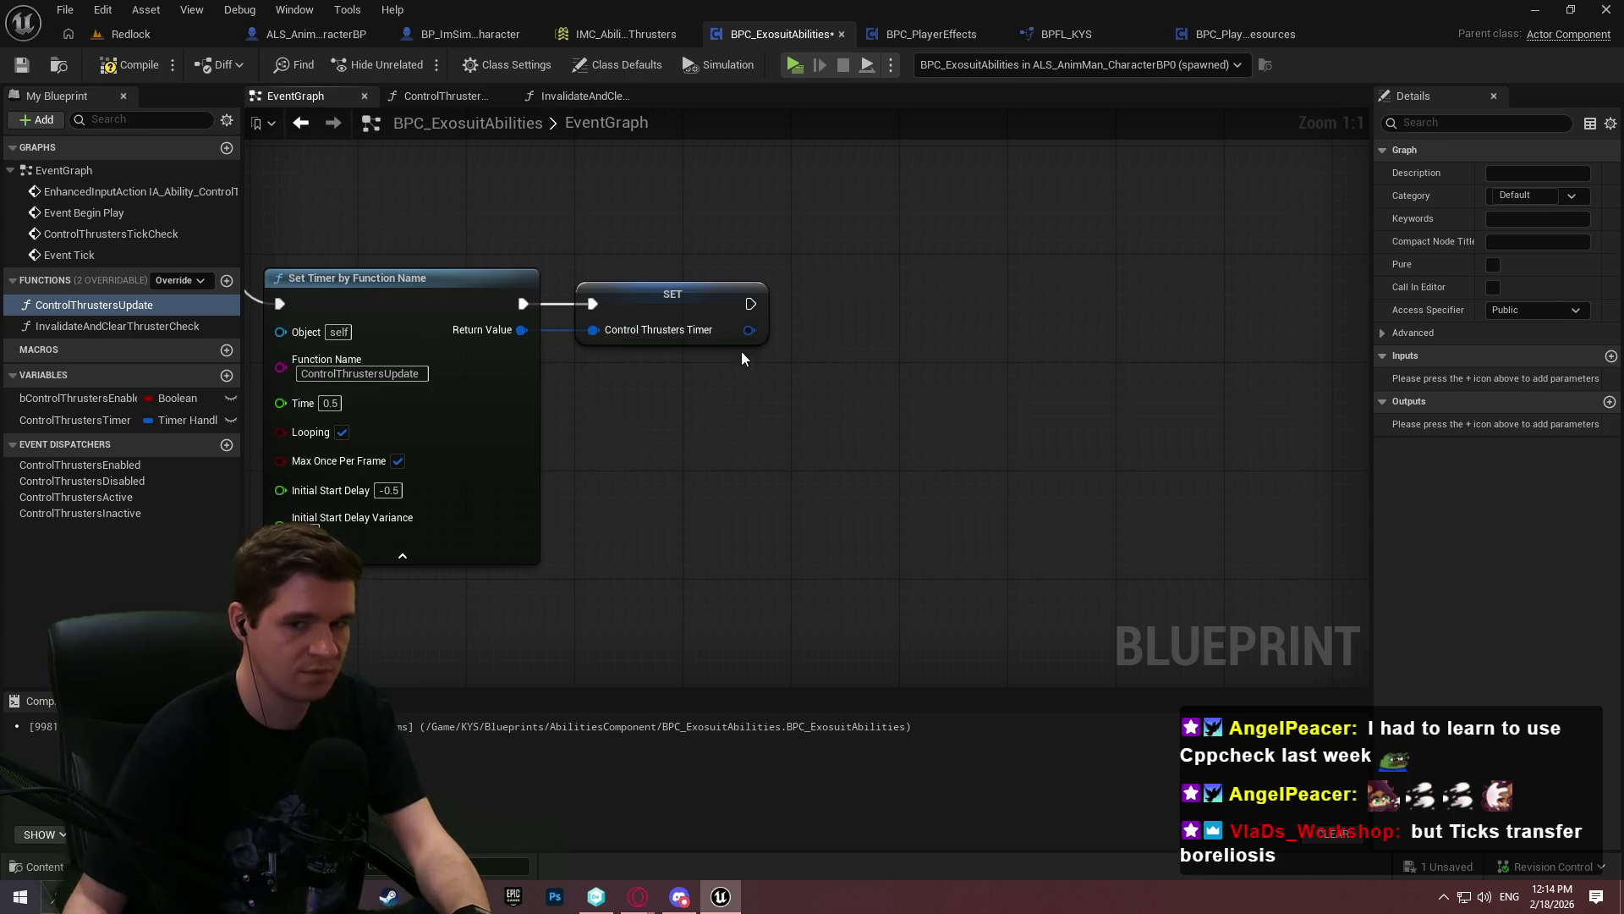
left_click_drag(694, 403, 1044, 414)
scroll(575, 398, "down", 4)
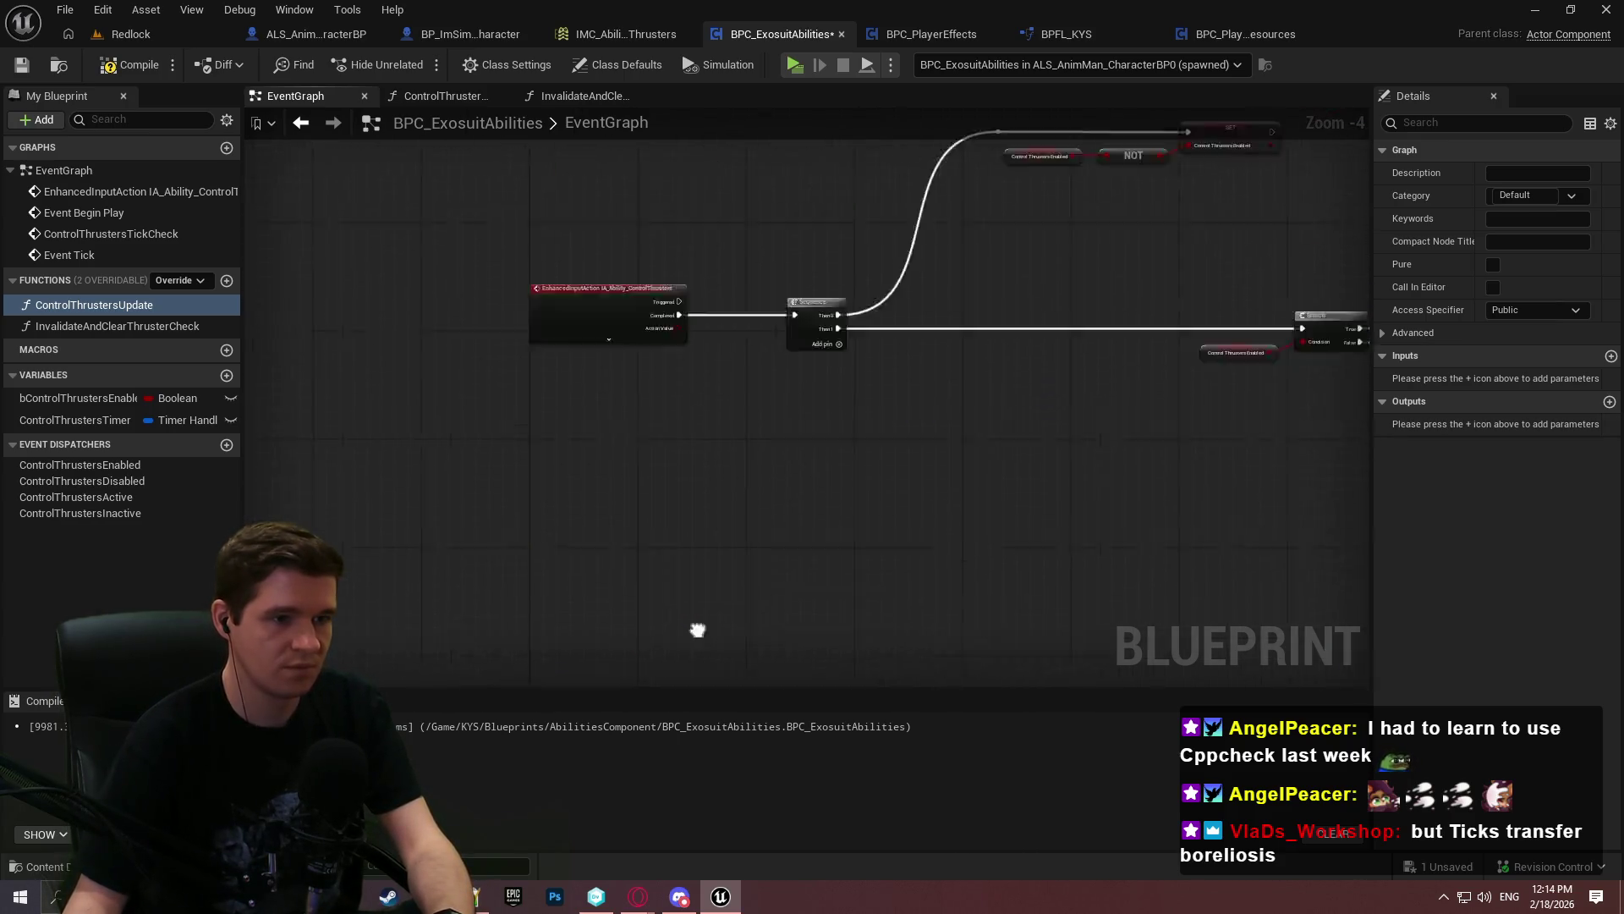
scroll(518, 245, "up", 4)
Wire Event Tick into a new Control Thrusters Tick Check call and compile
right_click(525, 244)
type("ci")
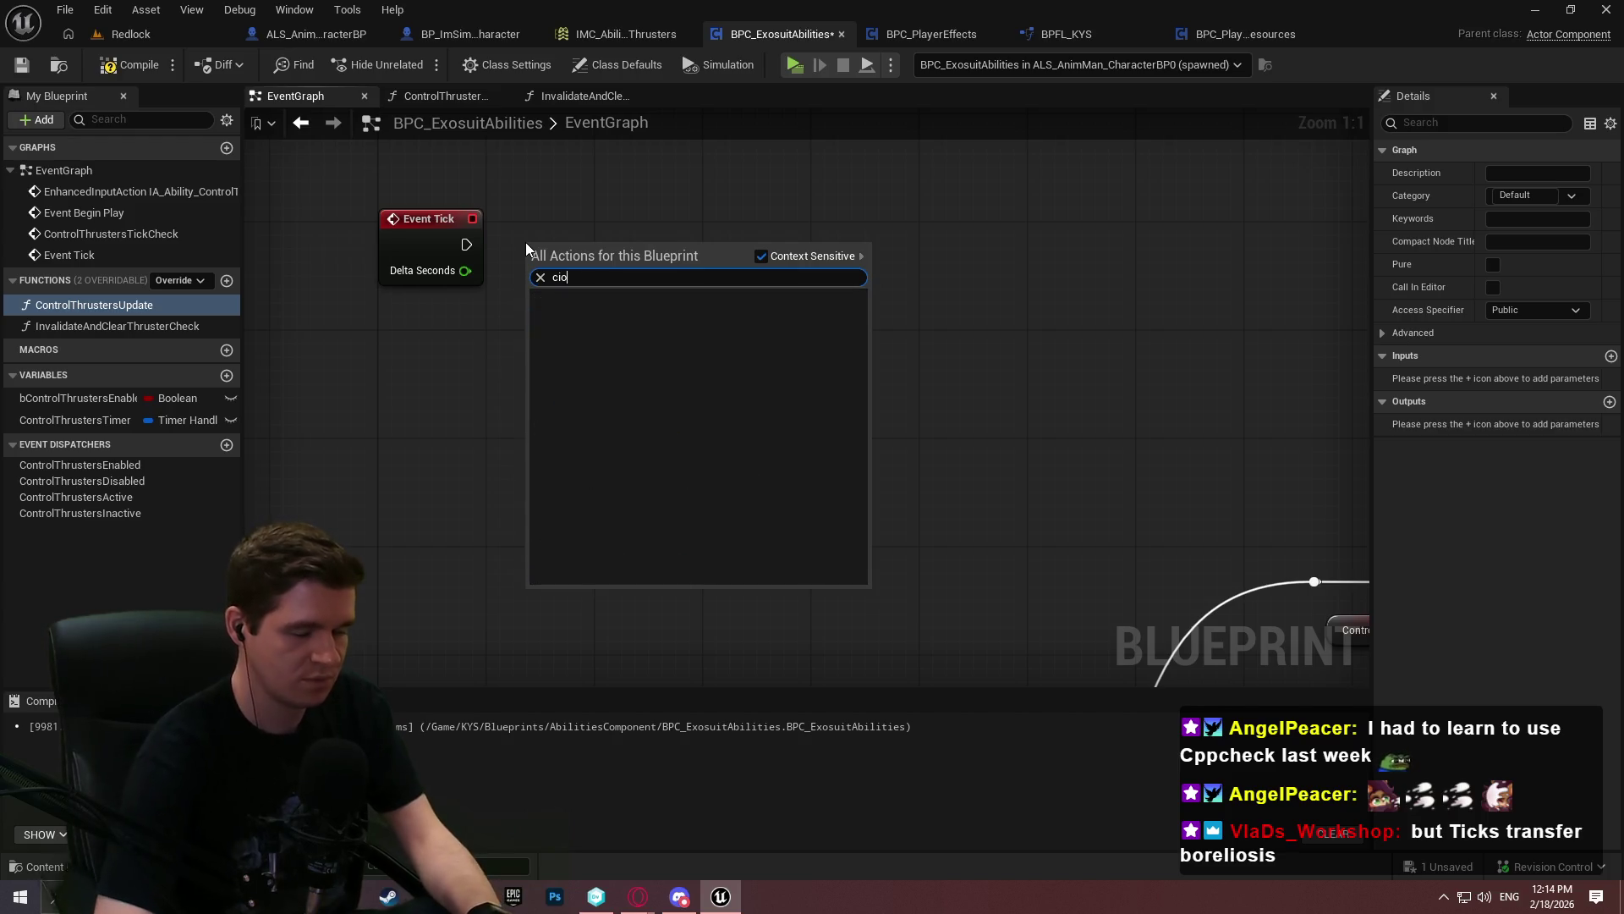
key("BackSpace")
type("ontrol thrust")
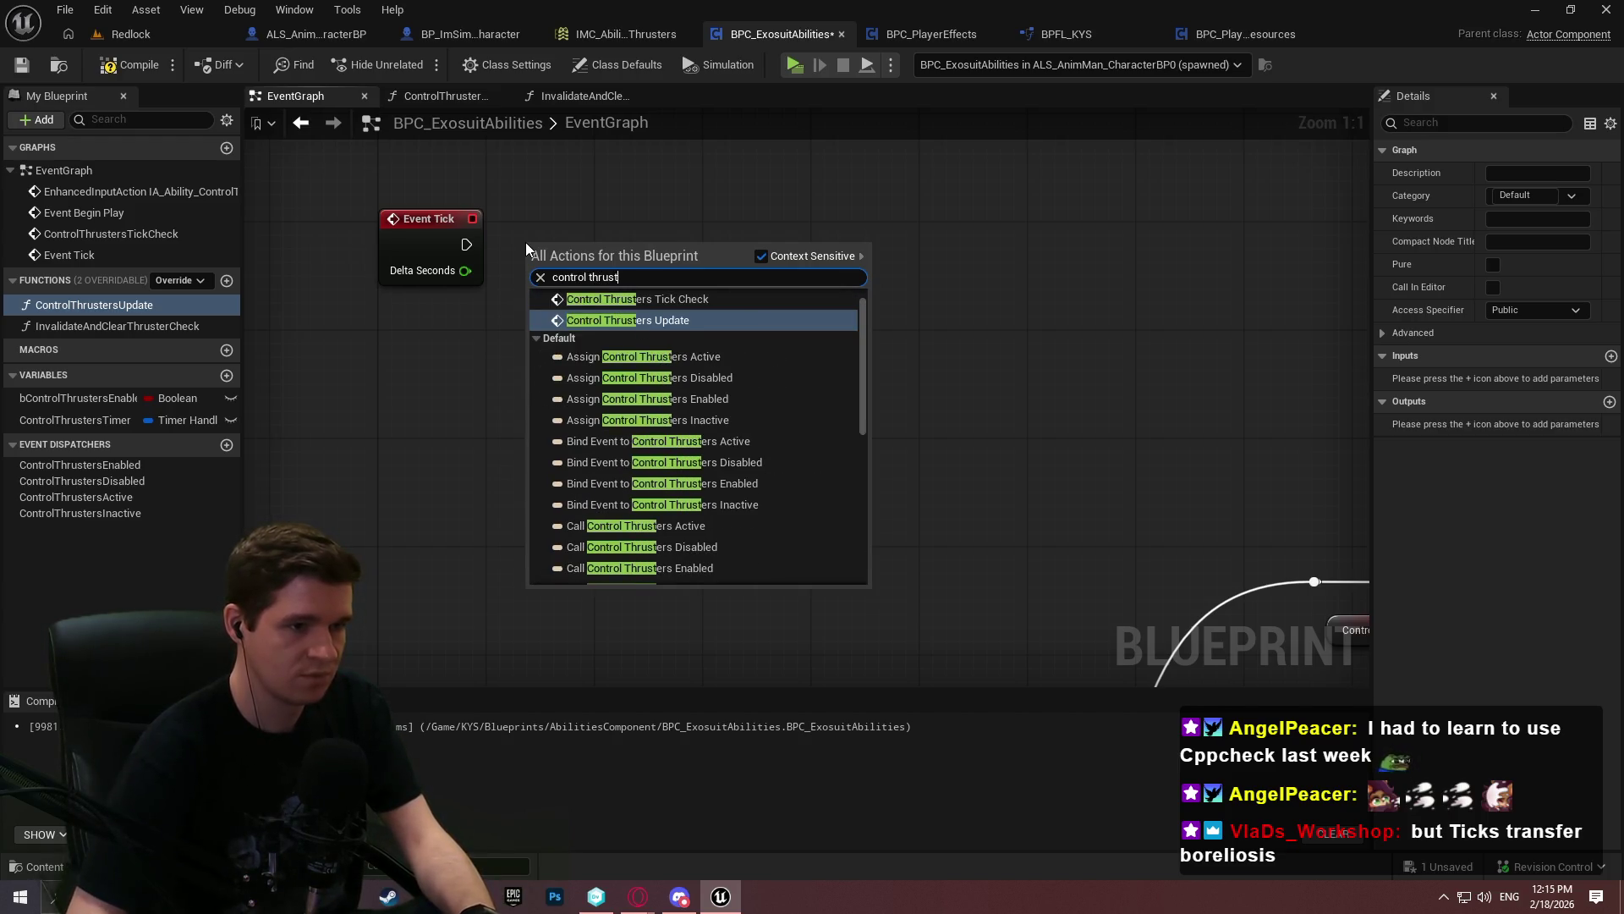
key("Up")
key("Return")
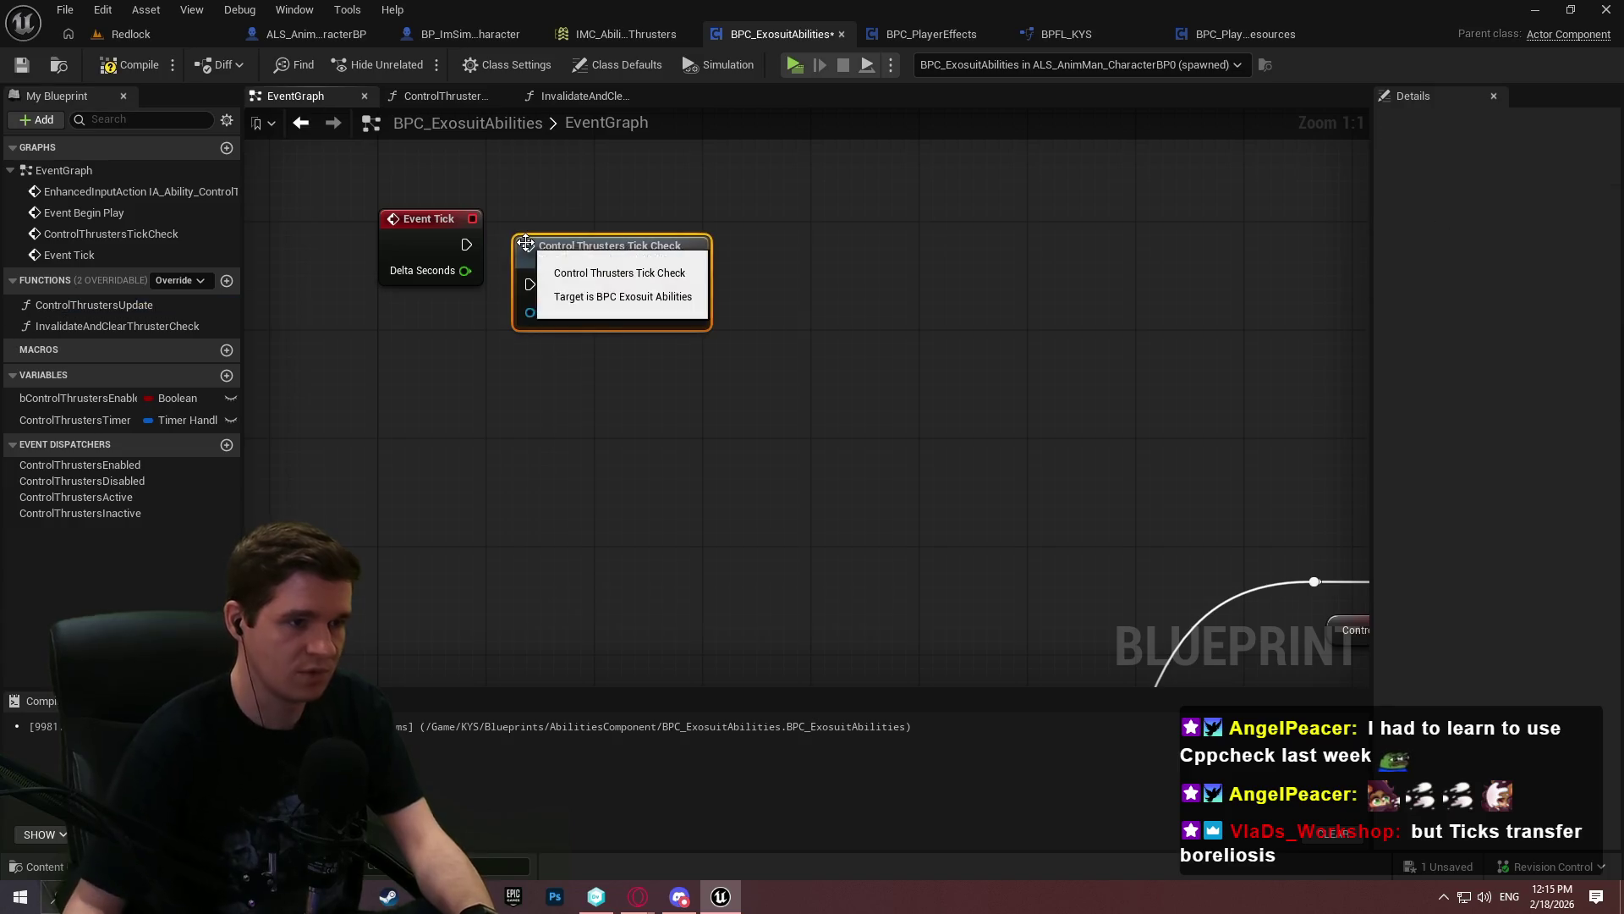
left_click_drag(530, 284, 466, 245)
mouse_move(598, 271)
left_mouse_down()
mouse_move(635, 243)
mouse_move(611, 230)
left_mouse_up()
left_click(420, 169)
left_click(131, 72)
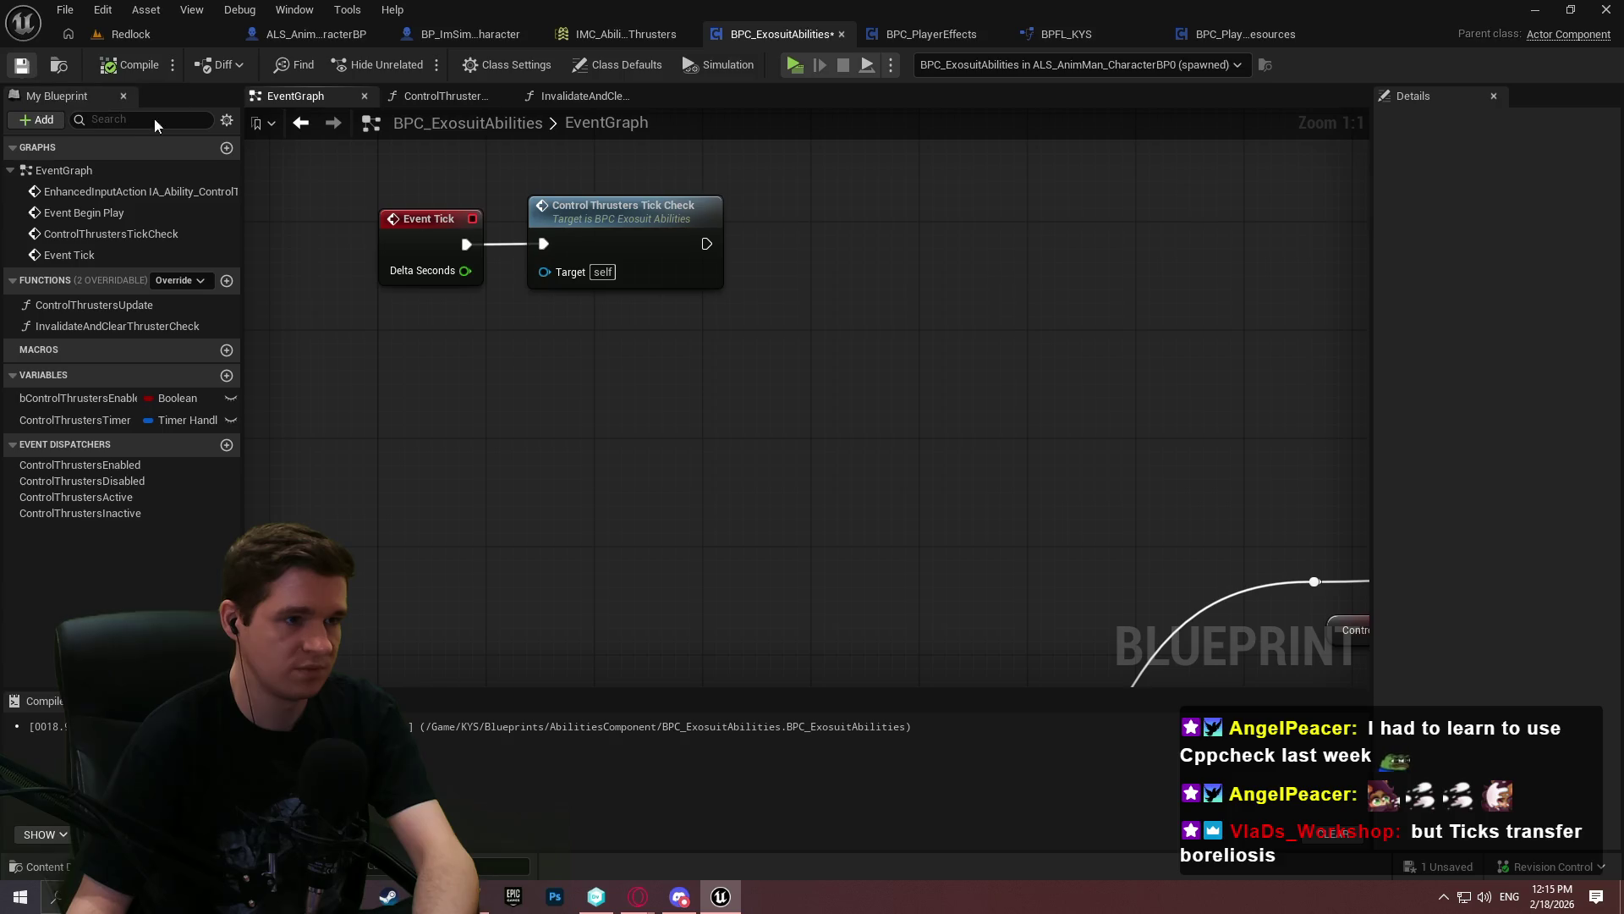
Line up the Do Once, Set Timer and SET nodes
scroll(928, 530, "down", 4)
scroll(880, 391, "up", 3)
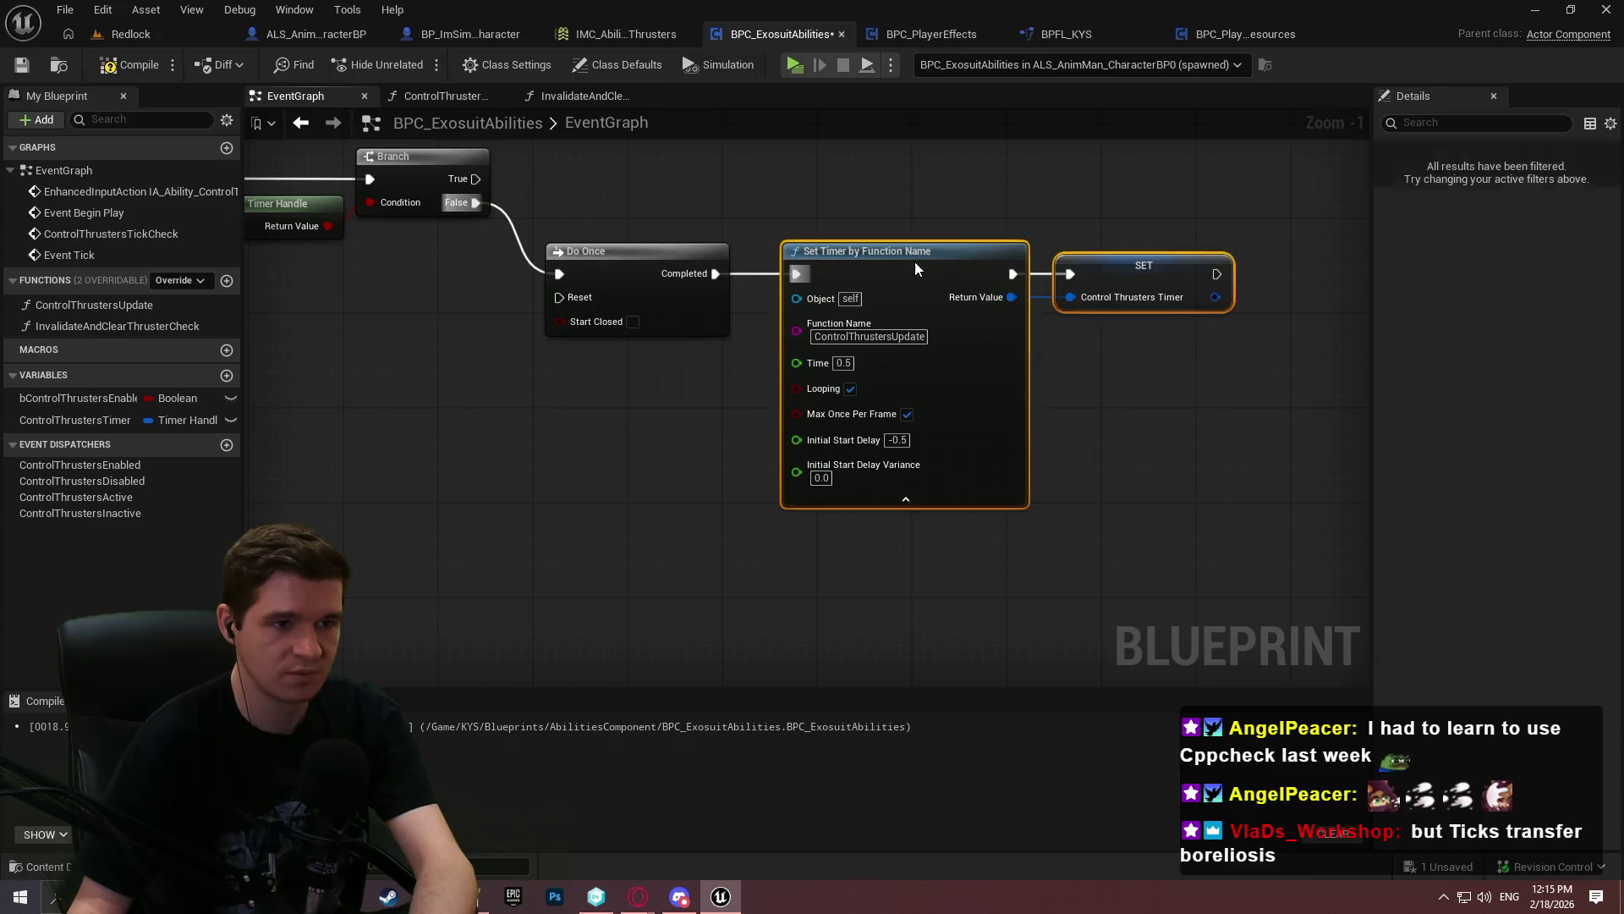
left_click_drag(917, 262, 905, 262)
left_click(622, 251, "ctrl")
left_click_drag(626, 276, 637, 300)
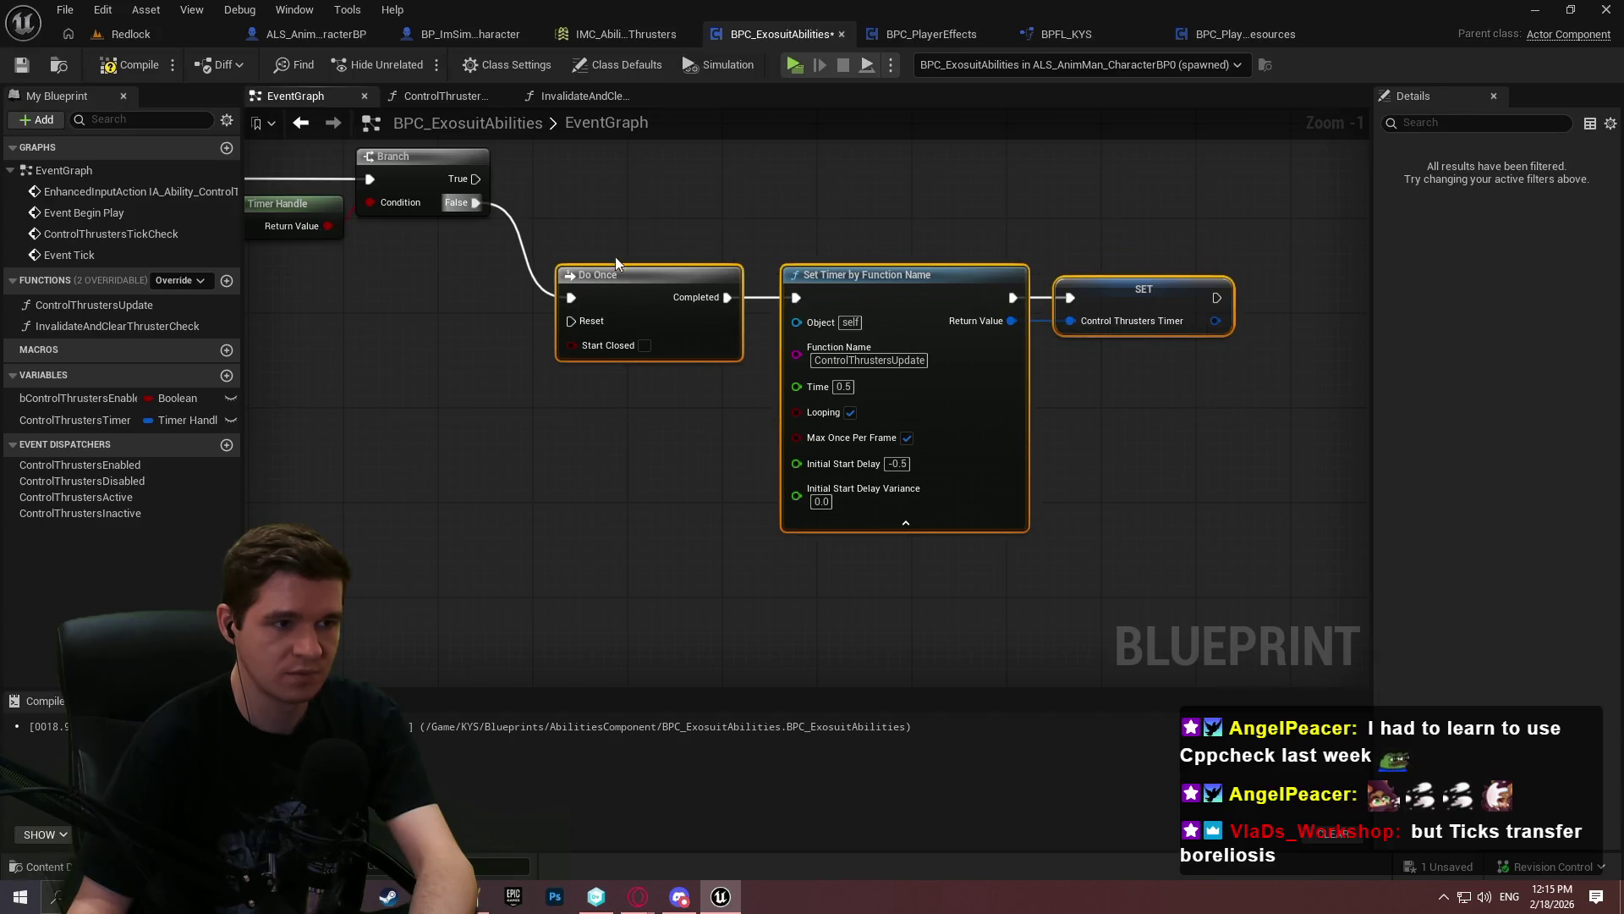
left_click(464, 232)
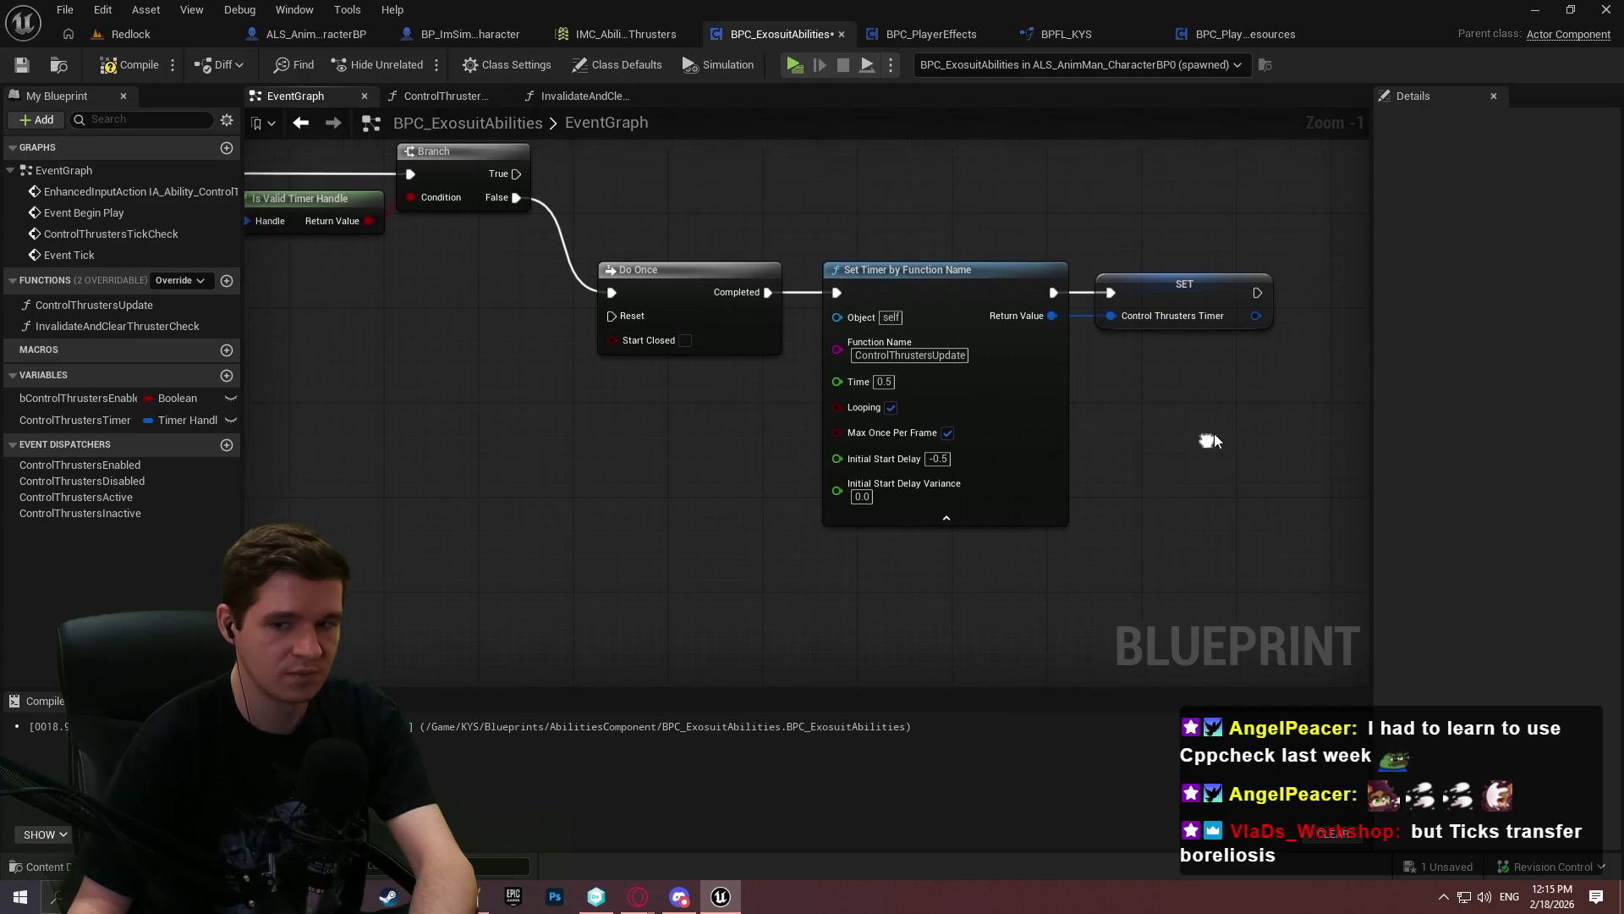
left_click_drag(565, 236, 718, 386)
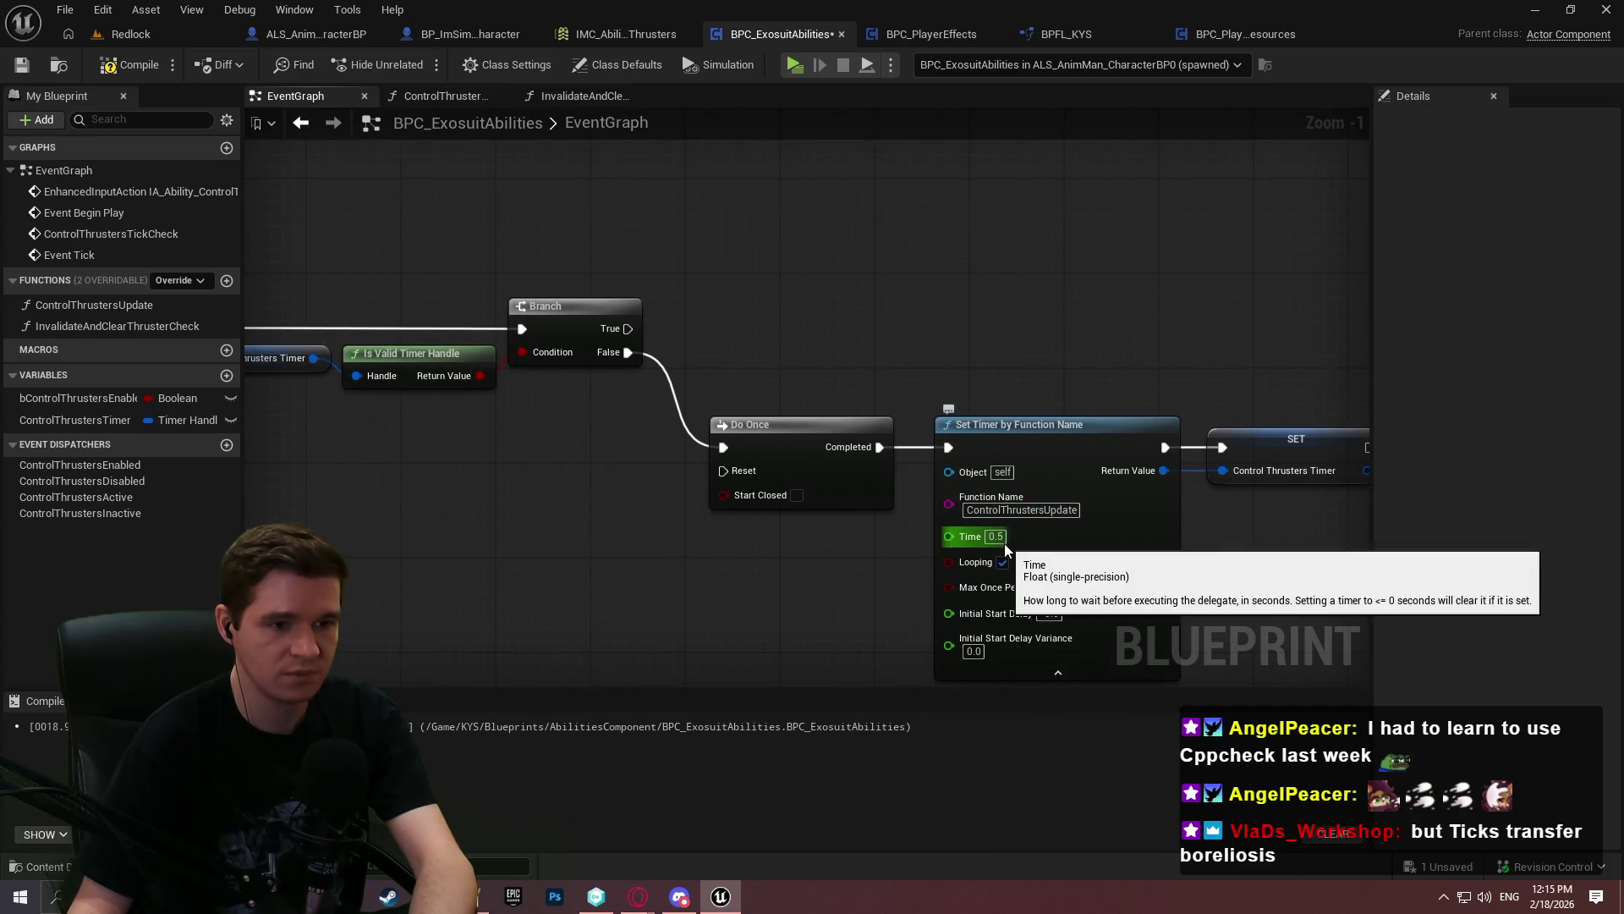
left_click_drag(969, 486, 894, 324)
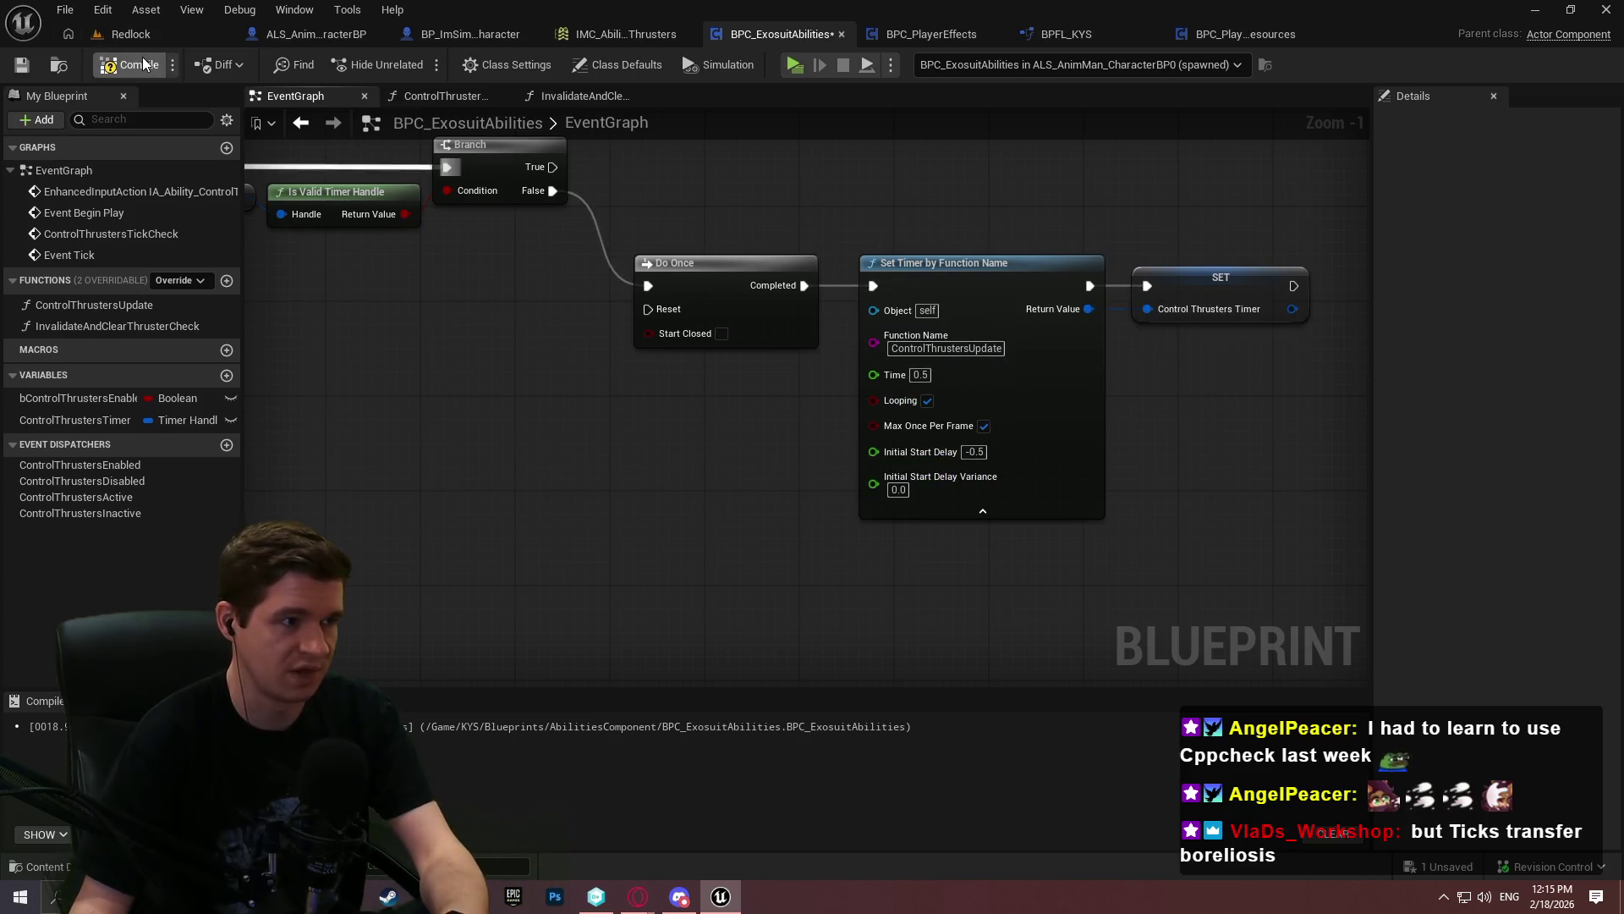
Save, then add a custom event ResetControlThrusterTimerSetup wired to Do Once's Reset pin
left_click(23, 66)
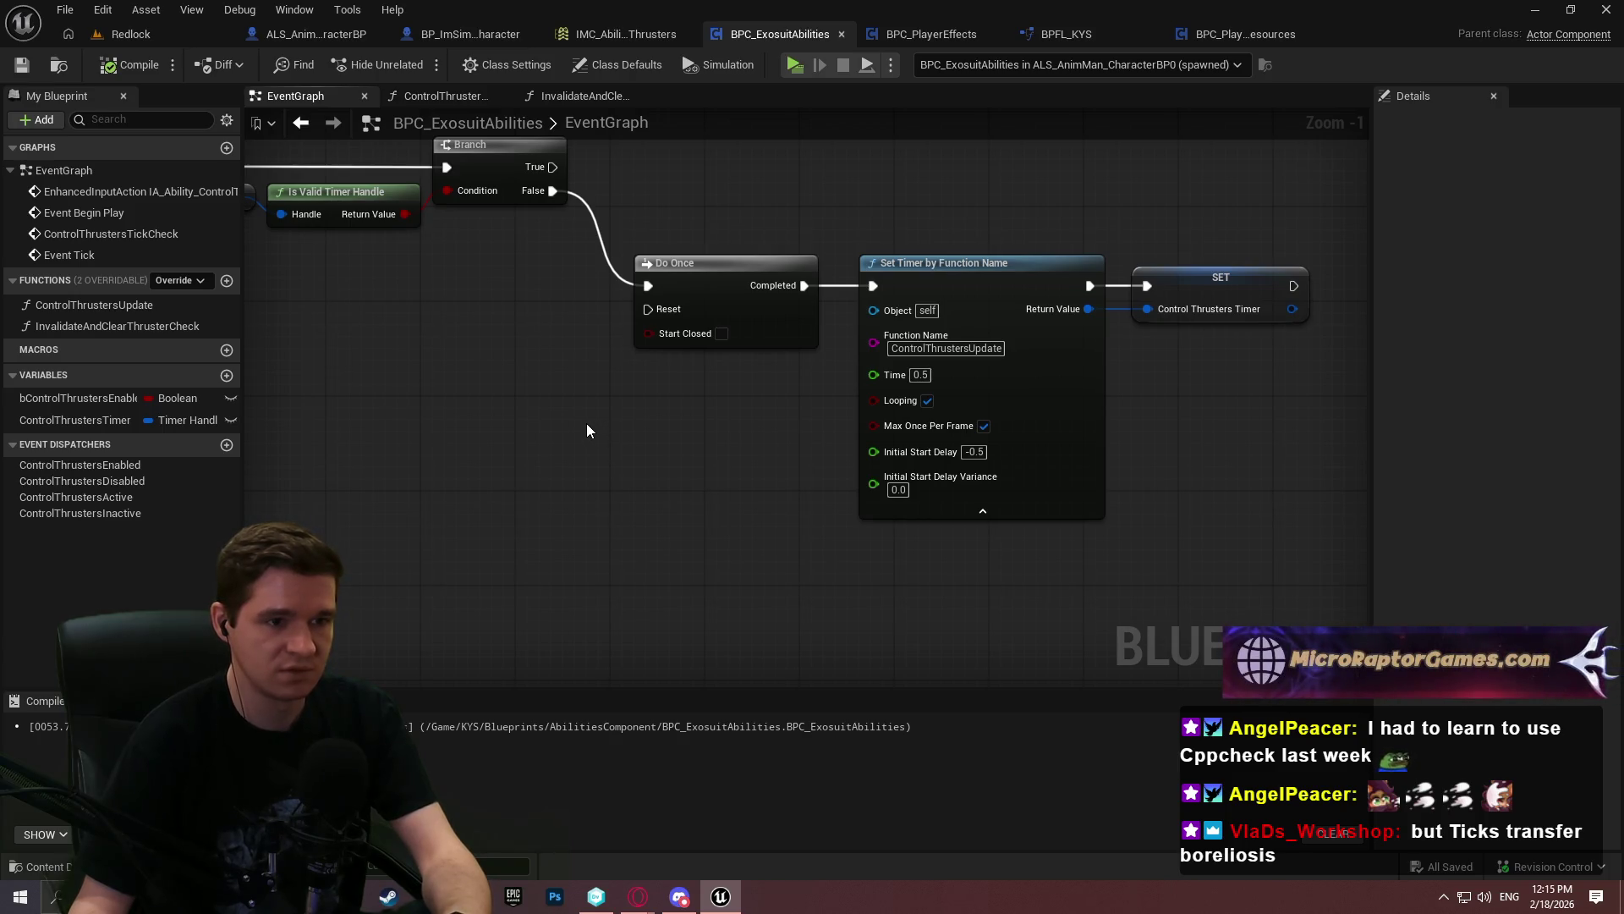
mouse_move(682, 435)
left_mouse_down()
mouse_move(1218, 522)
mouse_move(782, 489)
left_mouse_up()
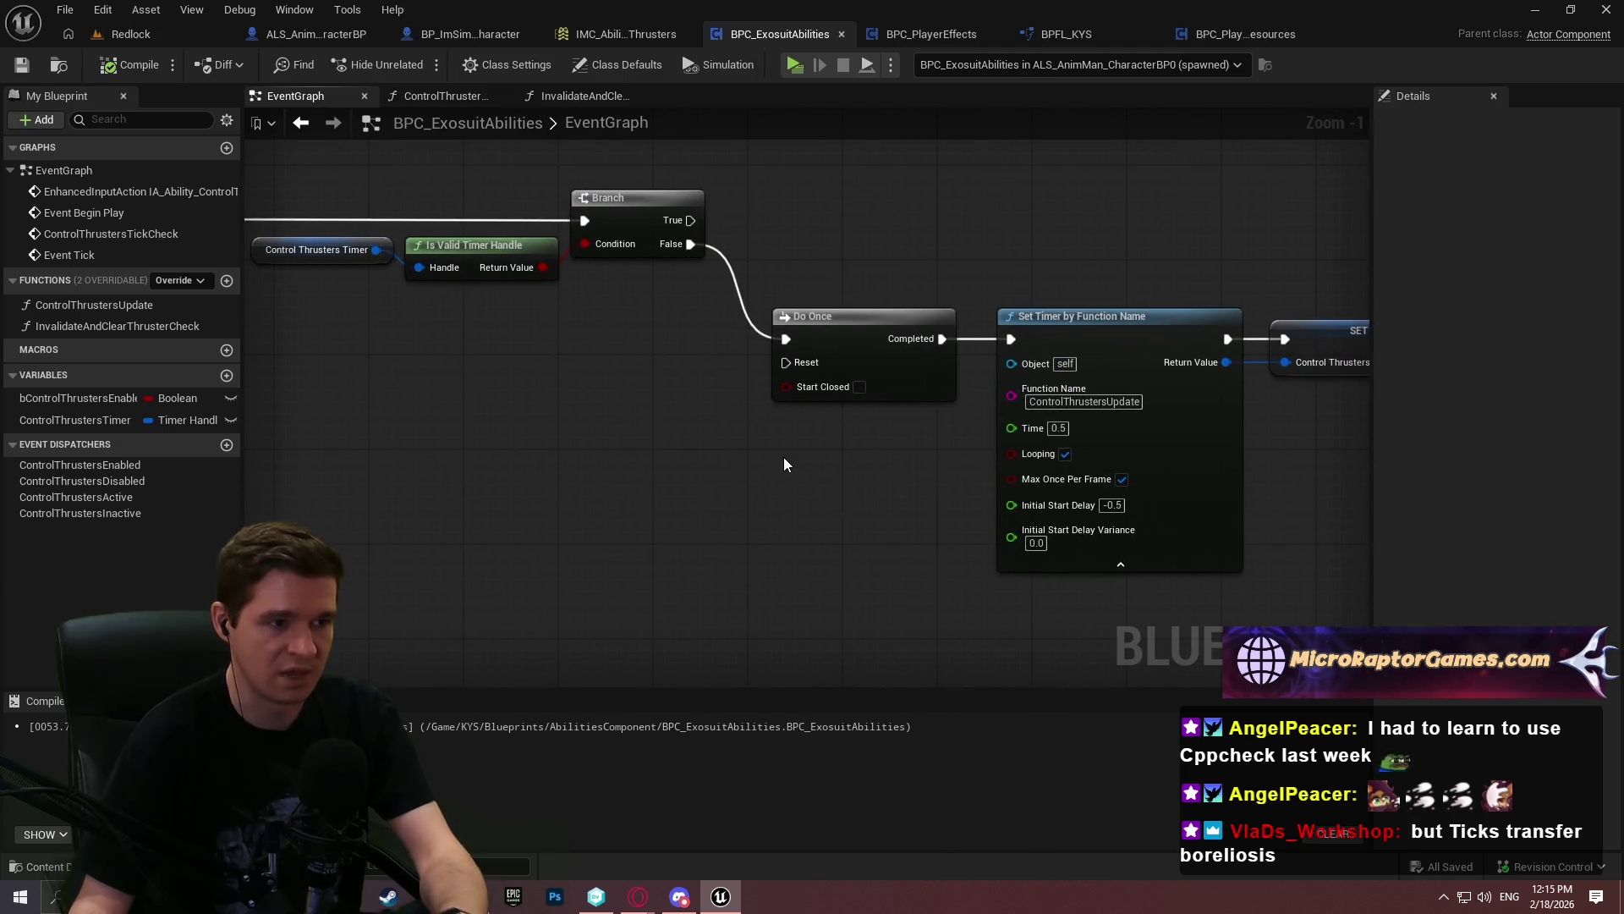
left_click_drag(786, 362, 594, 388)
type("cus")
key("Return")
type("Reset")
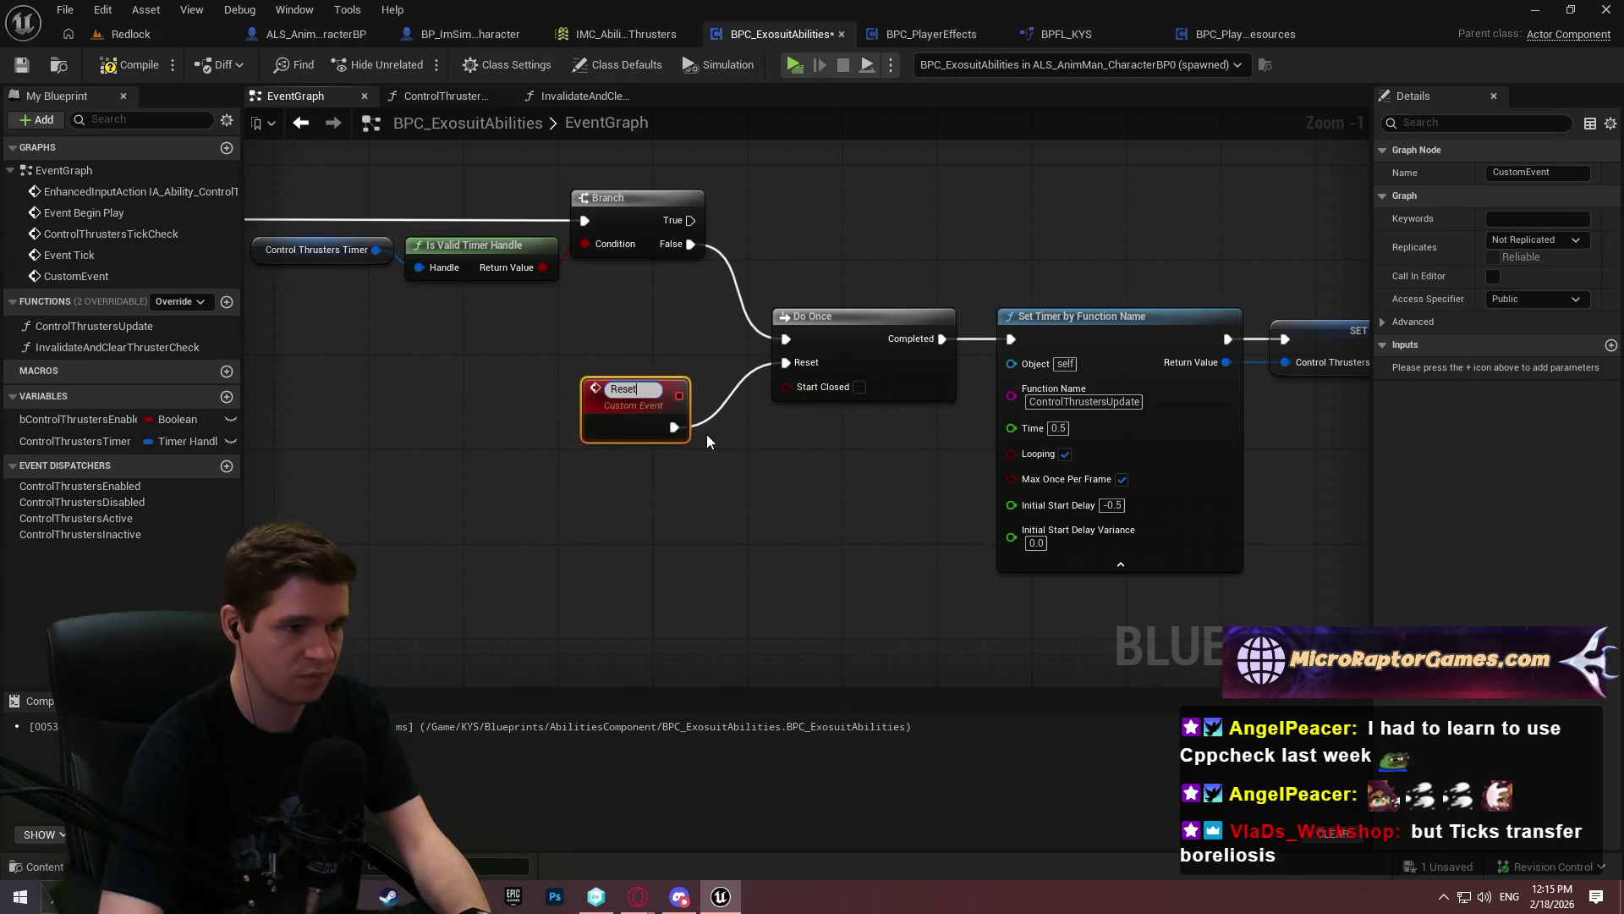
type("Contr")
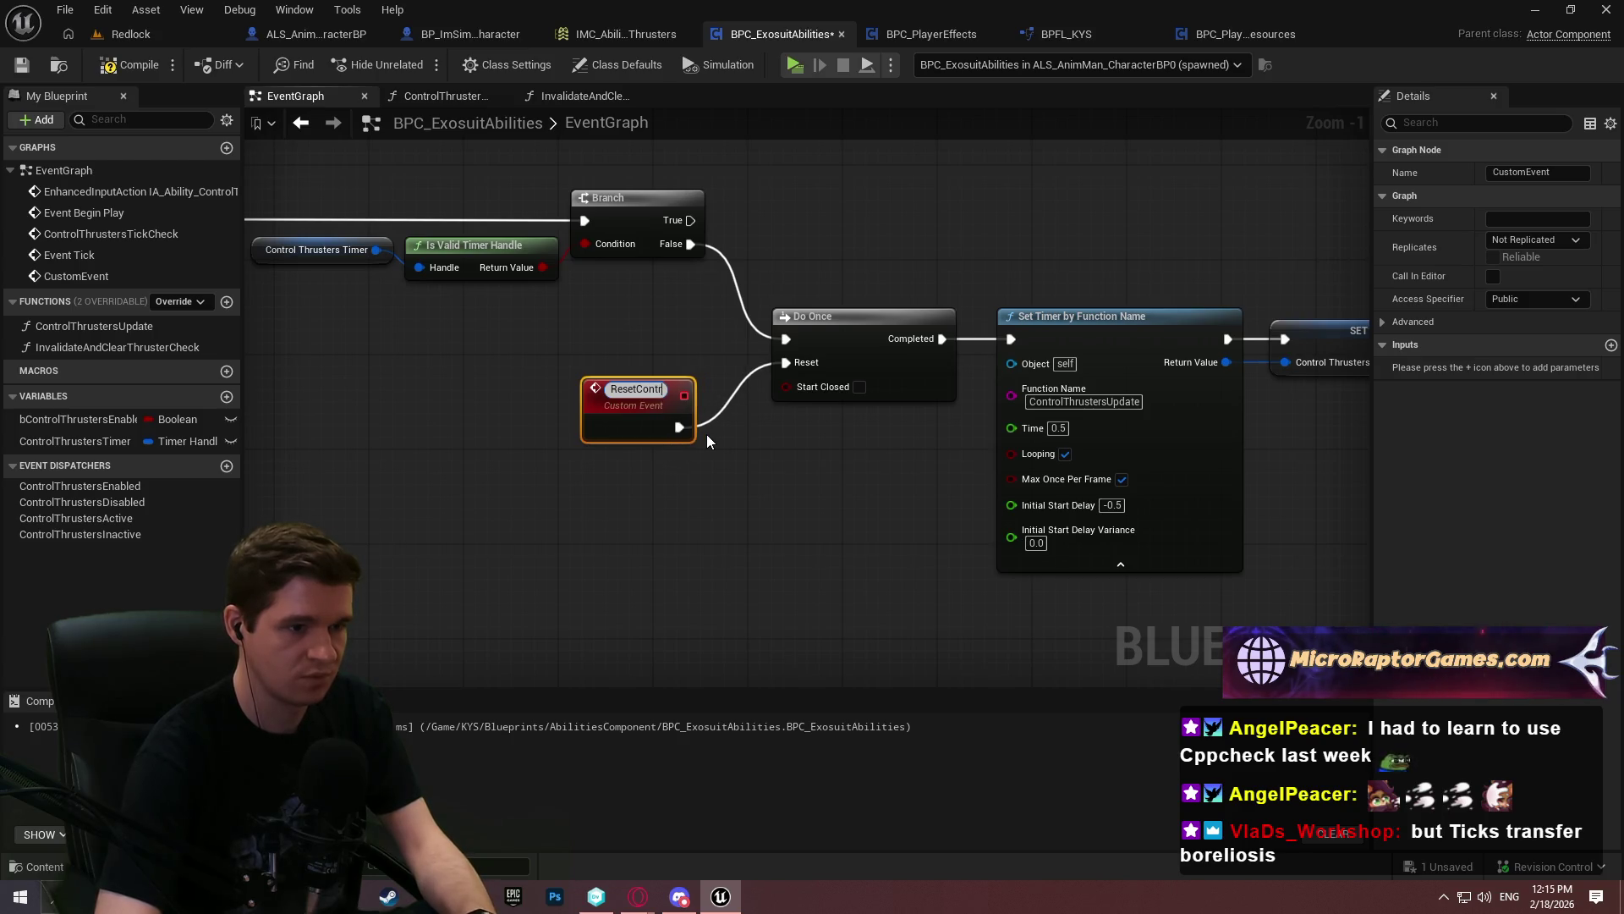
type("olThrusters")
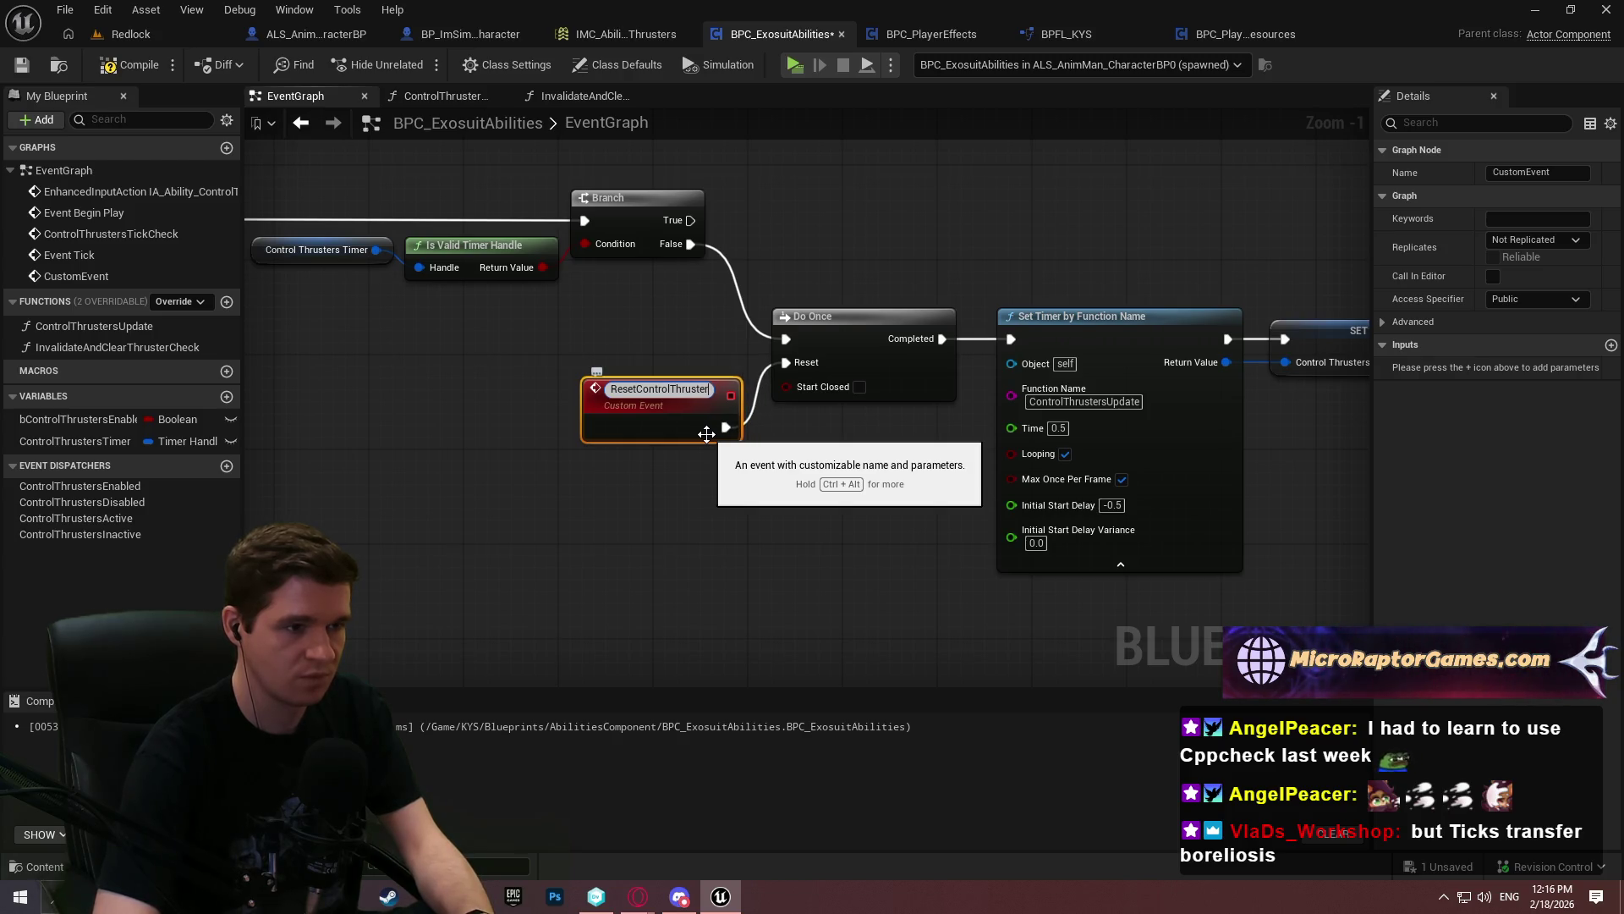
type("imer")
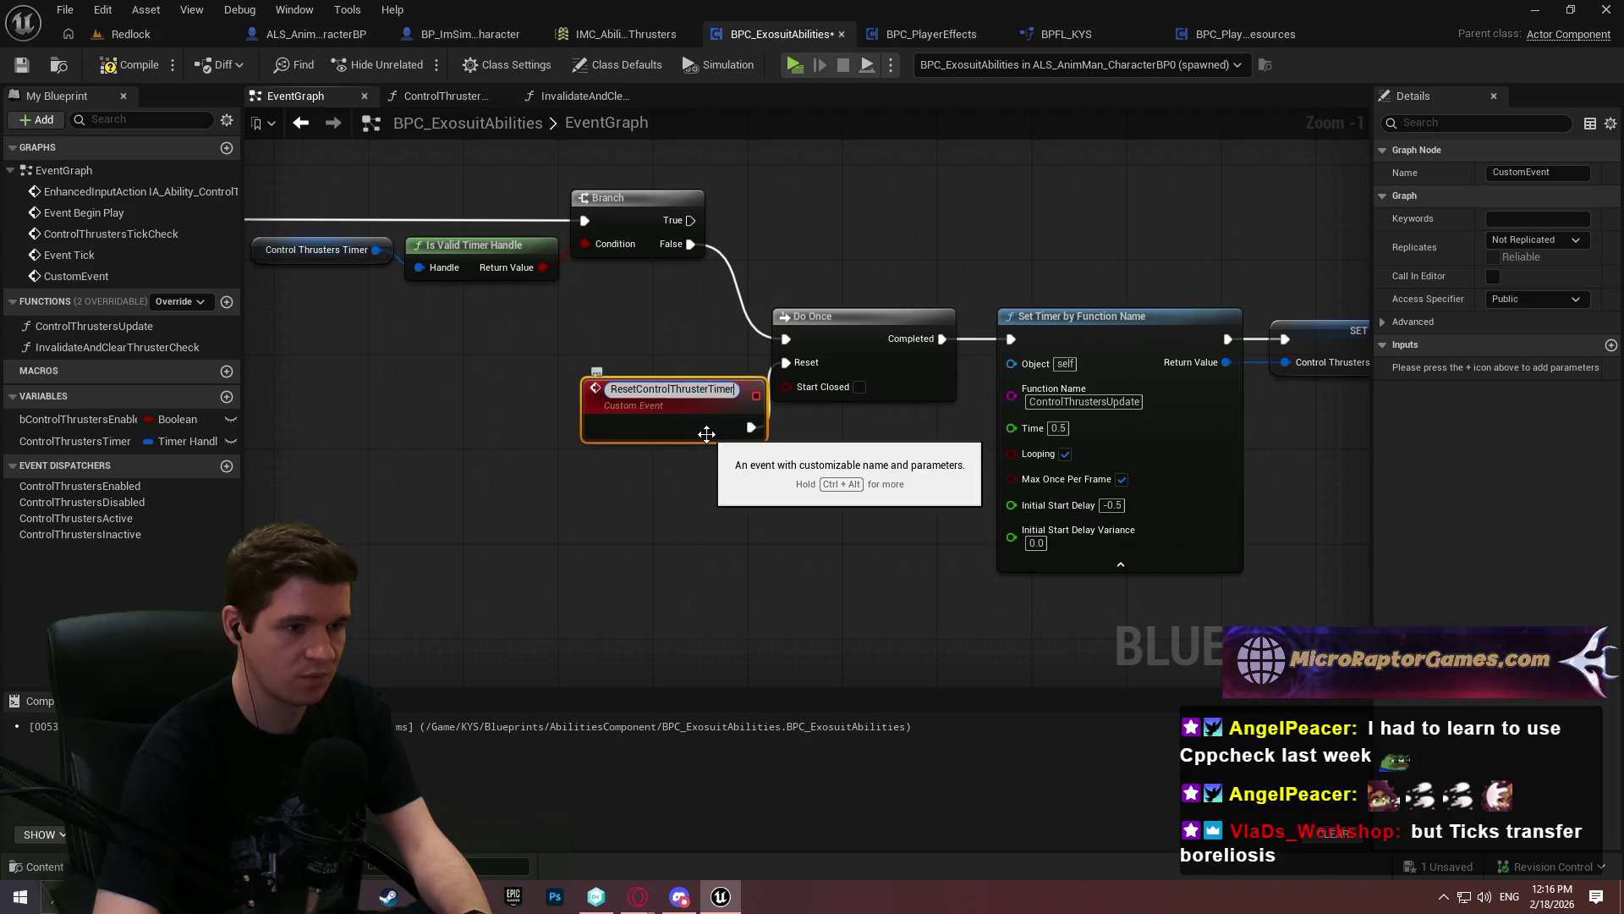
type("Setup")
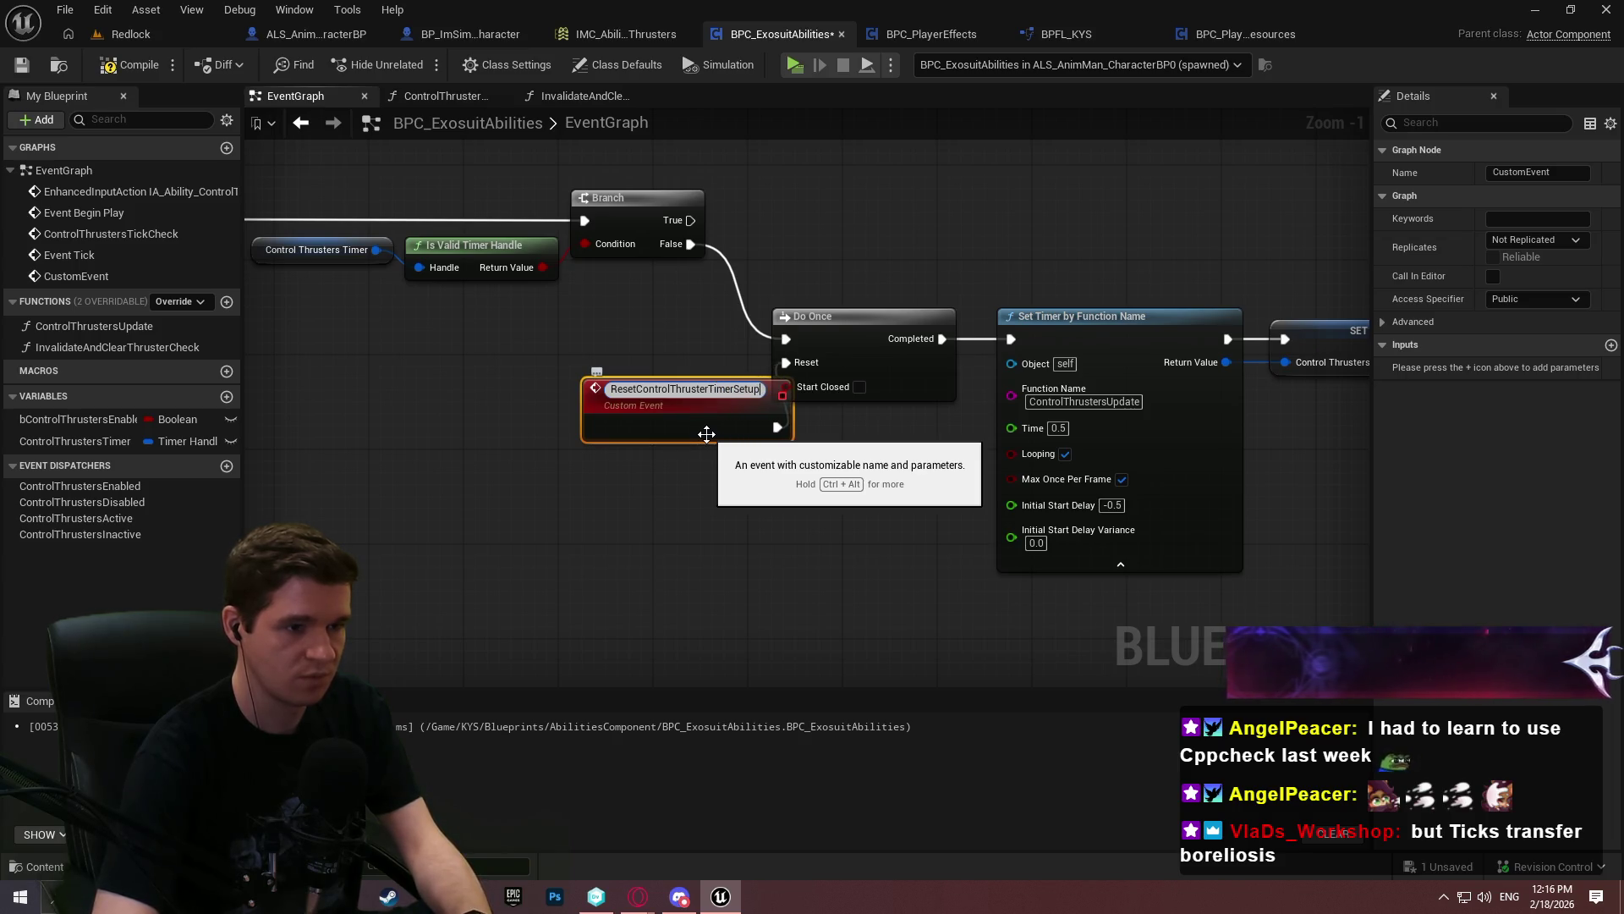
key("Return")
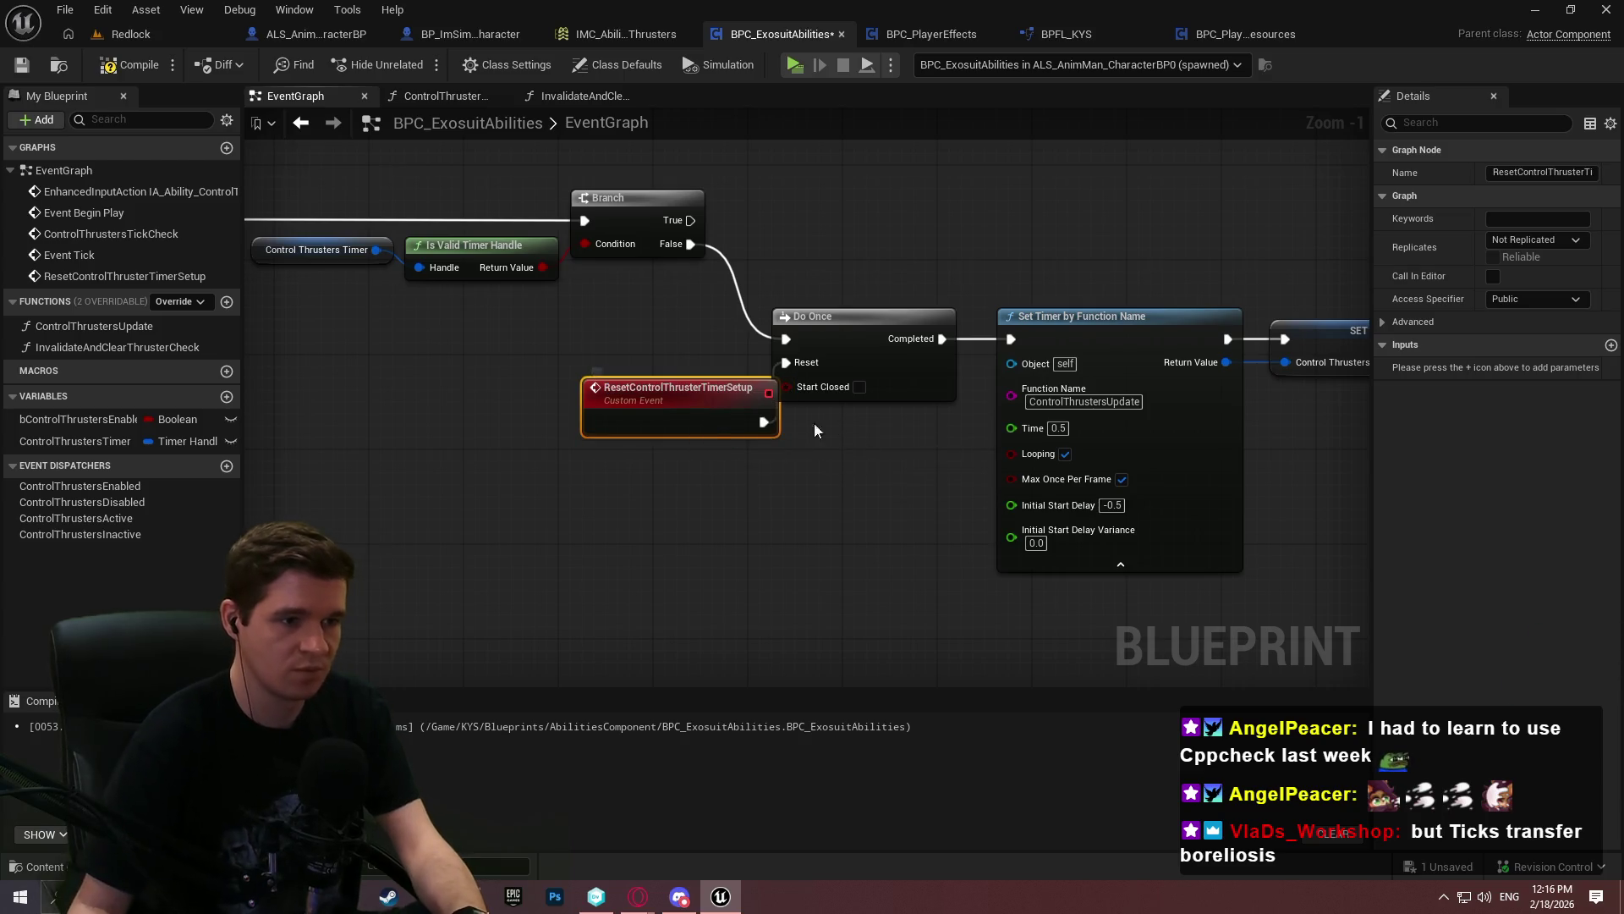
Nudge the new event left and open the InvalidateAndClearThrusterCheck function graph
left_click_drag(692, 419, 646, 408)
mouse_move(827, 522)
left_mouse_down()
mouse_move(819, 169)
mouse_move(1269, 93)
left_mouse_up()
double_click(776, 464)
Insert a Reset Control Thruster Timer Setup call between Remove Effect by ID and Return Node, then compile and save
scroll(945, 450, "up", 1)
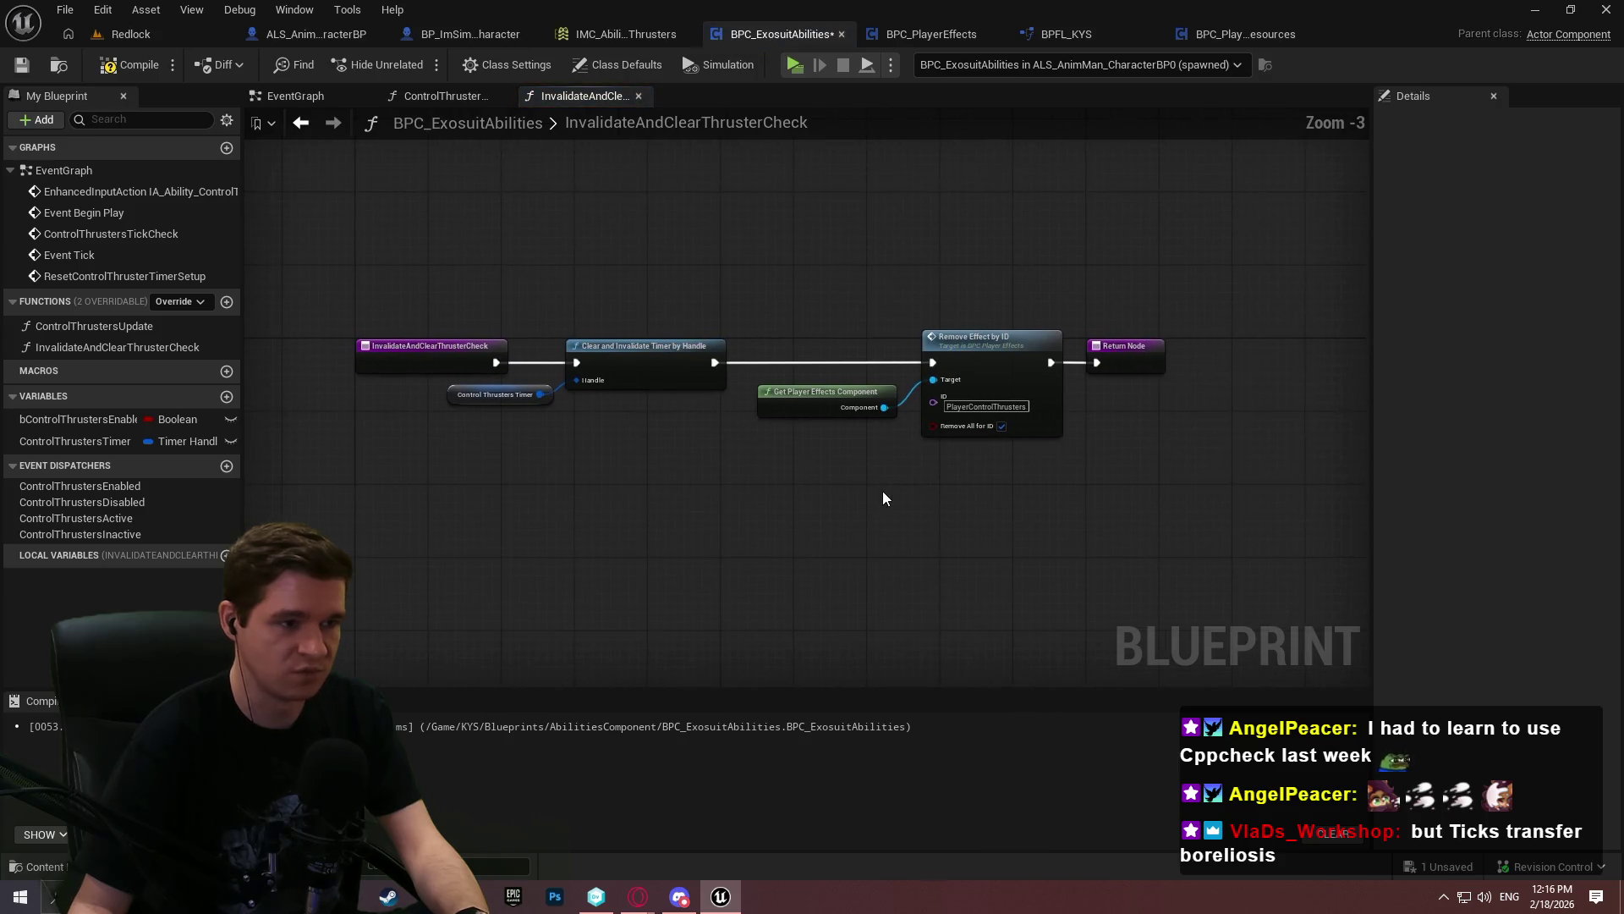
right_click(1008, 508)
type("reset")
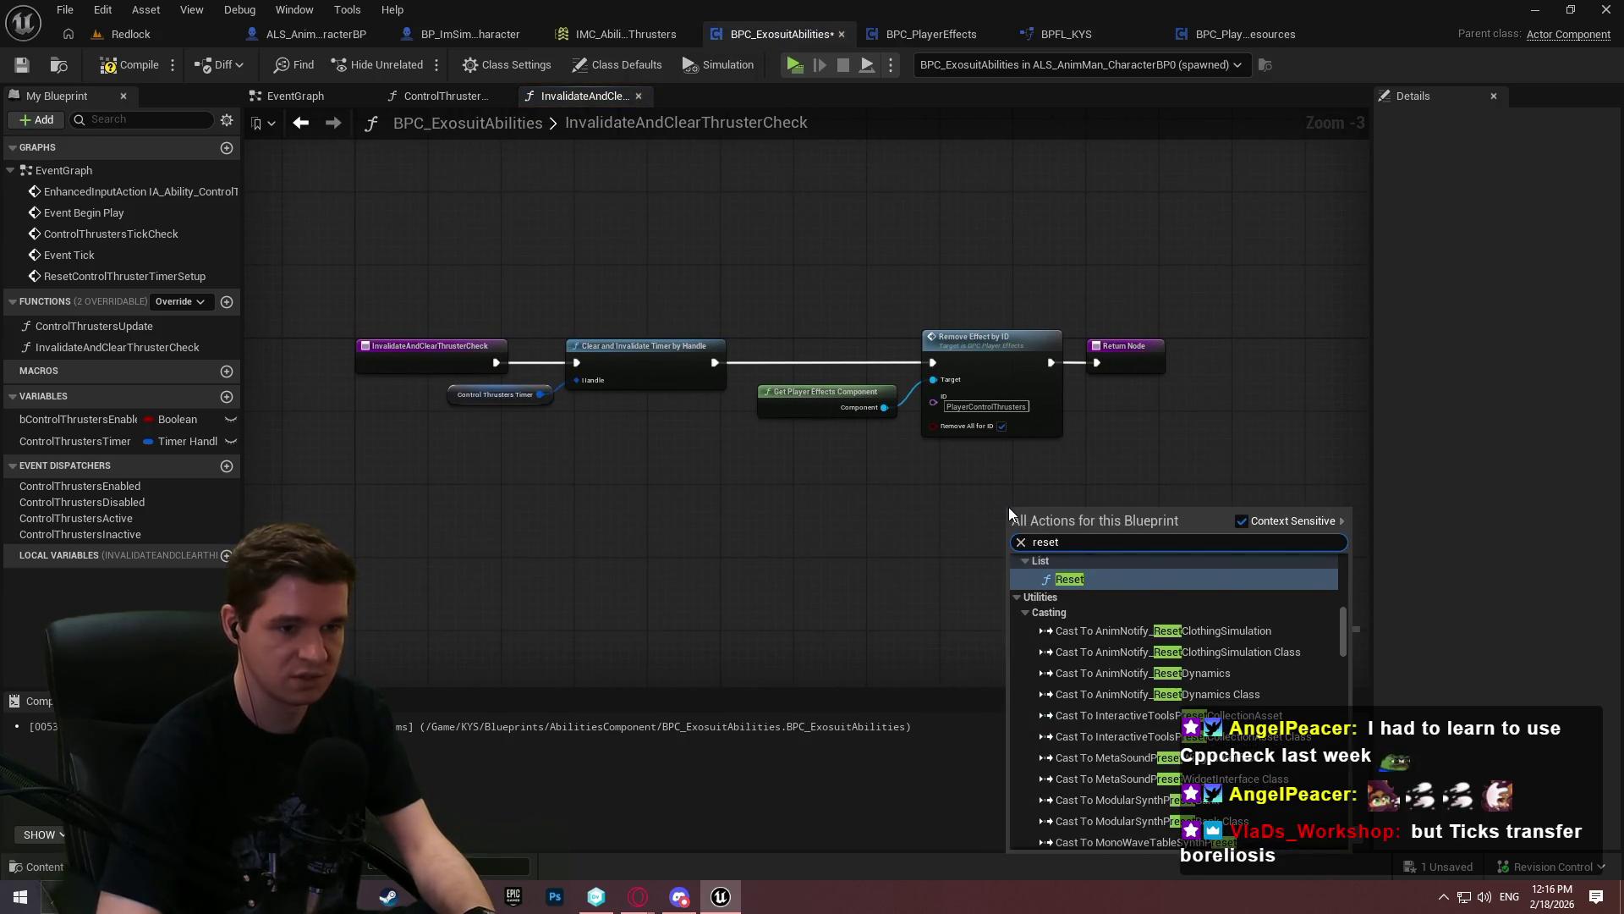
type("control")
left_click(1087, 574)
scroll(1087, 484, "up", 3)
left_click(1049, 464)
left_click_drag(1033, 305, 1034, 306)
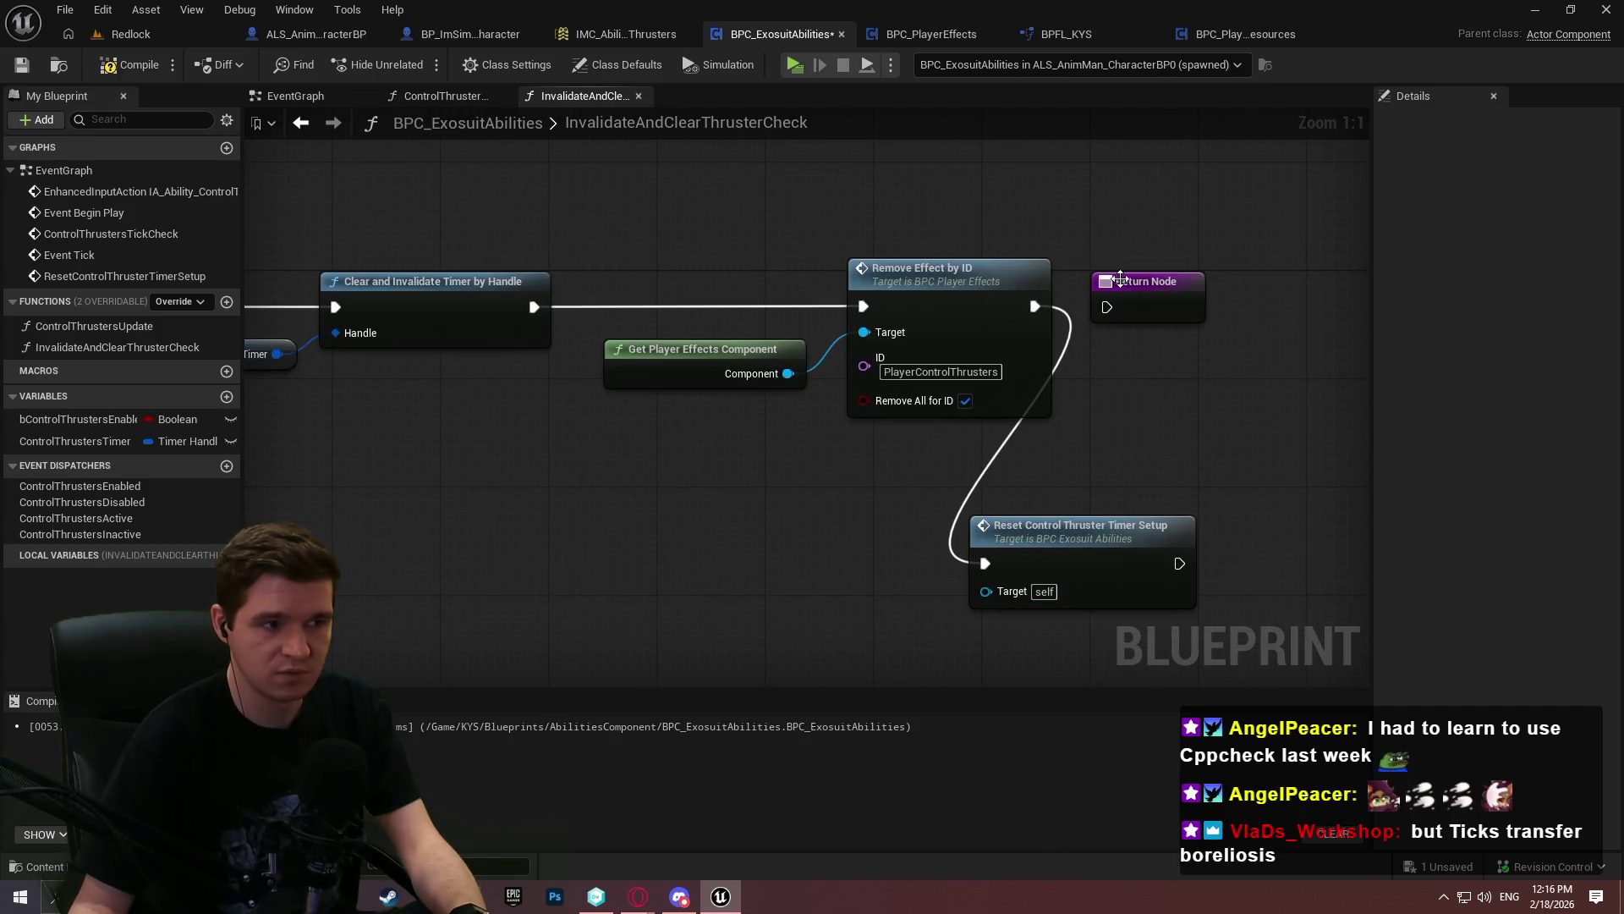
left_click_drag(1184, 281, 1315, 285)
mouse_move(1063, 569)
left_mouse_down()
mouse_move(1218, 311)
mouse_move(1193, 311)
mouse_move(1226, 315)
mouse_move(1115, 349)
left_mouse_up()
left_click(544, 246)
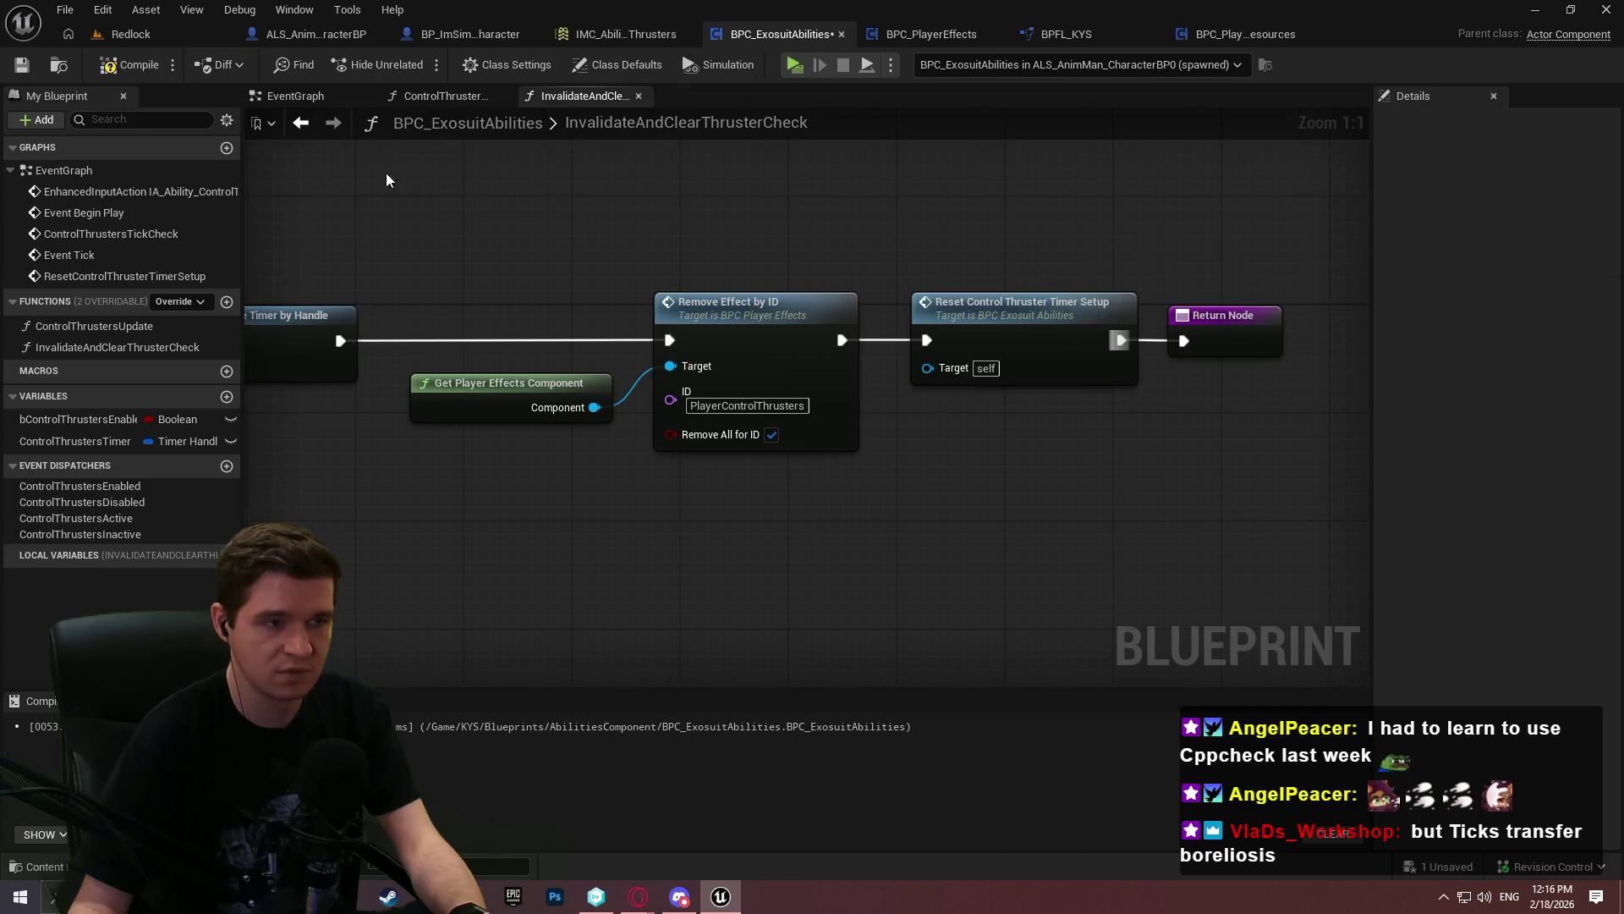
left_click(21, 65)
In the EventGraph, replace the old timer-clearing and Remove Effect nodes with an InvalidateAndClearThrusterCheck call
left_click(296, 95)
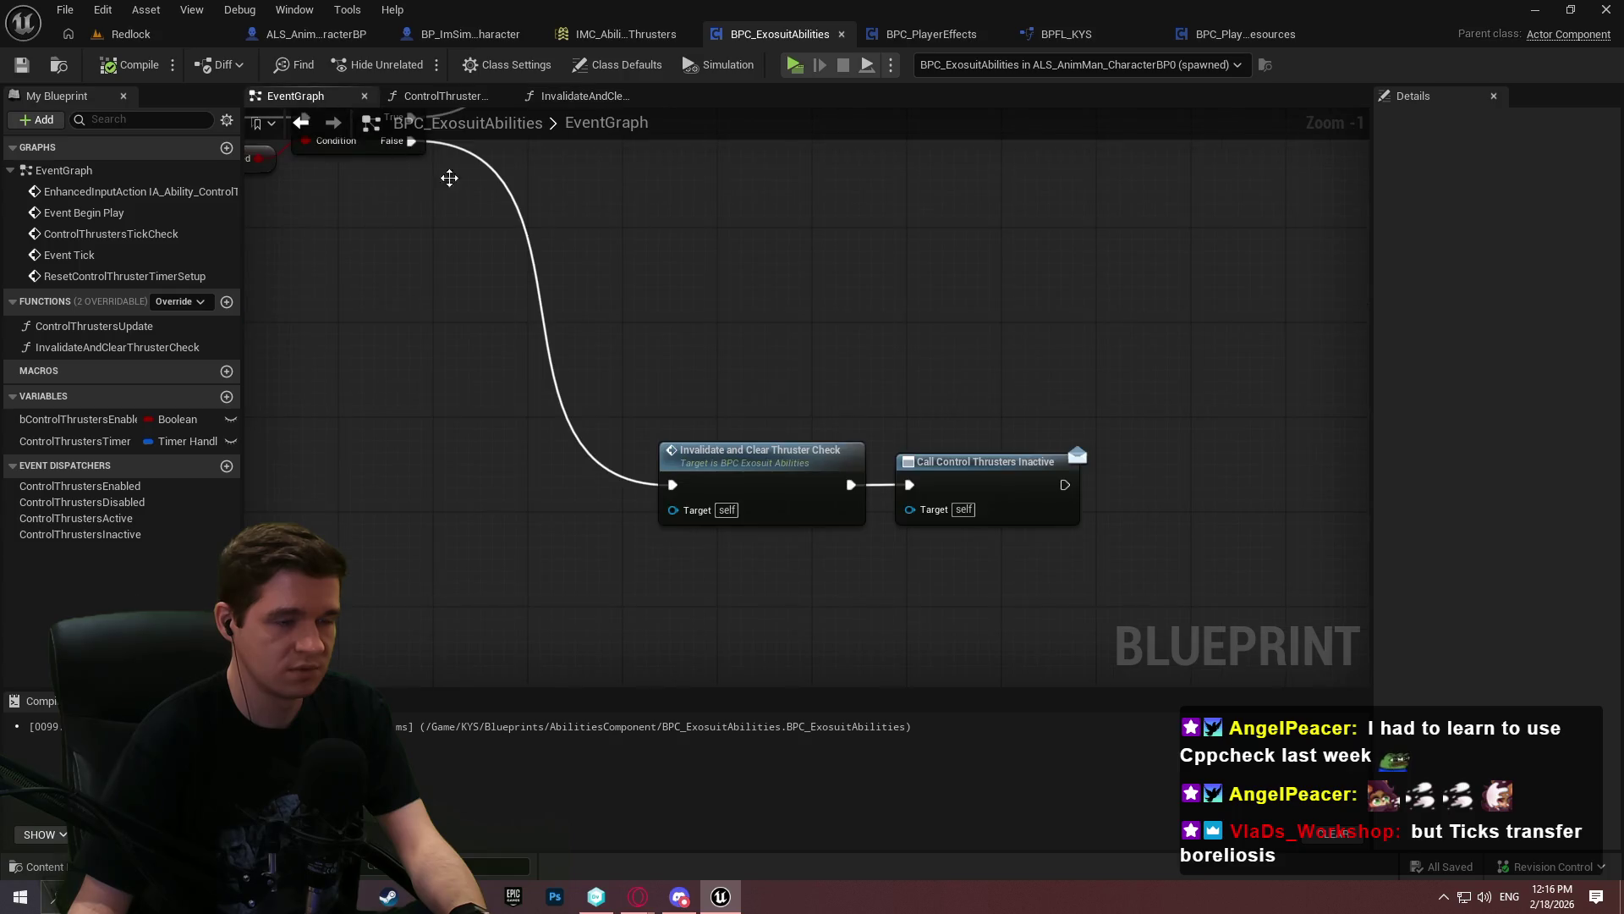
scroll(896, 412, "down", 1)
left_click(941, 550)
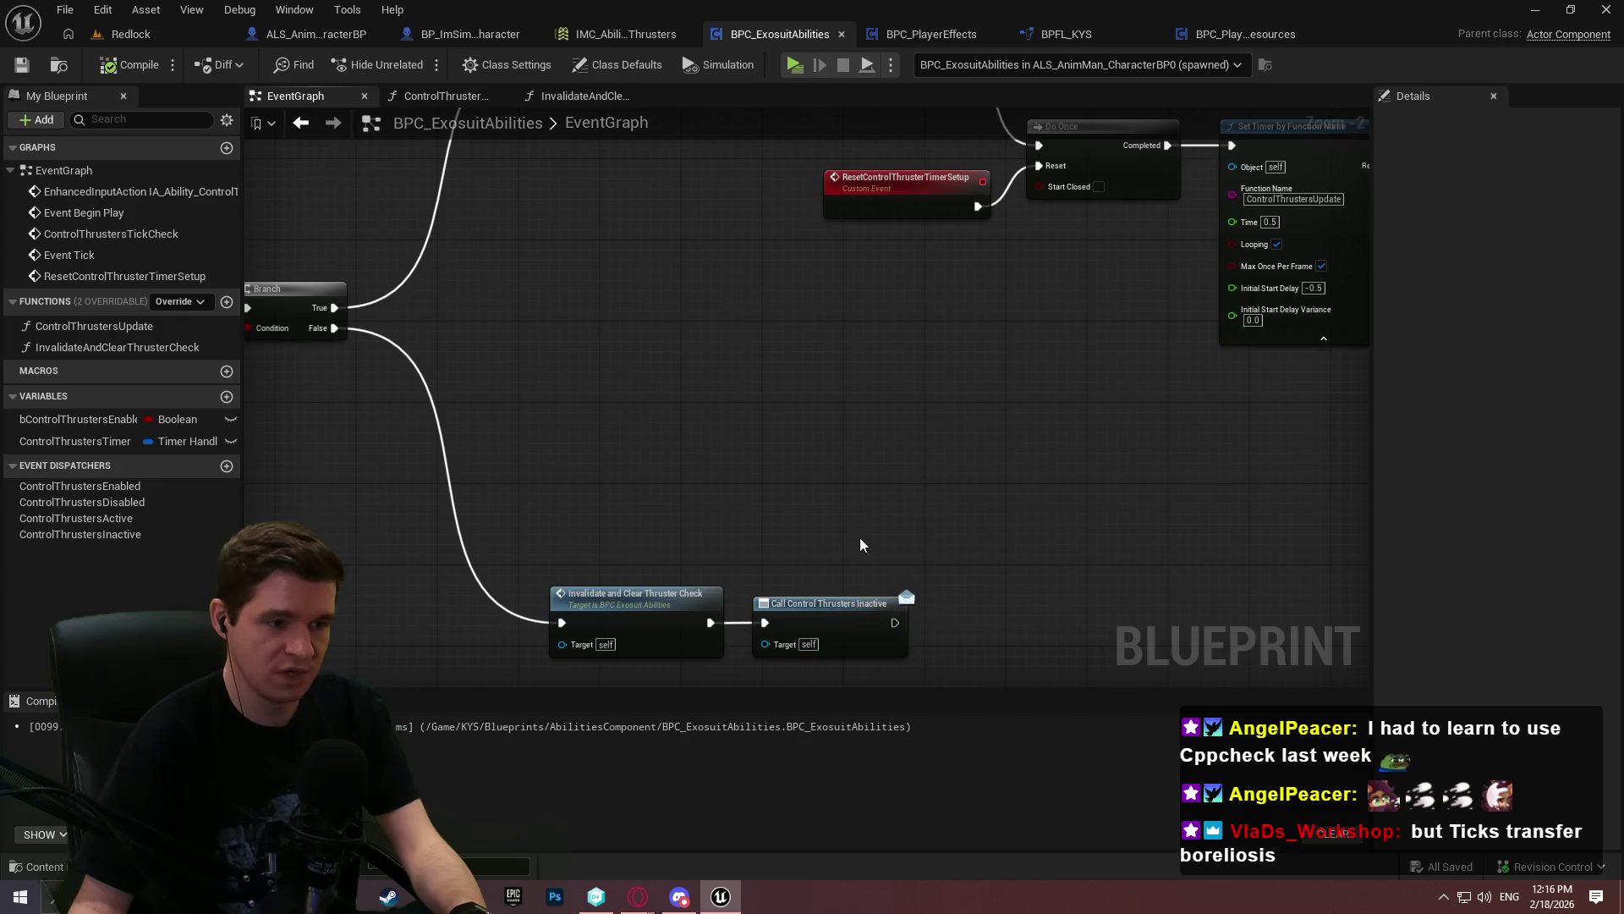
left_click(1018, 641)
left_click_drag(906, 638, 957, 469)
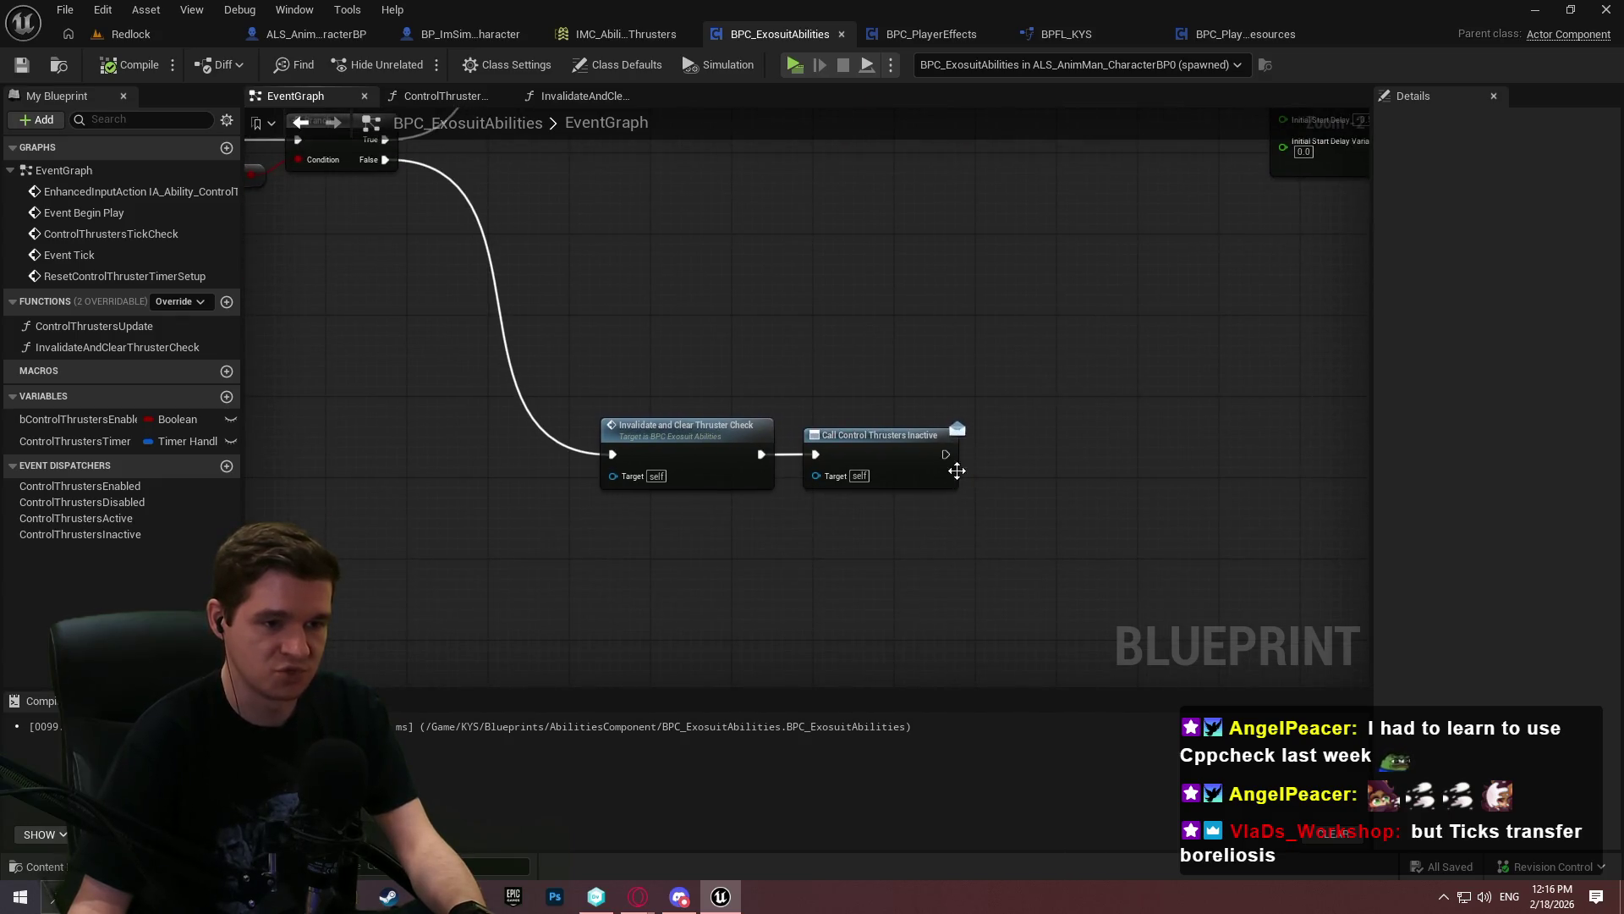
mouse_move(841, 215)
left_mouse_down()
mouse_move(721, 489)
mouse_move(728, 324)
mouse_move(798, 649)
left_mouse_up()
mouse_move(1117, 480)
left_mouse_down()
mouse_move(682, 601)
mouse_move(719, 428)
mouse_move(653, 582)
mouse_move(710, 592)
mouse_move(1070, 351)
mouse_move(1167, 423)
mouse_move(870, 602)
mouse_move(882, 592)
left_mouse_up()
mouse_move(117, 347)
left_mouse_down()
mouse_move(947, 609)
mouse_move(511, 330)
mouse_move(406, 291)
left_mouse_up()
mouse_move(518, 364)
left_mouse_down()
mouse_move(612, 430)
mouse_move(1079, 544)
left_mouse_up()
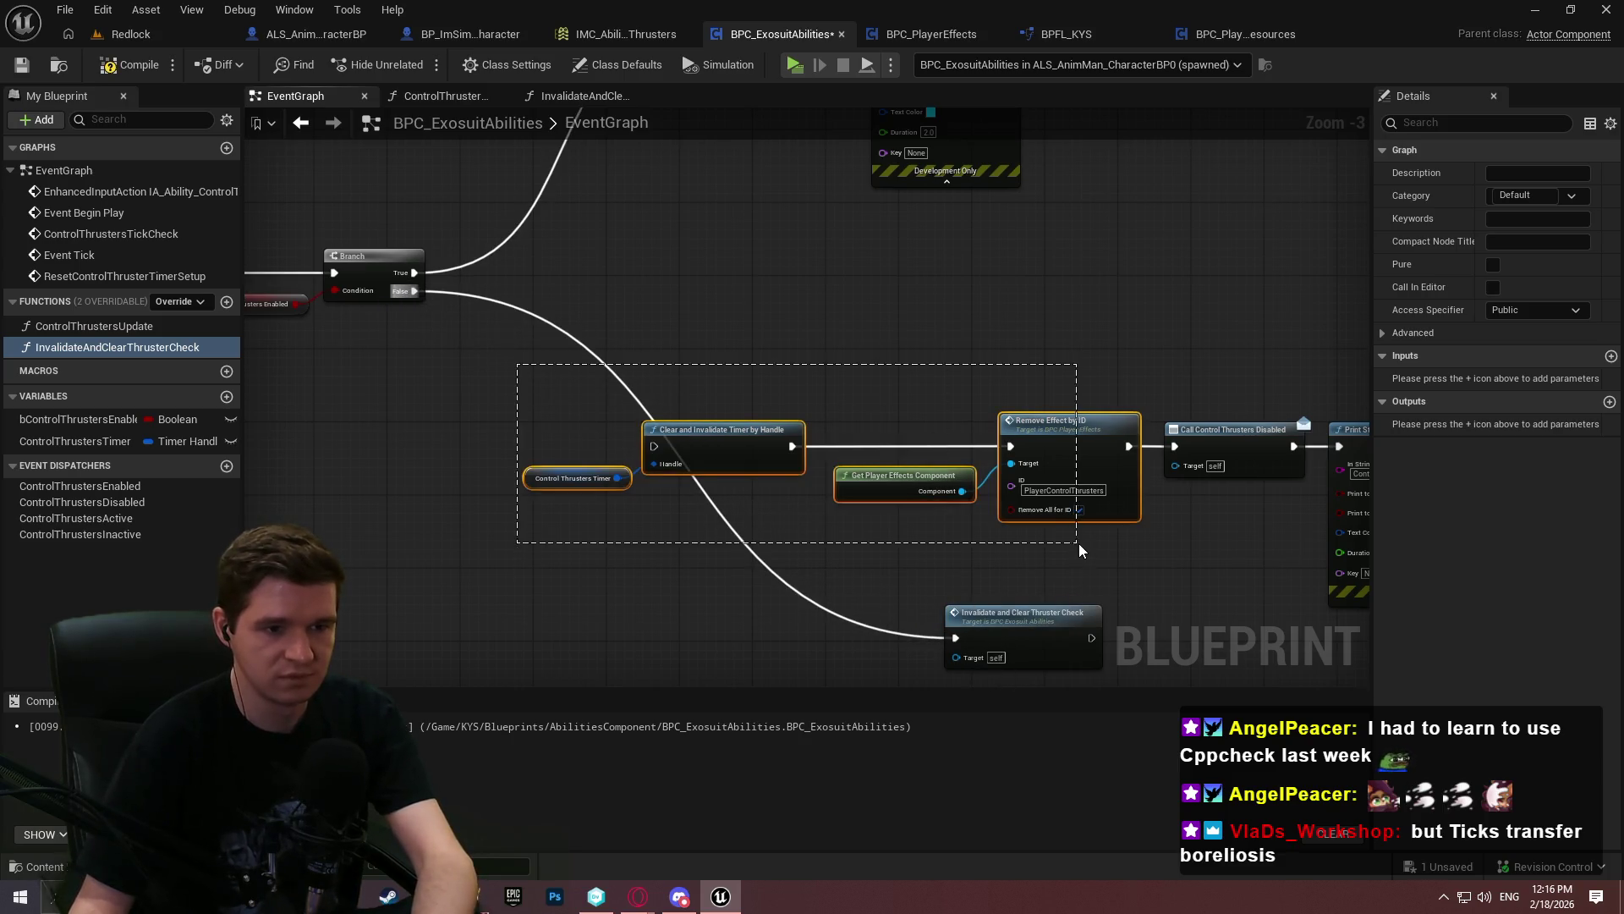
key("Delete")
Position the Invalidate call with Call Control Thrusters Disabled and Print String beside it
mouse_move(1023, 631)
left_mouse_down()
mouse_move(812, 439)
mouse_move(1174, 445)
left_mouse_up()
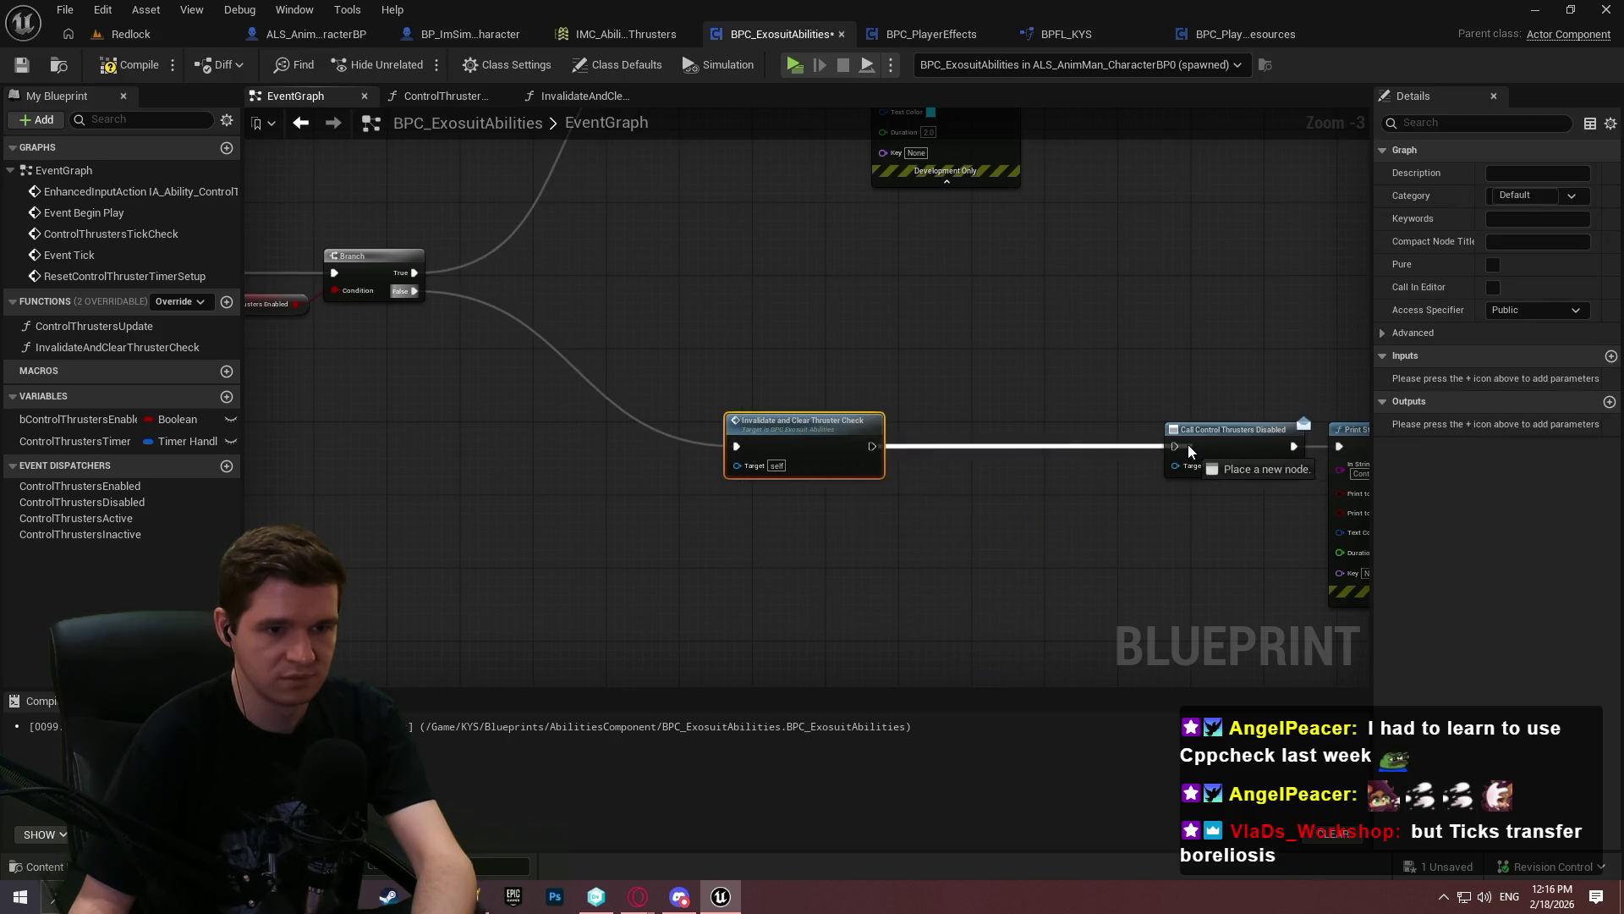
left_click_drag(944, 365, 1048, 402)
mouse_move(894, 398)
left_mouse_down()
mouse_move(651, 379)
mouse_move(638, 391)
left_mouse_up()
left_click(632, 499)
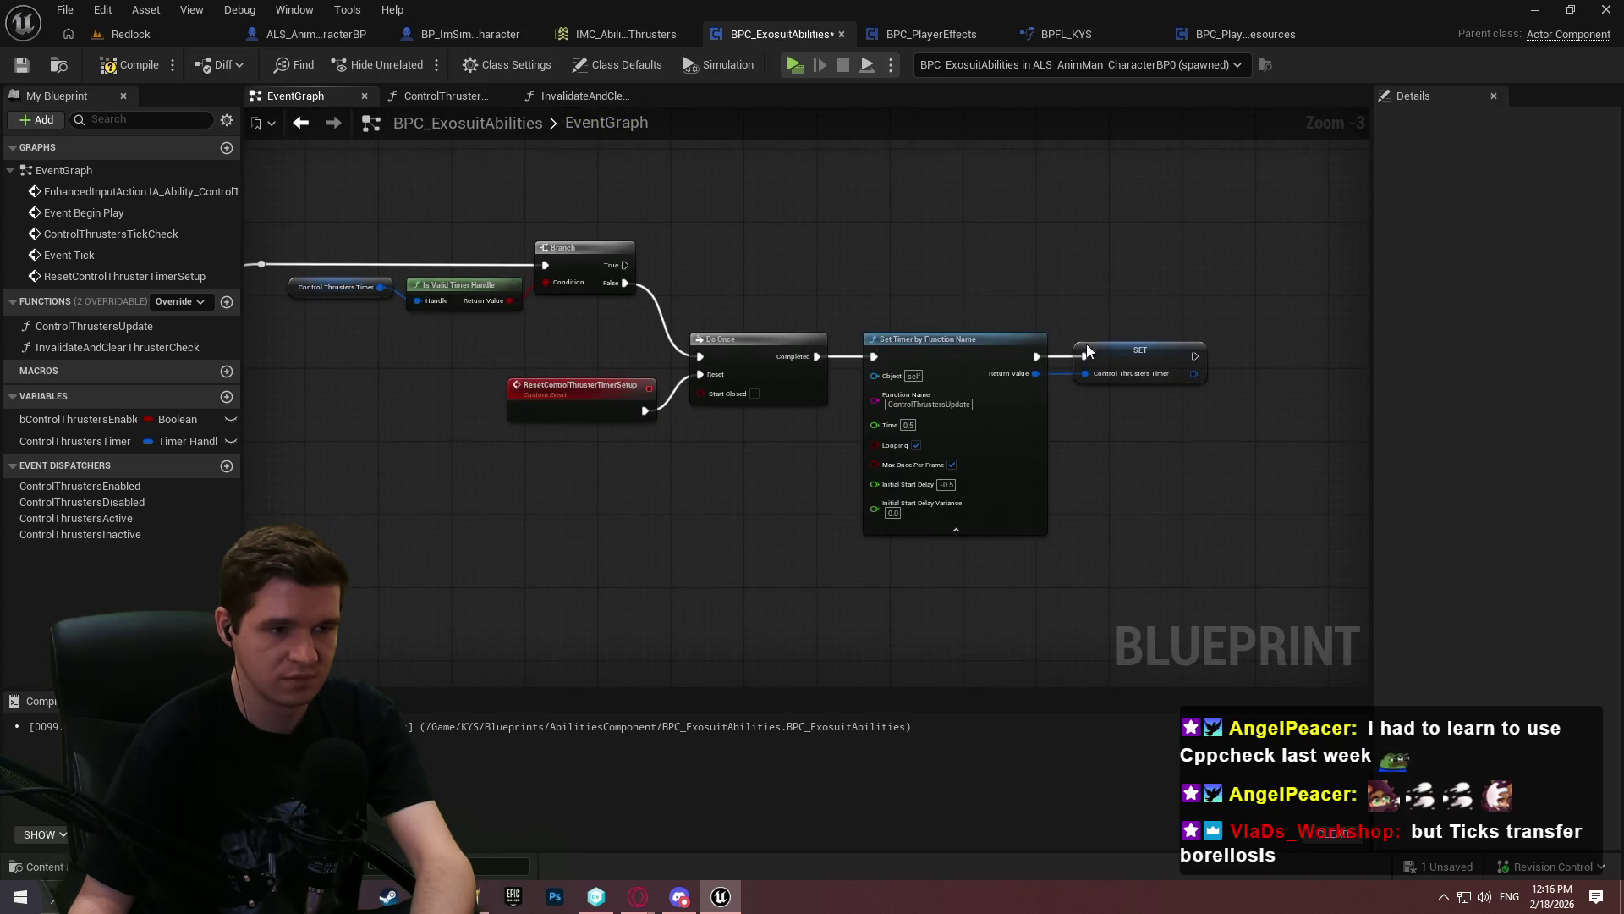
Move Call Control Thrusters Inactive into InvalidateAndClearThrusterCheck, after the reset call and before Return Node
scroll(1080, 145, "down", 2)
scroll(710, 314, "up", 5)
mouse_move(725, 282)
left_mouse_down()
mouse_move(655, 538)
mouse_move(670, 523)
left_mouse_up()
key("Delete")
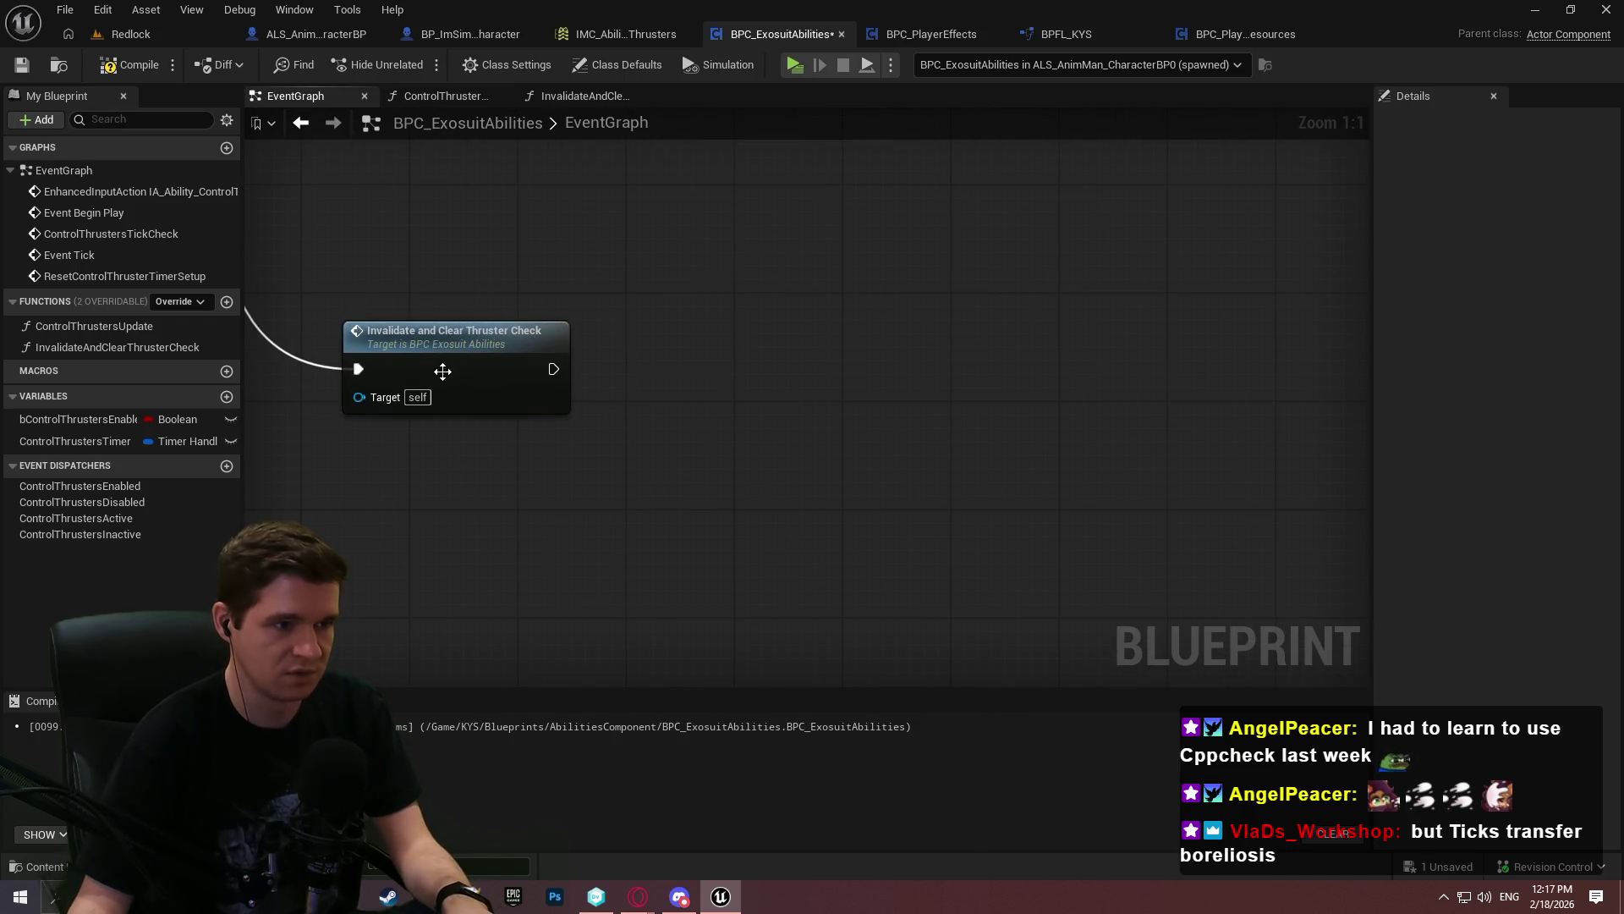
double_click(443, 370)
key("ctrl+v")
left_click_drag(1075, 489, 1121, 340)
mouse_move(1245, 490)
left_mouse_down()
mouse_move(1183, 341)
mouse_move(1354, 338)
left_mouse_up()
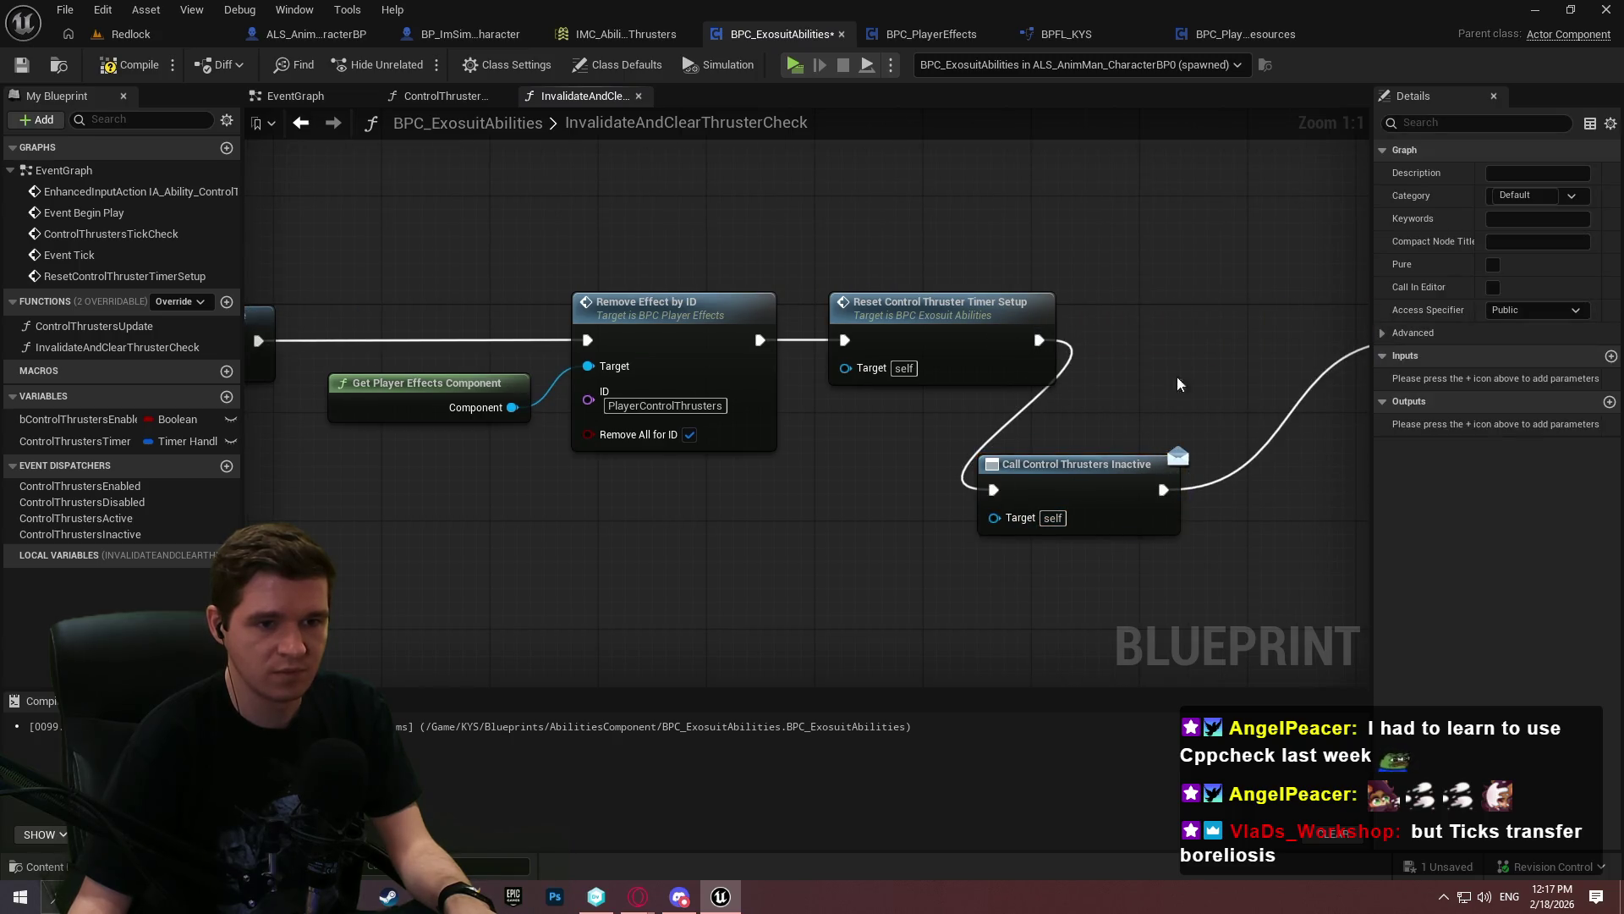
Align the function's call nodes and Return Node, then save the blueprint
left_click_drag(1113, 478, 1206, 315)
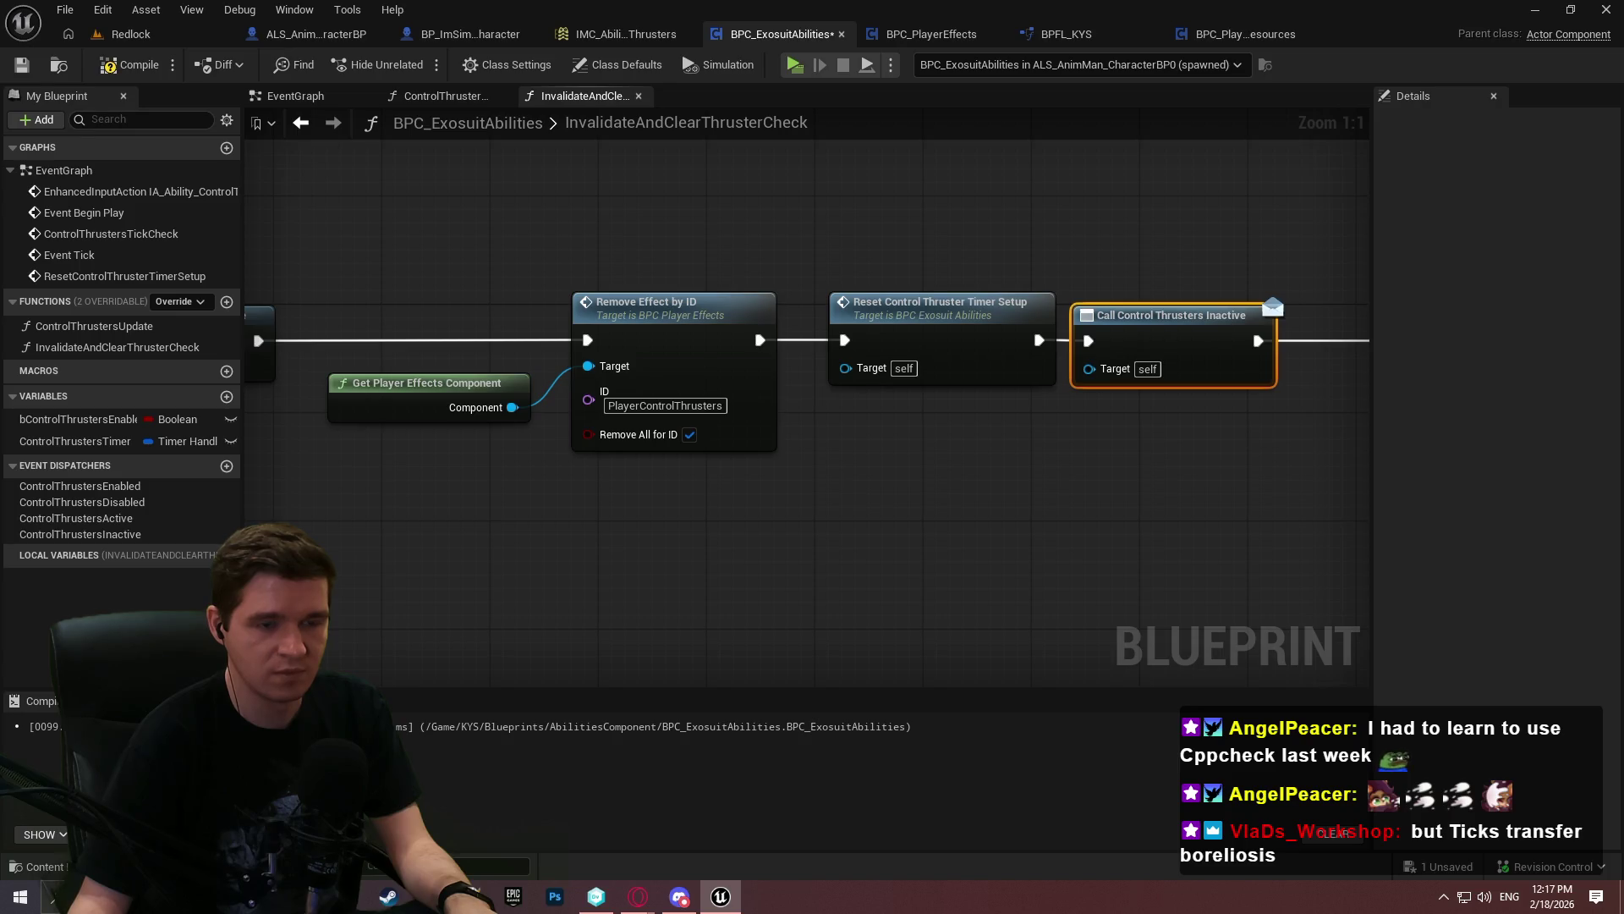
left_click_drag(1047, 335, 979, 334)
left_click(774, 337, "ctrl")
left_click_drag(774, 337, 787, 337)
left_click(804, 510)
scroll(1218, 381, "down", 2)
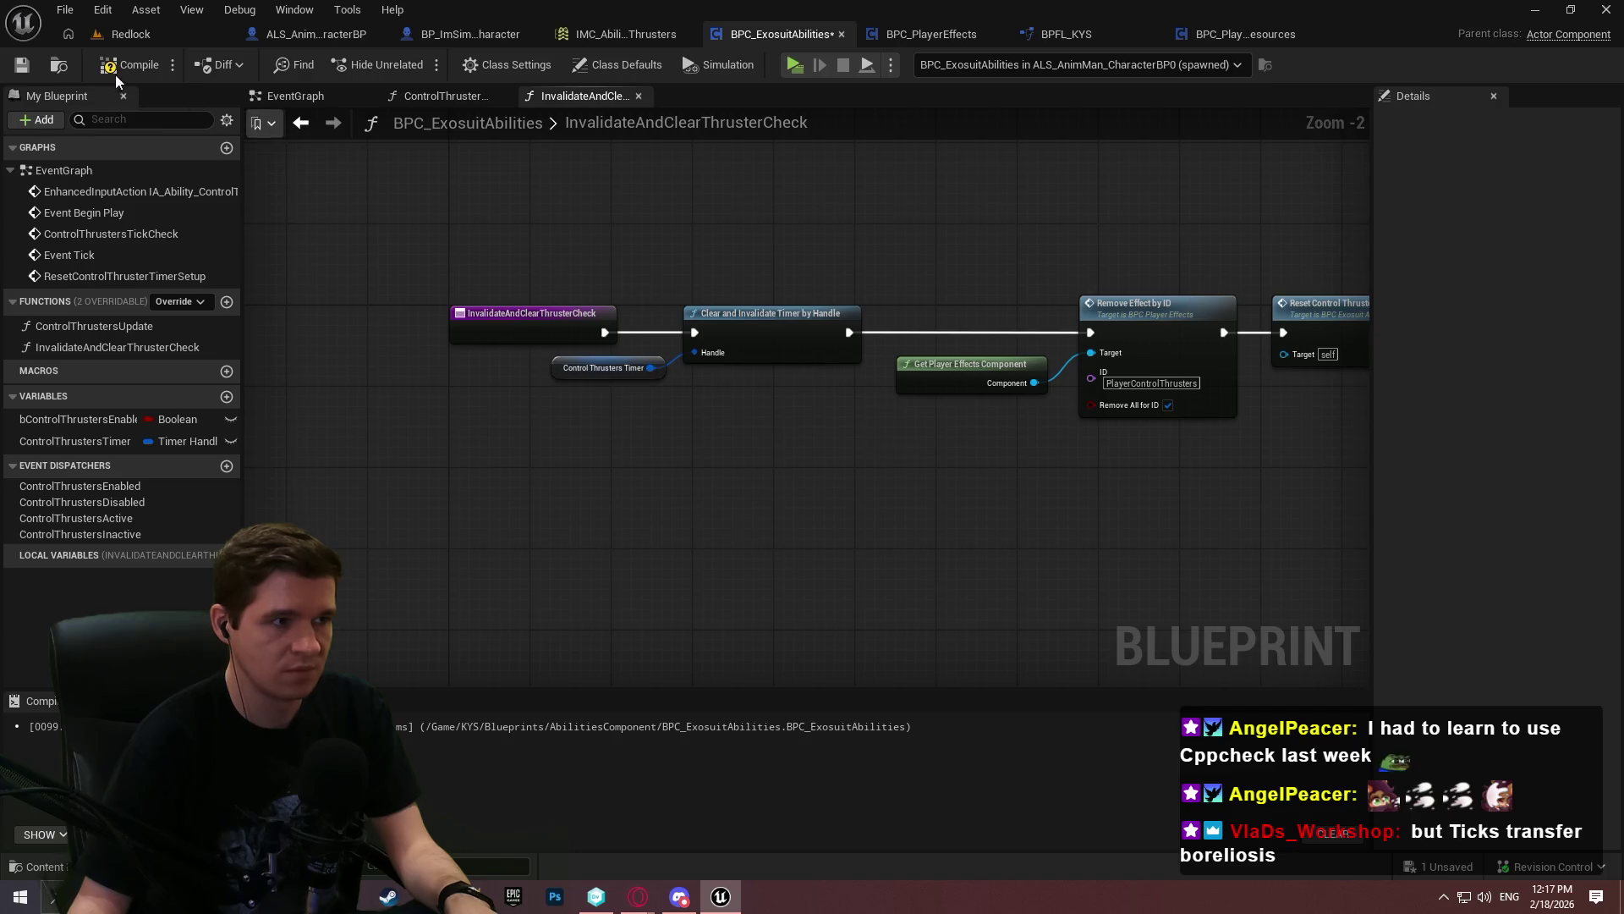
left_click(22, 64)
left_click(338, 95)
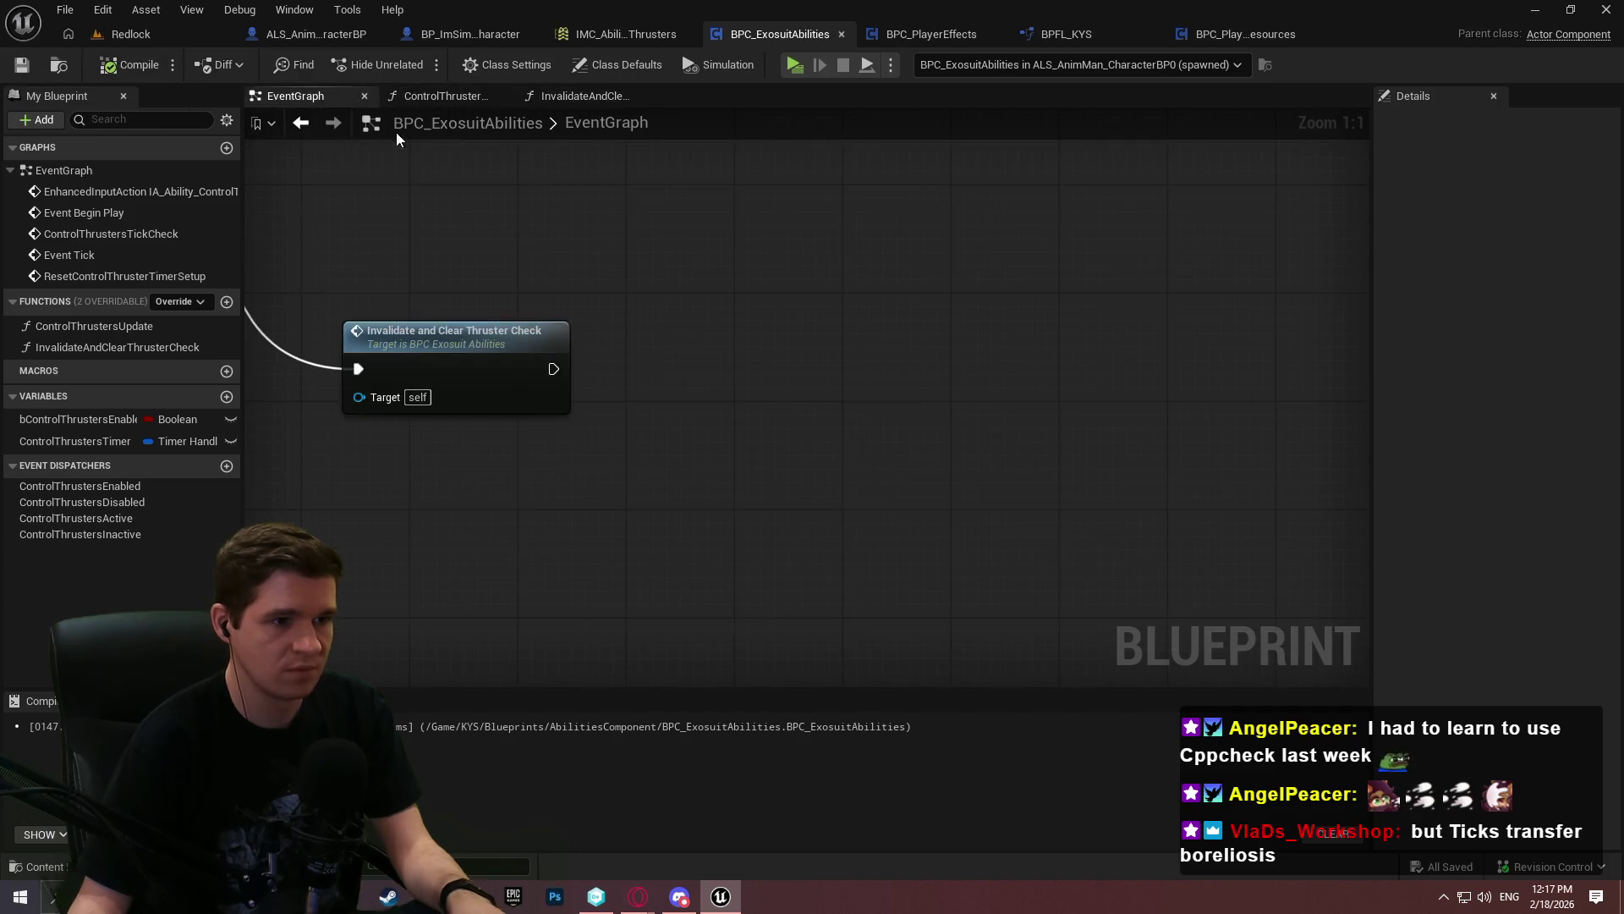
In ControlThrustersUpdate, add a Get Movement State node from the Char reference
scroll(944, 416, "down", 3)
mouse_move(944, 416)
left_mouse_down()
mouse_move(860, 501)
mouse_move(458, 434)
mouse_move(750, 486)
mouse_move(1106, 394)
mouse_move(993, 210)
left_mouse_up()
double_click(132, 326)
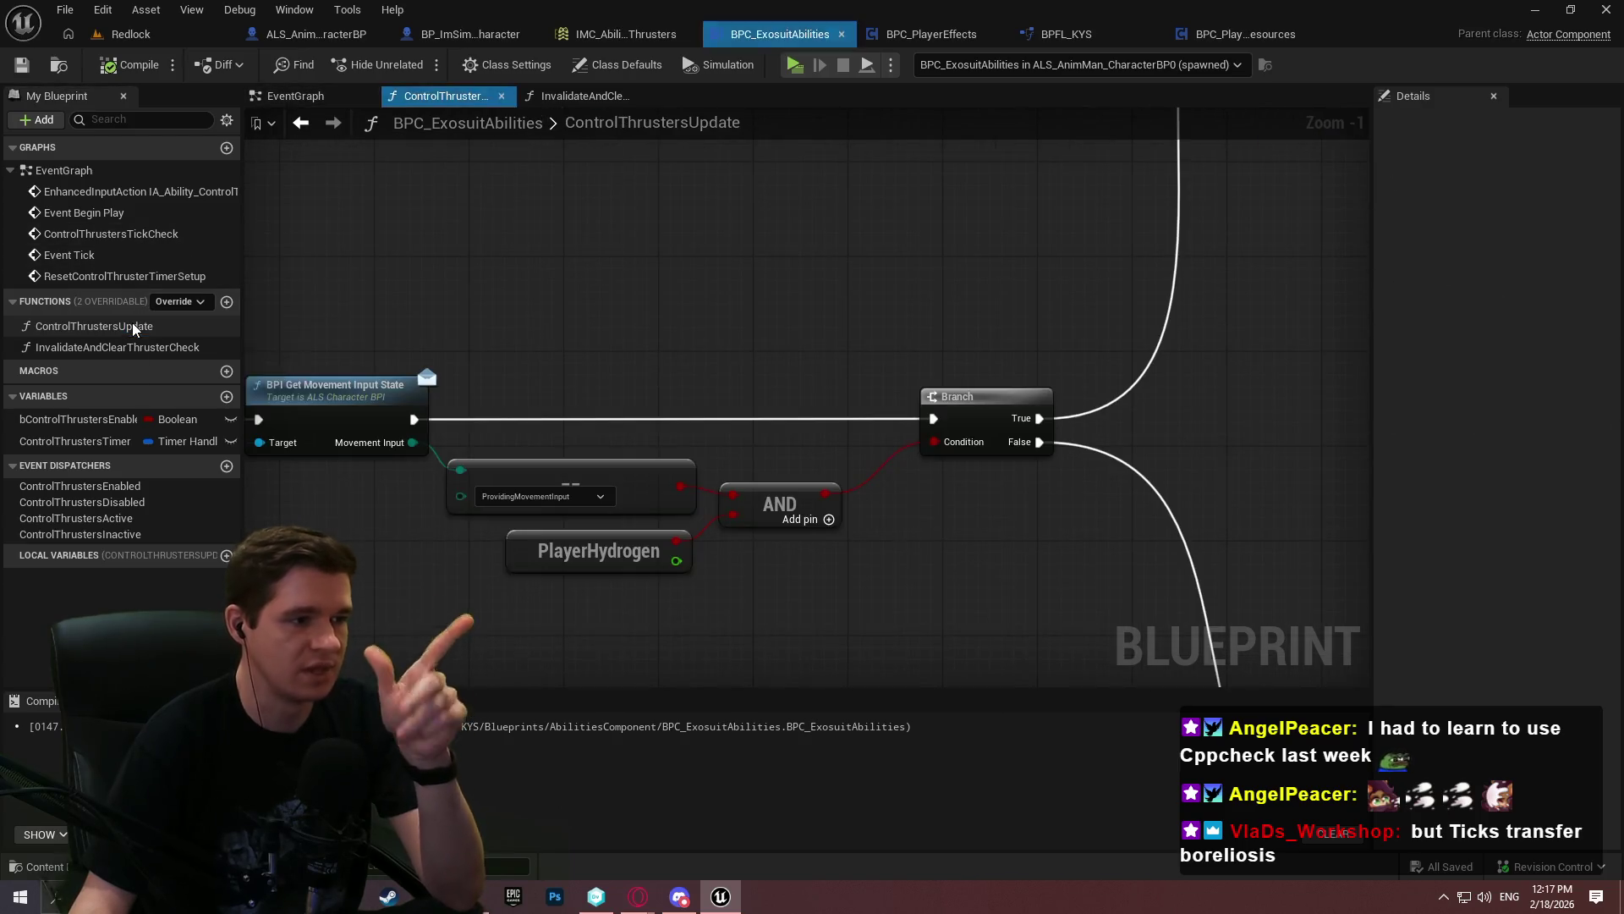
left_click_drag(1150, 323, 813, 269)
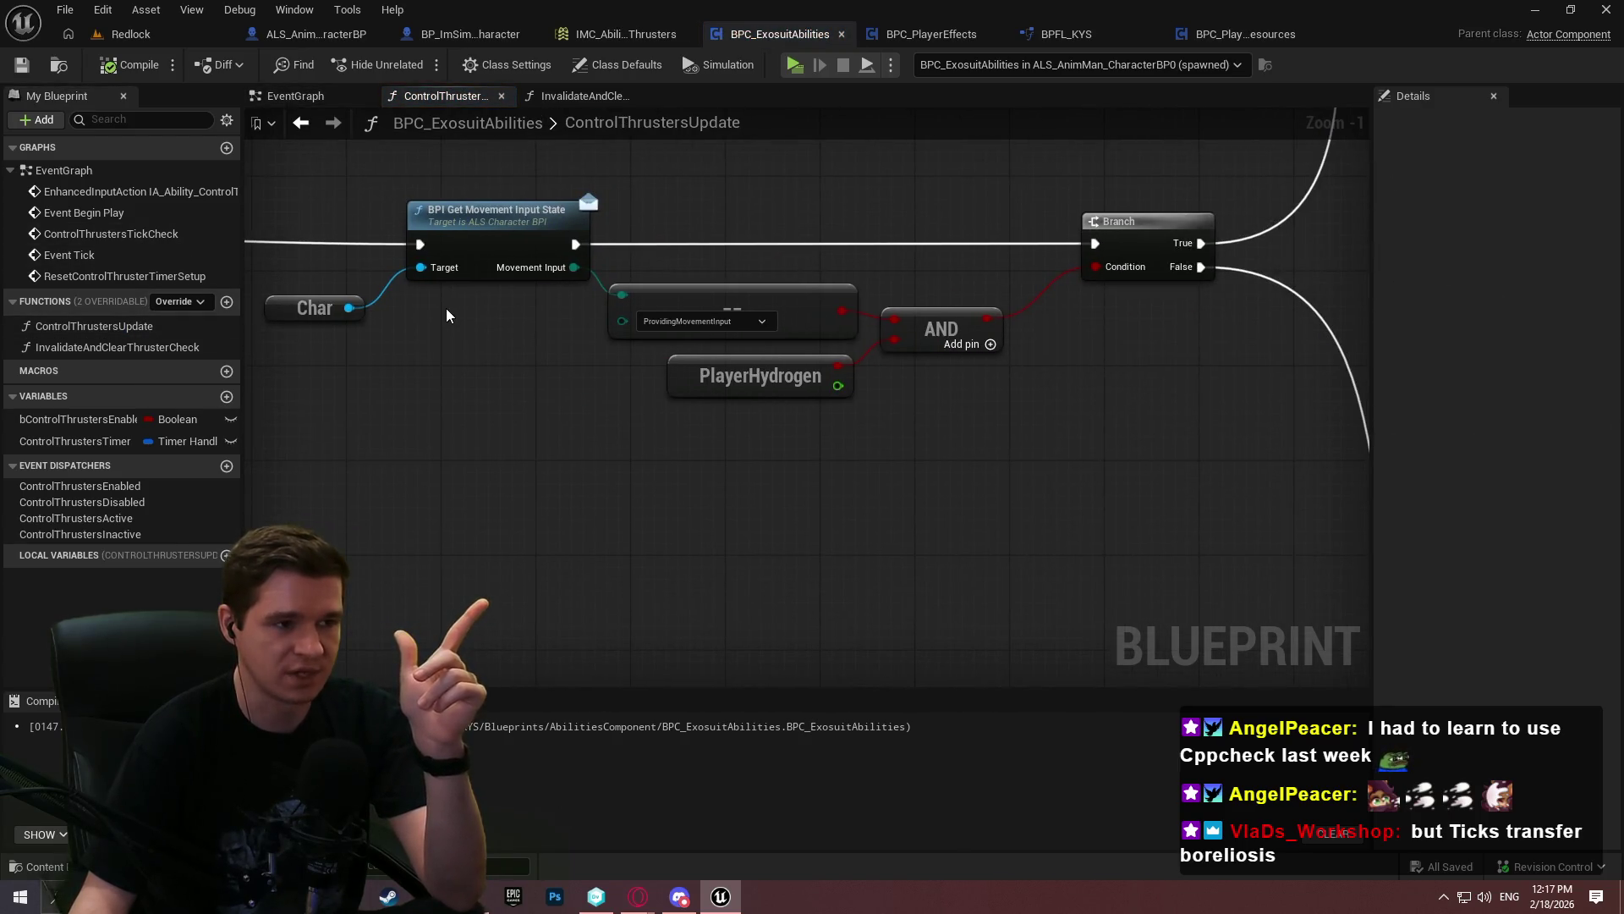
left_click_drag(352, 310, 405, 477)
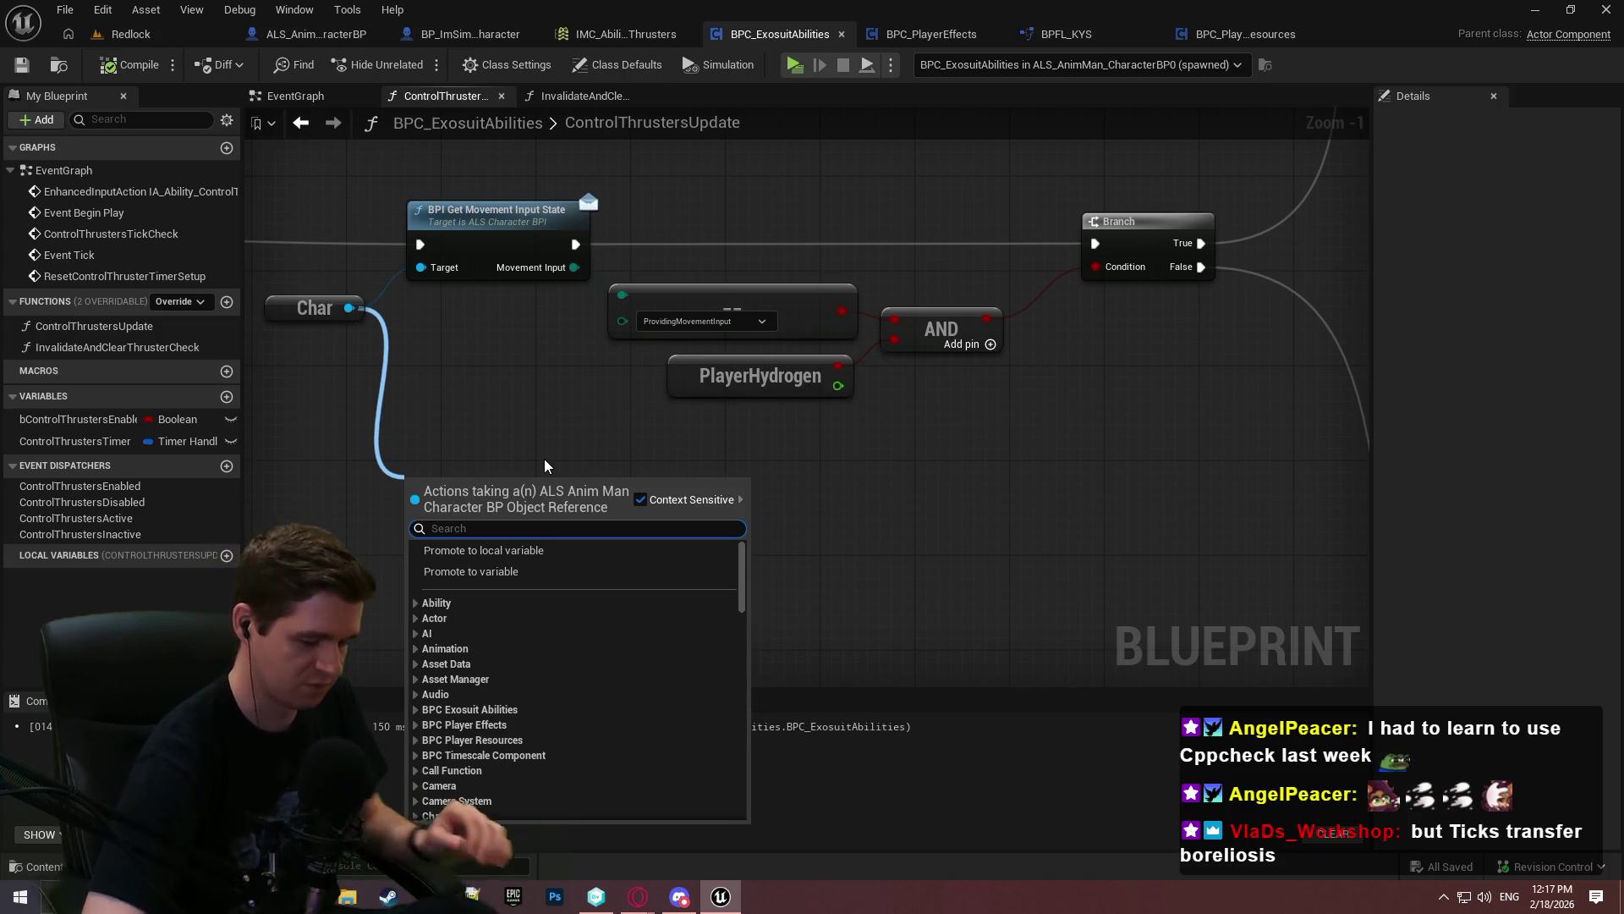
type("movement state")
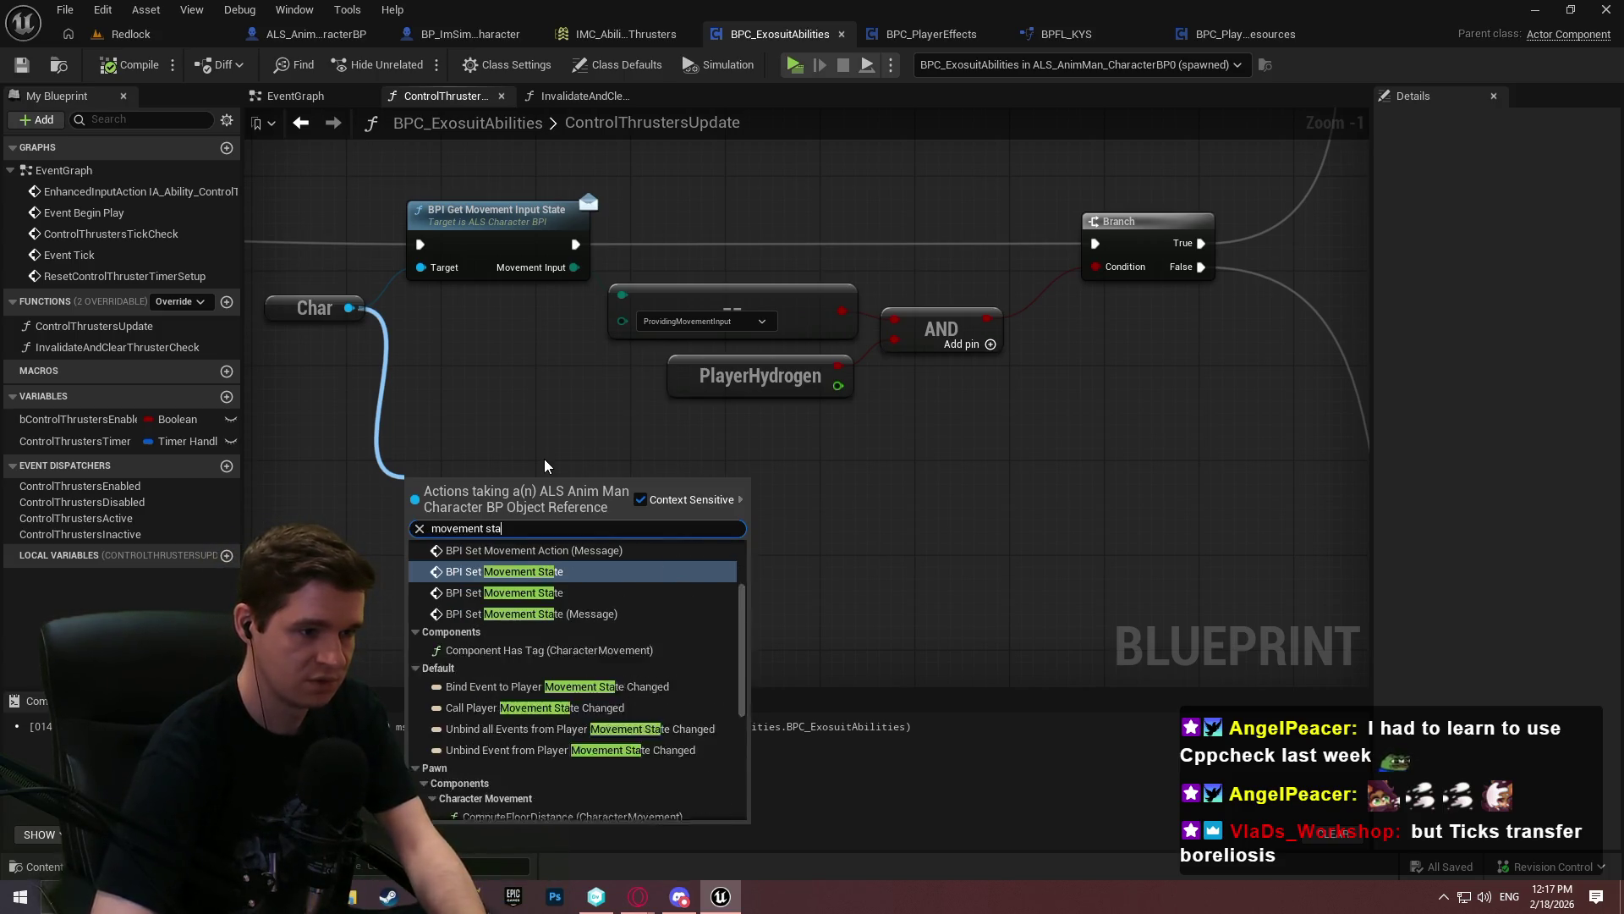
scroll(556, 707, "down", 2)
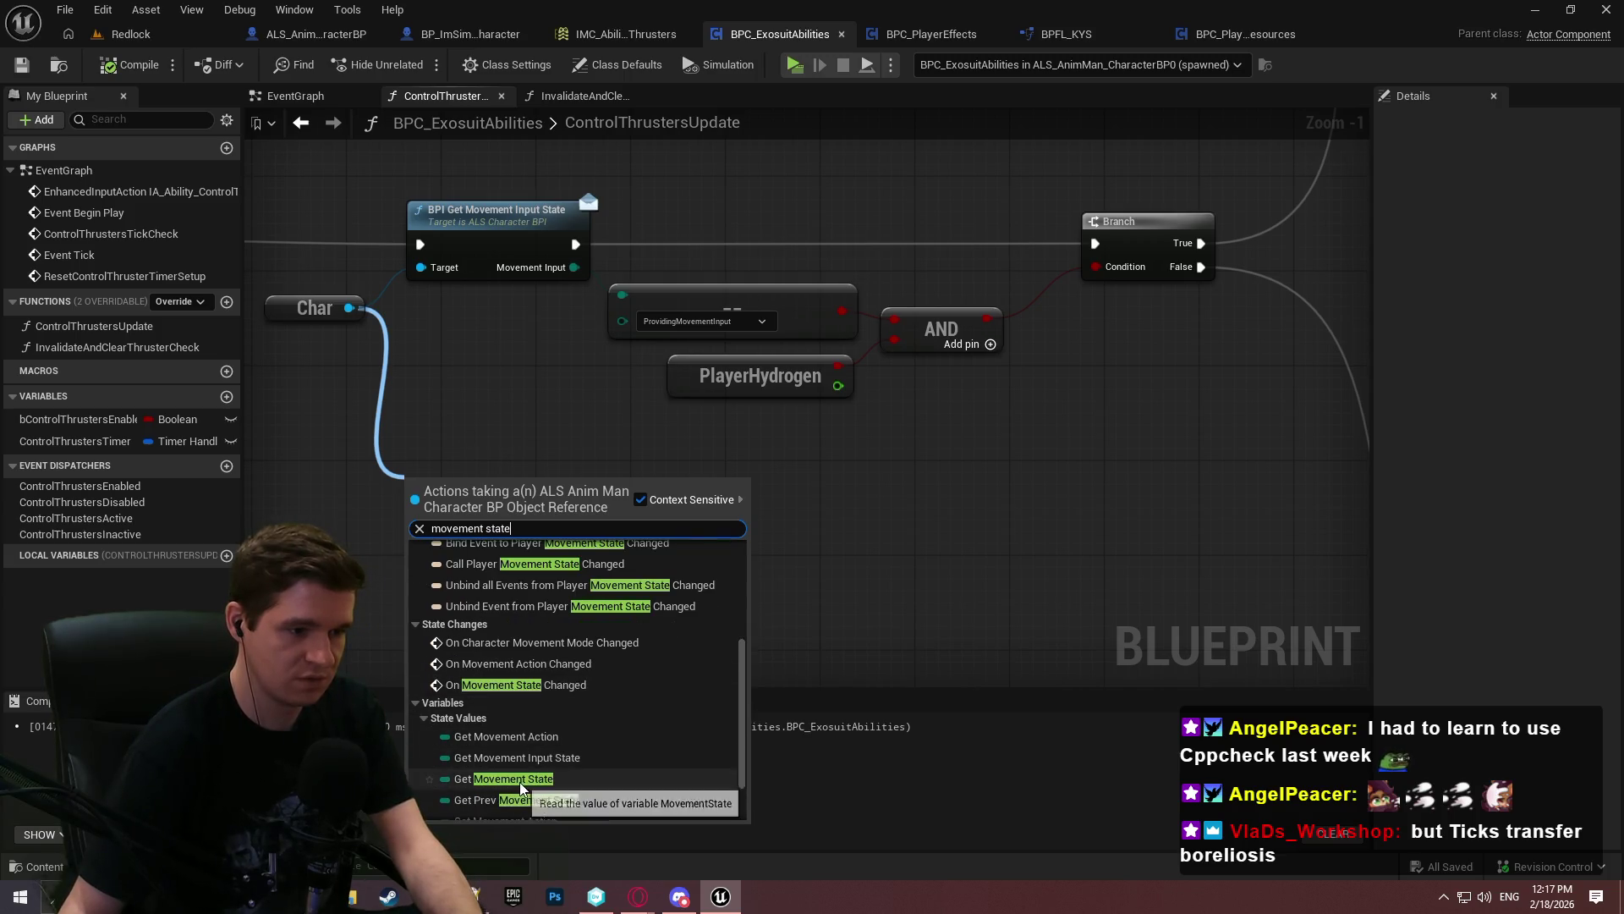
left_click(520, 776)
Compare Movement State to In Air with Equal (Enum) and feed it into a third AND pin
left_click_drag(555, 486, 610, 484)
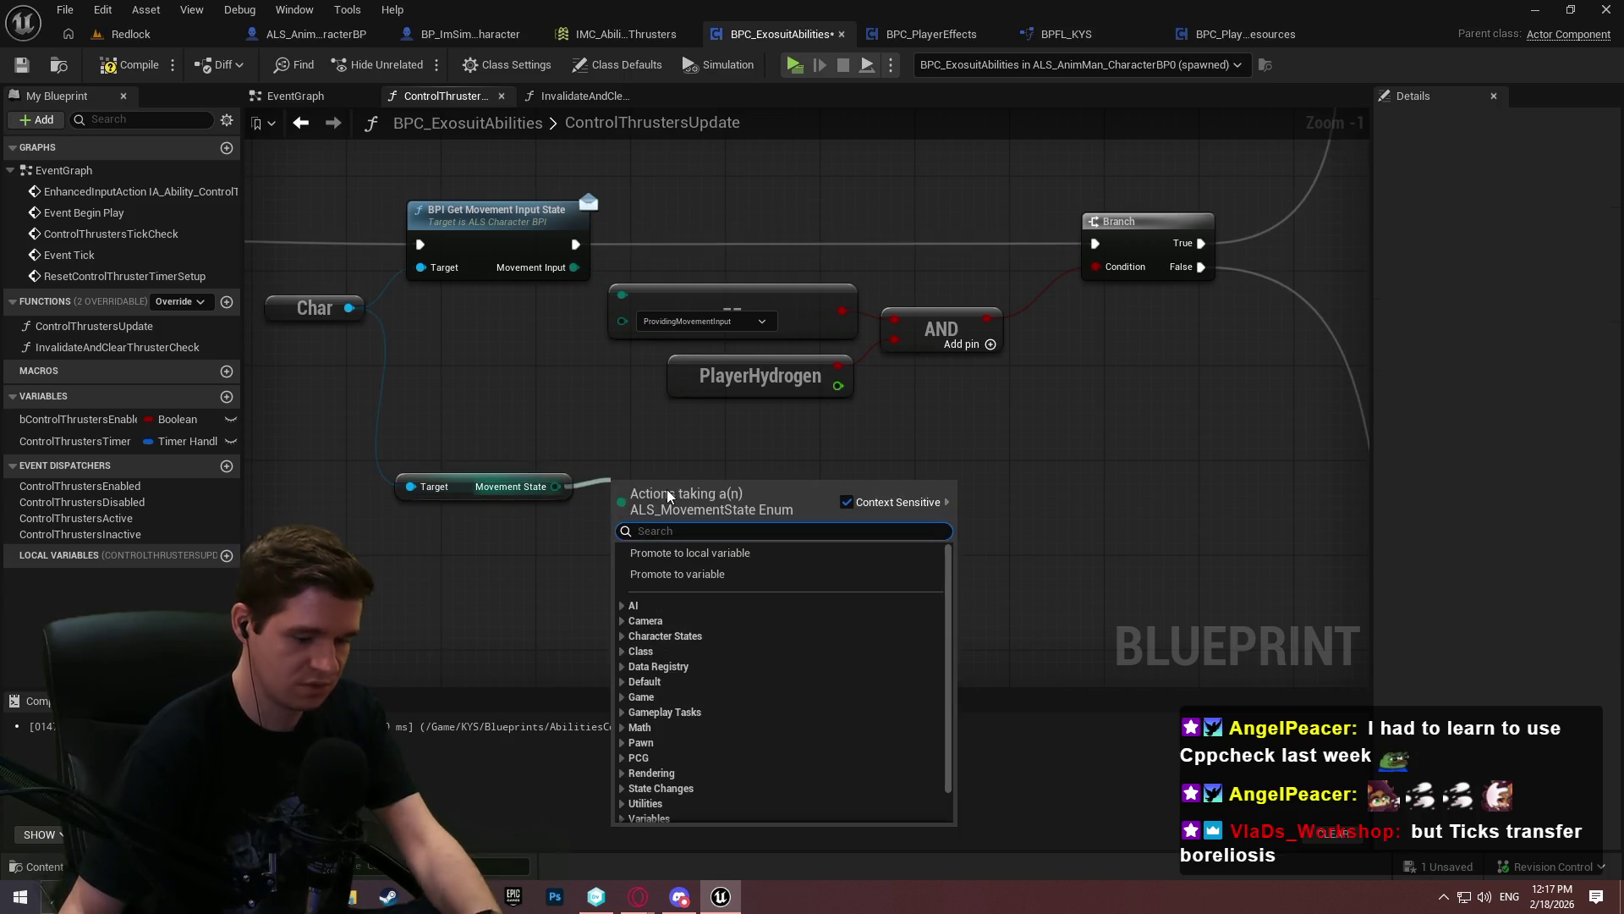
type("=")
left_click(716, 587)
left_click(701, 513)
left_click(688, 566)
left_click(931, 431)
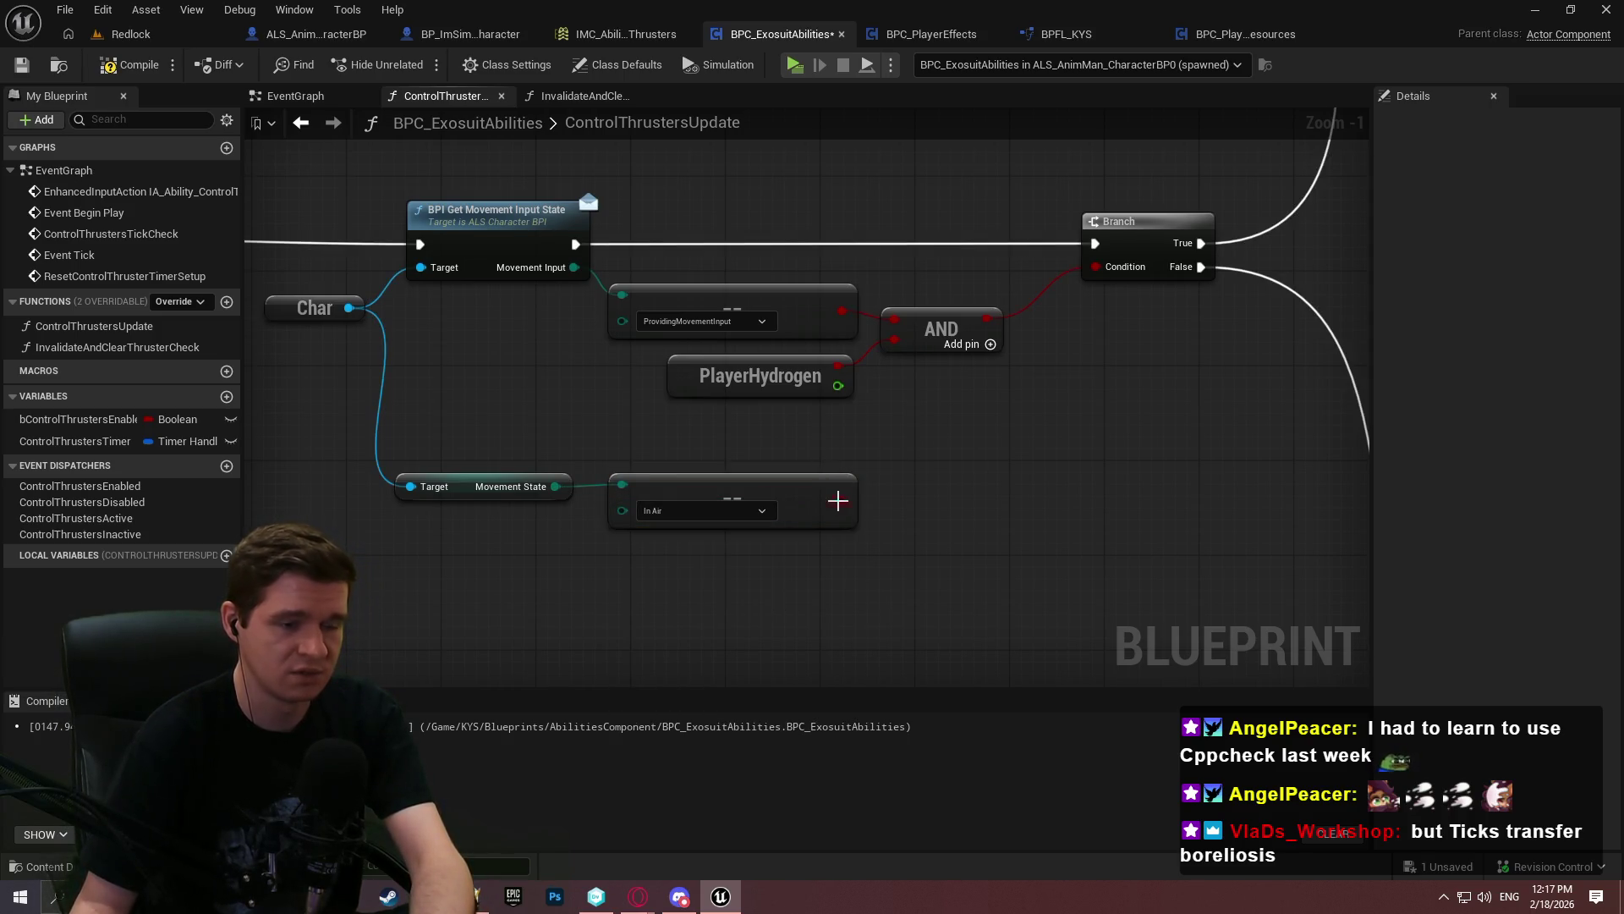
left_click(988, 345)
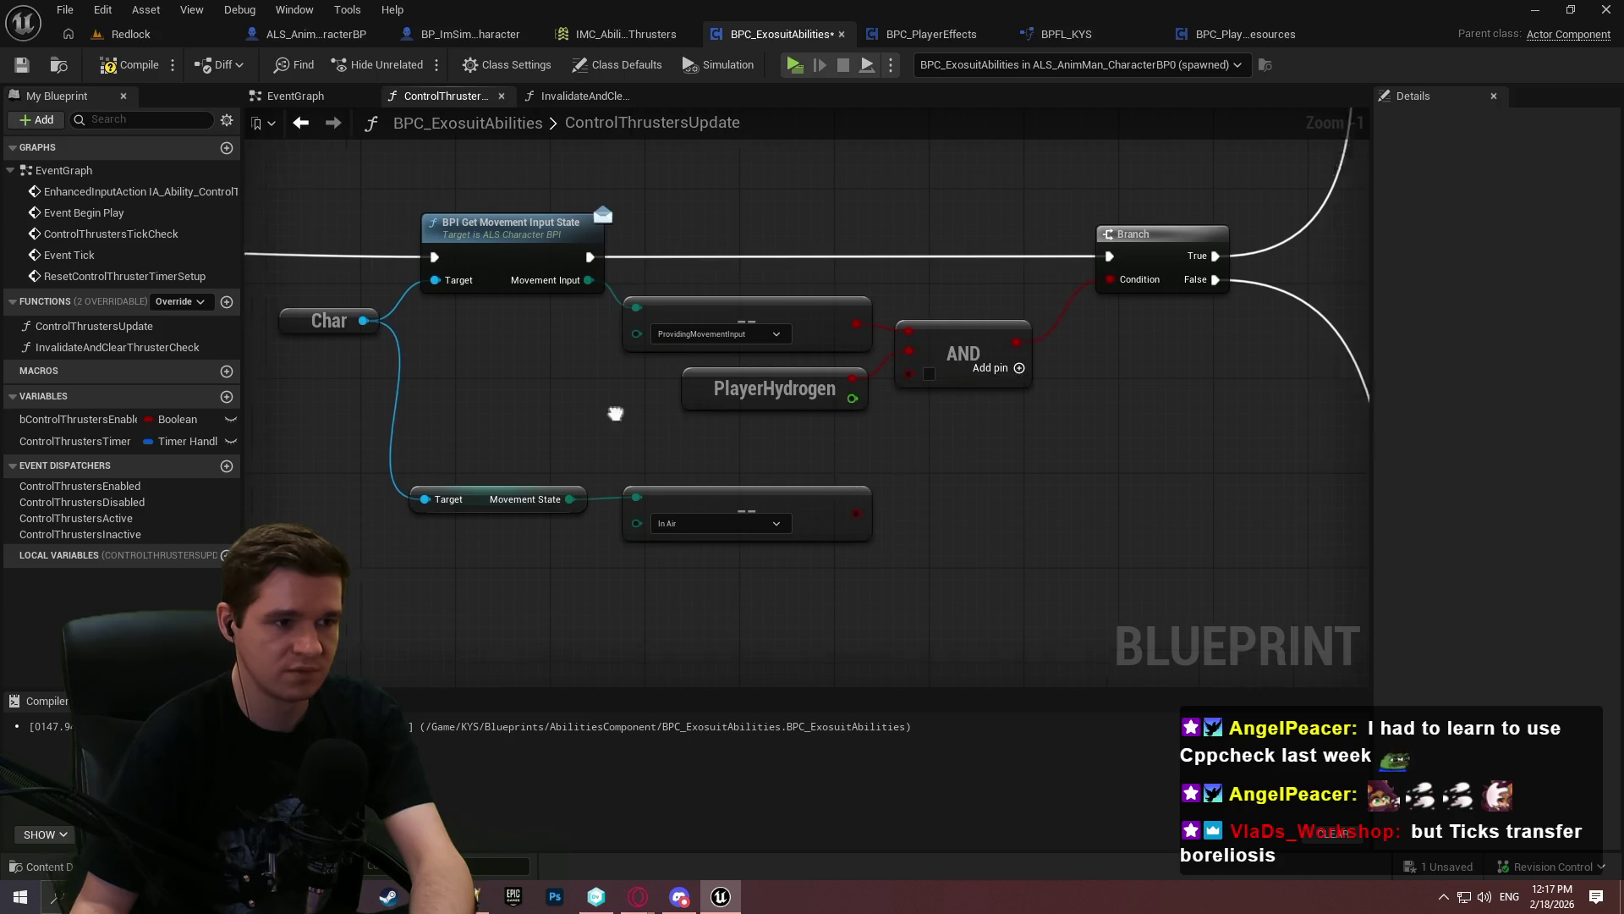
left_click_drag(1088, 533, 1144, 383)
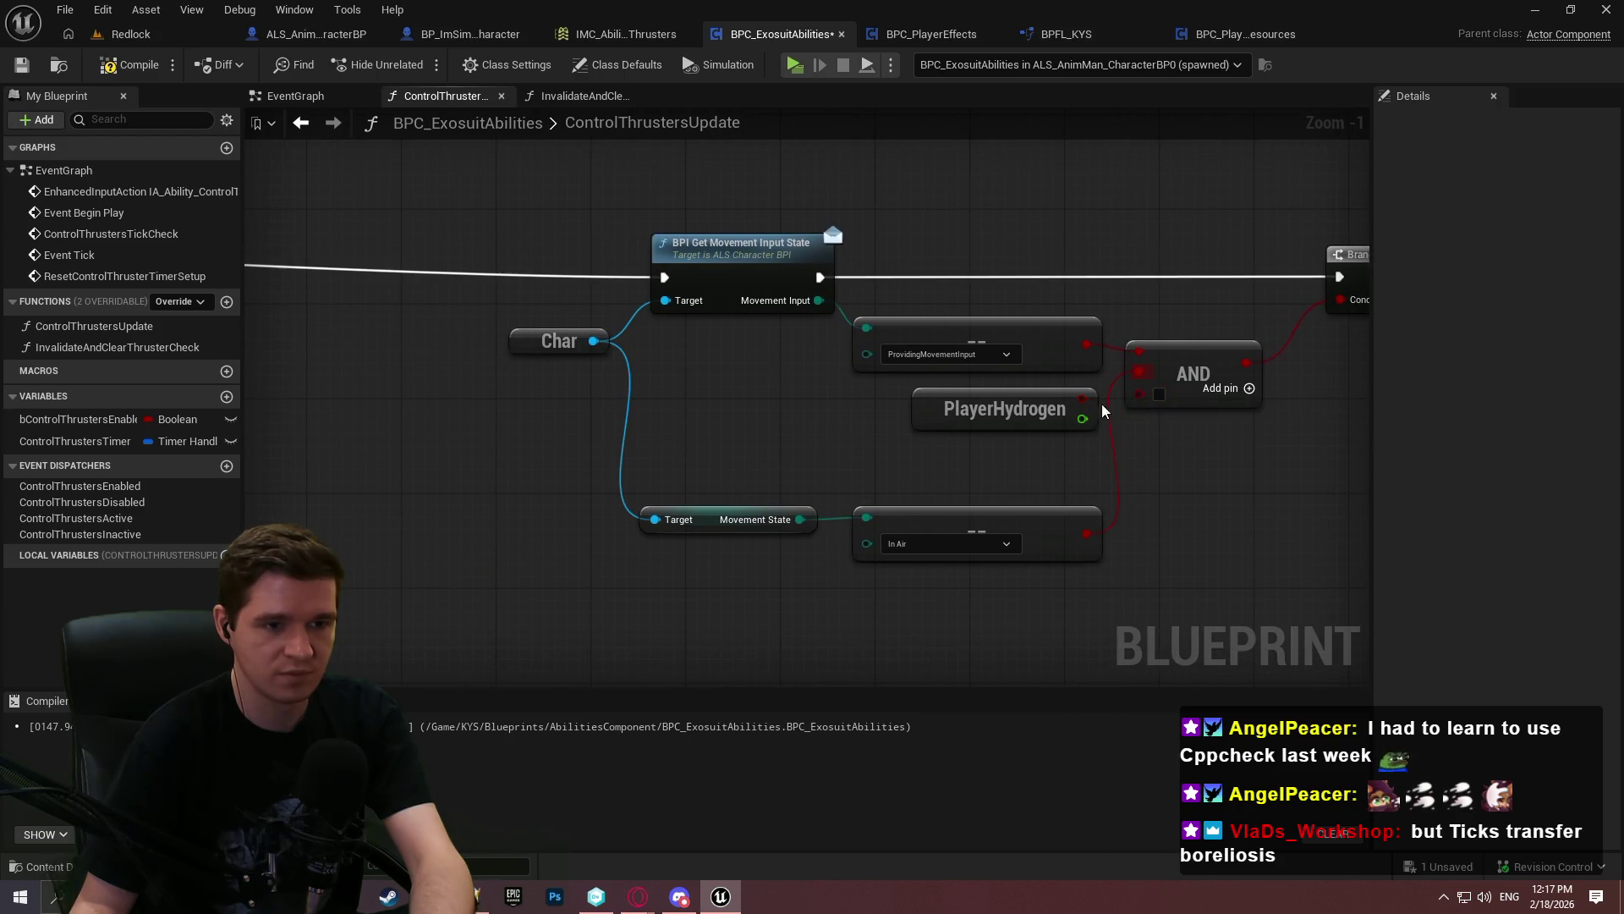
Rearrange the In Air comparison, Movement State getter, PlayerHydrogen and AND nodes neatly
left_click_drag(1007, 409, 1009, 585)
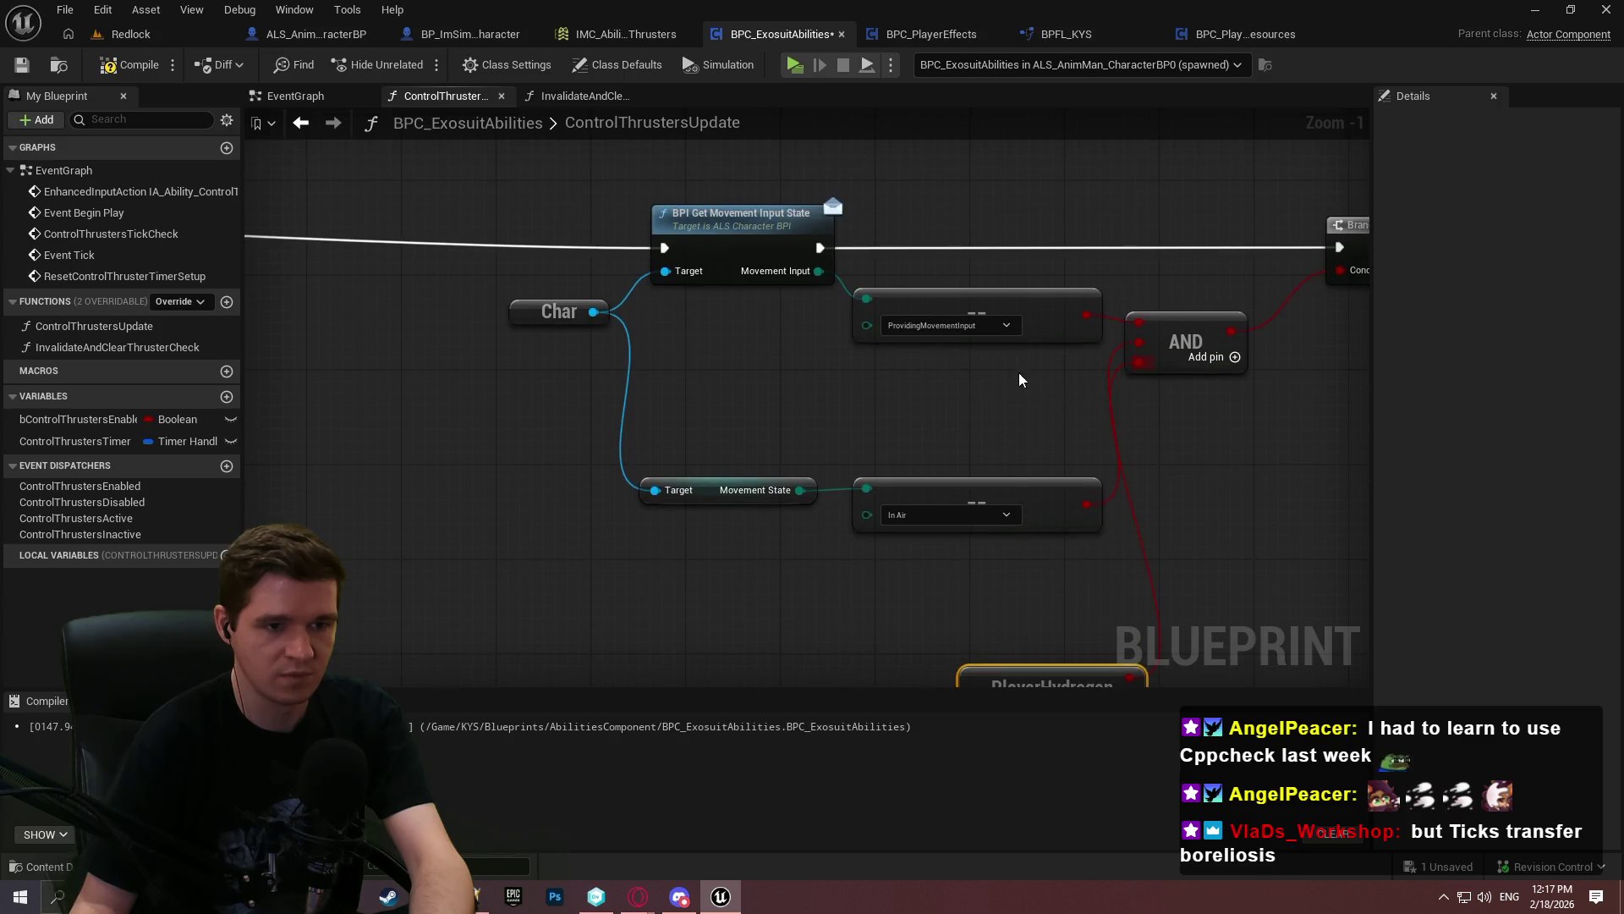
left_click_drag(1010, 496, 1009, 377)
mouse_move(713, 484)
left_mouse_down()
mouse_move(736, 380)
mouse_move(722, 372)
left_mouse_up()
left_click(1142, 531)
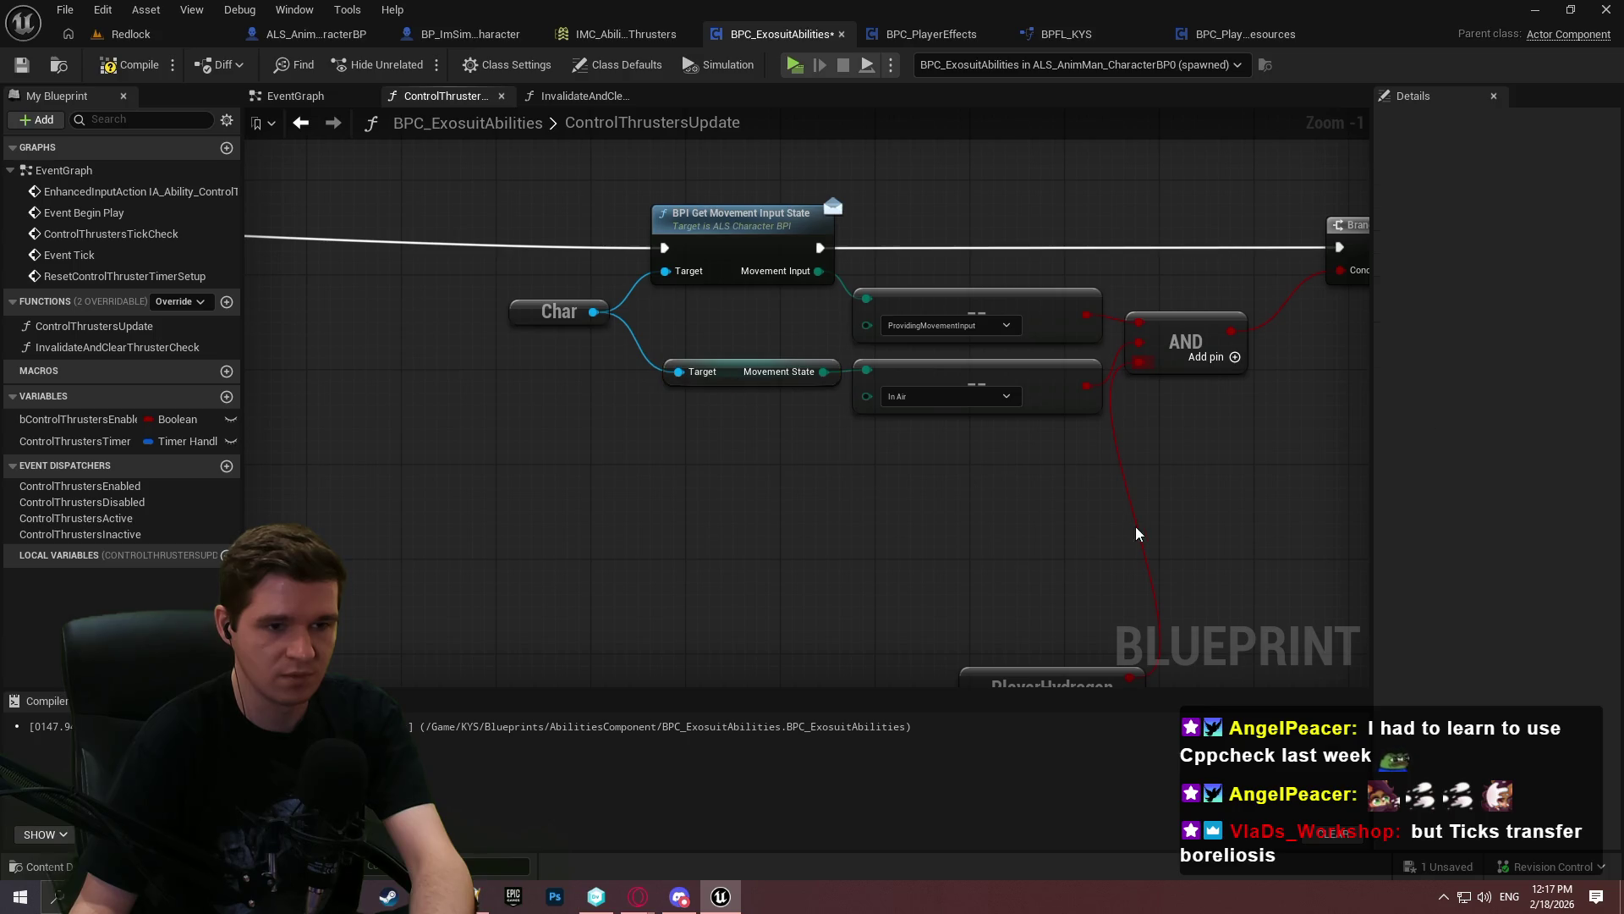
mouse_move(886, 575)
left_mouse_down()
mouse_move(911, 358)
mouse_move(809, 331)
mouse_move(729, 351)
mouse_move(620, 435)
left_mouse_up()
mouse_move(865, 337)
left_mouse_down()
mouse_move(885, 383)
mouse_move(881, 367)
left_mouse_up()
scroll(922, 428, "down", 4)
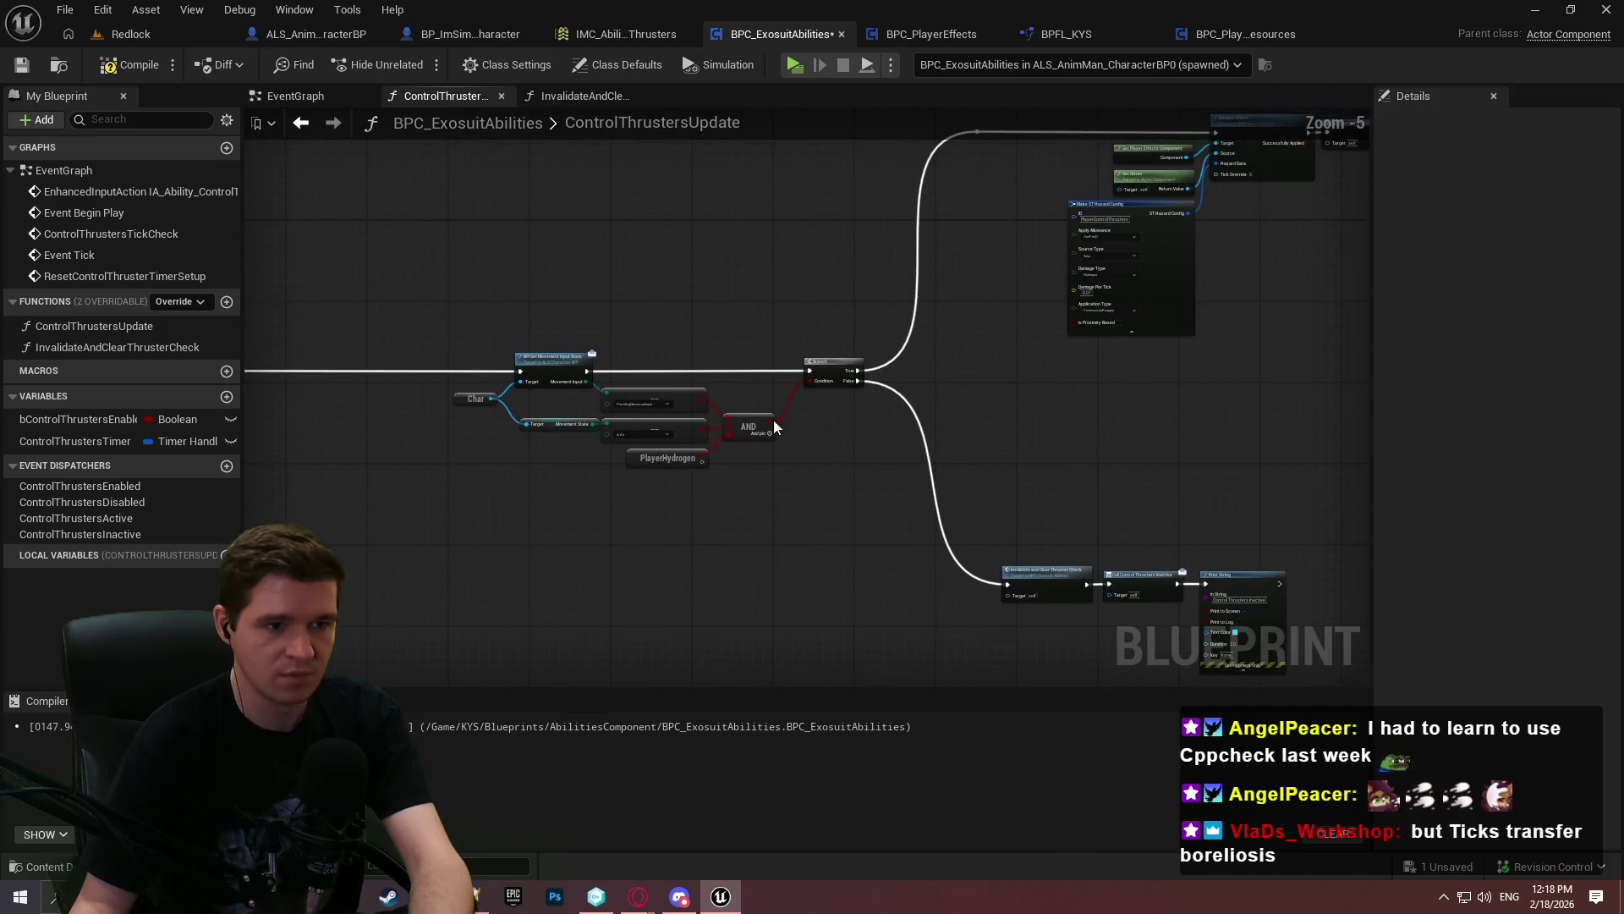
left_click_drag(794, 489, 707, 580)
scroll(911, 360, "up", 3)
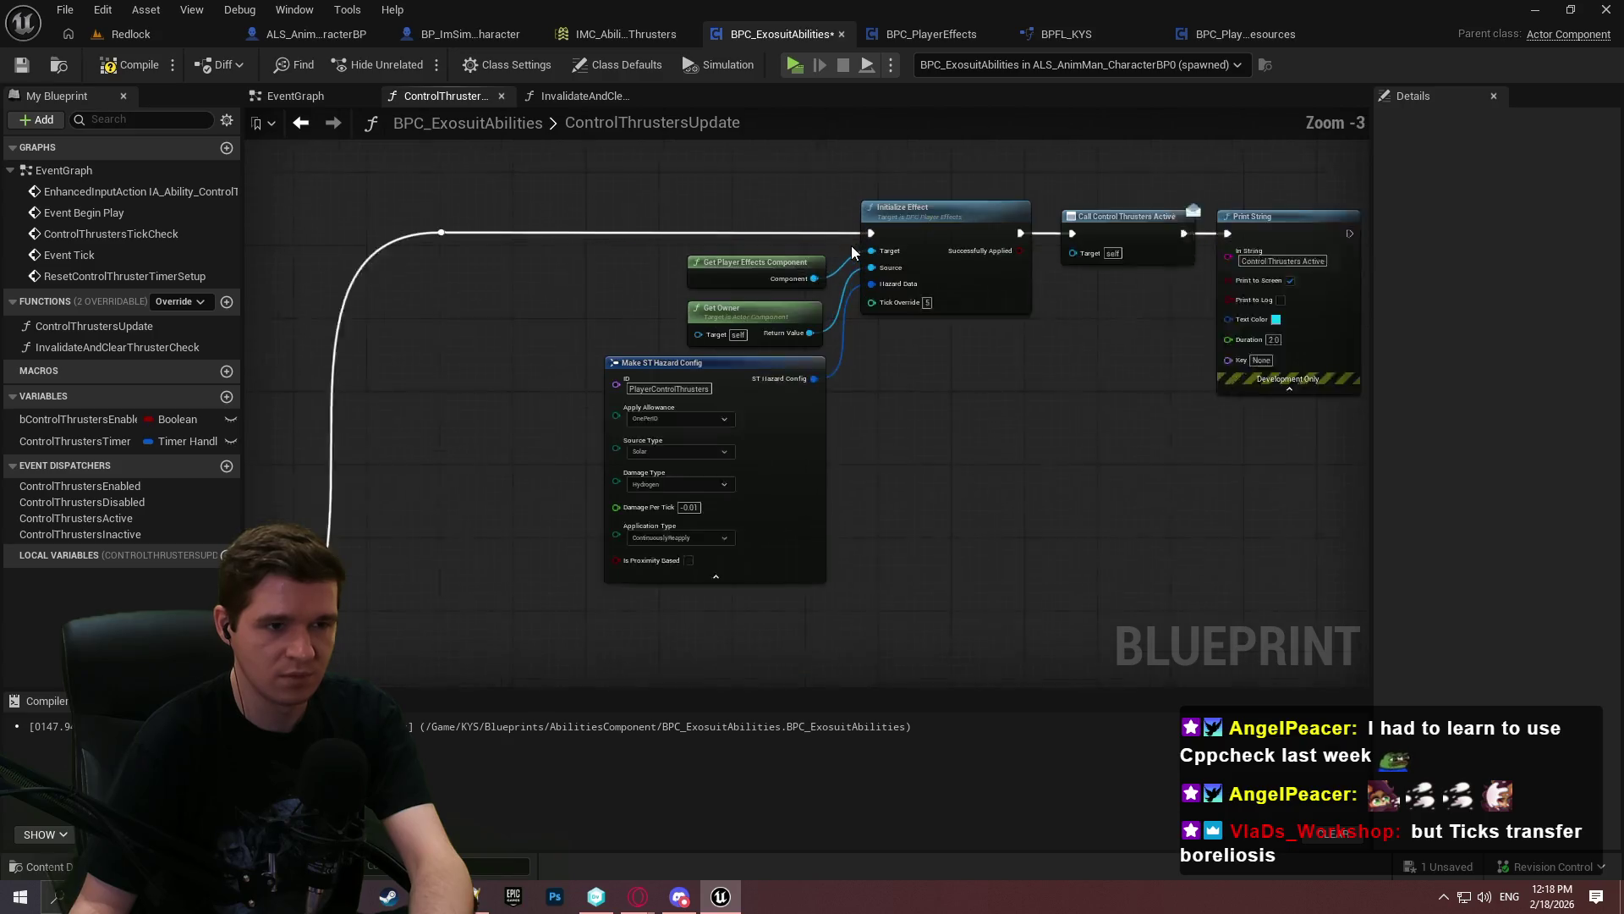
scroll(912, 385, "down", 3)
left_click_drag(942, 373, 1337, 344)
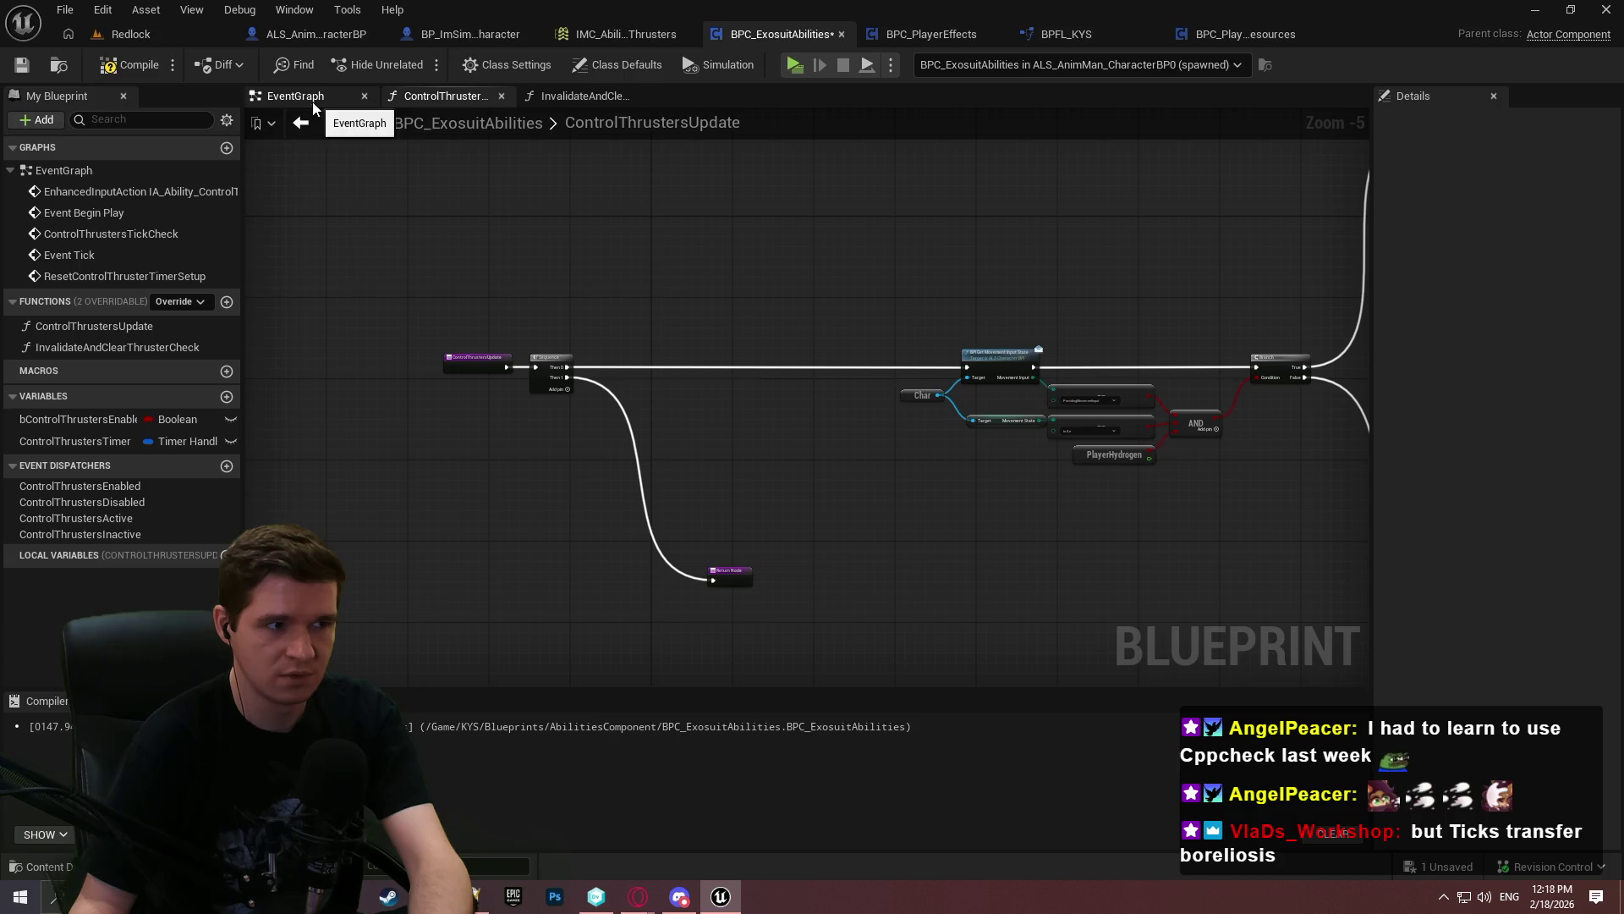
Compile and save the blueprint, then bring ControlThrustersTickCheck into view in the EventGraph
left_click(103, 68)
left_click(21, 65)
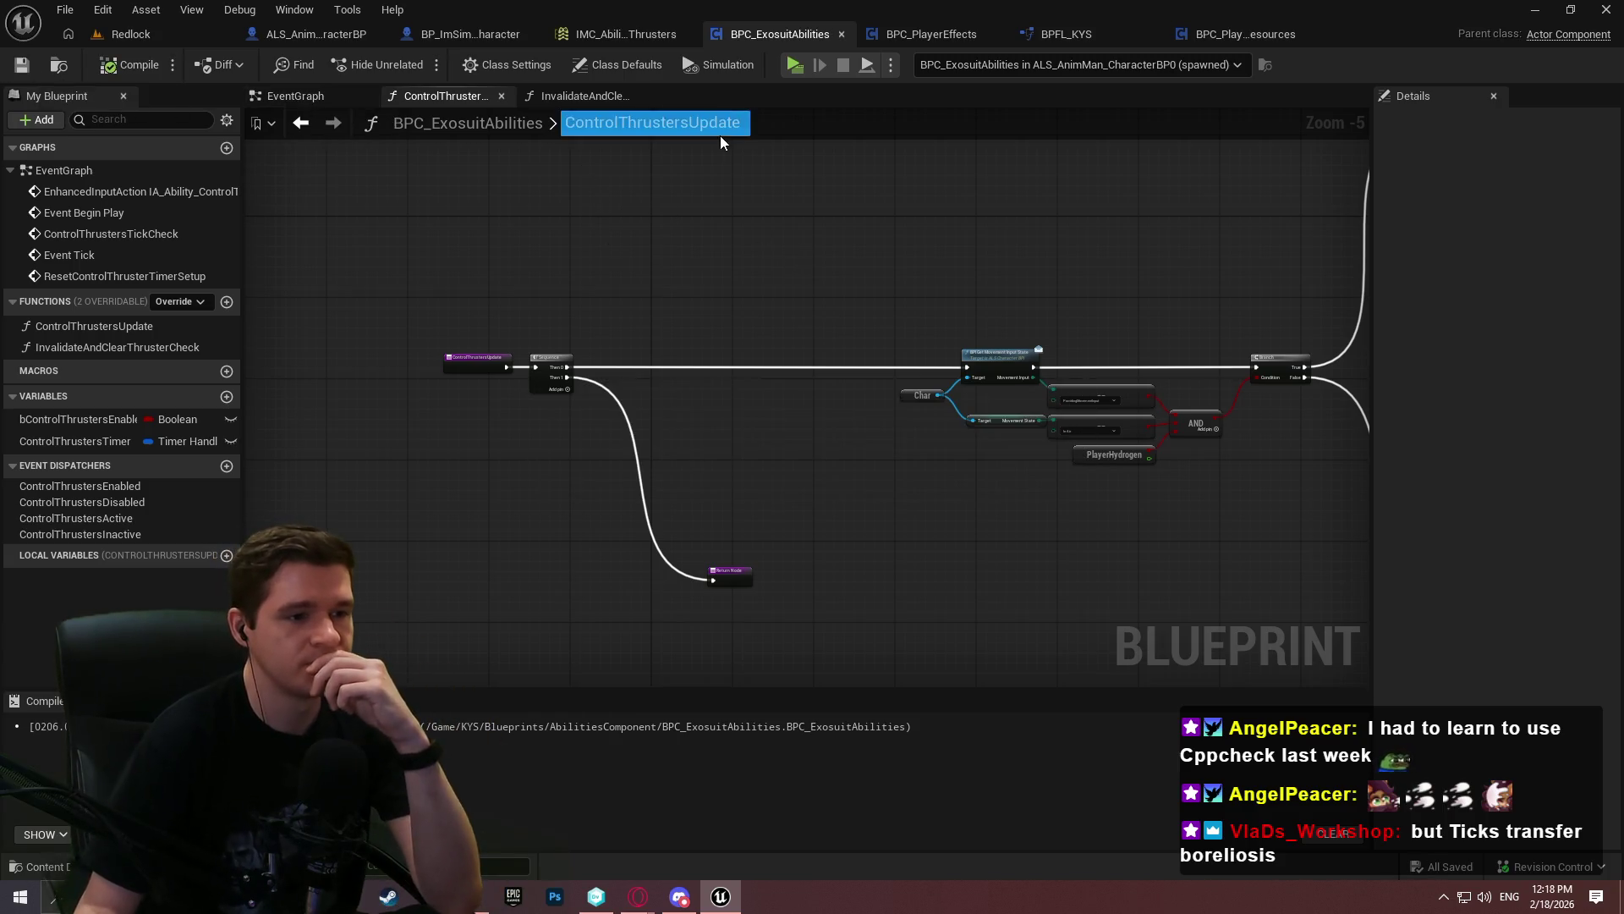
mouse_move(1127, 308)
left_mouse_down()
mouse_move(471, 265)
mouse_move(482, 391)
left_mouse_up()
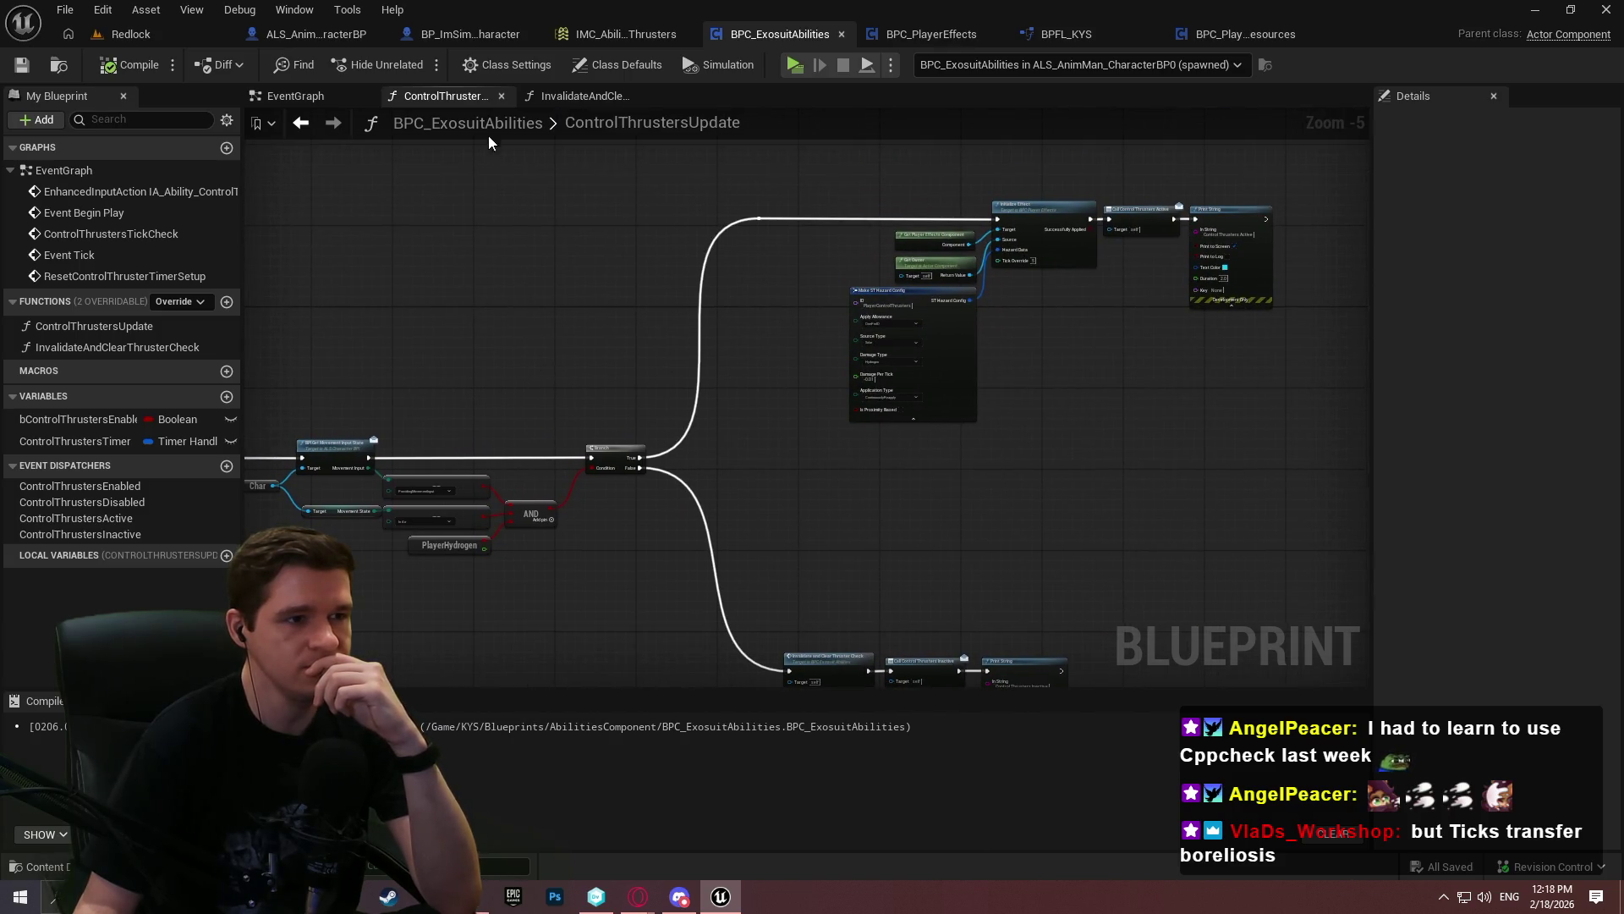
left_click(338, 95)
scroll(769, 439, "up", 2)
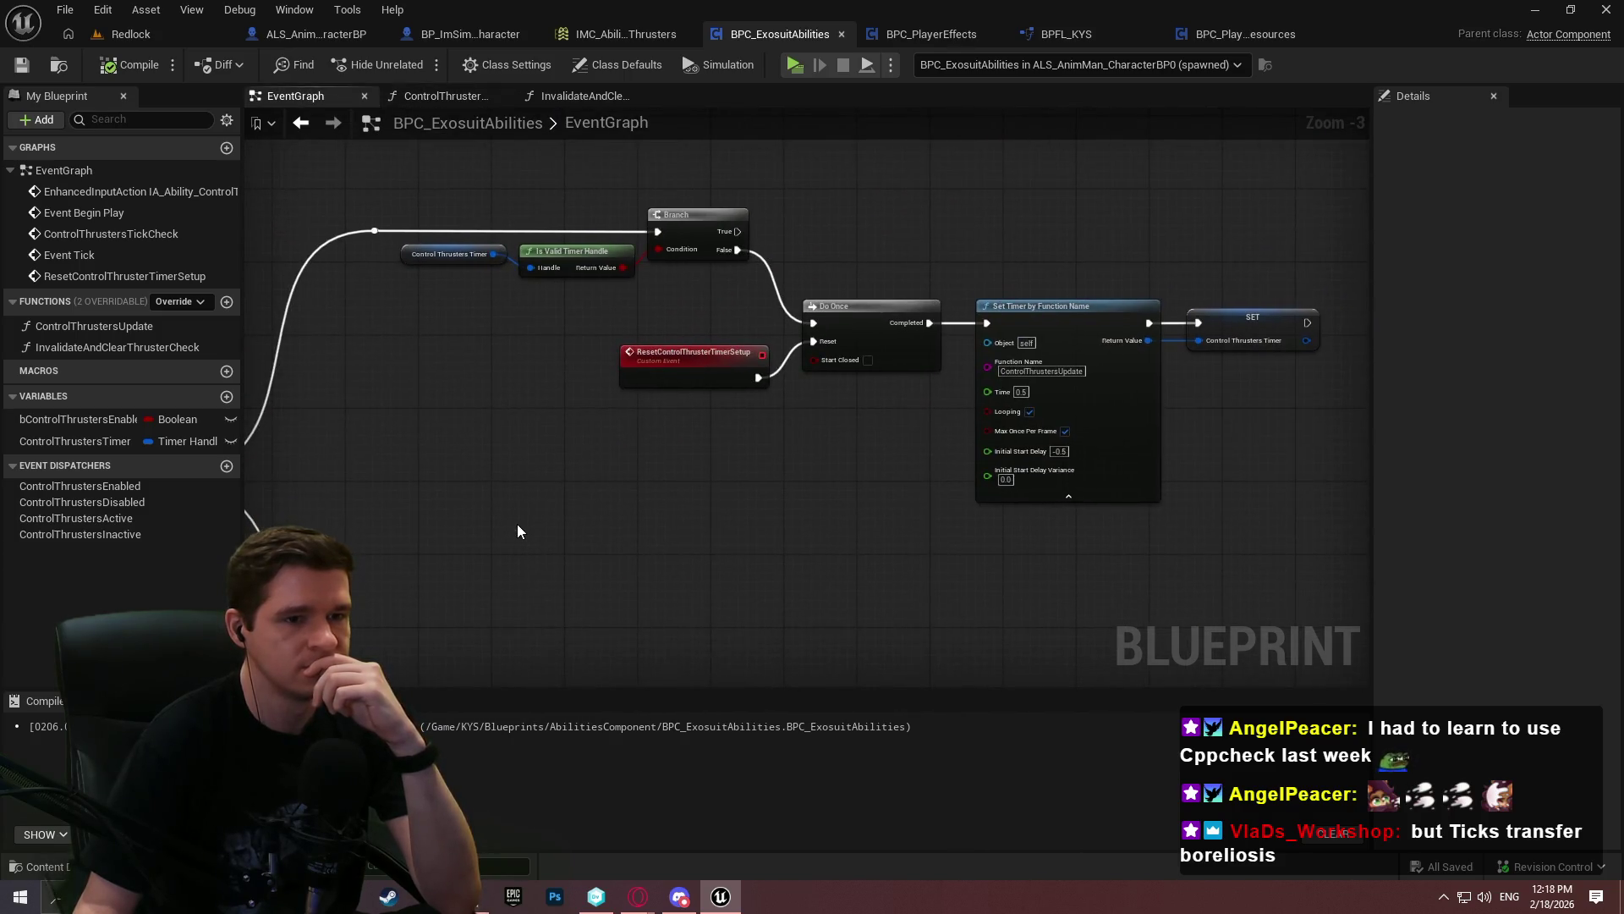
mouse_move(520, 517)
left_mouse_down()
mouse_move(1352, 409)
mouse_move(1317, 428)
mouse_move(1108, 428)
left_mouse_up()
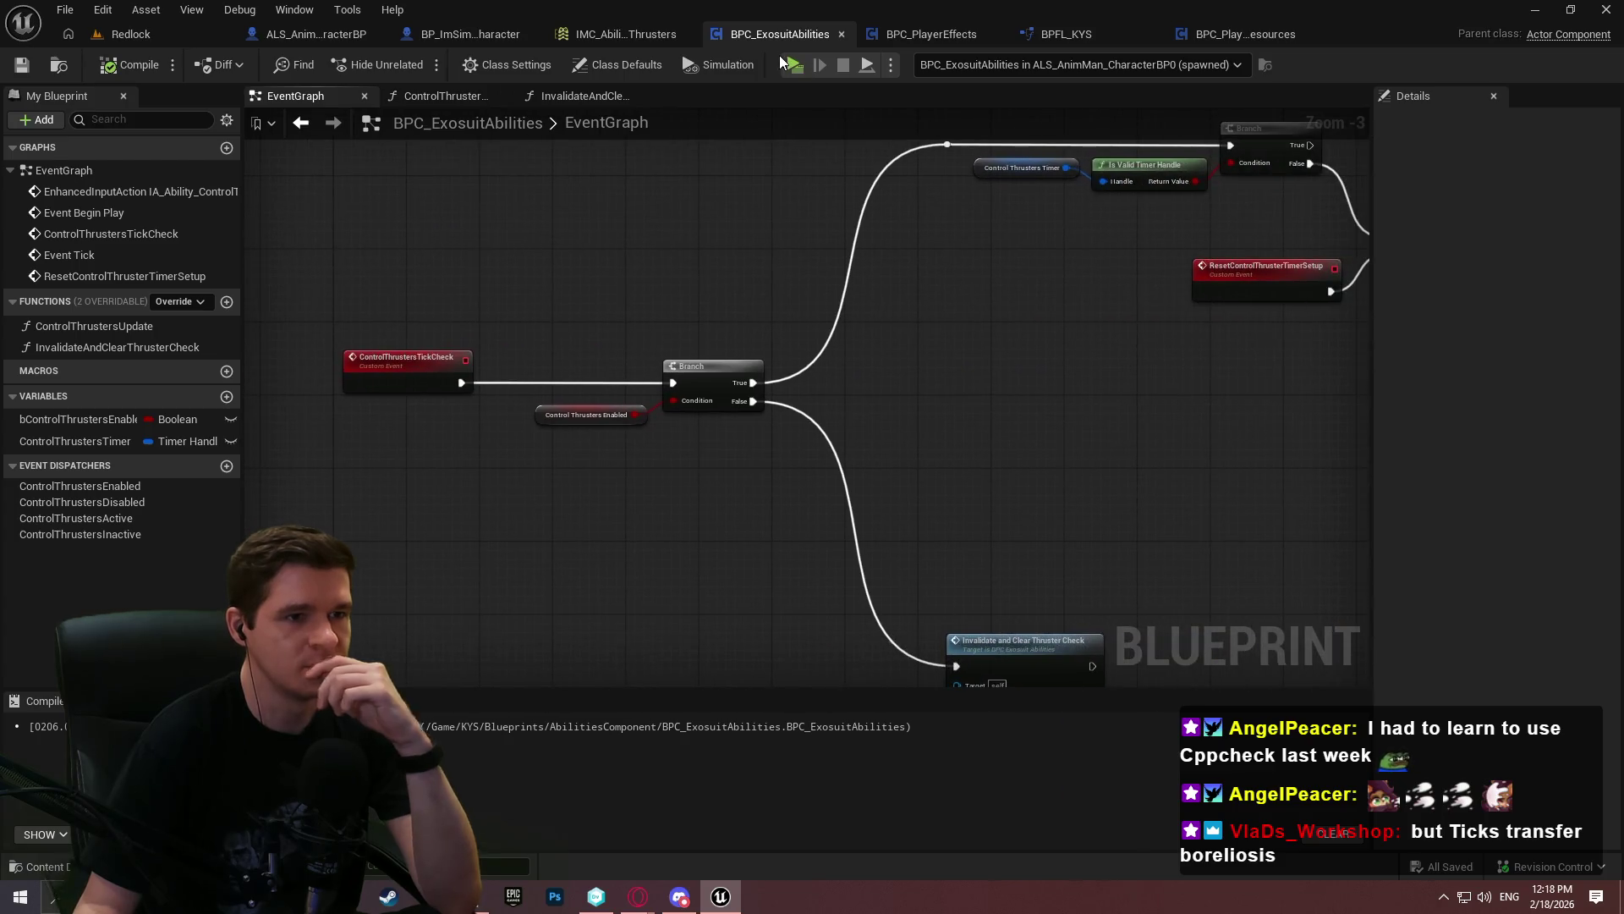
Run a play-in-editor test, watch execution flow through Do Once to SET, then stop it
left_click(795, 71)
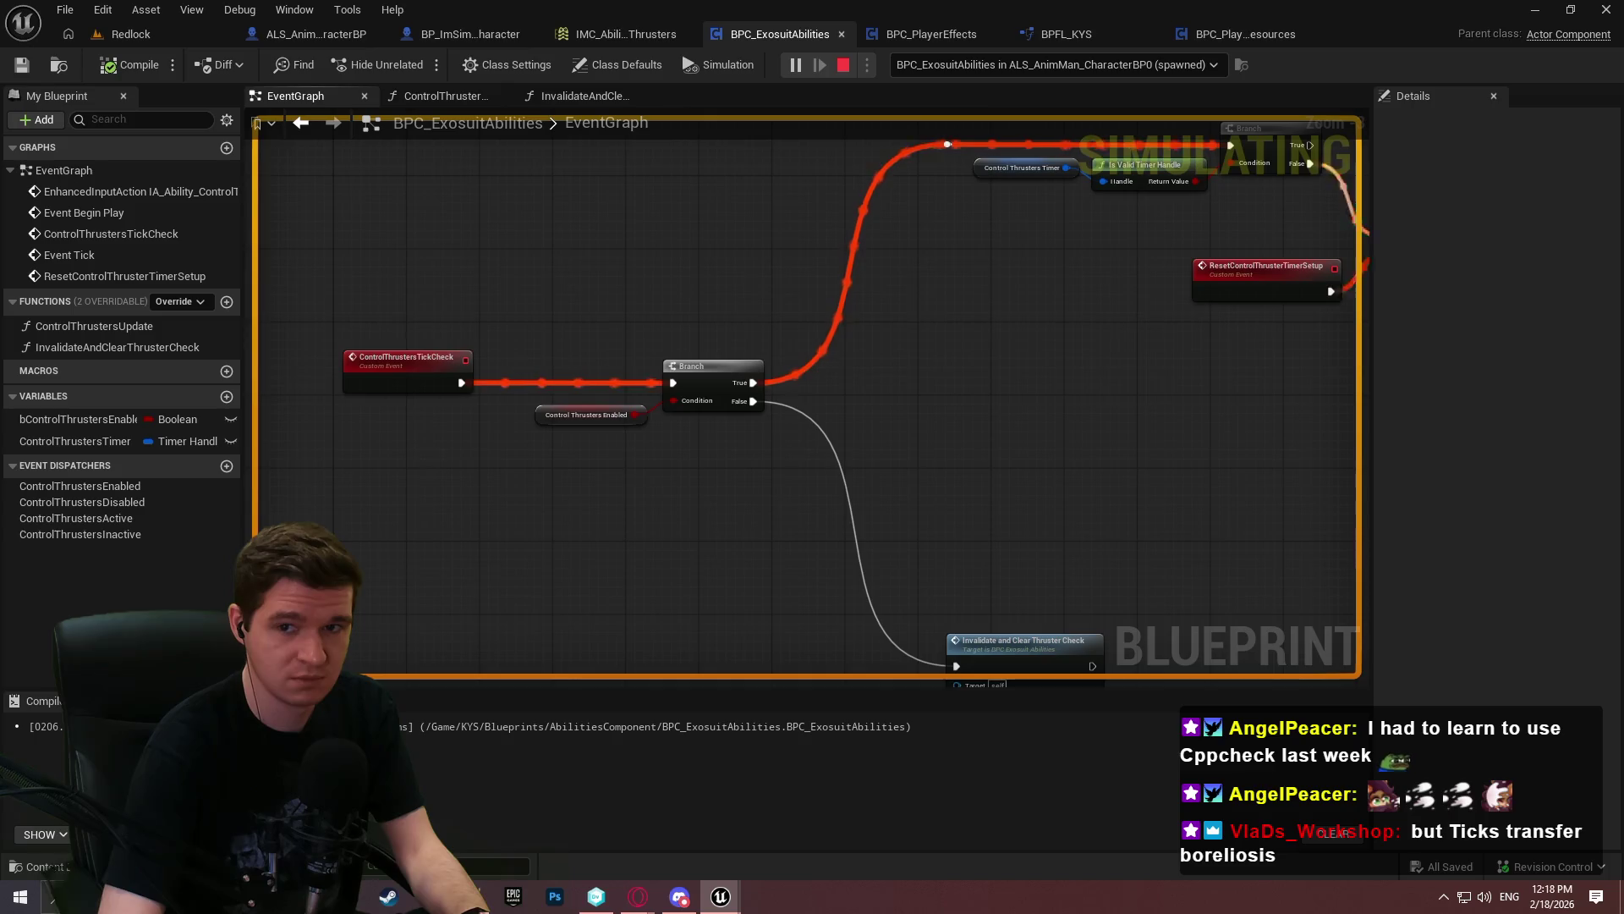
key("super")
left_click_drag(917, 419, 877, 464)
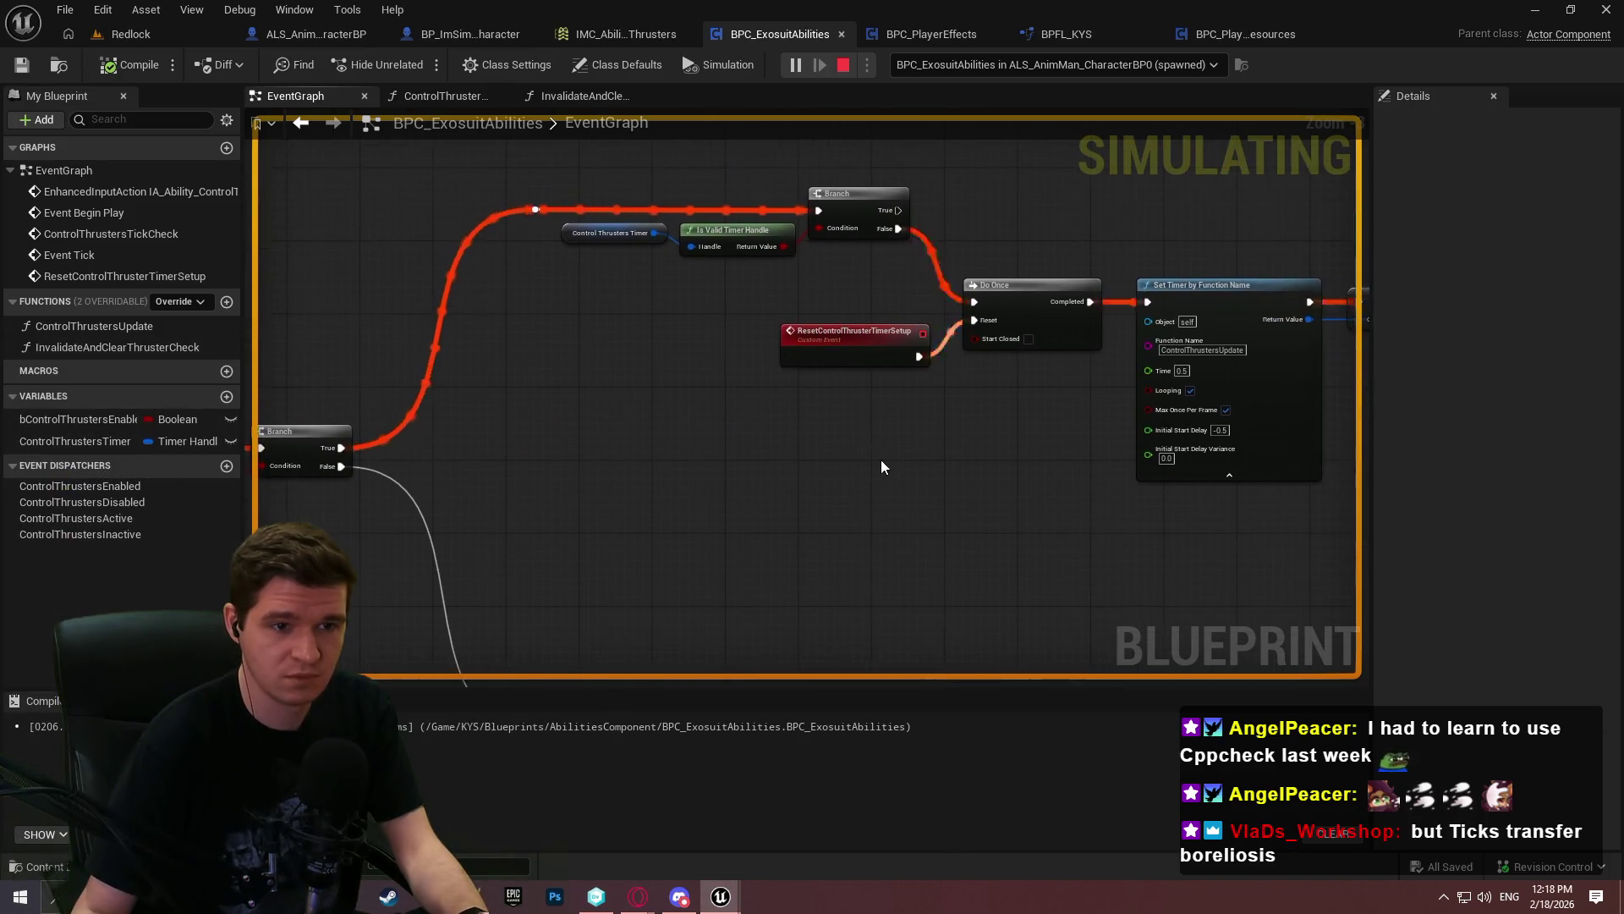
scroll(663, 421, "down", 2)
left_click_drag(664, 420, 855, 366)
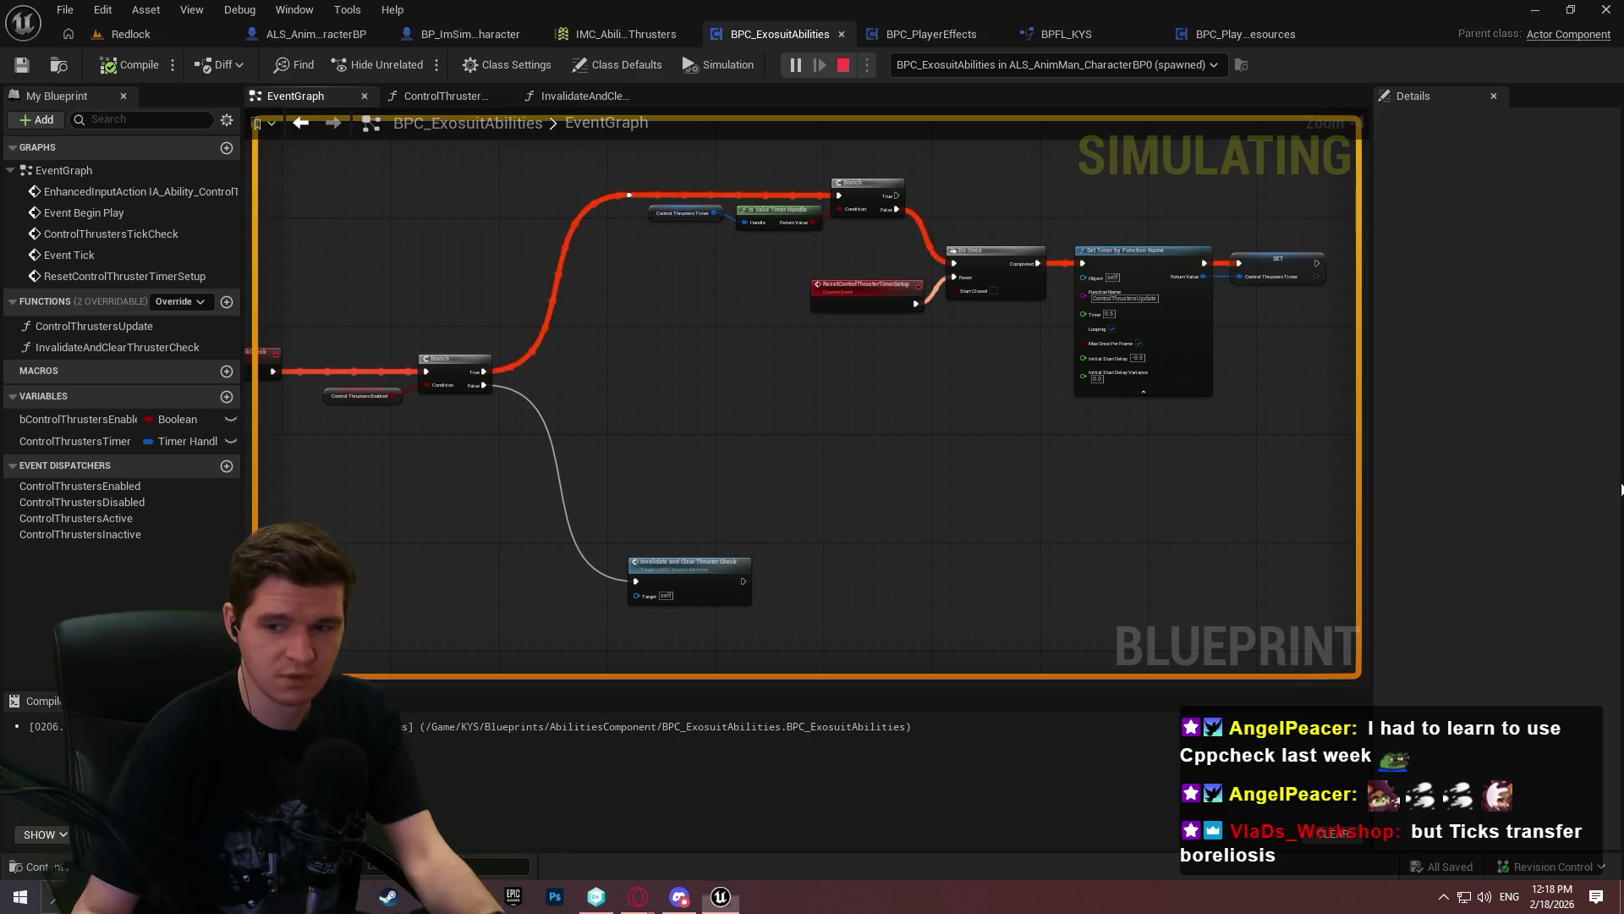
key("Escape")
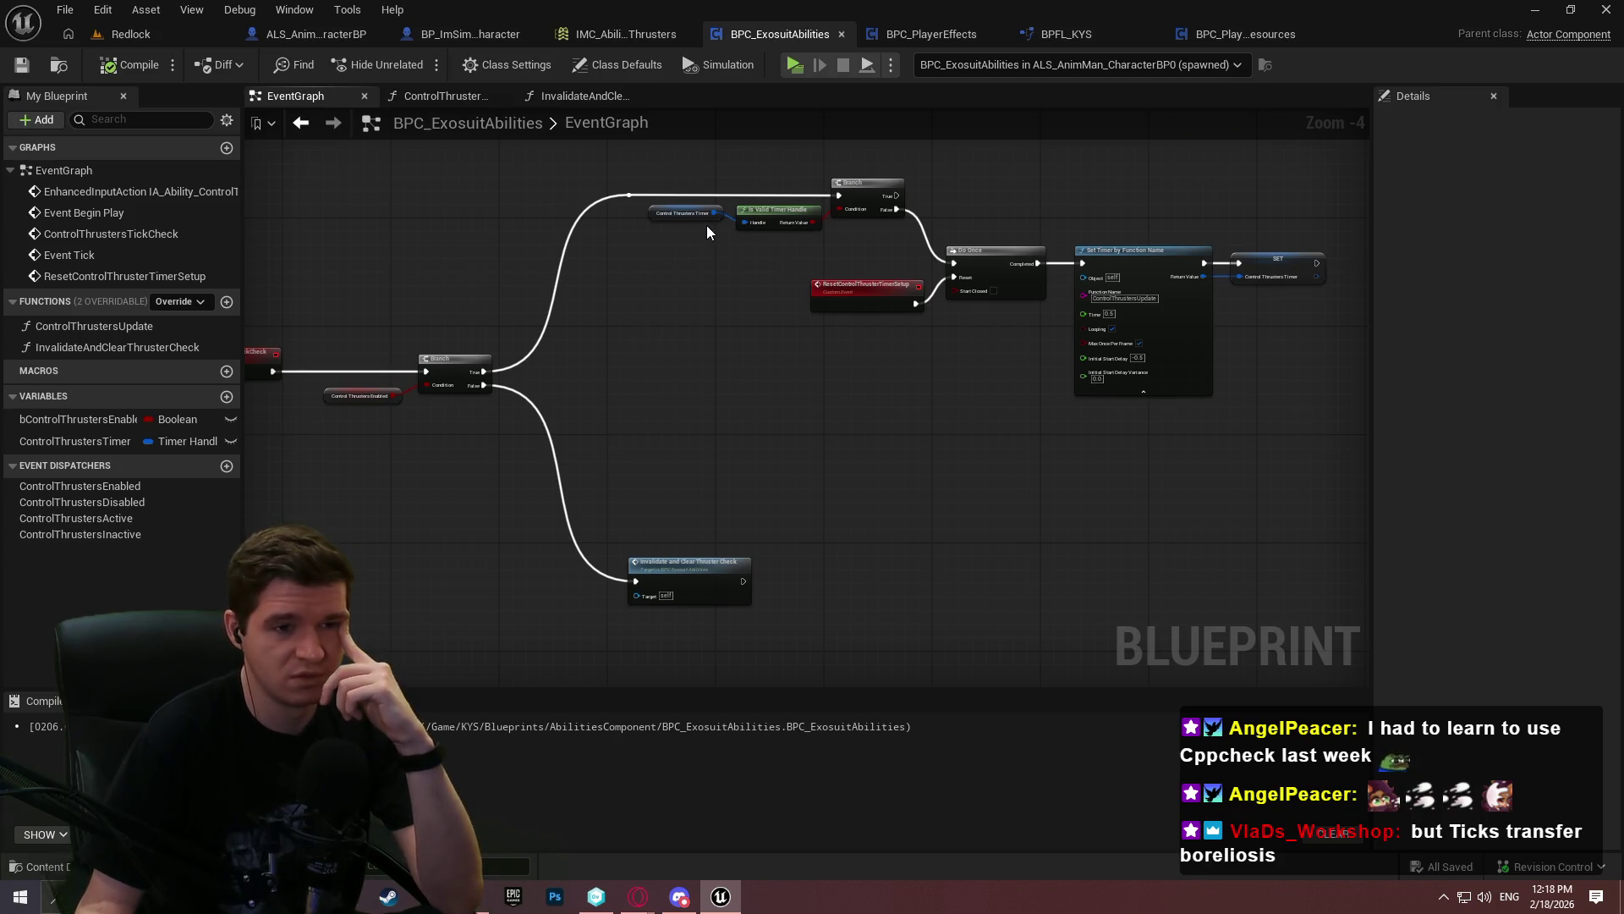
Pan the EventGraph to review the begin play and tick events, Do Once and Set Timer nodes
mouse_move(707, 225)
left_mouse_down()
mouse_move(761, 355)
mouse_move(855, 499)
mouse_move(745, 335)
left_mouse_up()
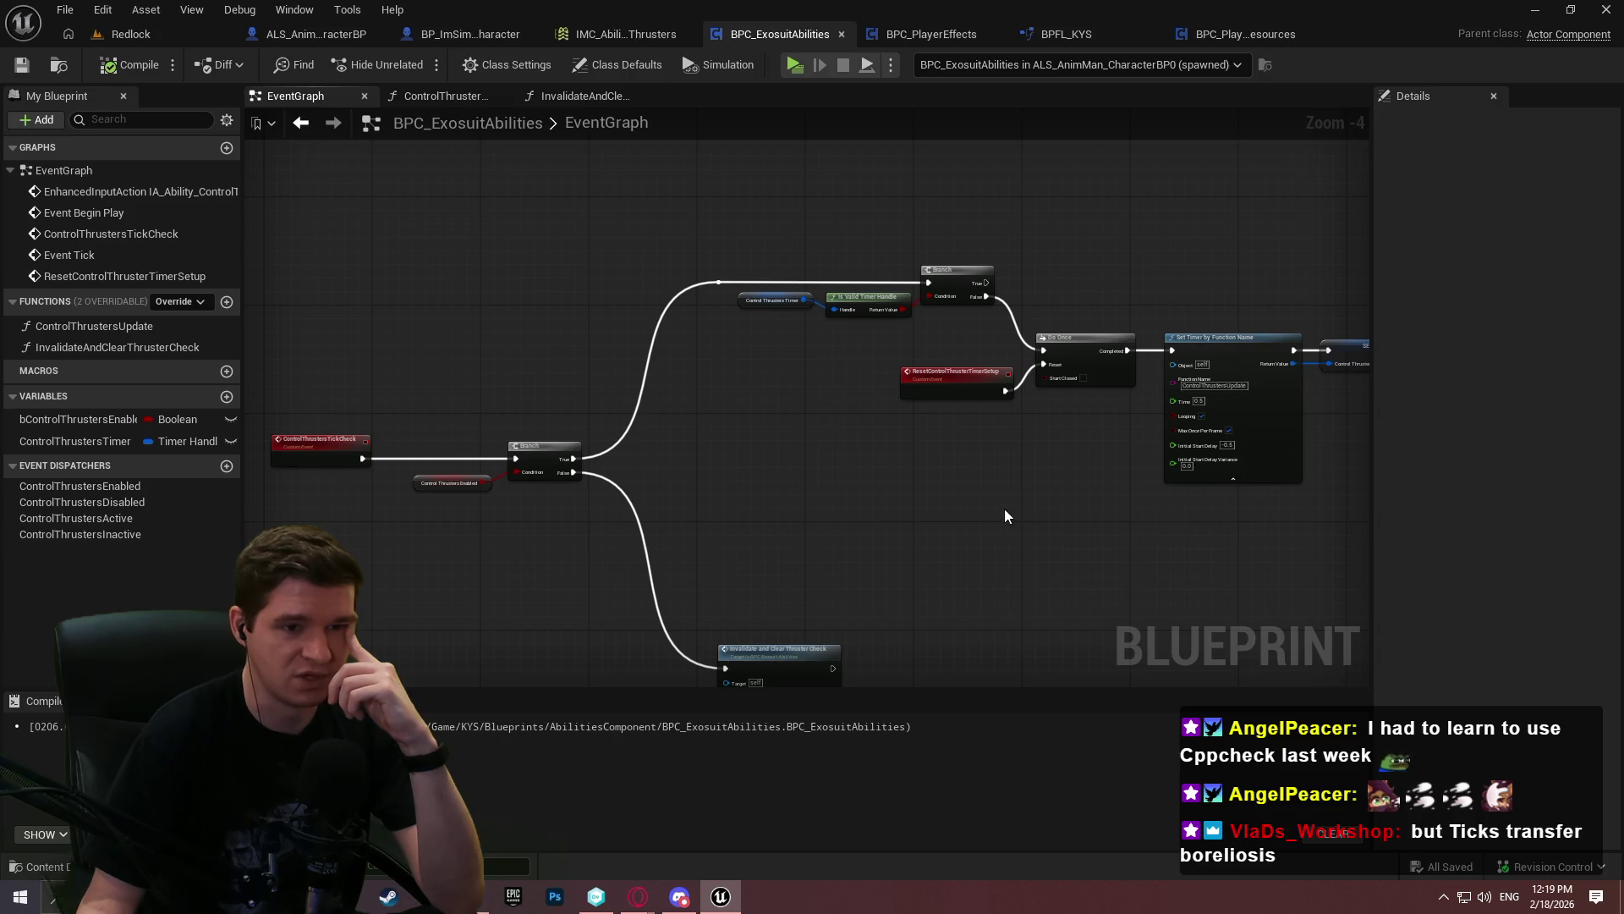
scroll(1003, 510, "up", 2)
left_click_drag(1003, 510, 702, 522)
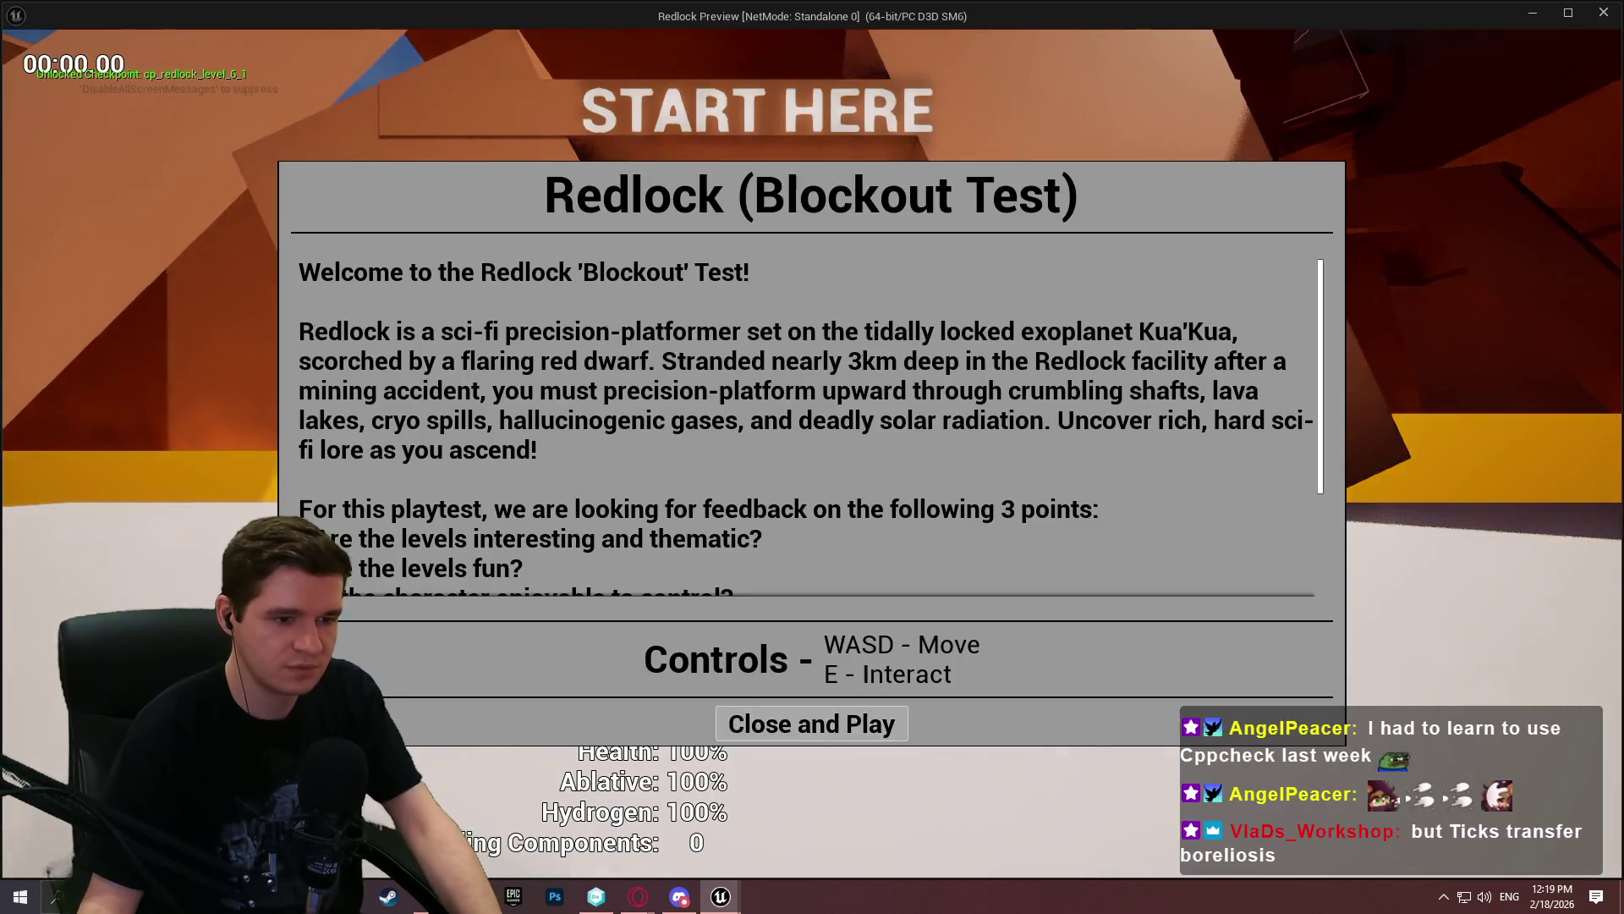
Start playing and run and thruster-jump across the level toward the START HERE platform
left_click(812, 723)
key("w")
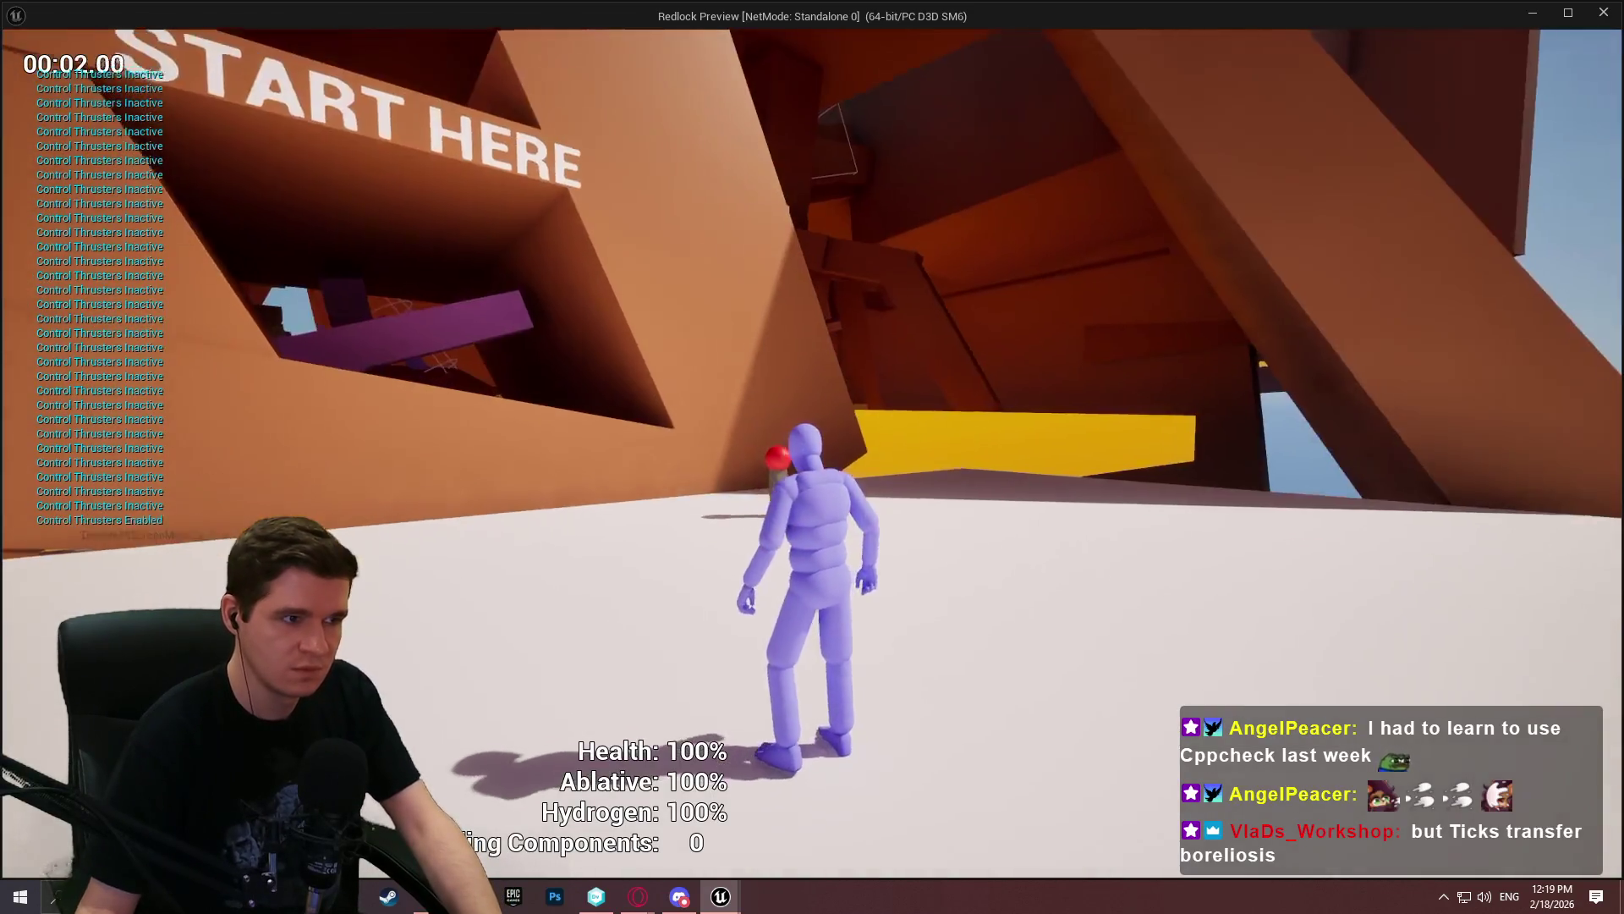
key("space")
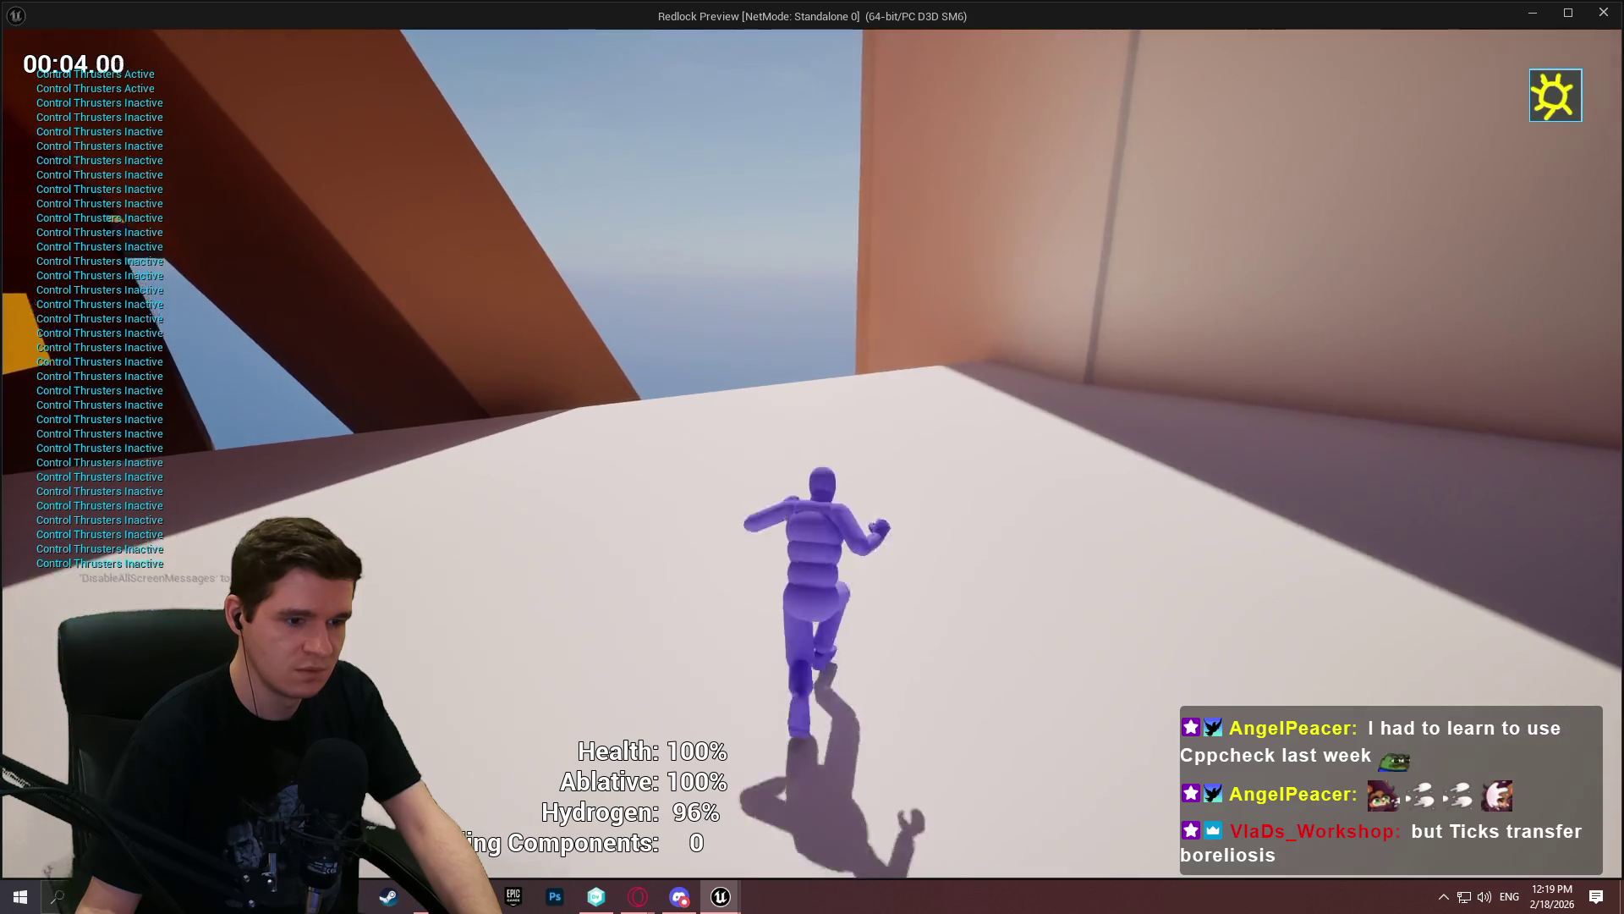
key("space")
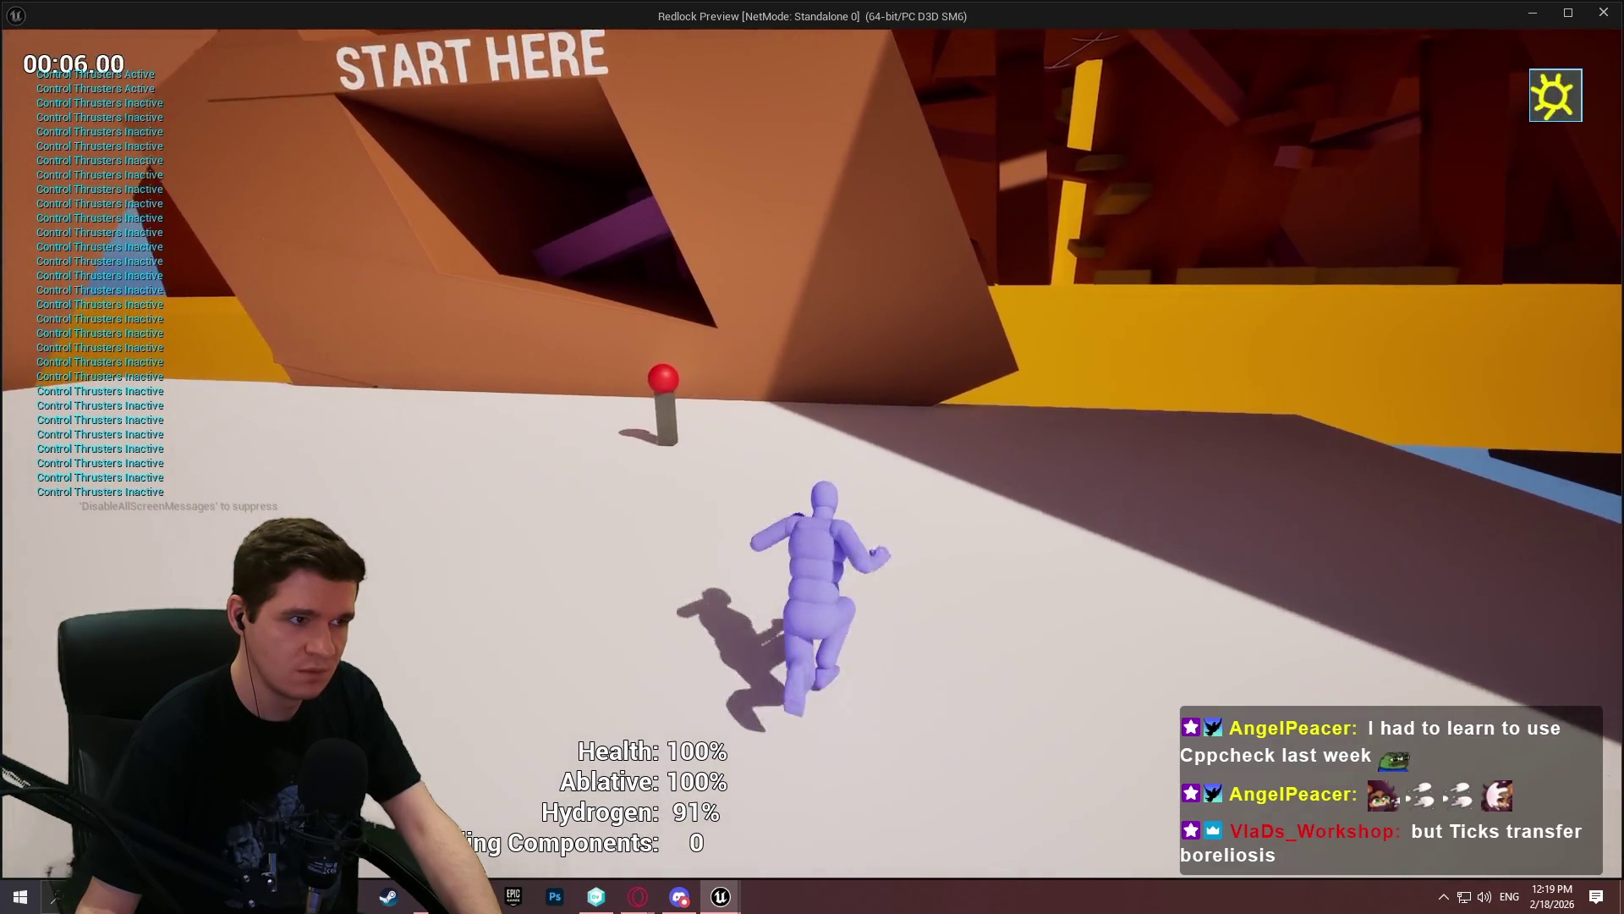
key("space")
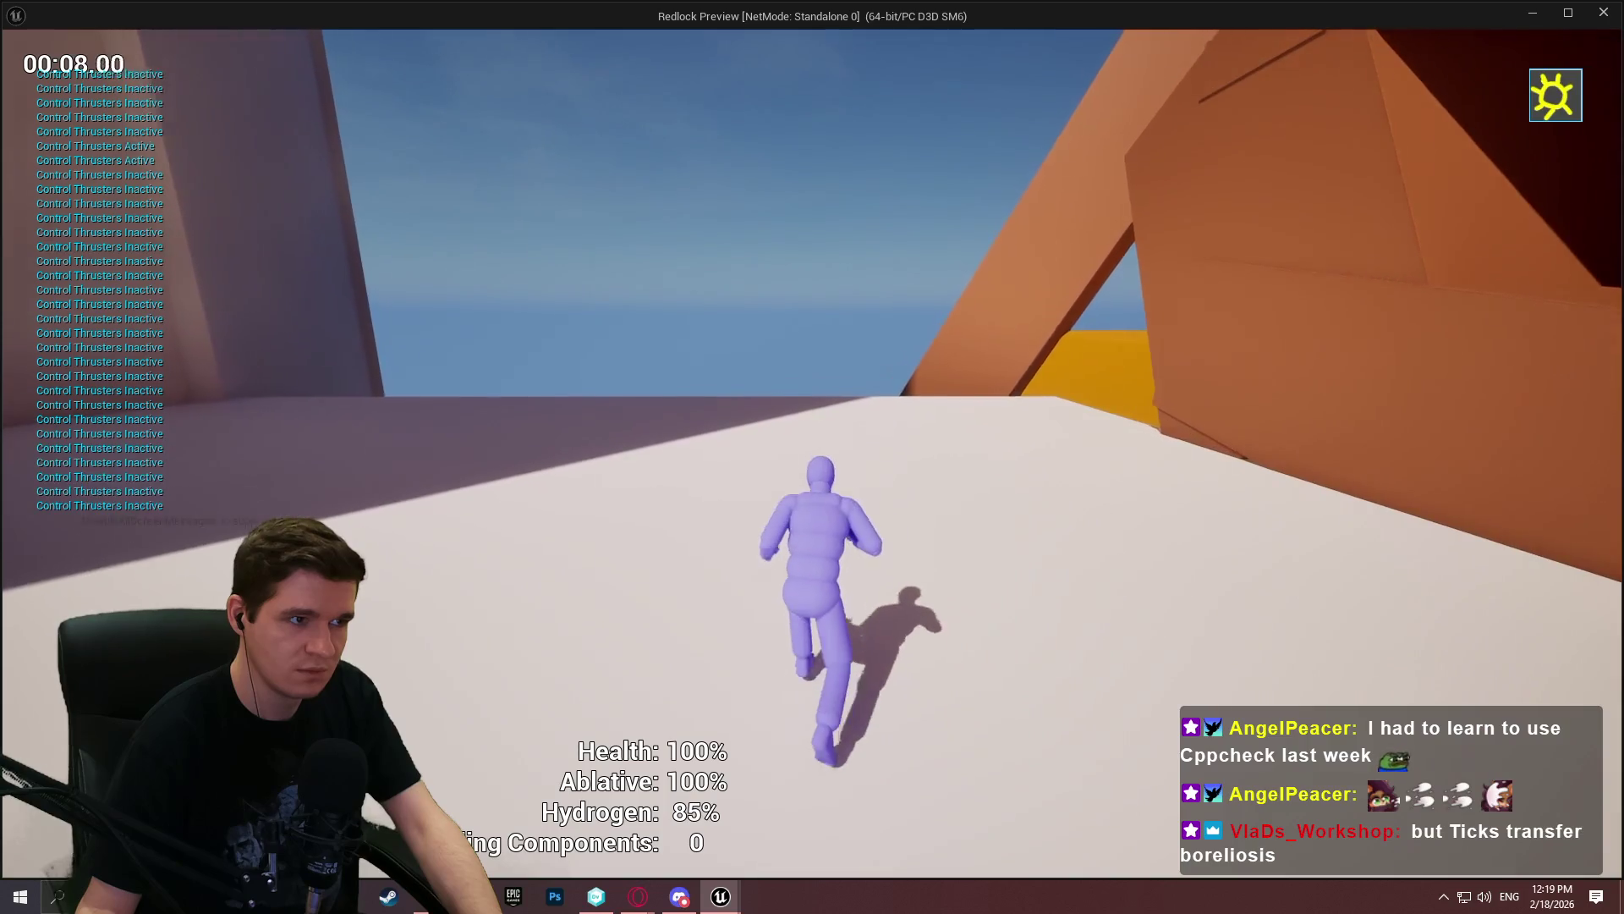
key("space")
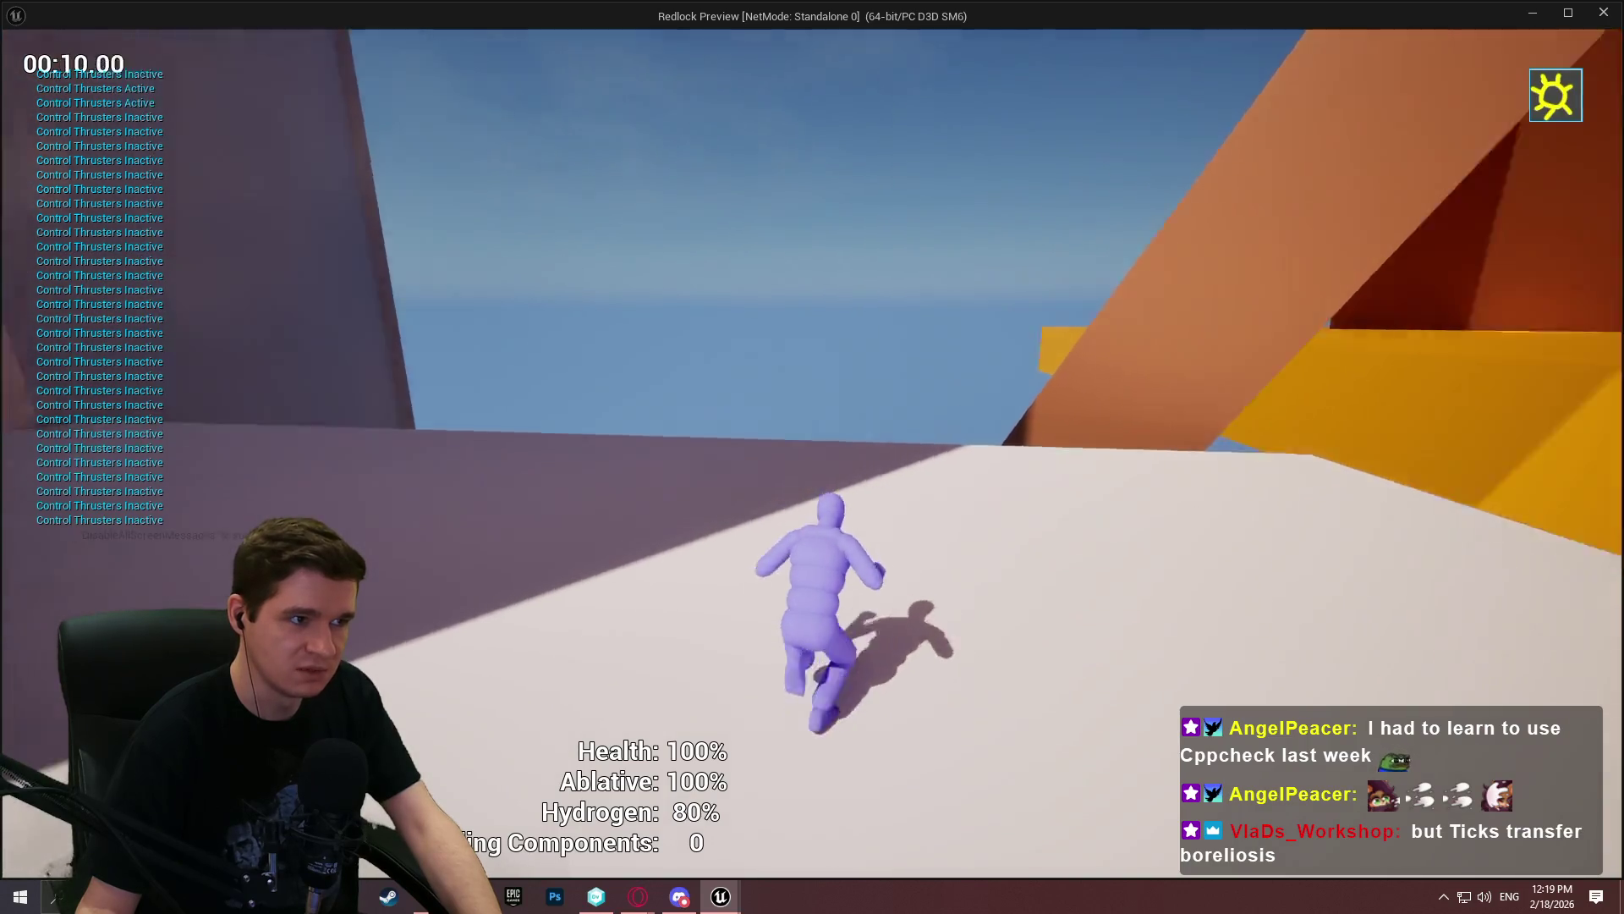
key("space")
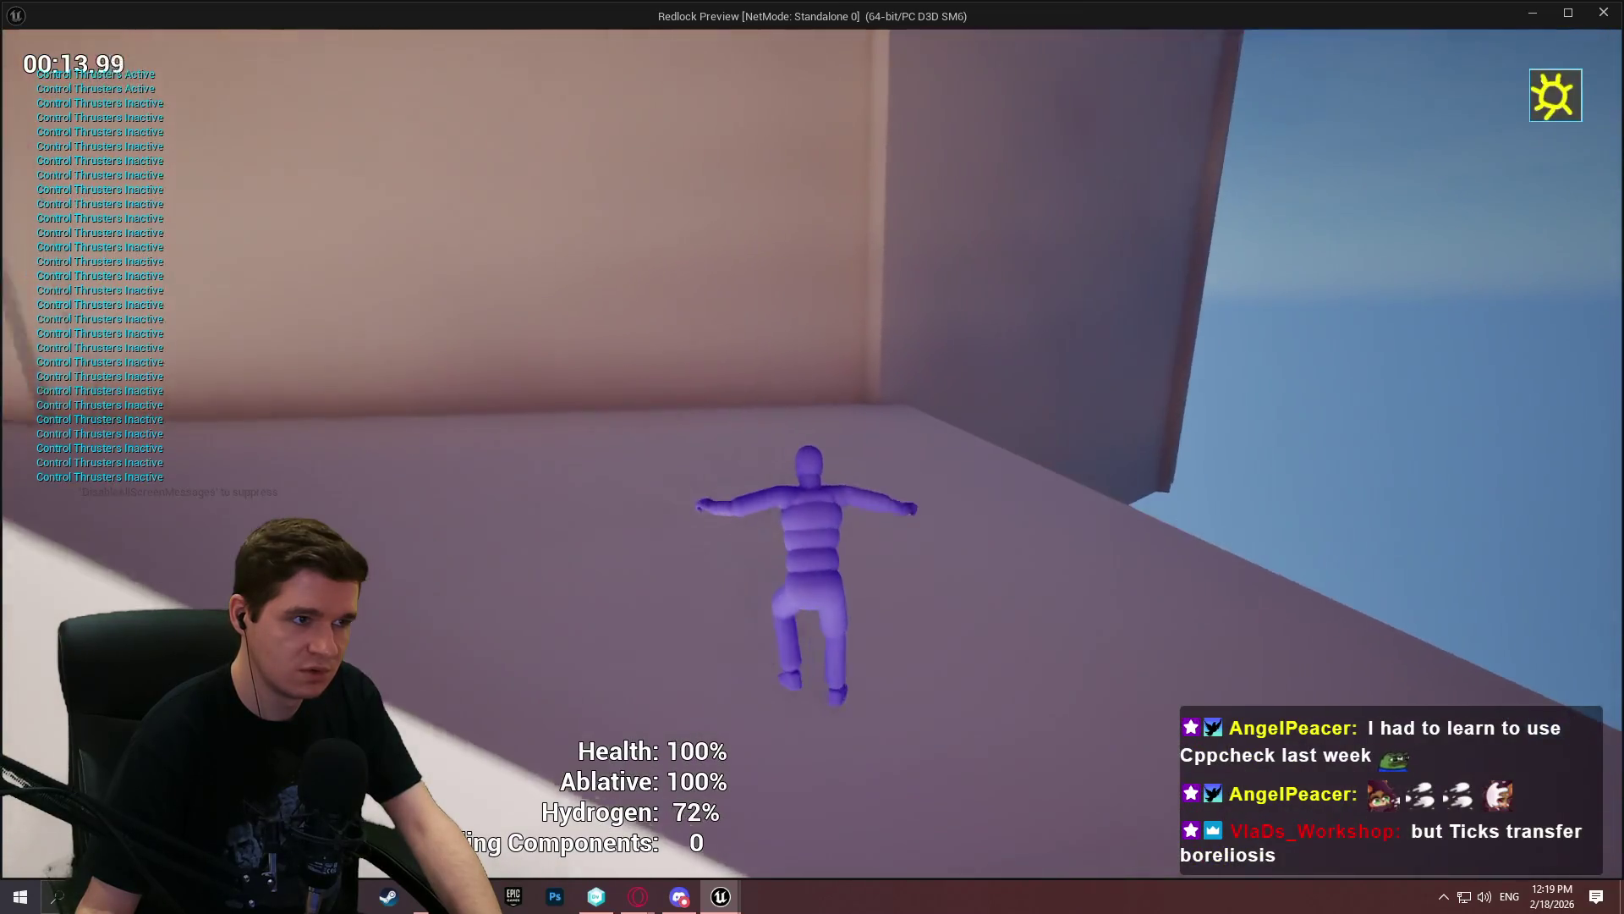
key("space")
key("space")
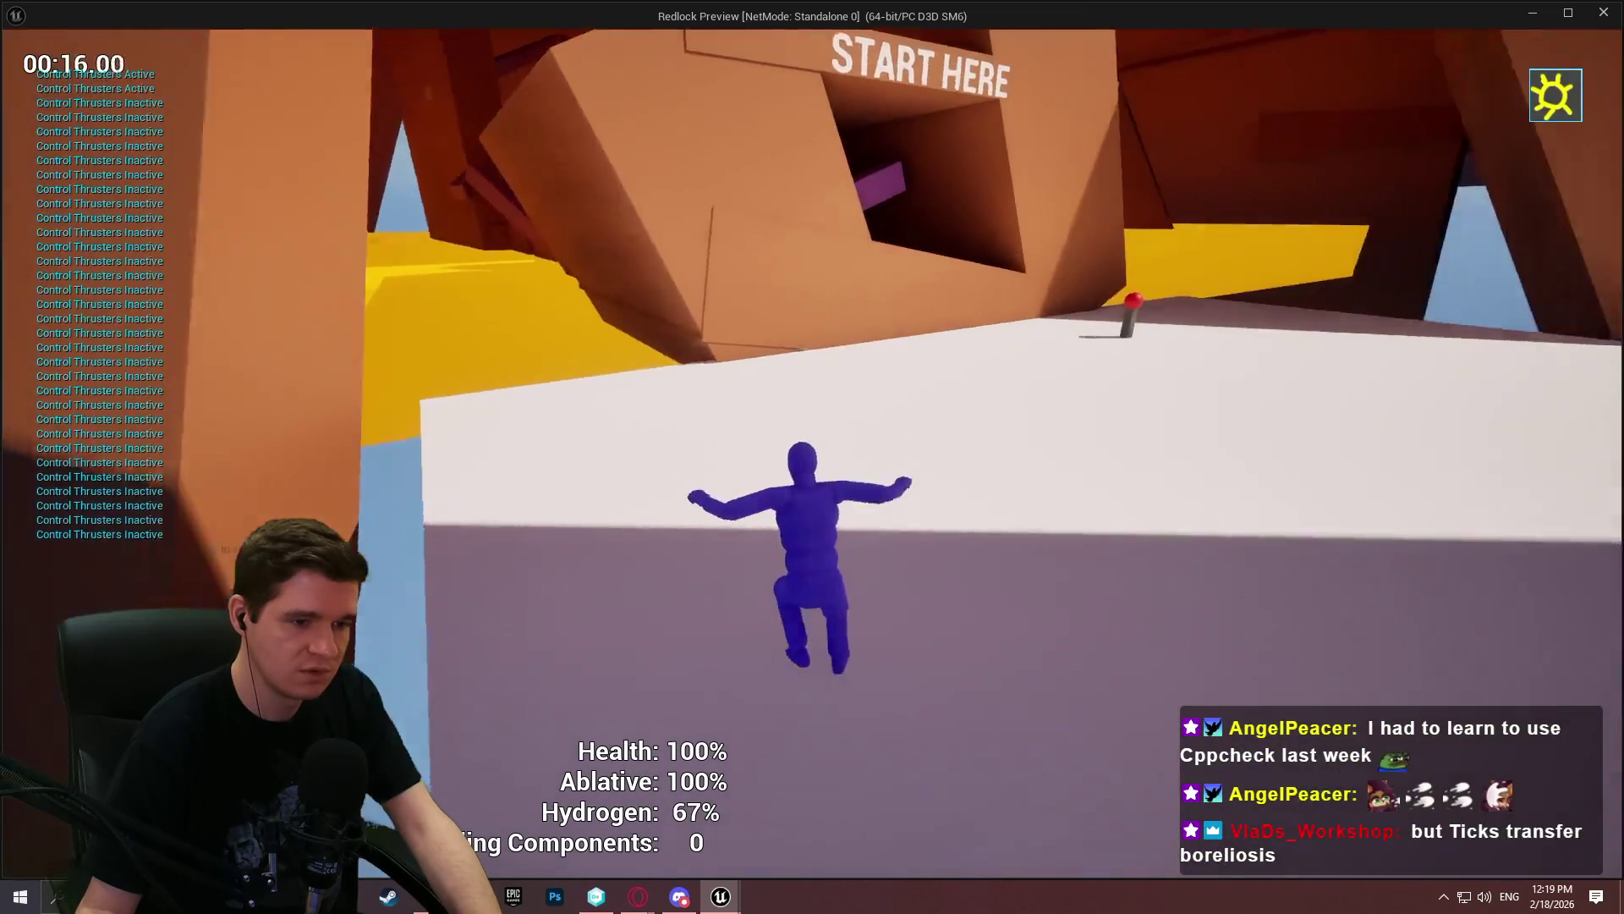
key("space")
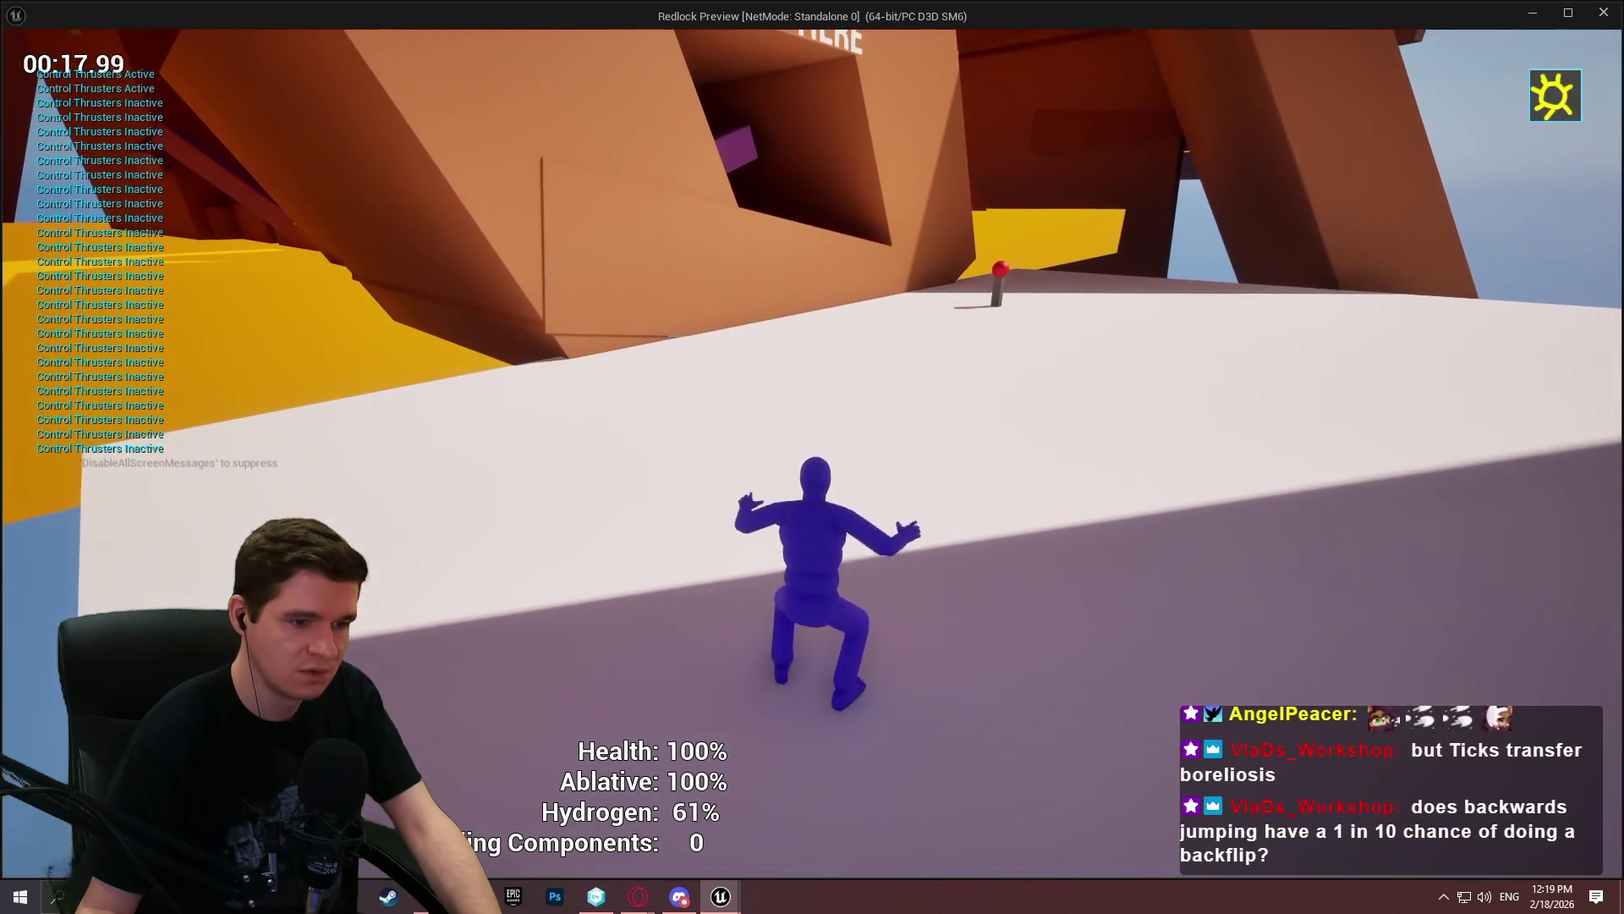
key("space")
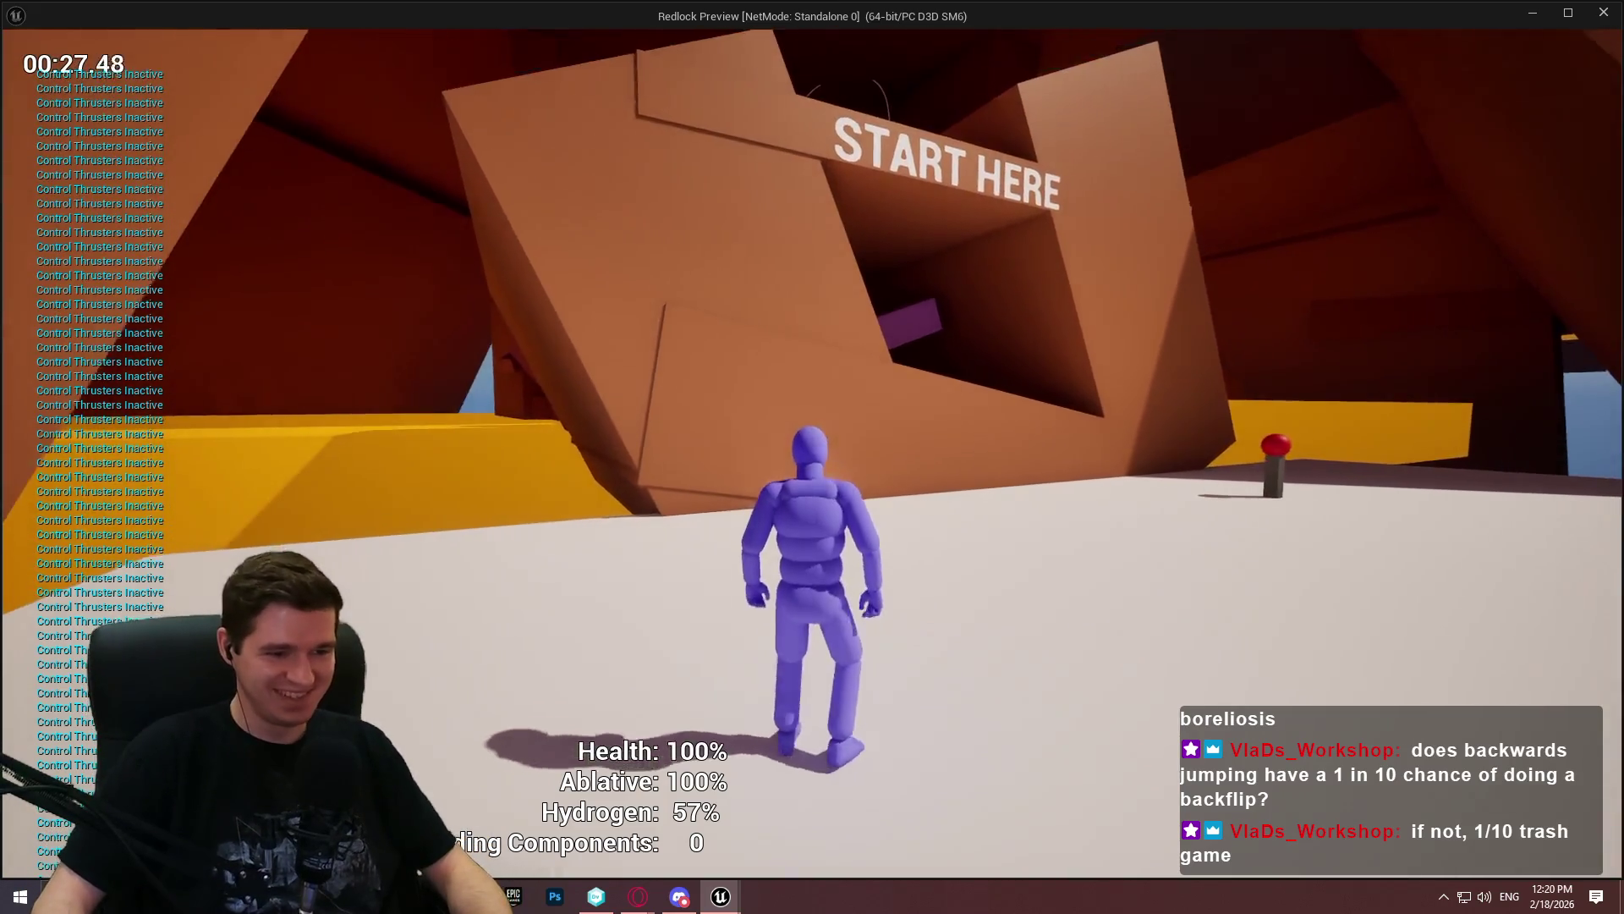
Thruster-jump up the orange wall, climb through the tunnel and across the purple beam, then exit
key("w")
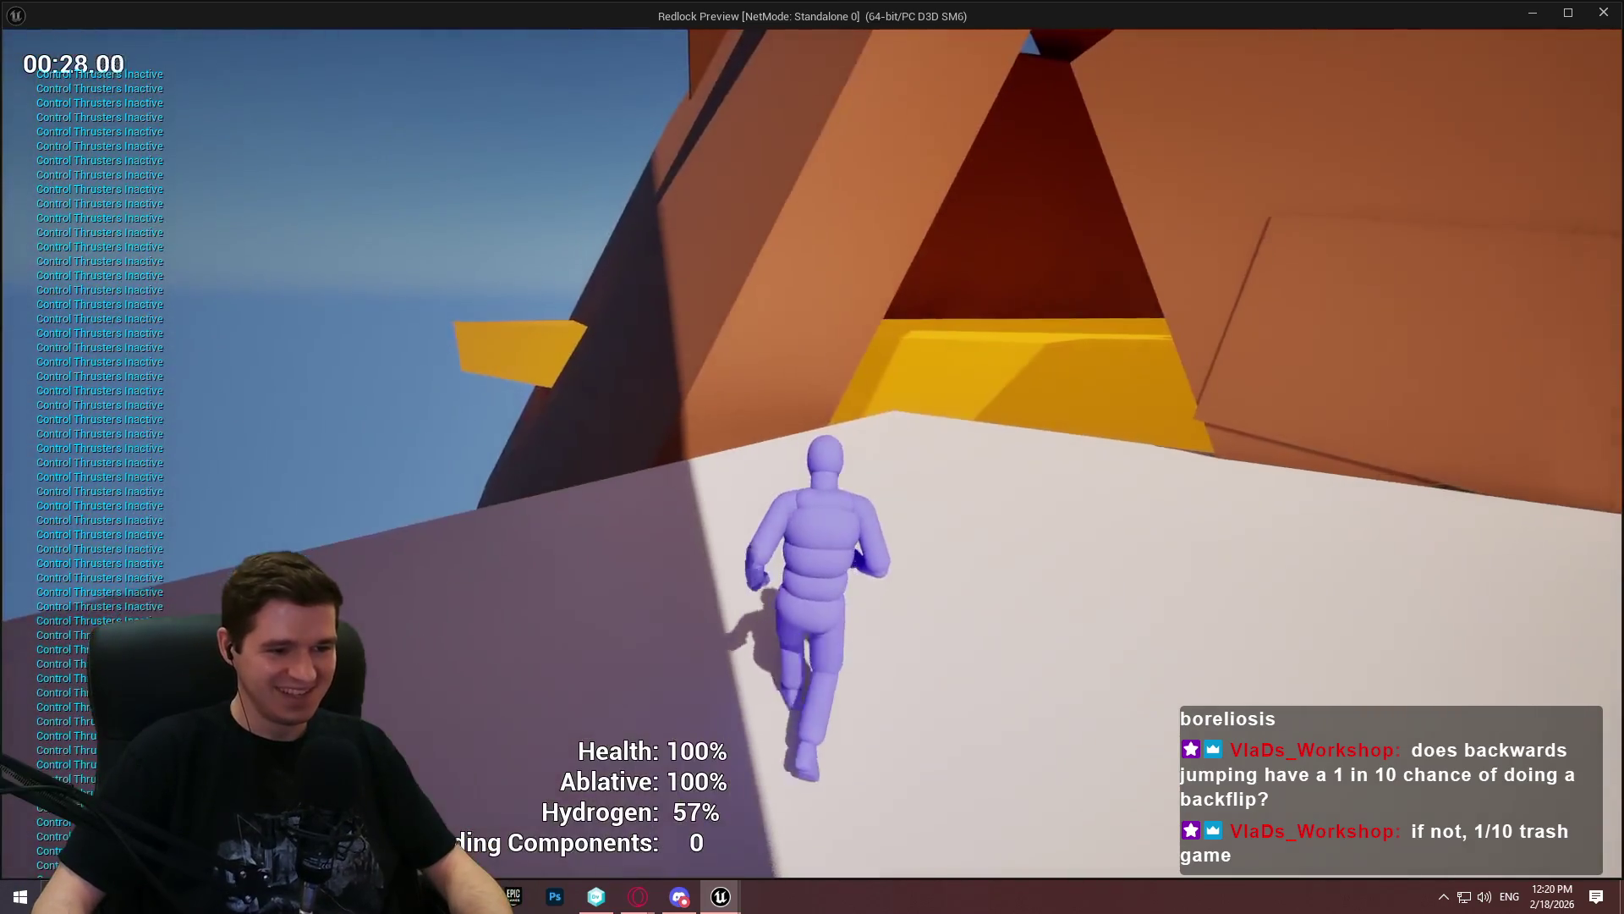
key("space")
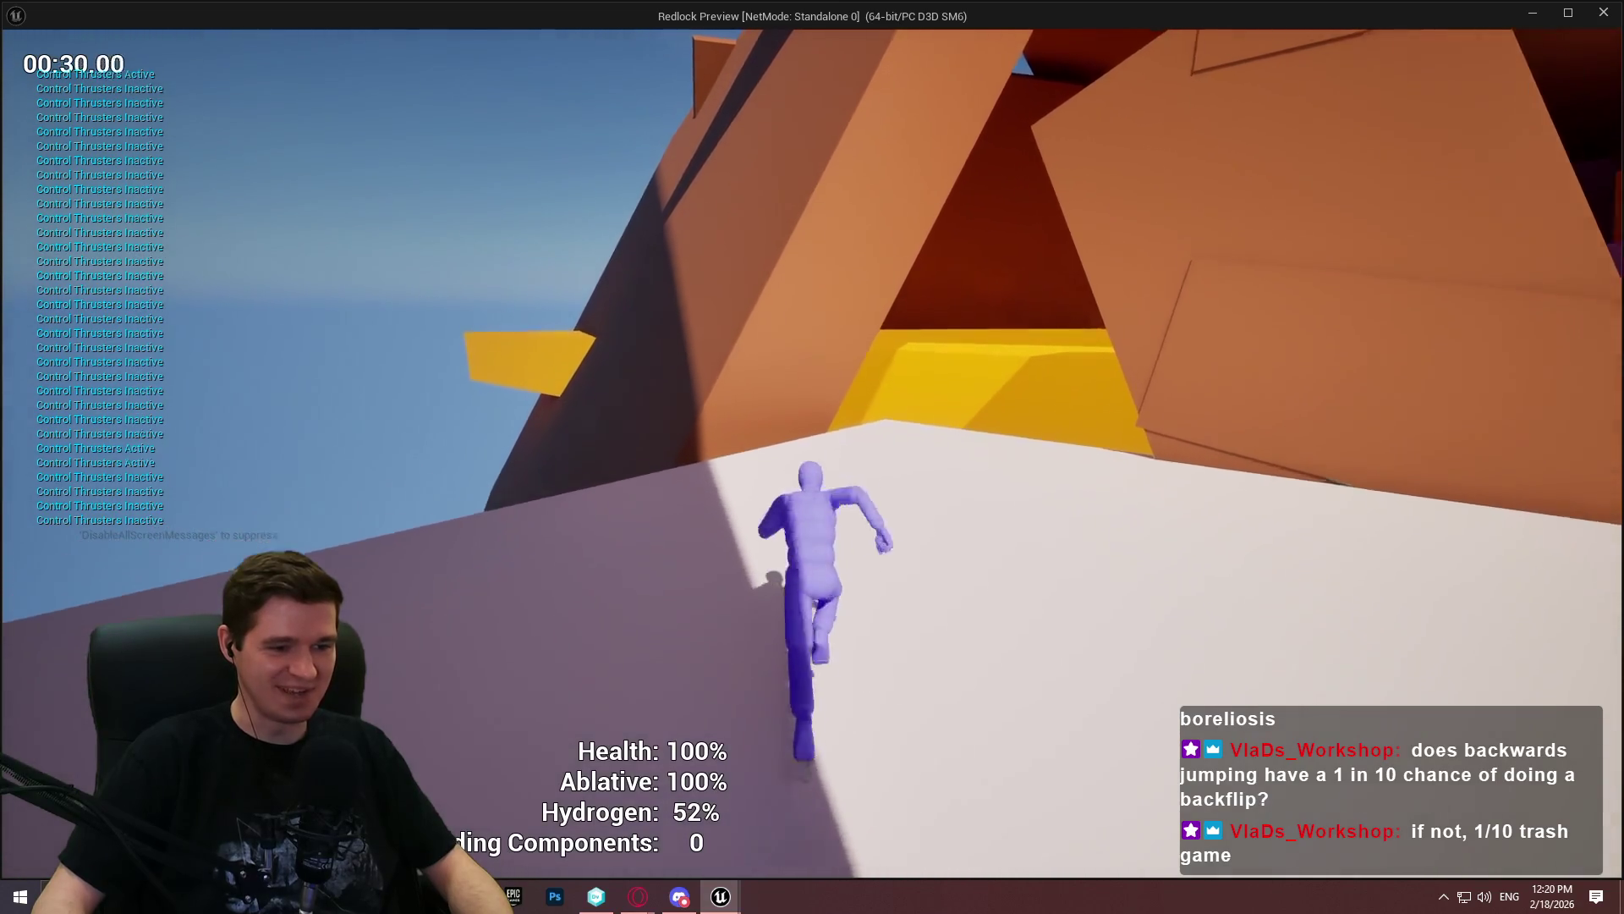
key("space")
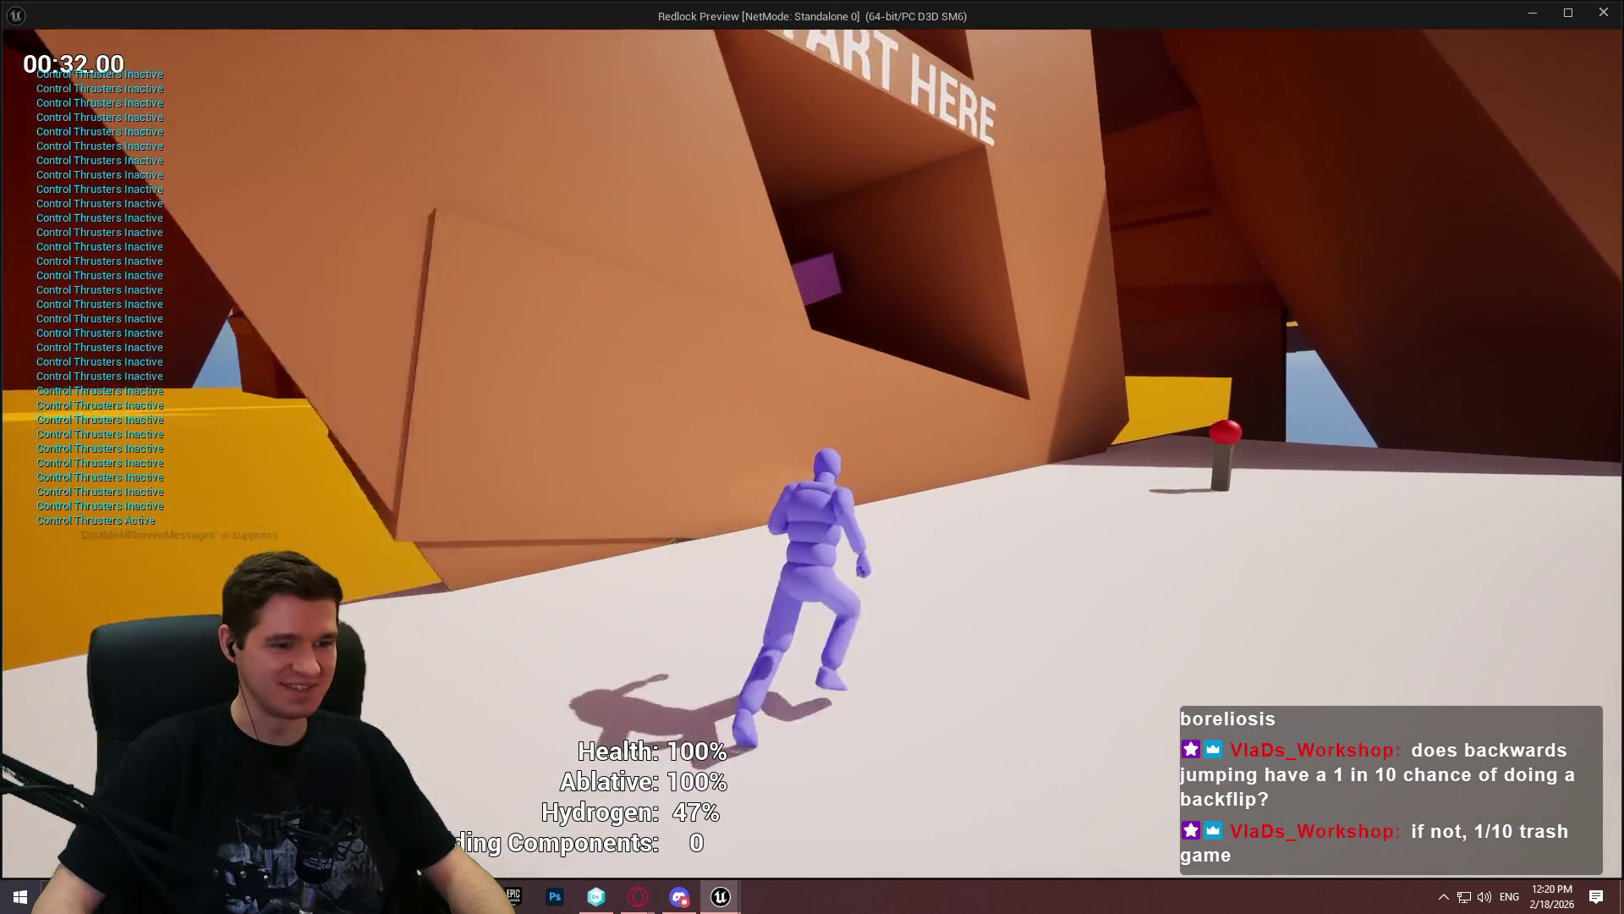
key("space")
key("w")
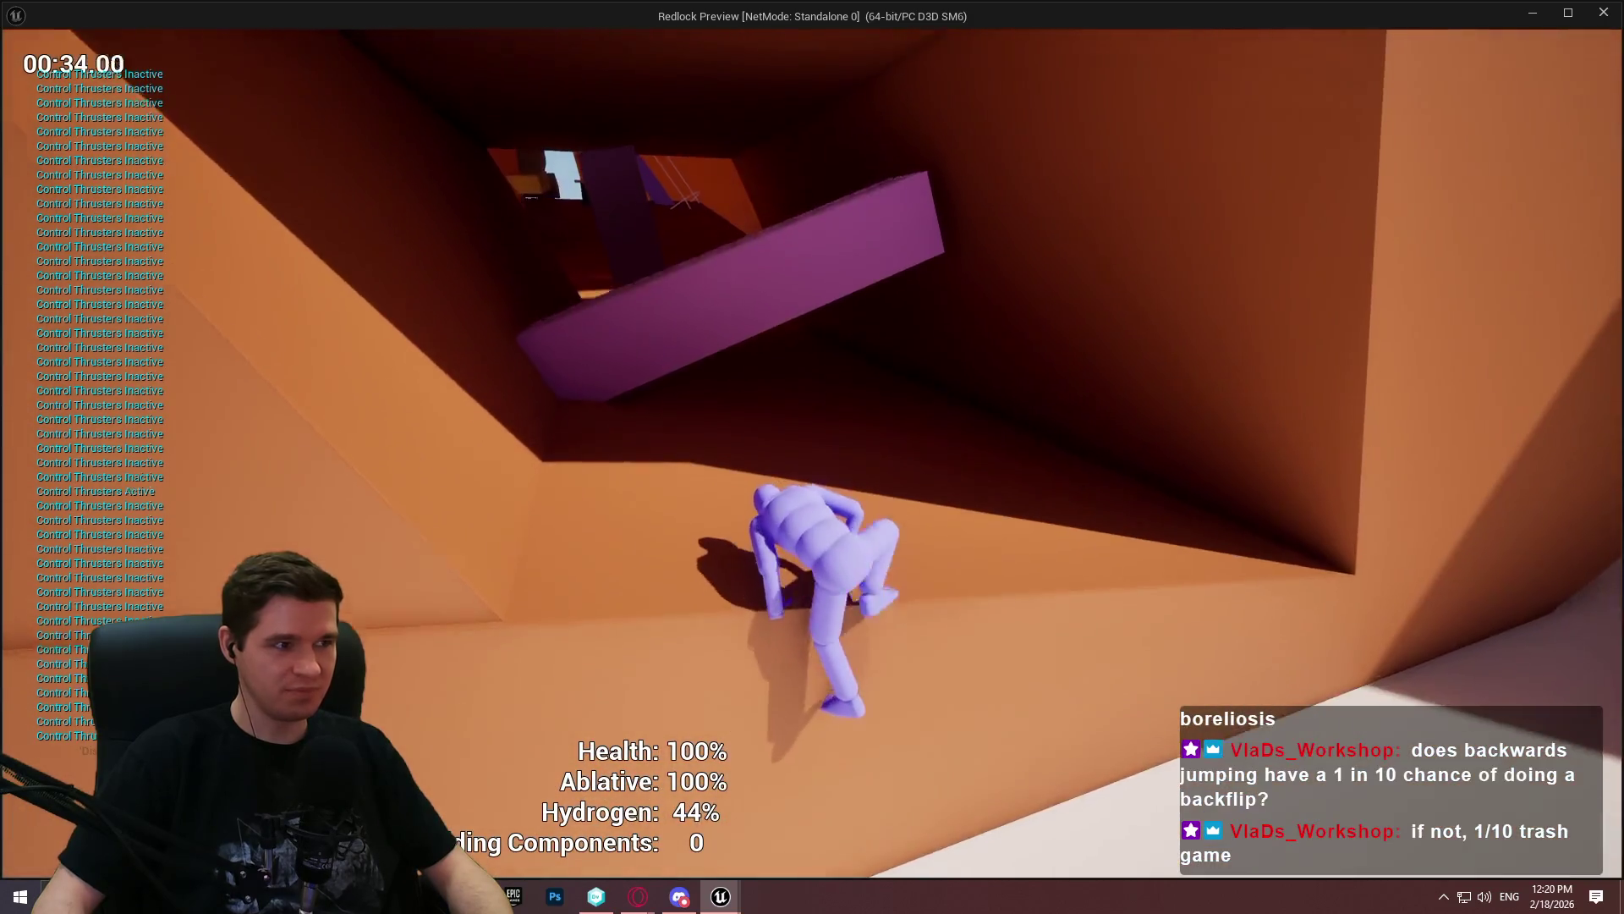
key("space")
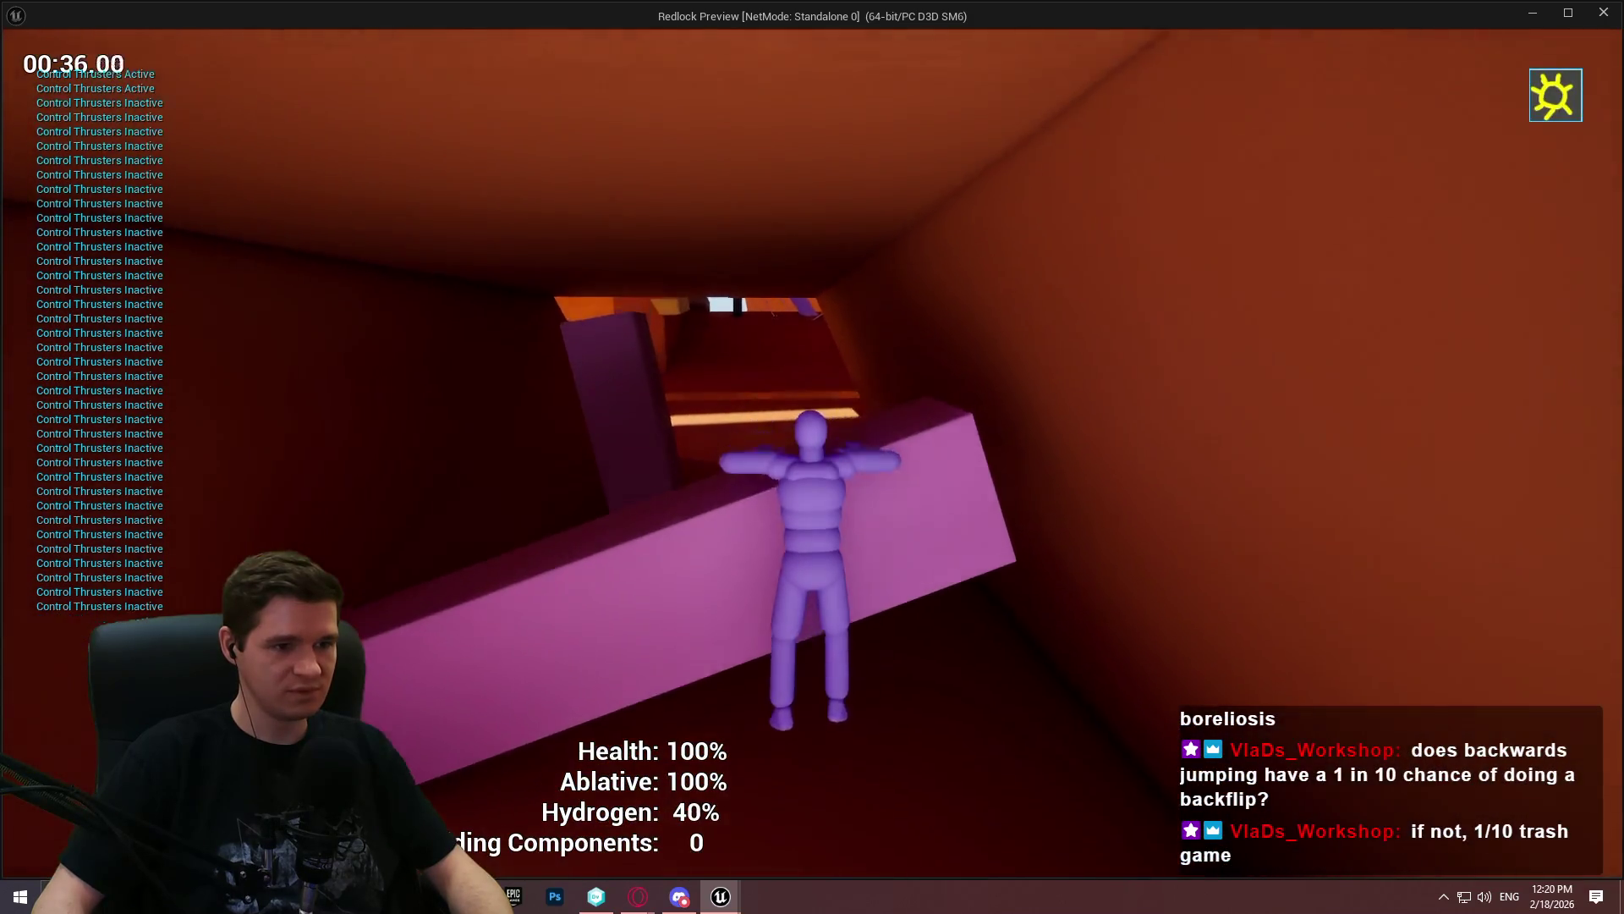
key("w")
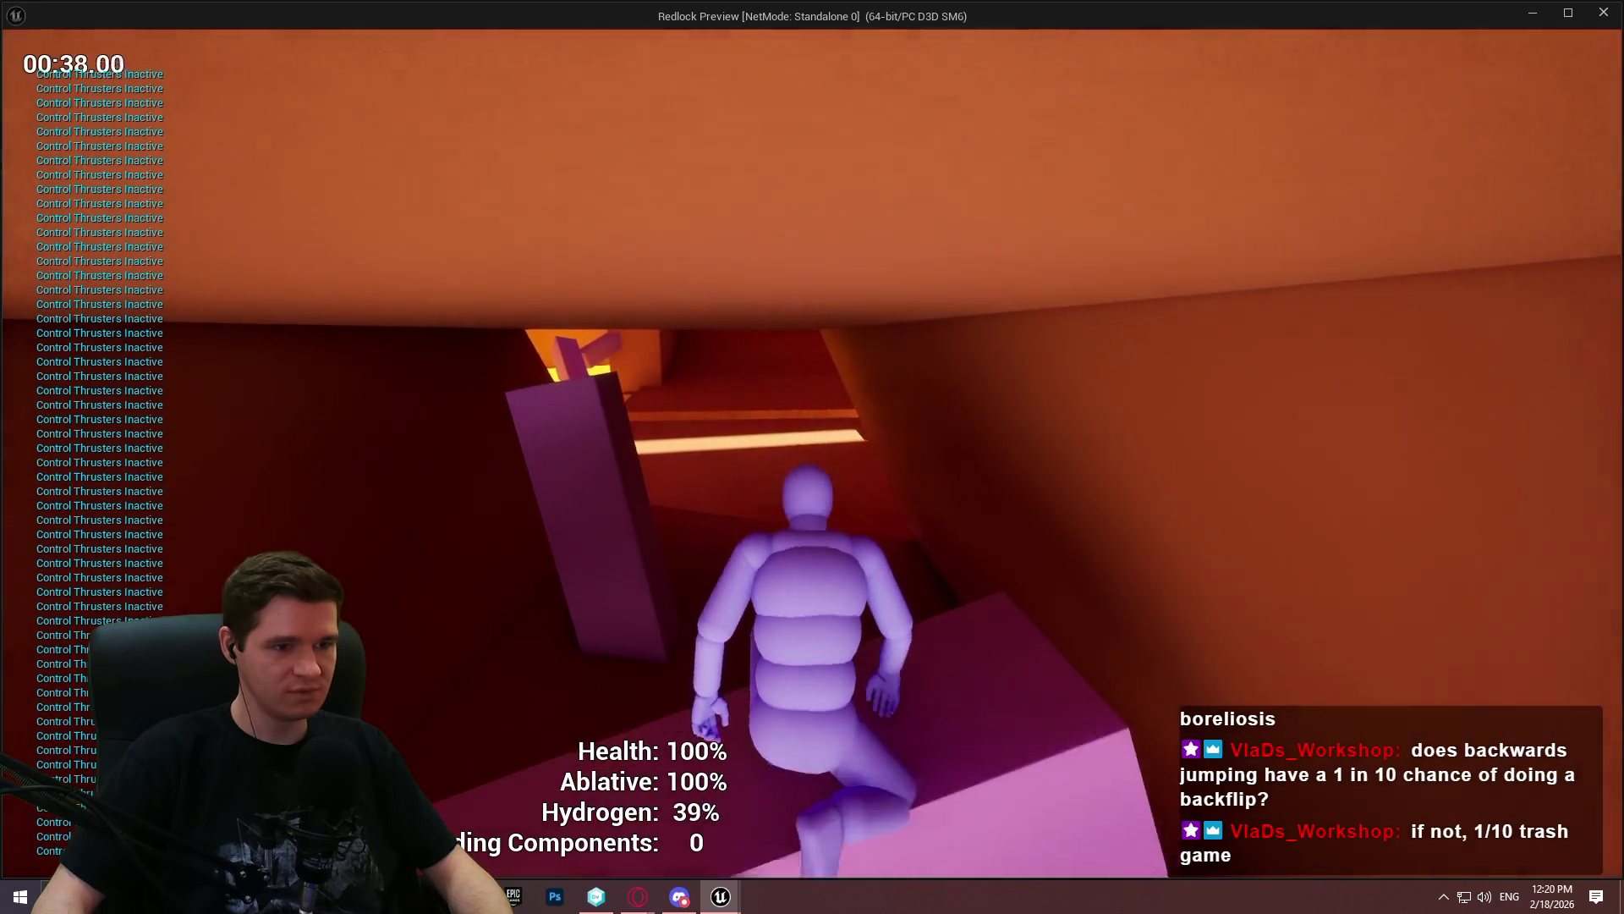
key("w")
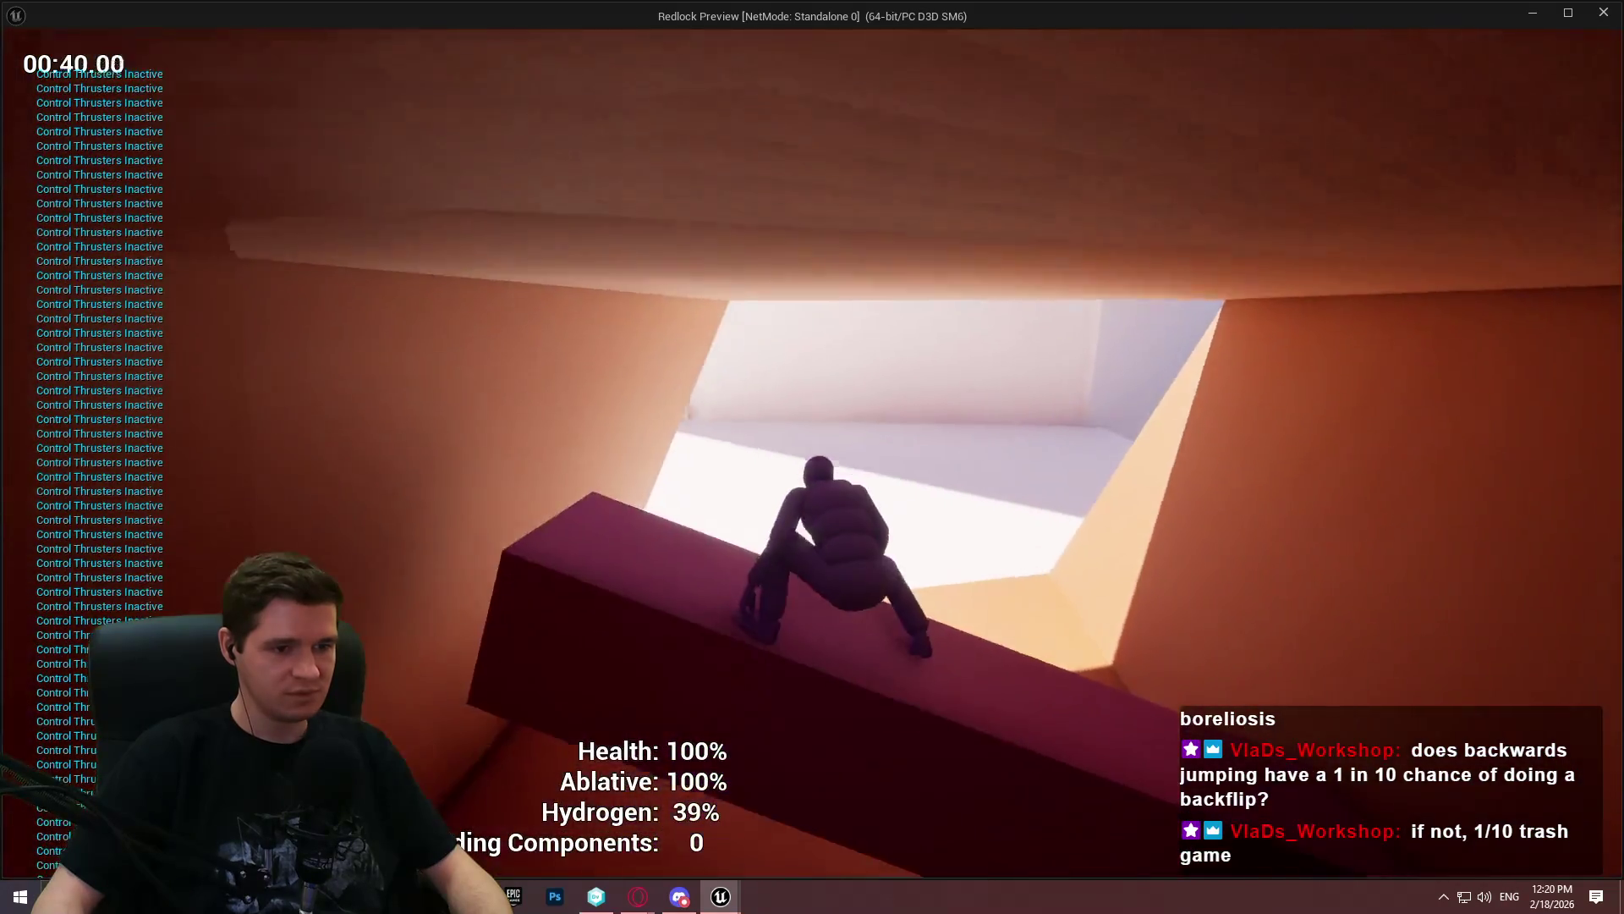
key("space")
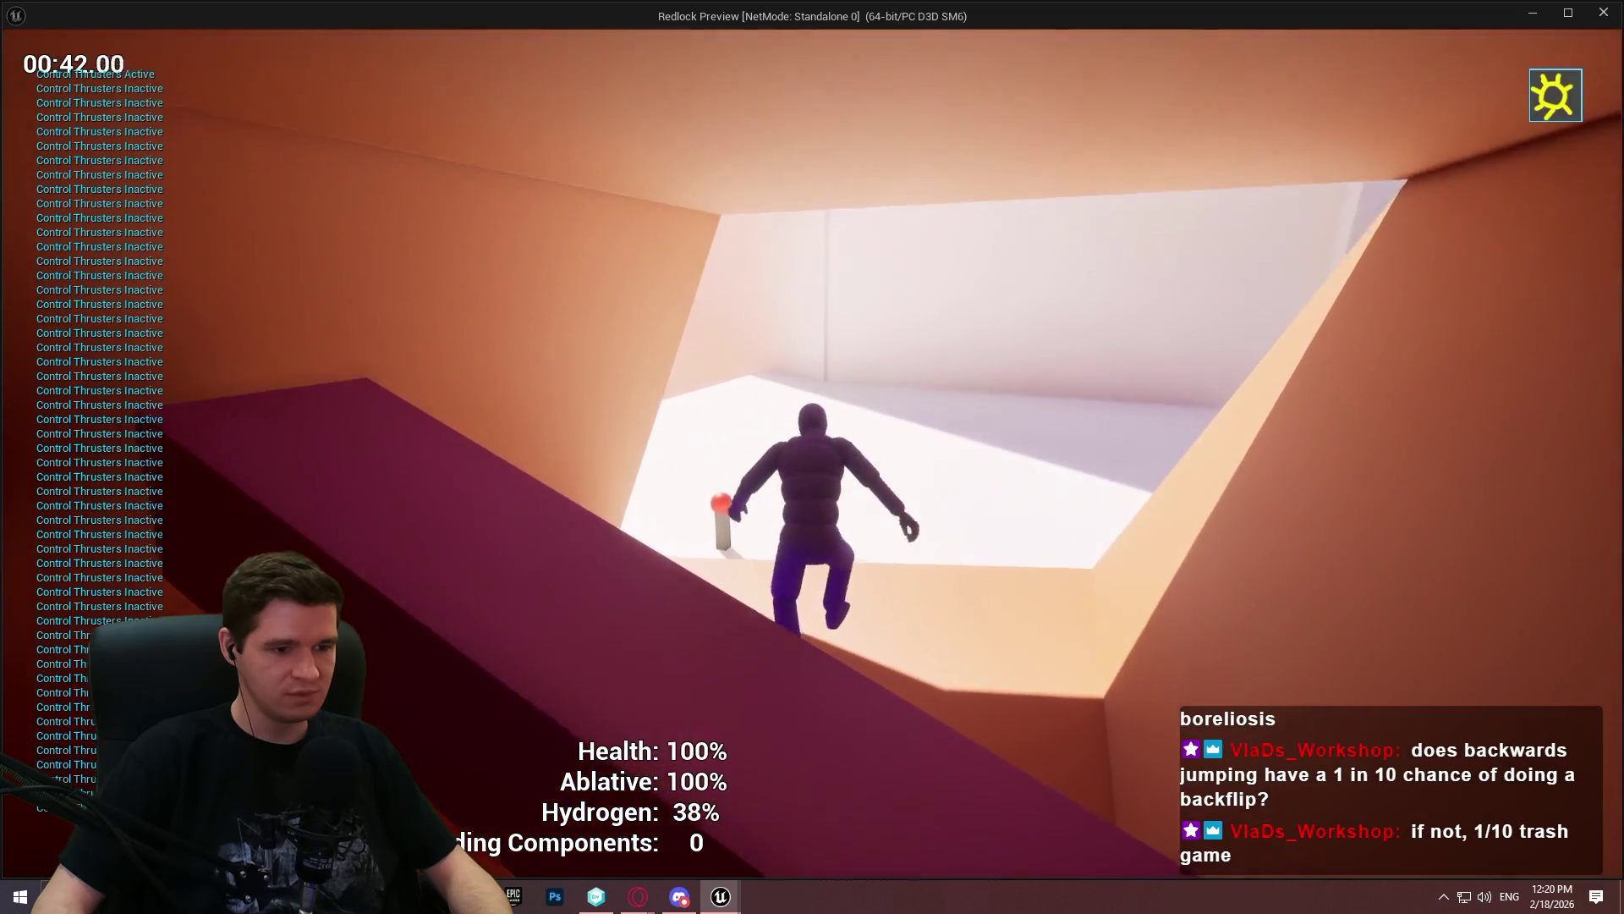
key("space")
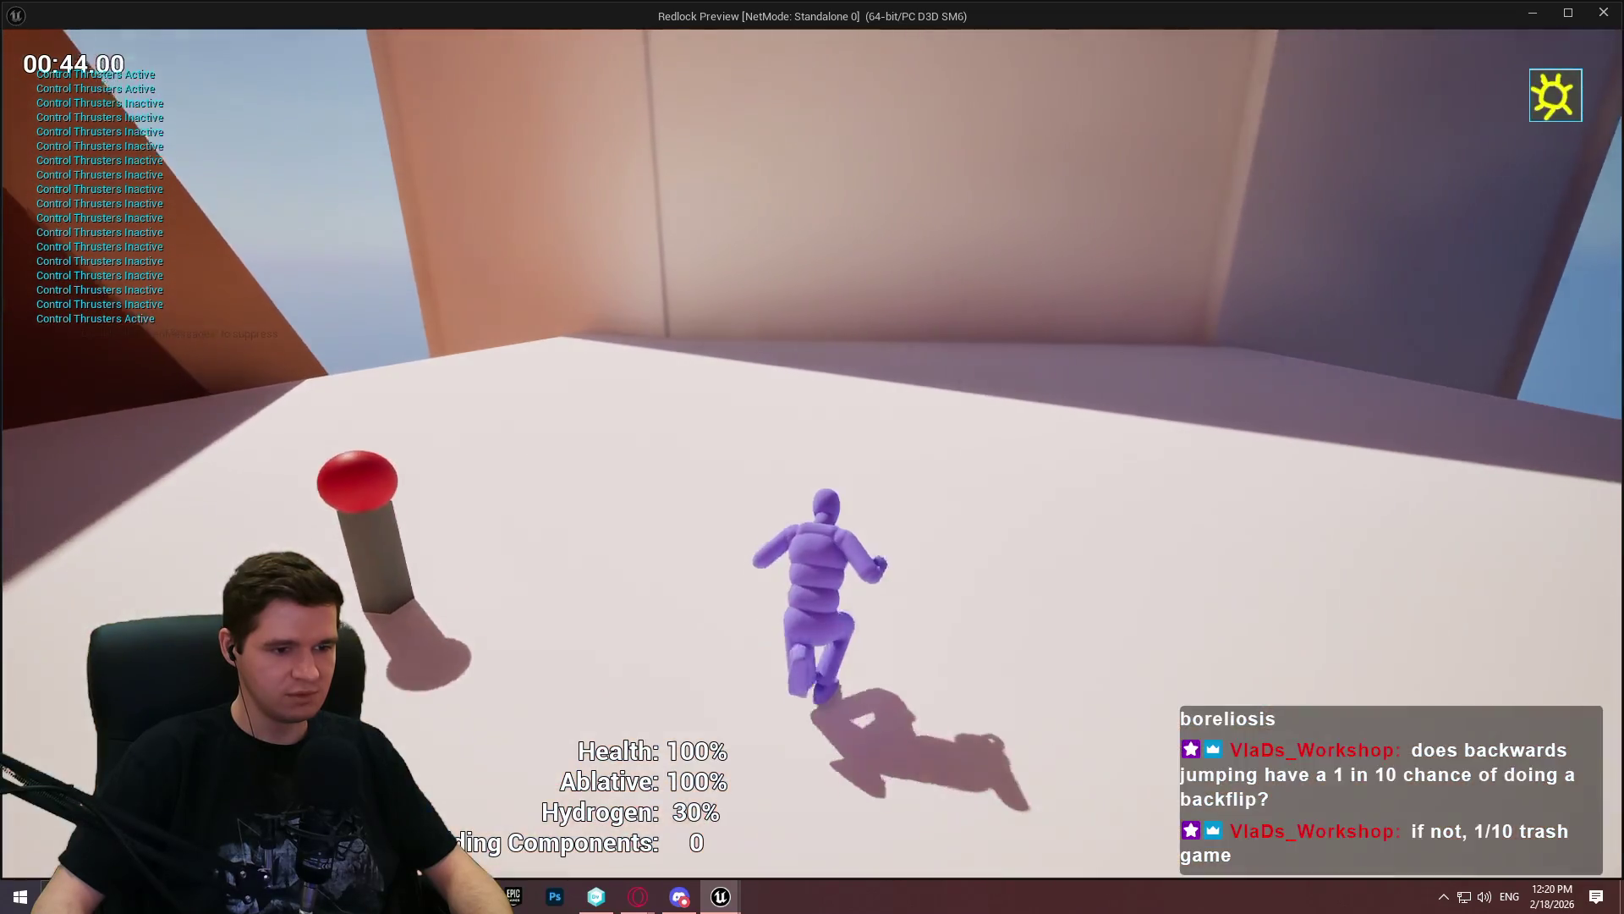
key("s")
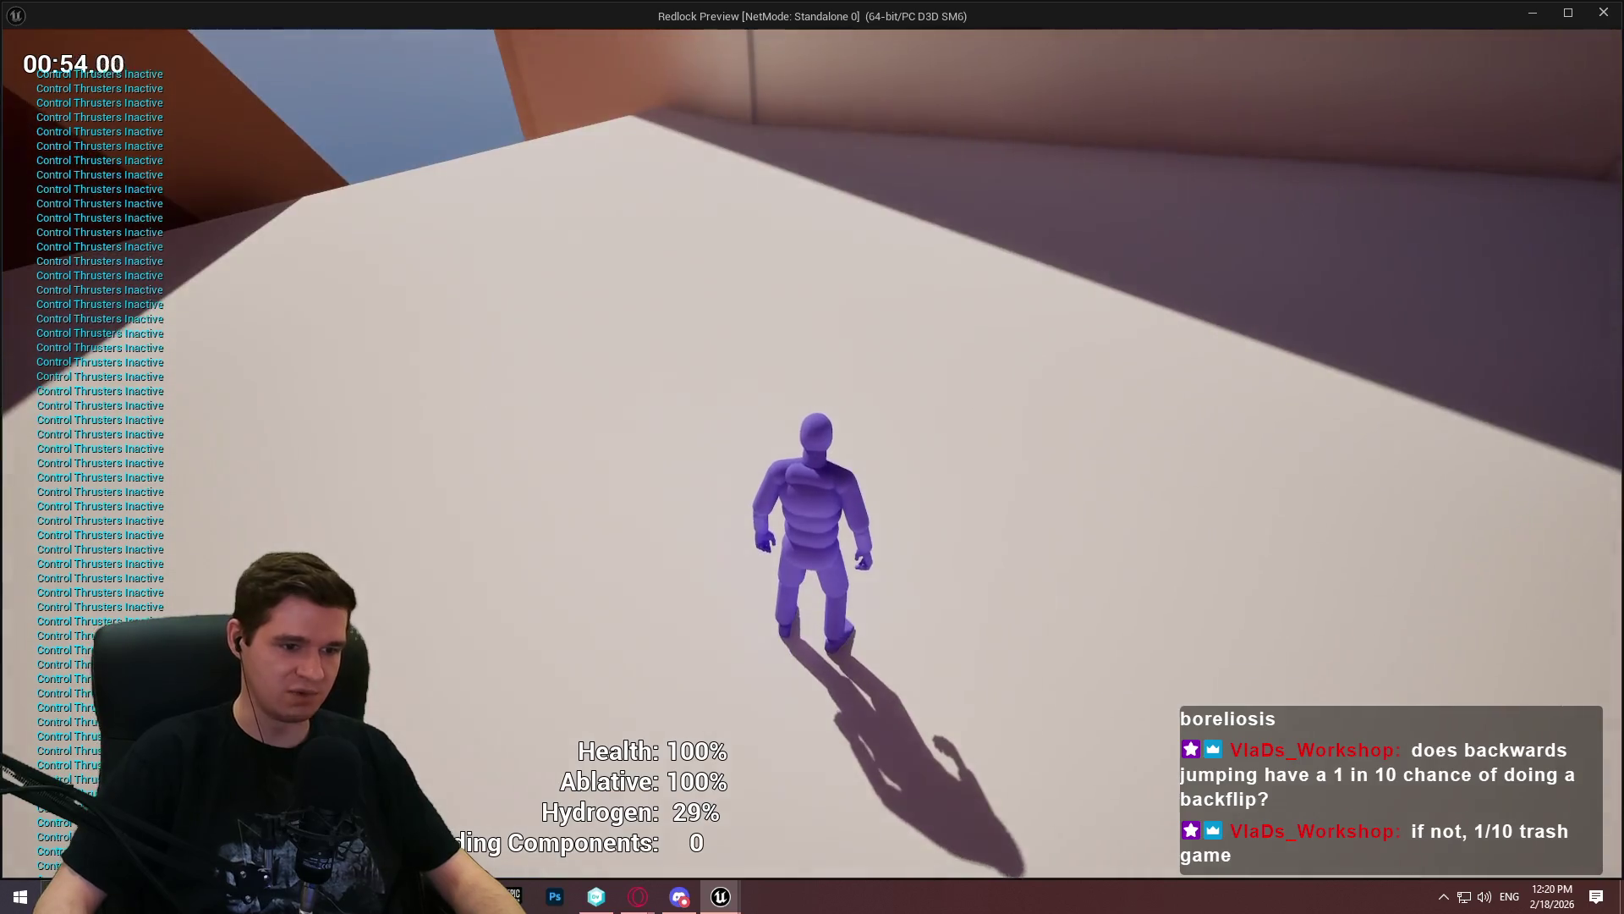
key("Escape")
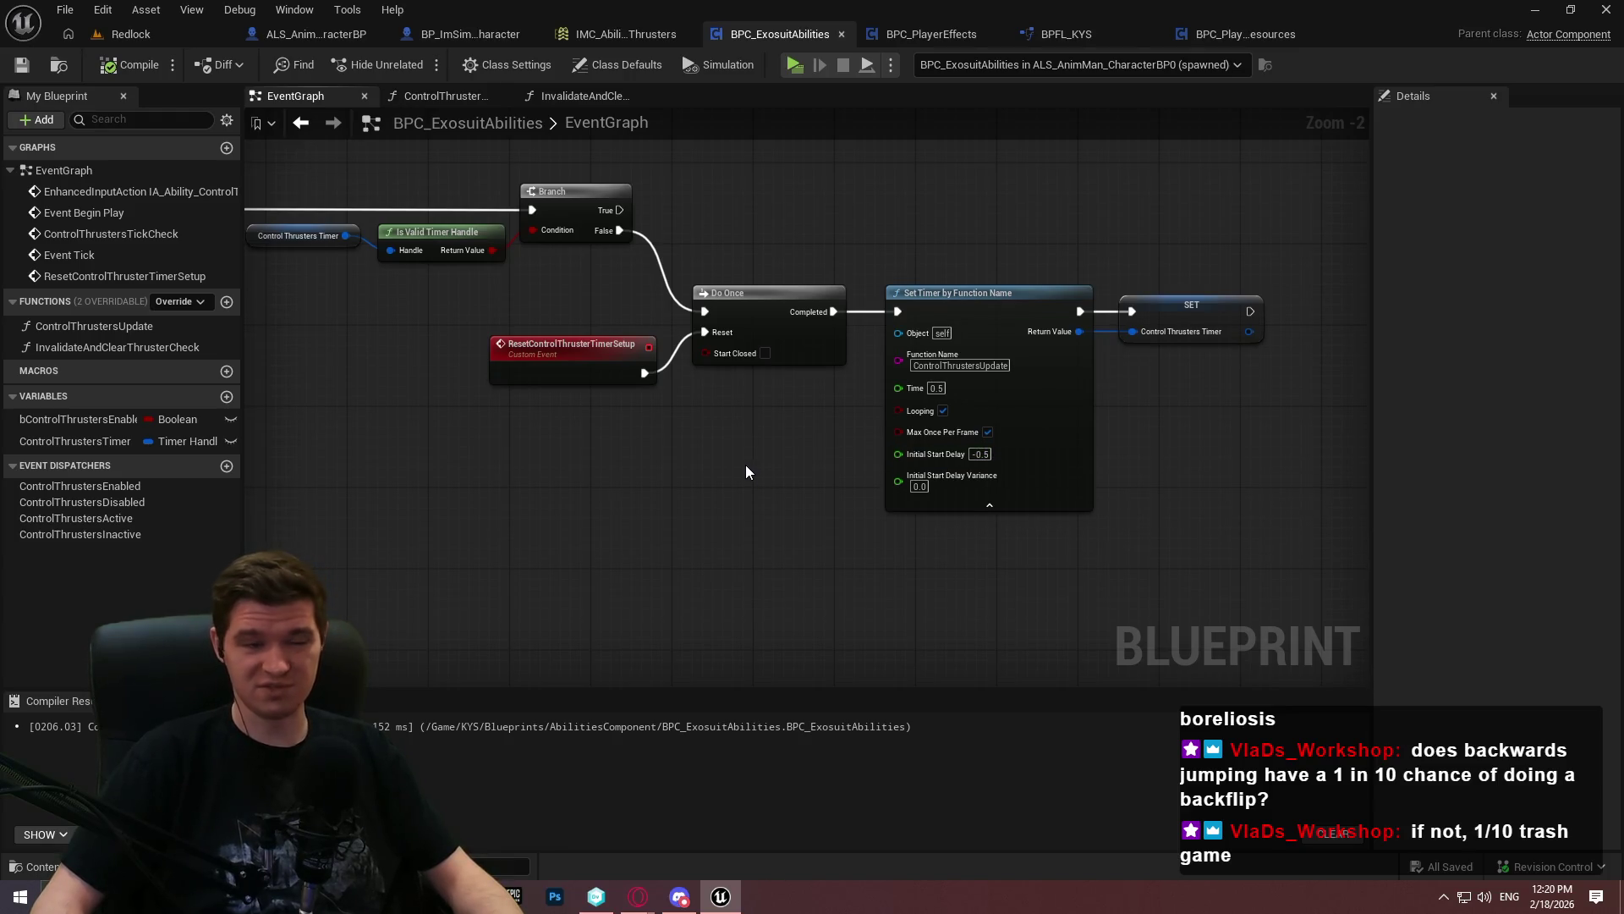
scroll(552, 447, "down", 2)
scroll(553, 447, "up", 2)
scroll(751, 511, "down", 2)
scroll(899, 479, "up", 1)
scroll(906, 479, "up", 1)
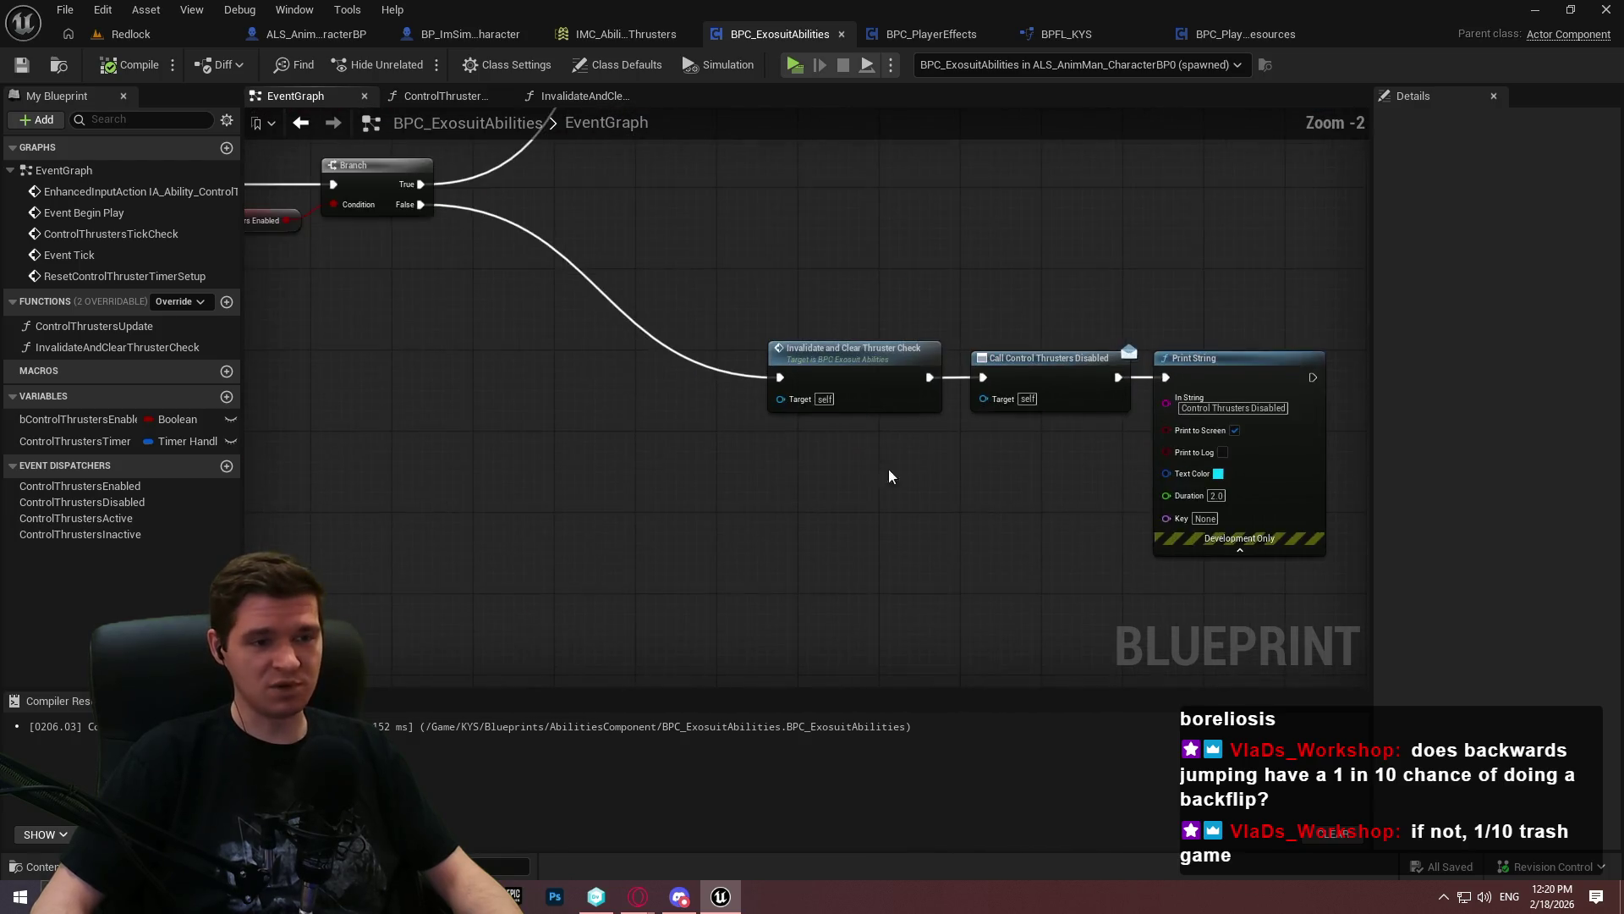
scroll(994, 689, "down", 2)
scroll(770, 392, "up", 2)
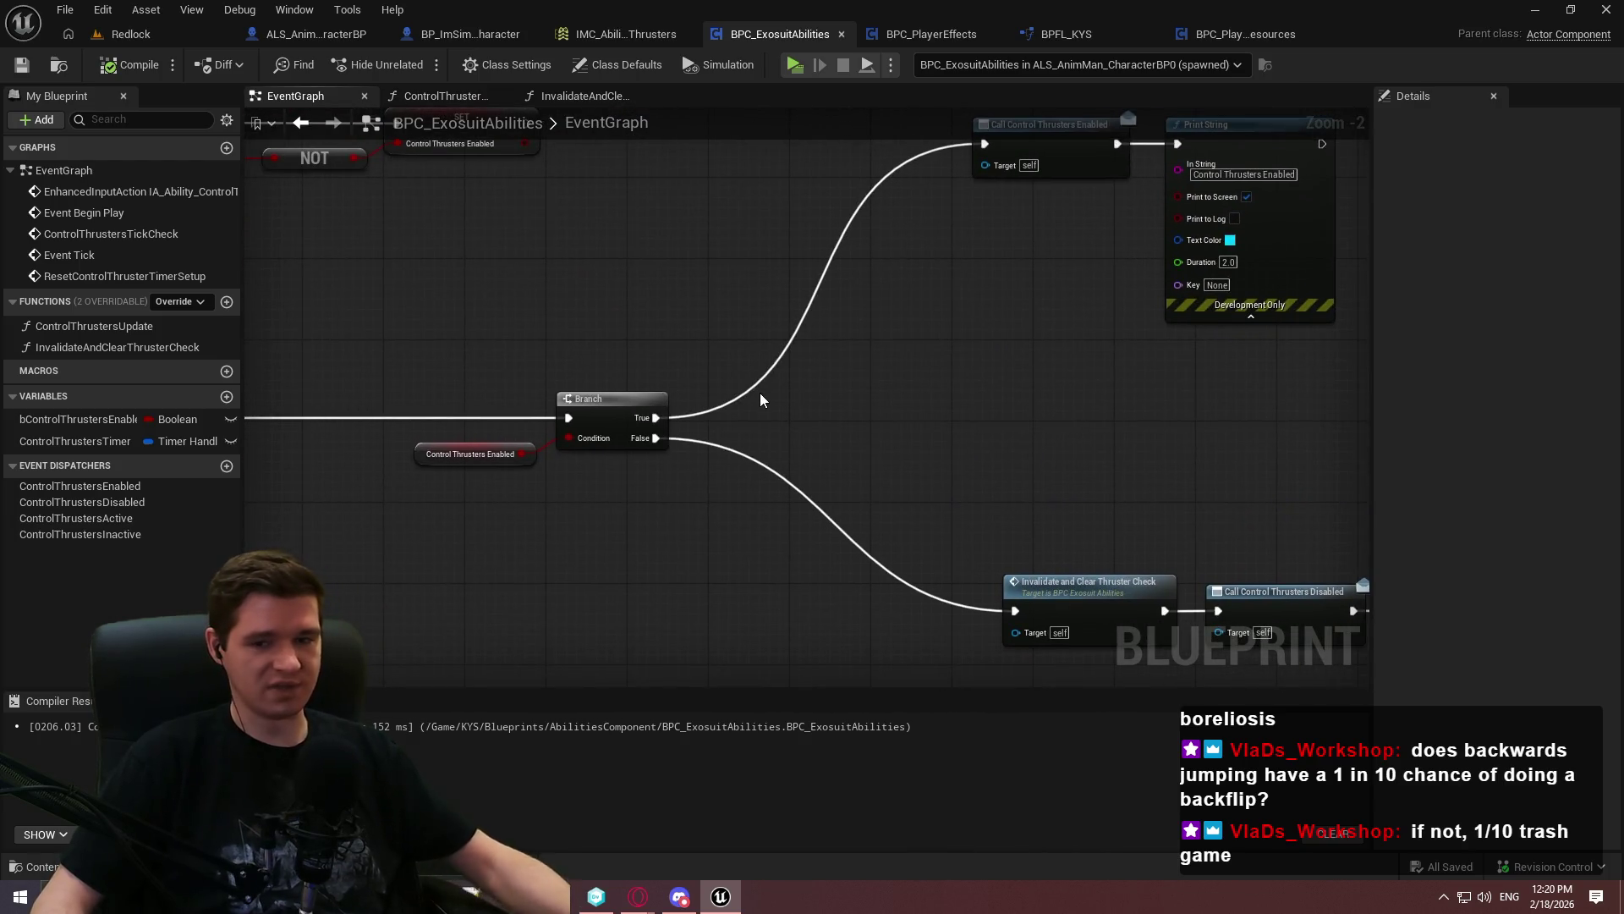
scroll(754, 420, "down", 6)
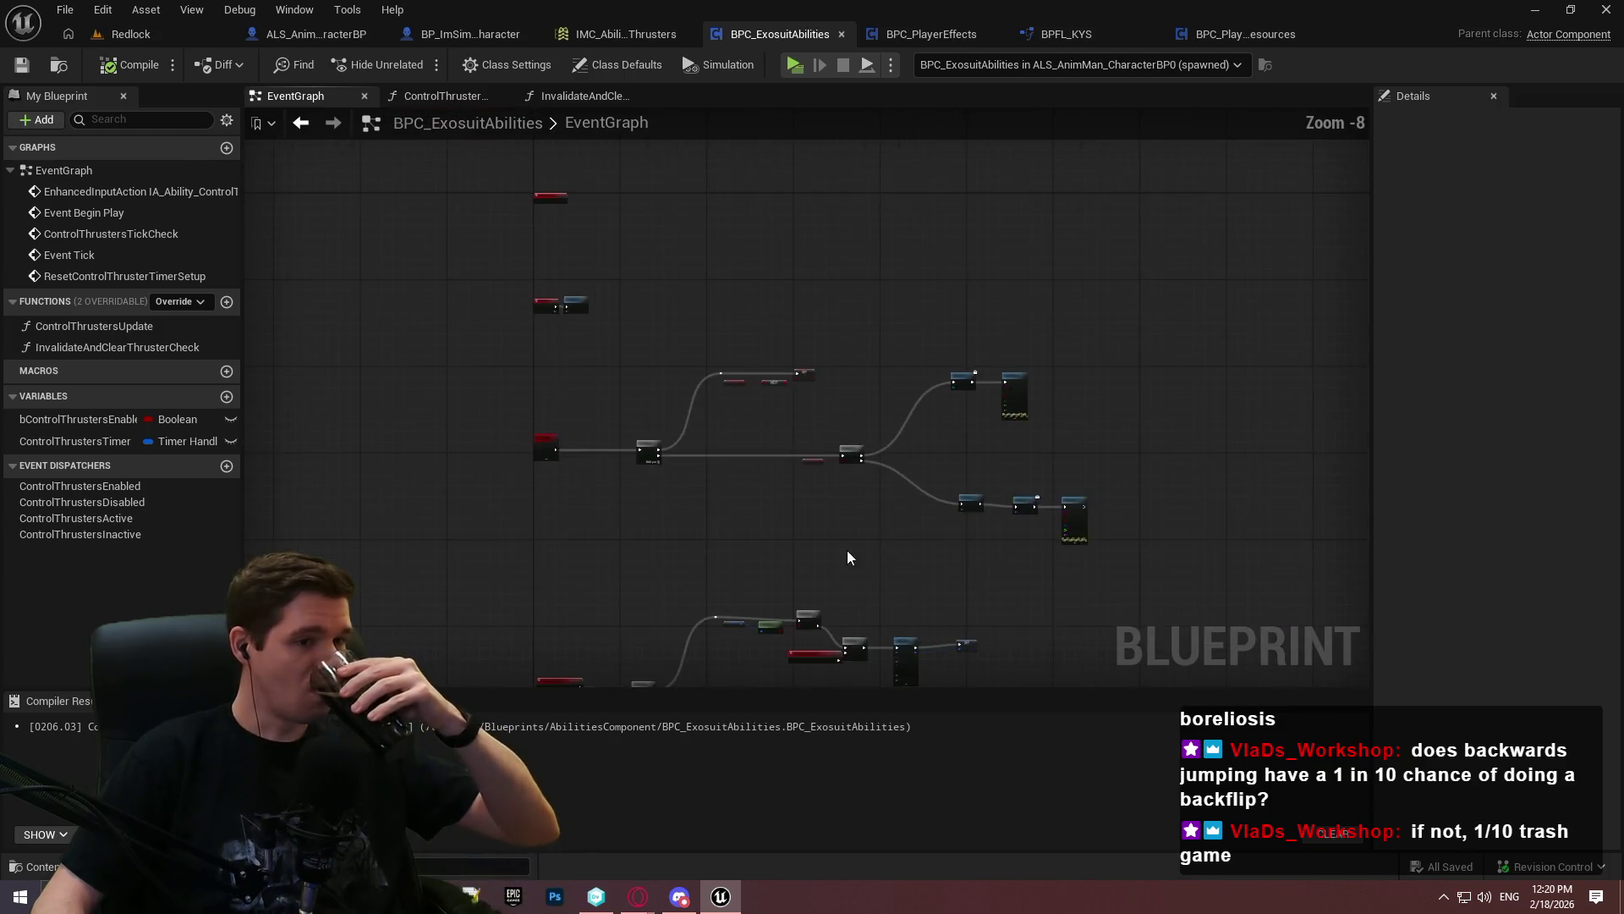
scroll(647, 195, "up", 5)
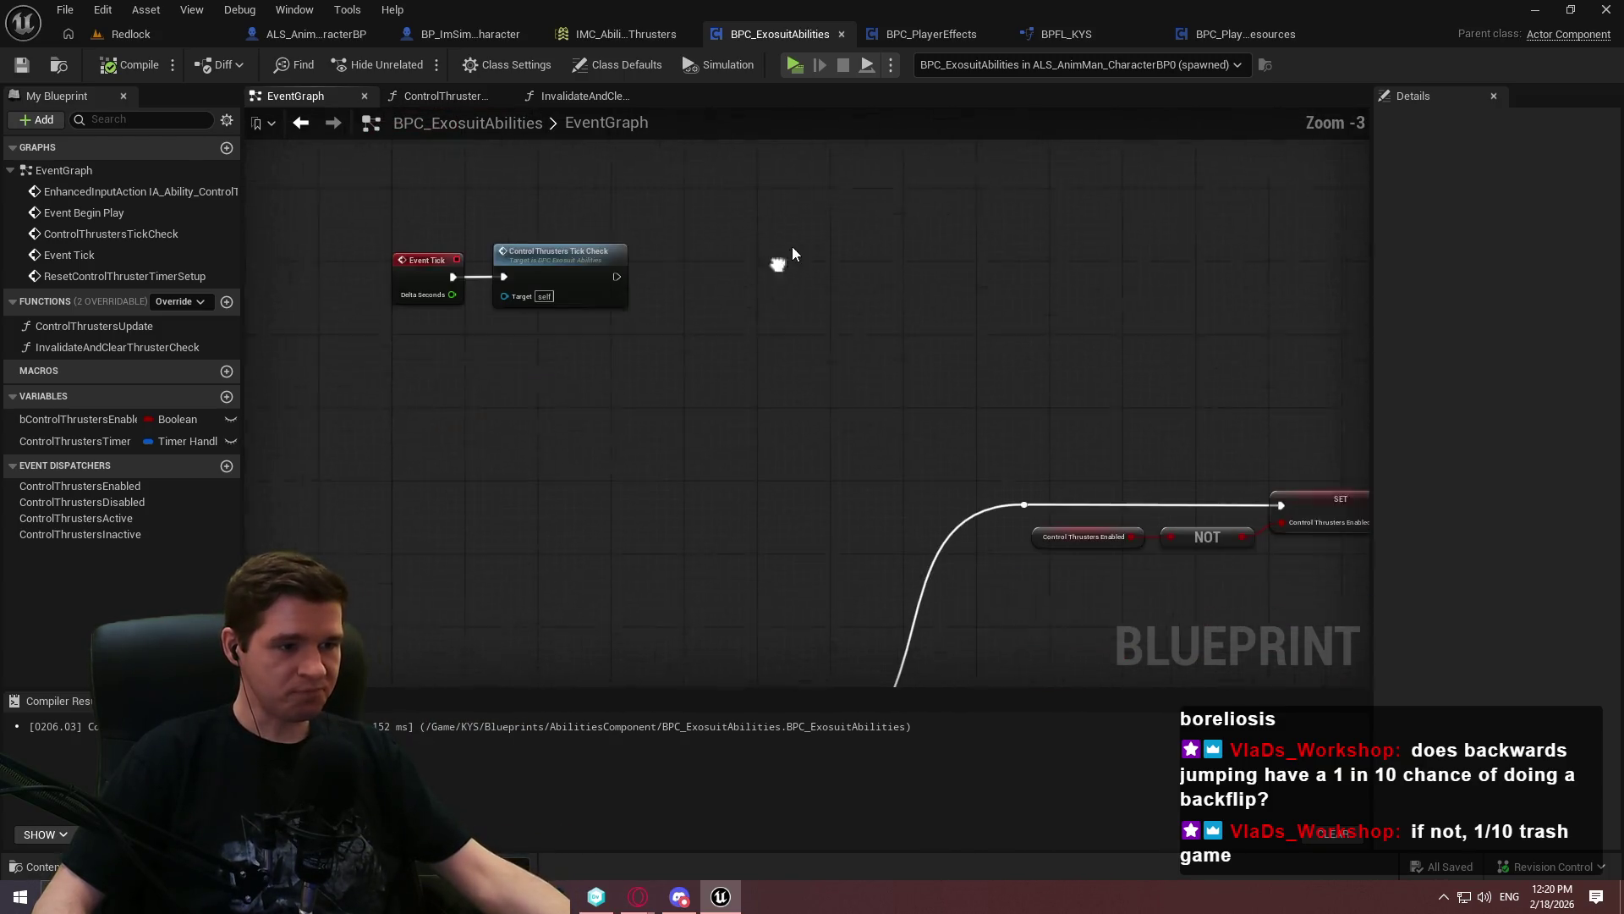
scroll(1089, 609, "down", 1)
scroll(813, 417, "down", 2)
scroll(762, 469, "up", 3)
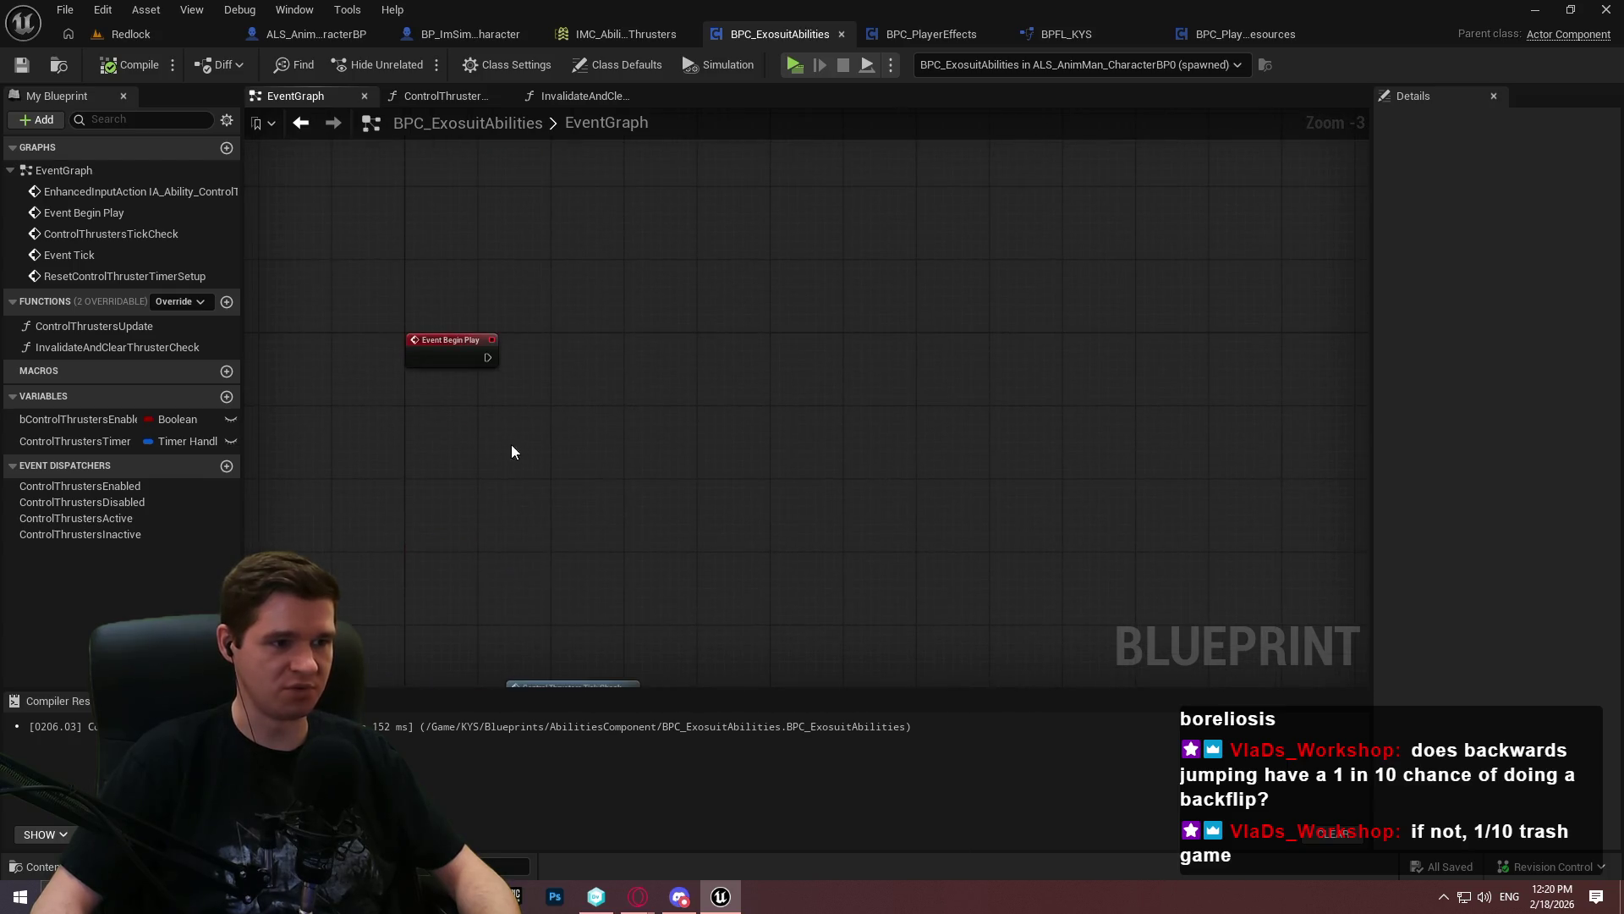
right_click(488, 413)
Replace the existing player character node with a fresh Get Player Character node
type("charact")
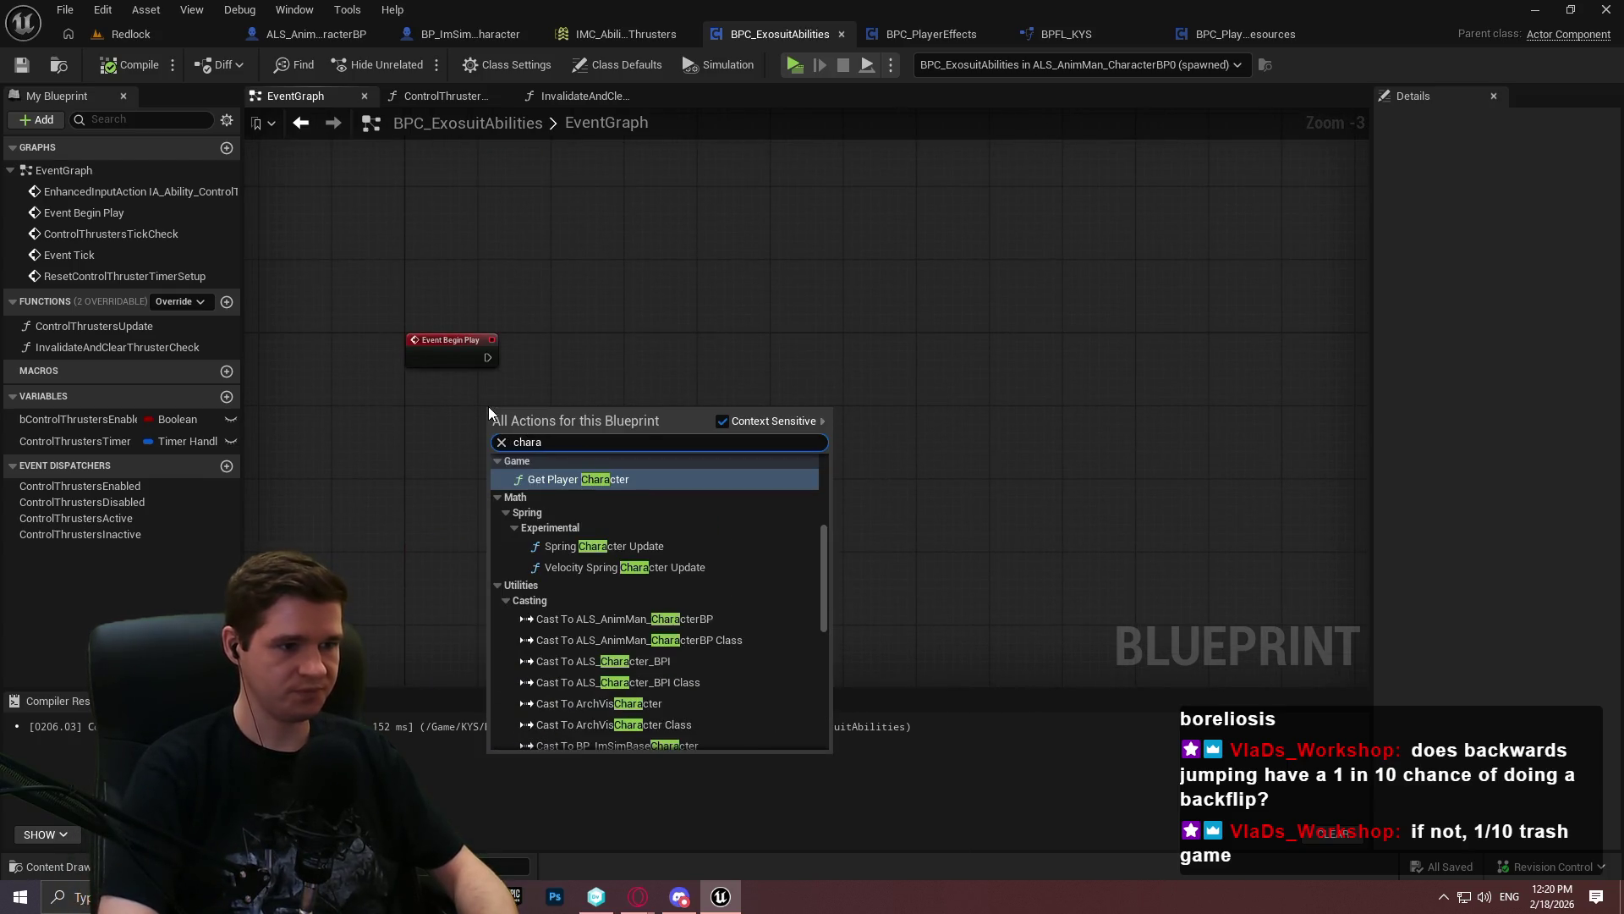
key("Return")
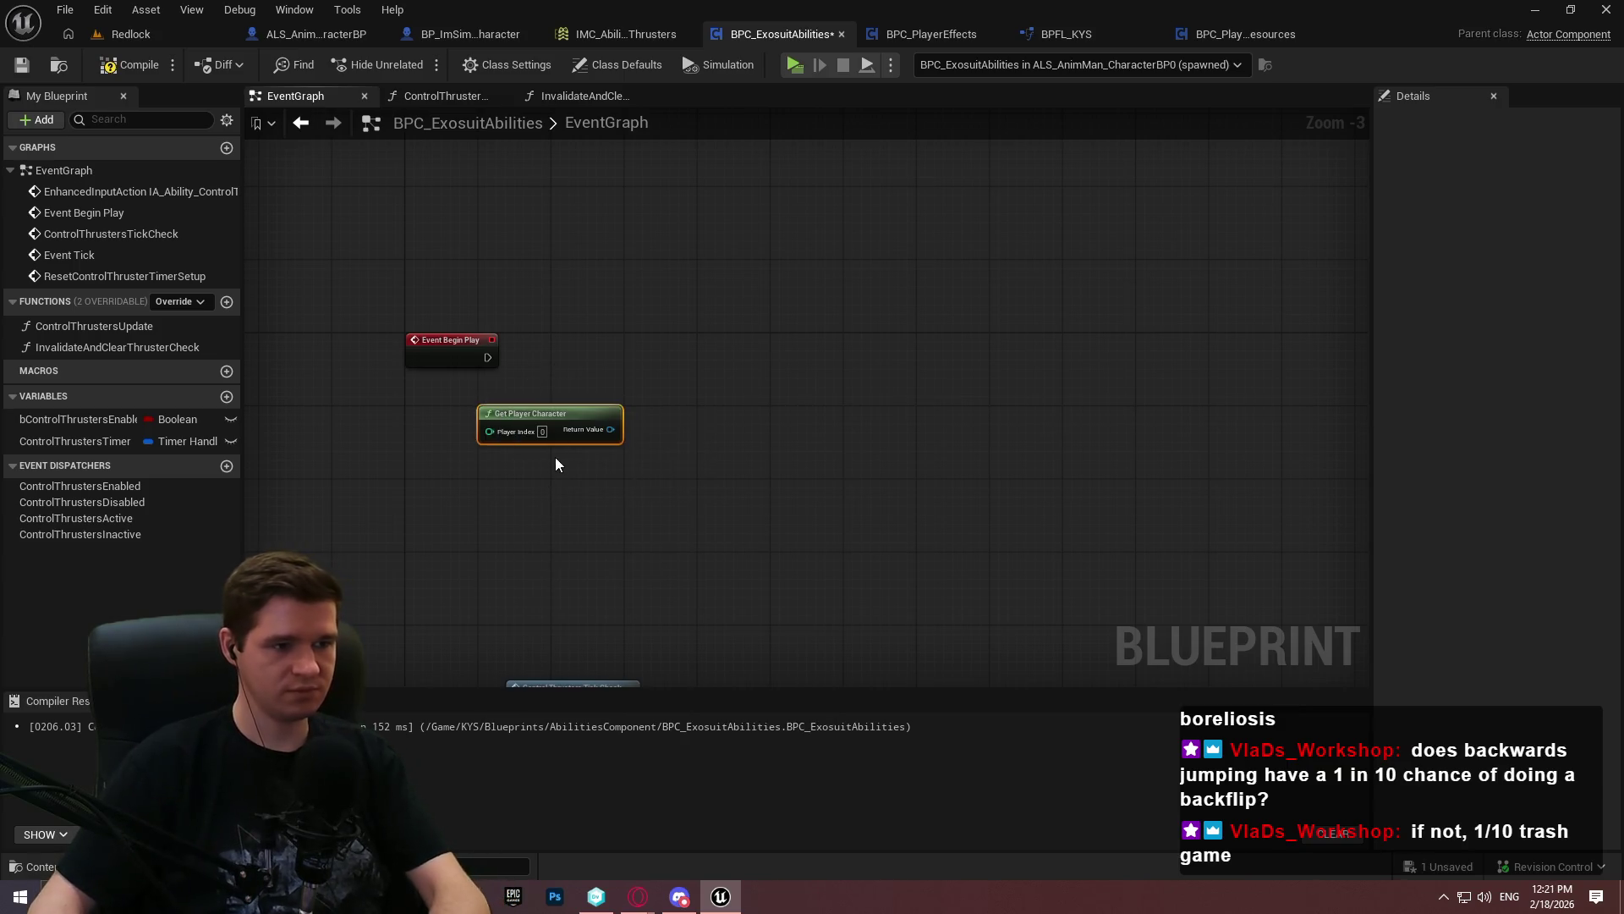
key("Delete")
right_click(510, 361)
type("get player ")
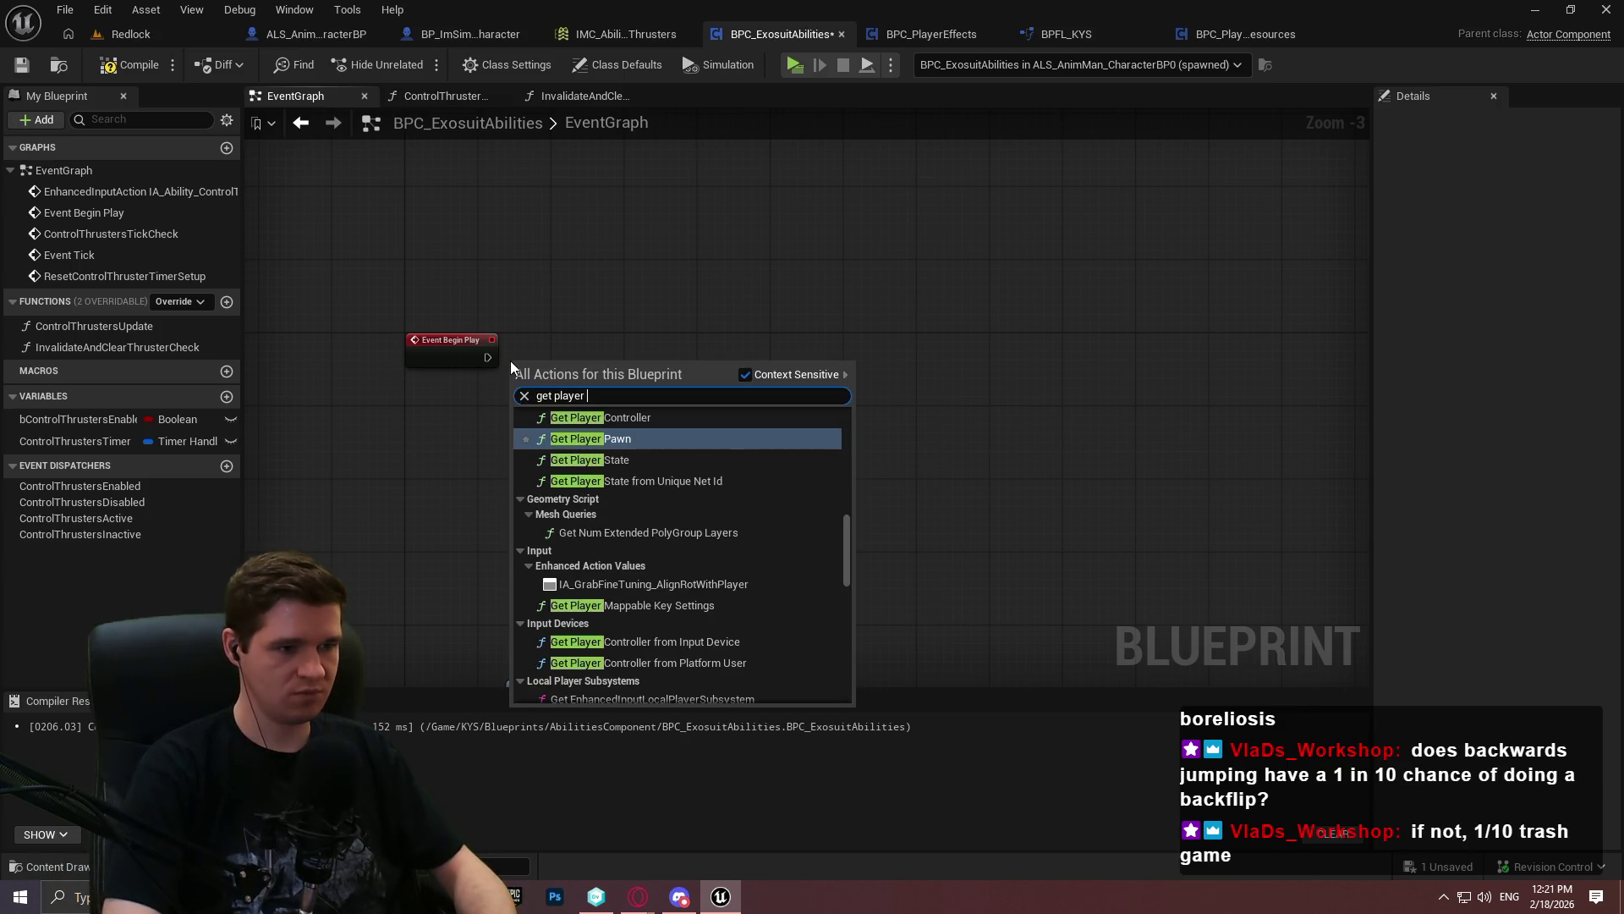
type("chara")
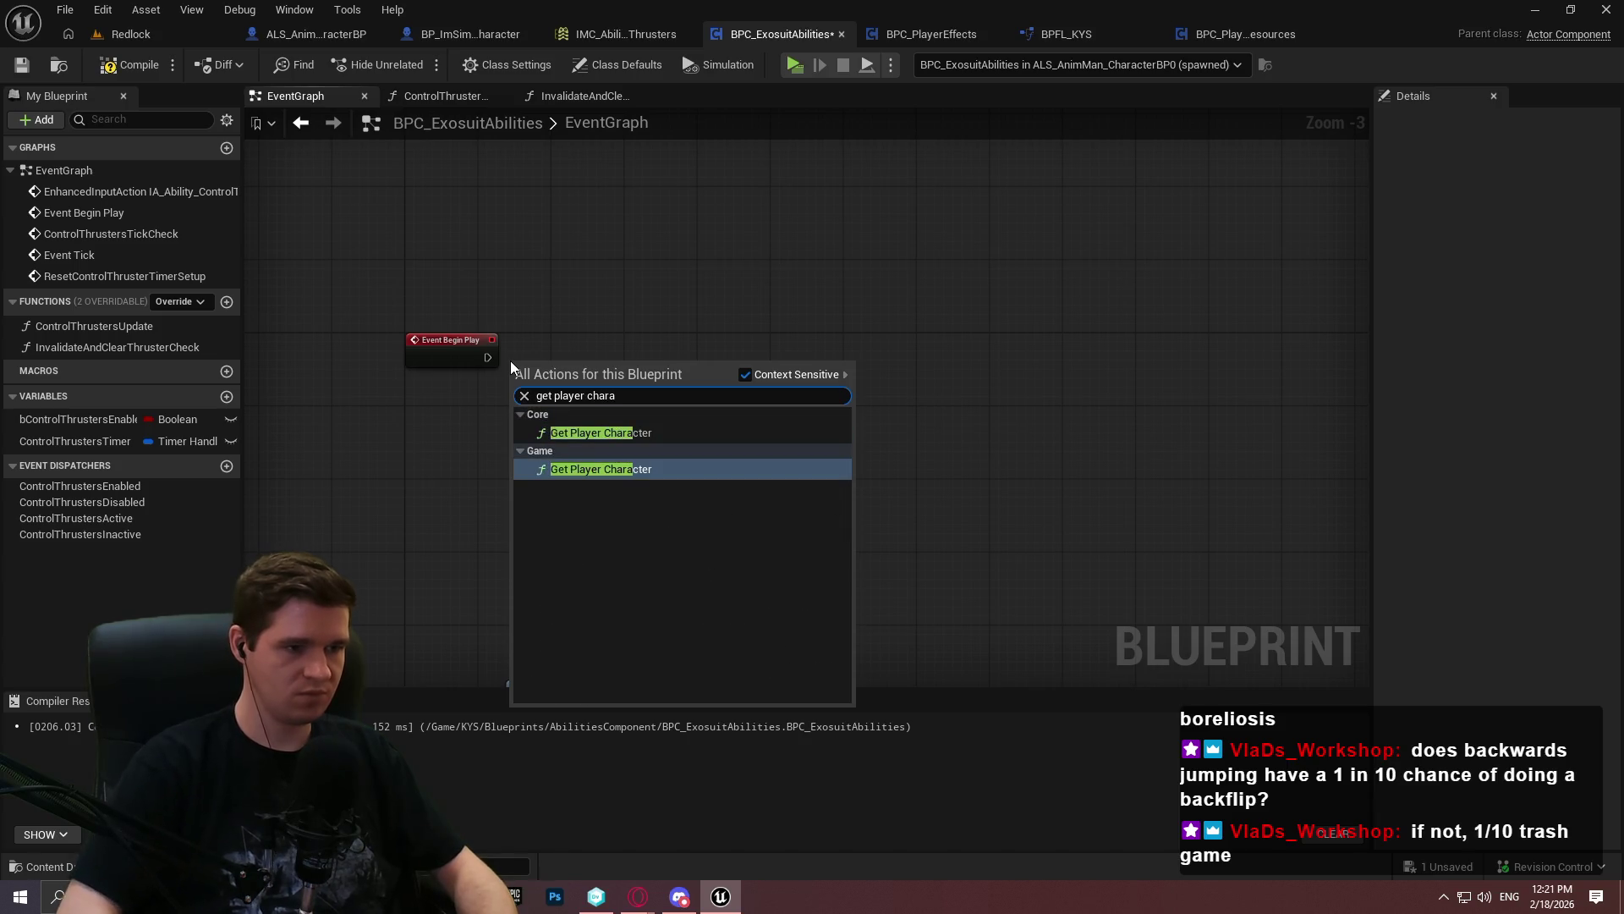
key("Return")
From the character output, add a Bind Event to Player Movement State Changed node
scroll(612, 337, "up", 3)
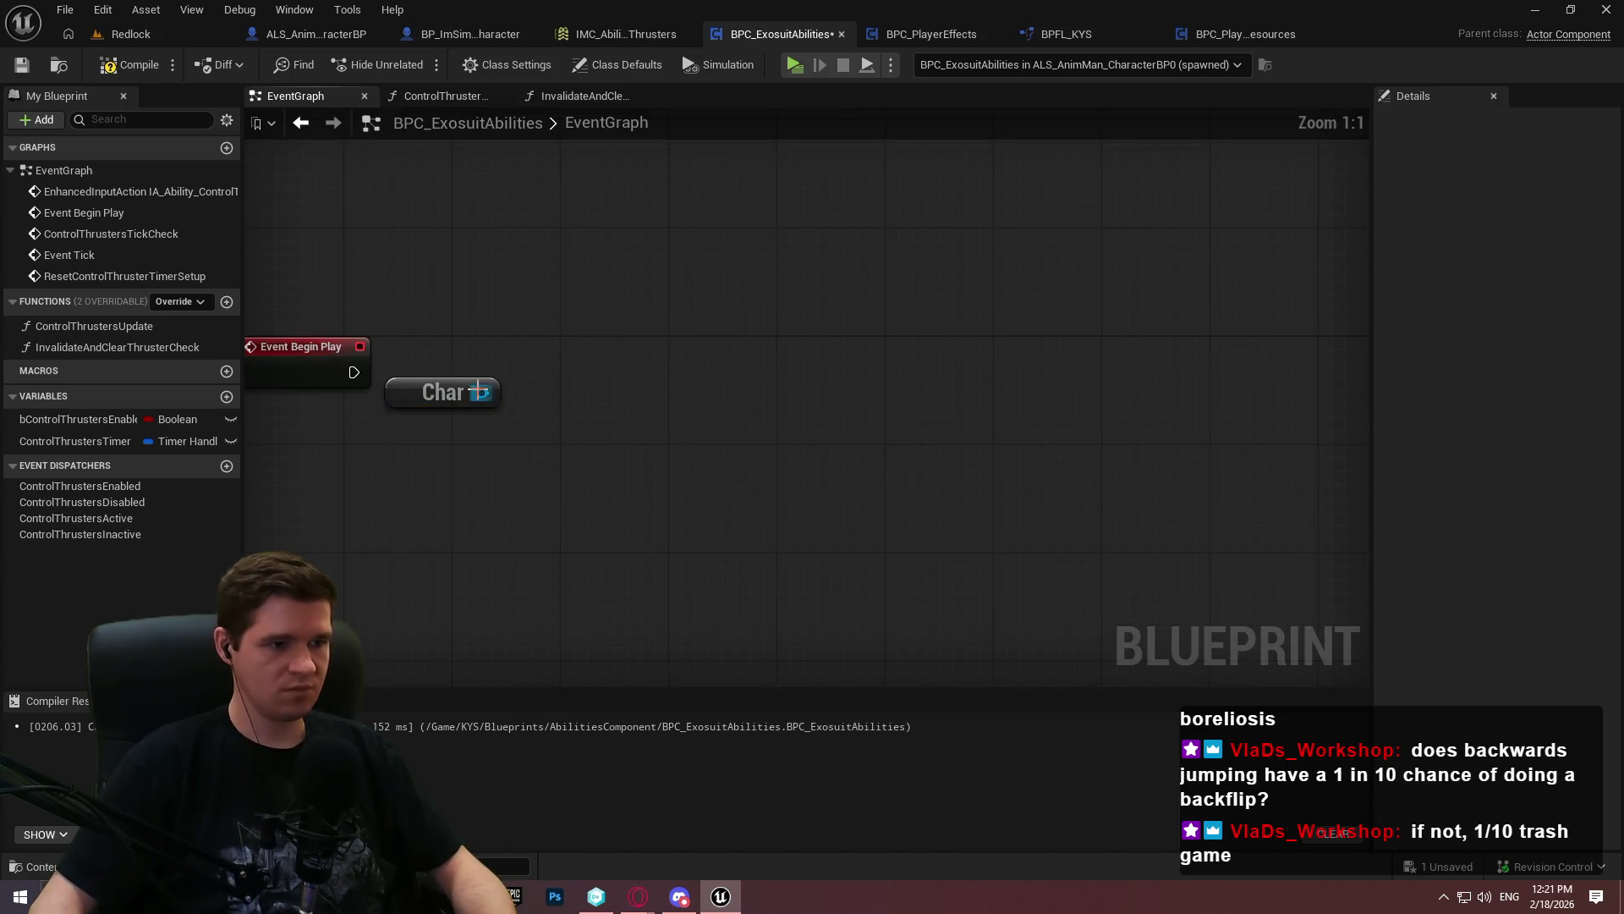
left_click_drag(479, 392, 581, 395)
type("bind event to movem")
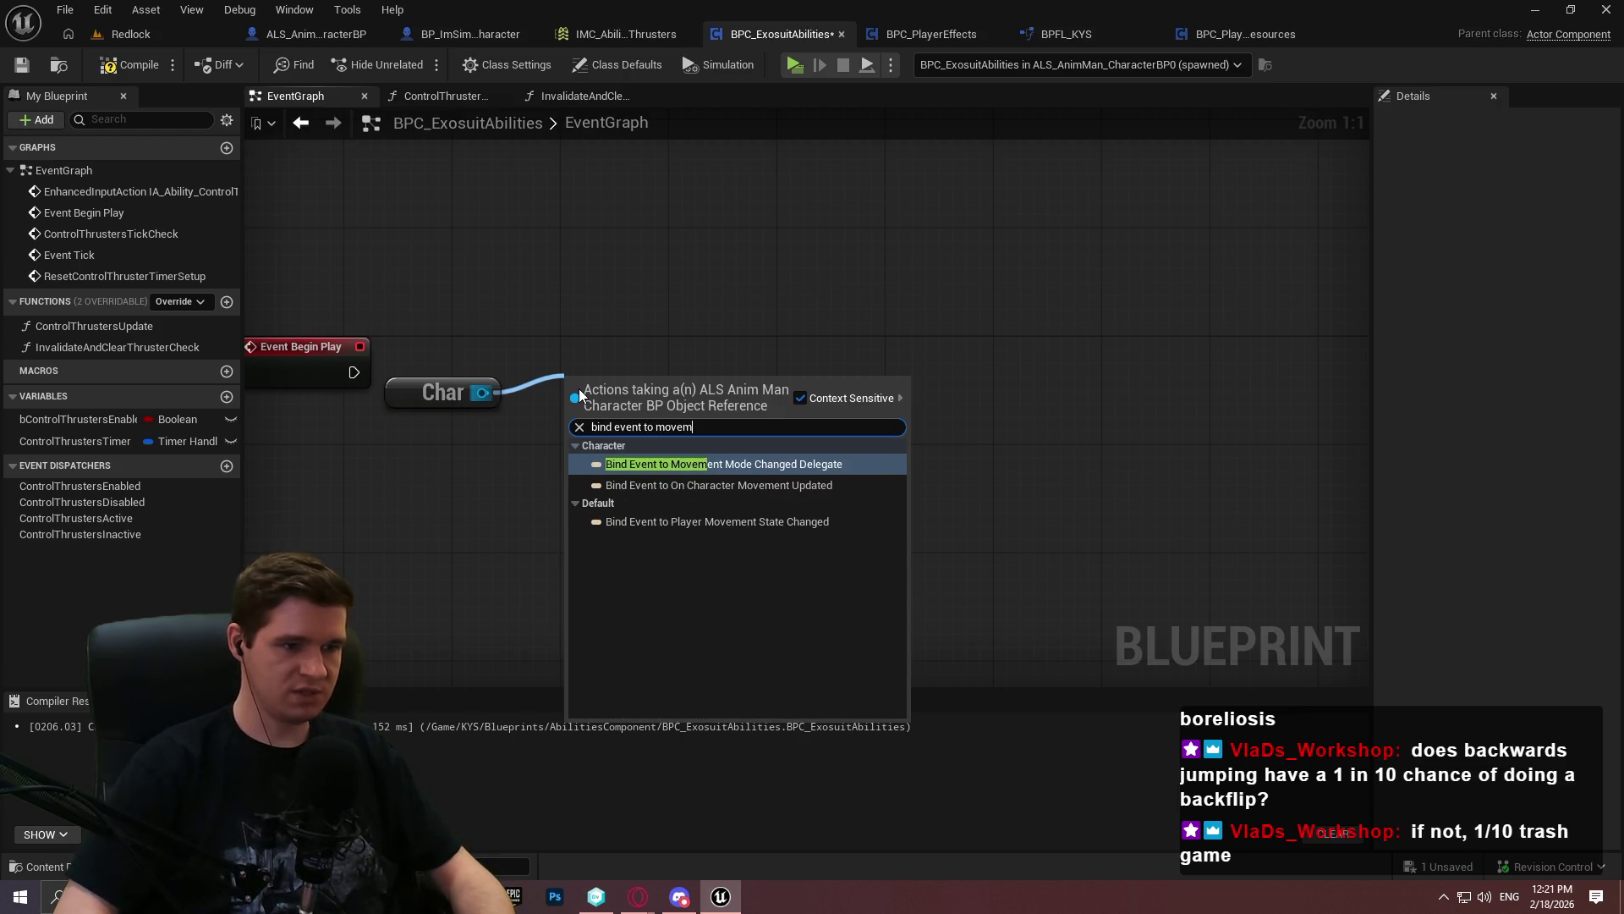
key("Down")
key("Down")
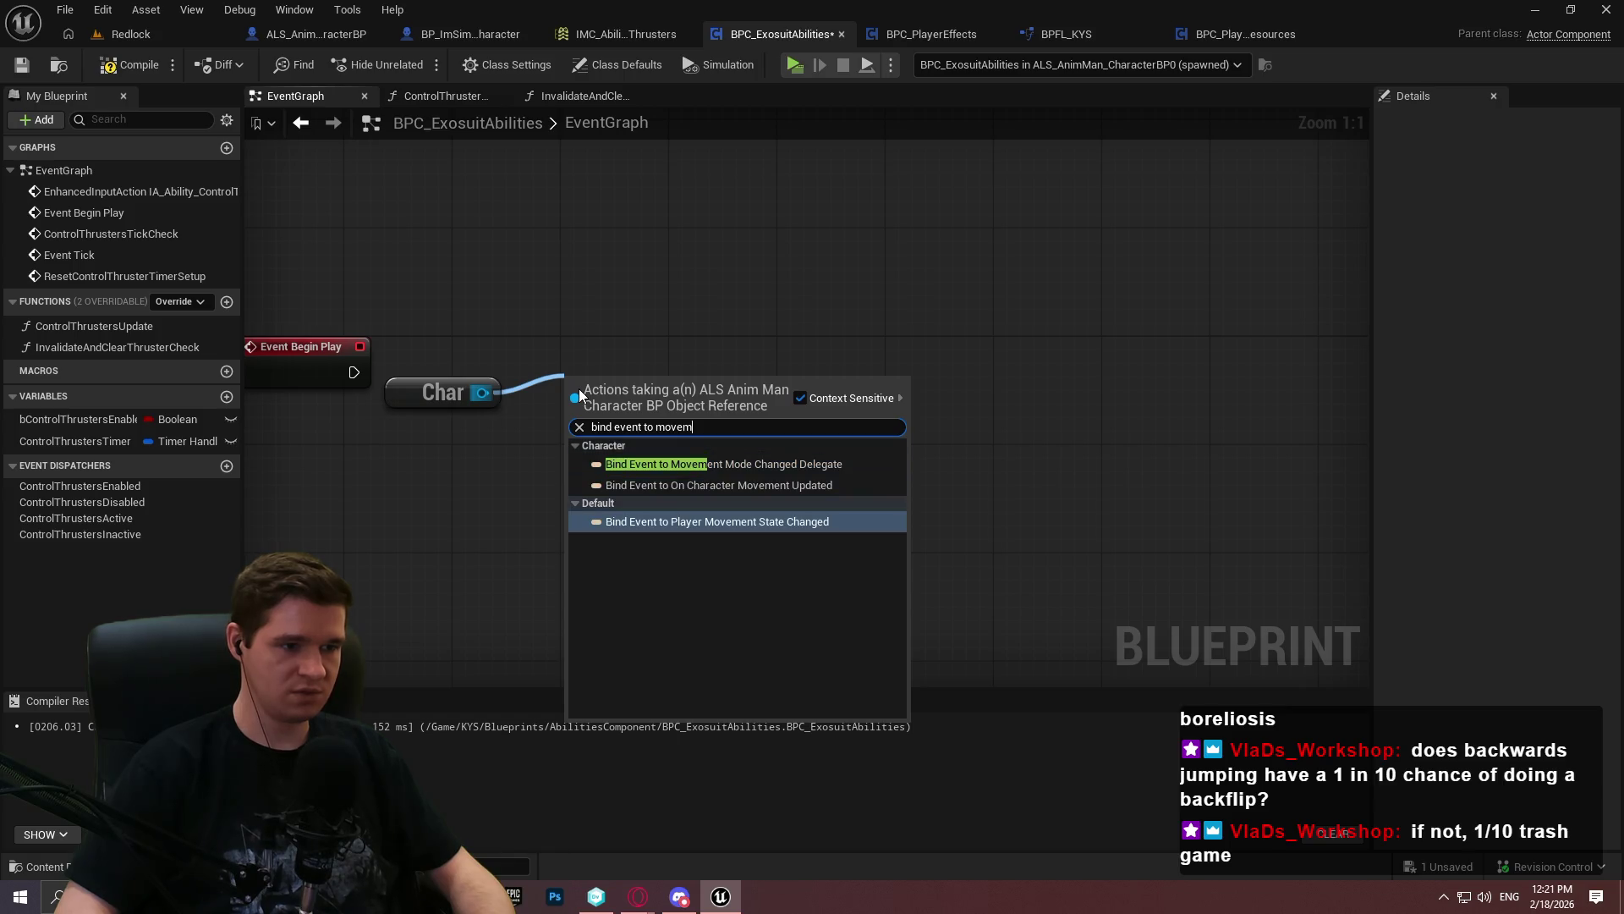
key("Return")
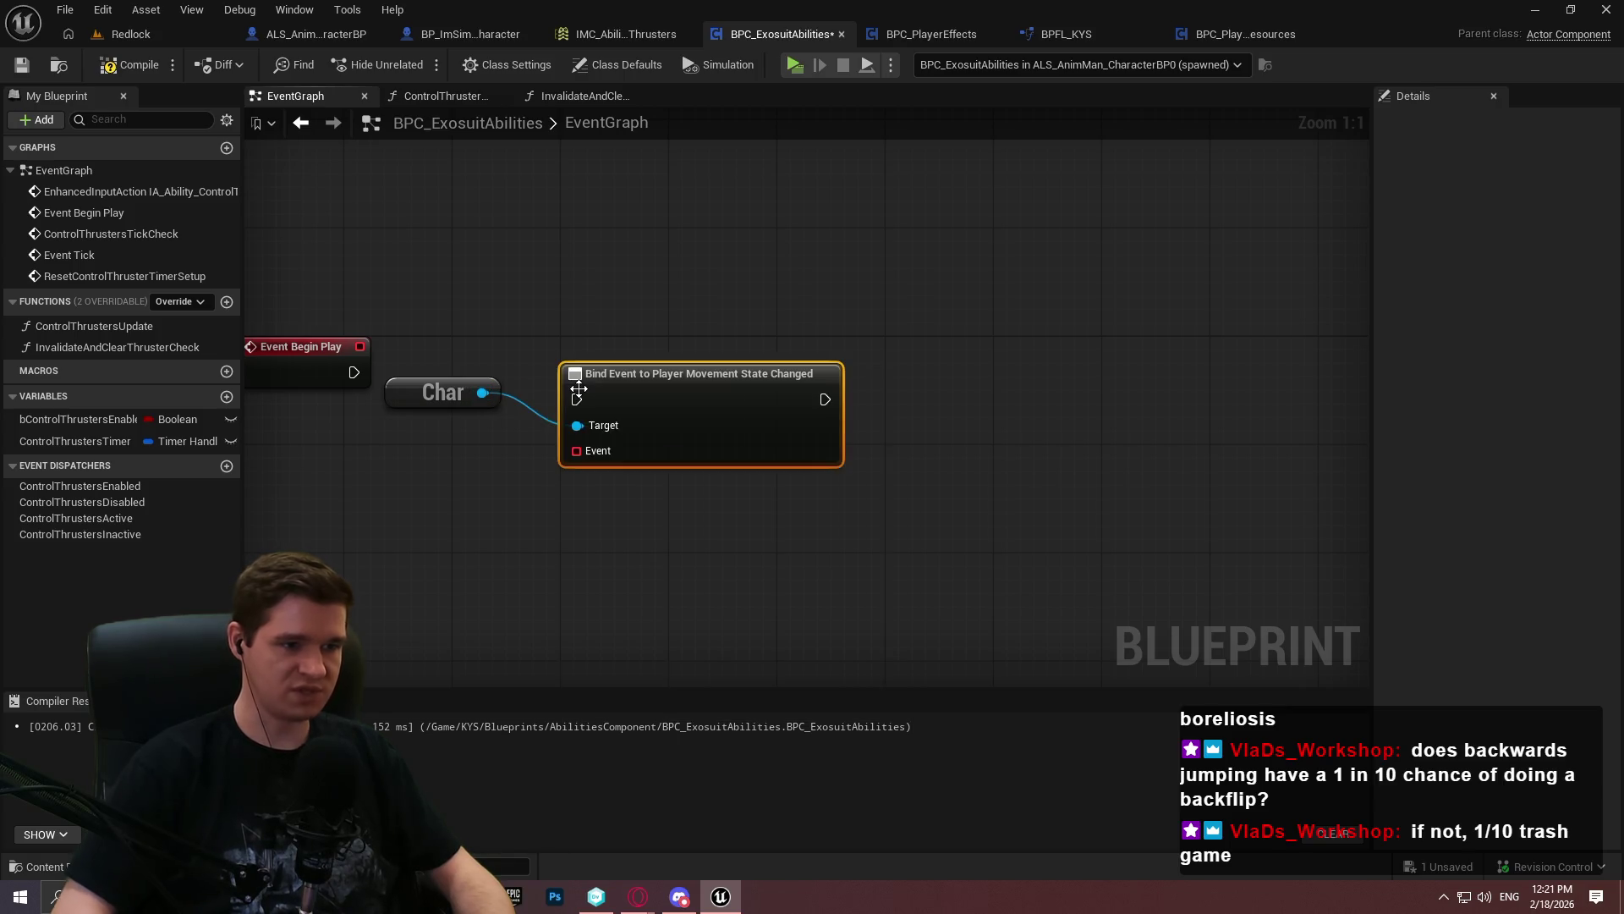
Add a Bind Event to Player Input State Changed node and arrange both binding nodes
left_click_drag(479, 394, 546, 590)
type("bi")
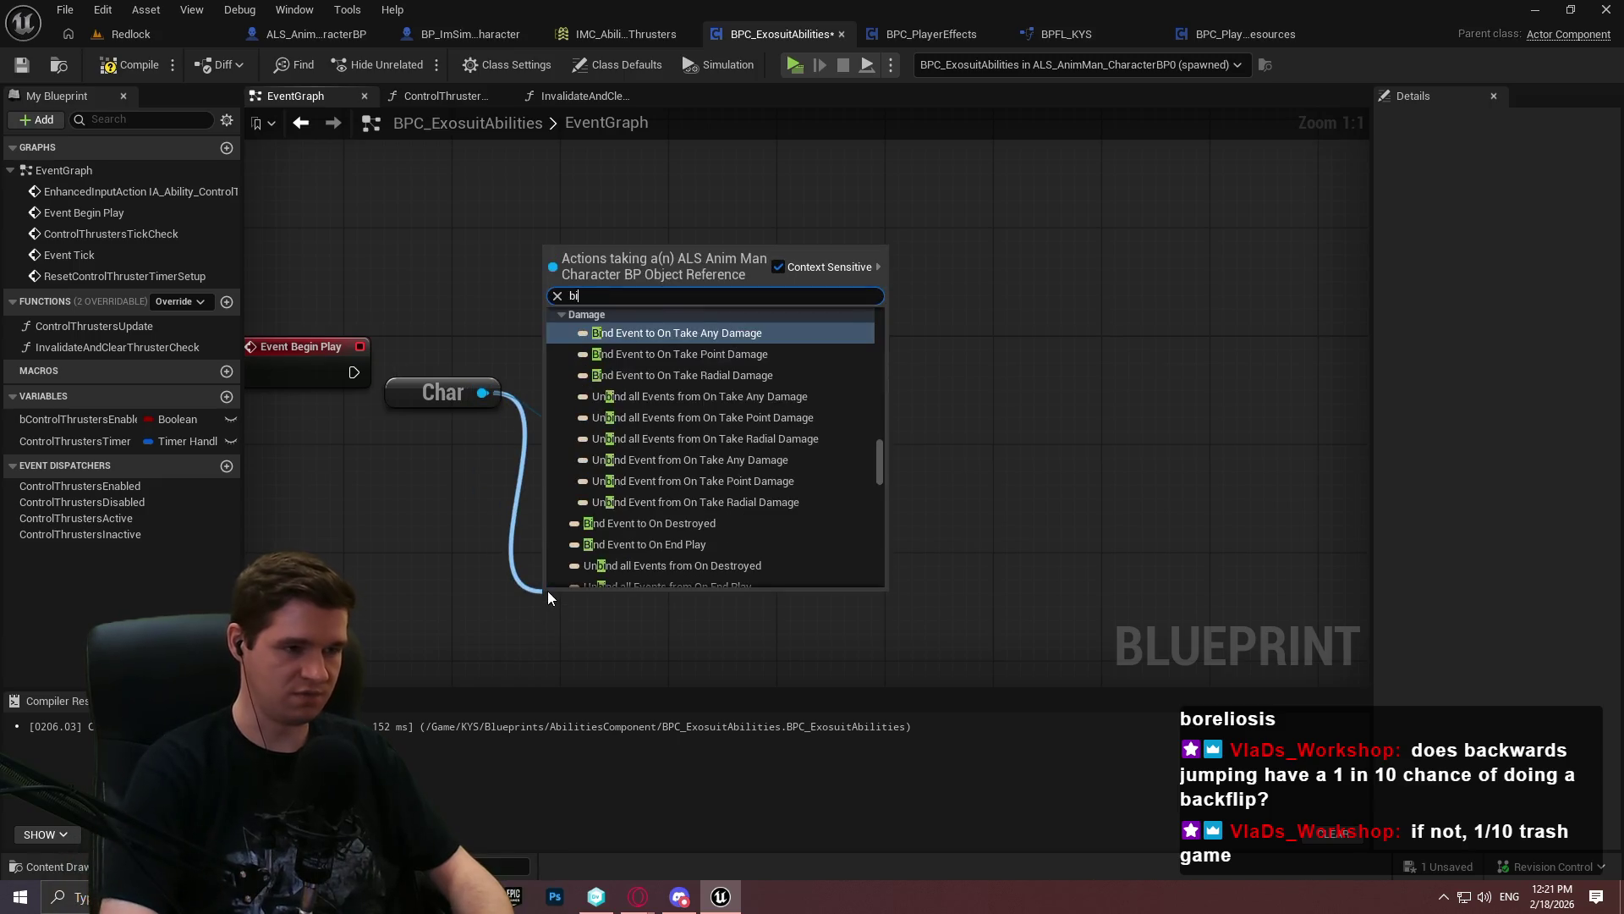
type("nd event to input")
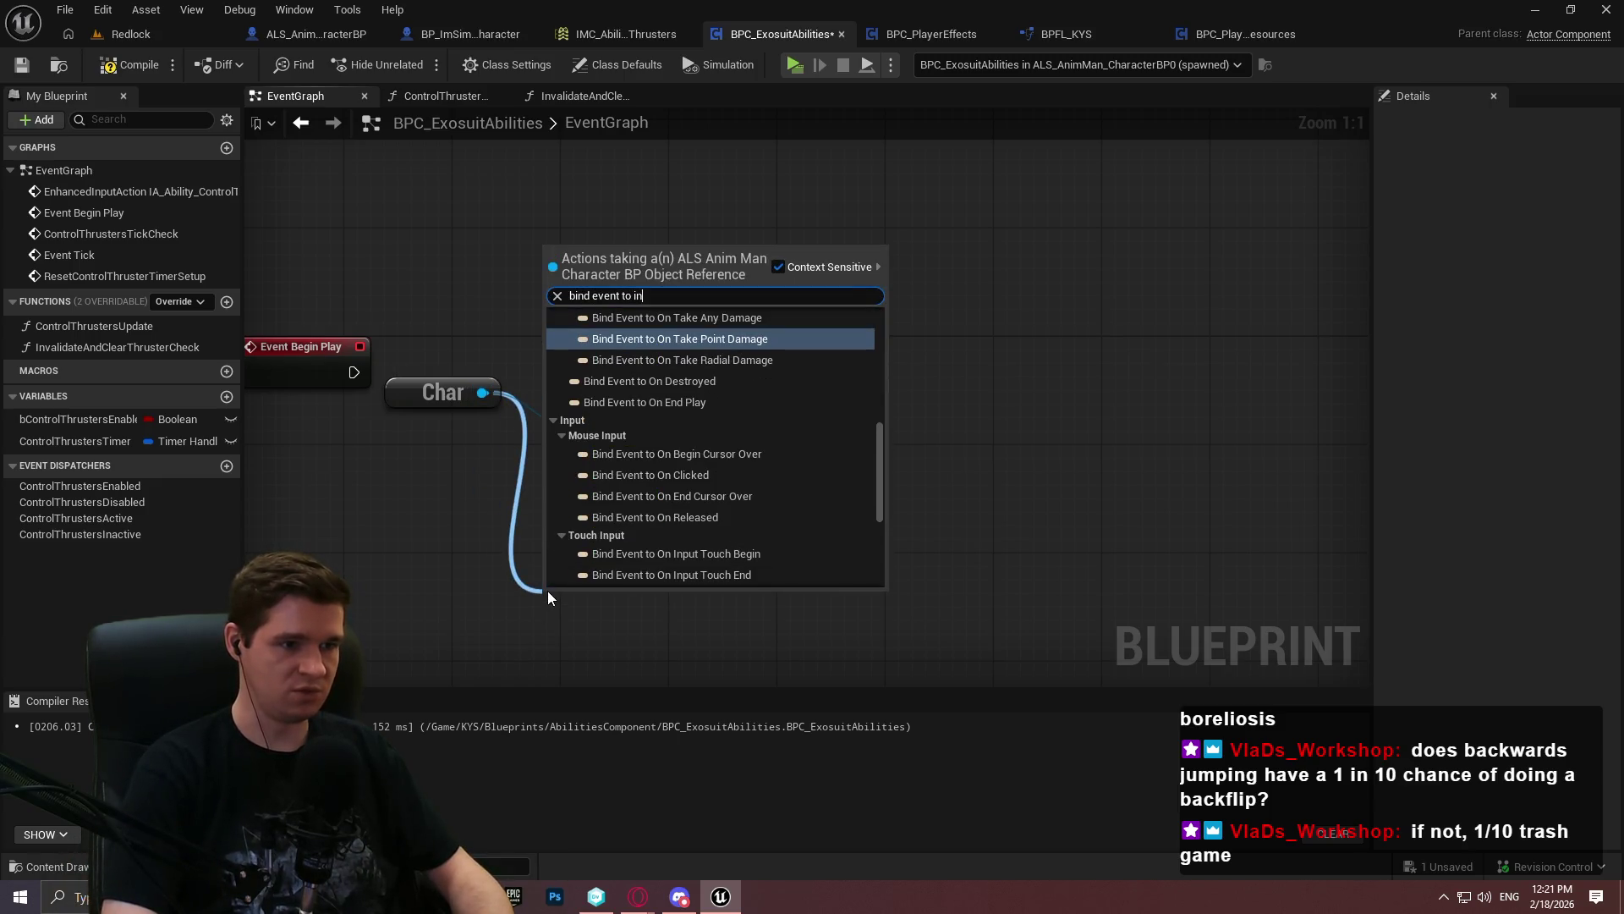
scroll(684, 378, "up", 4)
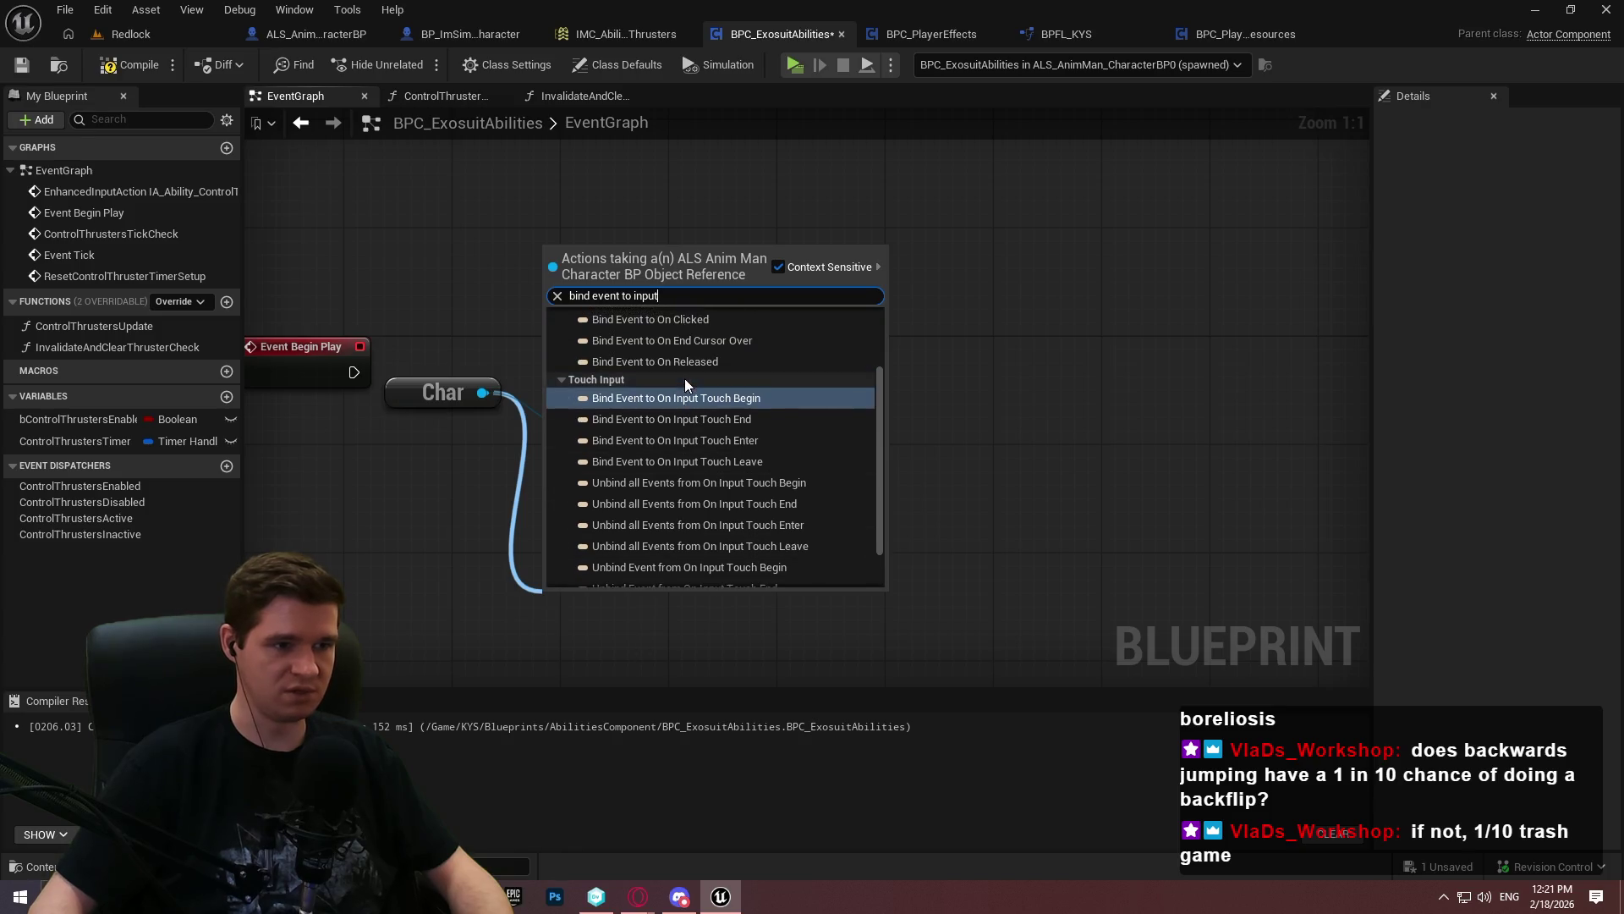
left_click(728, 338)
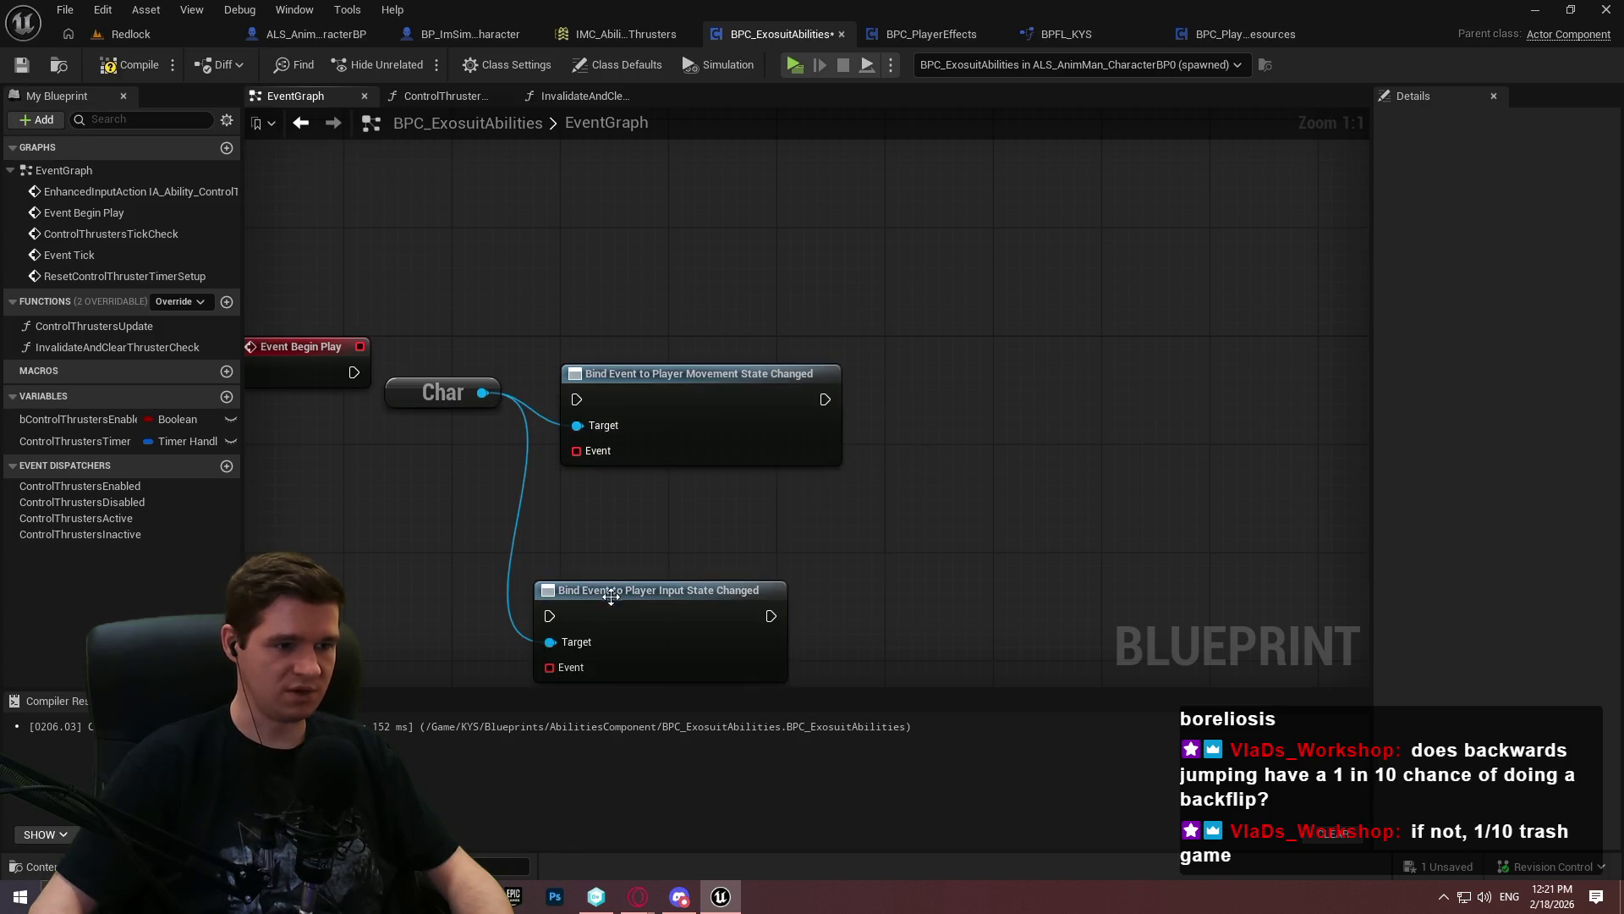
left_click_drag(592, 614, 674, 533)
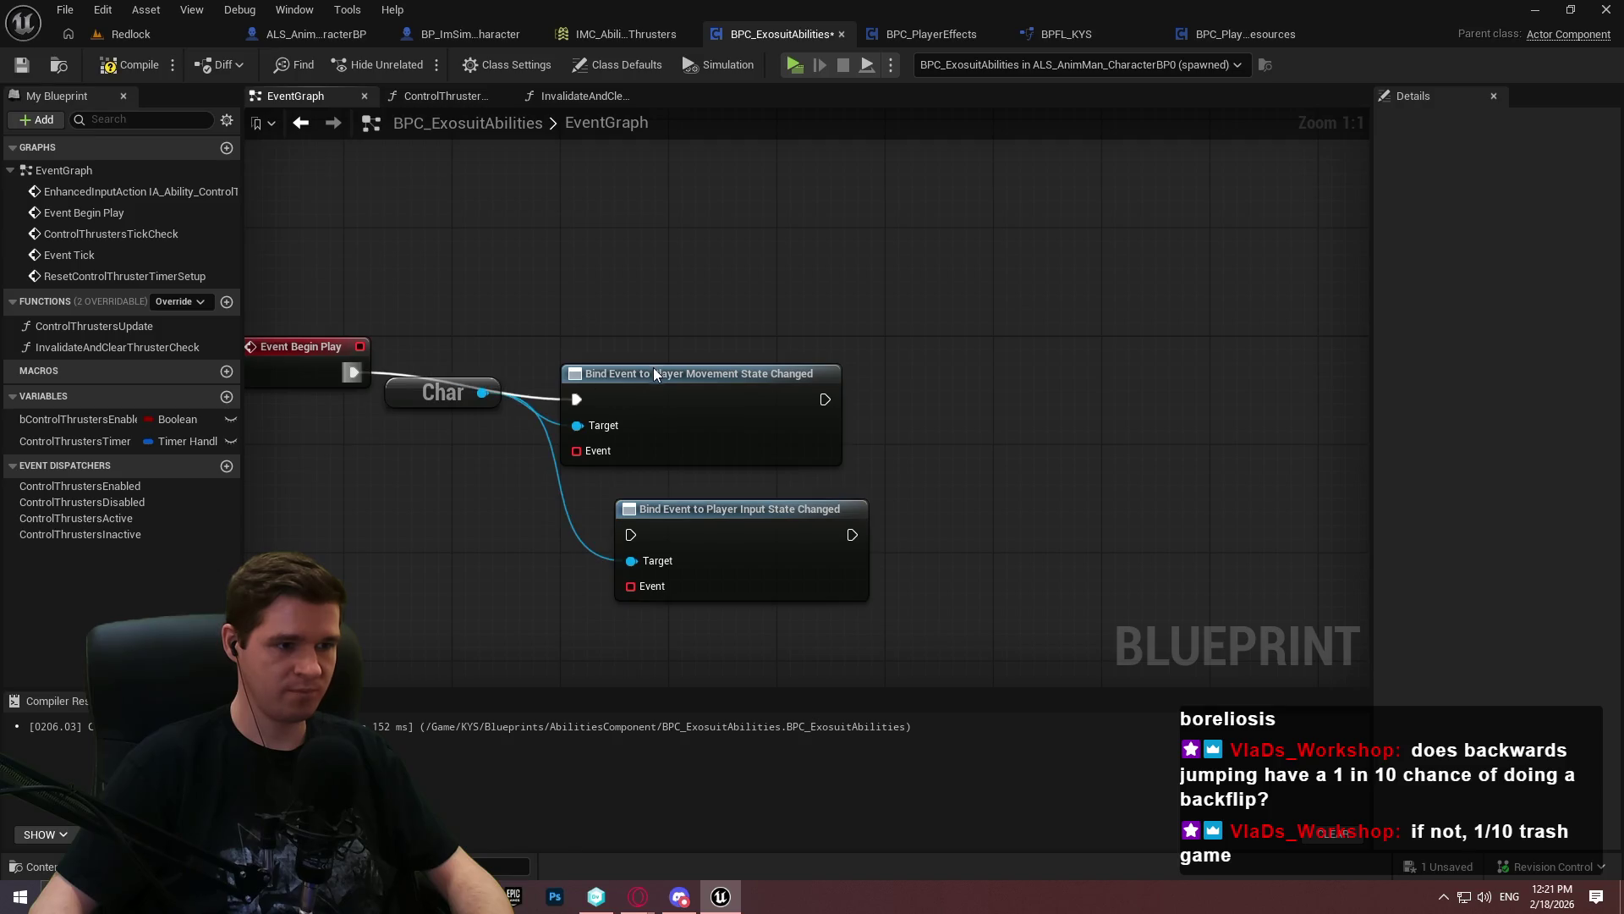
left_click_drag(654, 375, 667, 334)
left_click_drag(772, 382, 786, 395)
Give the movement binding a Create Event node with a matching custom event
left_click_drag(603, 423, 516, 497)
type("create")
key("Return")
left_click(548, 575)
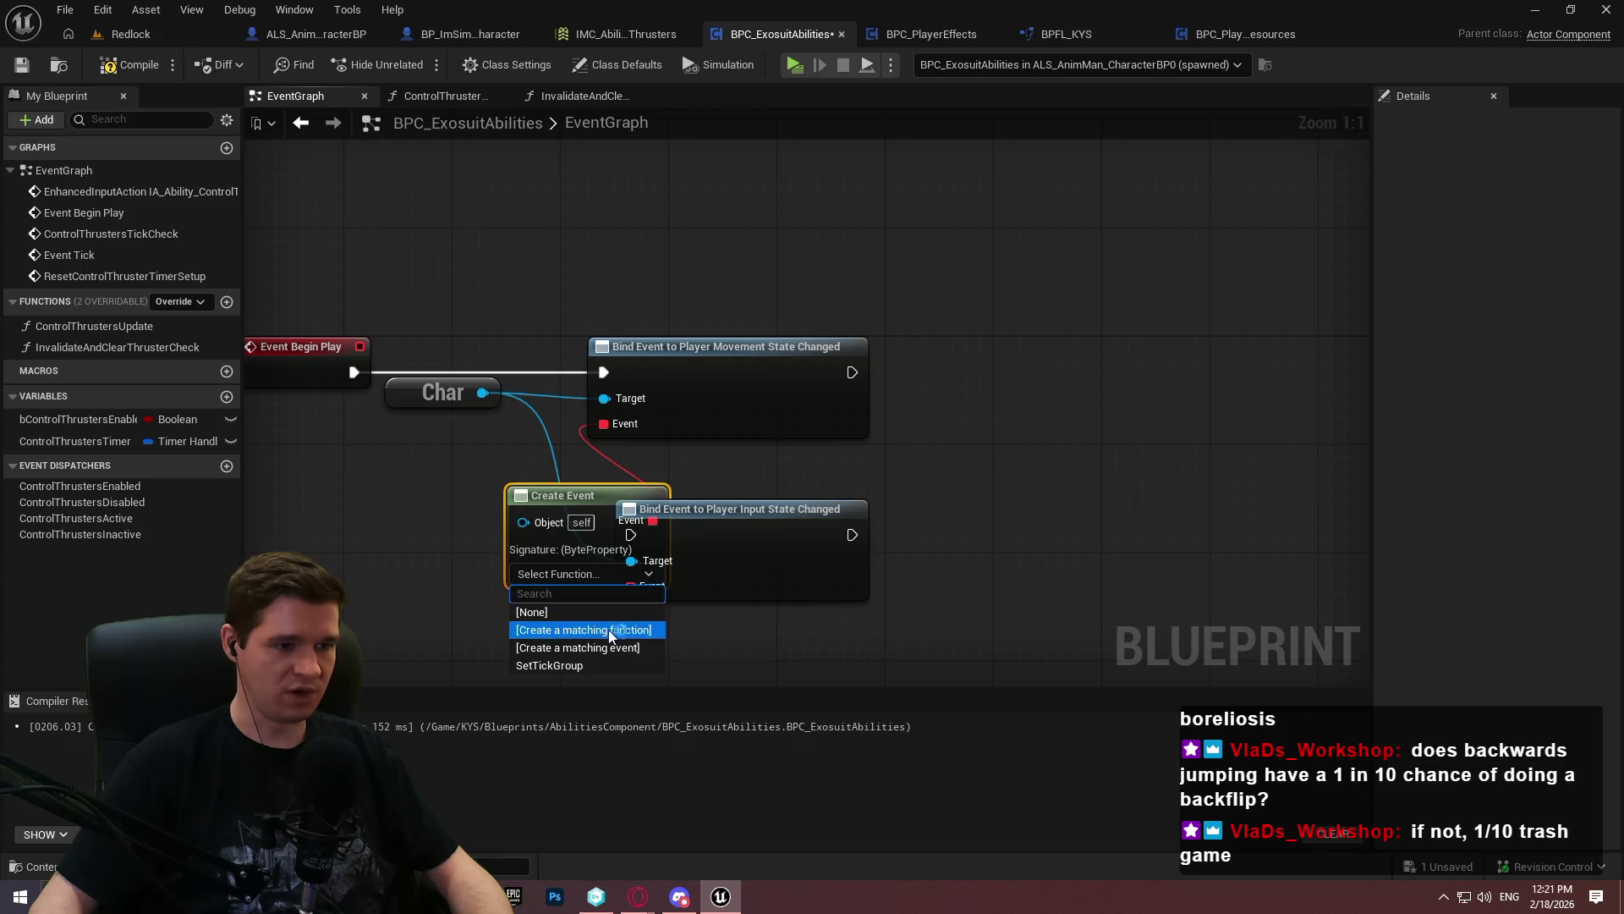
left_click(602, 647)
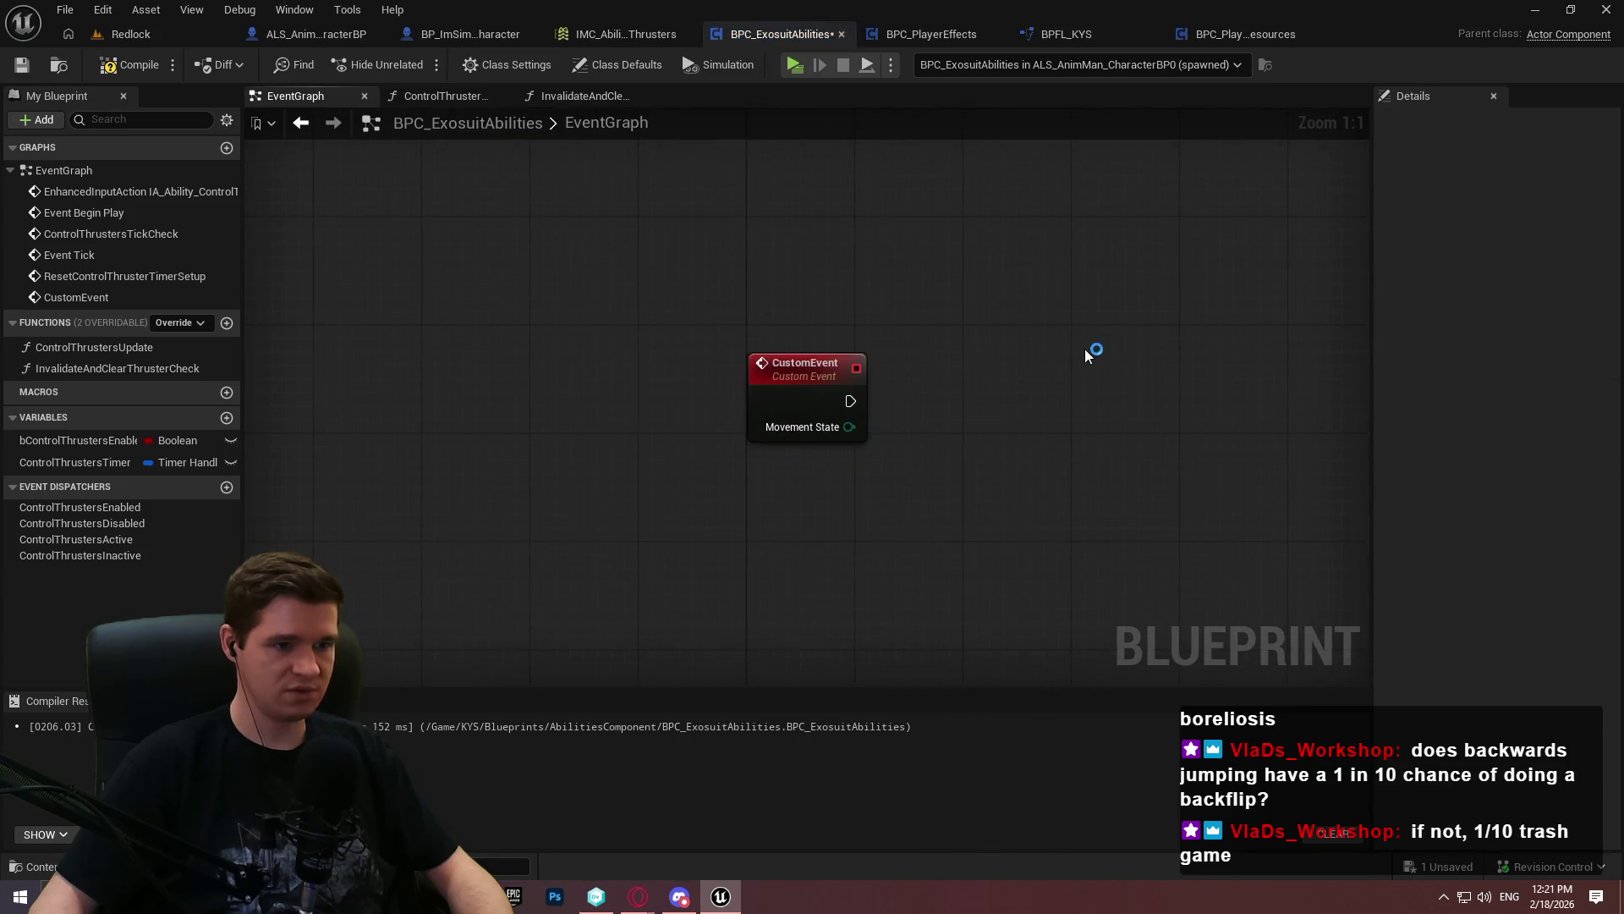
scroll(1079, 241, "down", 8)
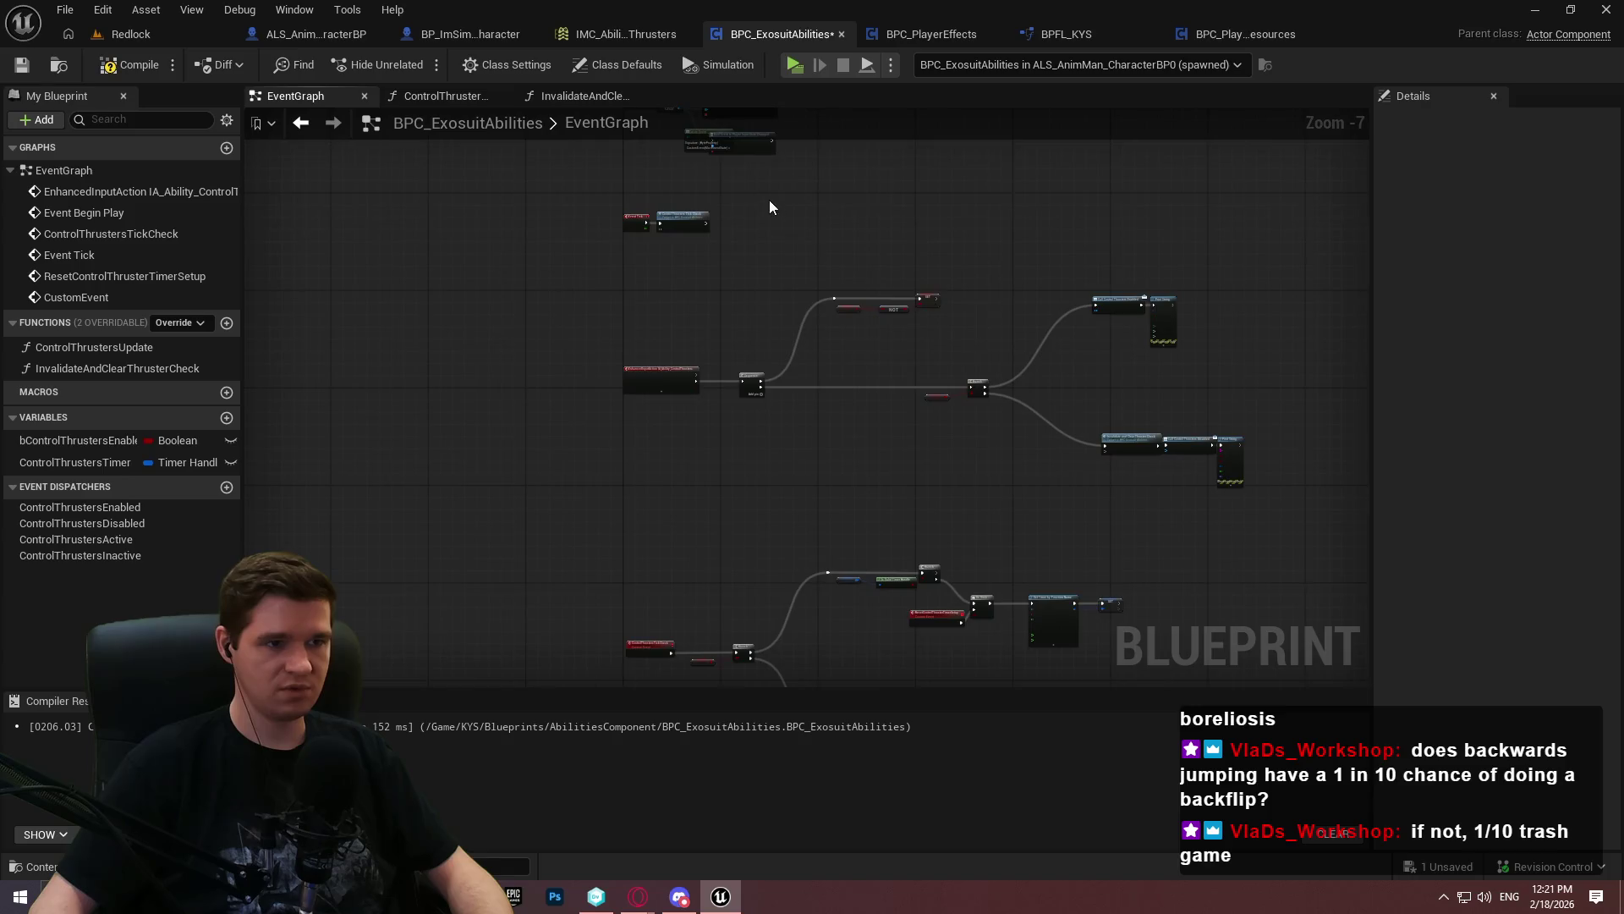
scroll(685, 479, "up", 6)
Chain the input binding after the movement binding and give it its own matching custom event
mouse_move(652, 493)
left_mouse_down()
mouse_move(739, 457)
mouse_move(702, 446)
mouse_move(750, 446)
left_mouse_up()
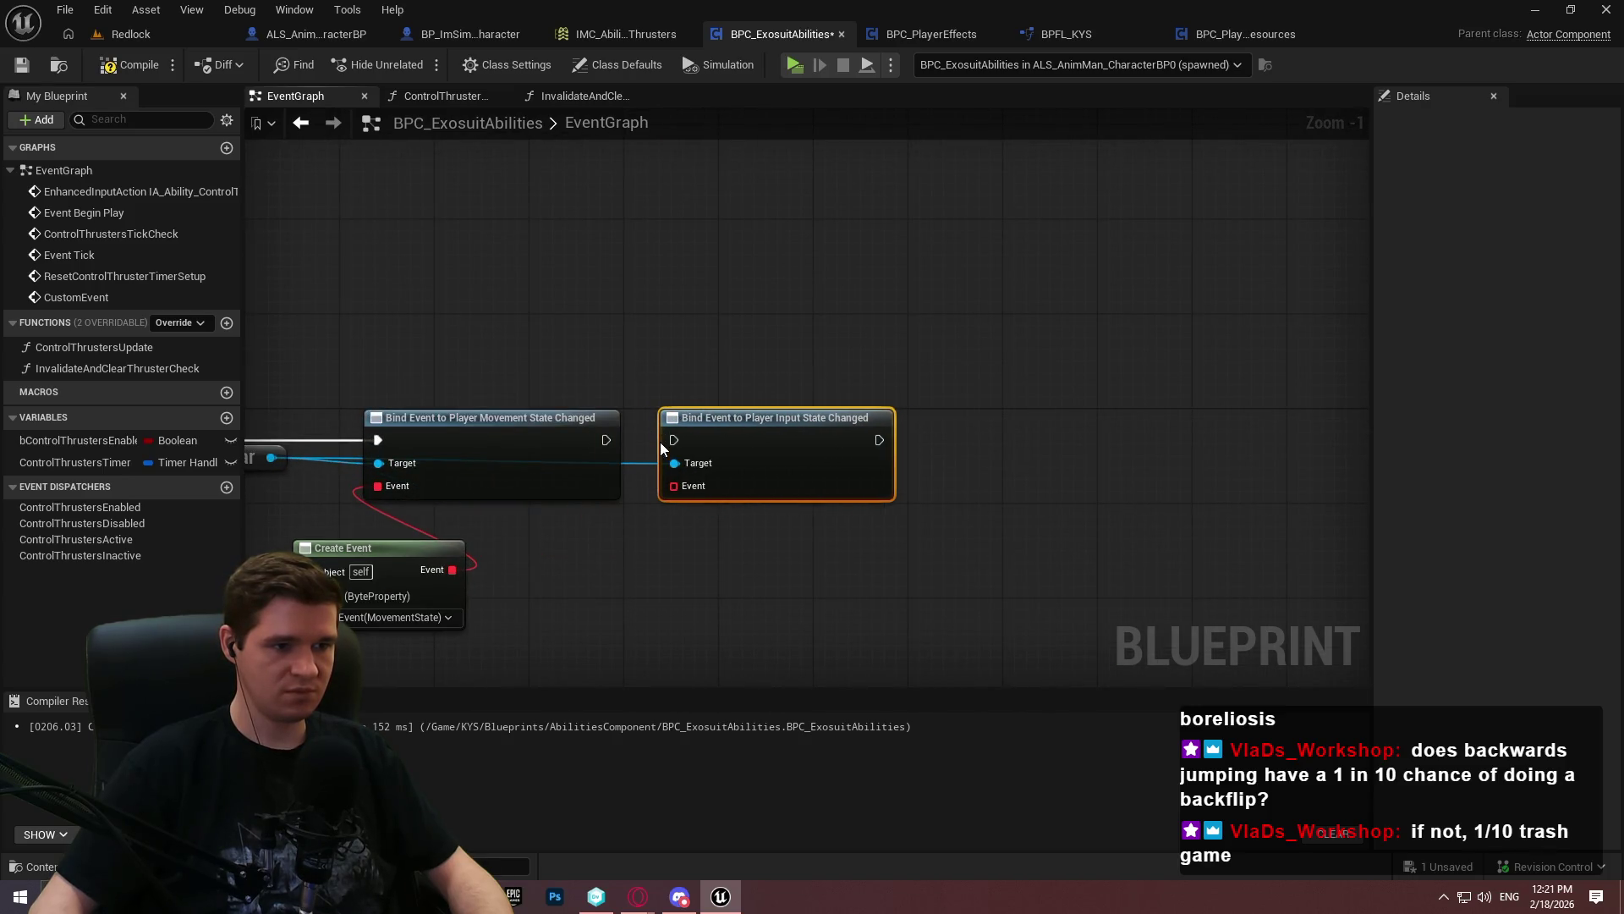
left_click_drag(606, 441, 606, 442)
left_click_drag(716, 434, 752, 434)
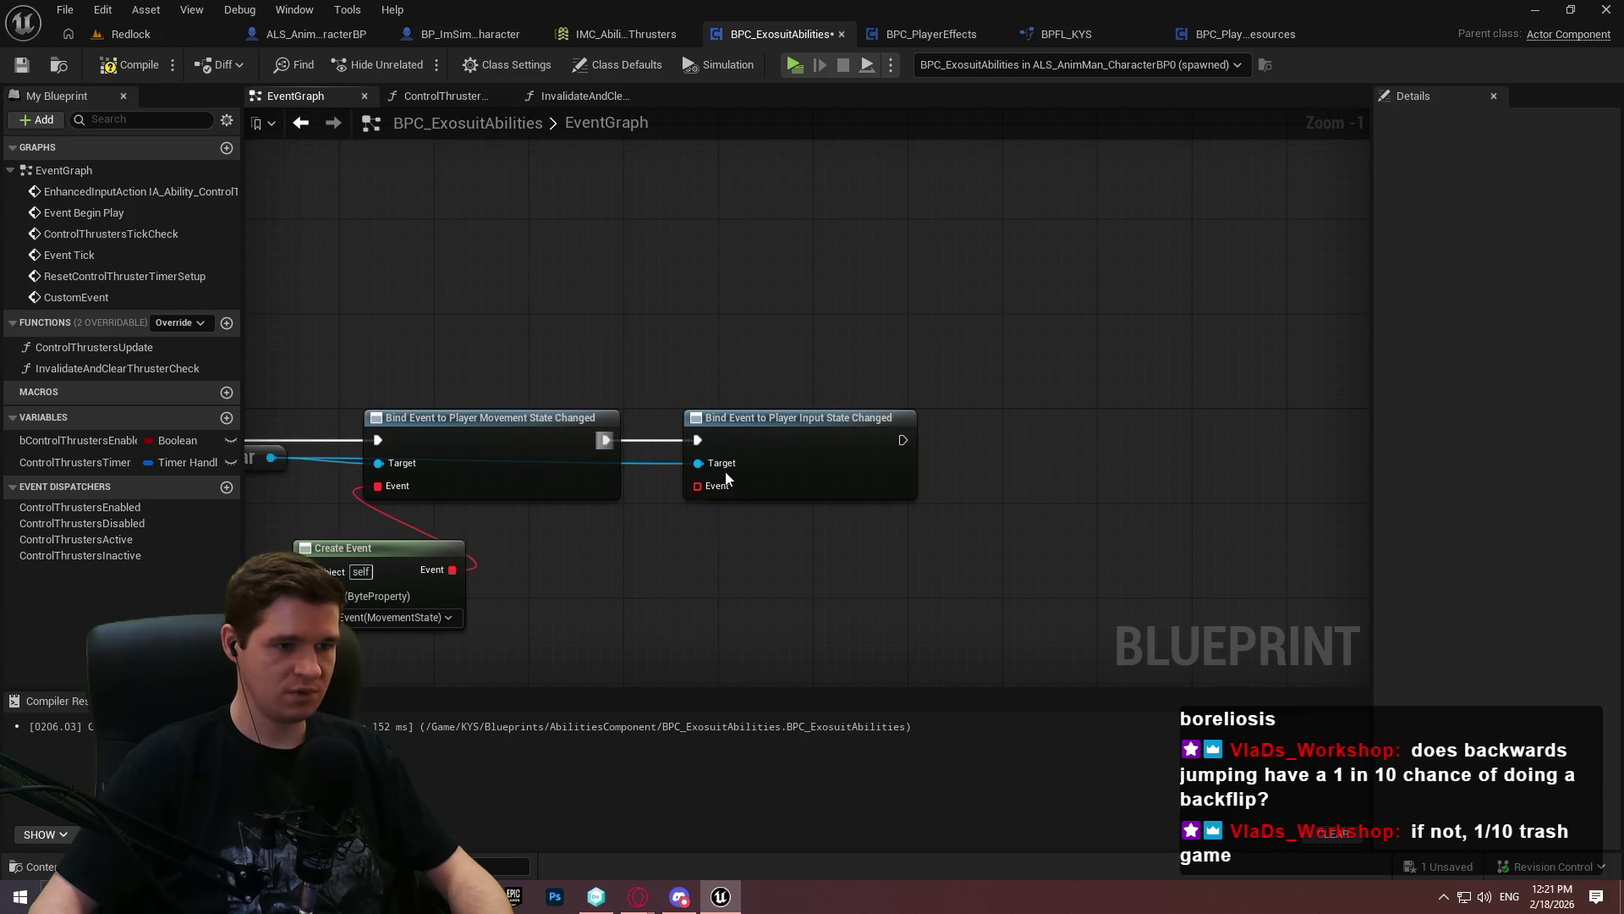
left_click_drag(697, 485, 631, 626)
type("create")
left_click(770, 362)
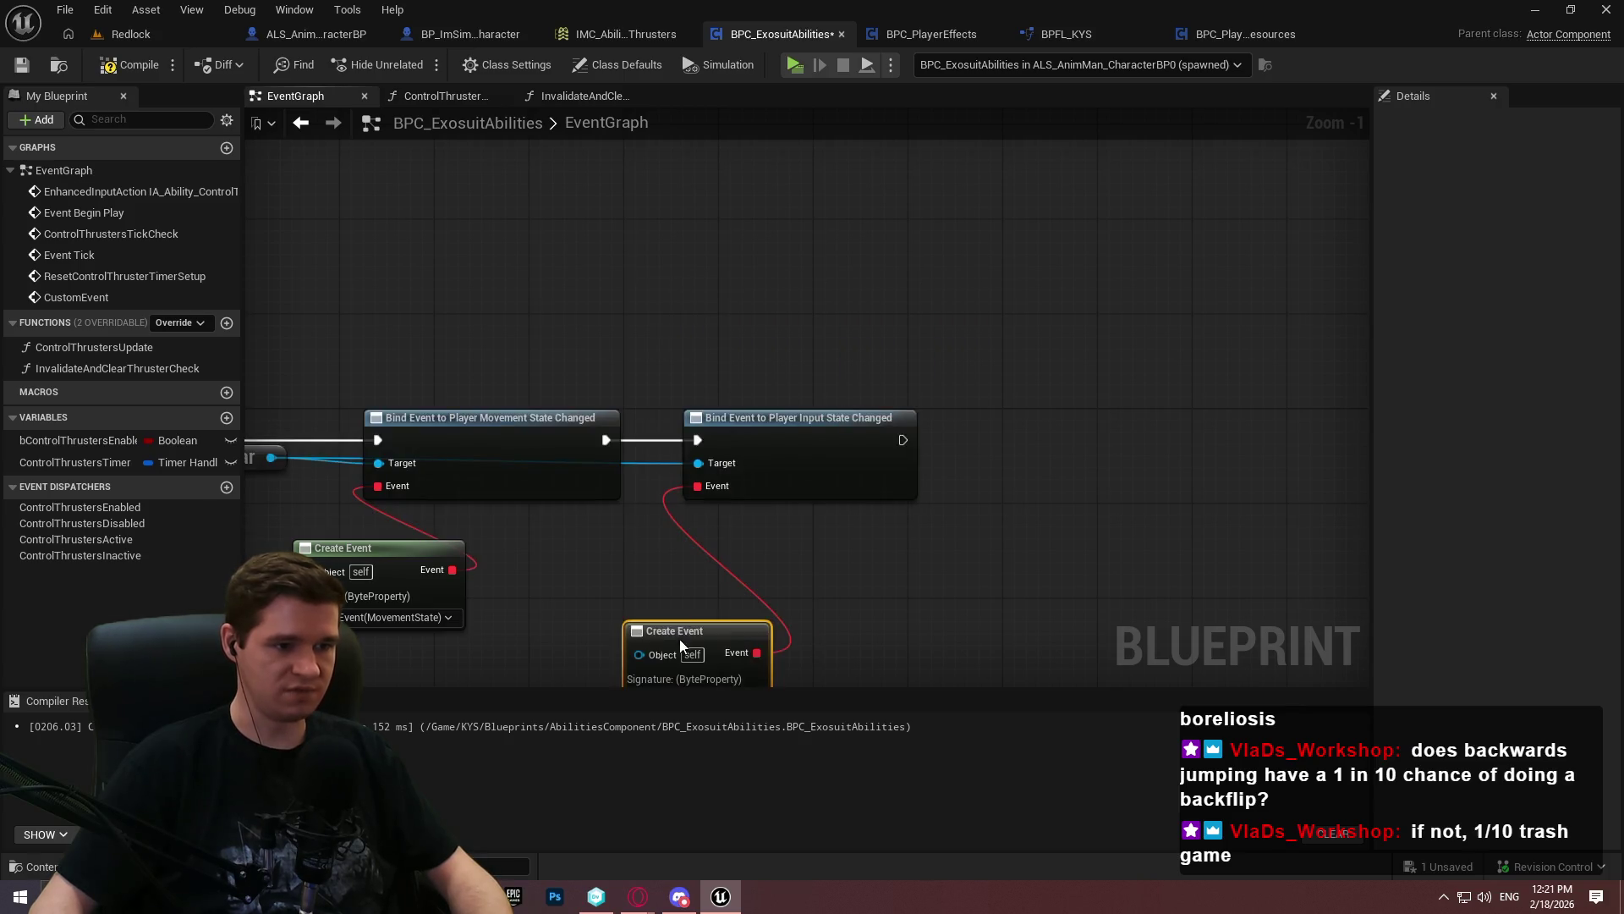
left_click(682, 541)
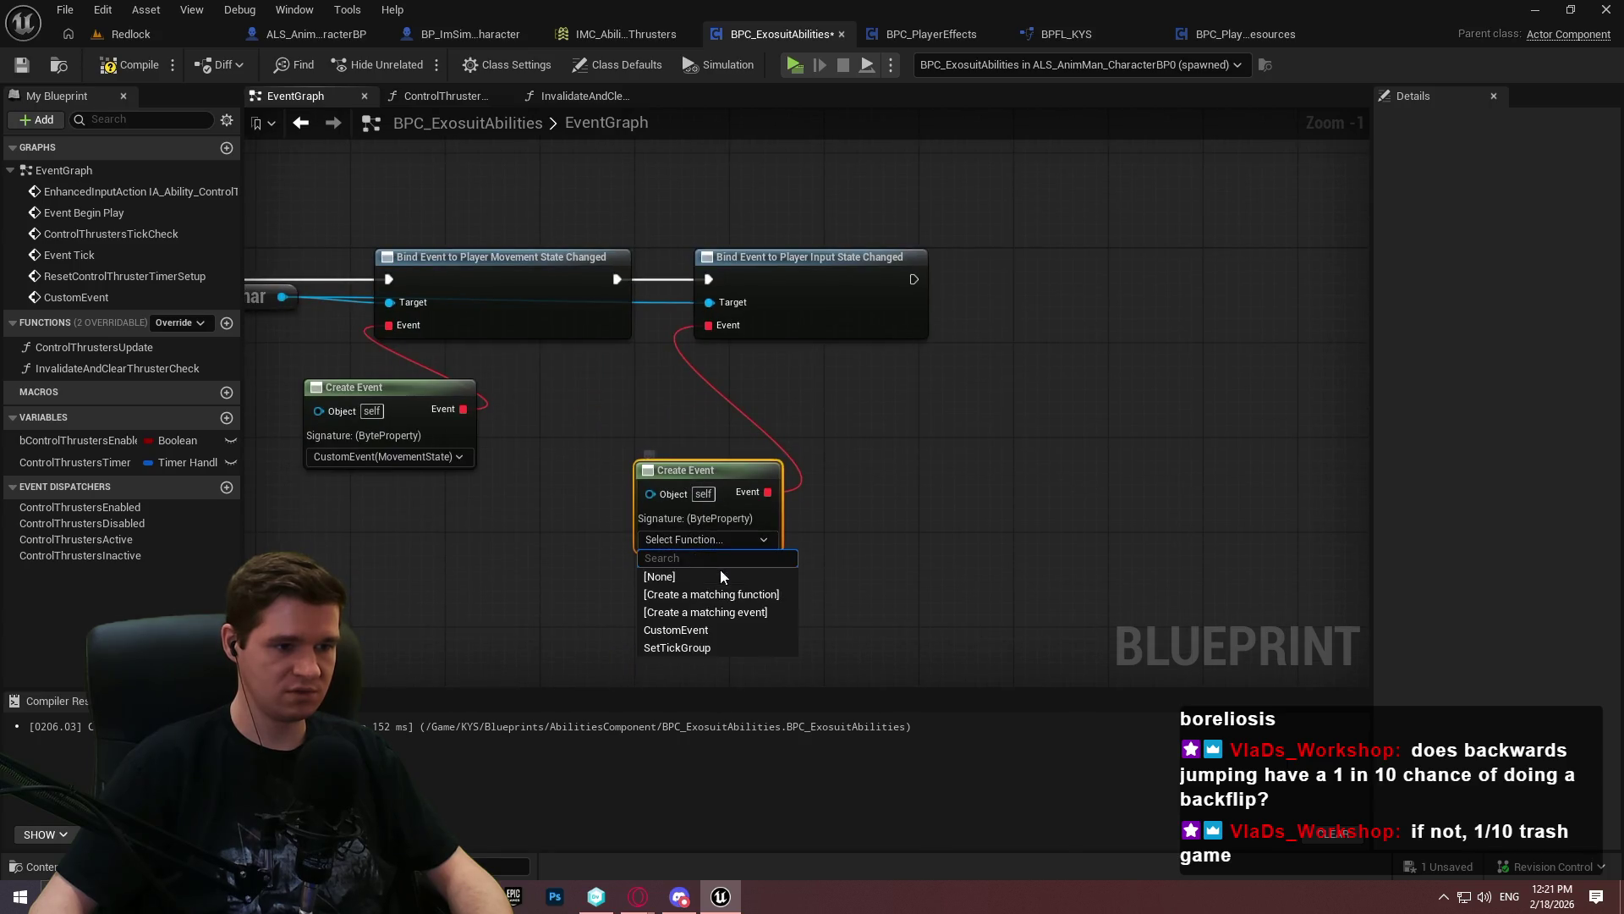
left_click(710, 612)
scroll(992, 298, "down", 9)
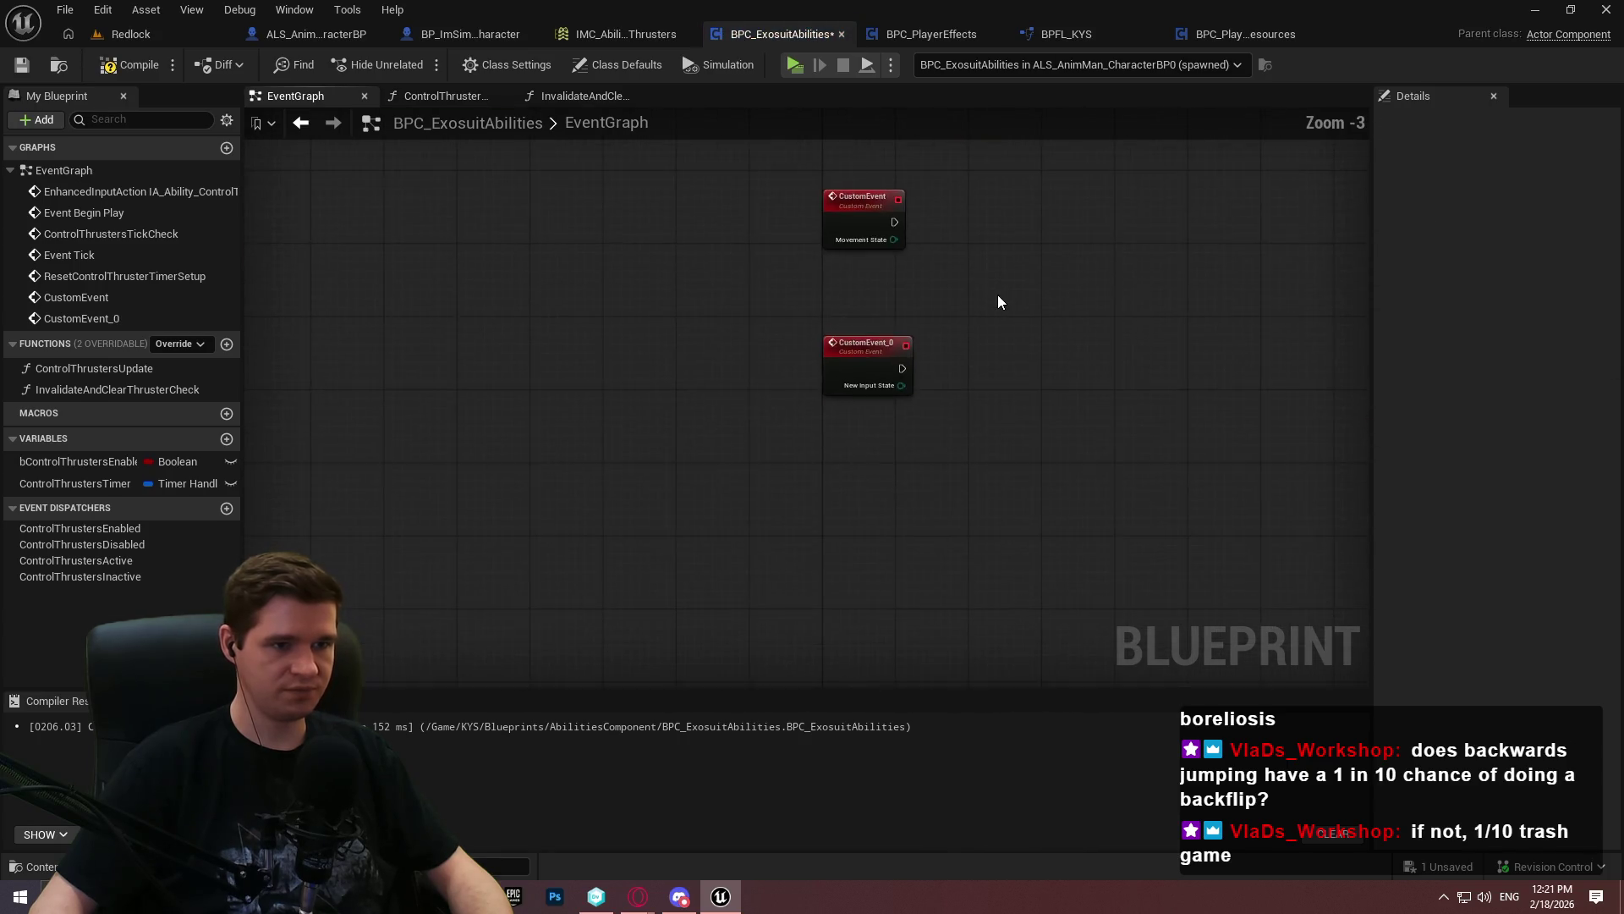
Move the character node above the bindings and route its wire through a straightened reroute point
key("Home")
scroll(677, 253, "up", 10)
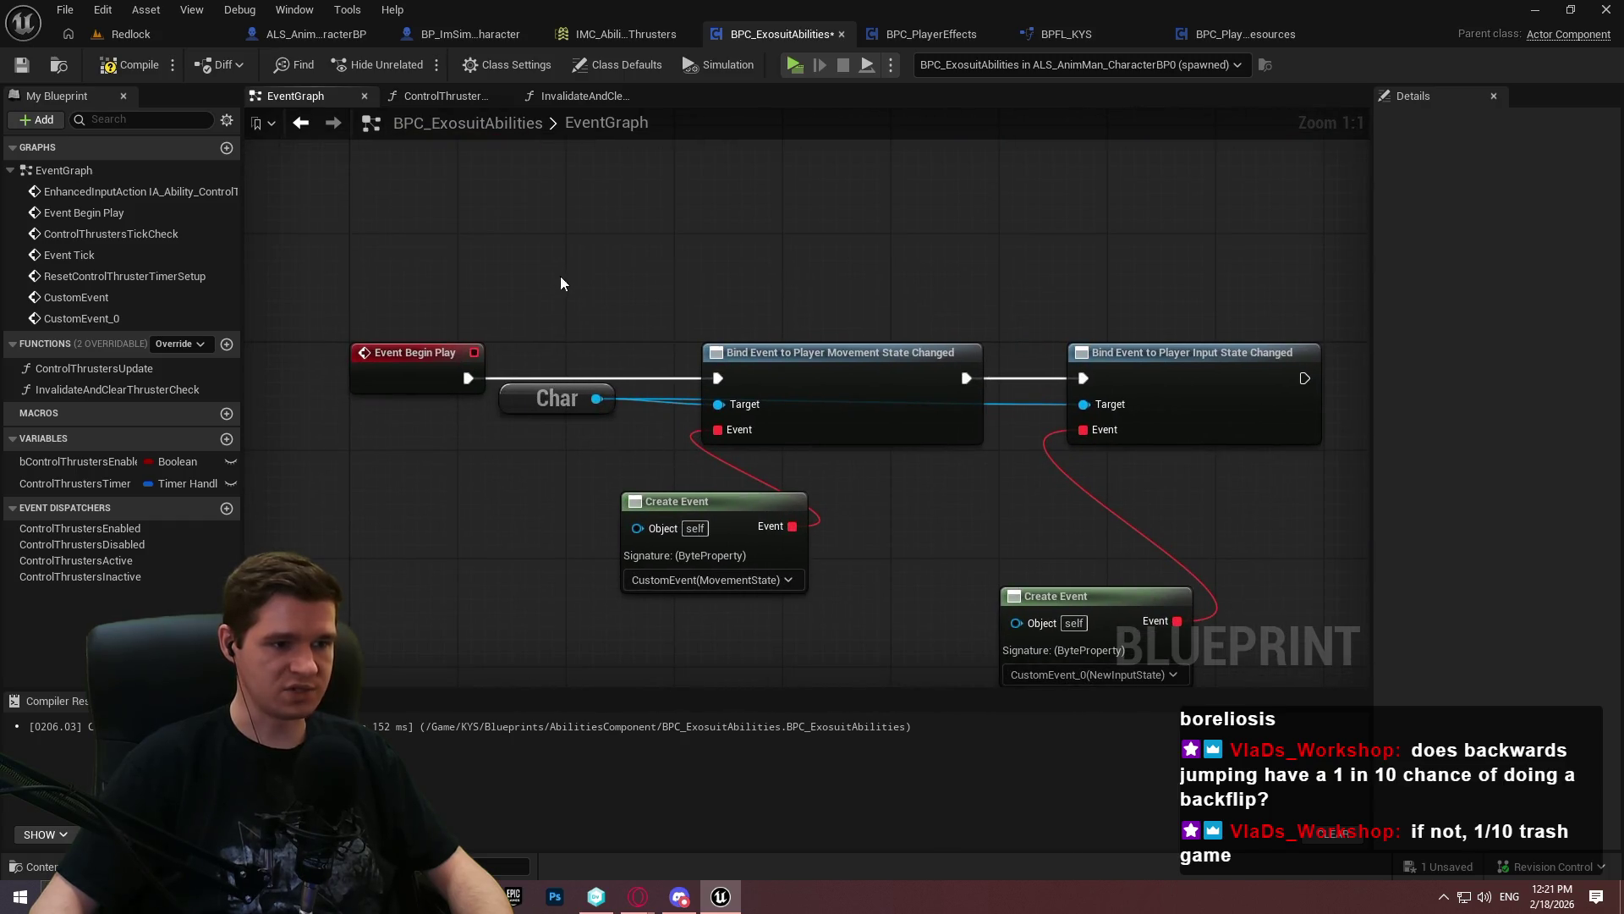
left_click_drag(557, 397, 556, 289)
double_click(665, 284)
left_click_drag(680, 290, 991, 290)
left_click(563, 300, "ctrl")
key("q")
left_click(909, 258)
Align each Create Event node under its binding and shift the binding setup right
scroll(958, 397, "down", 3)
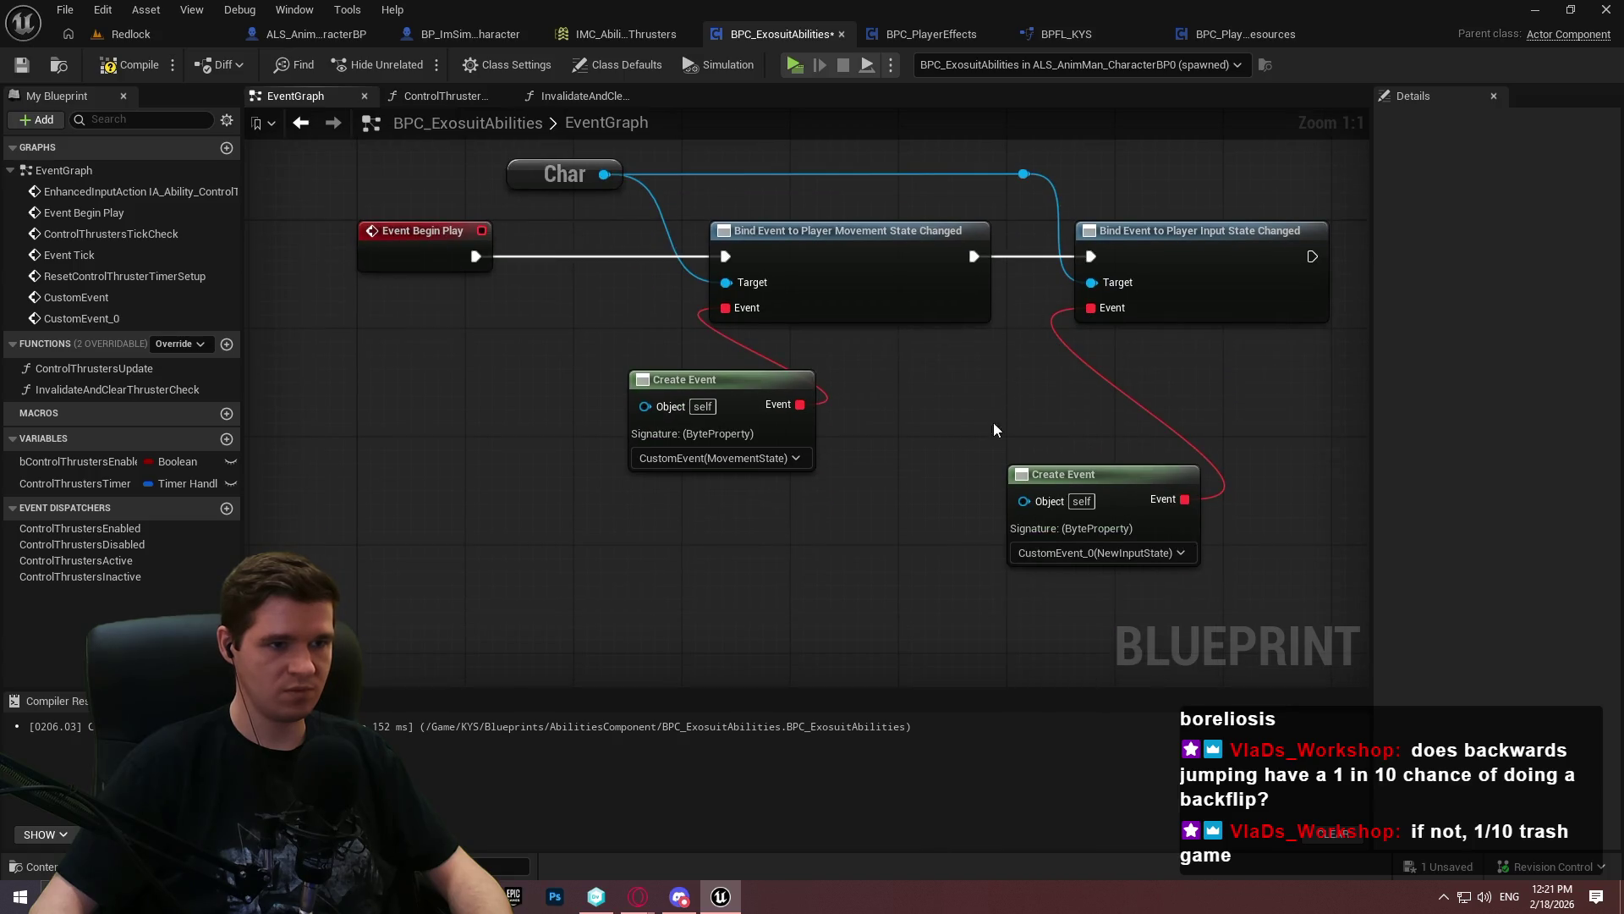
mouse_move(1068, 475)
left_mouse_down()
mouse_move(905, 372)
mouse_move(858, 373)
left_mouse_up()
left_click_drag(729, 403, 580, 383)
left_click(702, 523)
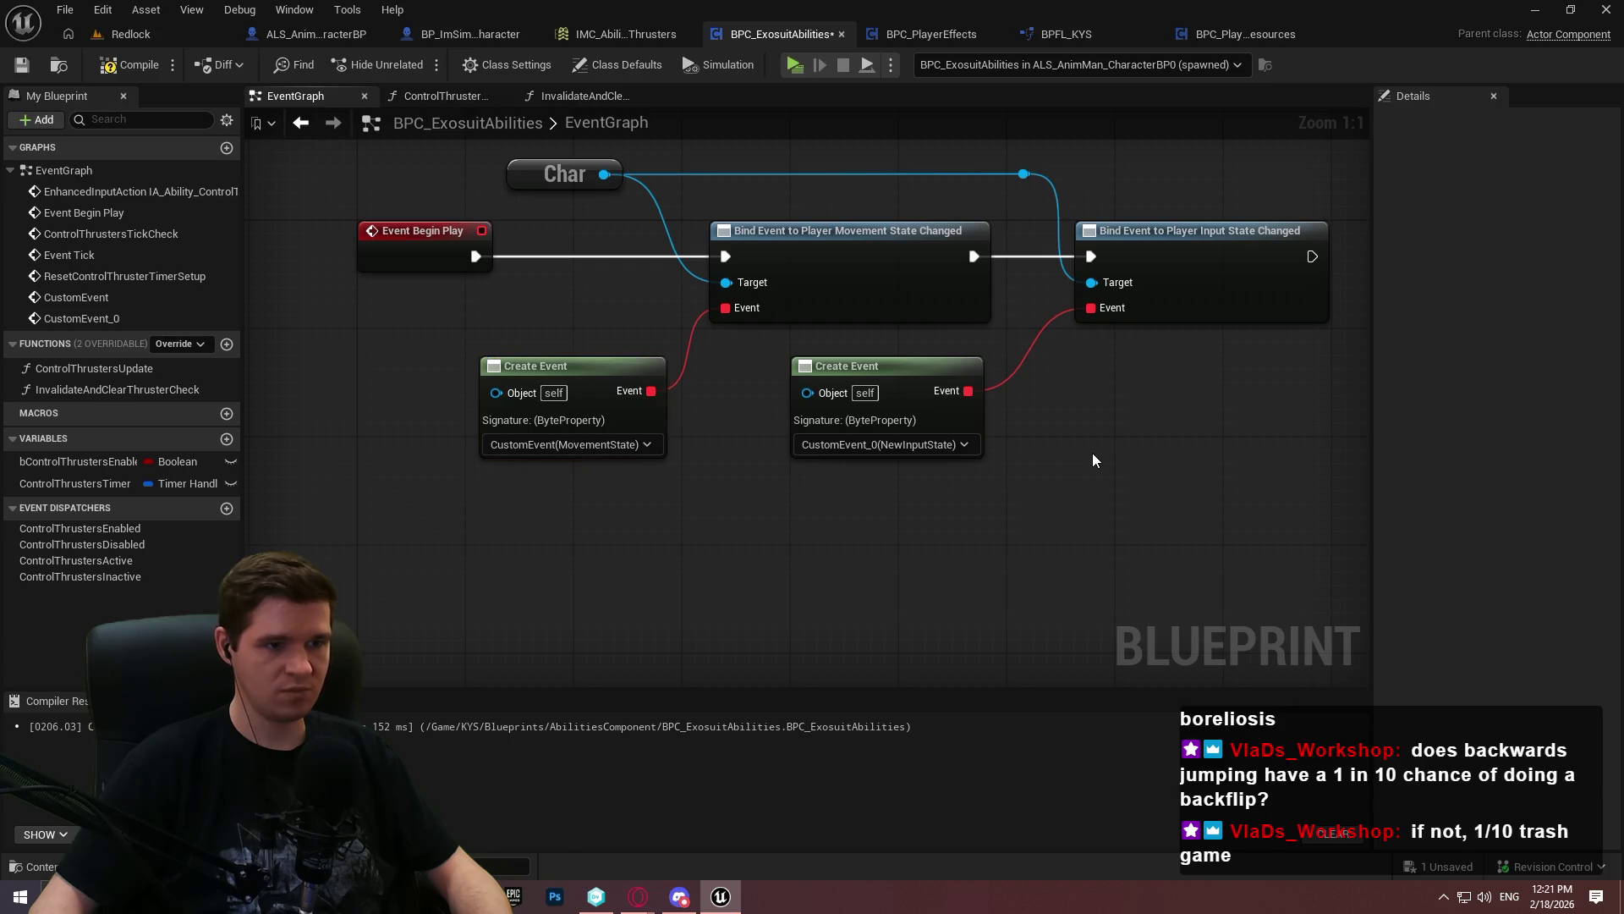
scroll(1091, 453, "down", 2)
left_click_drag(1221, 489, 675, 220)
left_click_drag(697, 387, 758, 388)
left_click(1237, 450)
Move both new custom events down together below the binding nodes
scroll(1211, 459, "down", 2)
mouse_move(1104, 471)
left_mouse_down()
mouse_move(546, 279)
mouse_move(592, 227)
left_mouse_up()
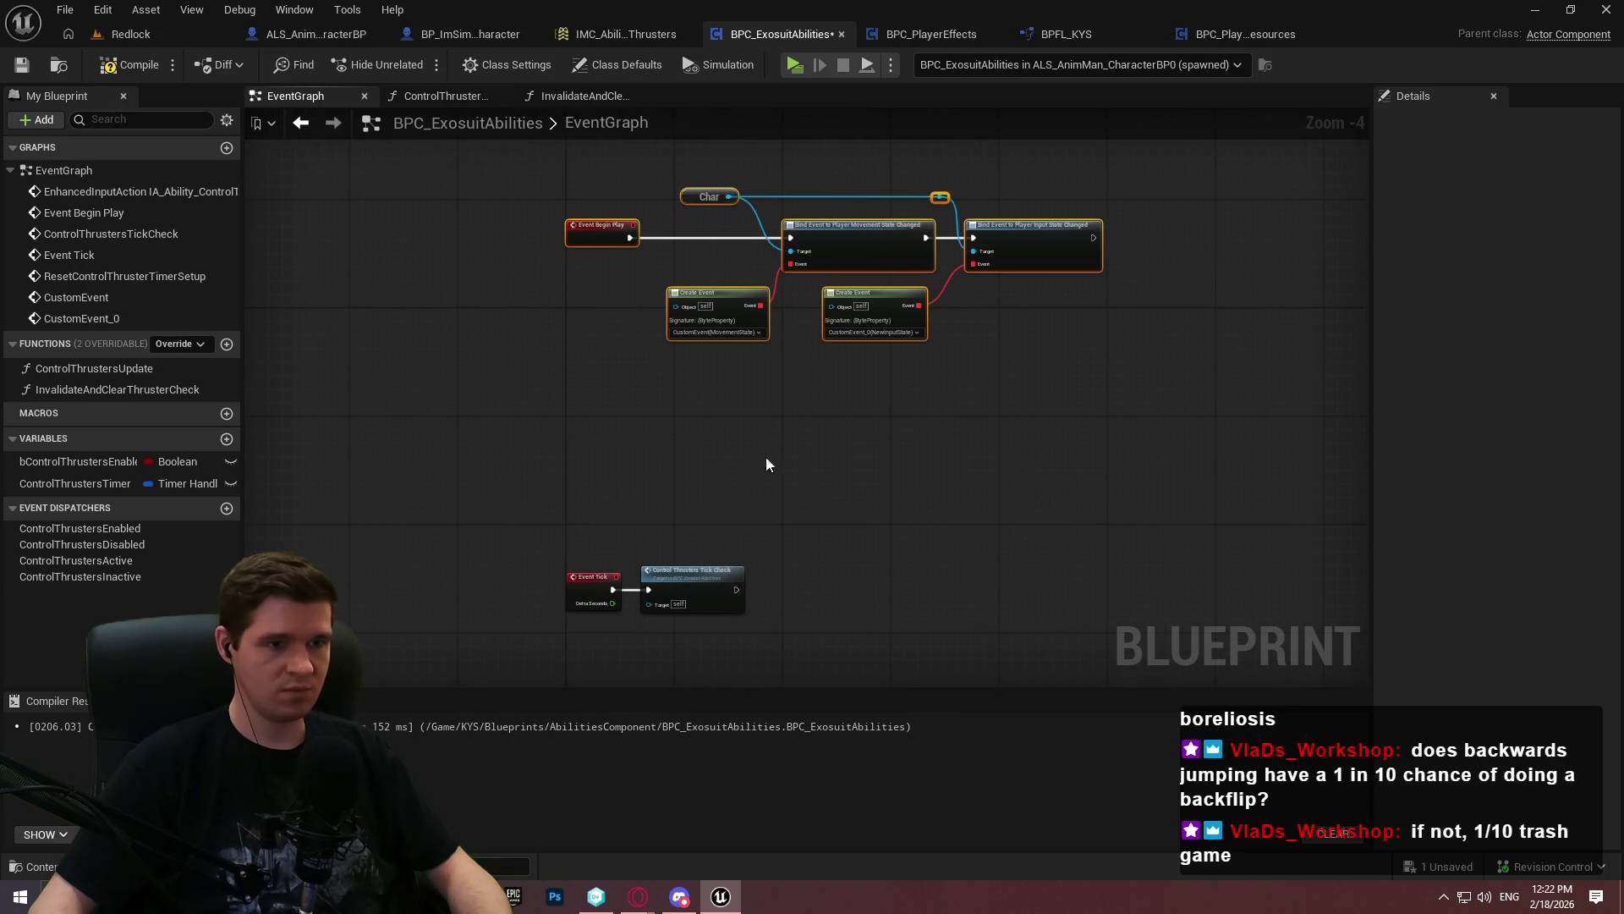
scroll(729, 439, "down", 4)
scroll(747, 541, "up", 6)
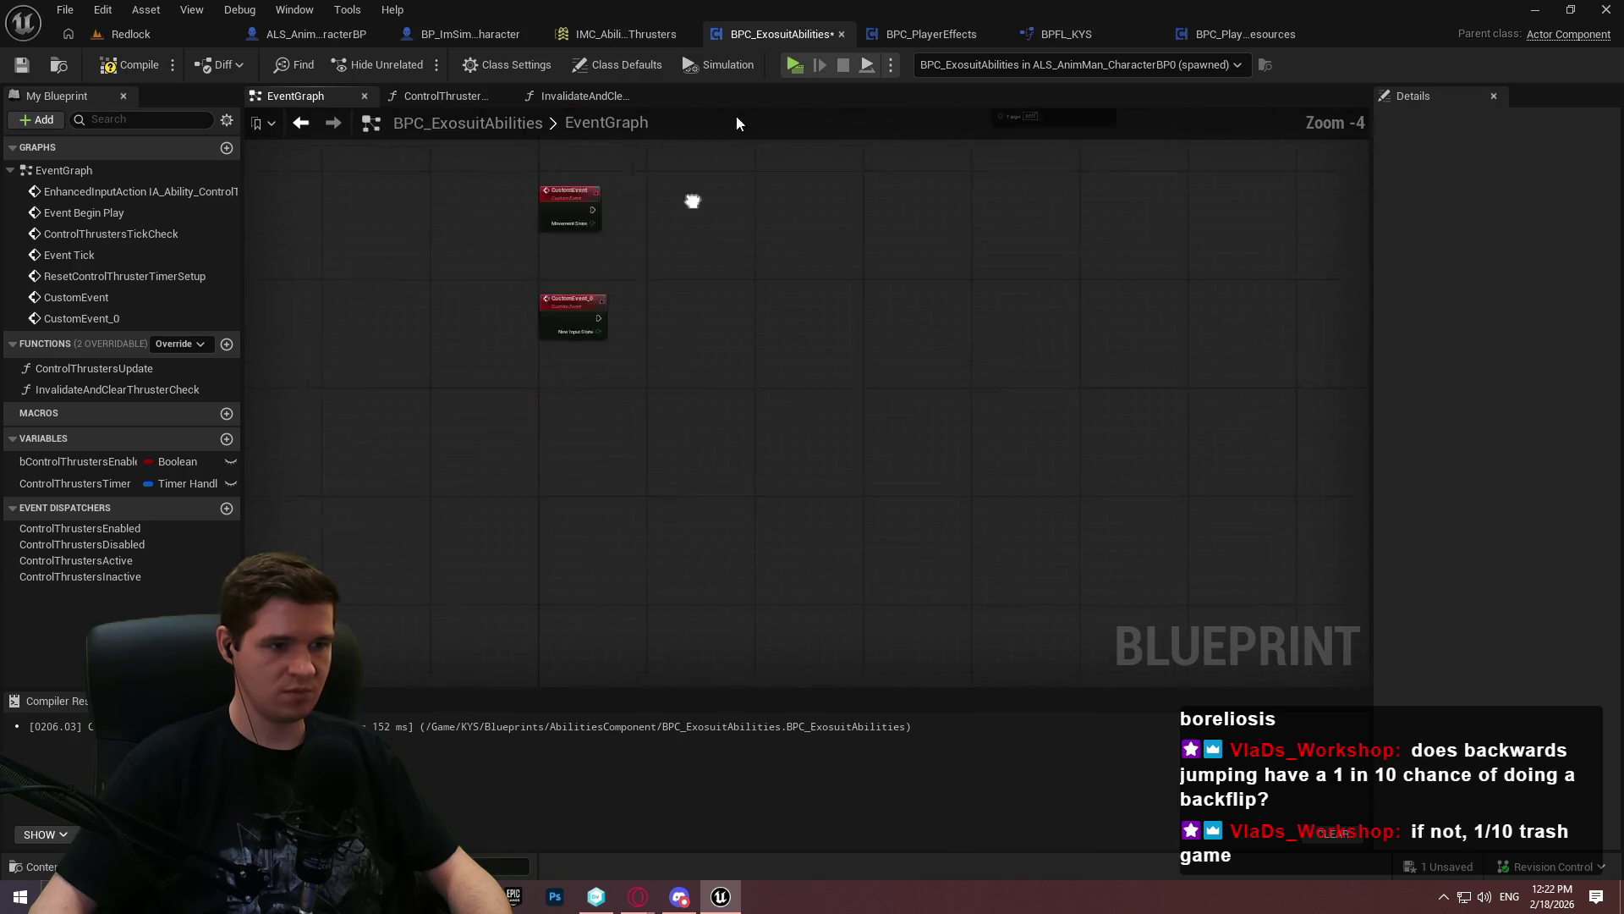
left_click_drag(580, 355, 562, 541)
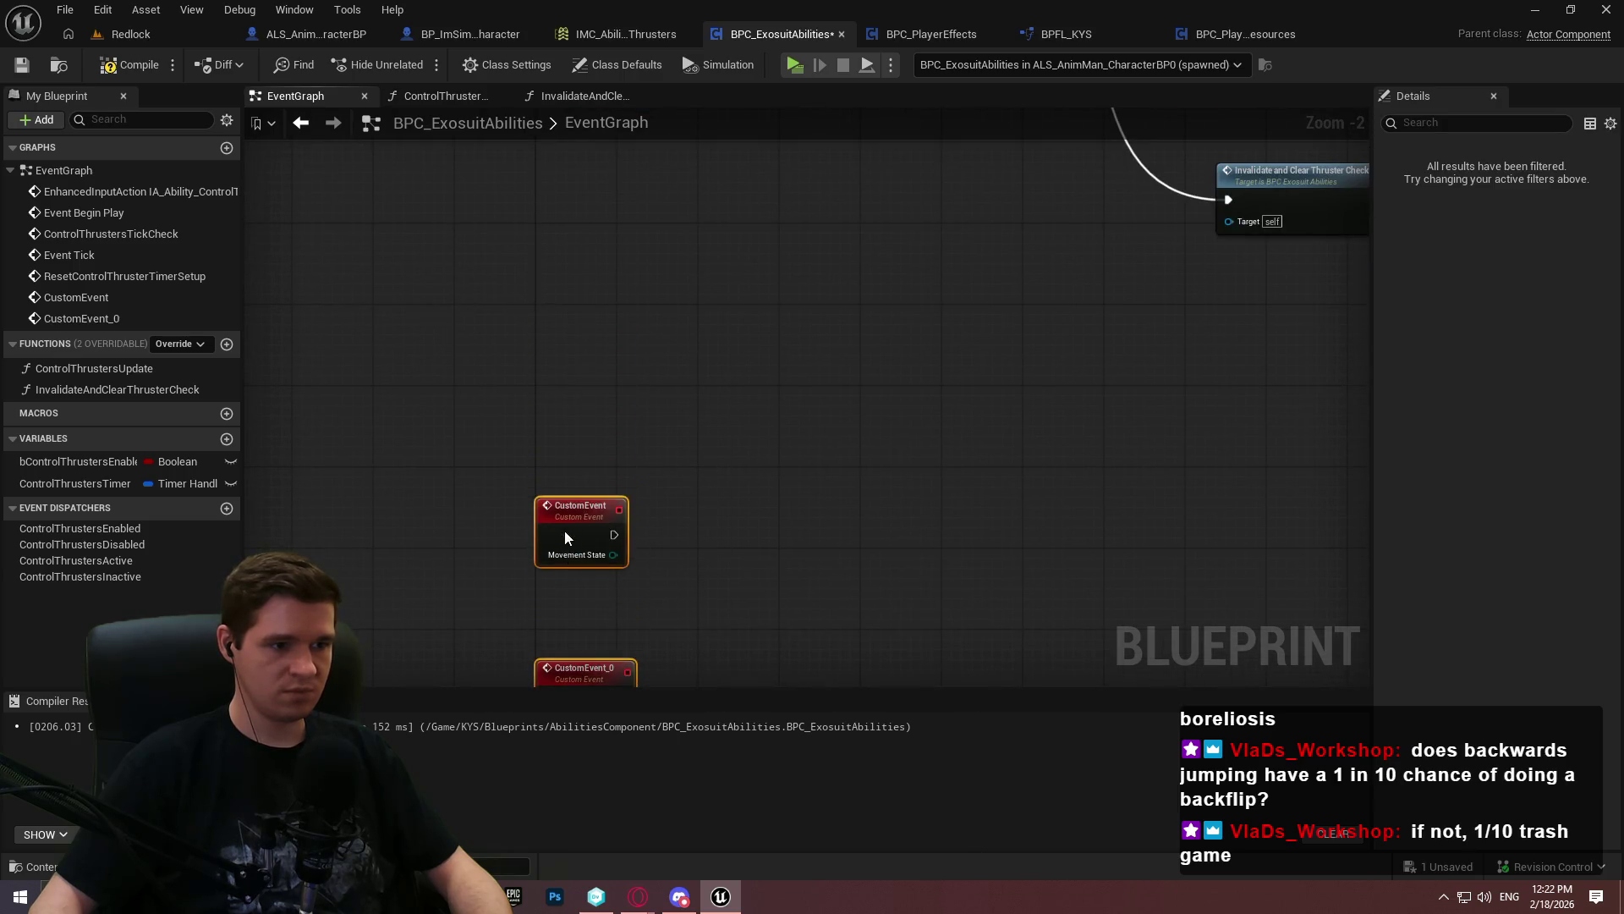
Rename the movement state custom event to ExitControlThrustersOnMovementState
scroll(624, 319, "up", 1)
left_click(624, 318)
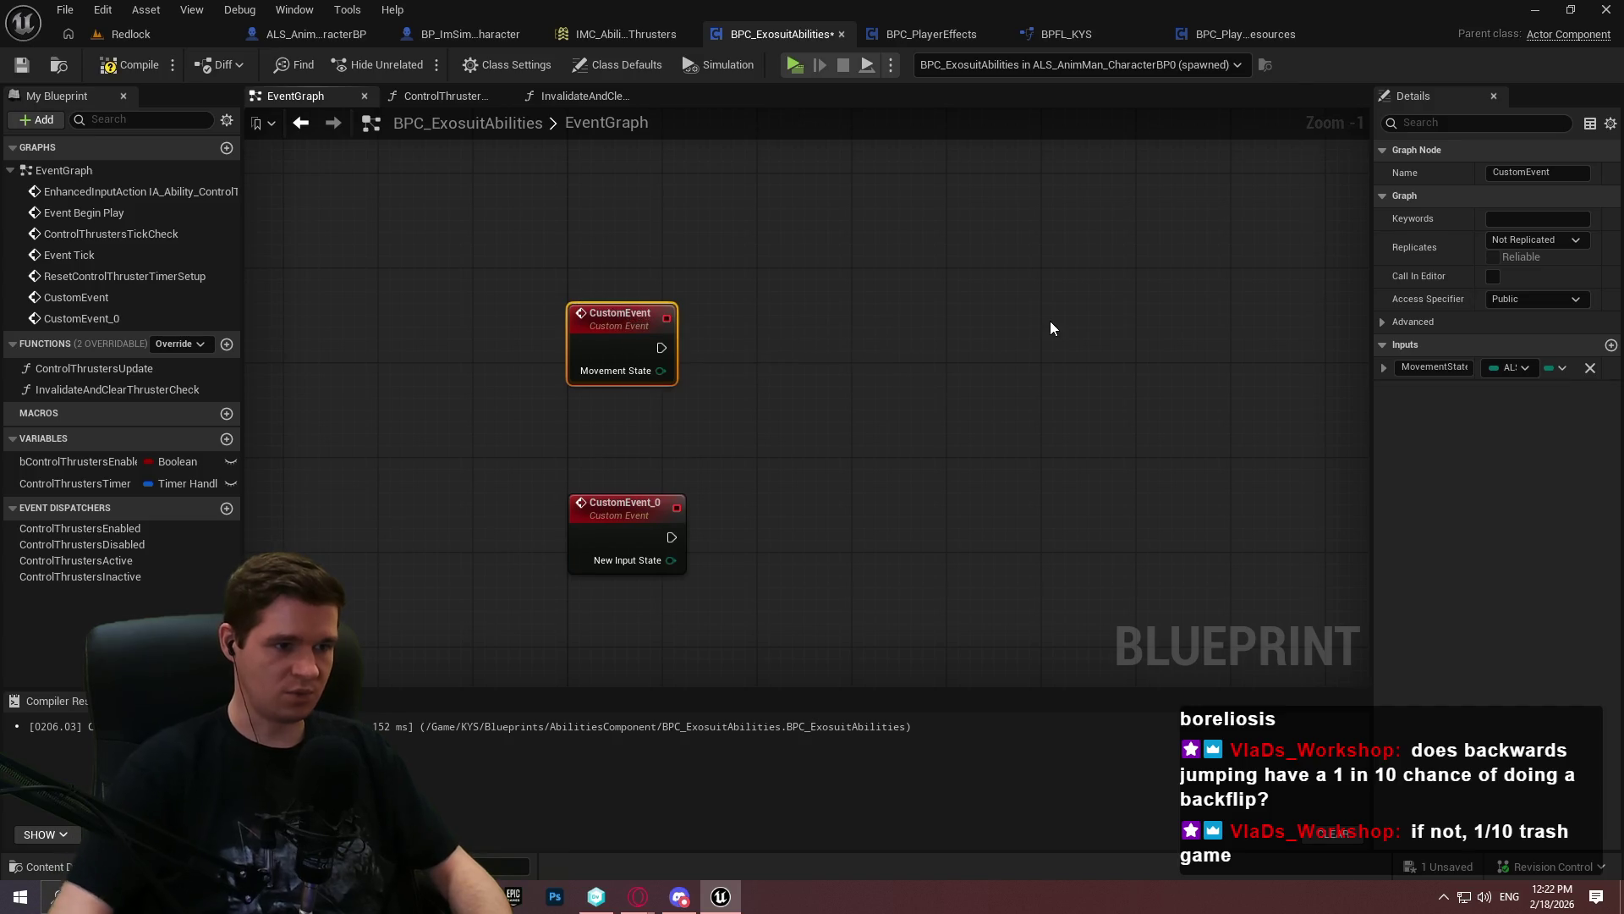
key("F2")
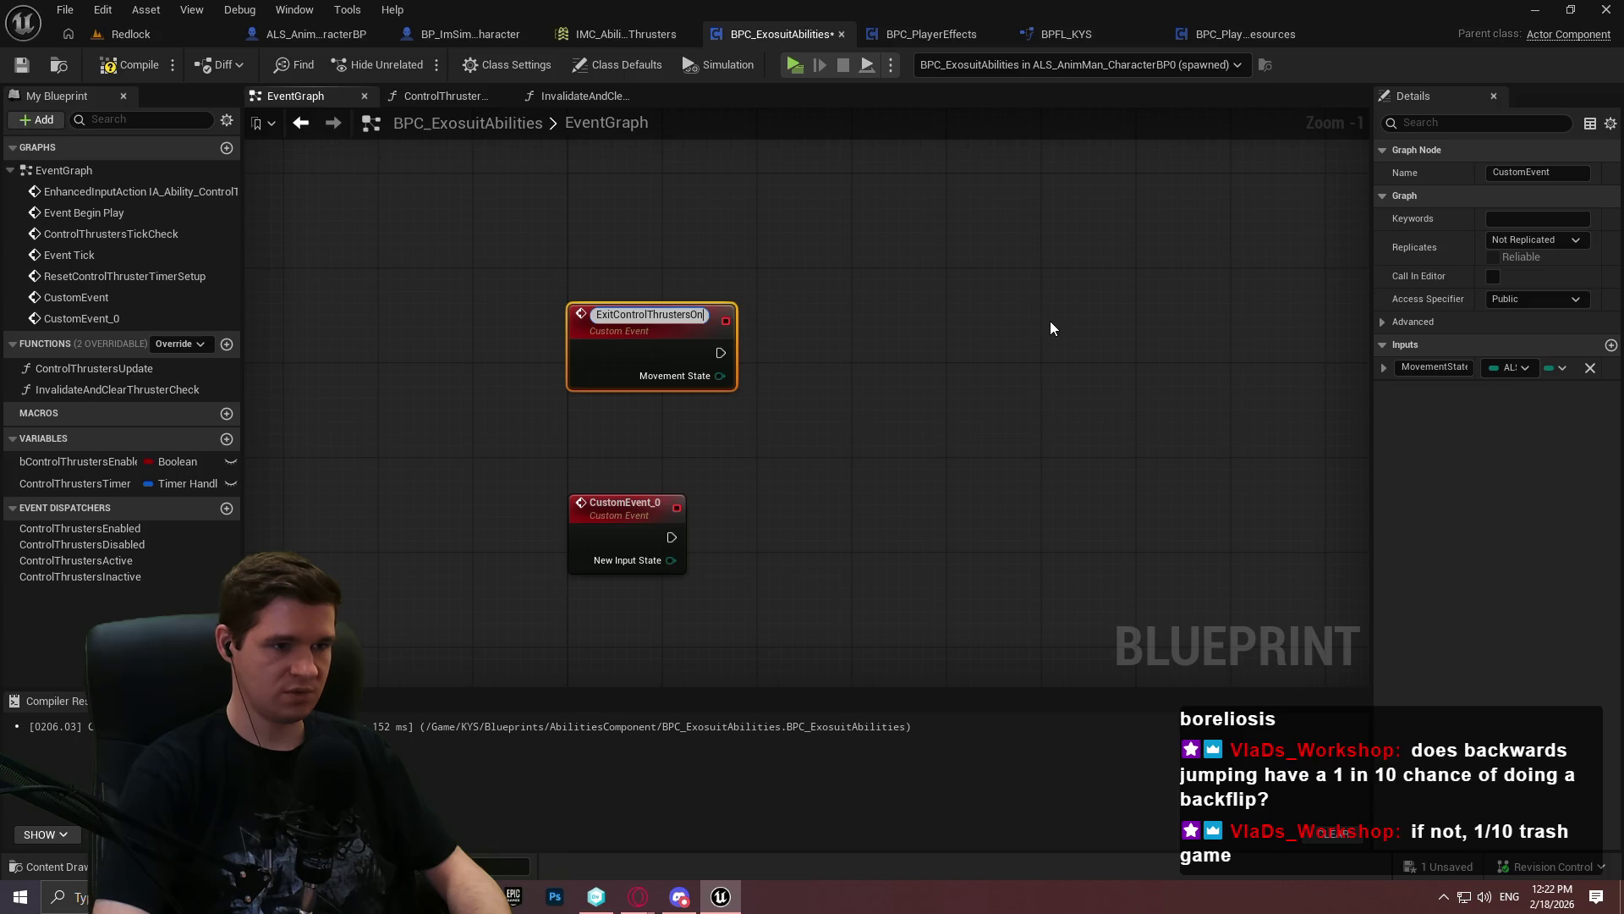
type("MovementState")
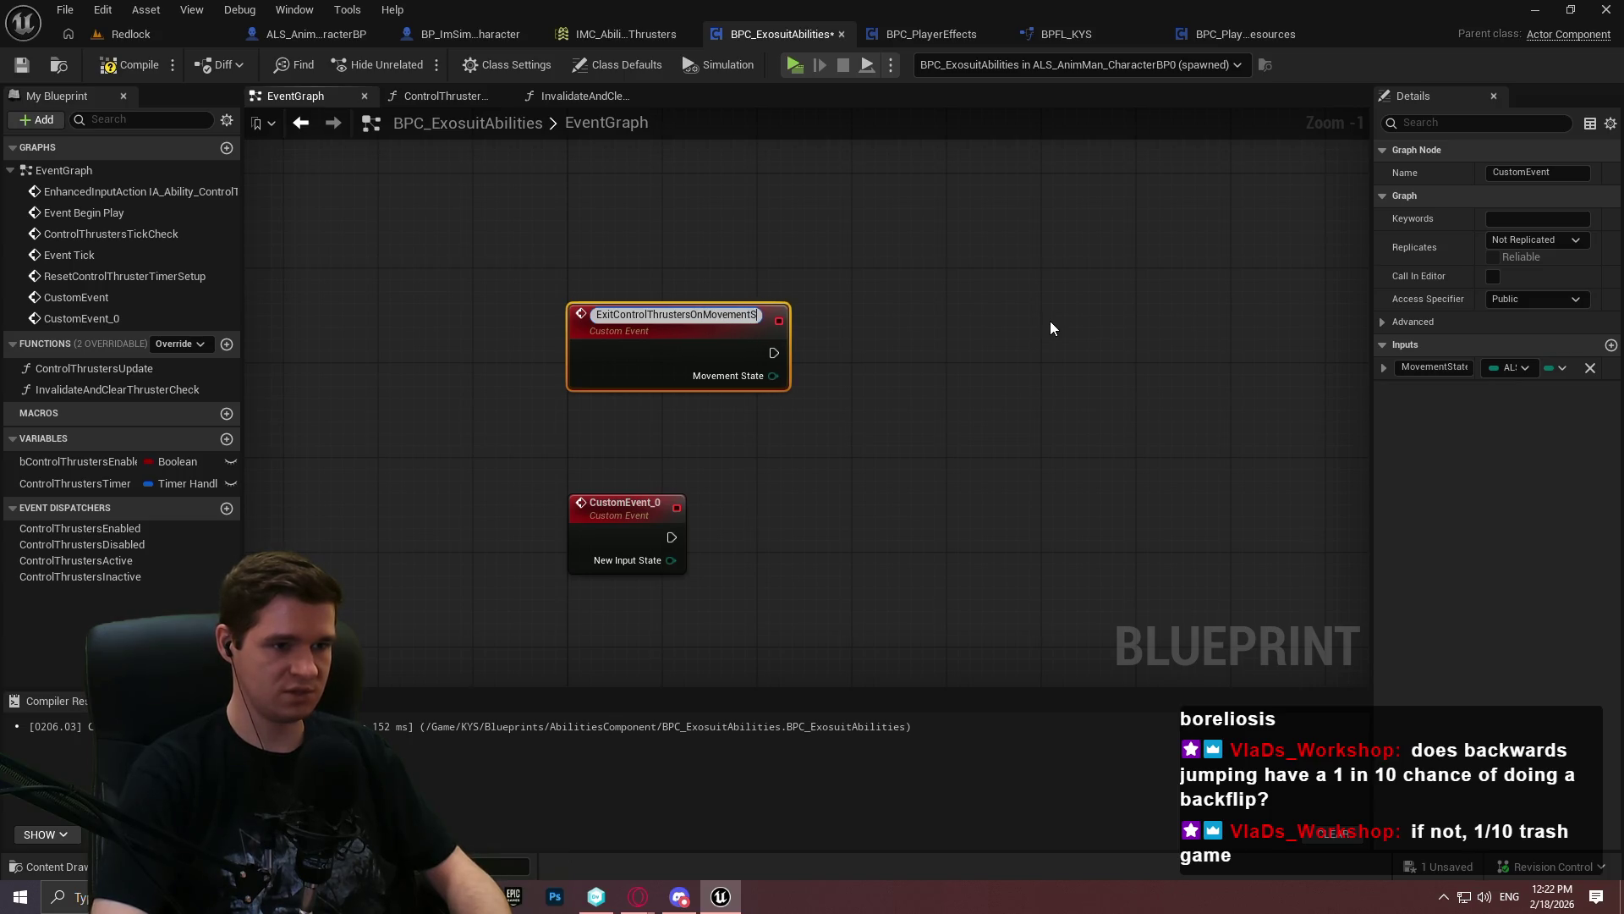
key("Return")
Rename the input state custom event to ExitControlThrustersOnInputState and save the Blueprint
left_click(614, 493)
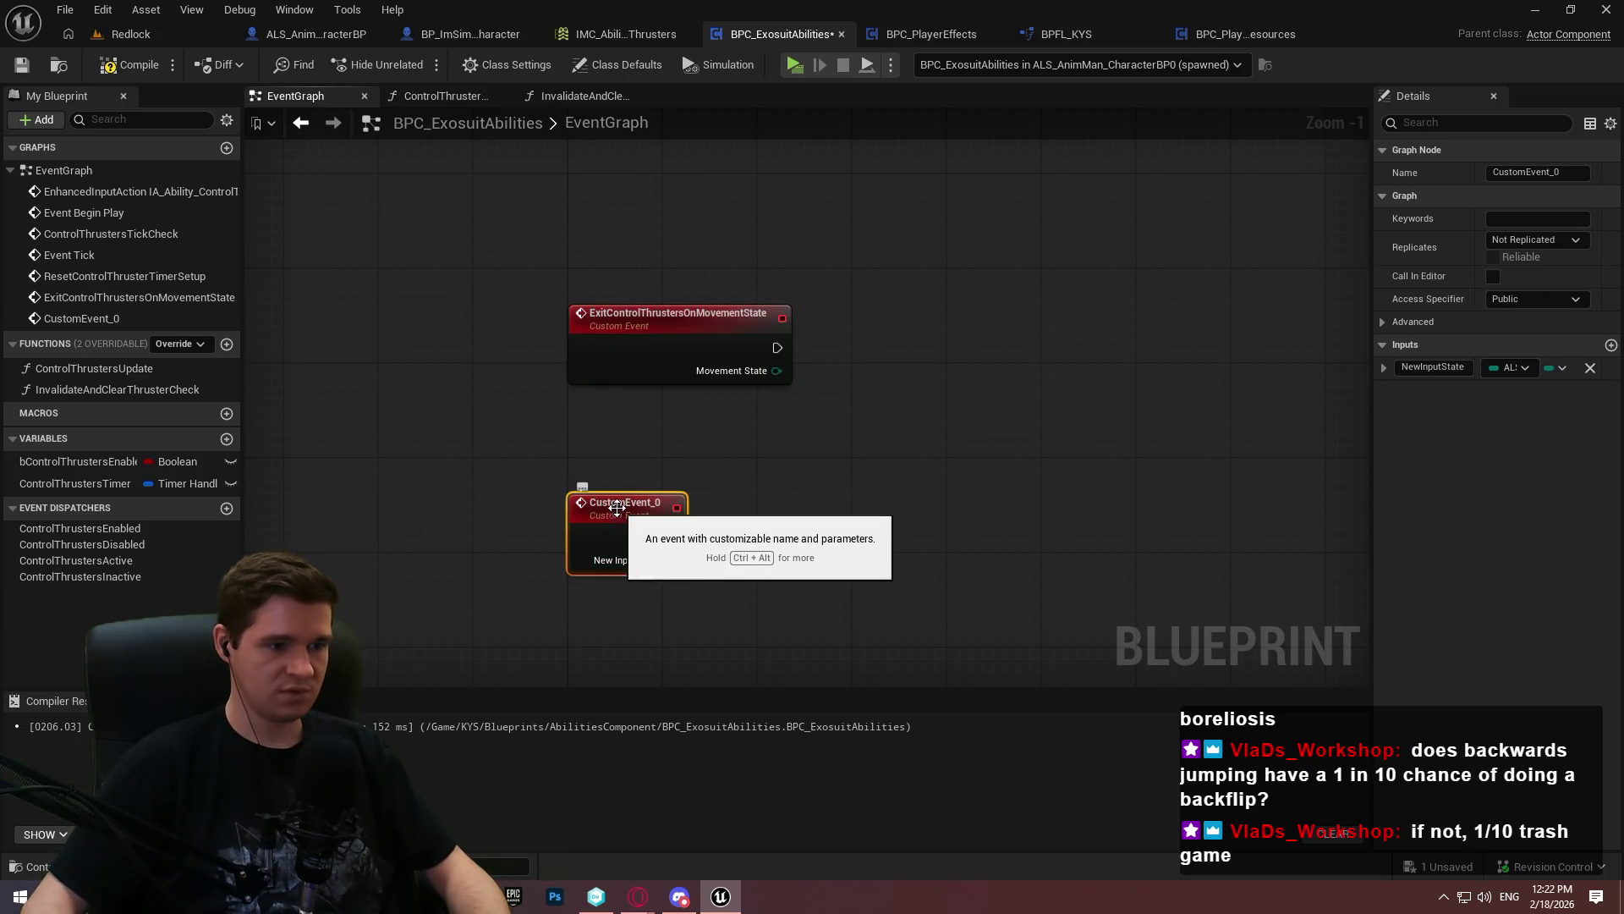
key("F2")
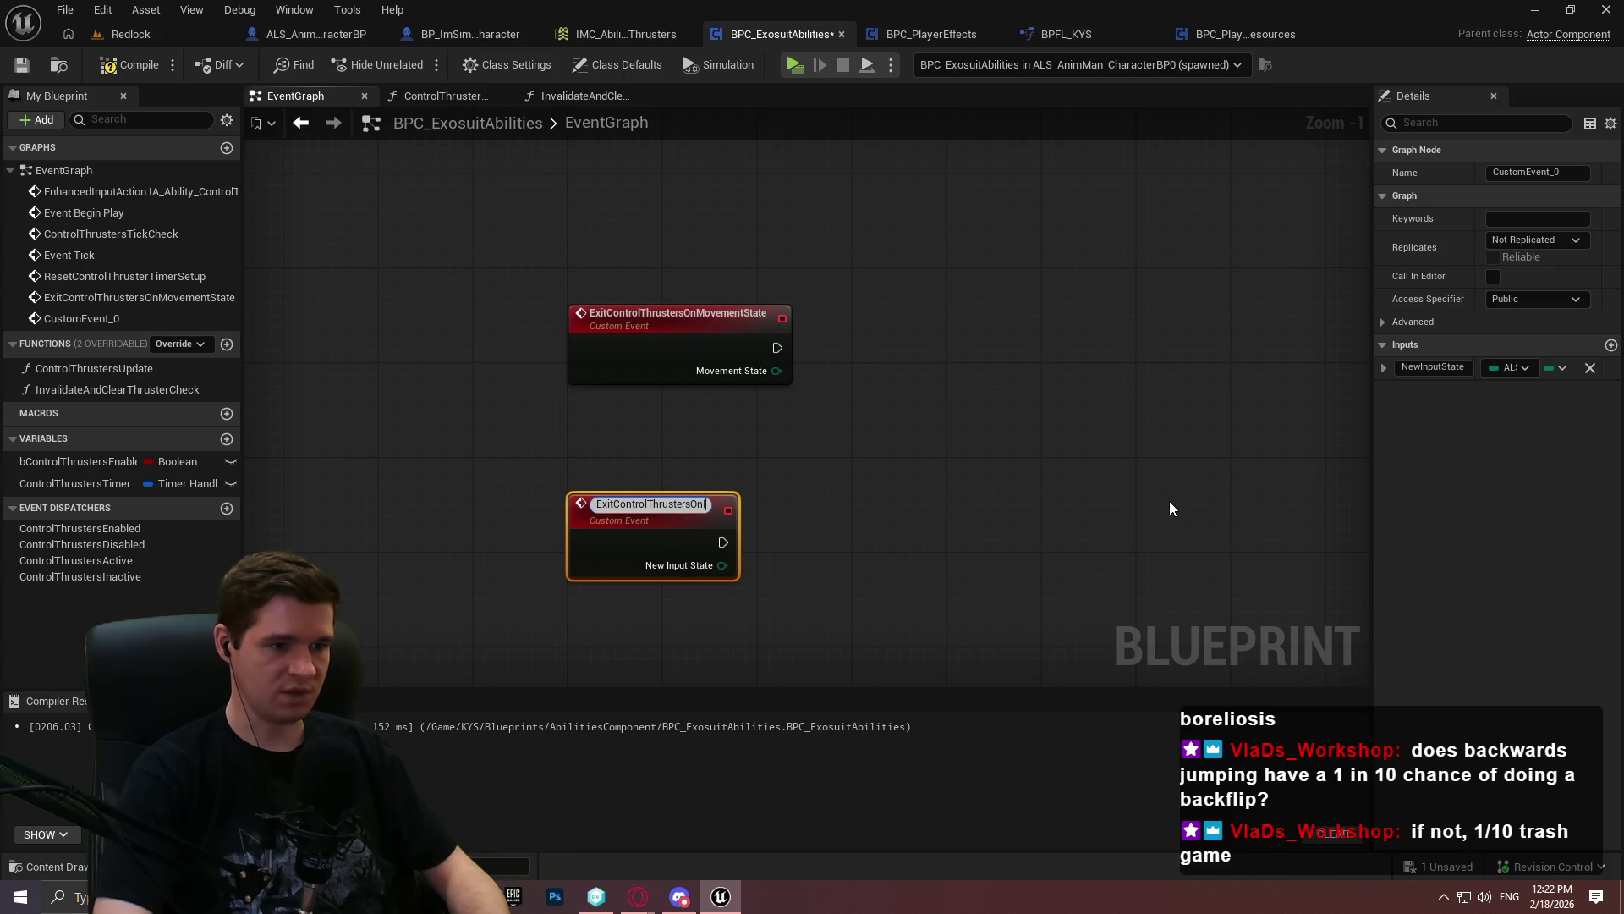
key("Return")
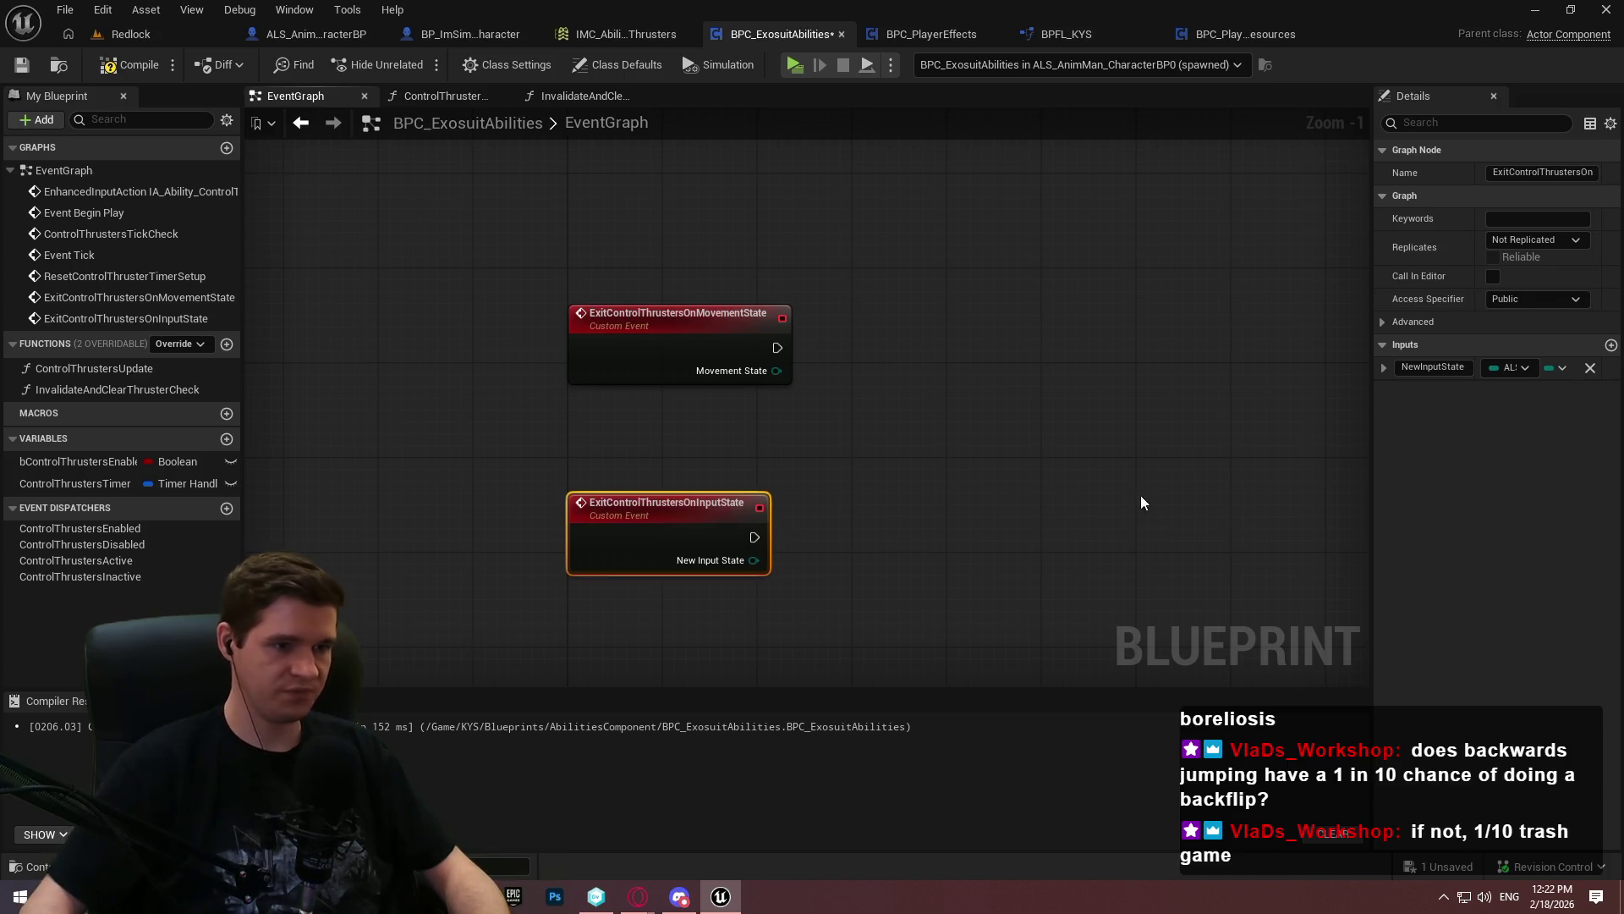
left_click(1149, 500)
left_click(27, 68)
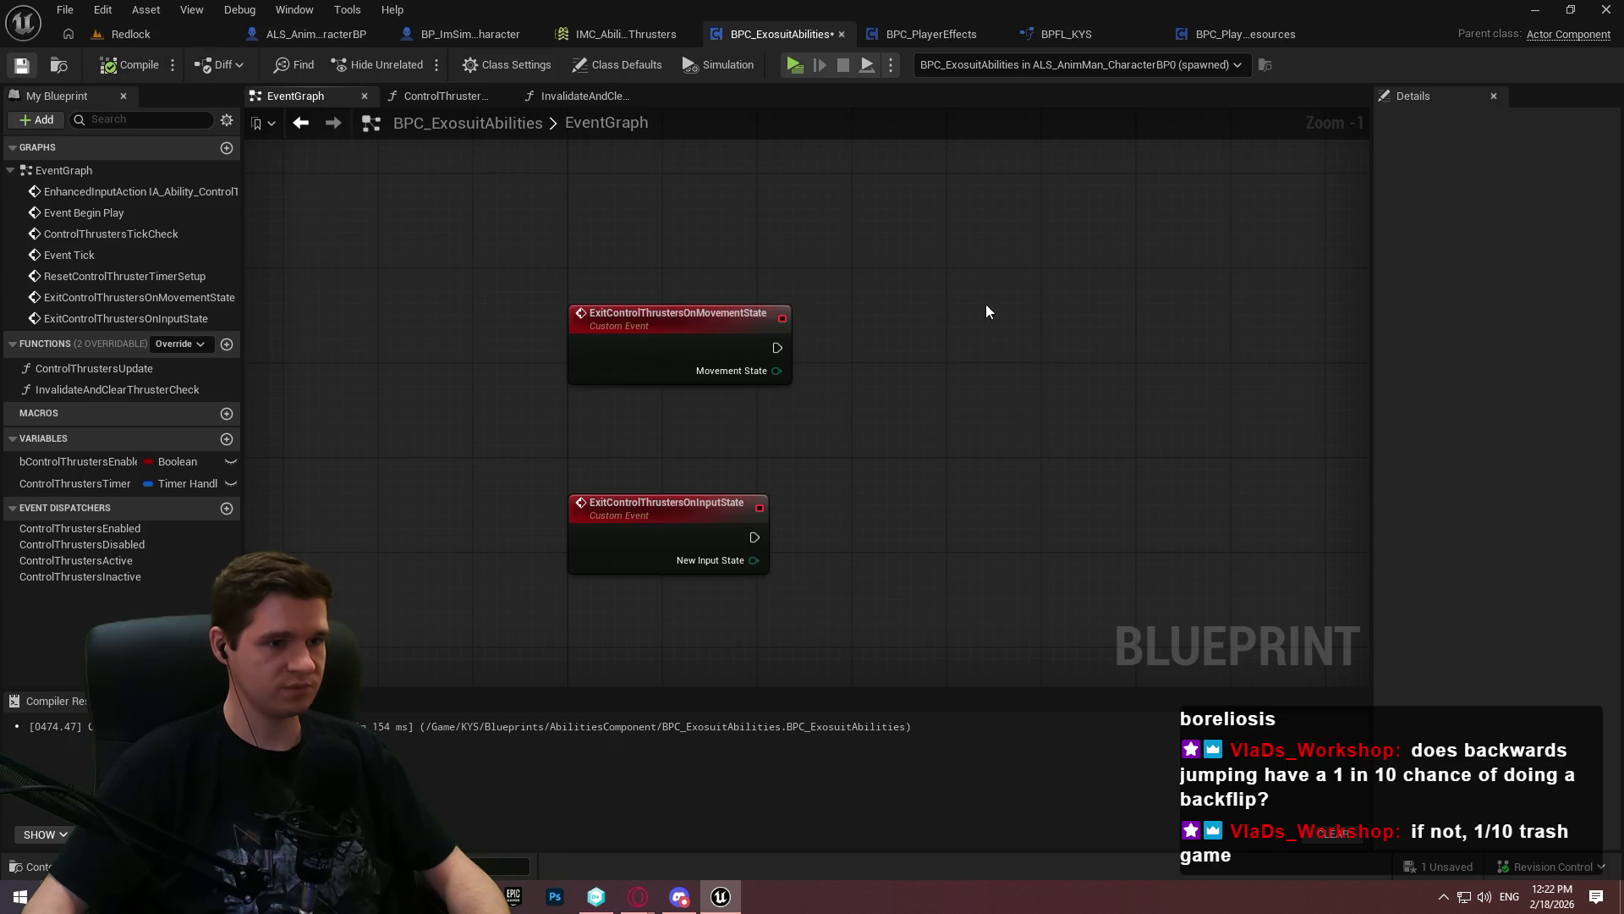
left_click_drag(776, 371, 834, 364)
Add Switch on ALS_MovementState and Switch on ALS_InputState nodes from the two events' state outputs
type("sw")
left_click(938, 479)
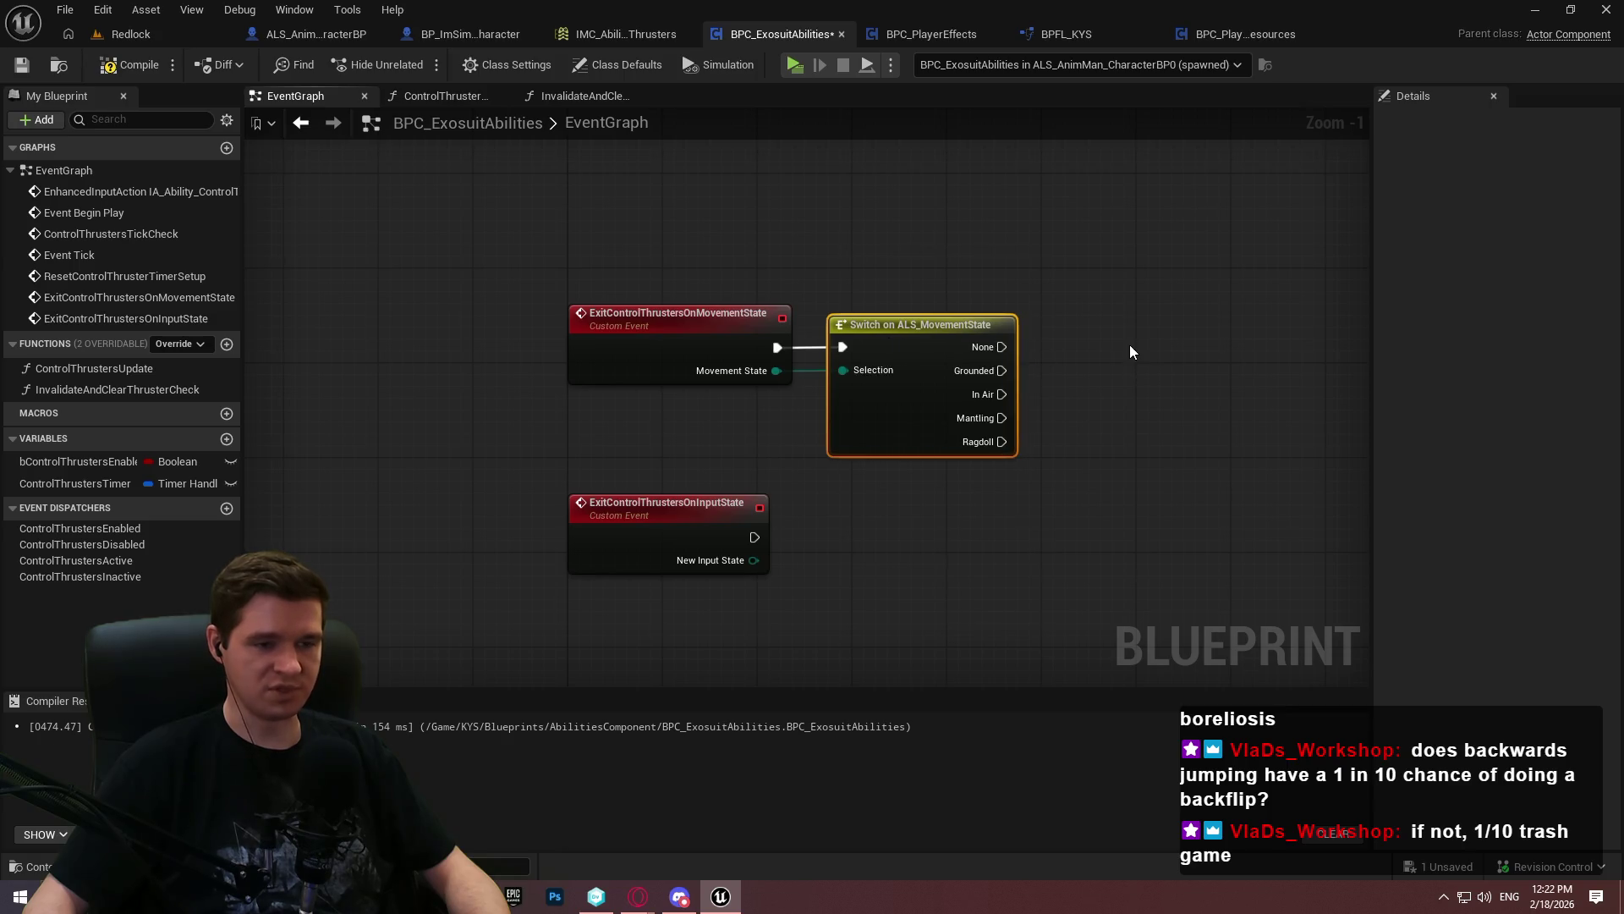
left_click_drag(754, 561, 833, 586)
type("sw")
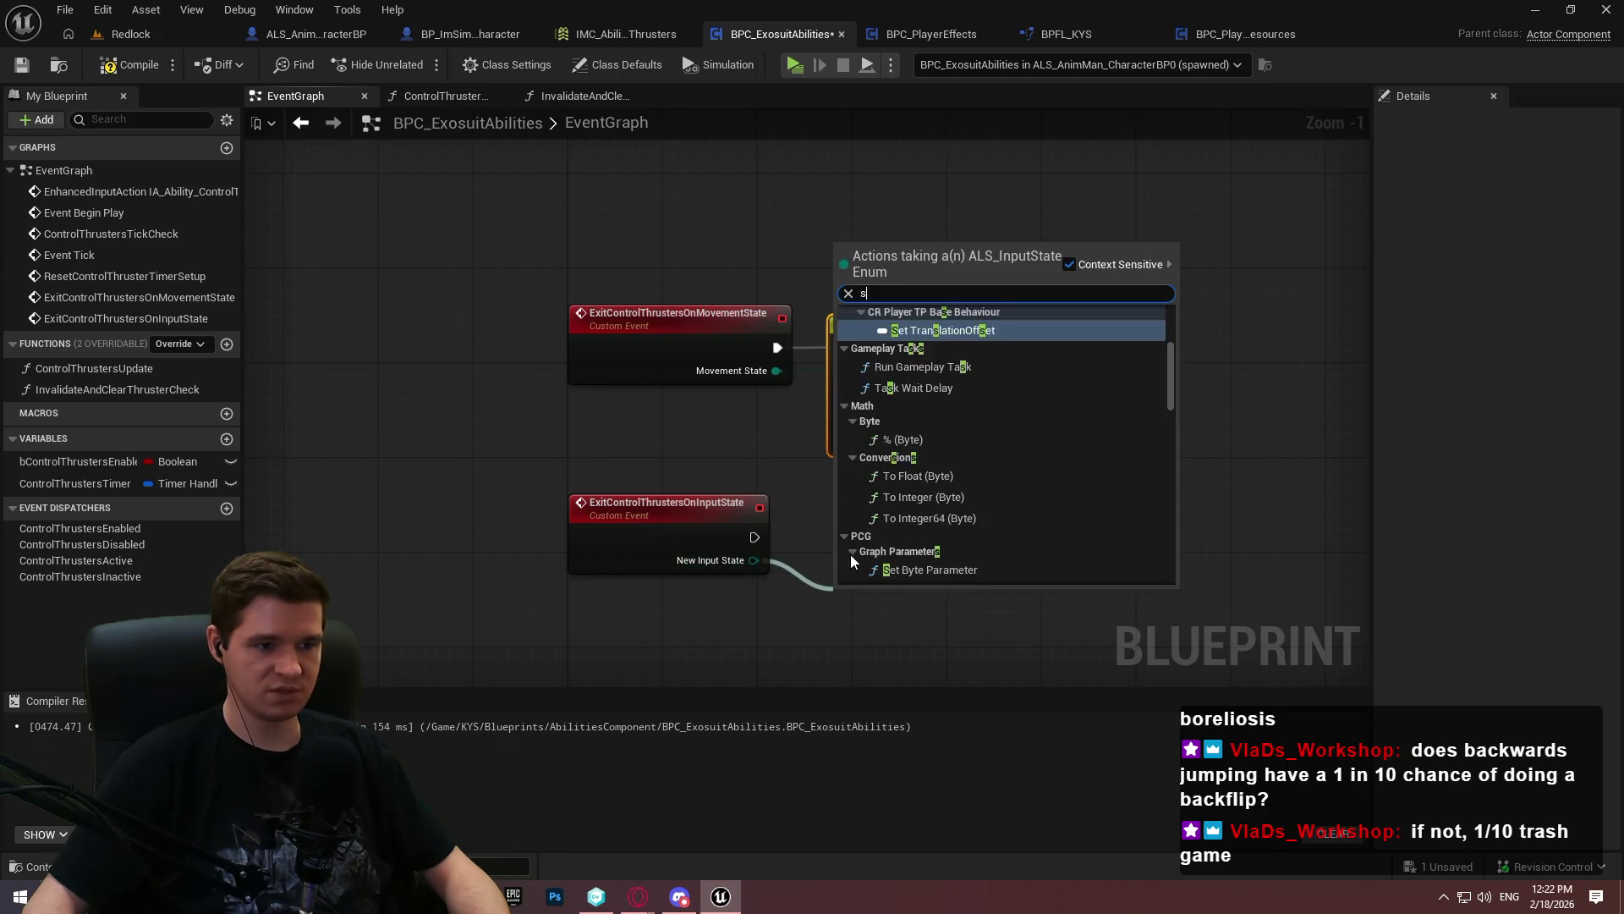
left_click(797, 558)
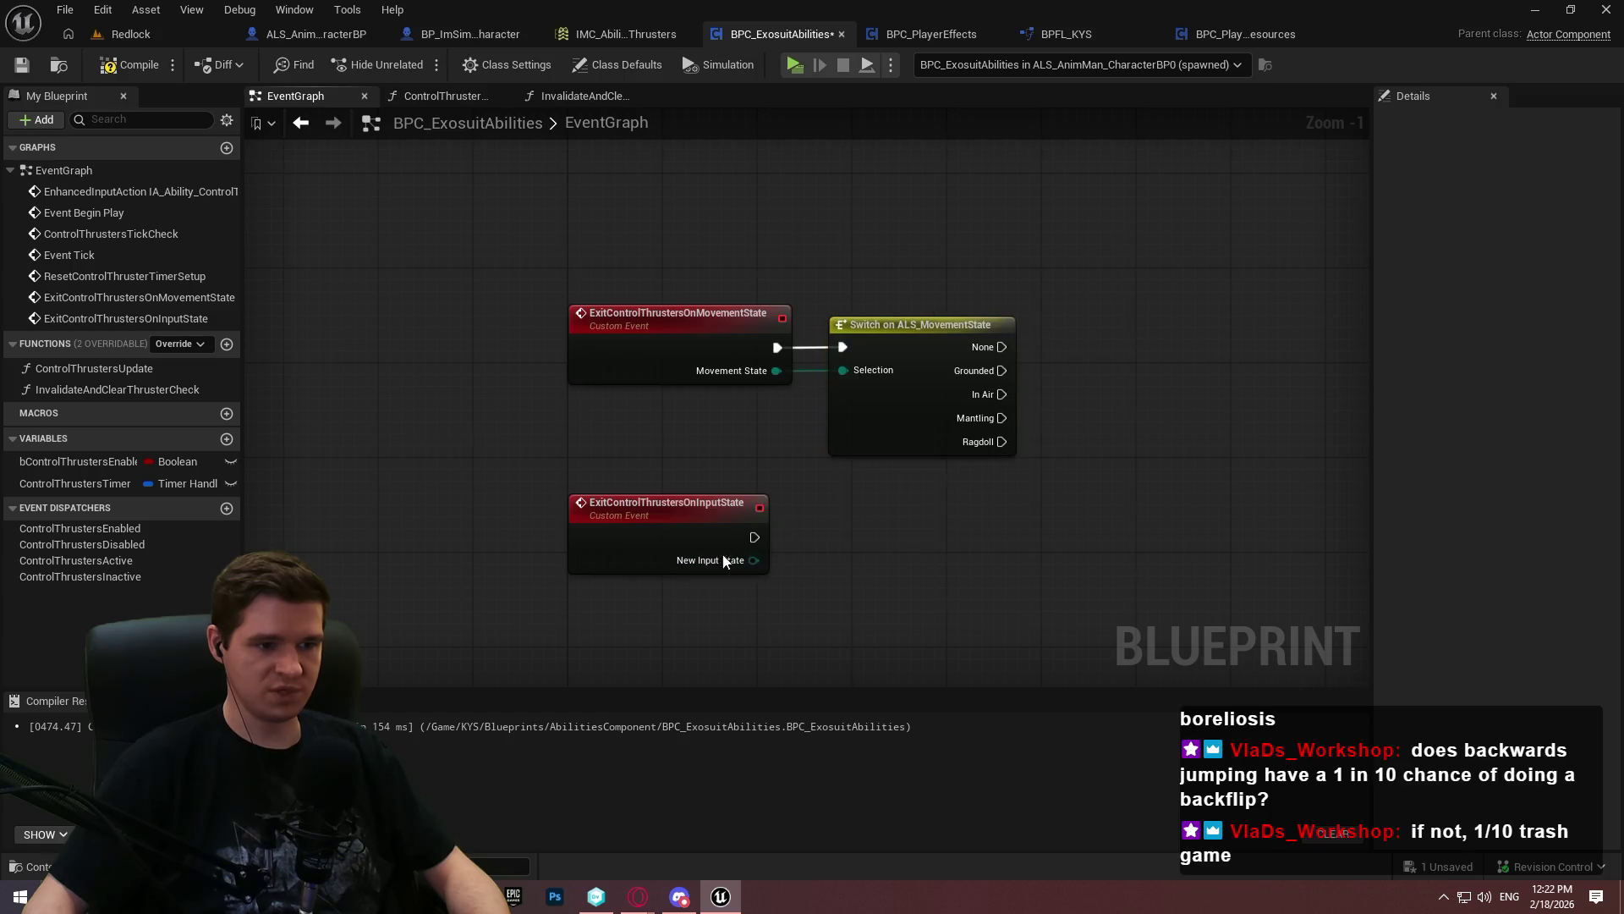
mouse_move(753, 561)
left_mouse_down()
mouse_move(878, 559)
mouse_move(879, 533)
left_mouse_up()
type("sw")
key("Return")
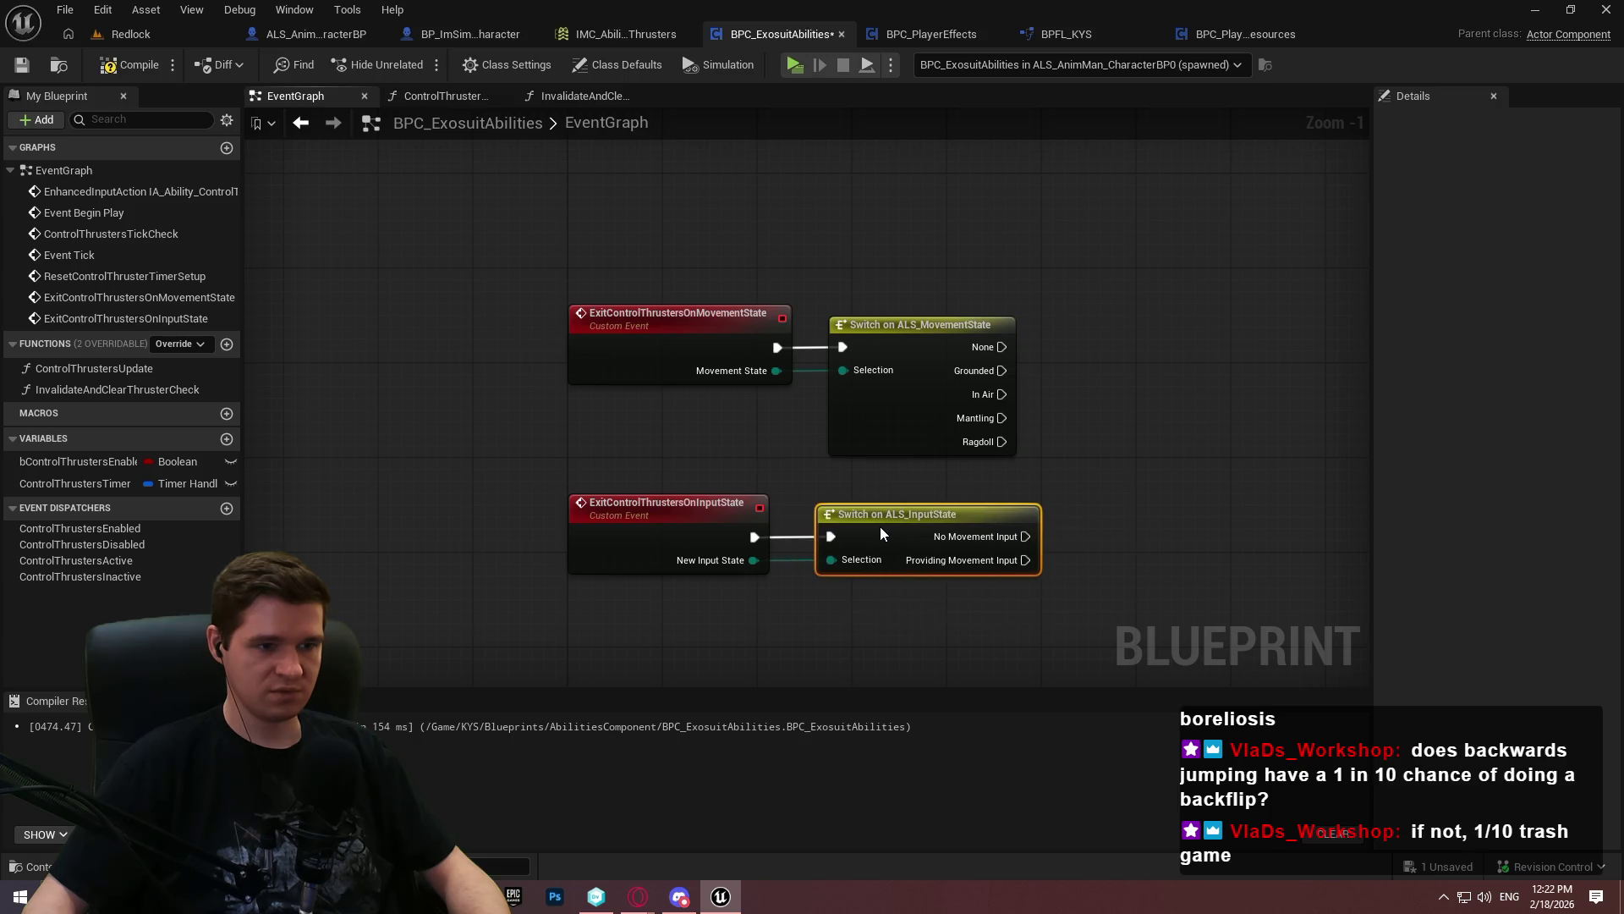
left_click(952, 596)
Wire Grounded, Ragdoll and No Movement Input to Invalidate and Clear Thruster Check calls, then save
mouse_move(1080, 496)
left_mouse_down()
mouse_move(551, 359)
mouse_move(560, 449)
left_mouse_up()
scroll(859, 479, "up", 1)
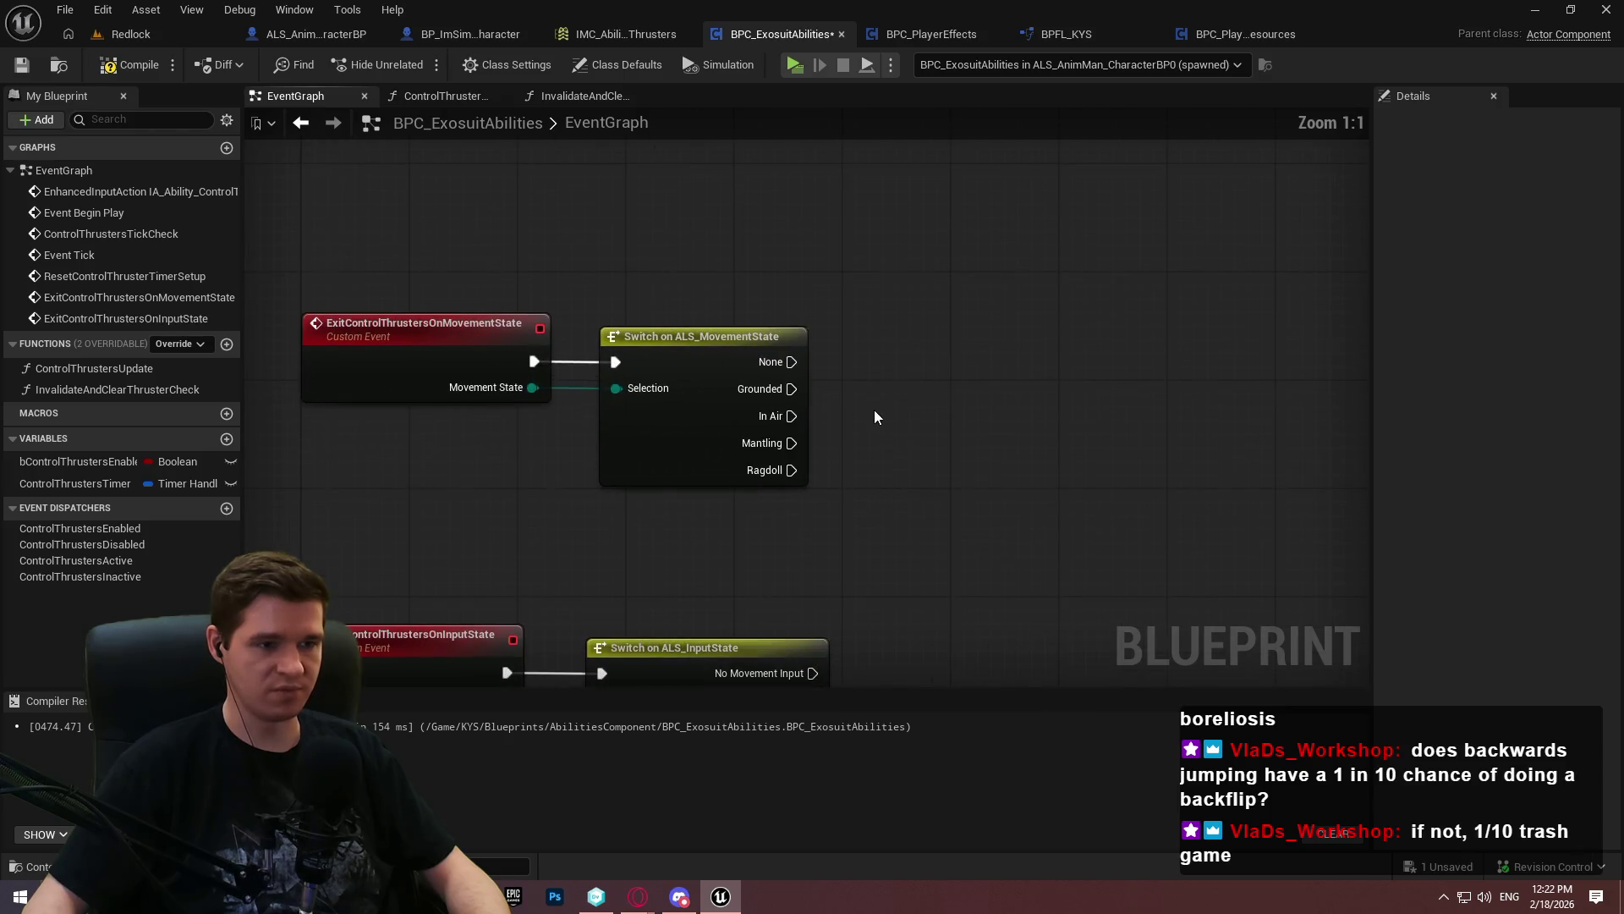
left_click_drag(93, 391, 1037, 438)
left_click_drag(791, 388, 1141, 471)
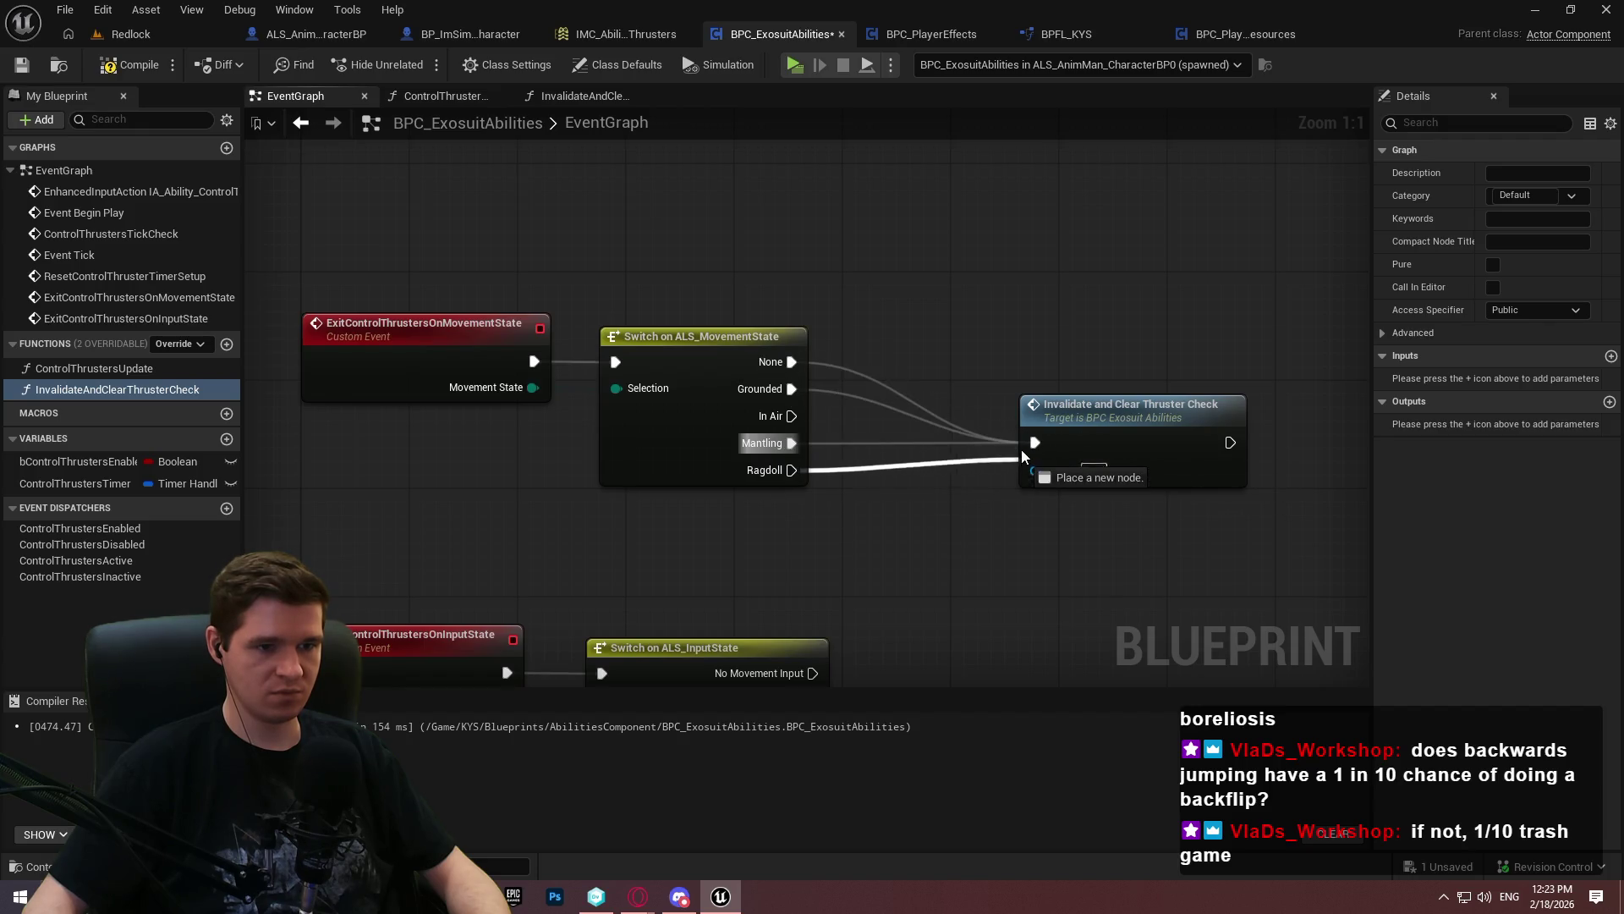
mouse_move(1030, 447)
left_mouse_down()
mouse_move(964, 410)
mouse_move(967, 362)
left_mouse_up()
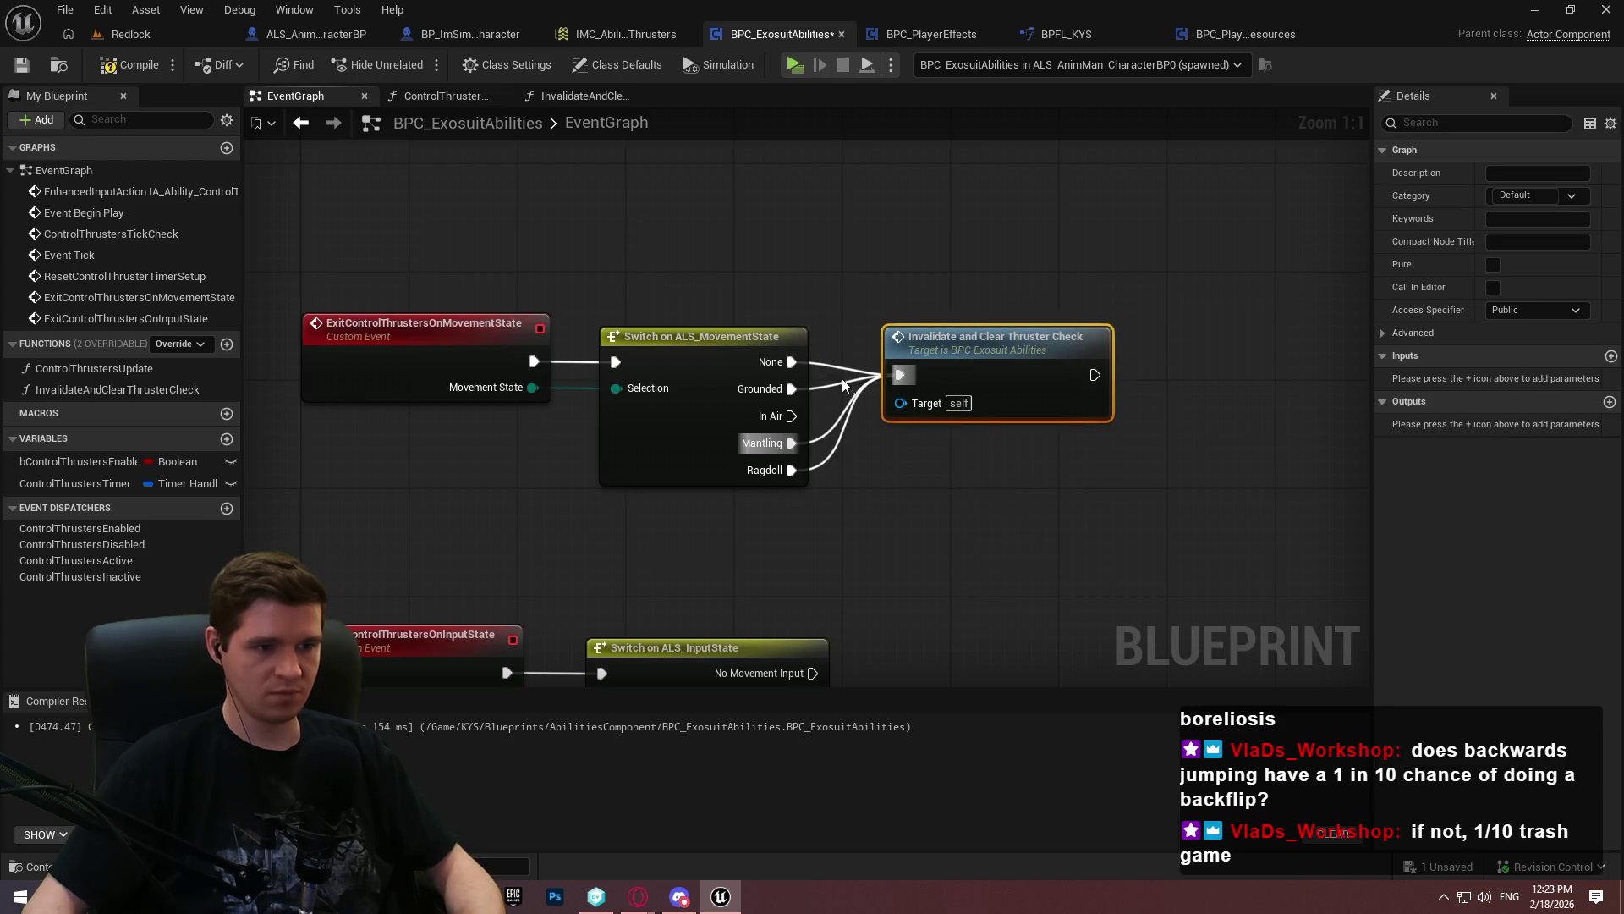
key("ctrl+v")
mouse_move(849, 432)
left_mouse_down()
mouse_move(795, 436)
mouse_move(764, 407)
left_mouse_up()
mouse_move(916, 416)
left_mouse_down()
mouse_move(906, 372)
mouse_move(906, 391)
left_mouse_up()
left_click(822, 407)
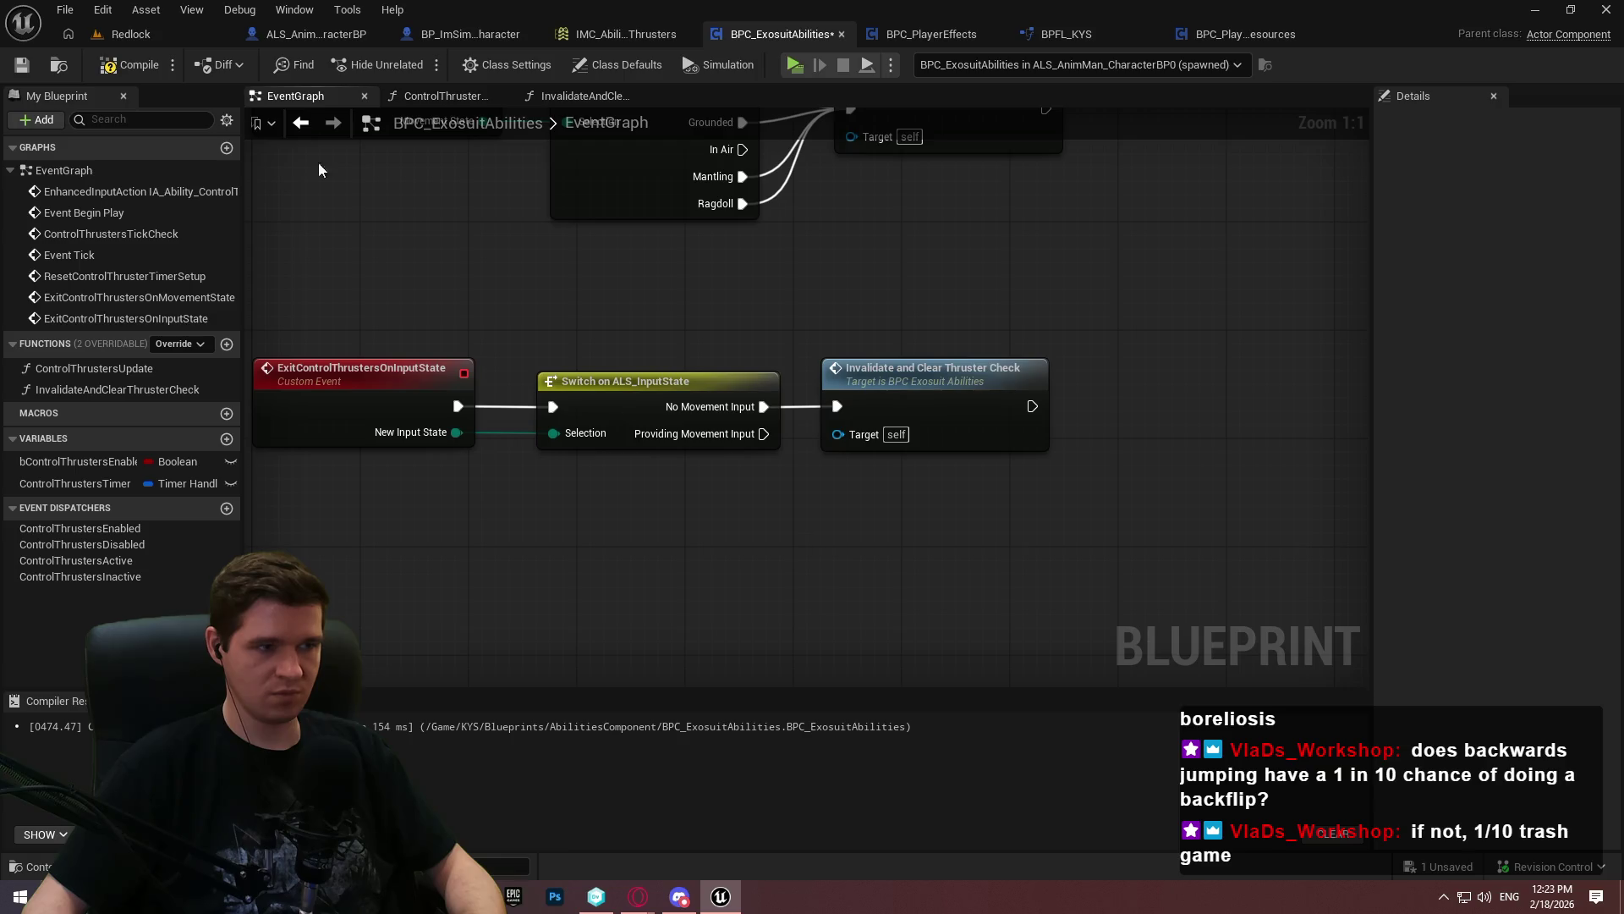
left_click(19, 66)
scroll(966, 317, "down", 2)
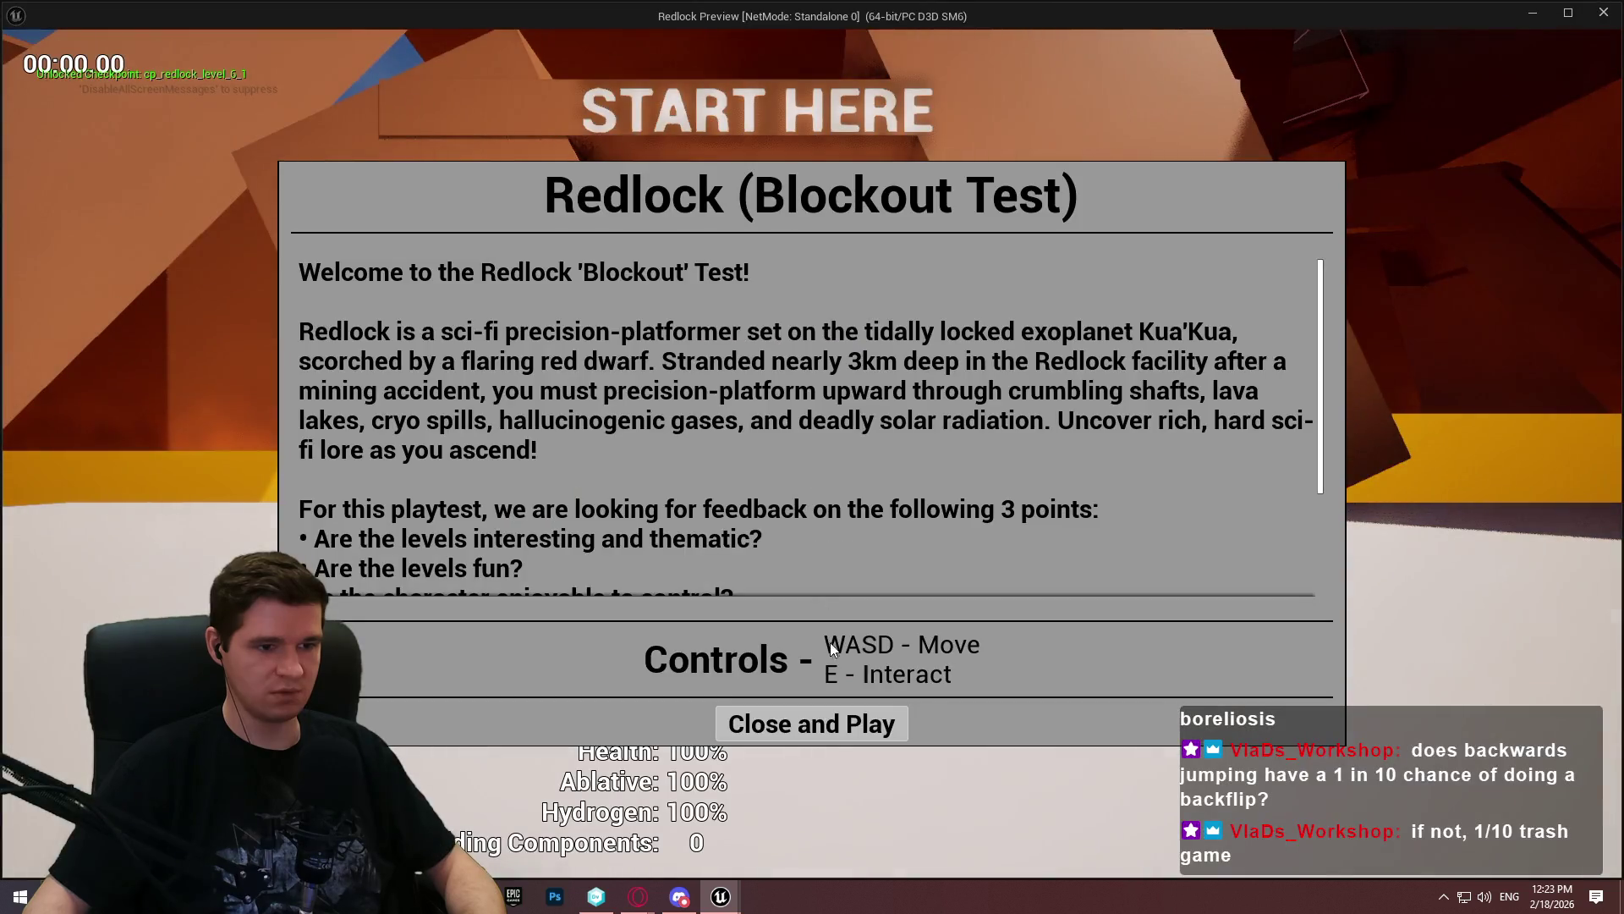
left_click(812, 722)
key("w")
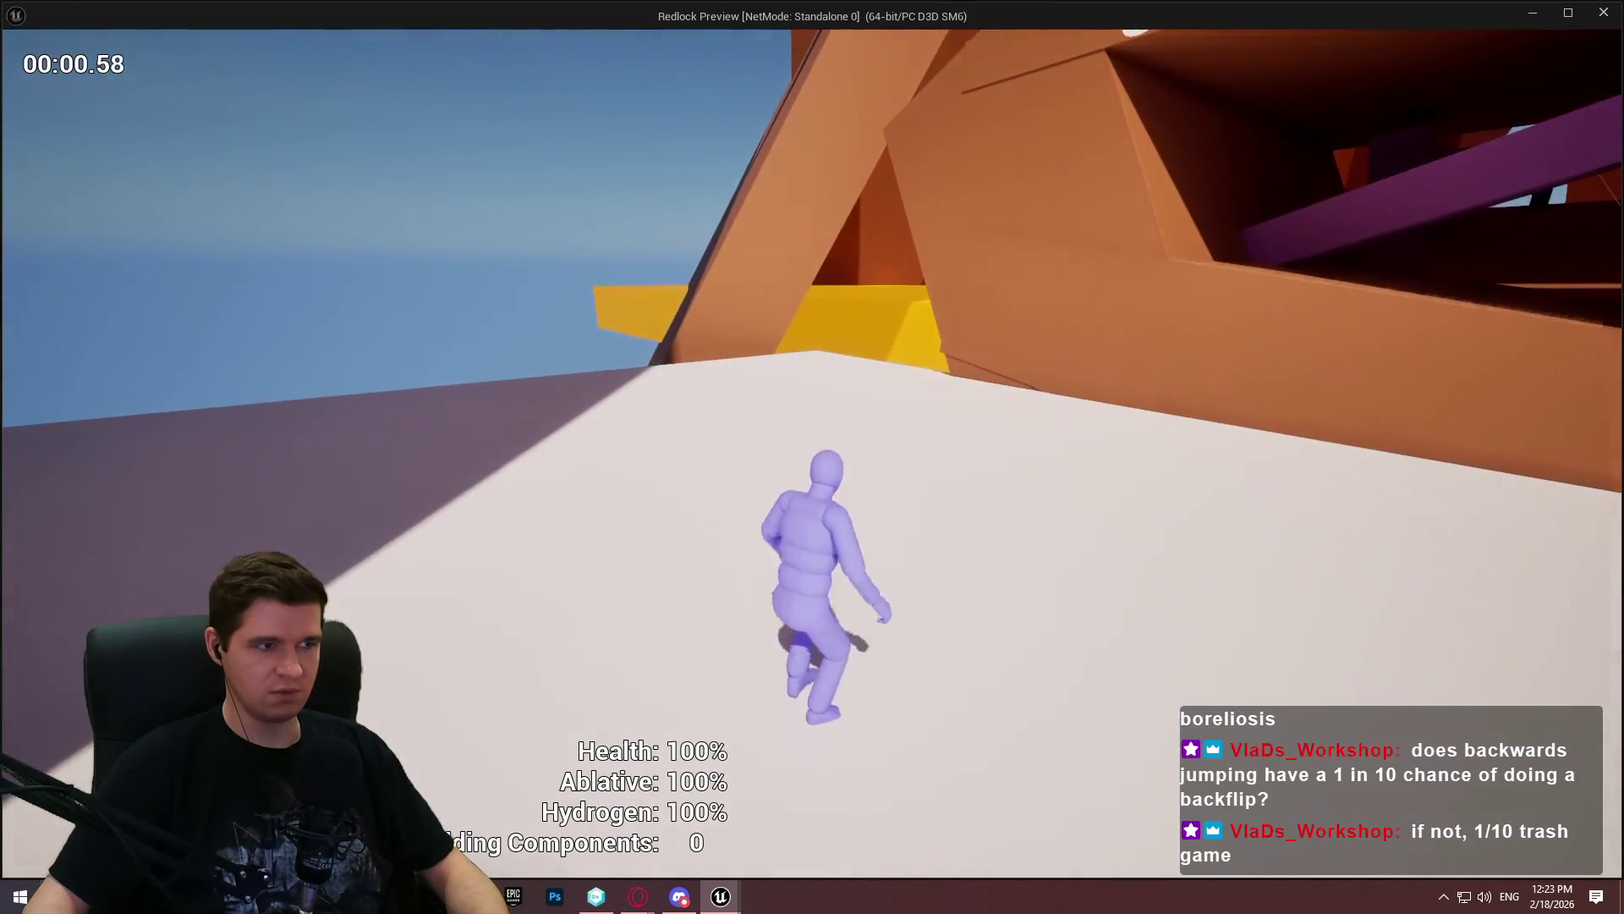
key("w")
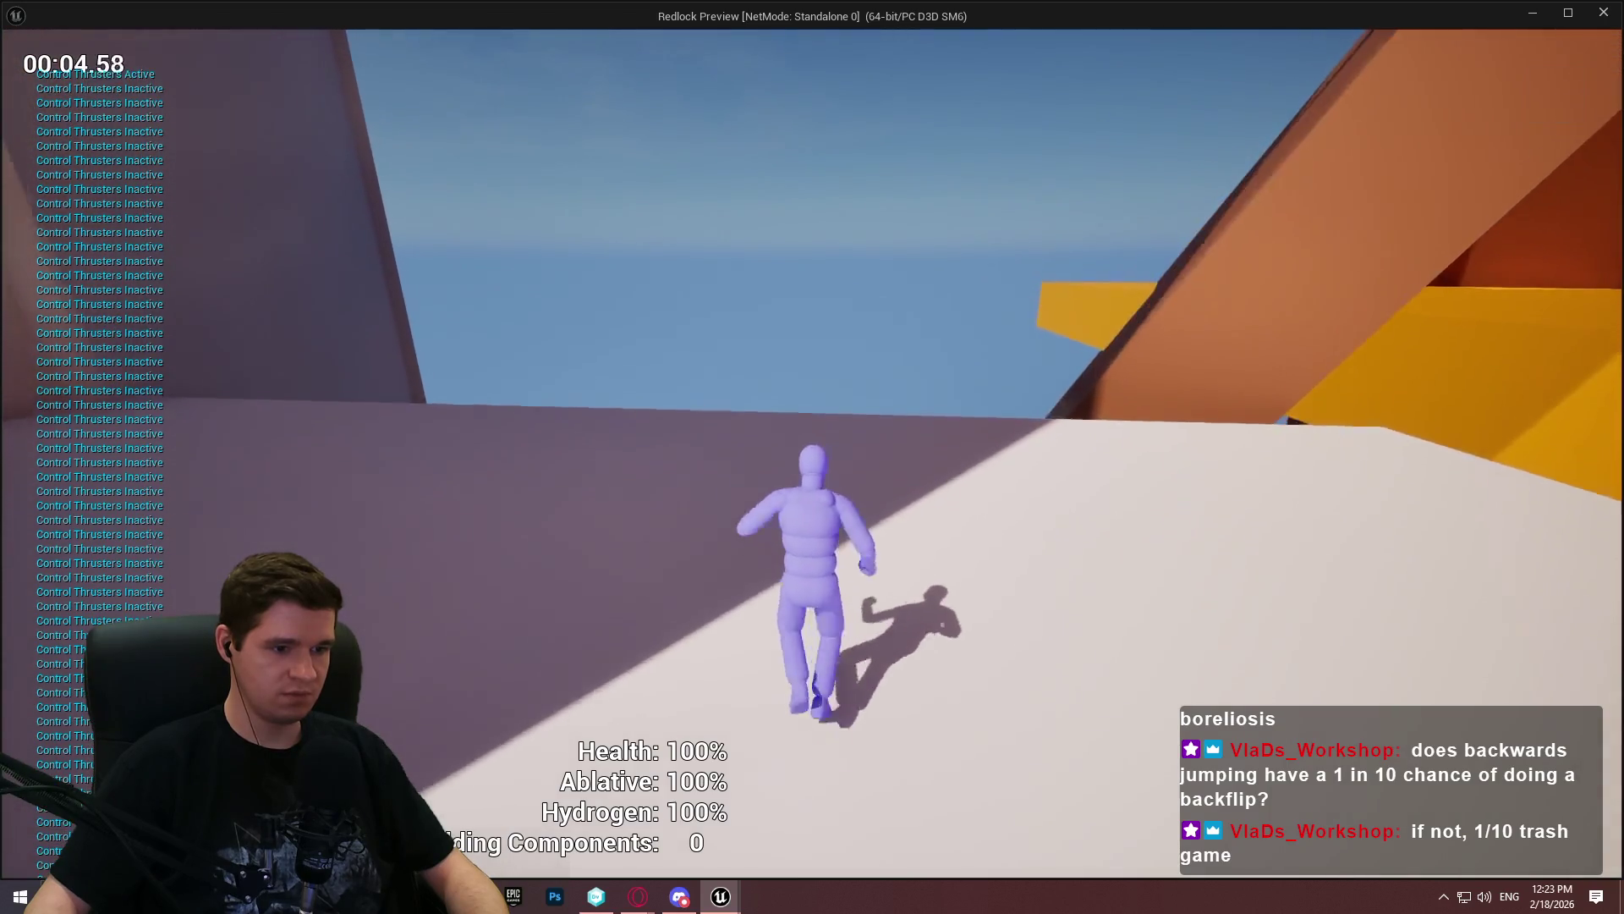
key("space")
key("space")
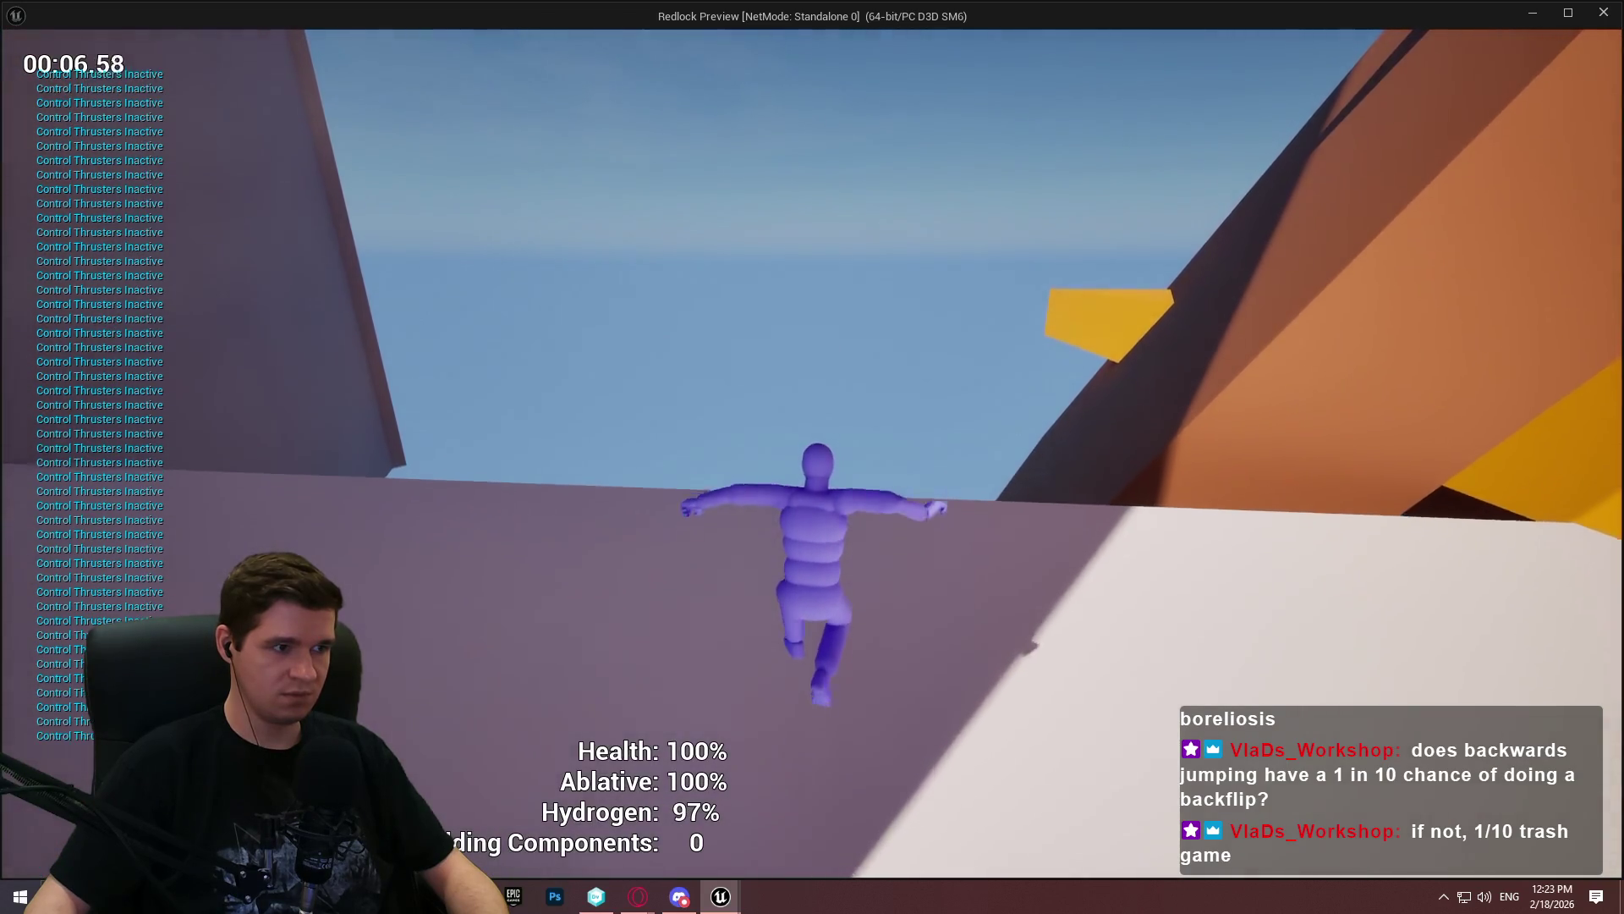
key("space")
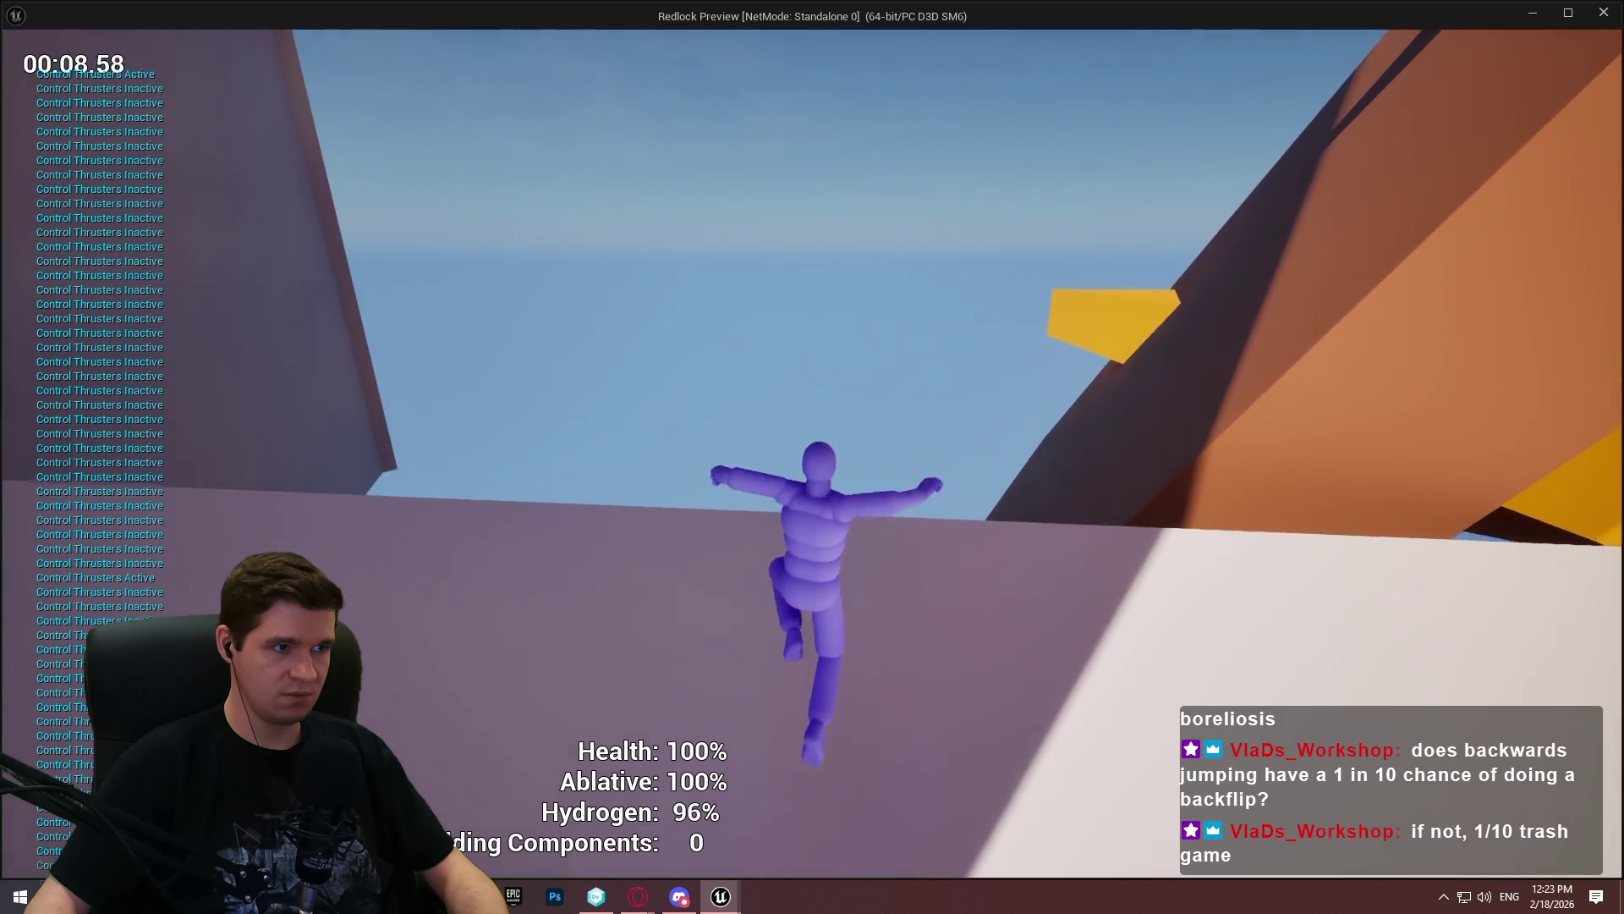
key("space")
key("space")
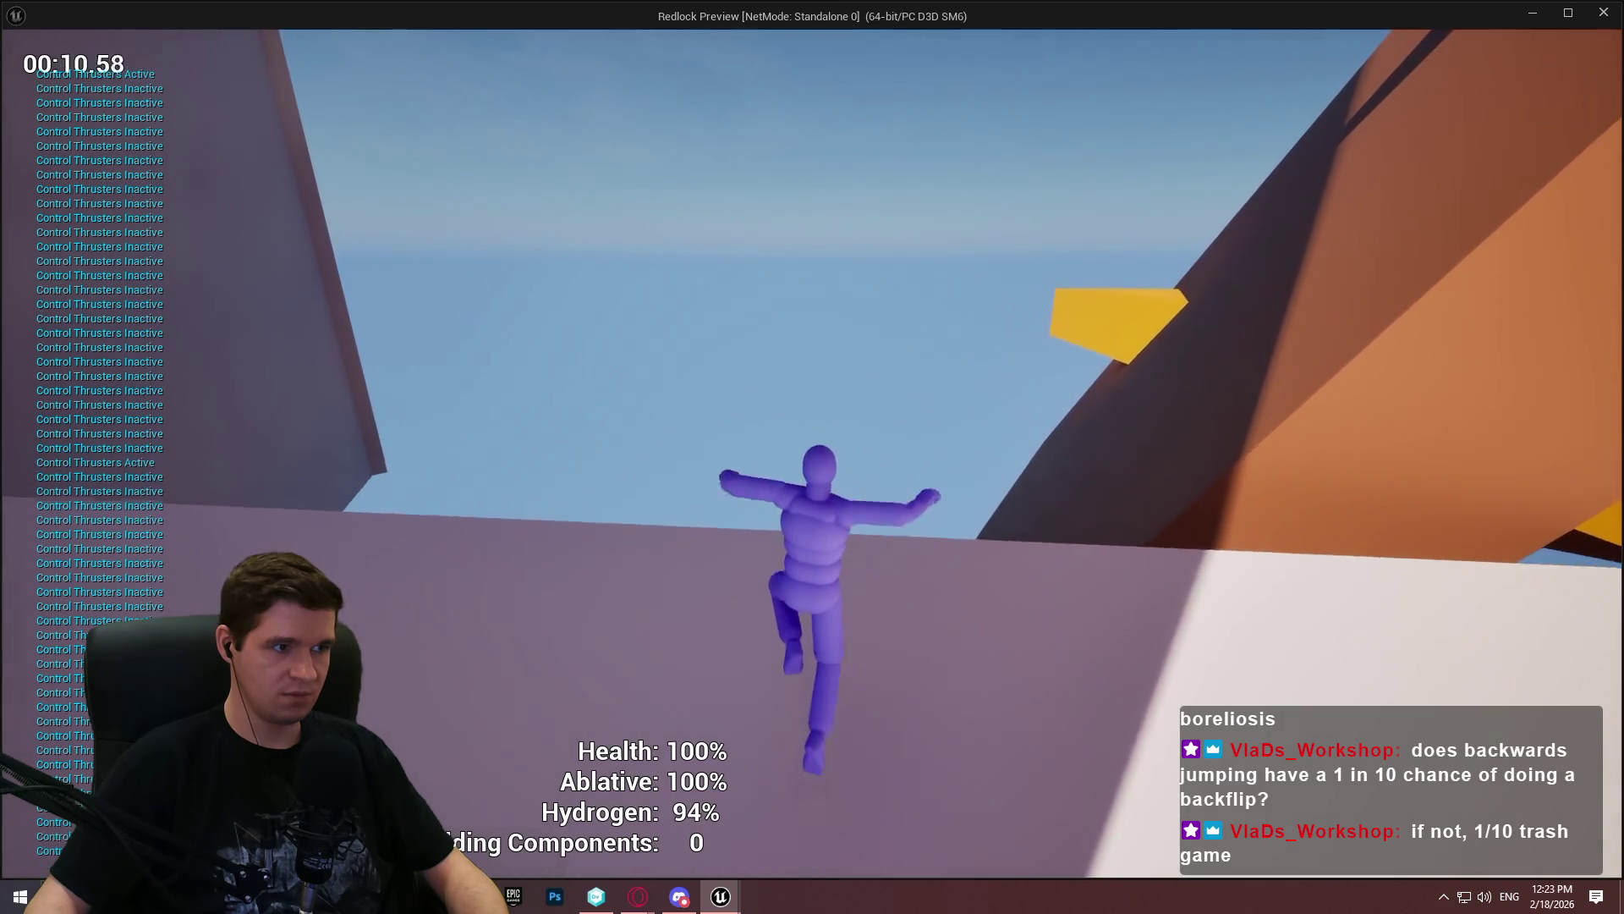
key("space")
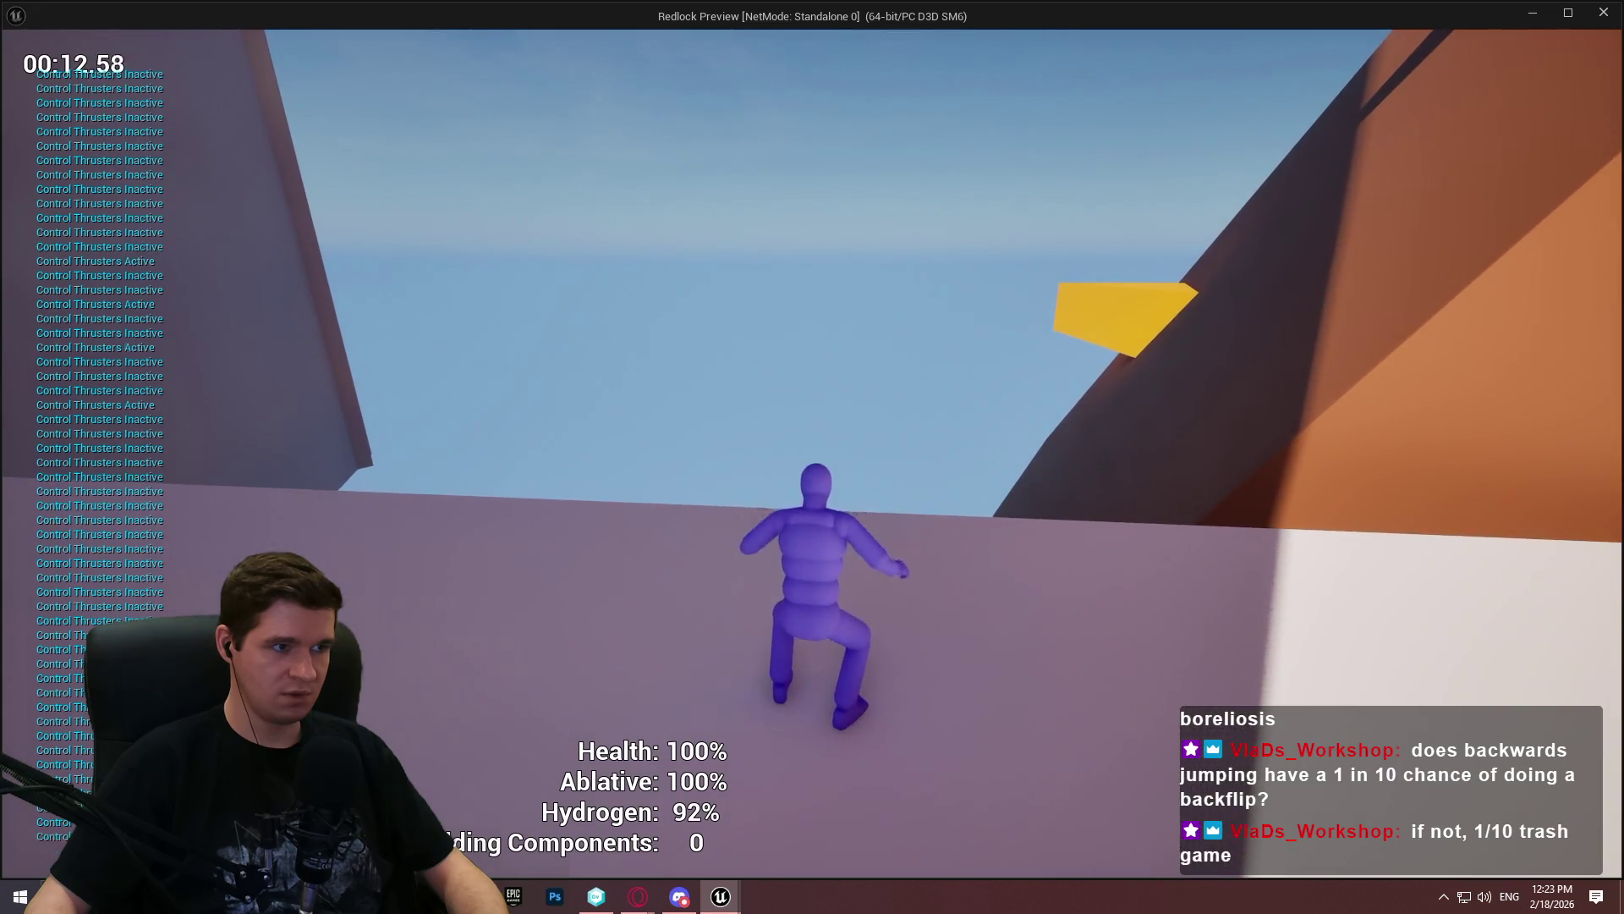
key("w")
key("space")
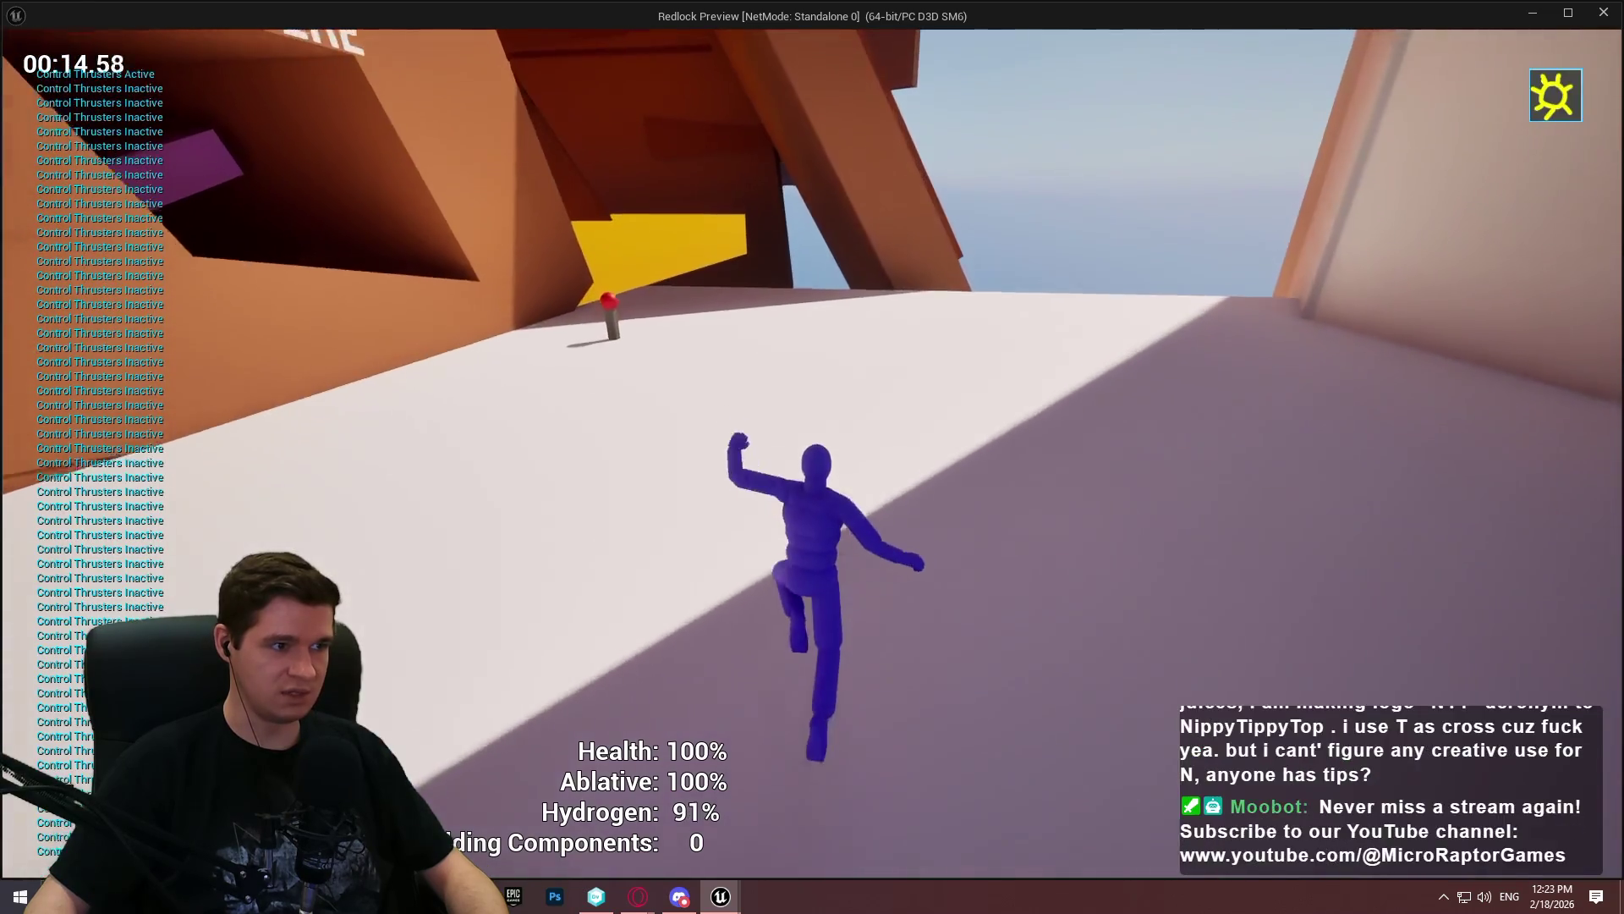
key("space")
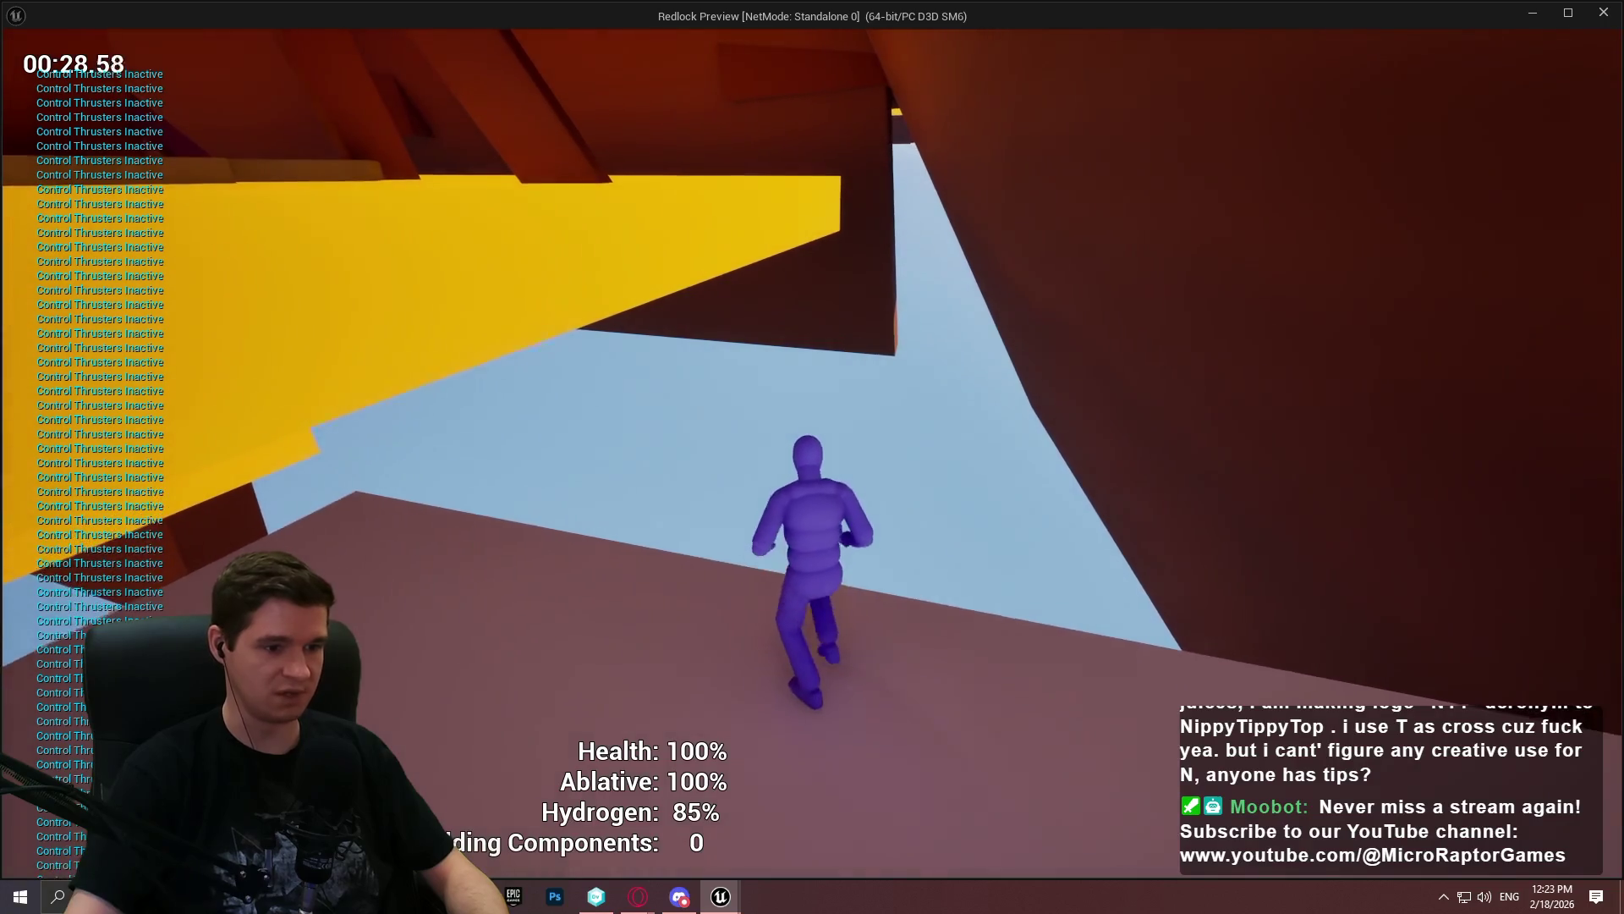
key("space")
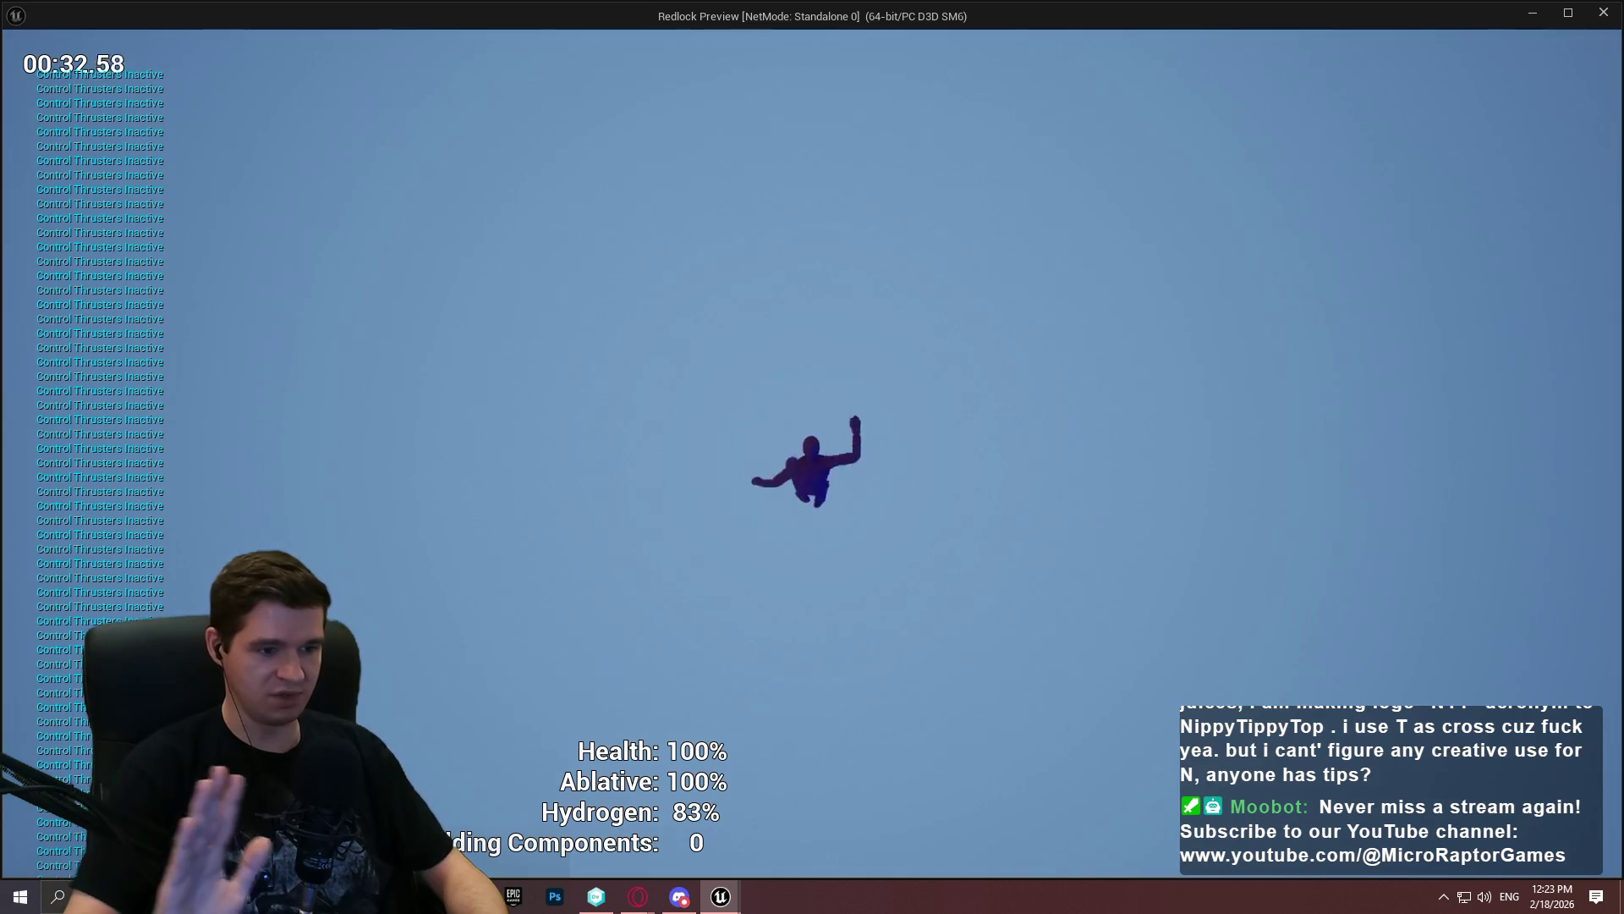
key("space")
key("space")
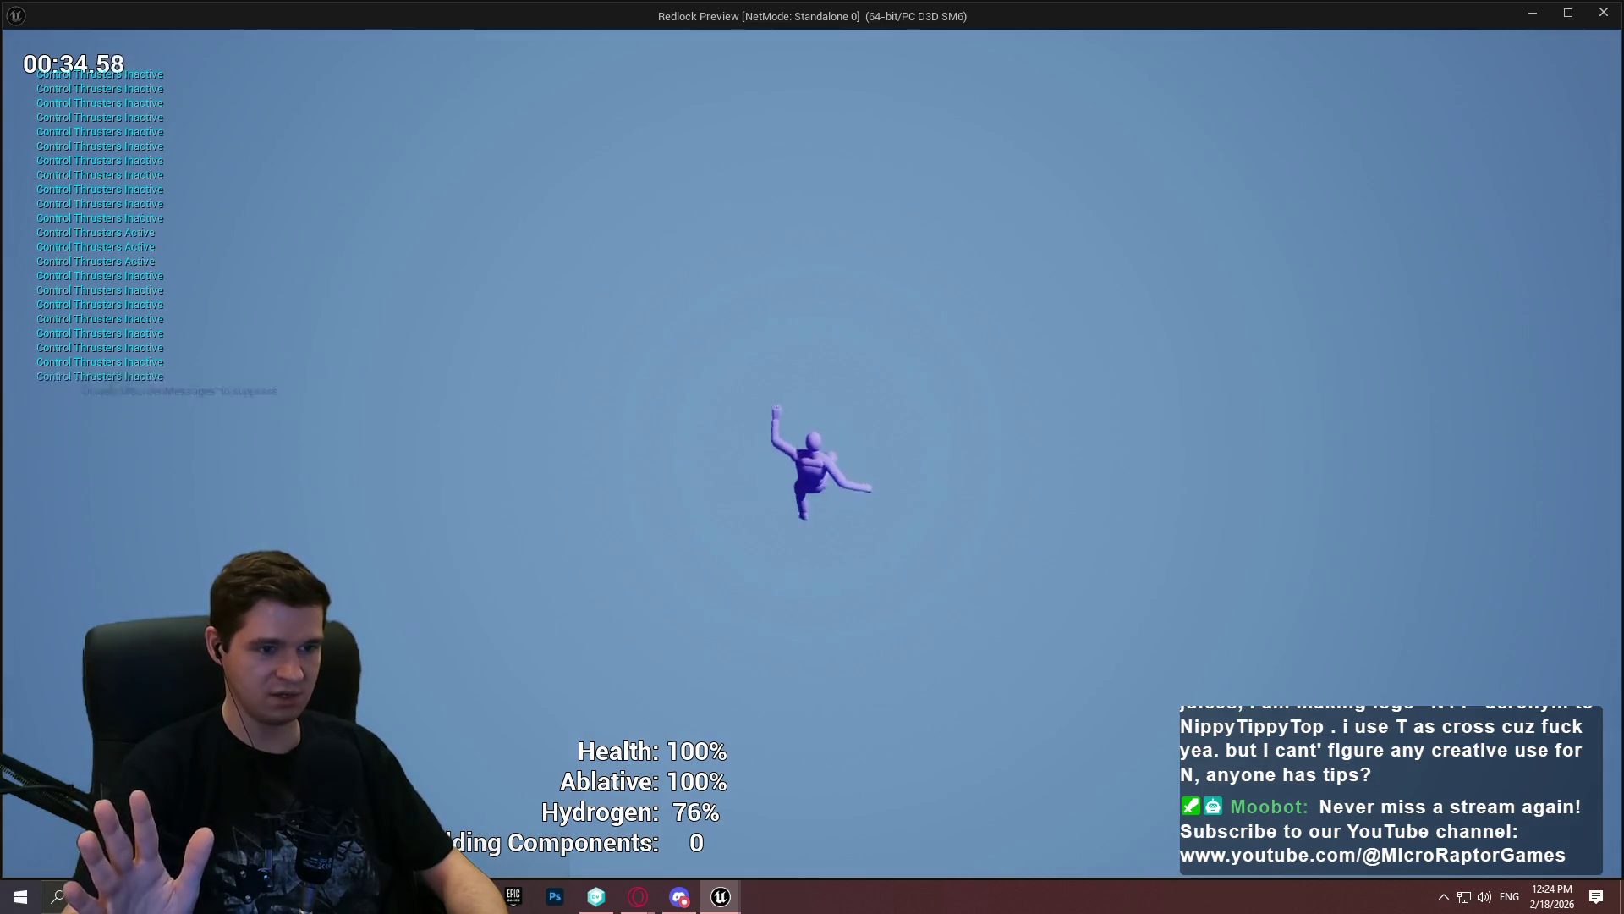
key("space")
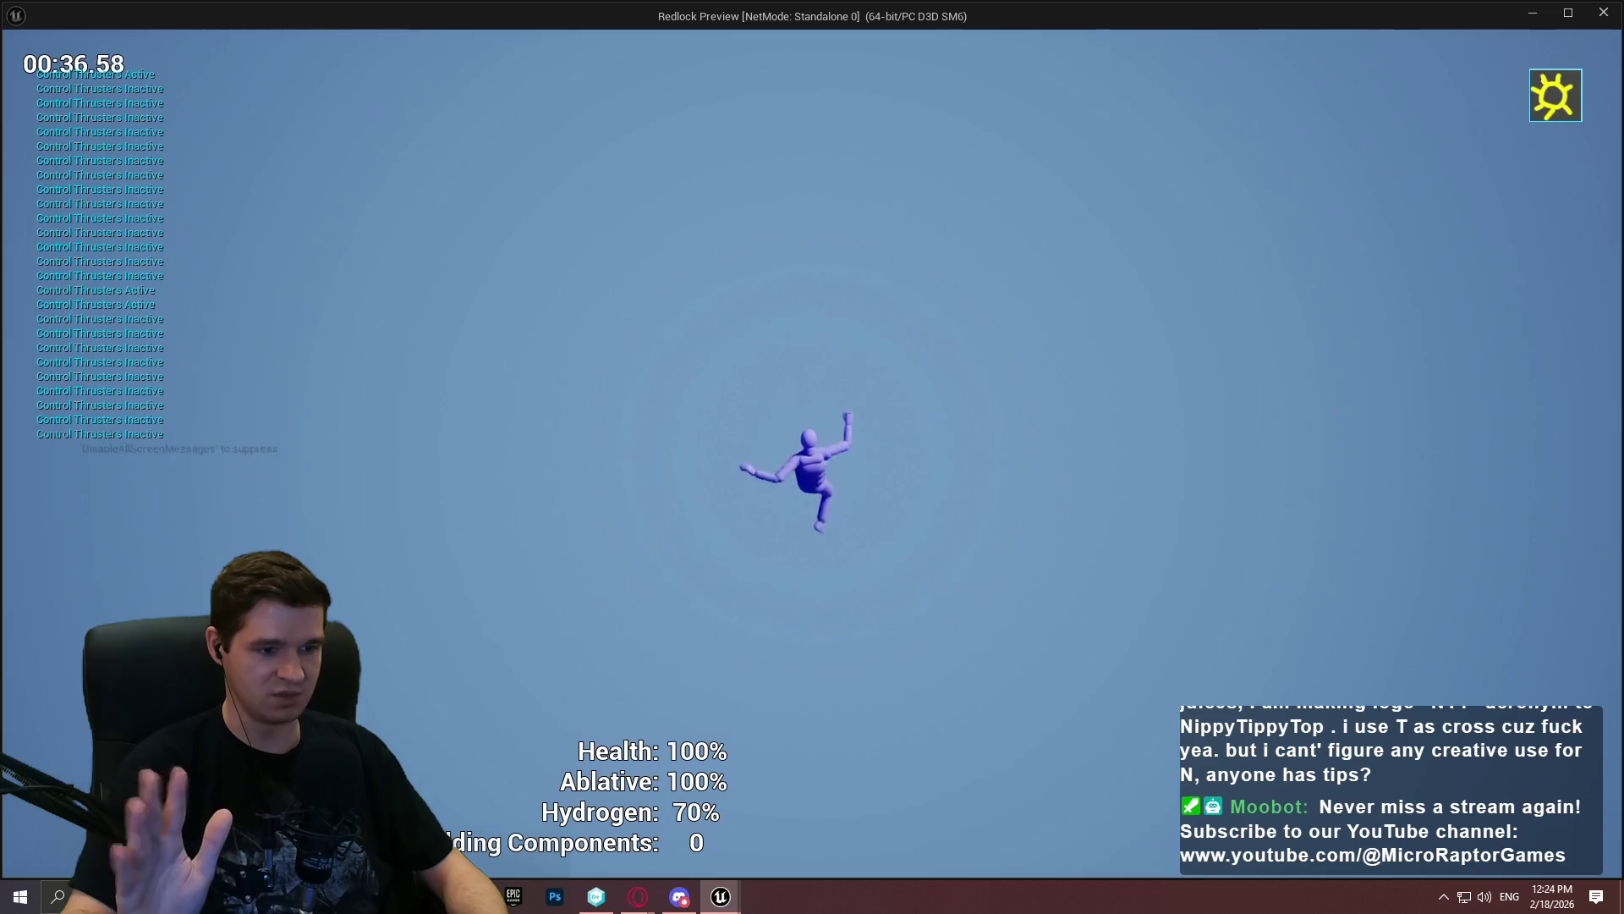
key("space")
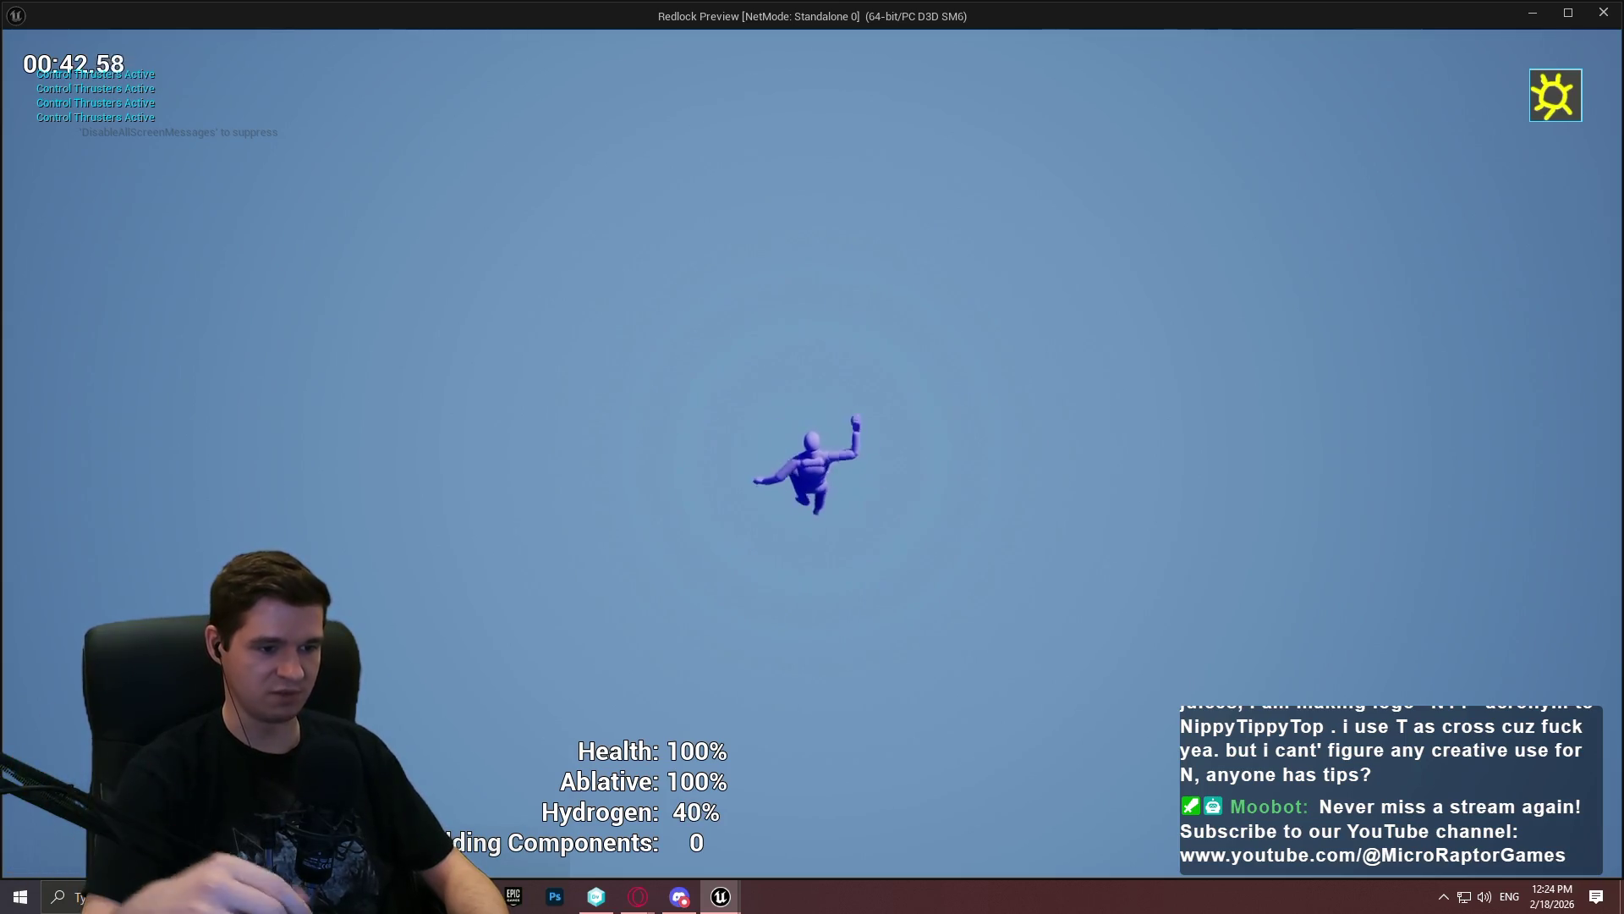
key("space")
key("Escape")
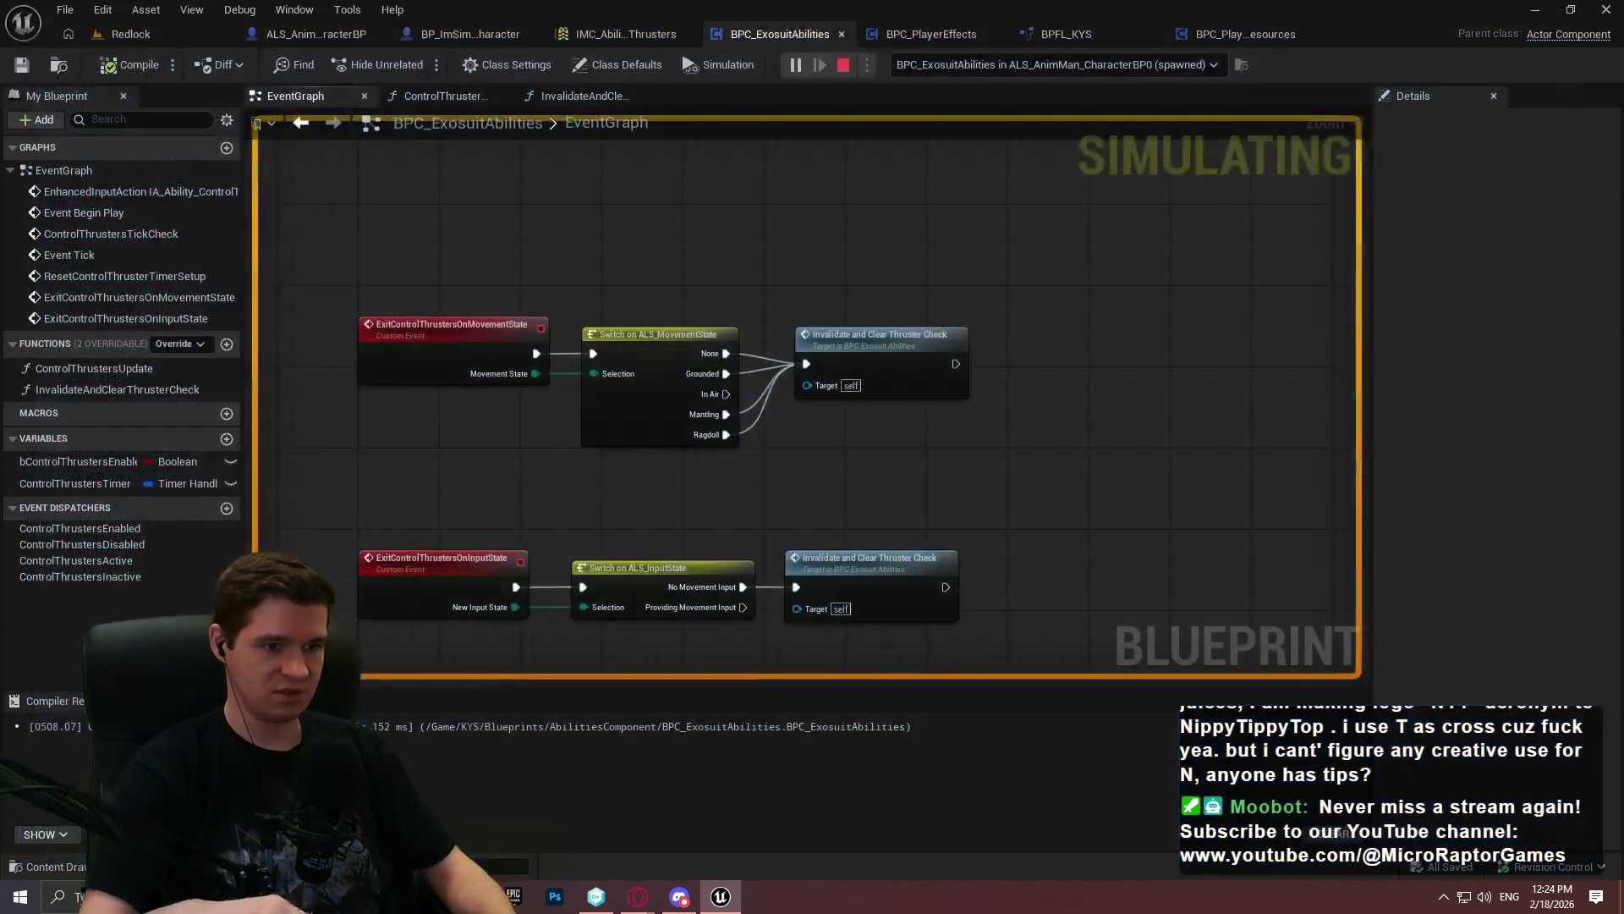
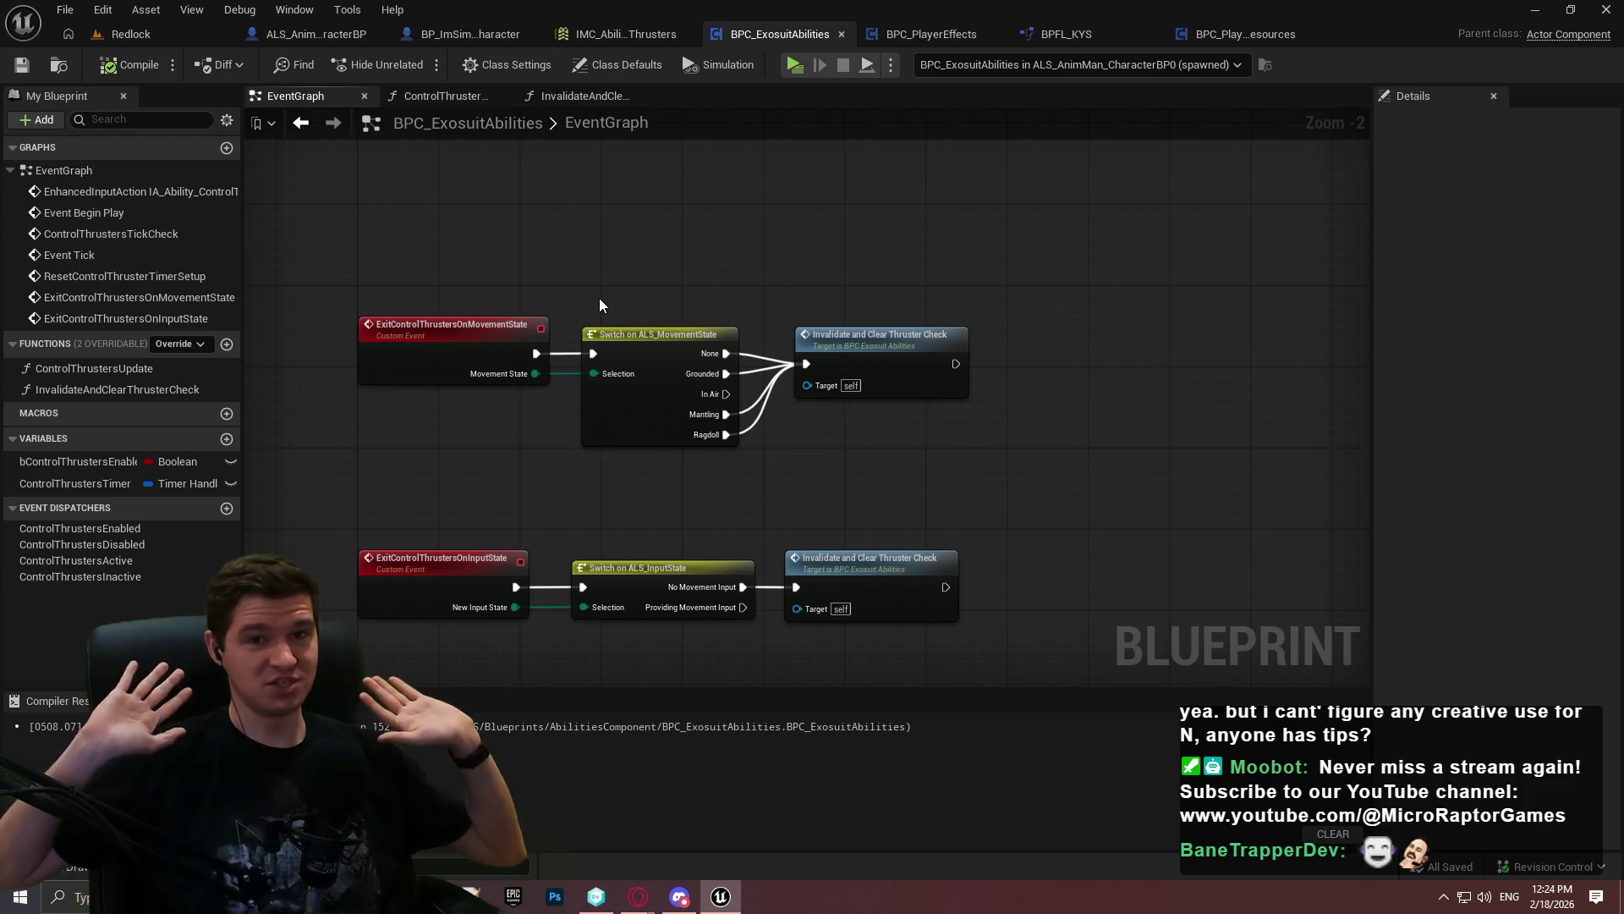
Look over the Redlock level, with an enlarged viewport, and the ALS_AnimMan_CharacterBP blueprint
left_click(129, 34)
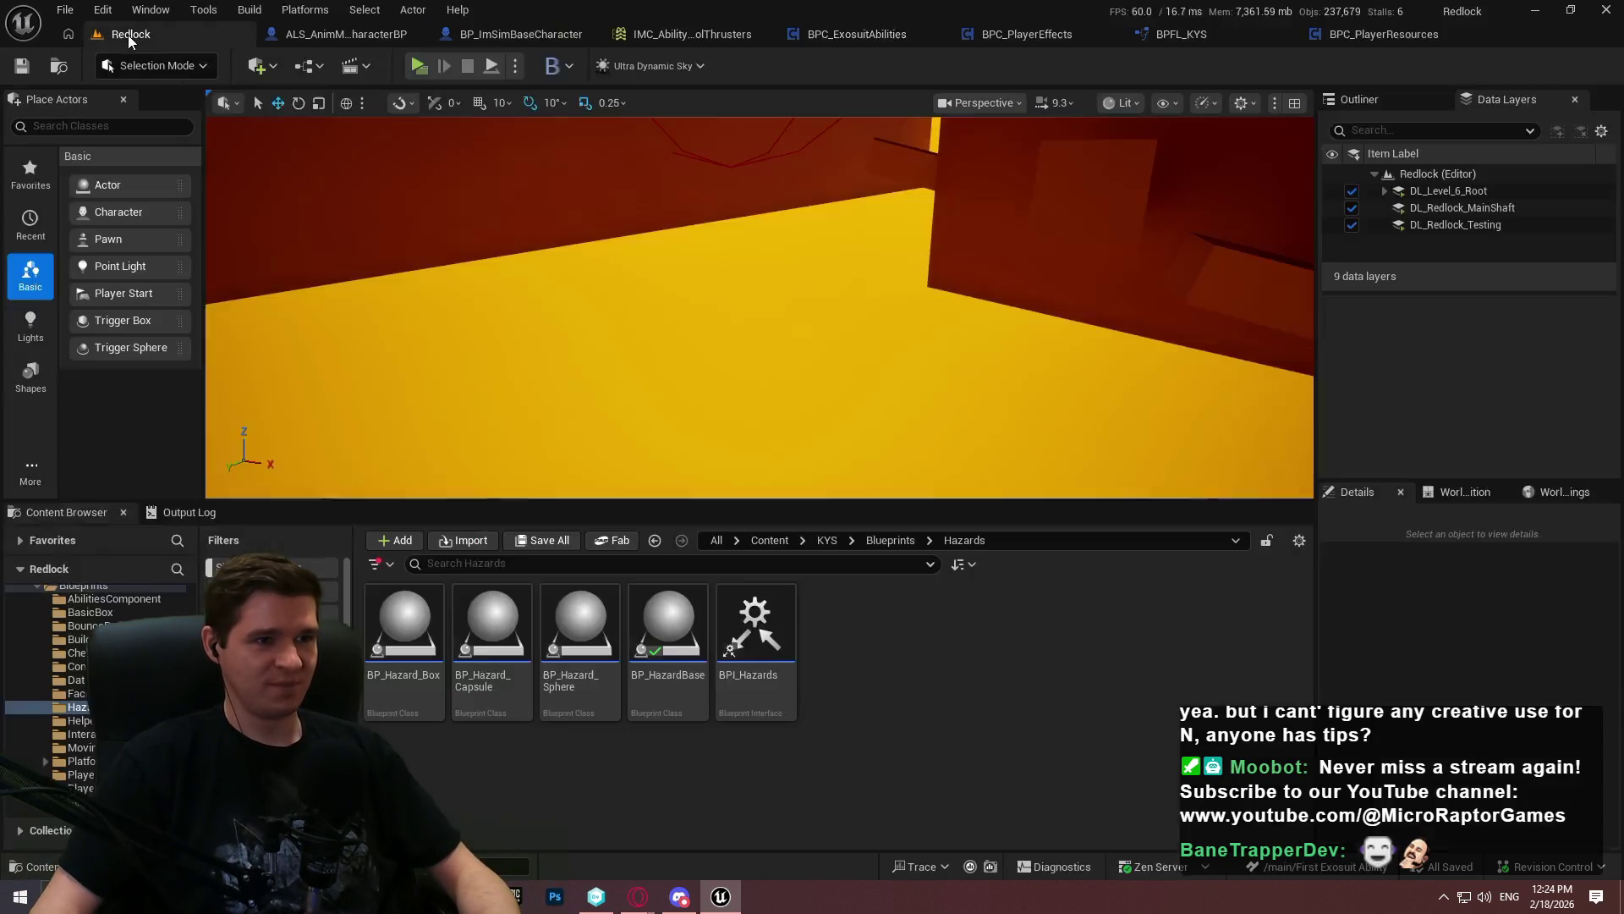
left_click_drag(1039, 499, 1038, 580)
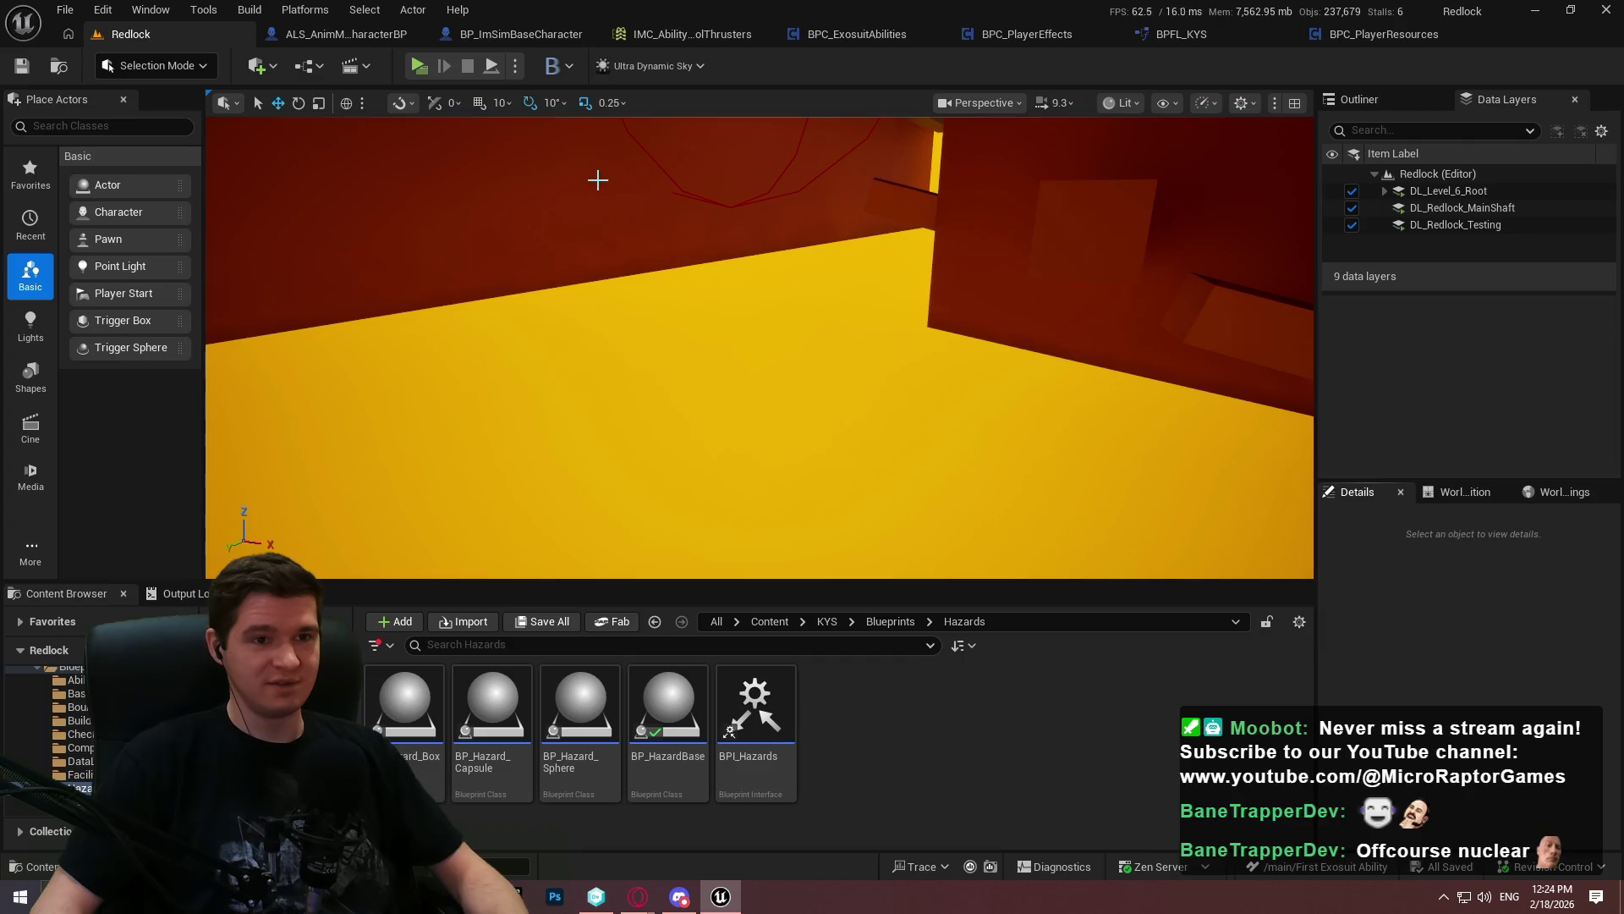
left_click(347, 34)
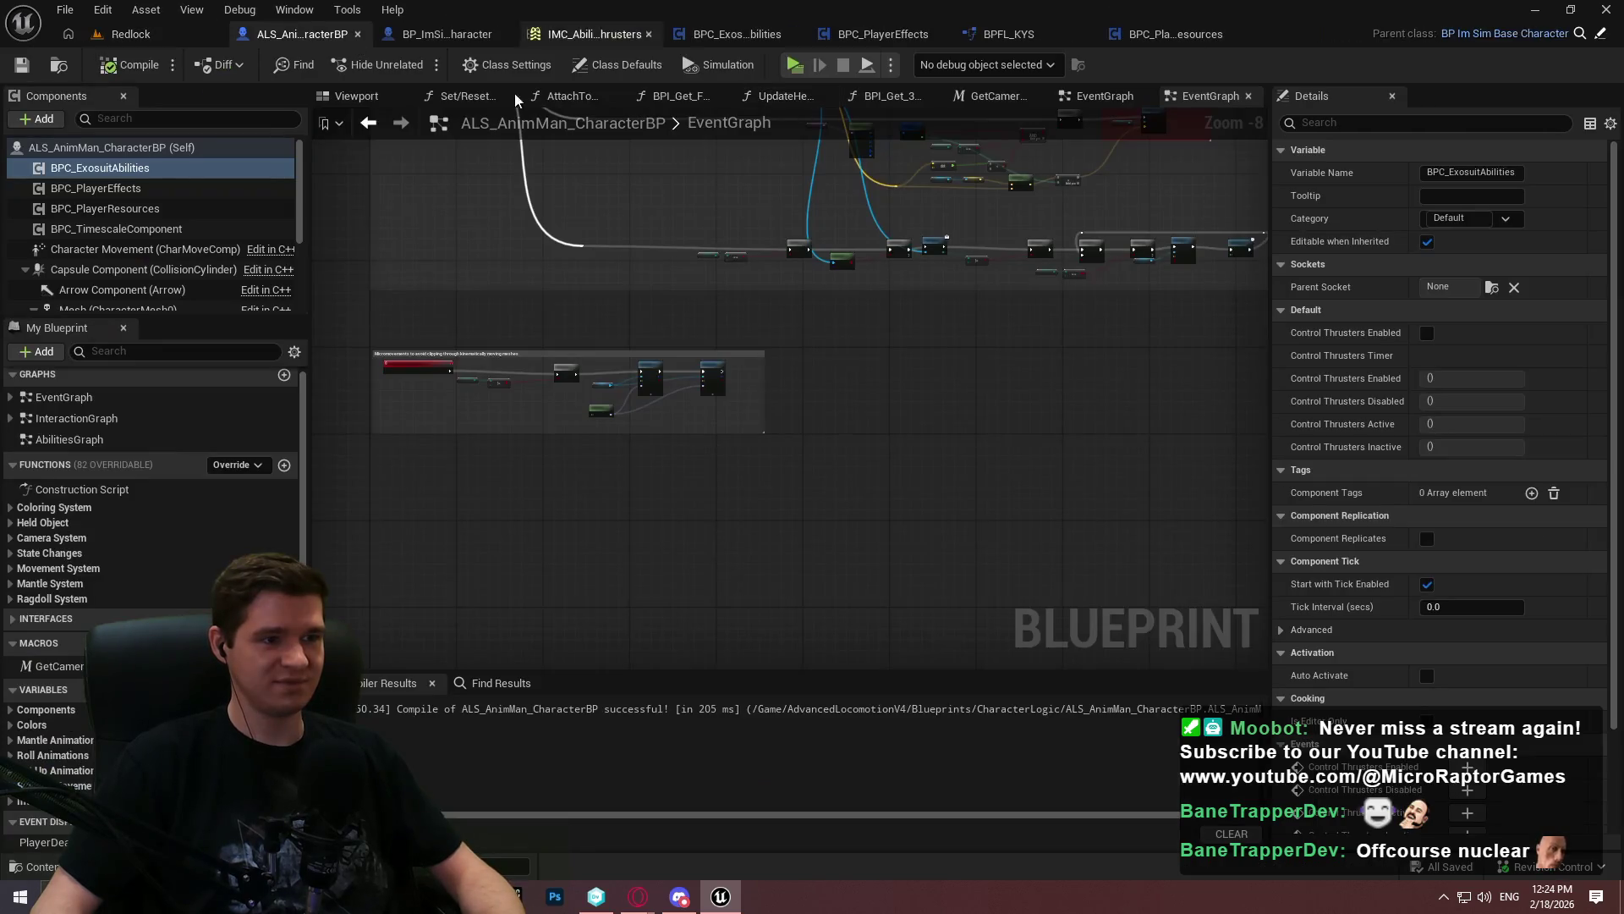
scroll(770, 512, "down", 3)
scroll(592, 465, "up", 7)
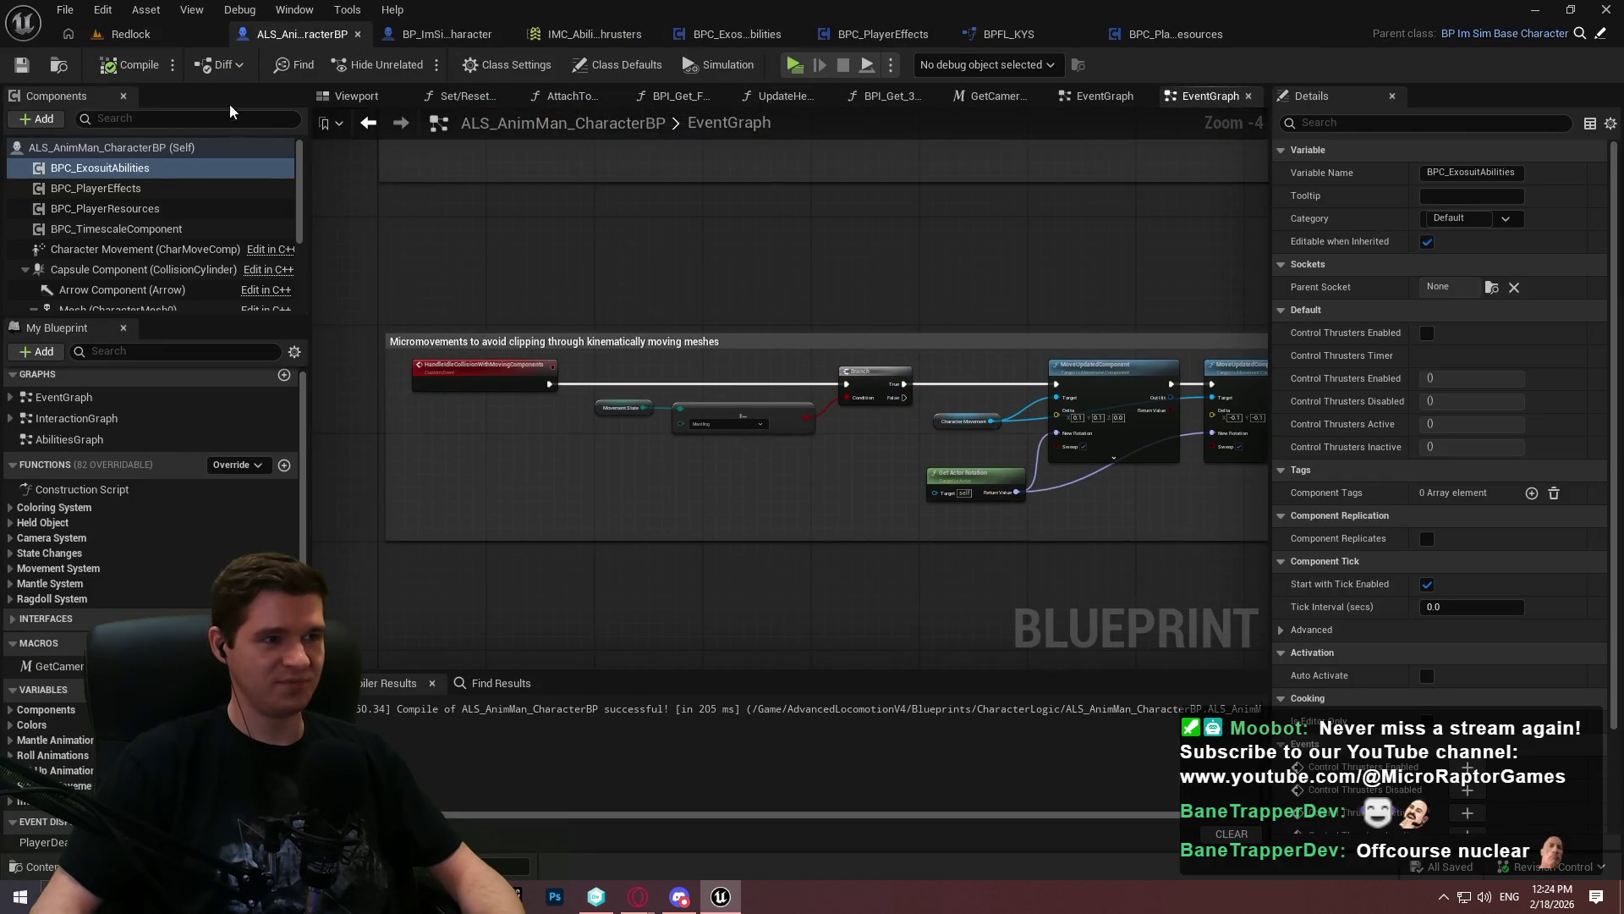
left_click(145, 38)
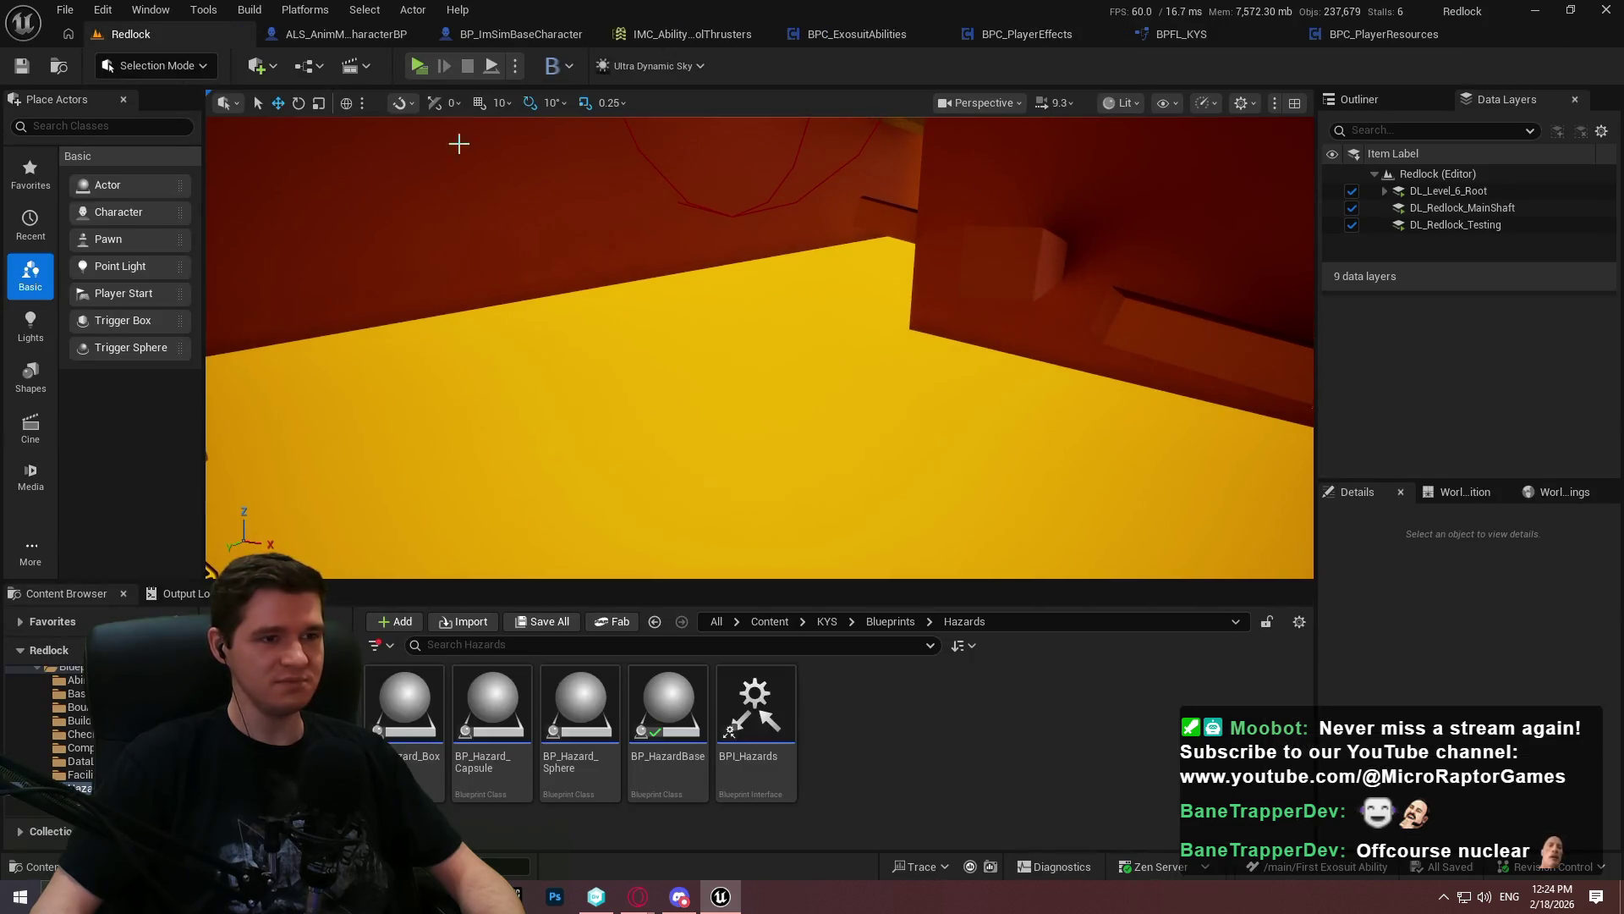
Close the BPC_PlayerResources and BPFL_KYS tabs and return to BPC_ExosuitAbilities' event graph
left_click(1370, 35)
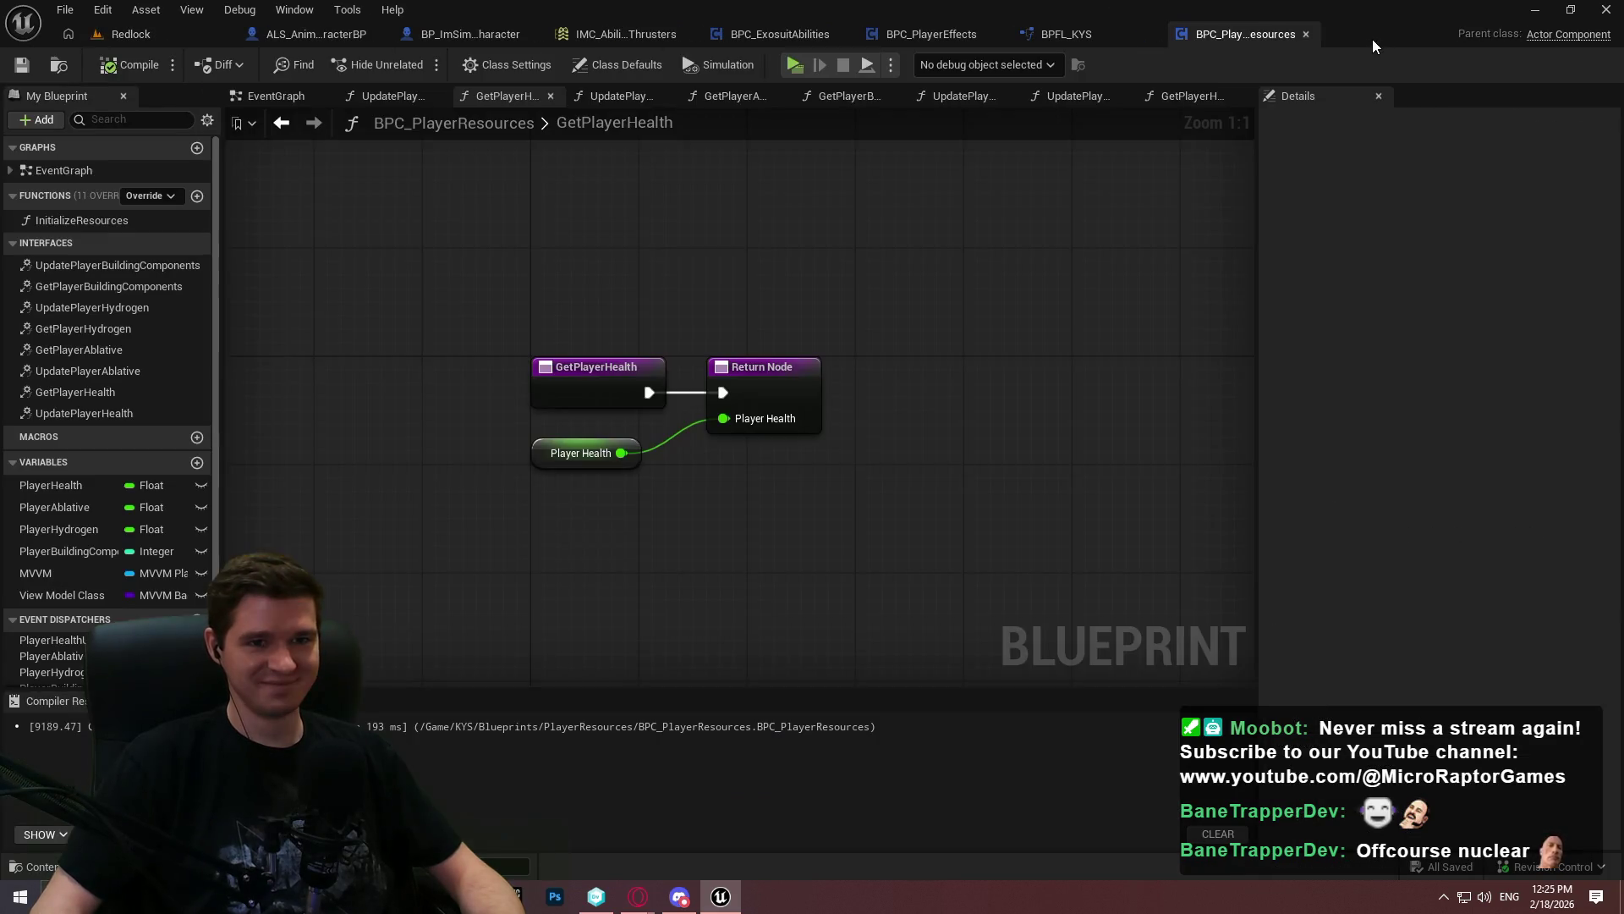
left_click(1305, 34)
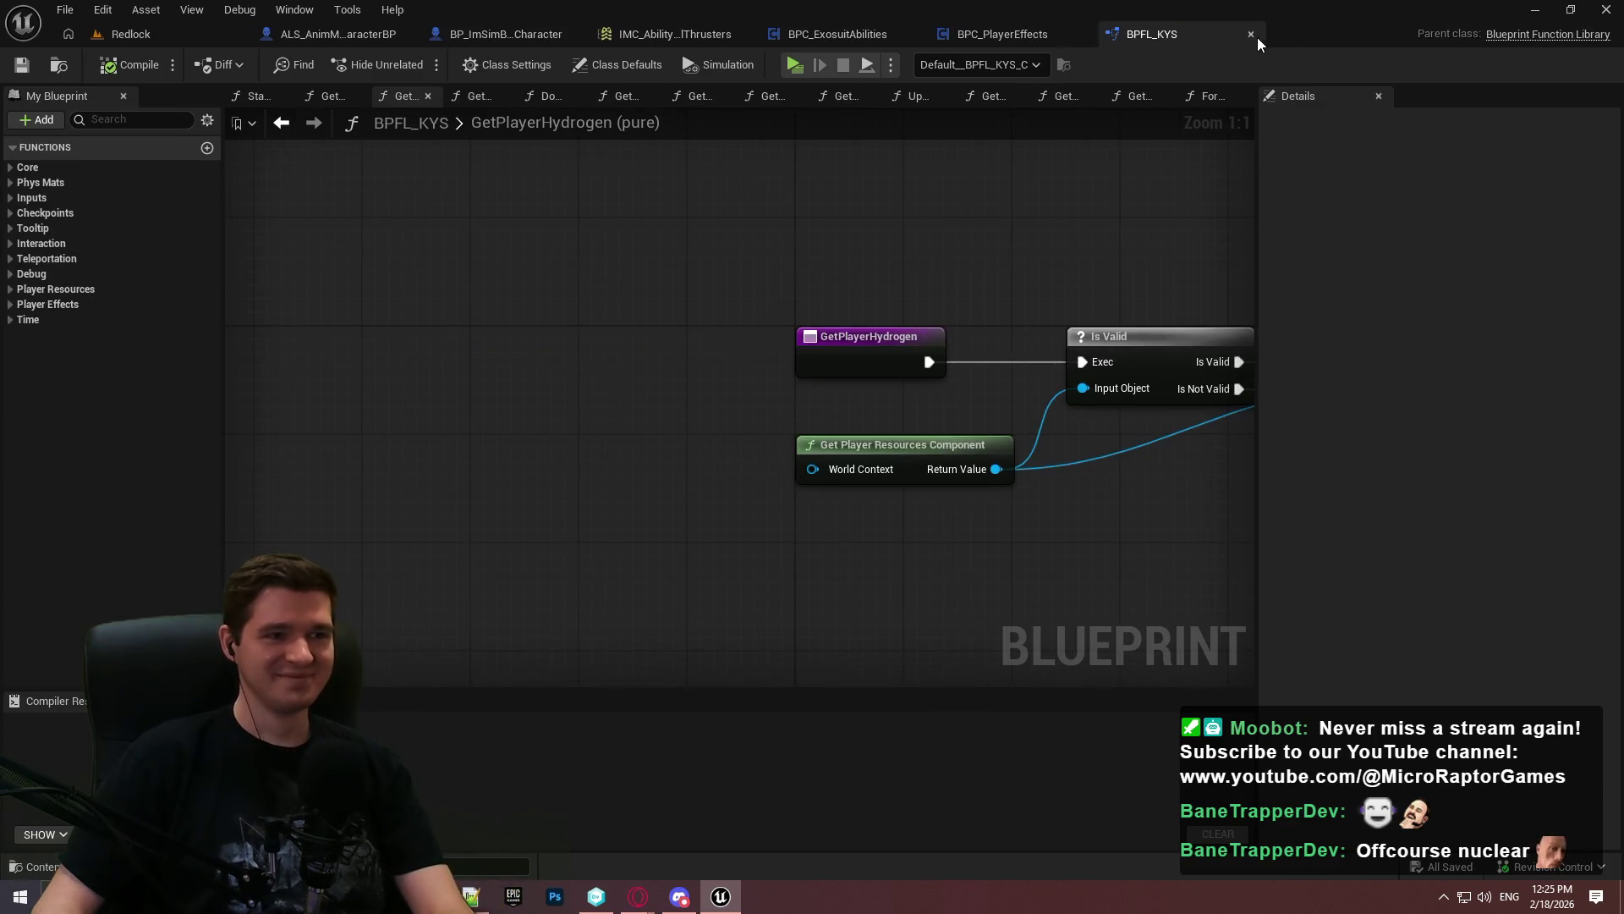
left_click(1257, 36)
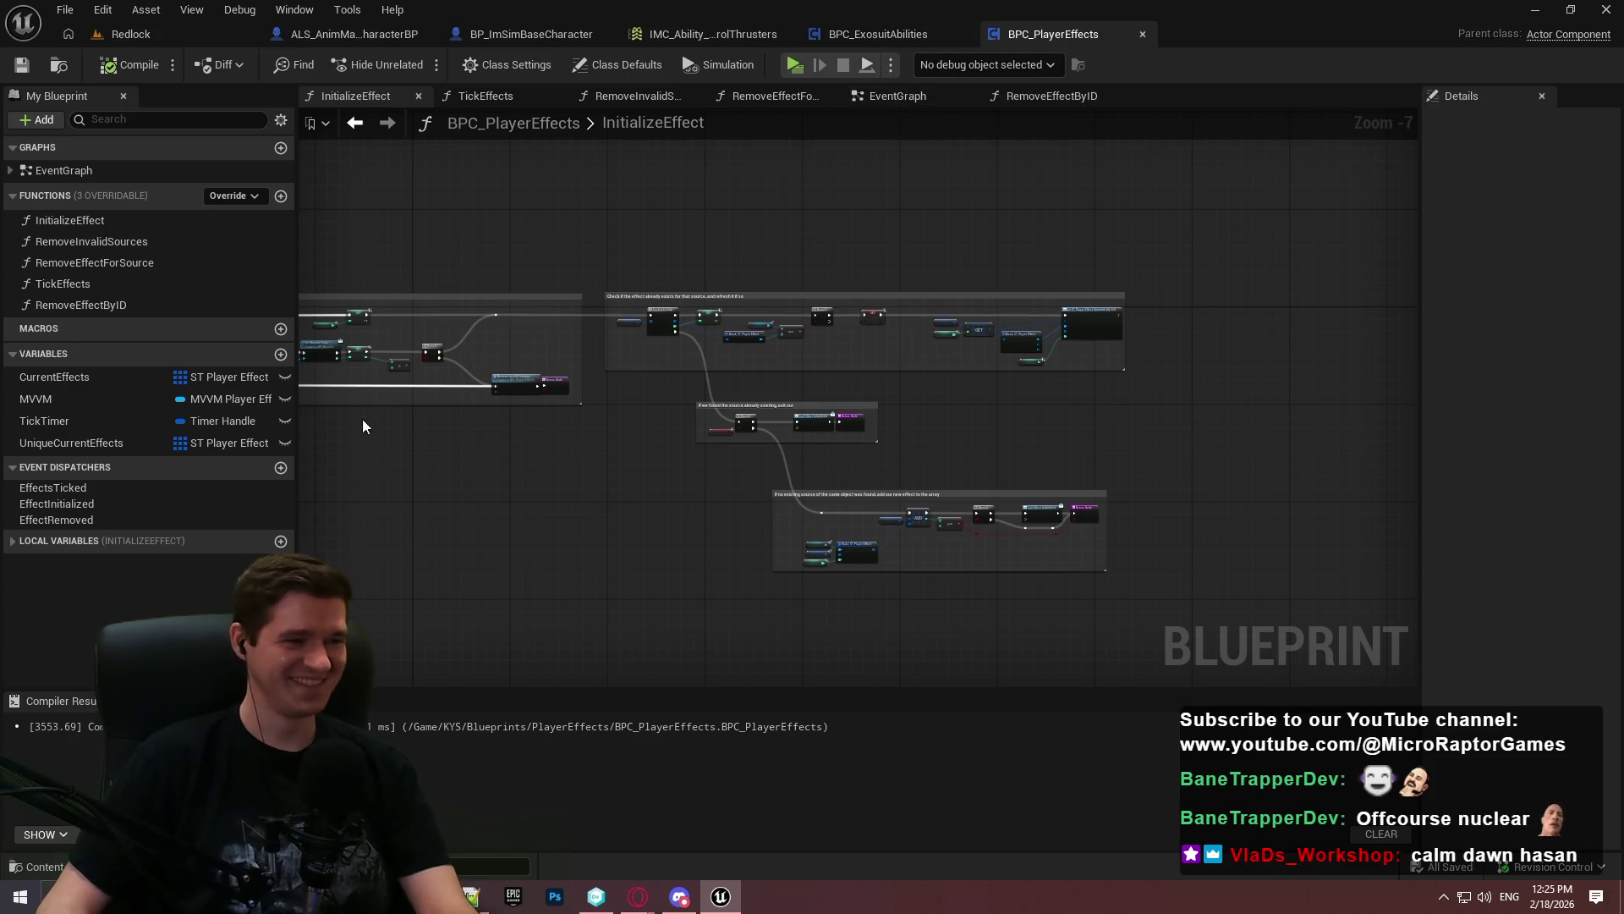
left_click(877, 34)
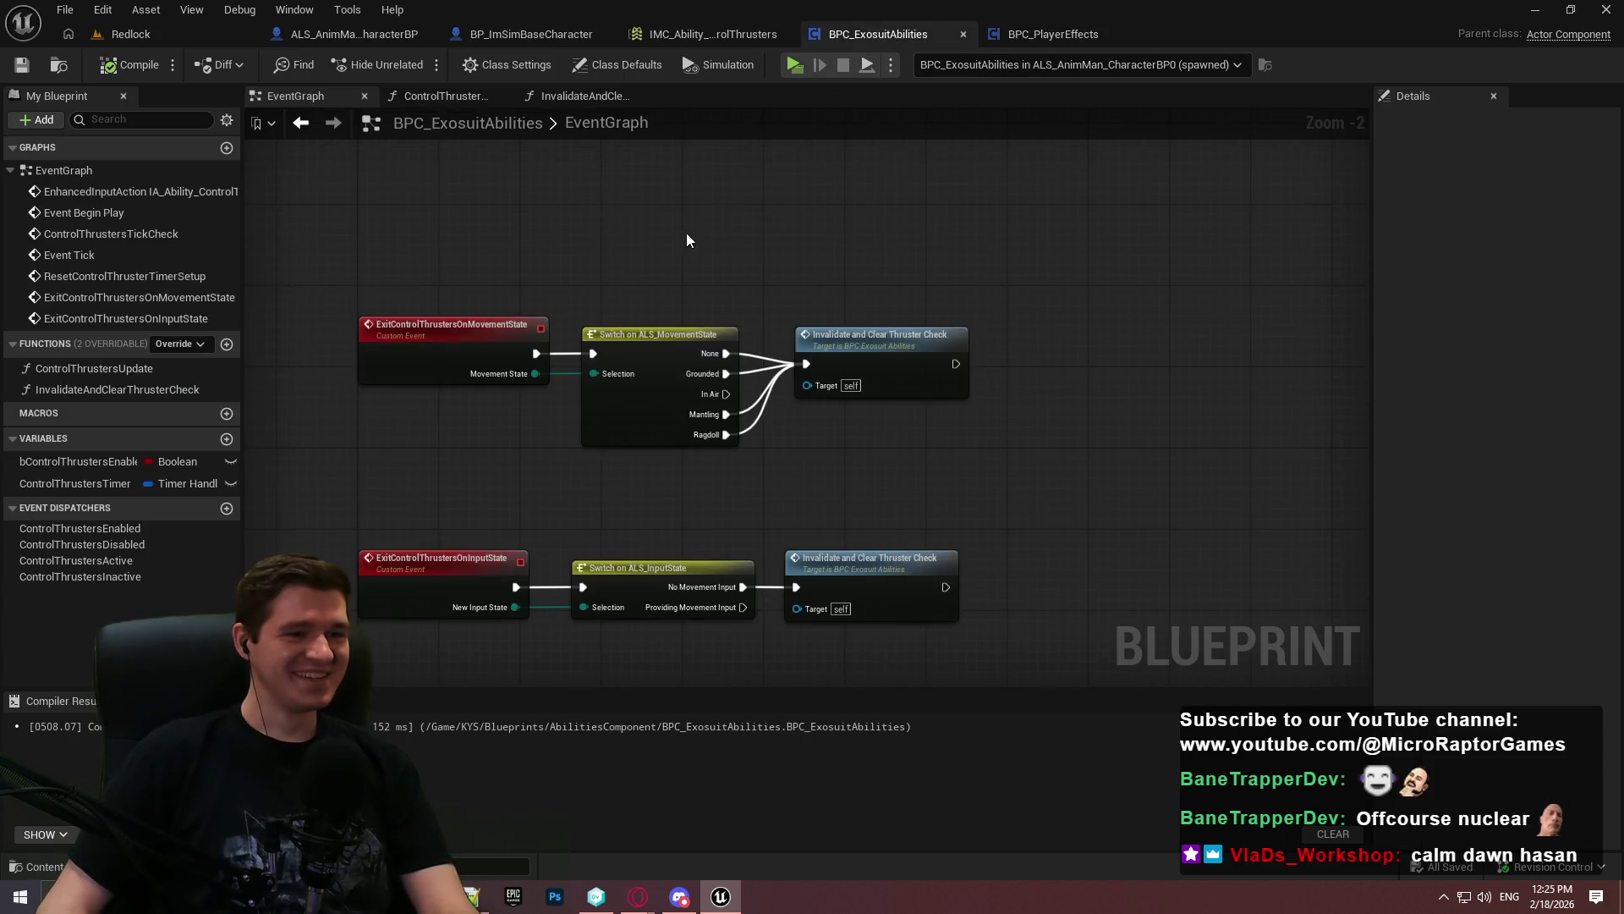
scroll(958, 291, "down", 3)
scroll(954, 370, "up", 5)
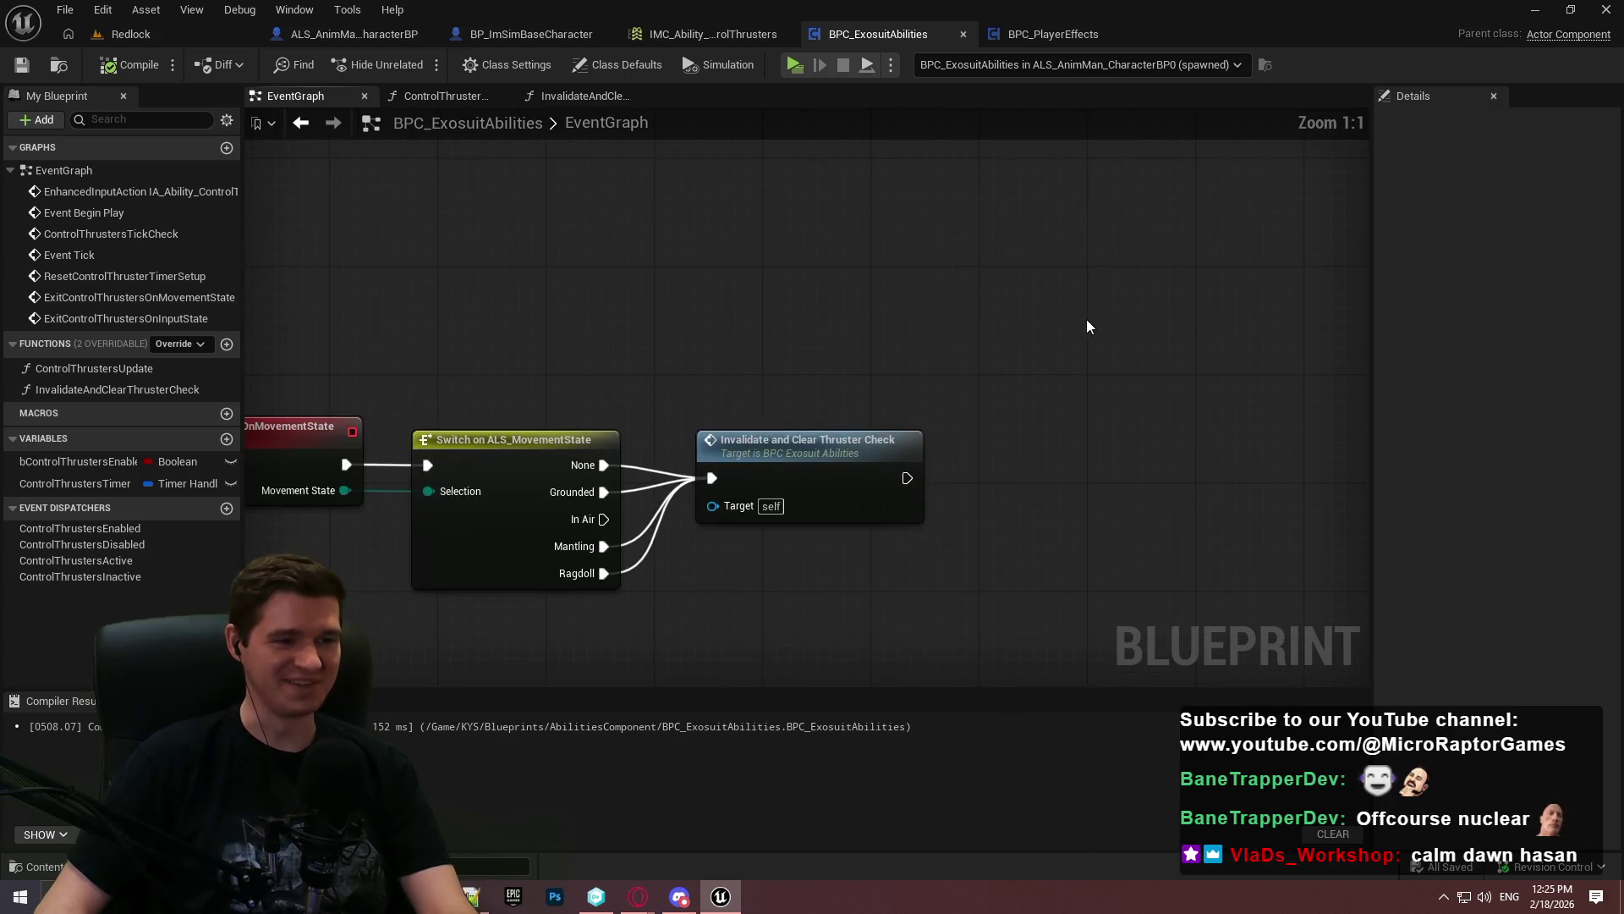
scroll(1091, 329, "down", 5)
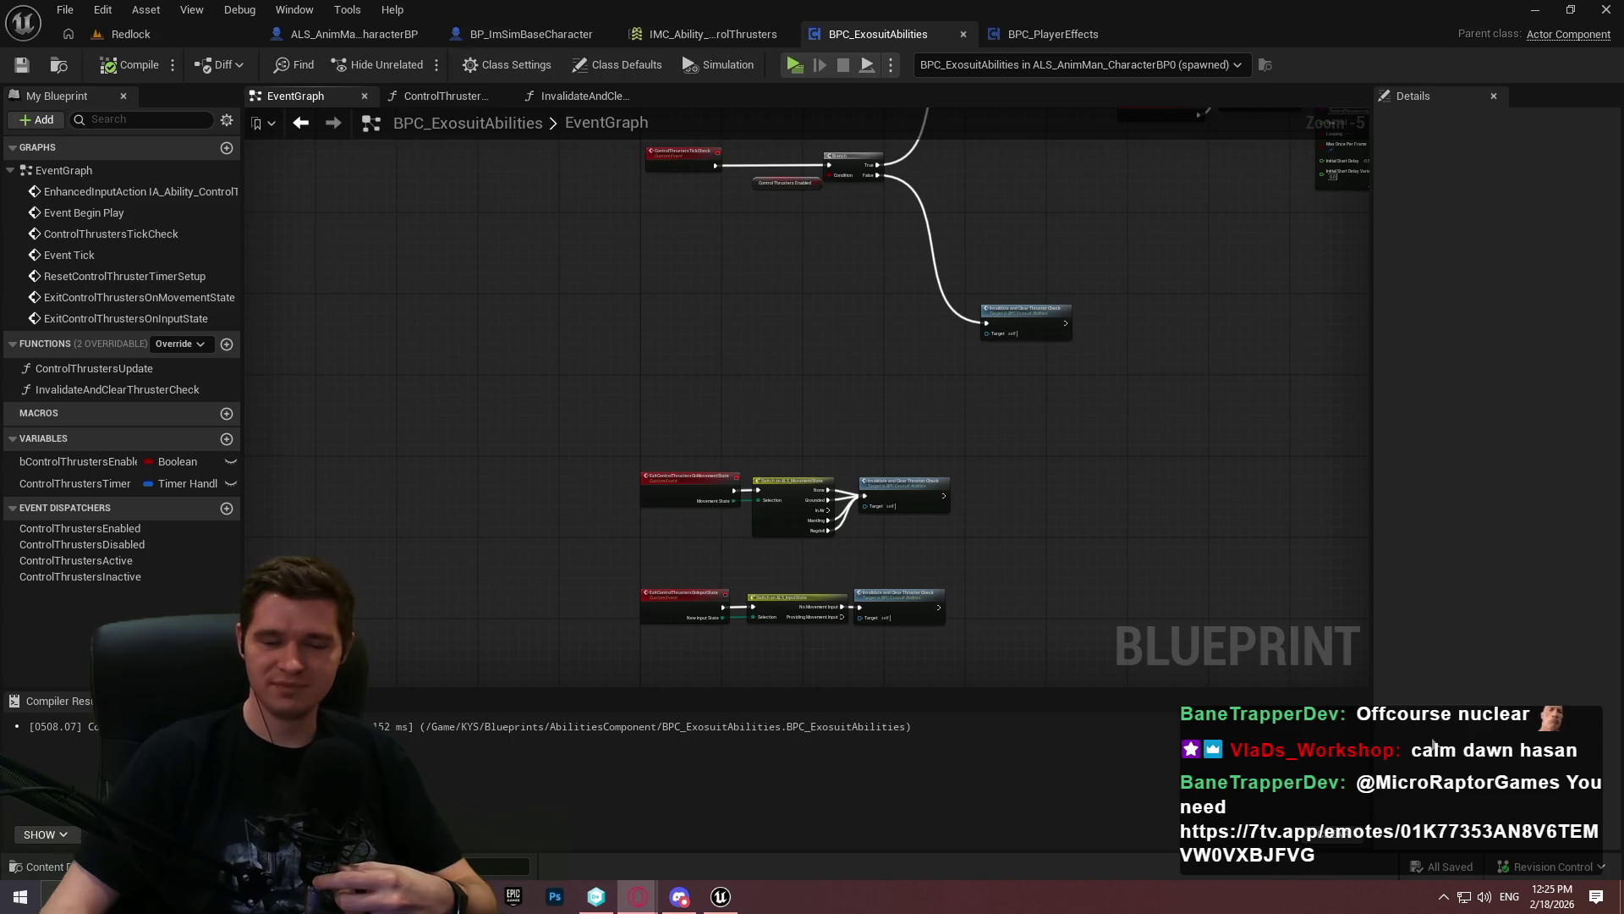
scroll(768, 573, "down", 4)
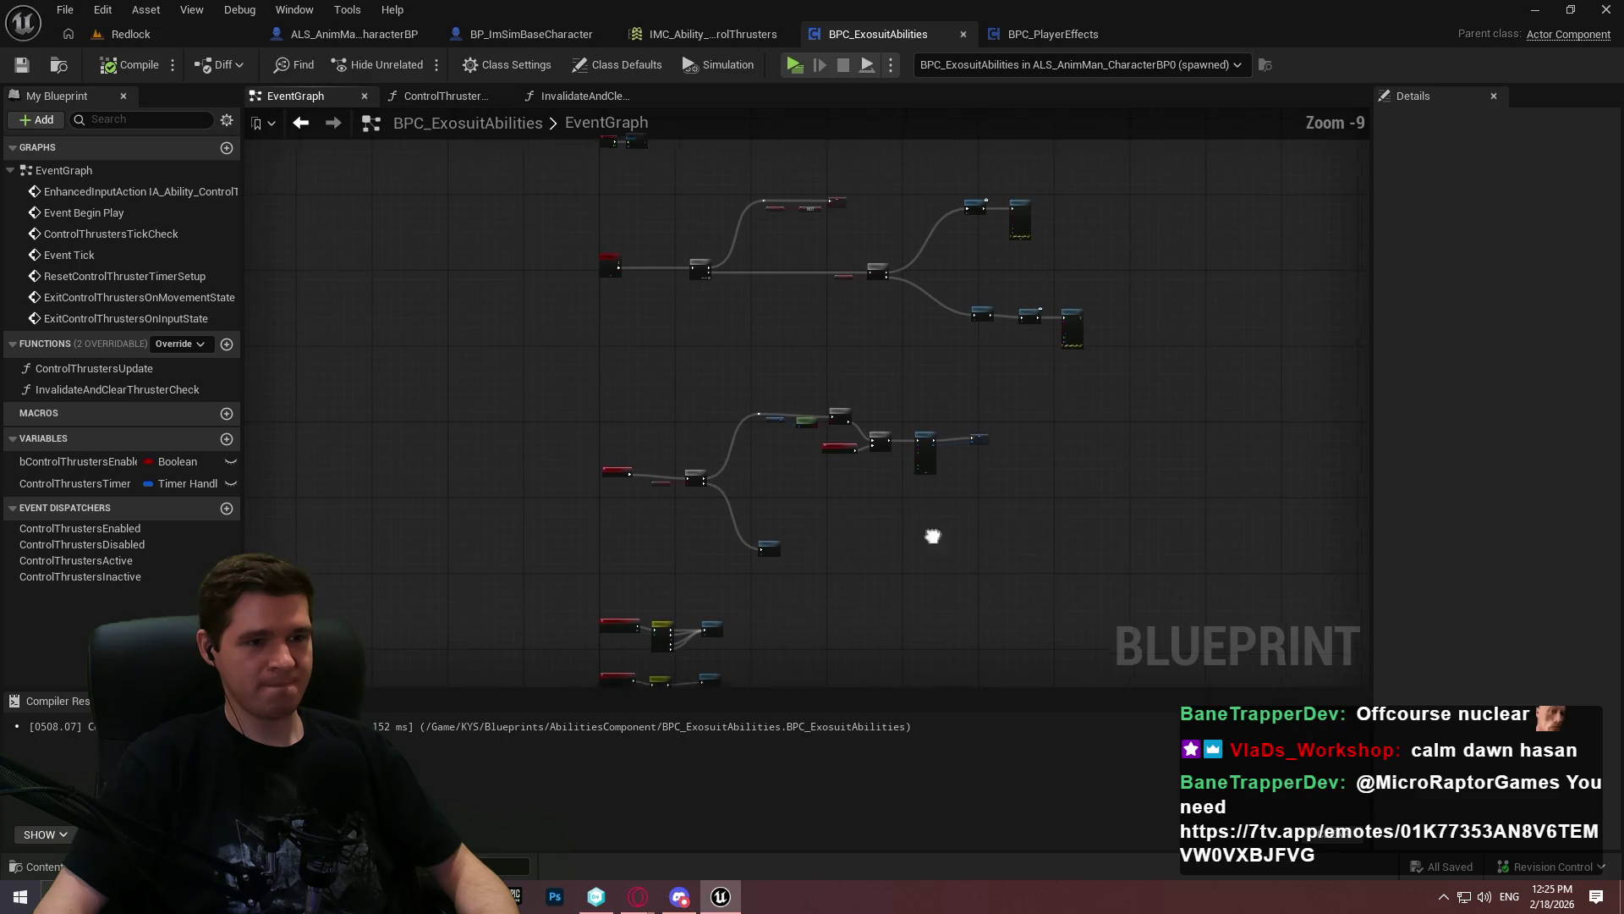
scroll(1016, 415, "up", 4)
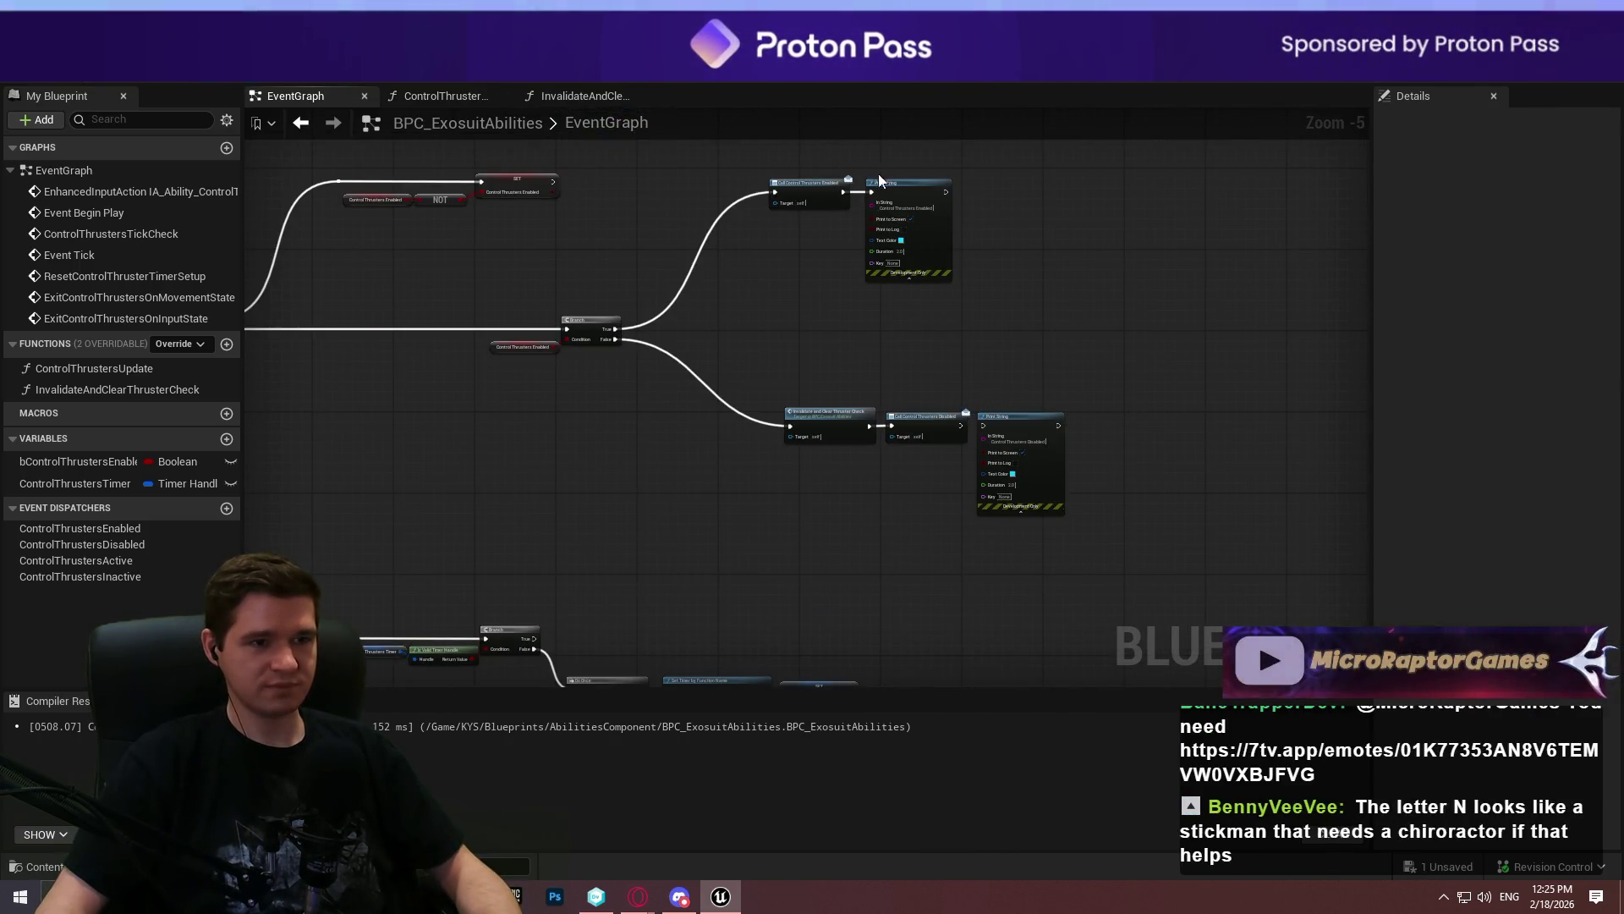
mouse_move(619, 530)
left_mouse_down()
mouse_move(922, 116)
mouse_move(925, 251)
left_mouse_up()
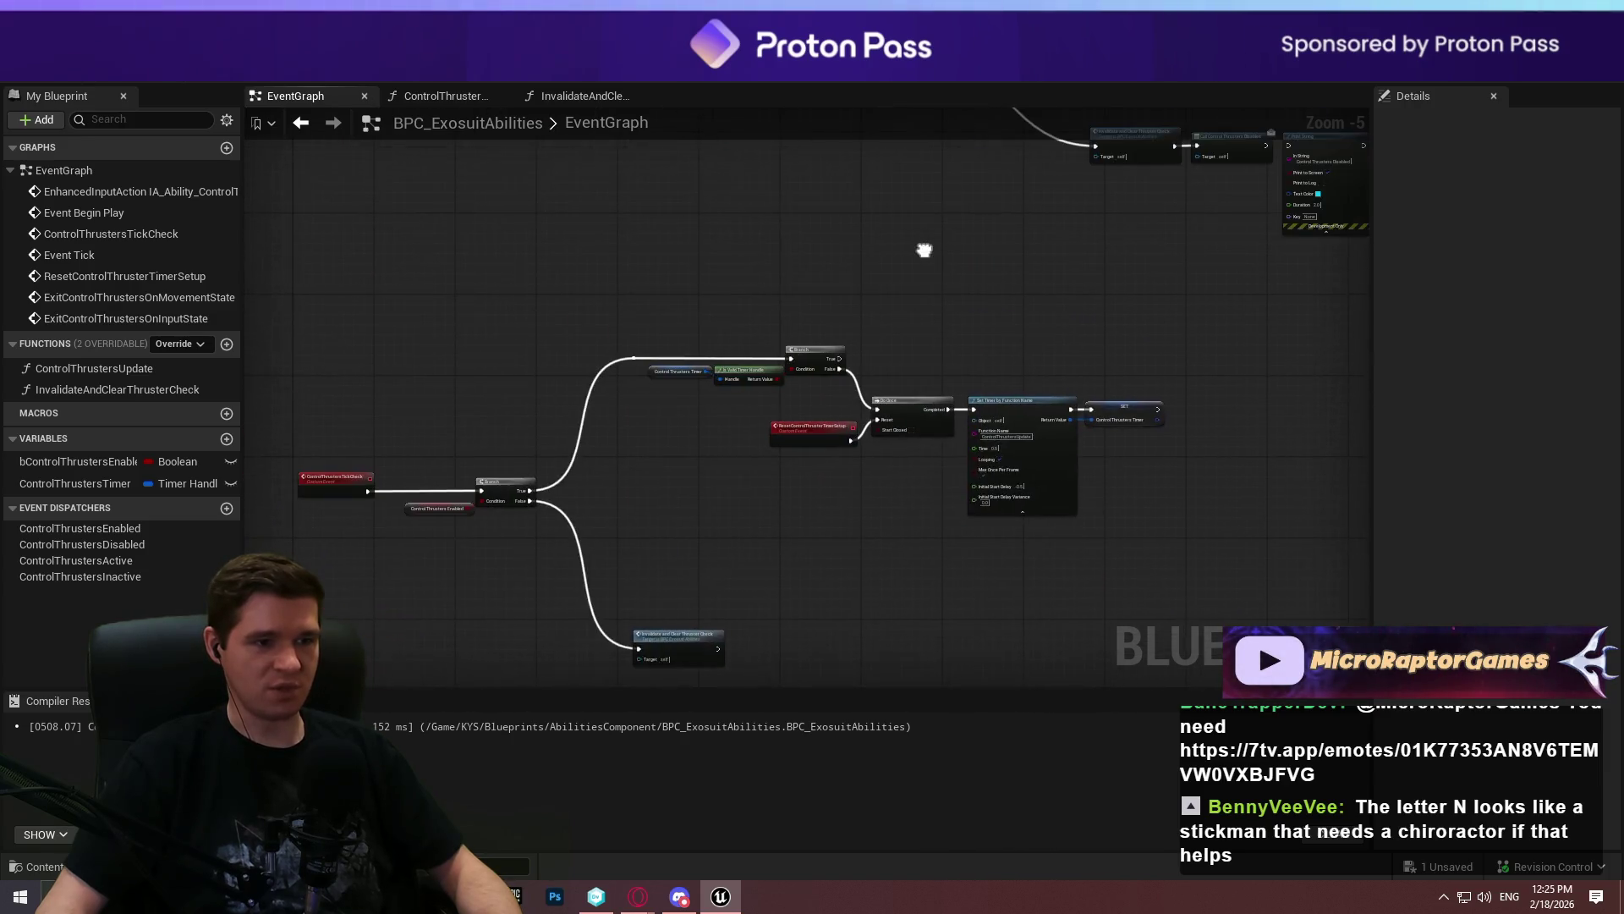
double_click(88, 370)
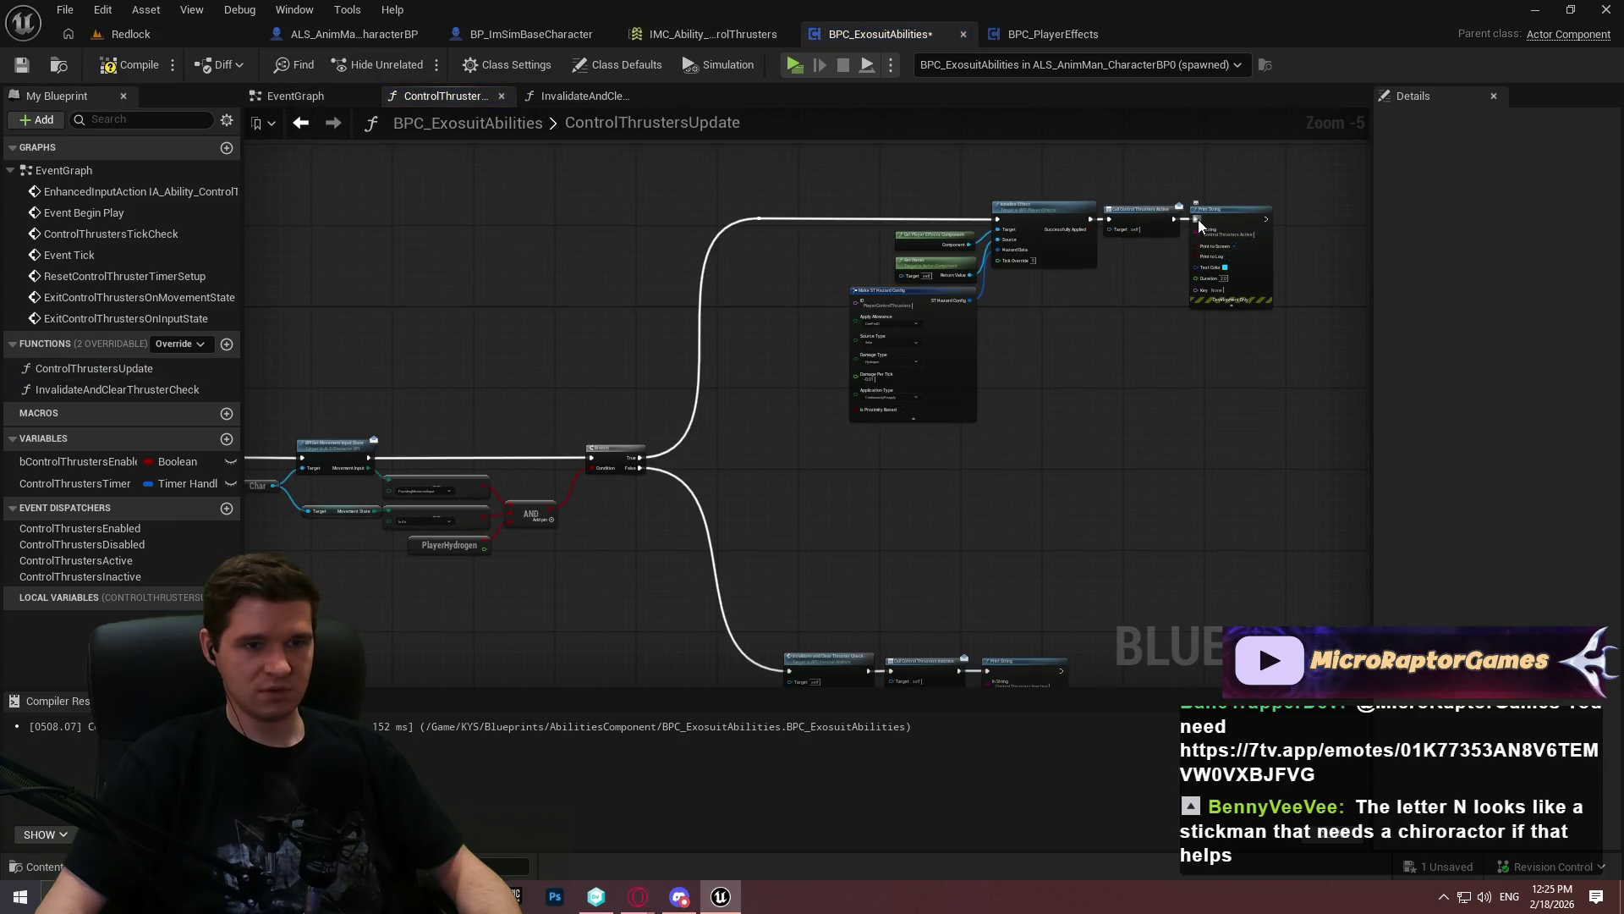
Save BPC_ExosuitAbilities and centre the ControlThrustersUpdate view on the Make ST Hazard Config node
left_click_drag(974, 662, 933, 486)
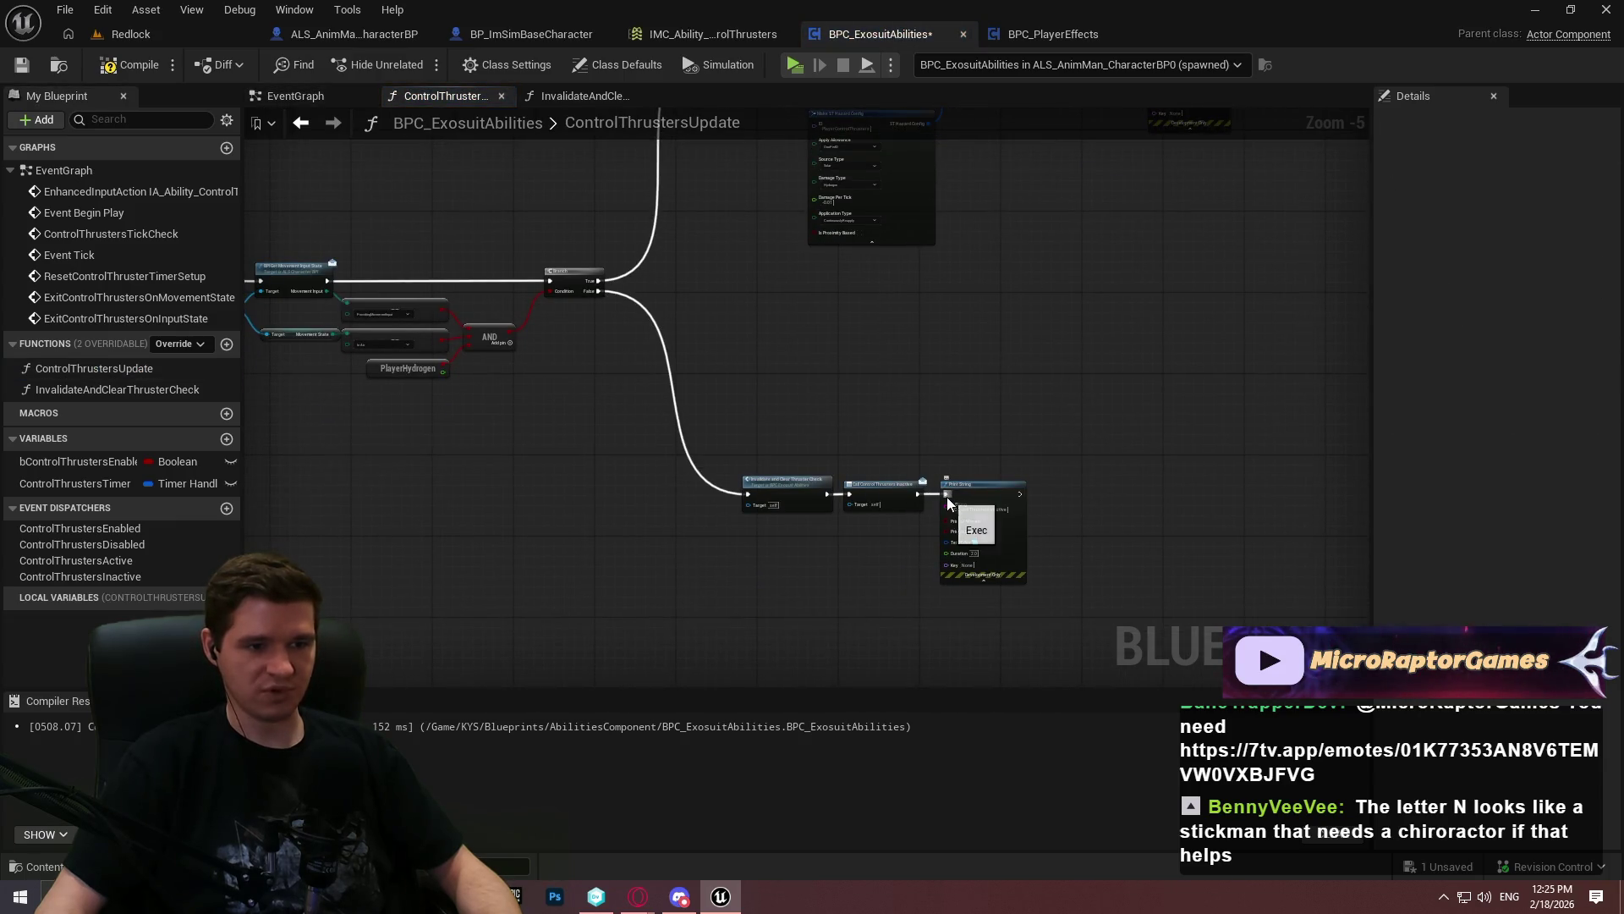
left_click(9, 74)
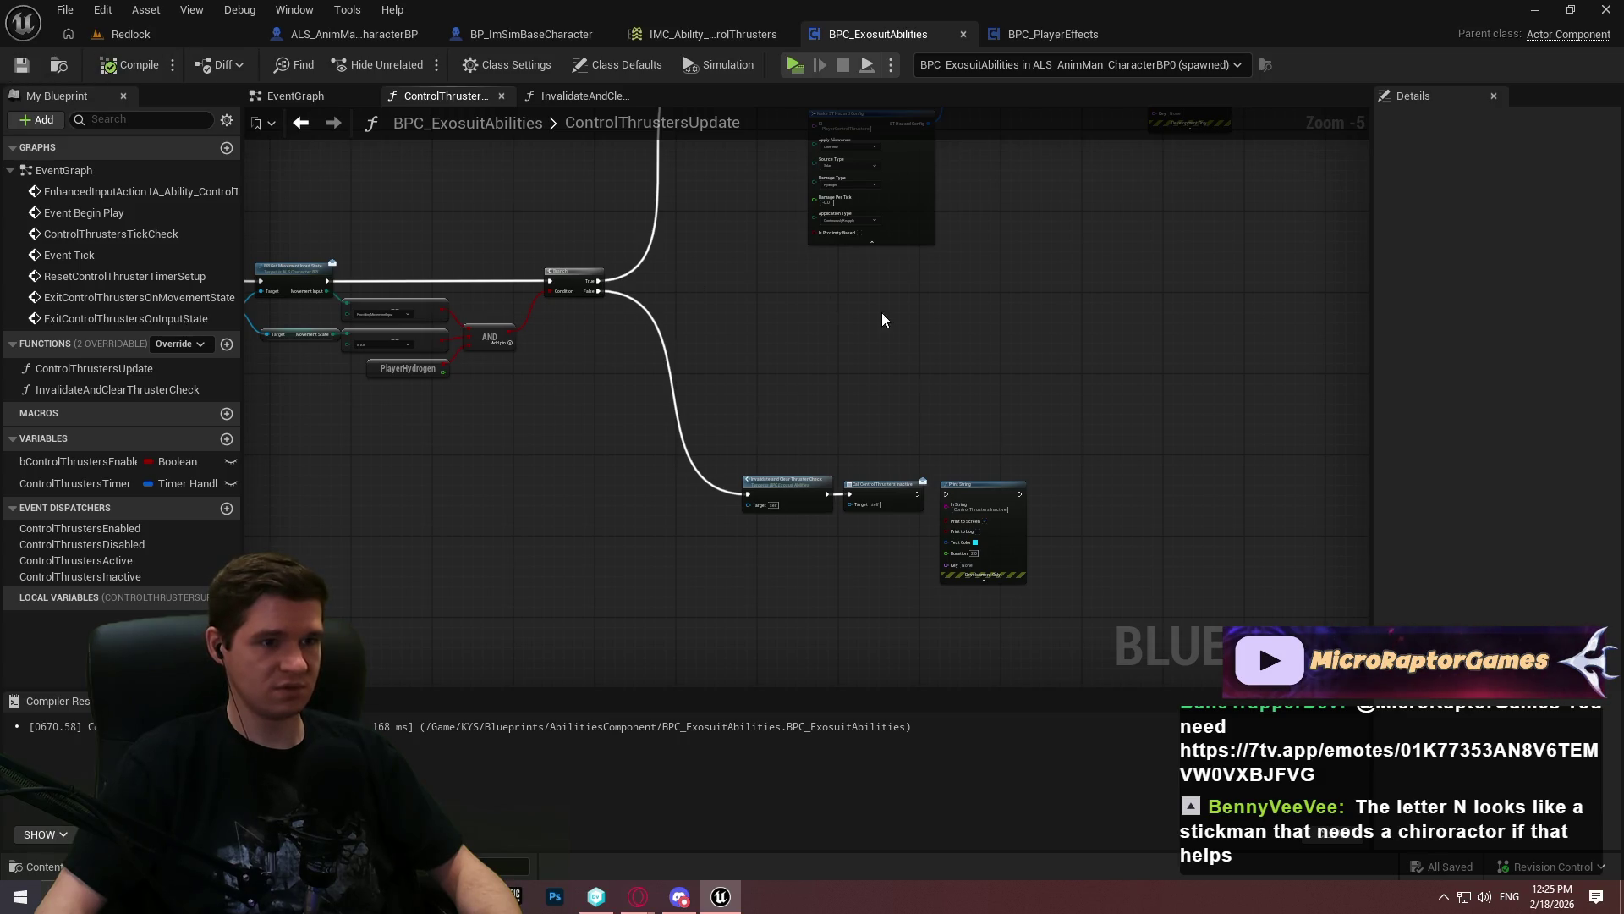
scroll(885, 312, "up", 5)
left_click_drag(642, 335, 542, 448)
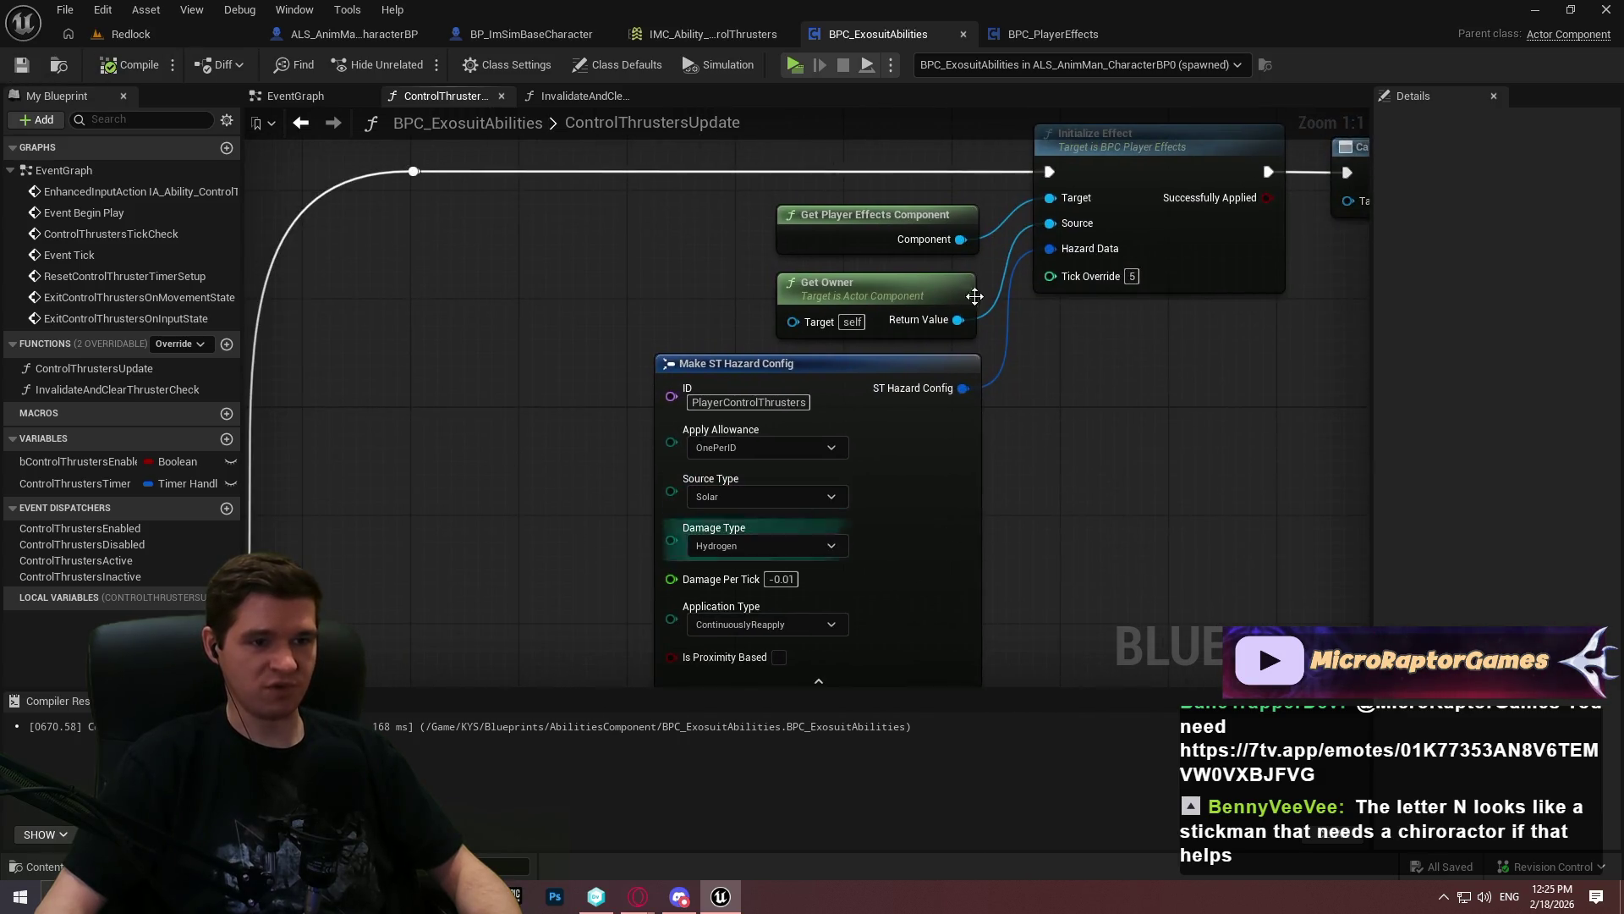
left_click_drag(984, 455, 1005, 339)
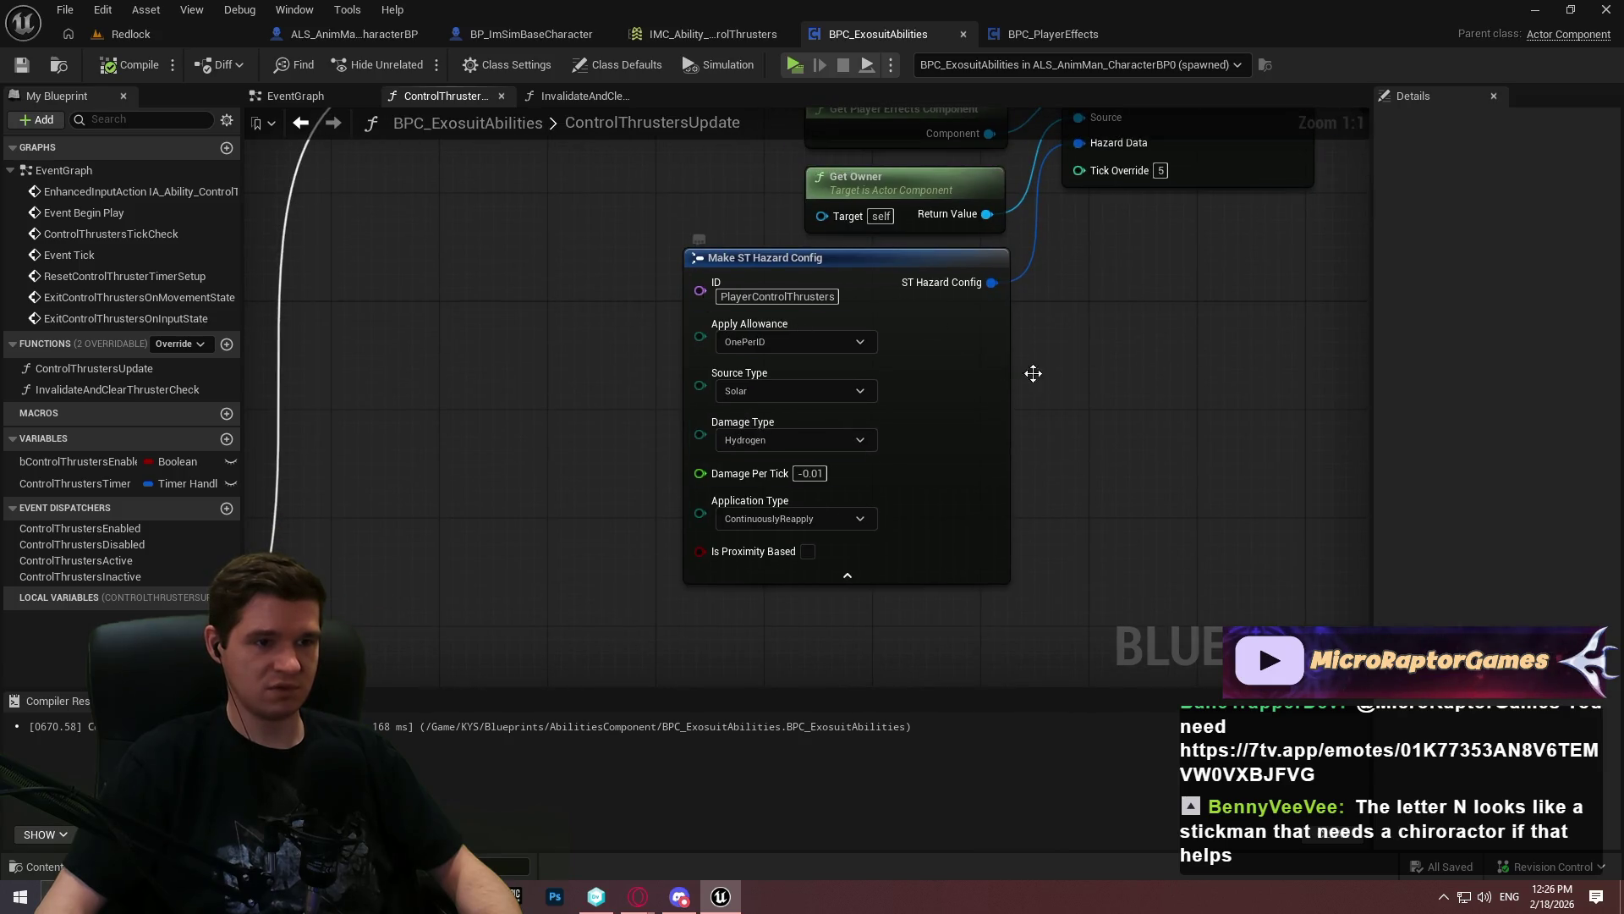
left_click_drag(1003, 427, 947, 468)
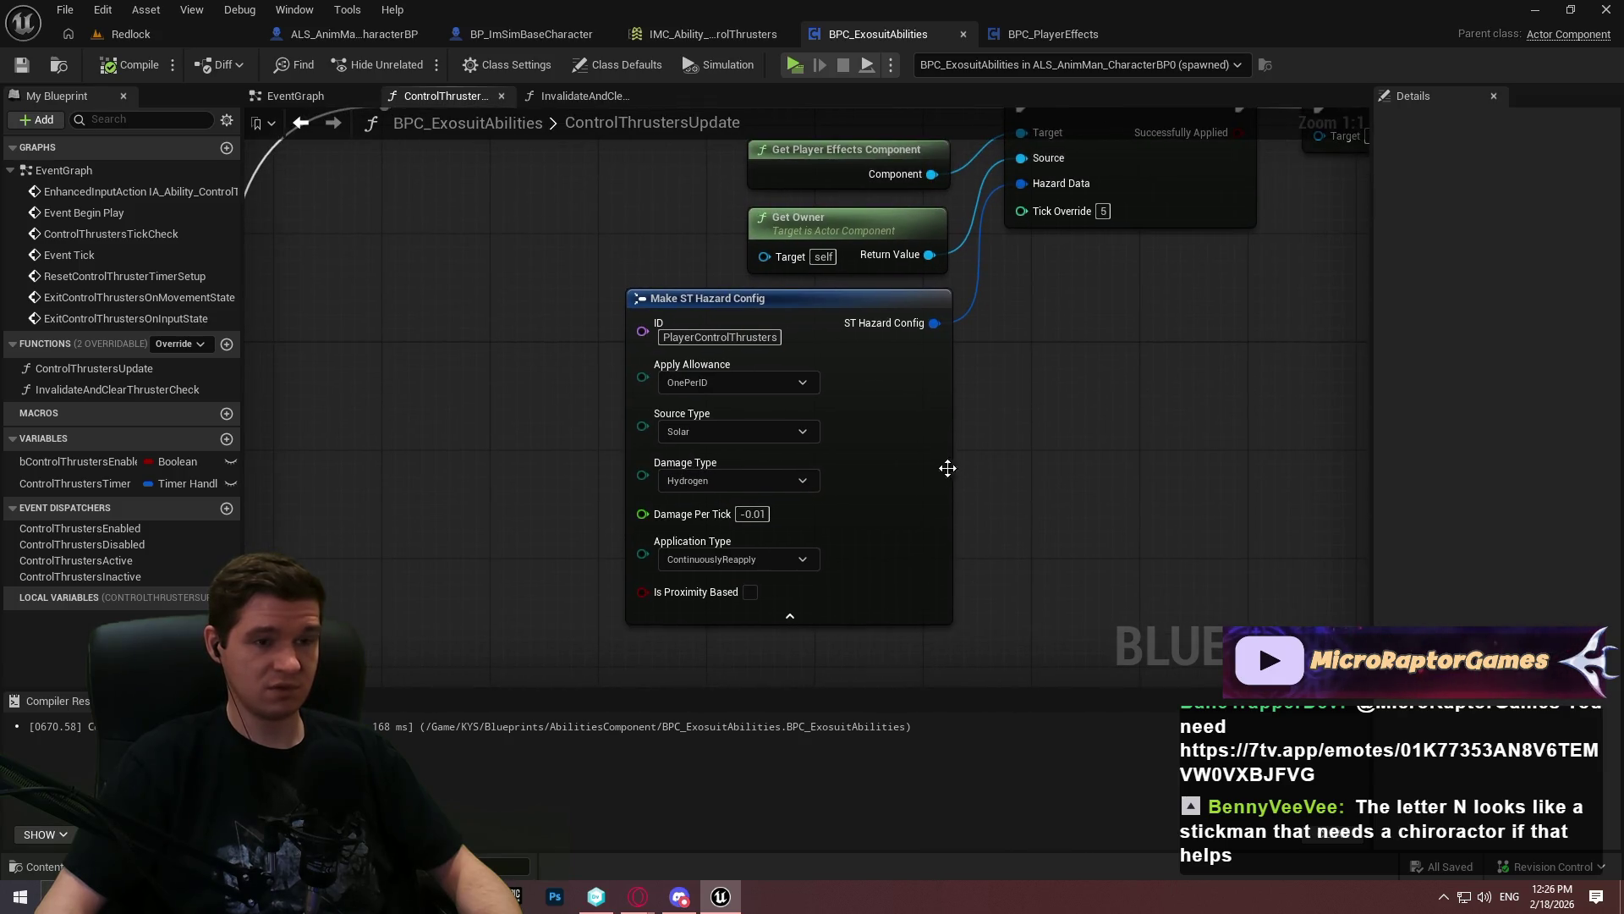
Search All Actions for 'hazard', close the menu without adding a node, and pan to Initialize Effect
right_click(1002, 420)
type("hazard")
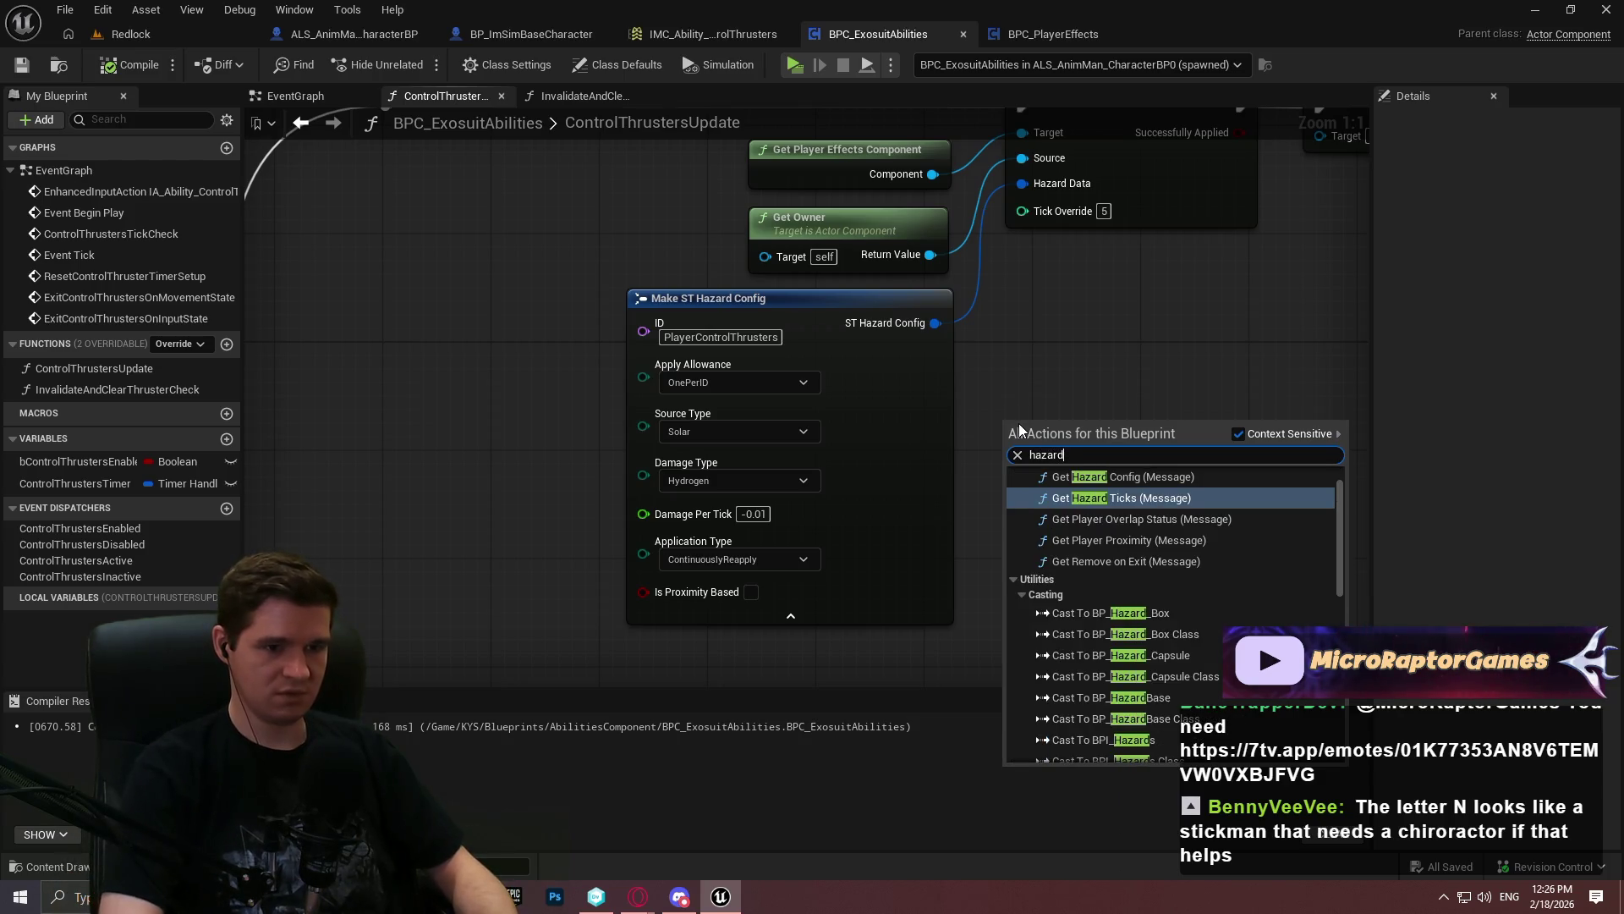
scroll(1185, 546, "up", 1)
scroll(1171, 526, "down", 5)
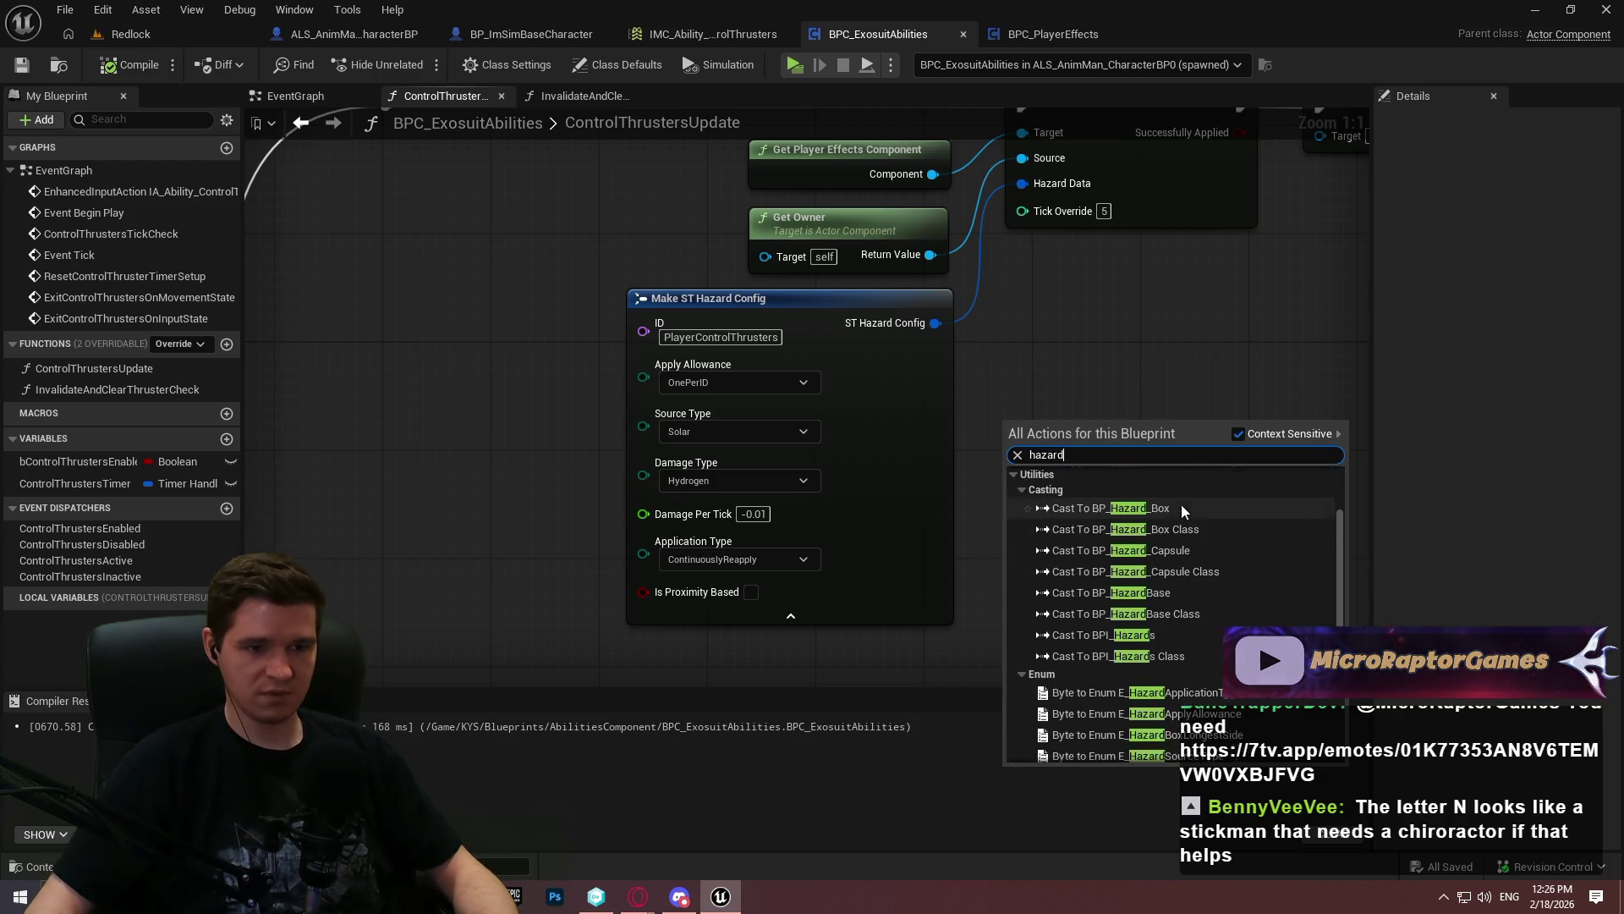
scroll(1203, 558, "down", 6)
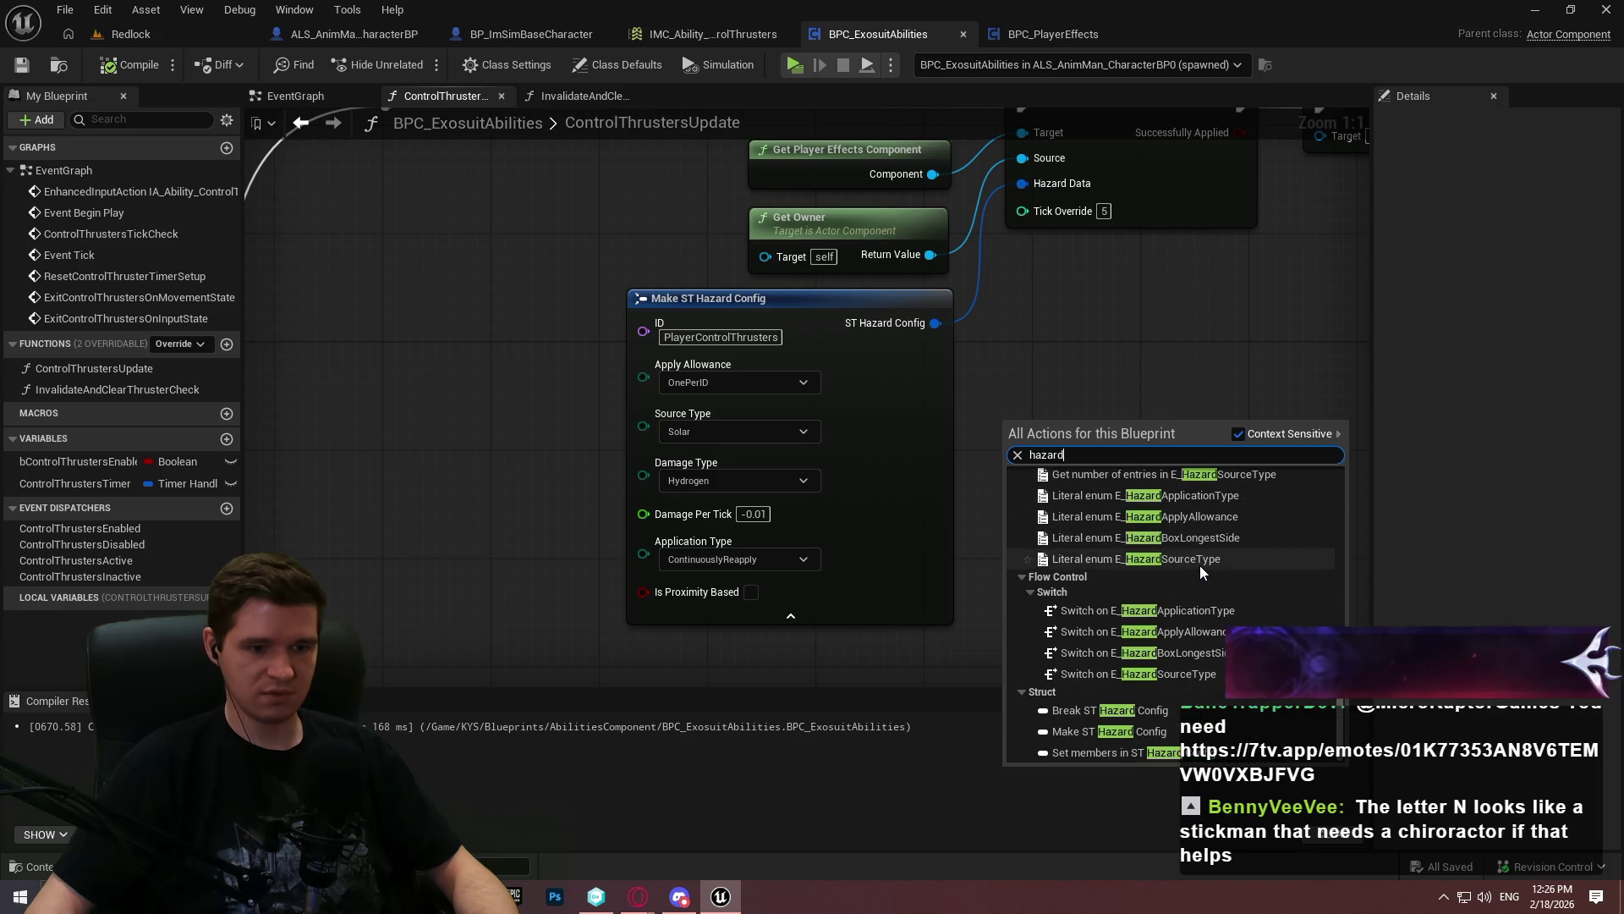
left_click(1037, 383)
mouse_move(1038, 383)
left_mouse_down()
mouse_move(1041, 538)
mouse_move(1091, 471)
mouse_move(1156, 217)
mouse_move(1131, 286)
mouse_move(1129, 401)
left_mouse_up()
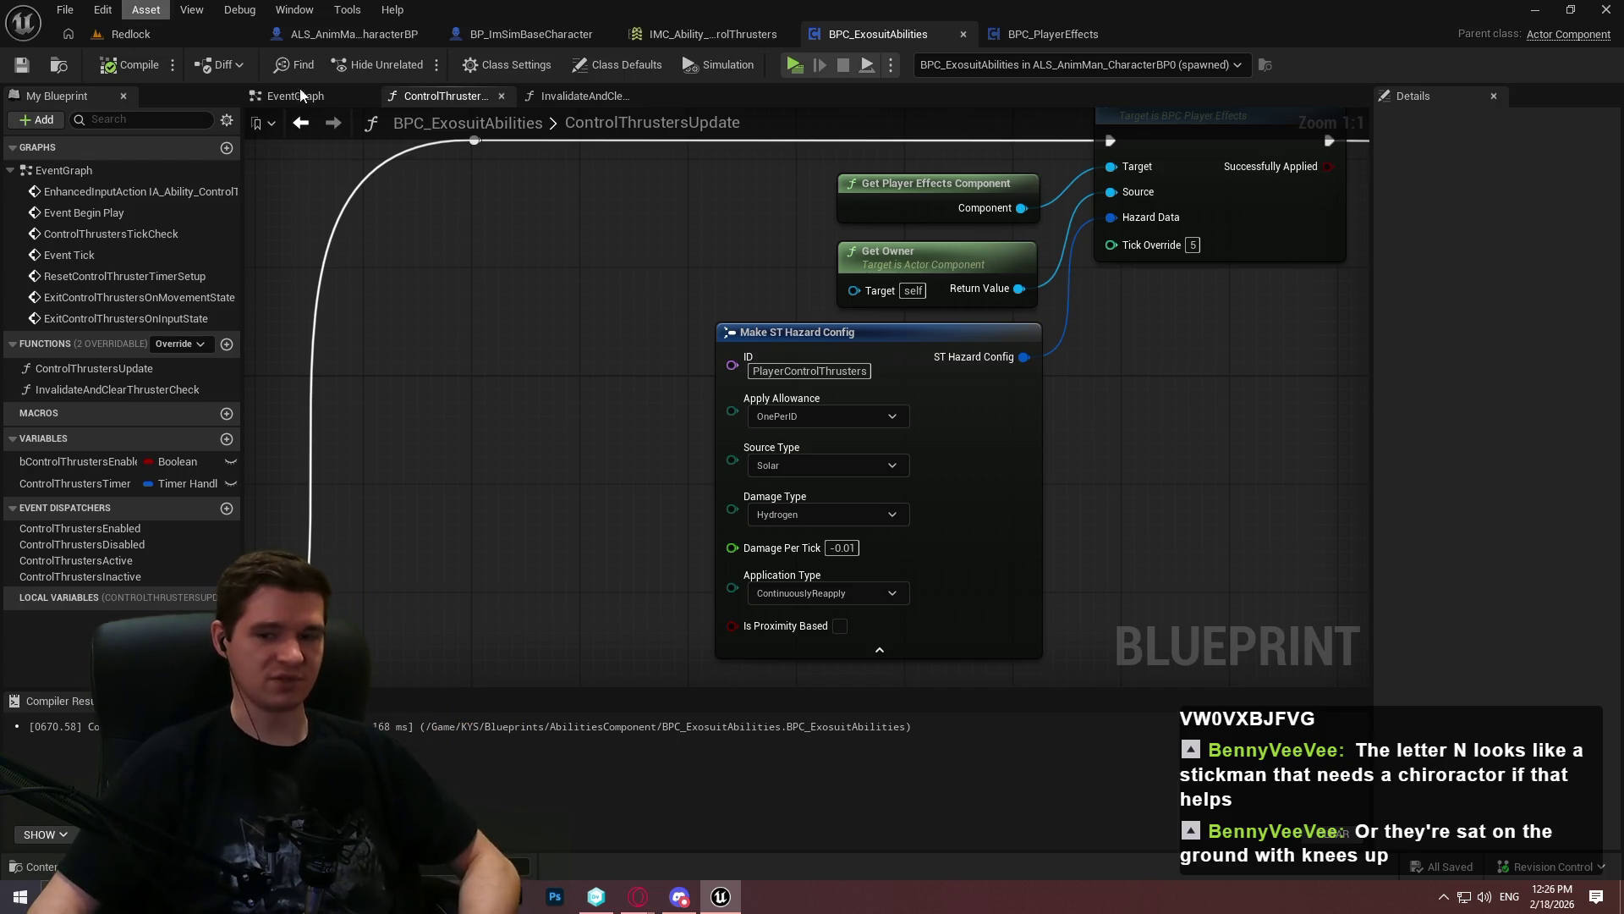
mouse_move(1235, 383)
left_mouse_down()
mouse_move(1056, 545)
mouse_move(1235, 479)
left_mouse_up()
mouse_move(1263, 542)
left_mouse_down()
mouse_move(1249, 394)
mouse_move(1128, 464)
mouse_move(789, 205)
left_mouse_up()
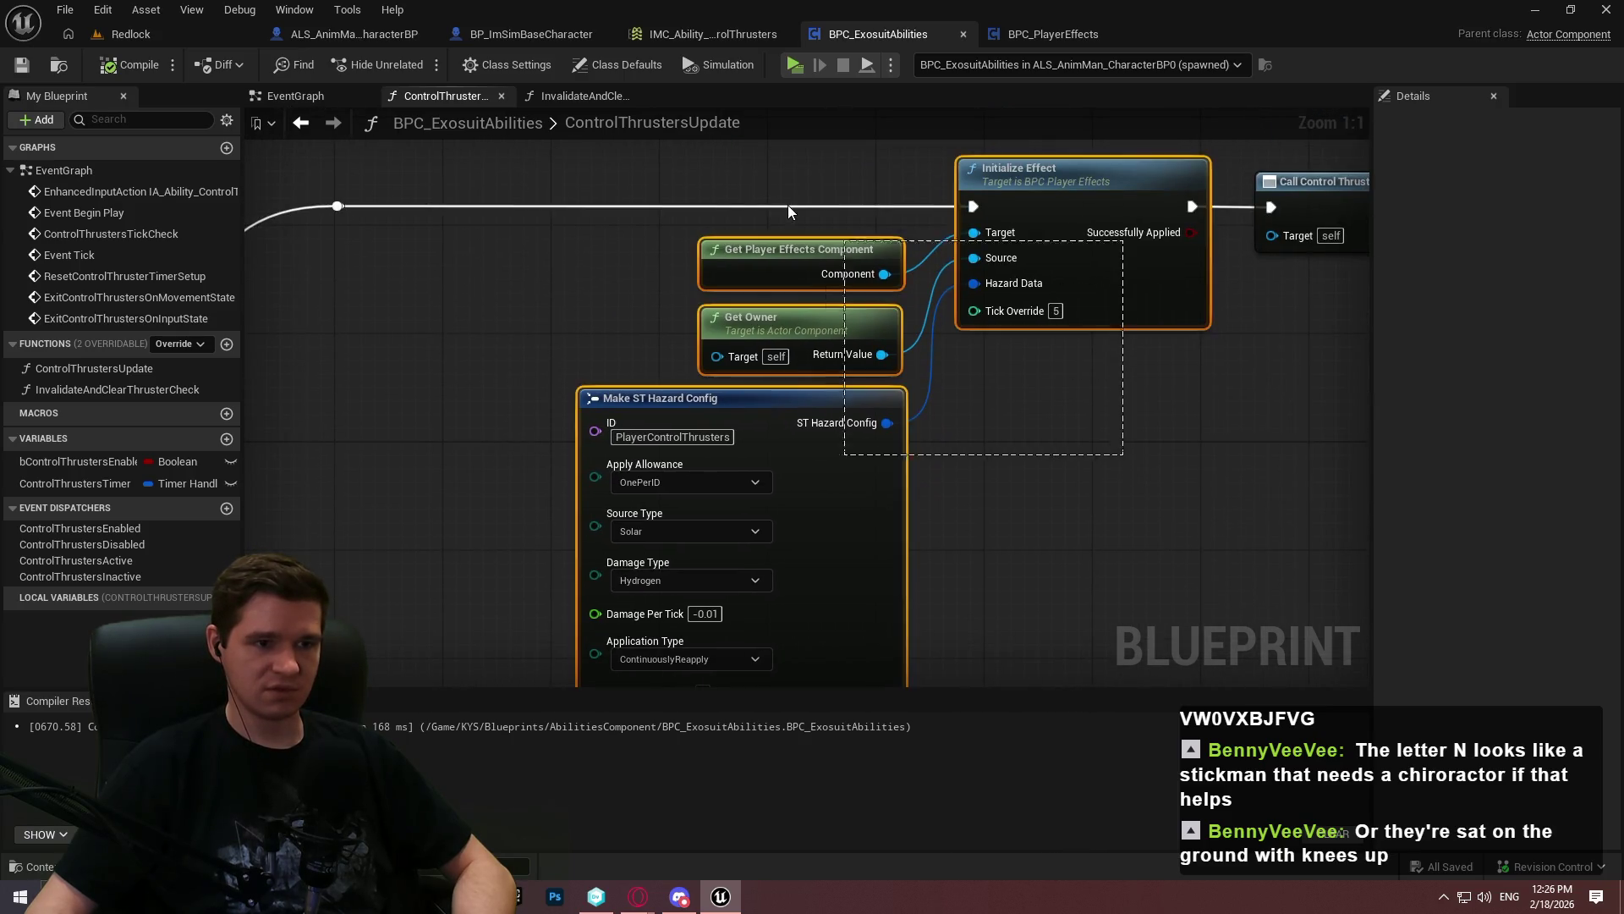
left_click(1096, 369)
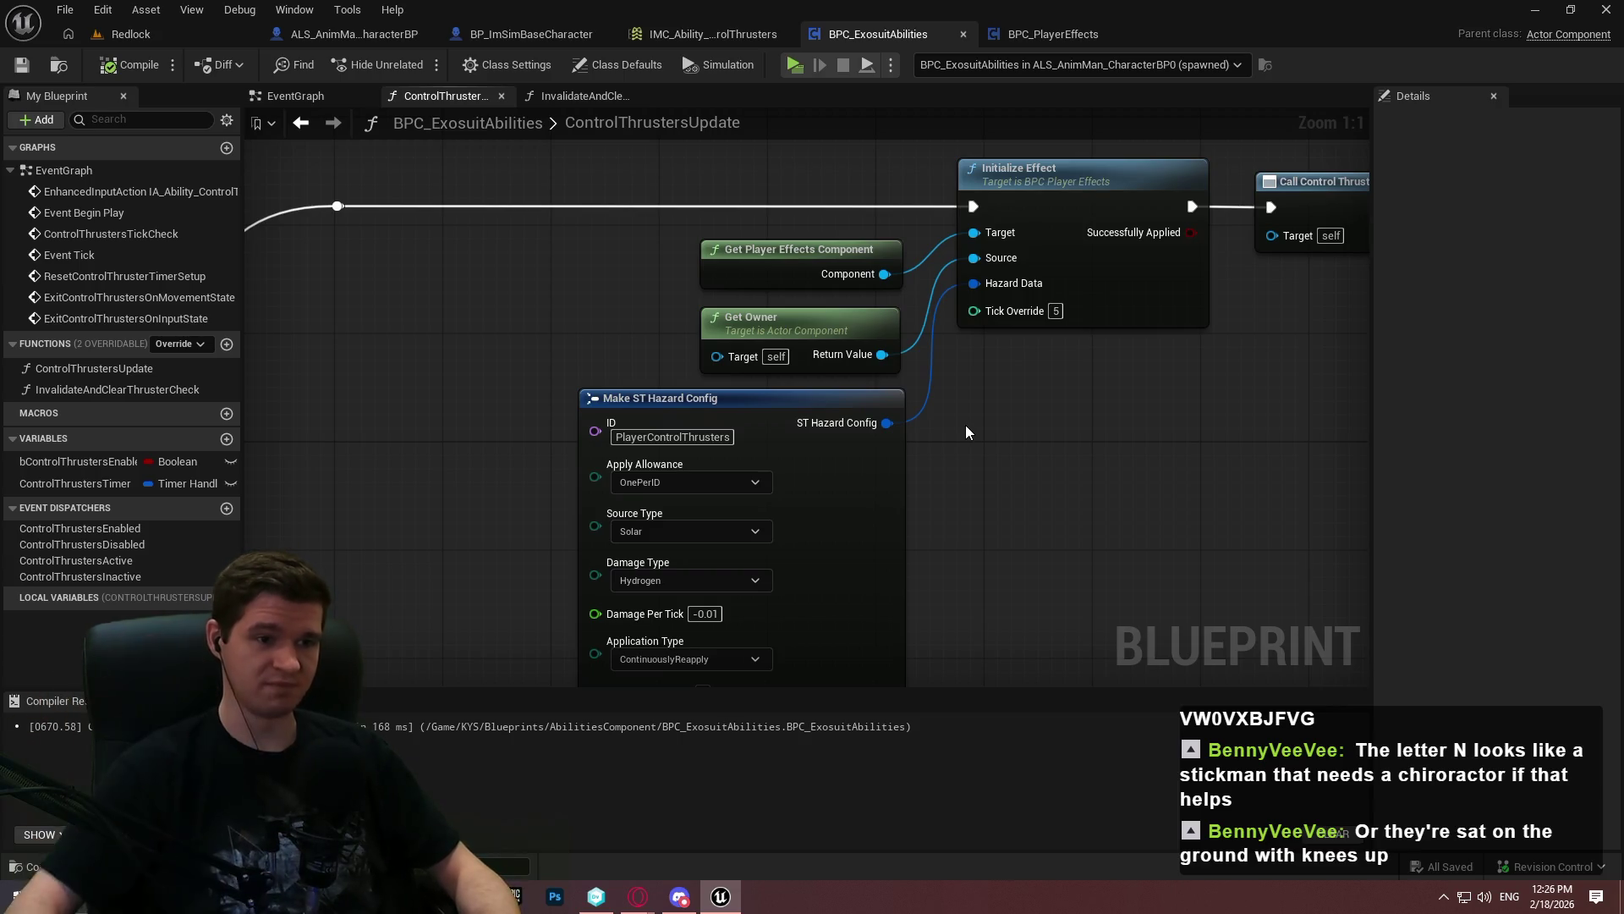
left_click_drag(899, 428, 961, 302)
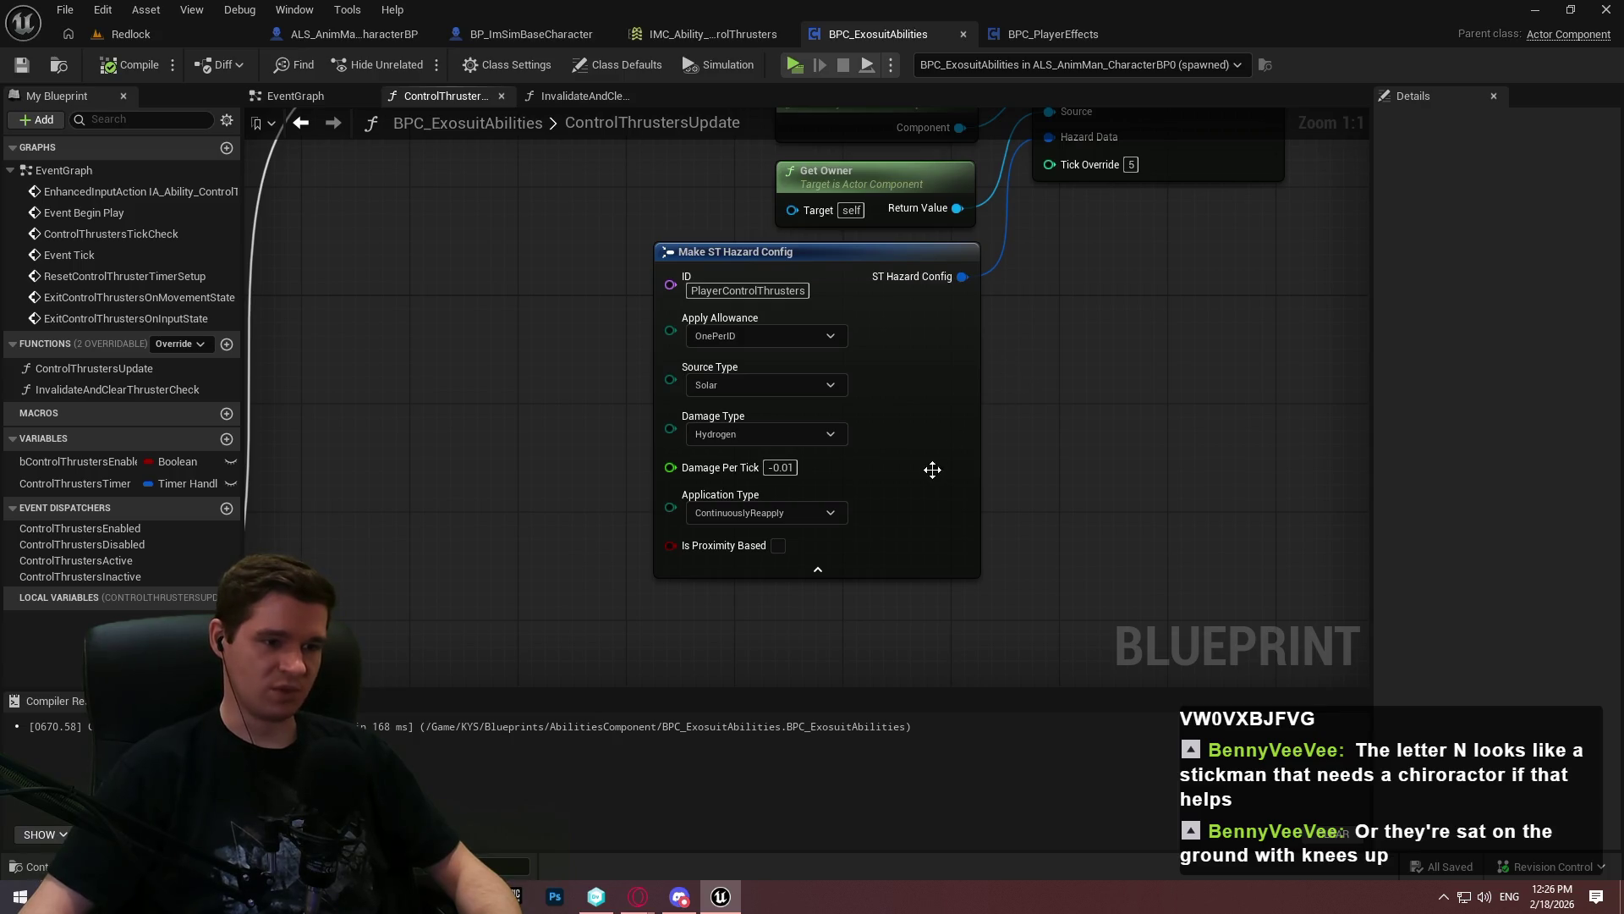
left_click_drag(1022, 251, 966, 318)
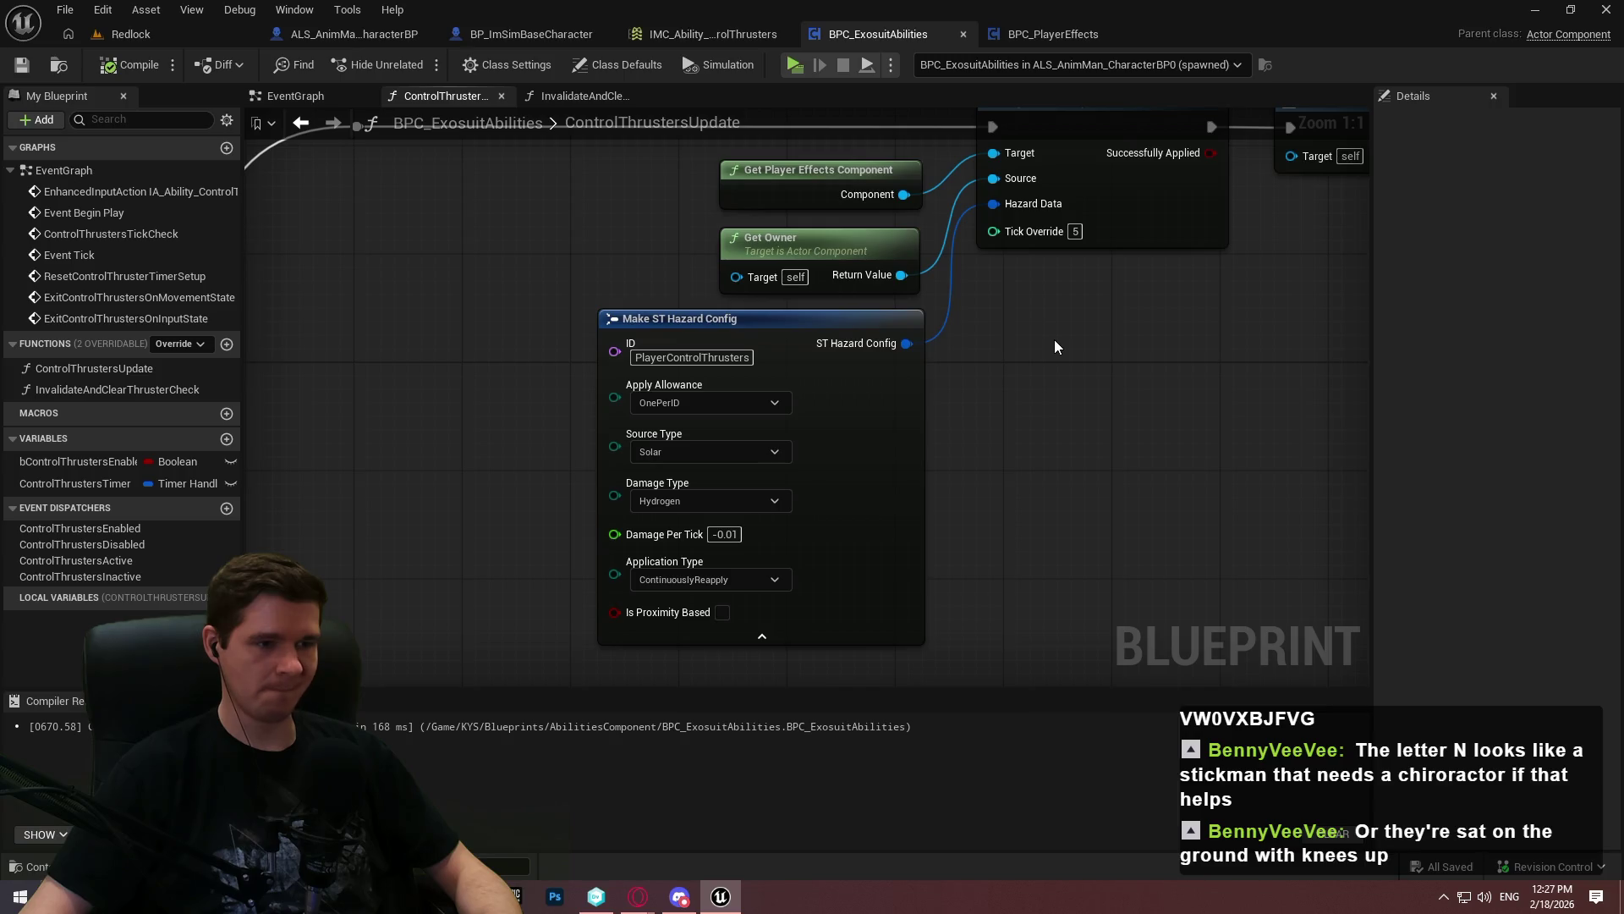
left_click(732, 501)
left_click(892, 469)
left_click(719, 452)
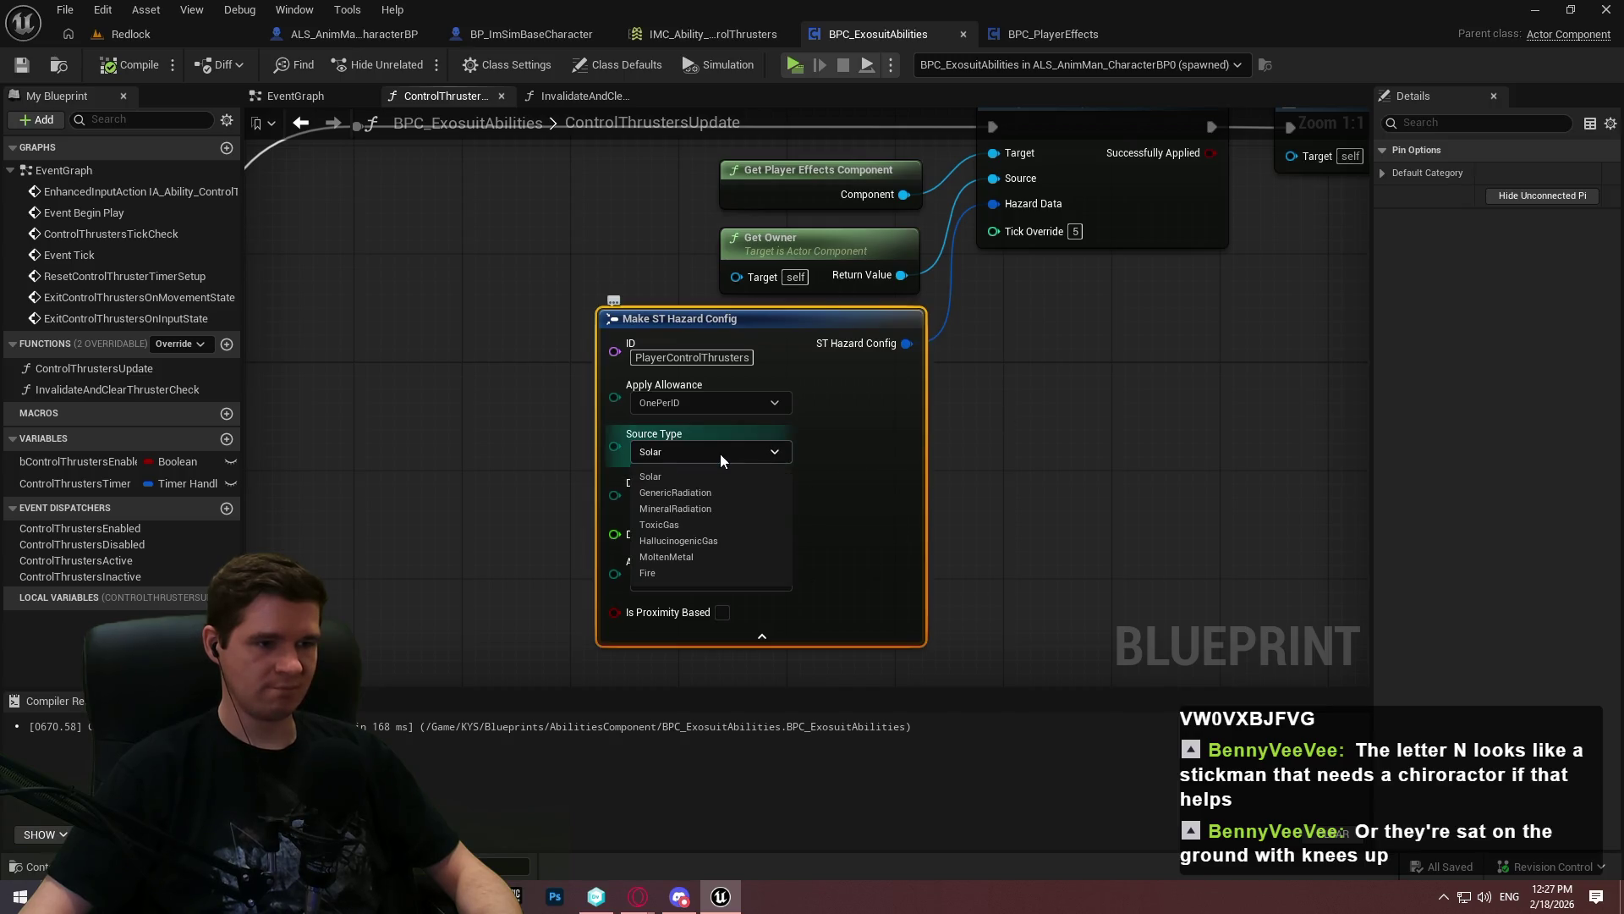
left_click(719, 403)
left_click(1108, 451)
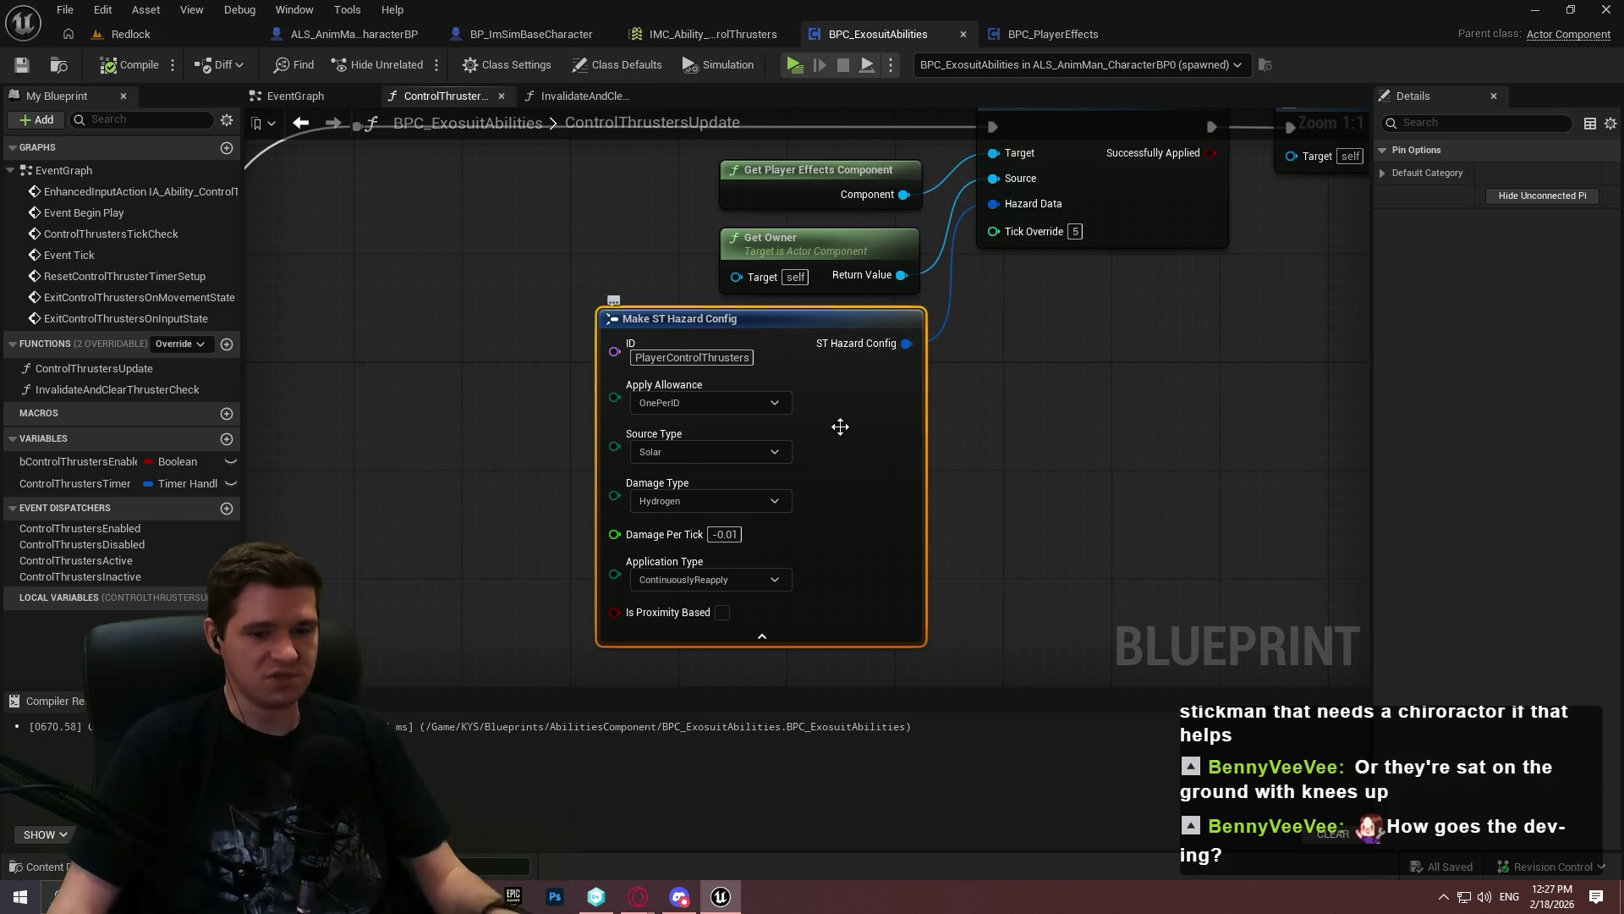
scroll(988, 430, "down", 3)
left_click(1003, 454)
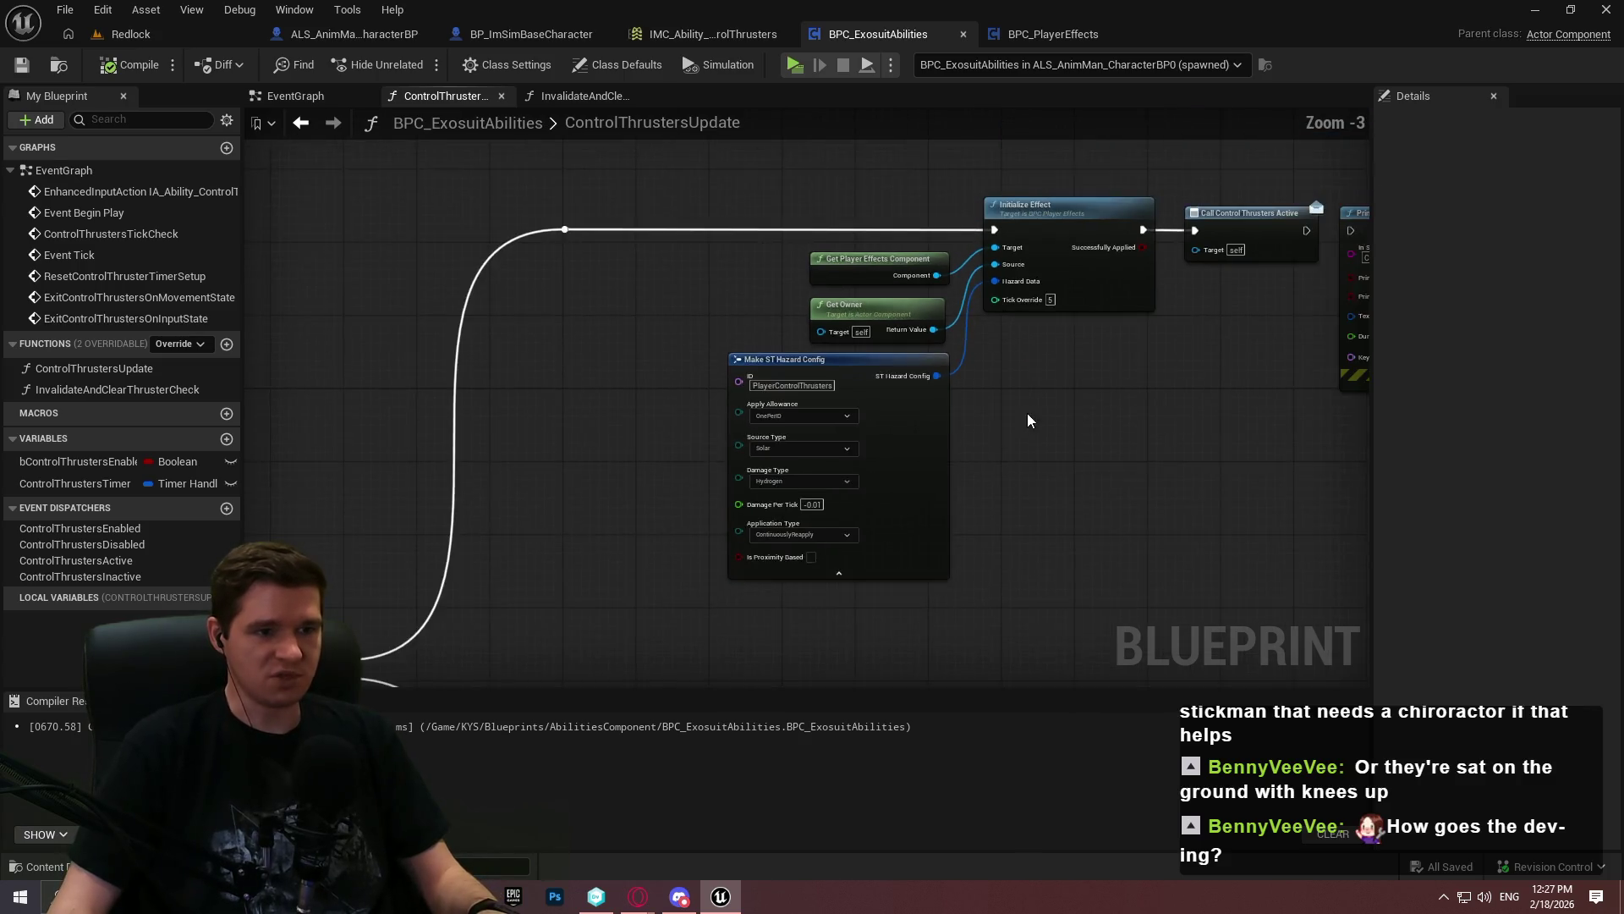
Review ControlThrustersUpdate and InvalidateAndClearThrusterCheck, then centre the EventGraph's node groups
scroll(1019, 421, "down", 4)
scroll(1131, 362, "up", 5)
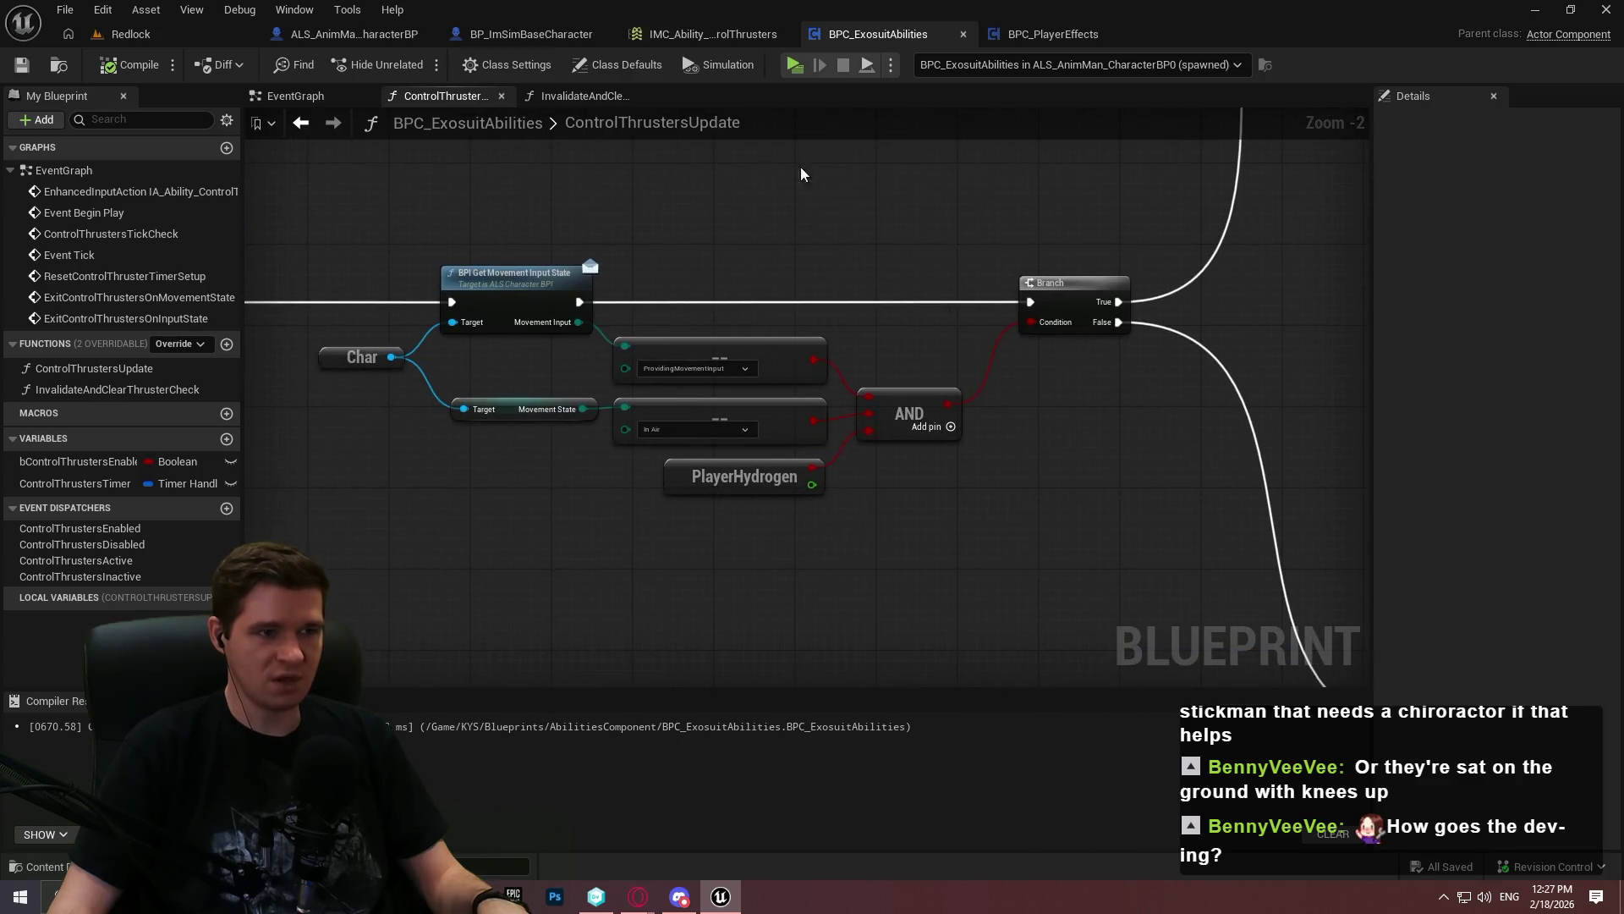
left_click(592, 95)
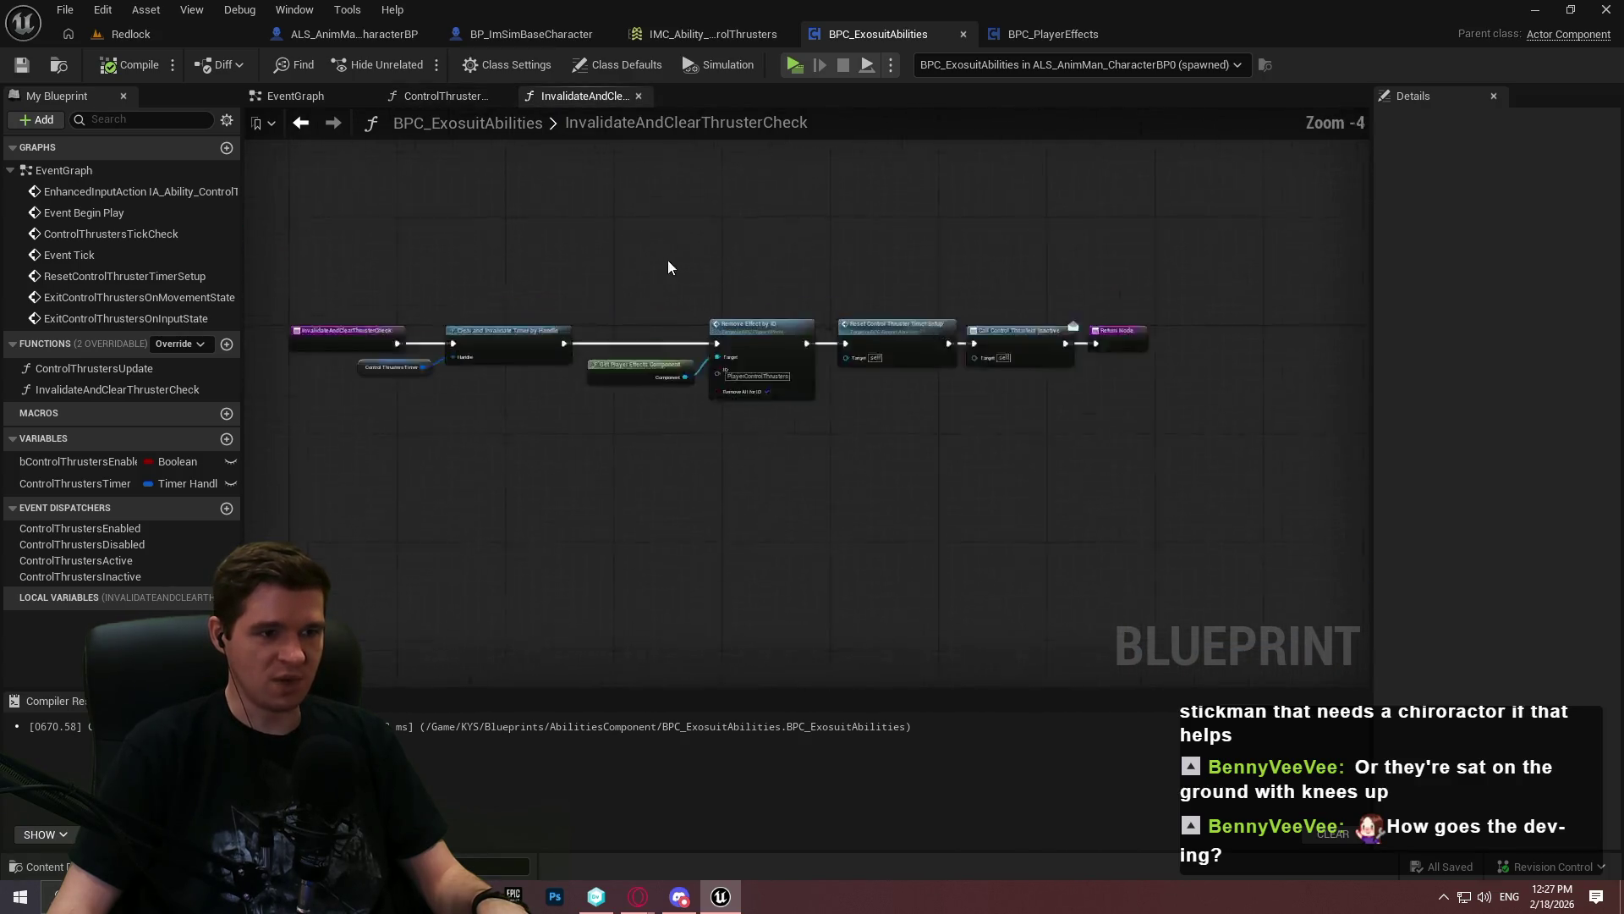
left_click(296, 95)
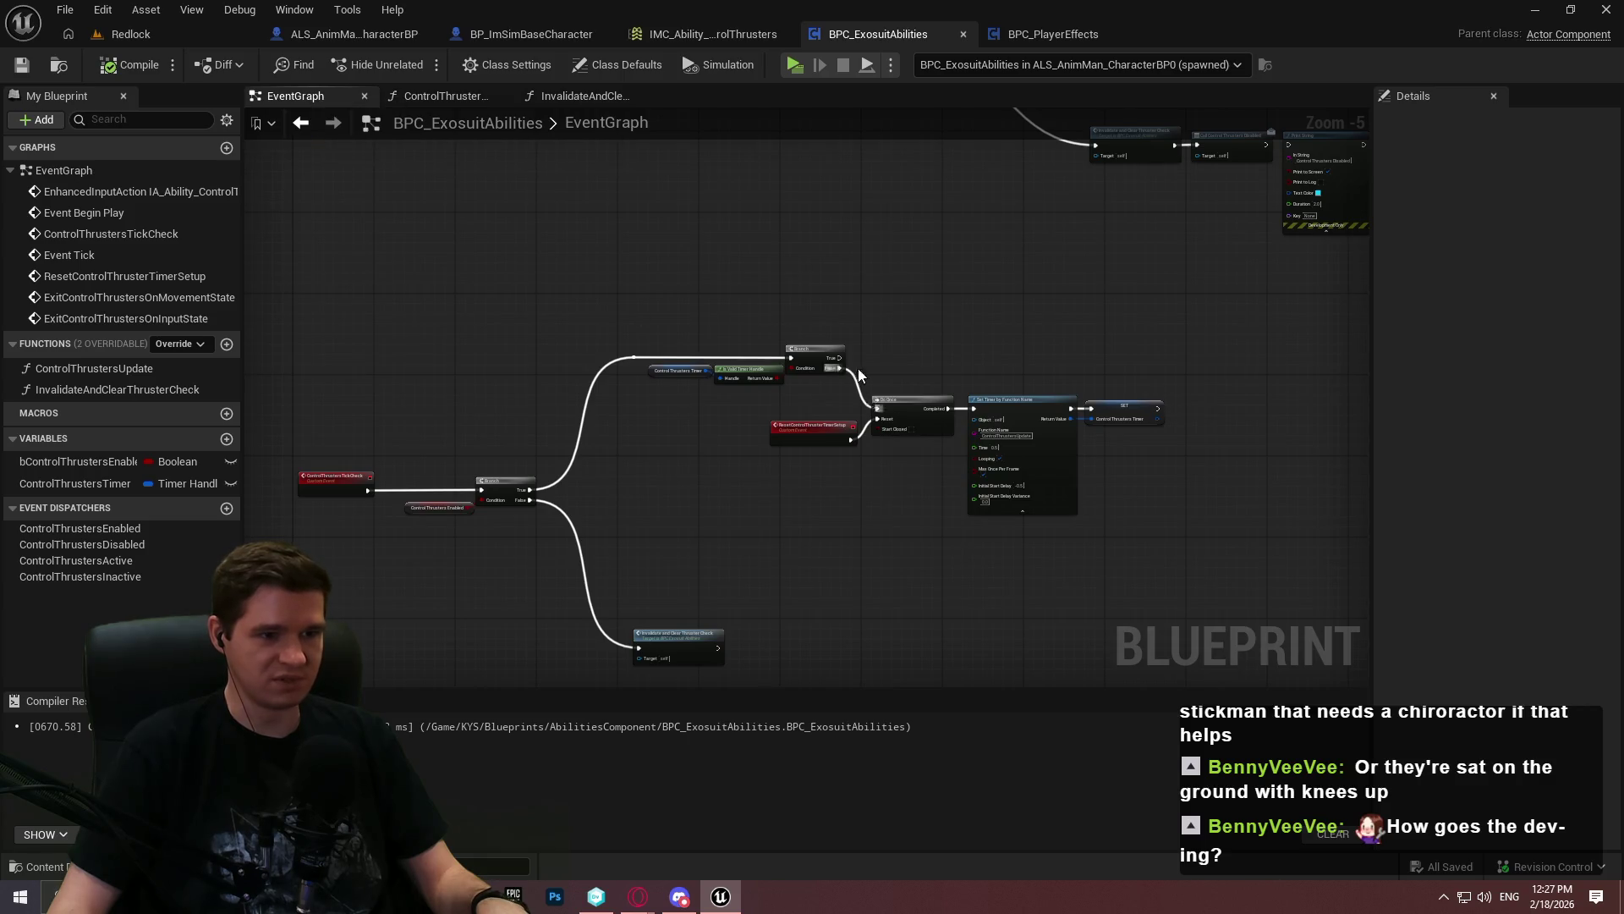
left_click_drag(850, 330, 747, 482)
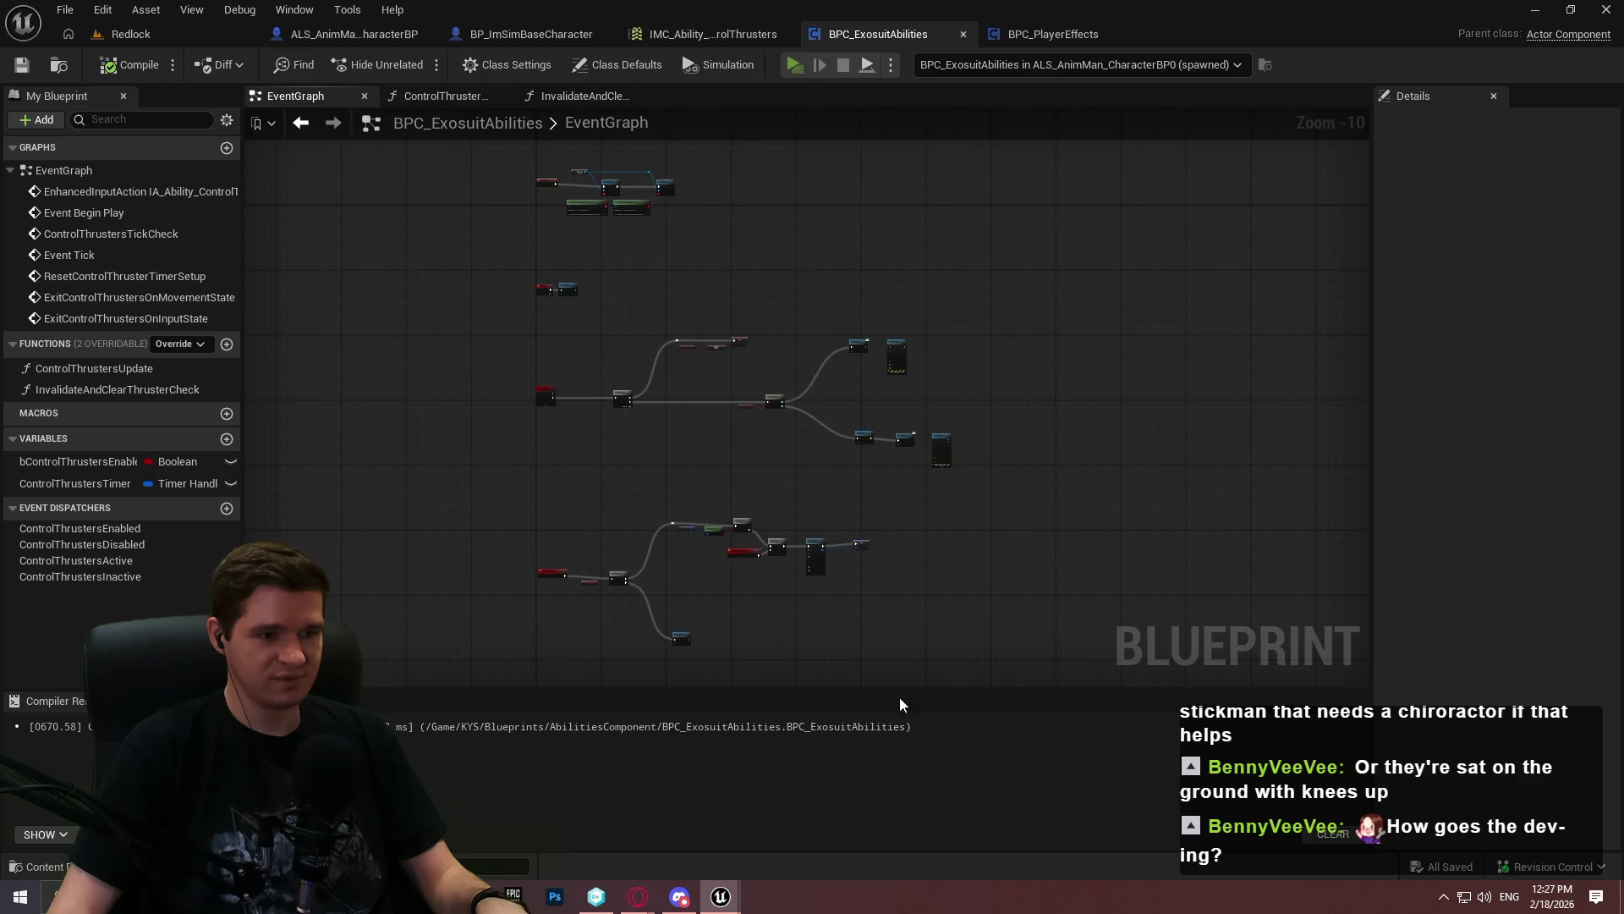
Start Play-In-Editor with Alt+P, dismiss the intro dialog, and start running forward
key("alt+p")
left_click(840, 730)
key("w")
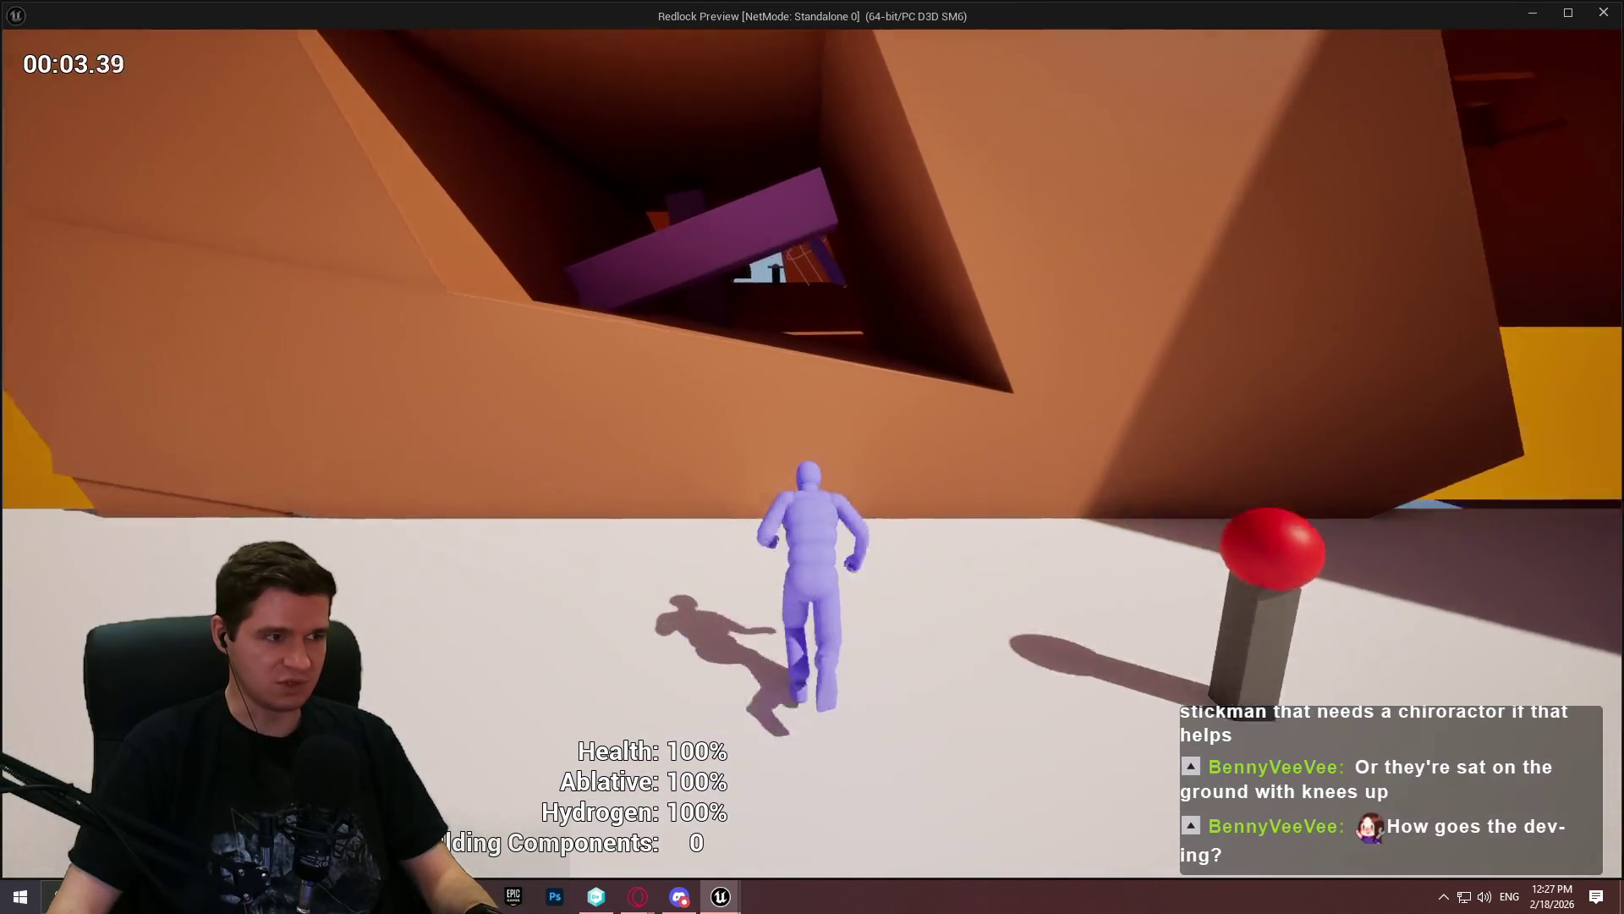
Jump onto the orange wall, into the yellow area, up the purple wall, then run the red ramp
key("space")
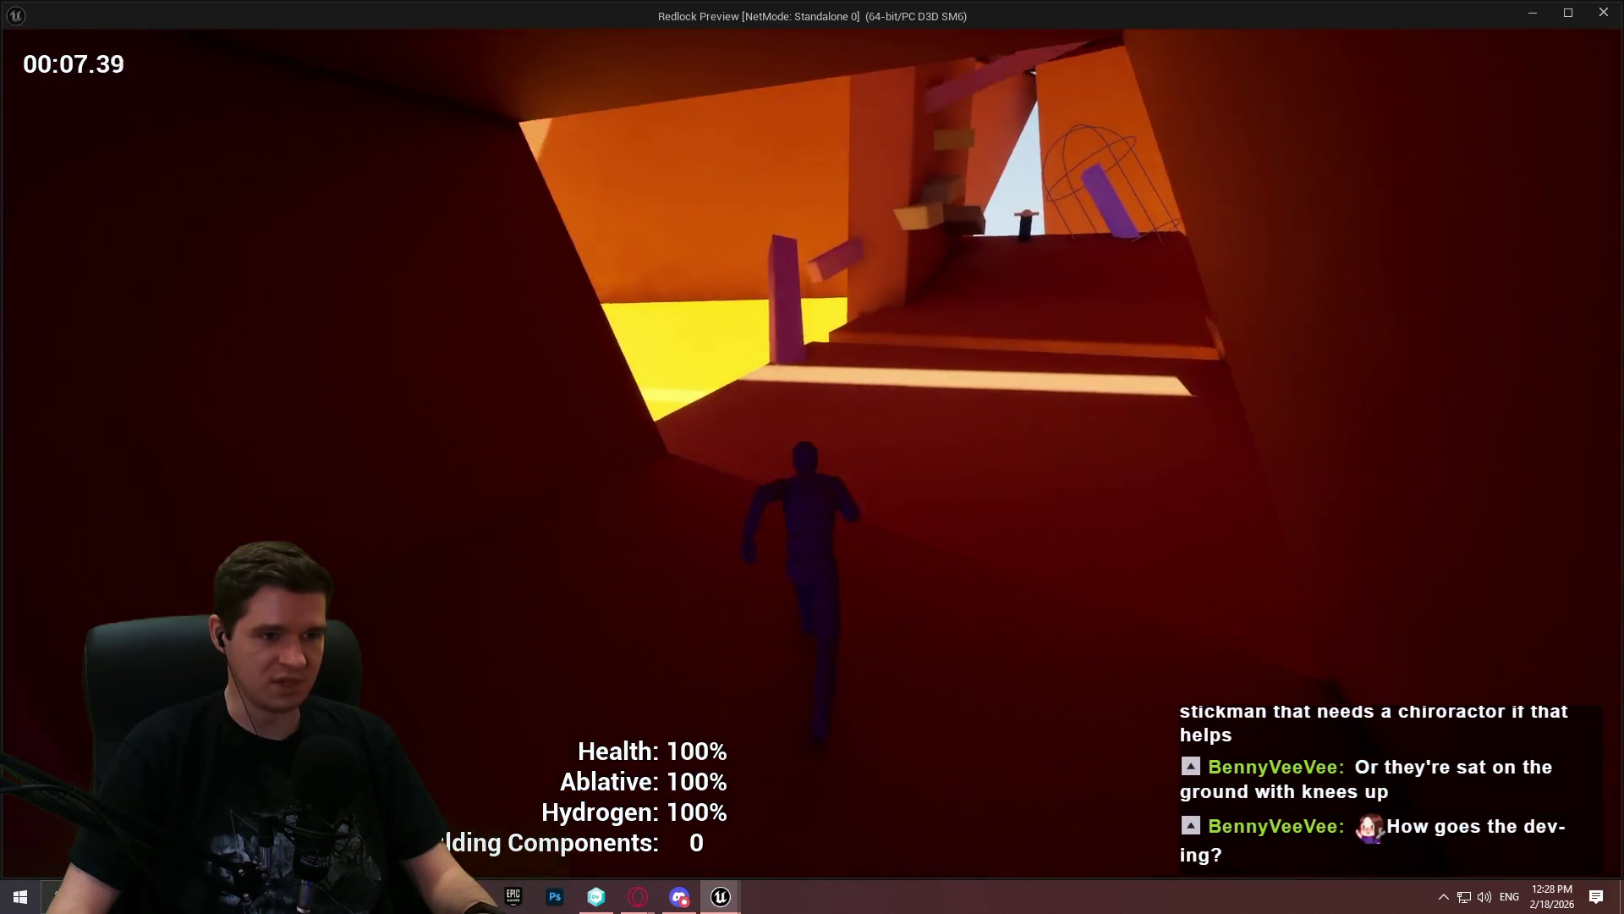
key("space")
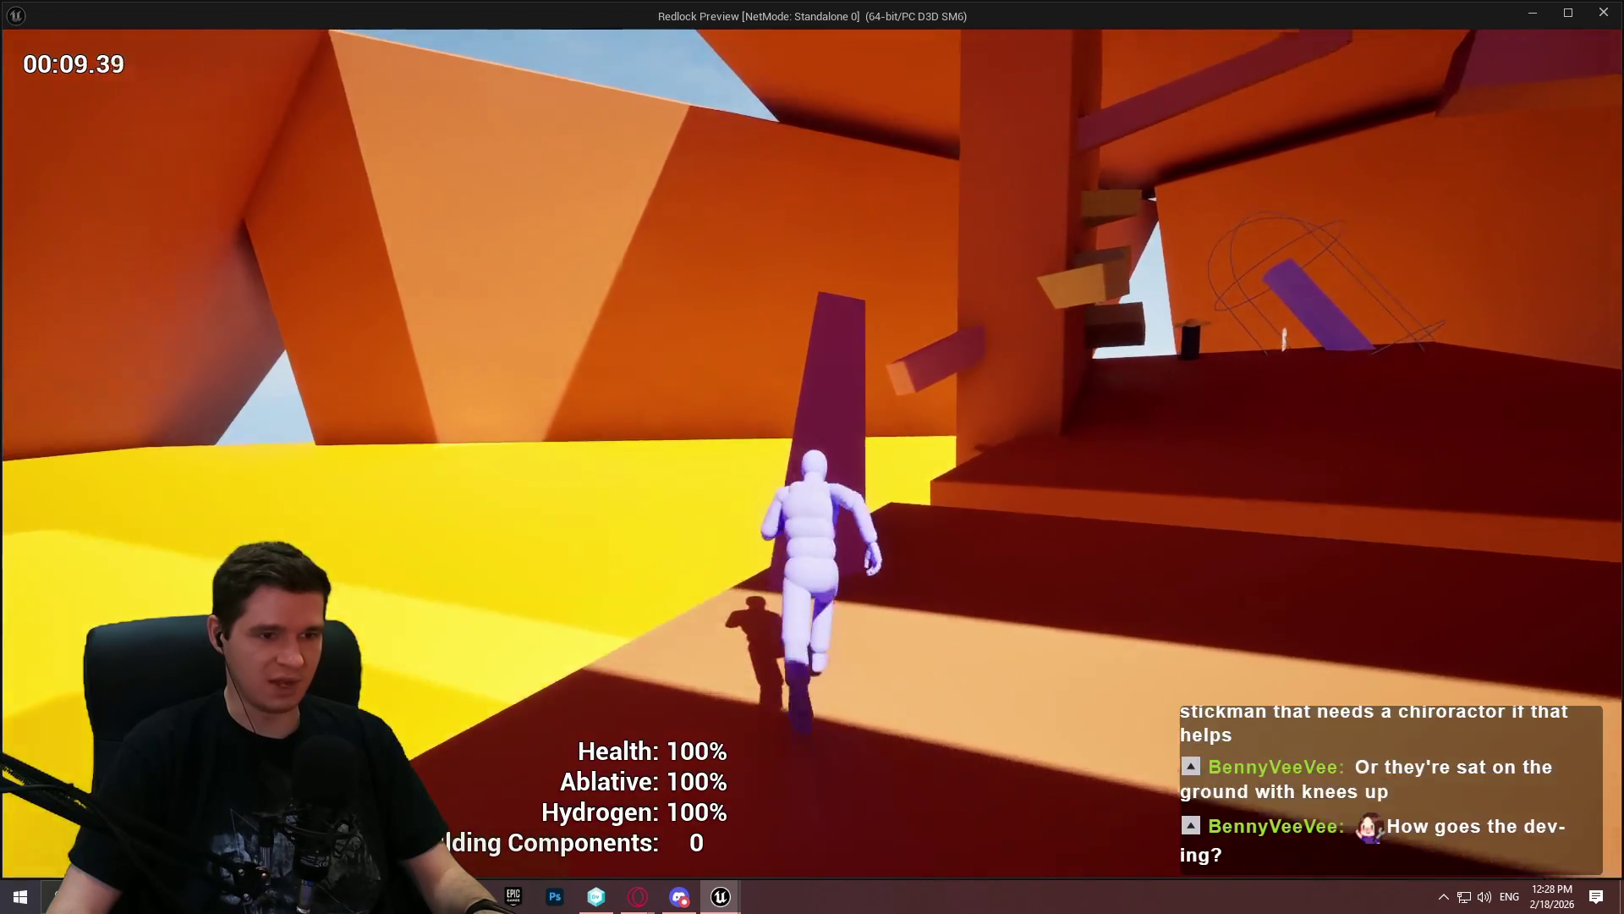
key("space")
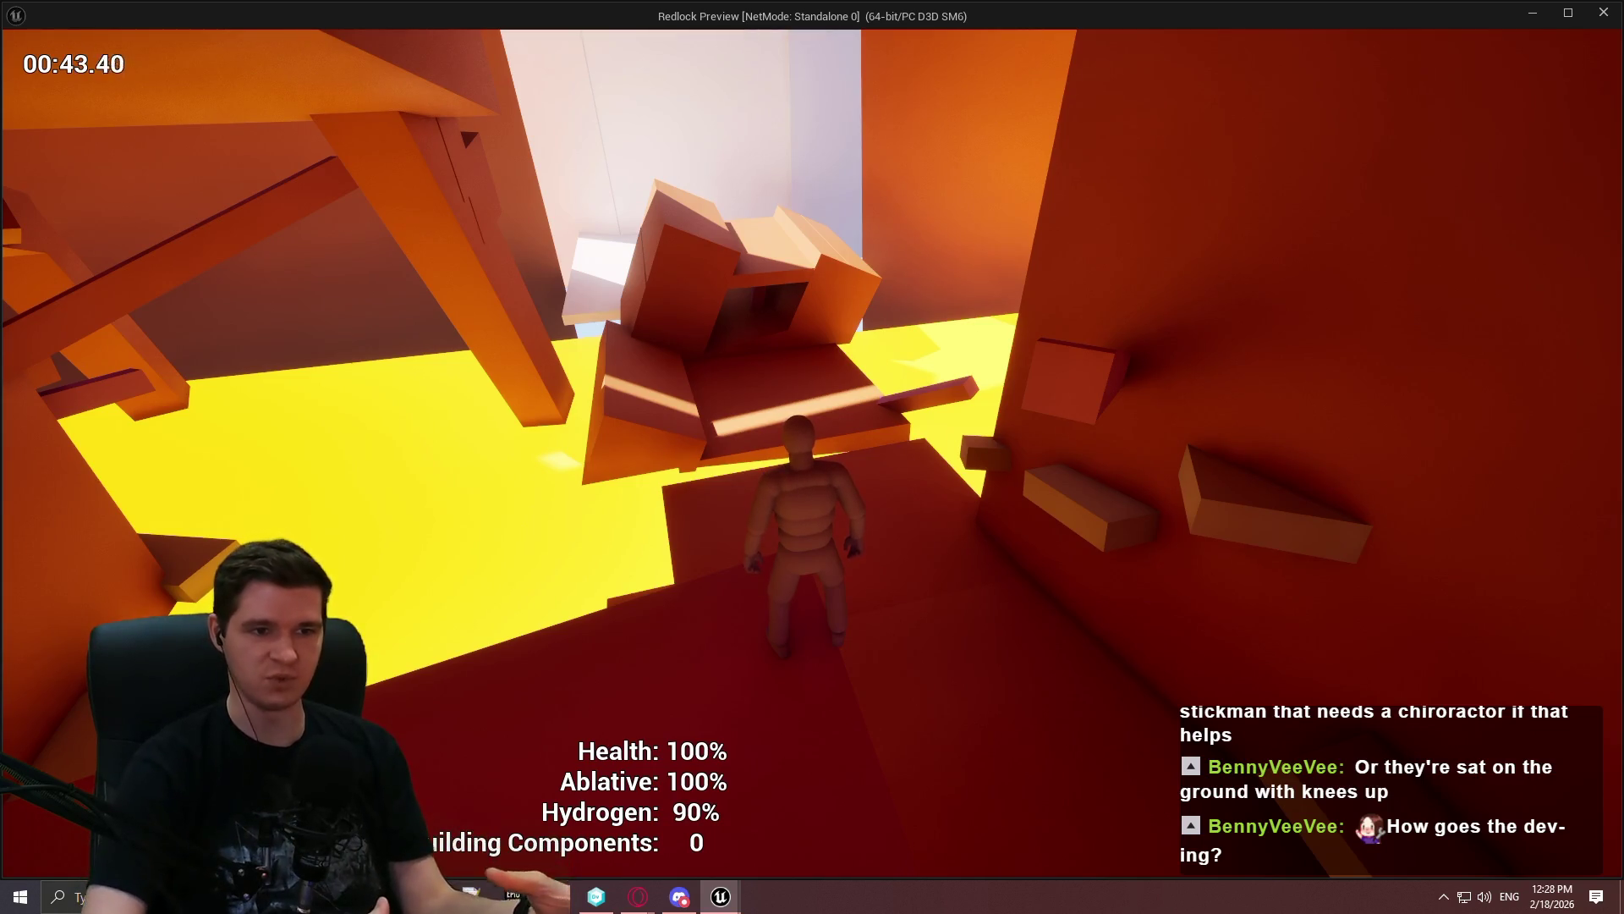
key("w")
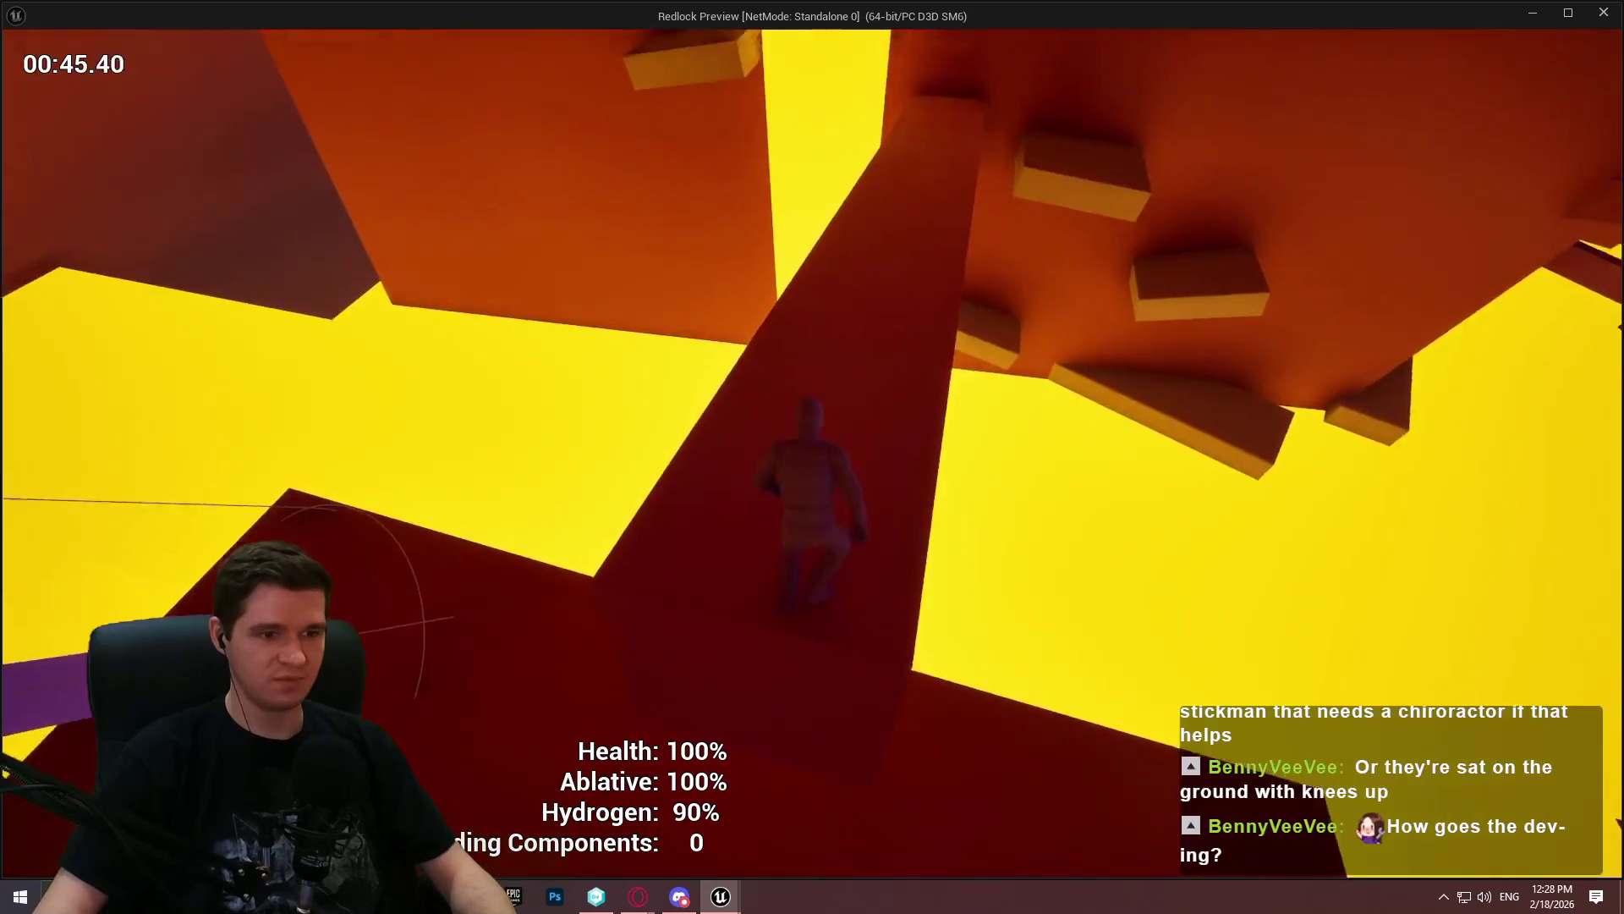